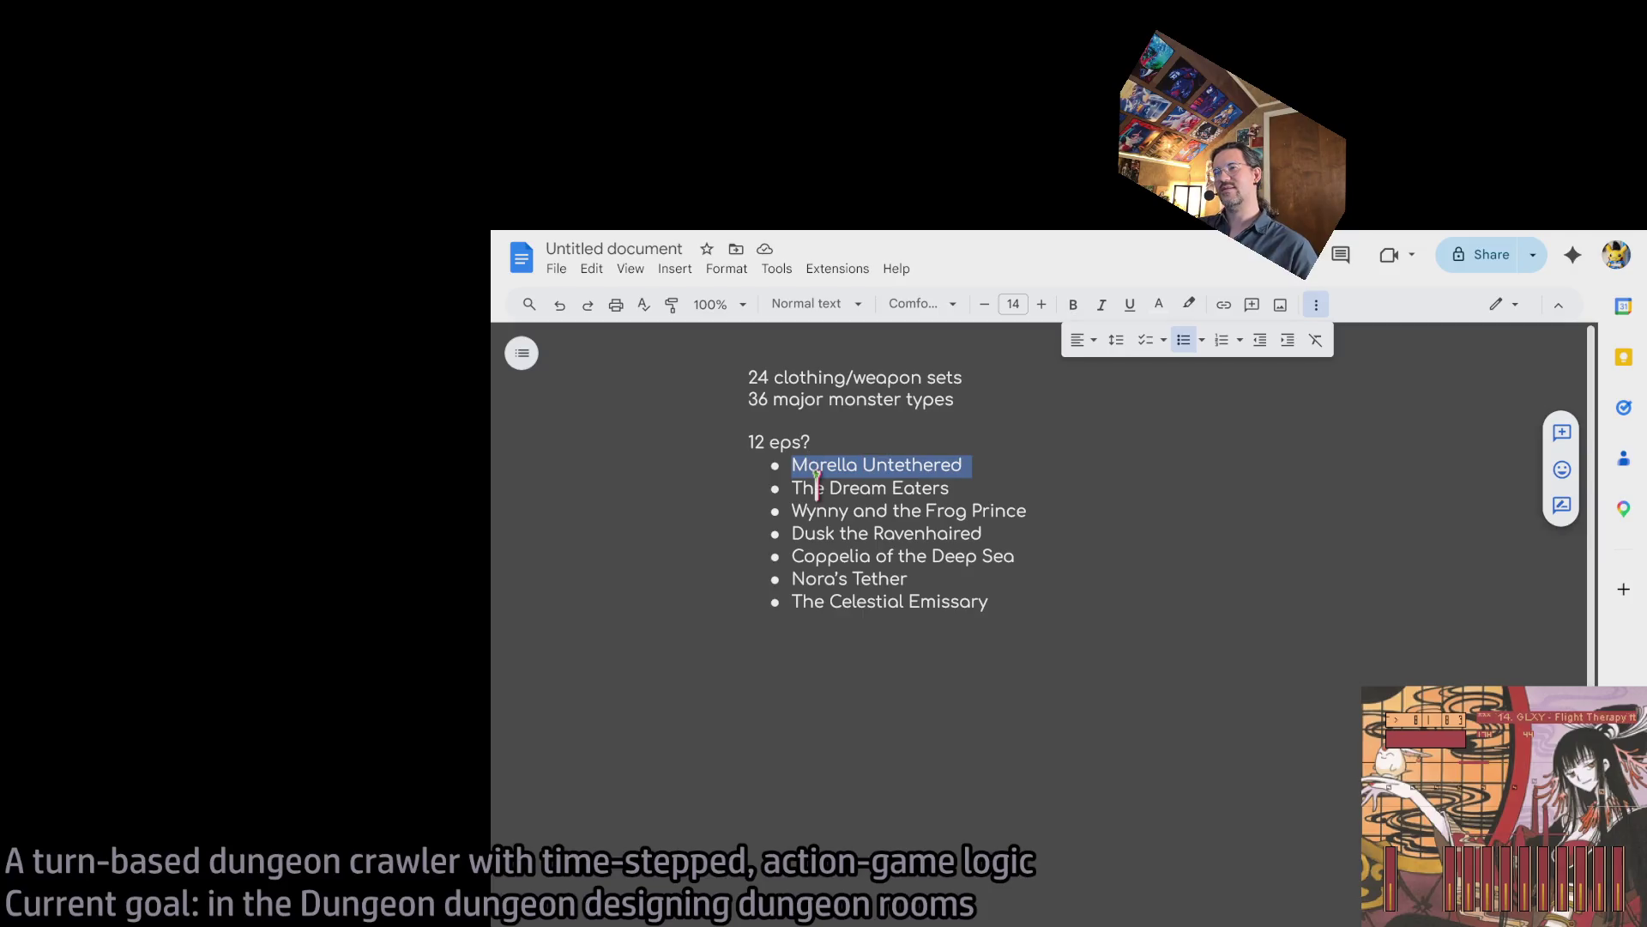
Select individual title words and the whole seven-title episode list, then deselect.
double_click(805, 487)
double_click(813, 511)
double_click(817, 533)
double_click(818, 556)
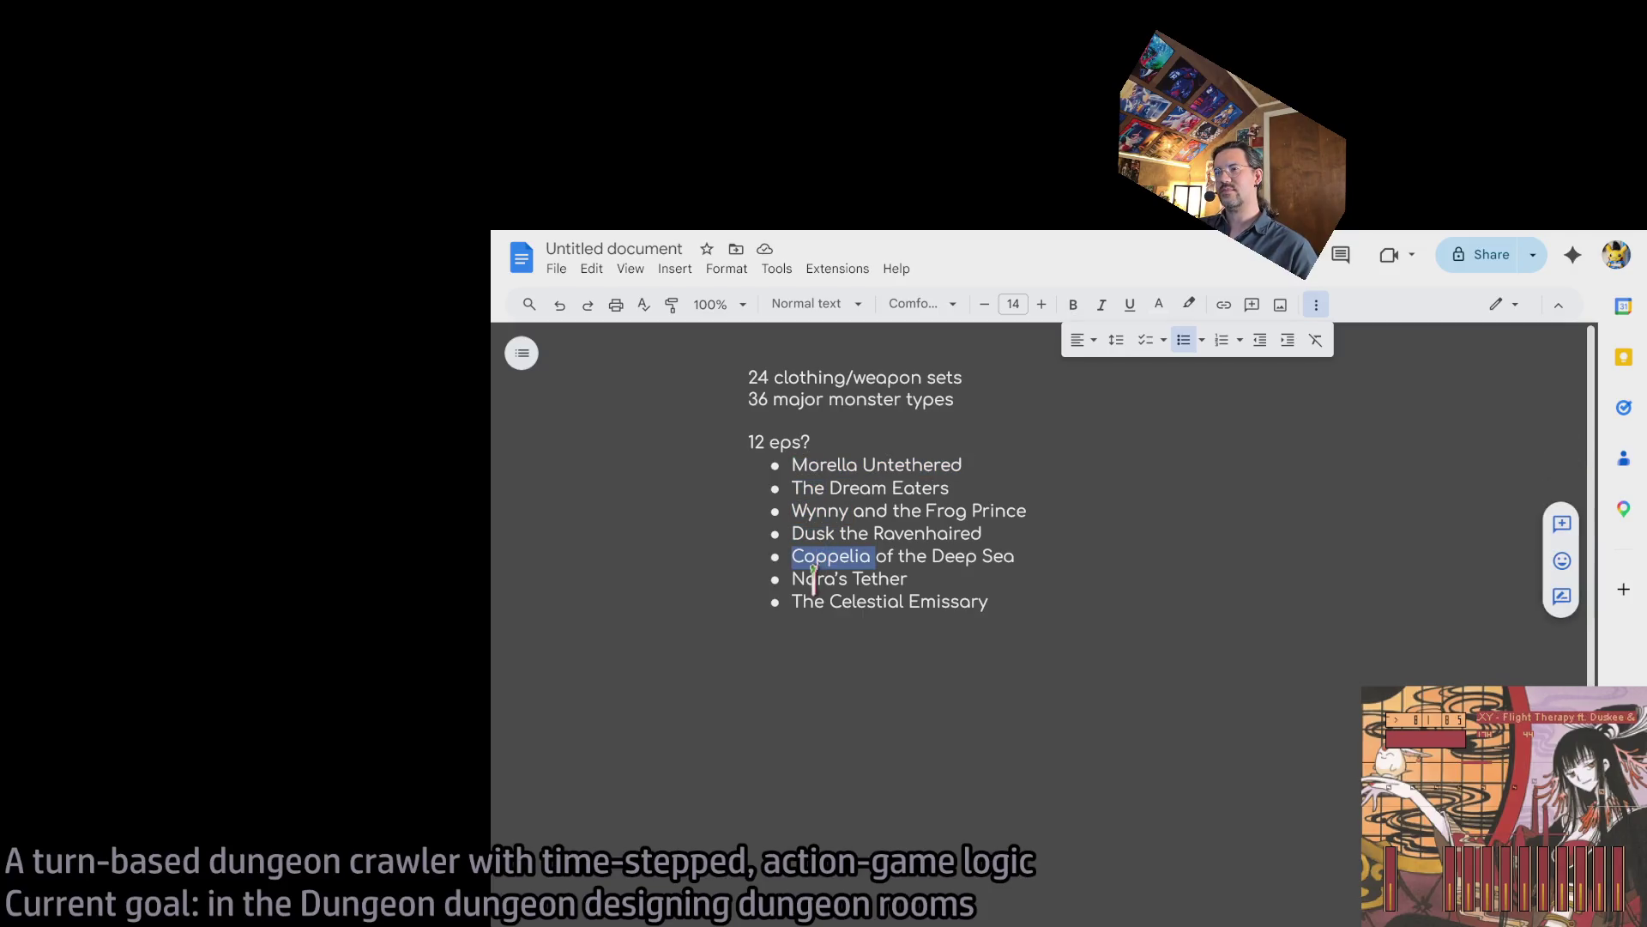
double_click(804, 602)
left_click(828, 467)
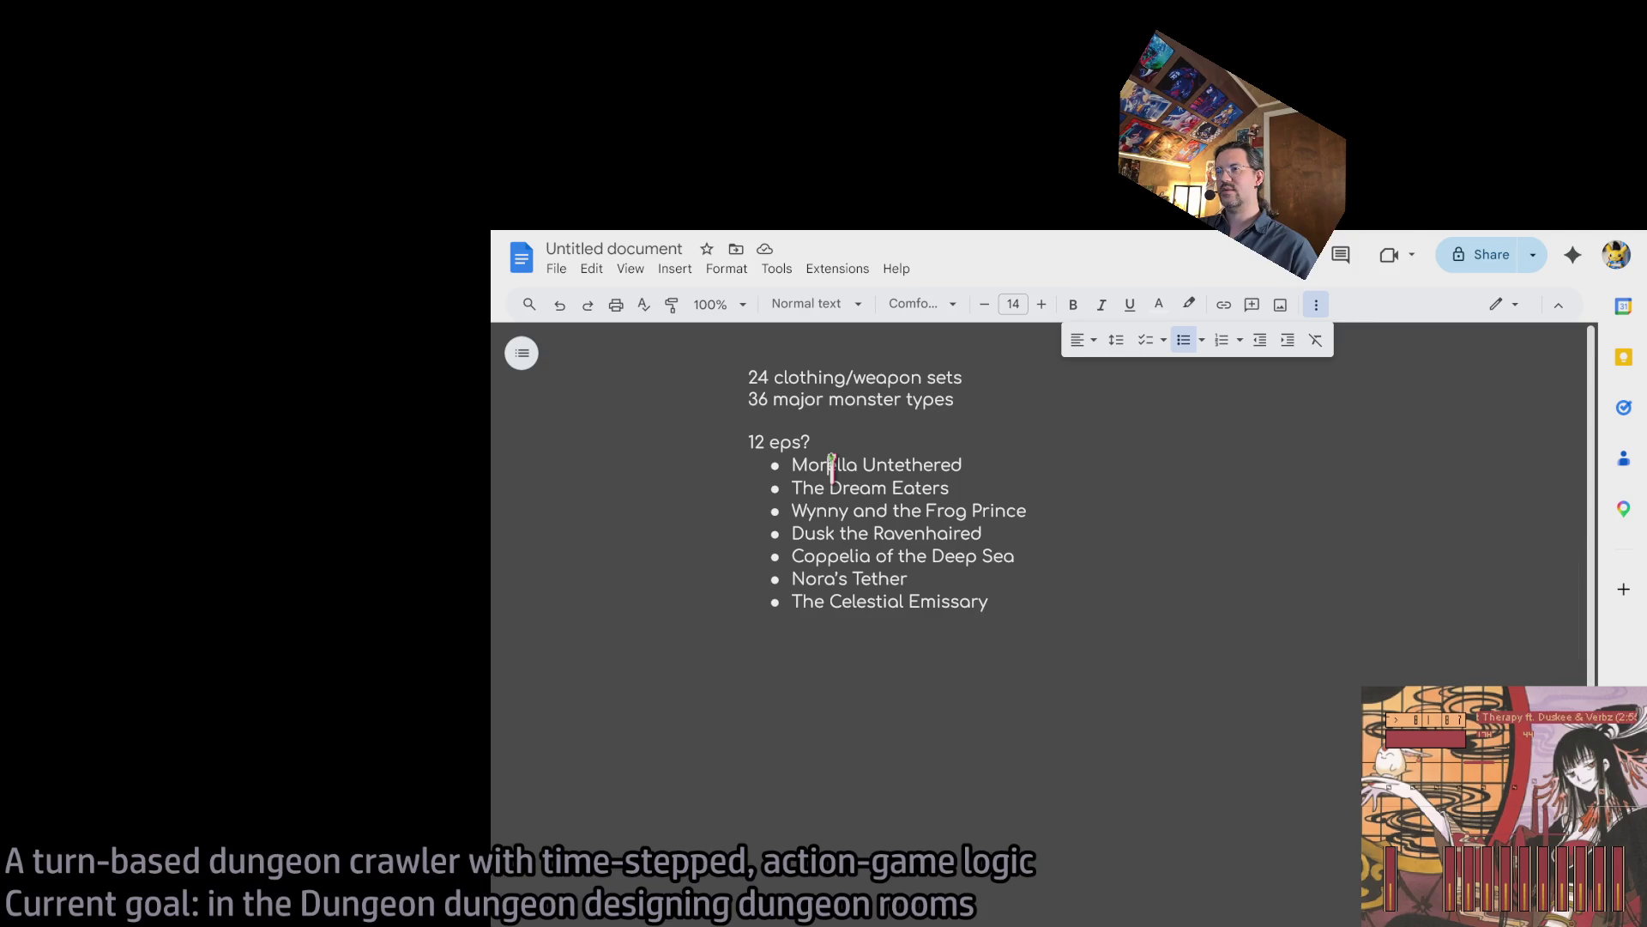
left_click_drag(1042, 600, 786, 452)
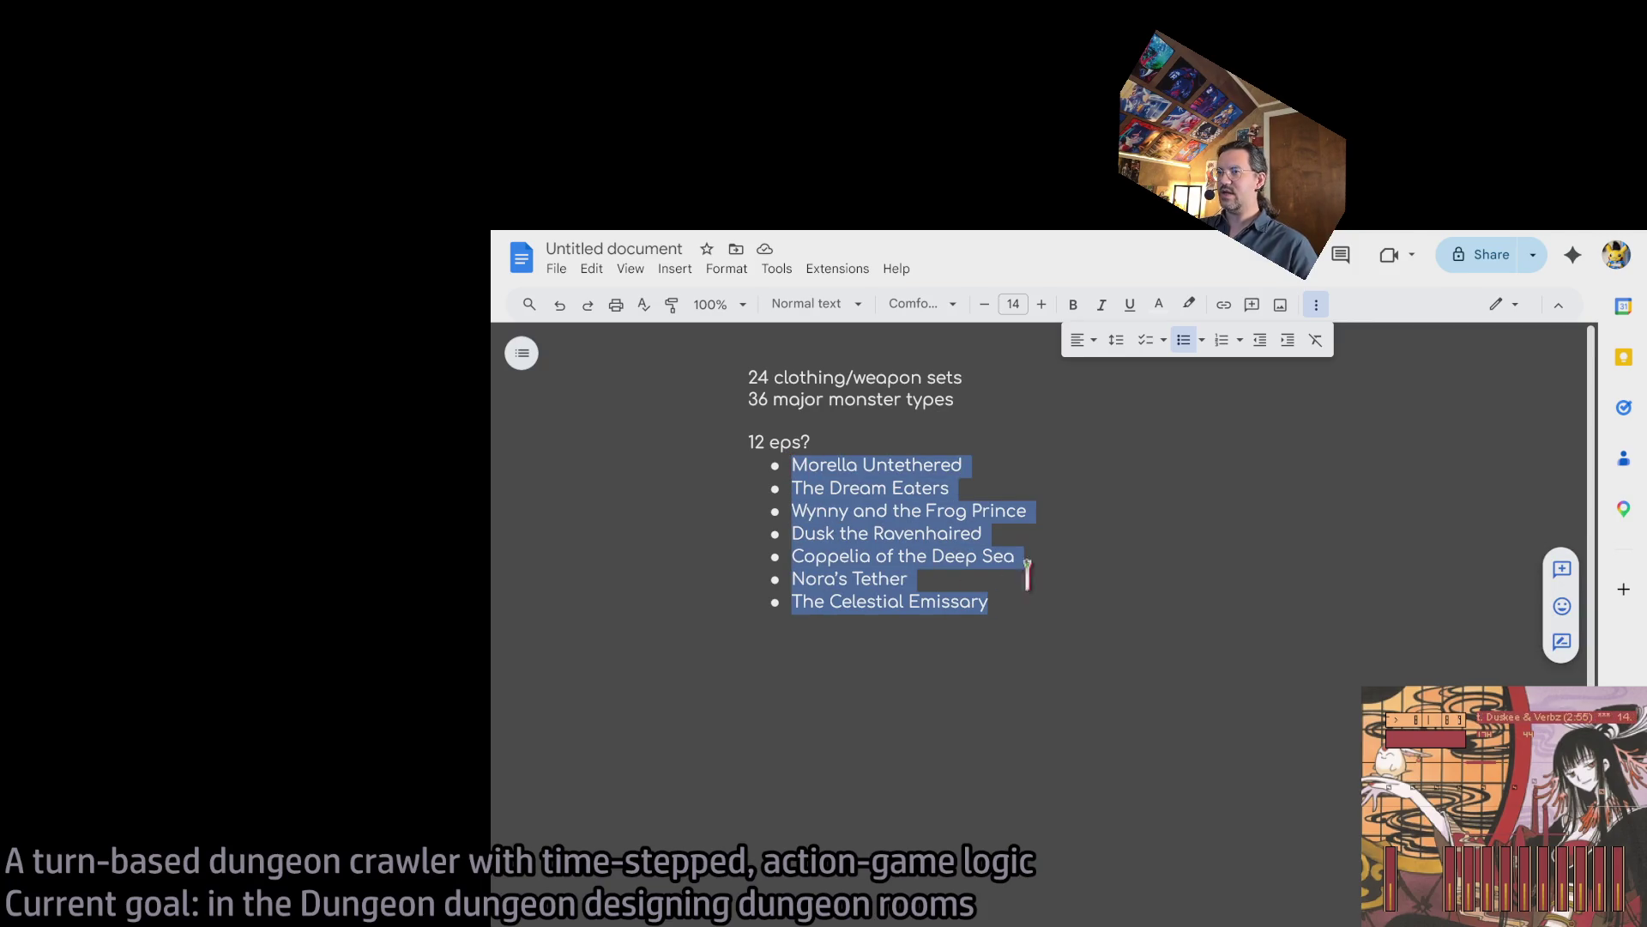
left_click_drag(1054, 609, 1017, 602)
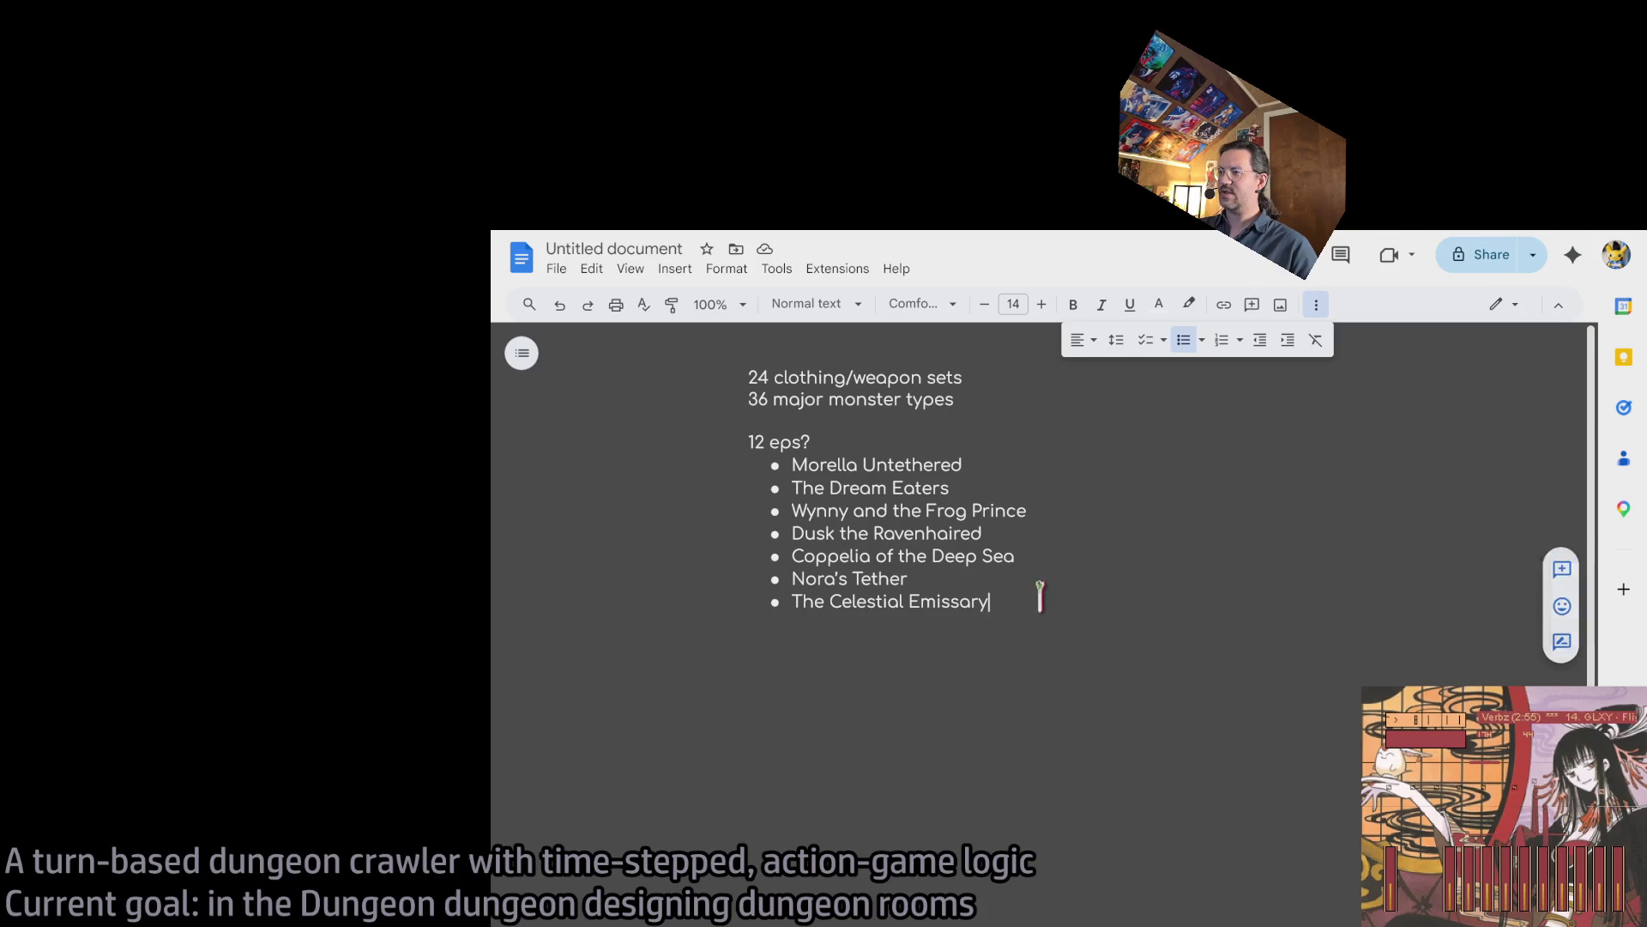
left_click(1041, 601)
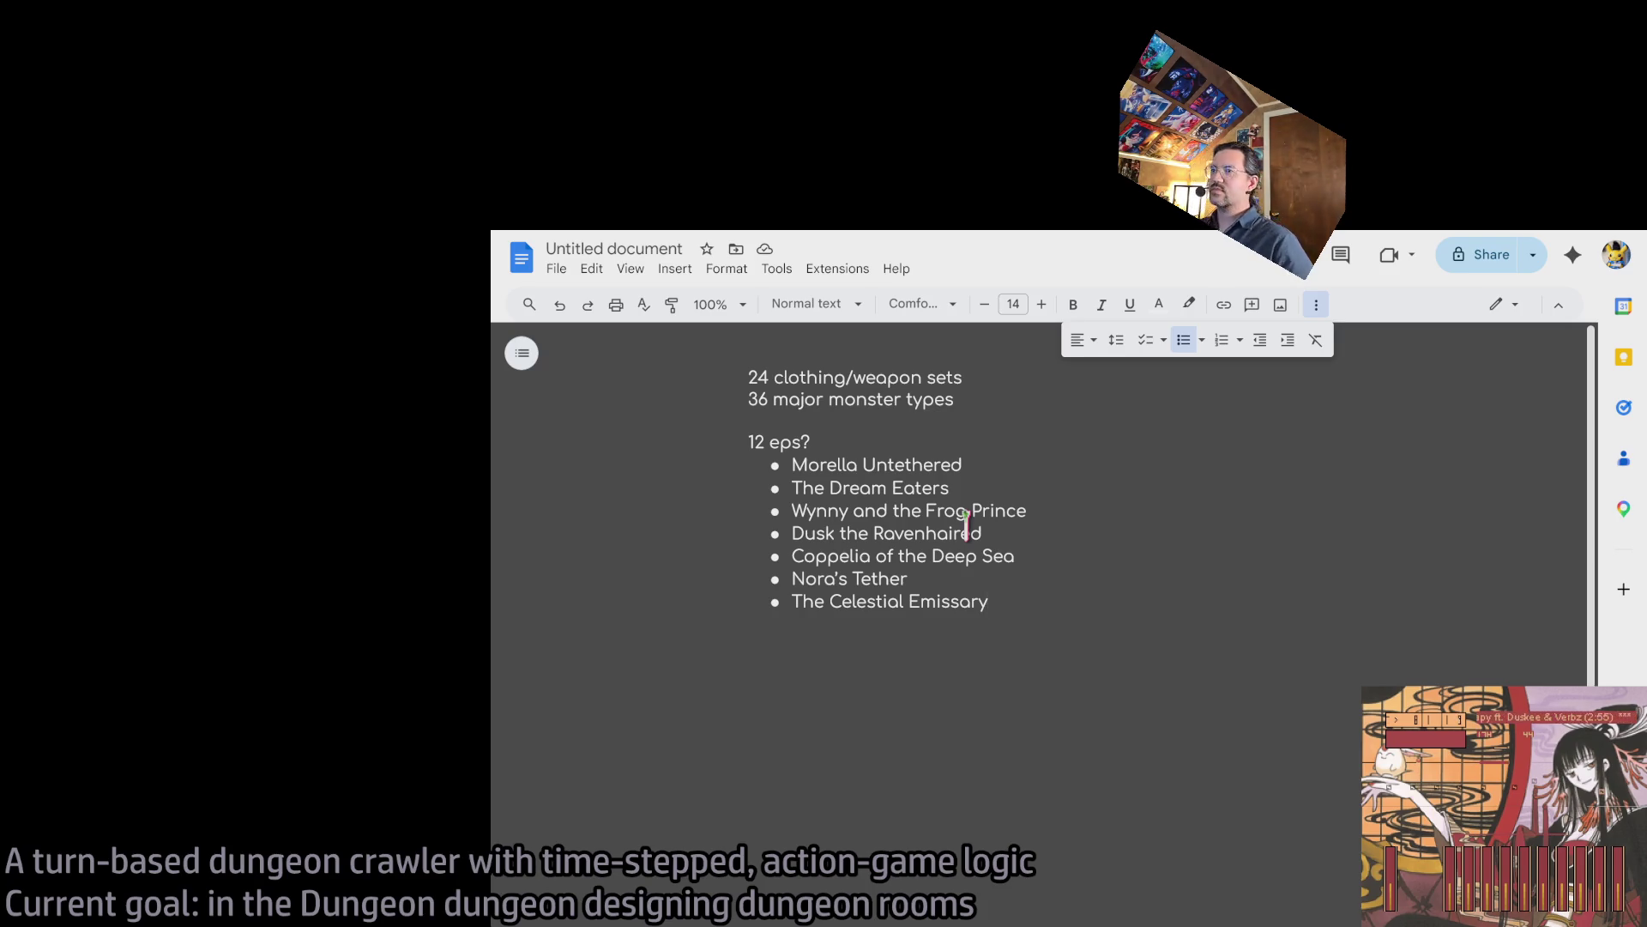
Bold the first two episode titles, then remove the bold again.
left_click(1001, 464)
triple_click(849, 464)
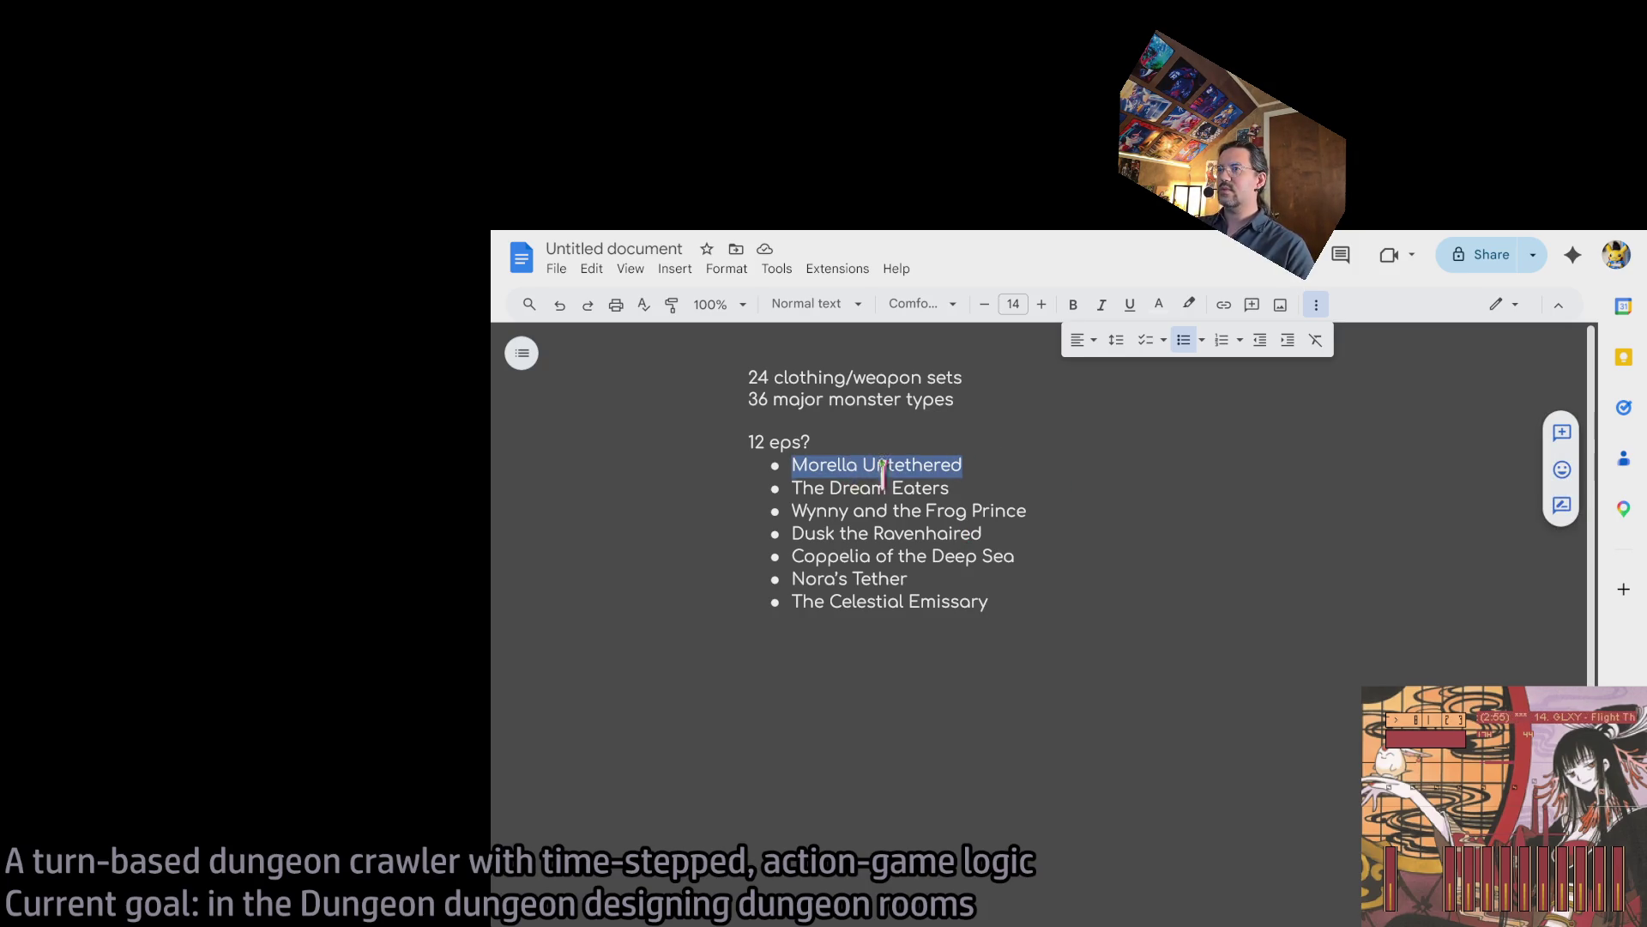
key("shift+Down")
key("ctrl+b")
left_click(952, 508)
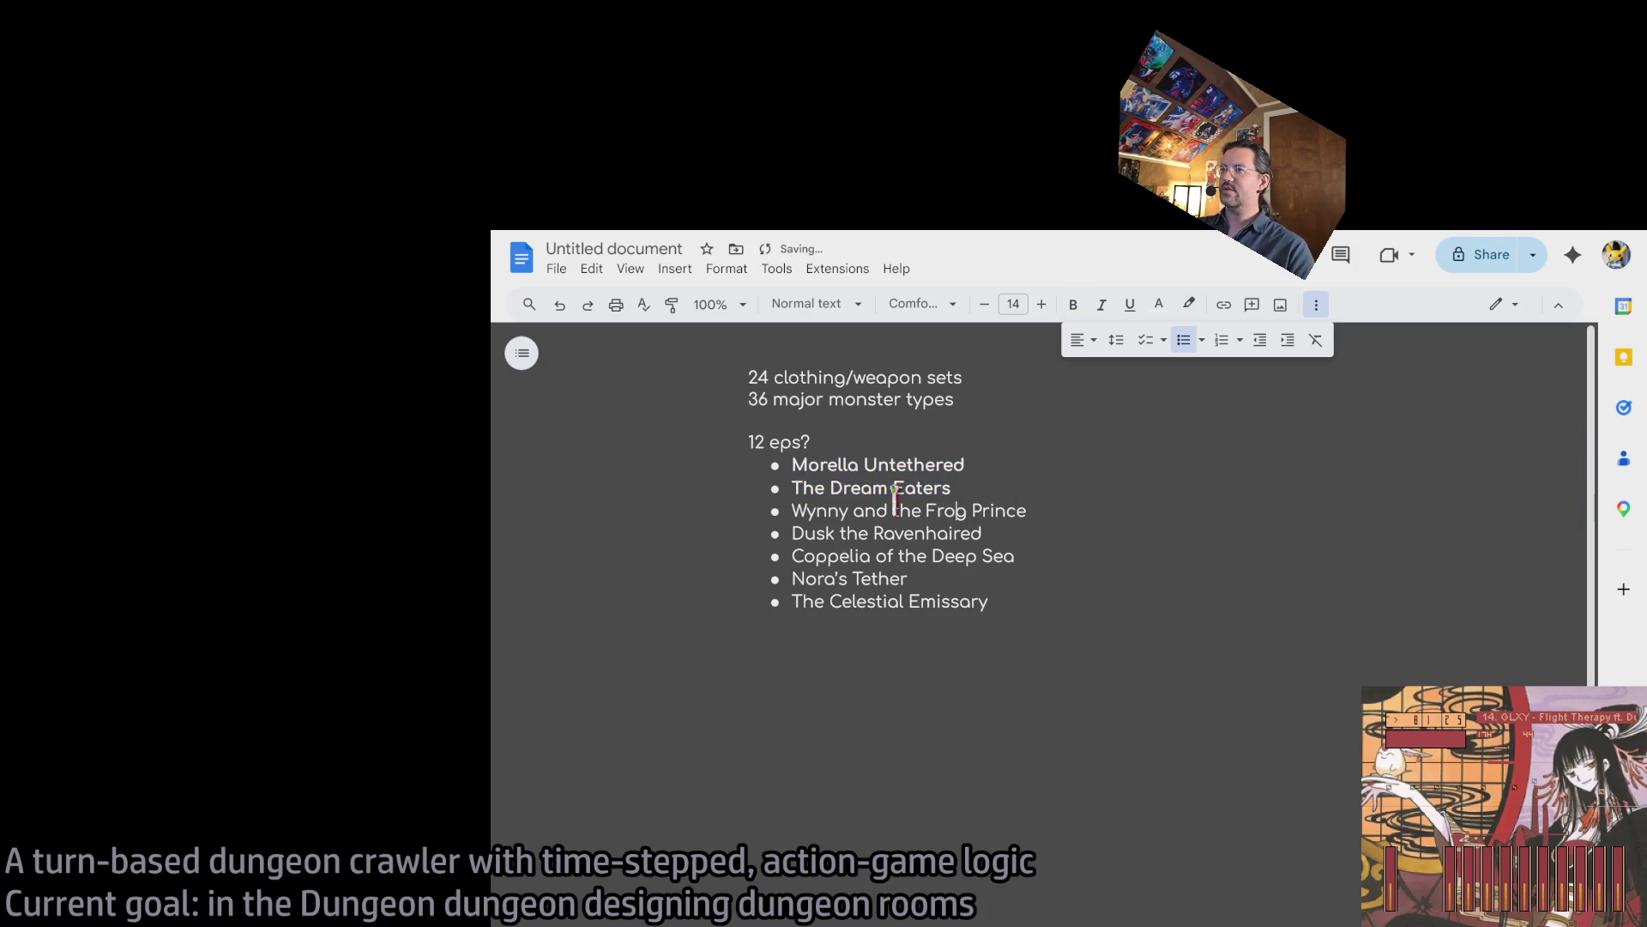
triple_click(973, 464)
key("shift+Down")
key("ctrl+b")
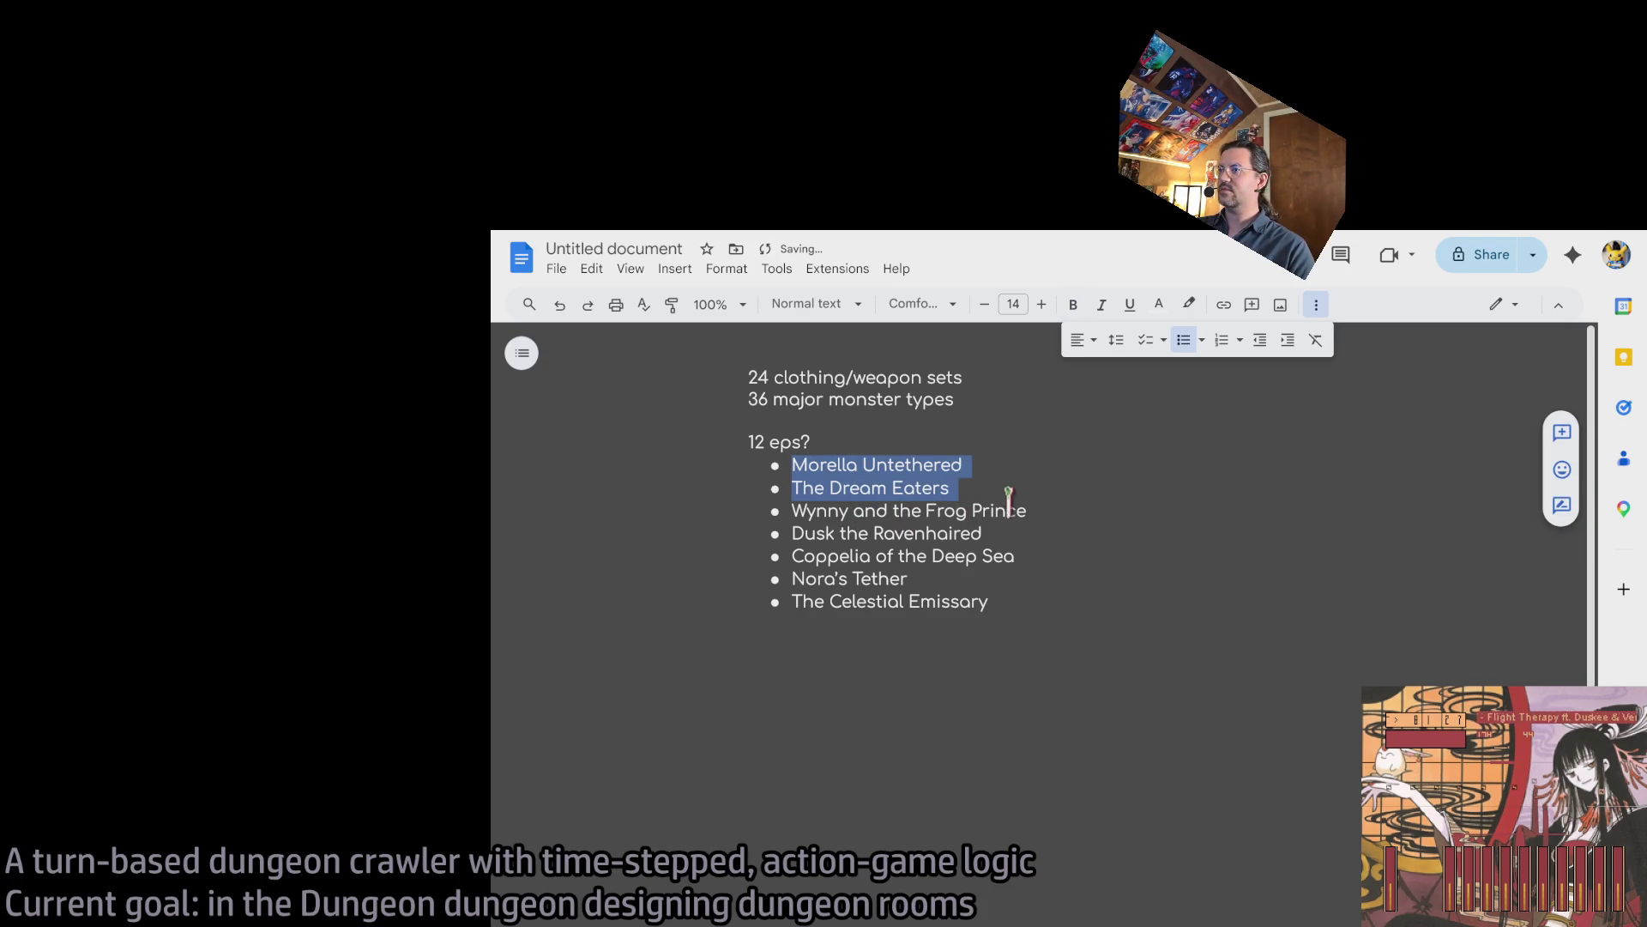
left_click(1040, 466)
Number the first four titles 1, 1, 3 and 1 (Morella through Dusk).
left_click(794, 465)
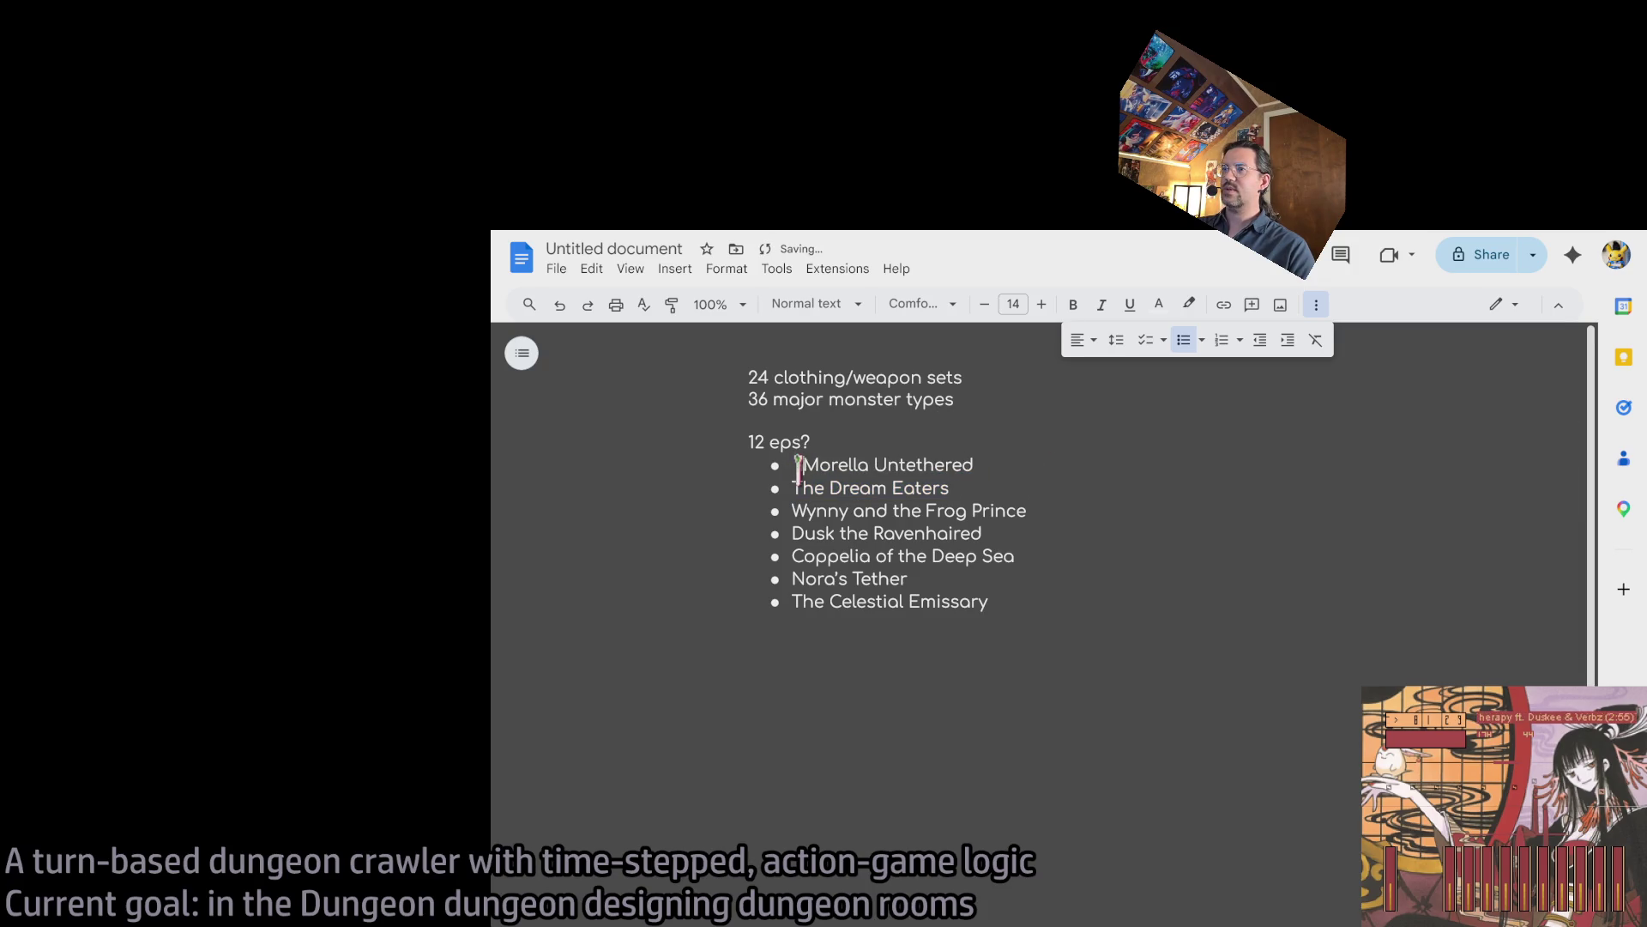
type("1")
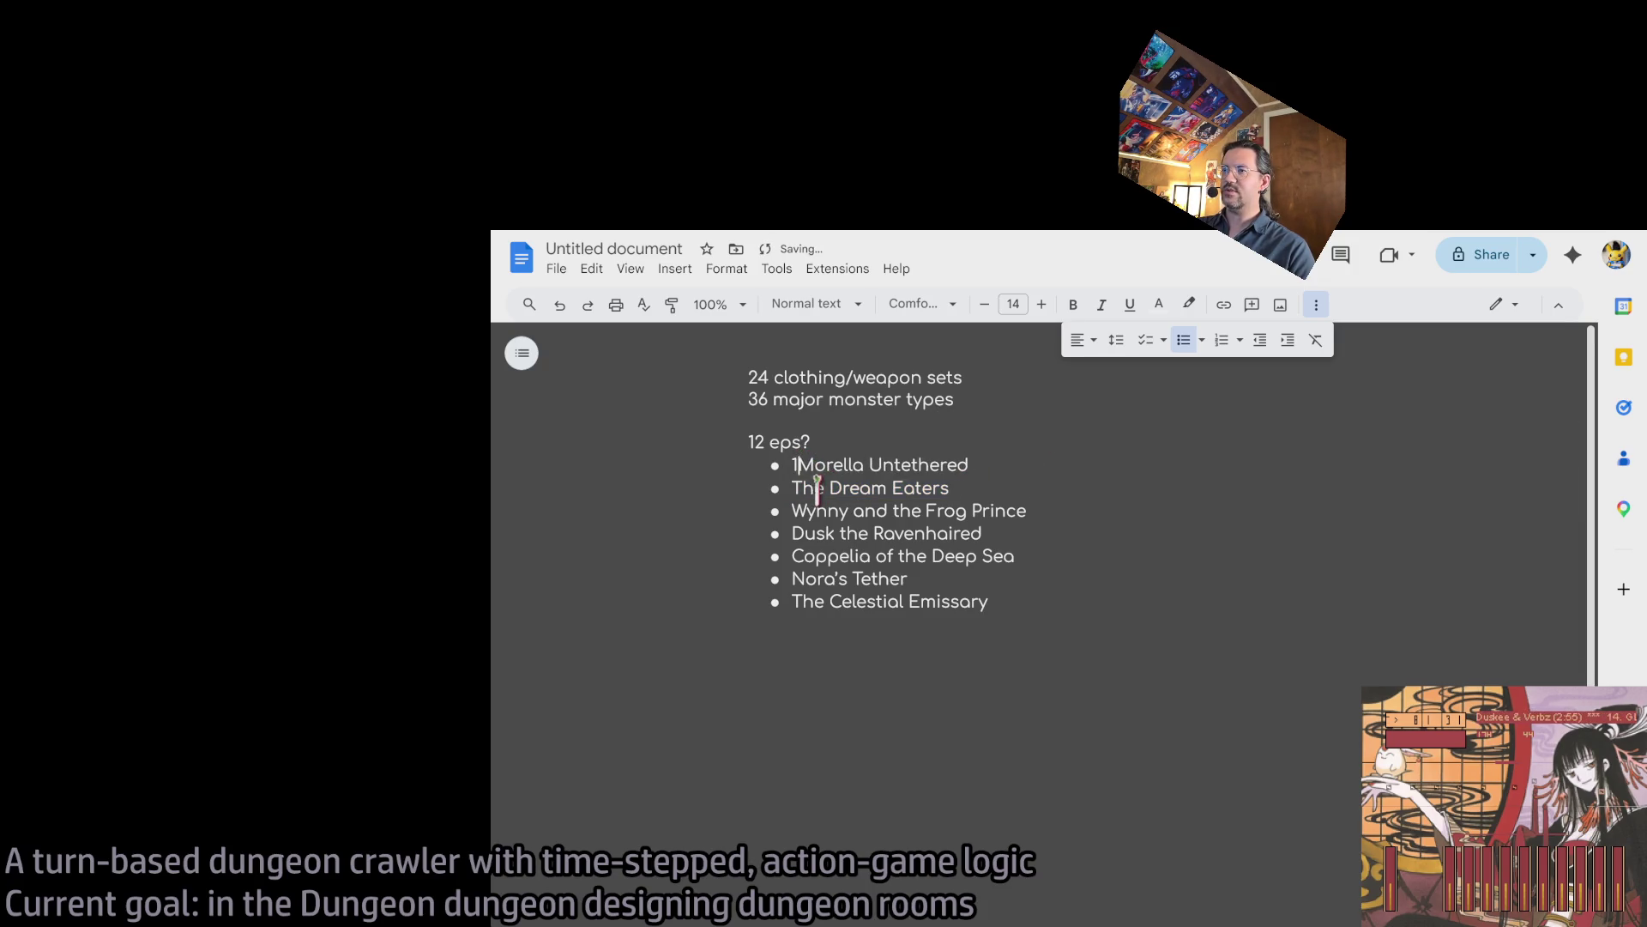
left_click(796, 488)
type("1")
left_click(792, 510)
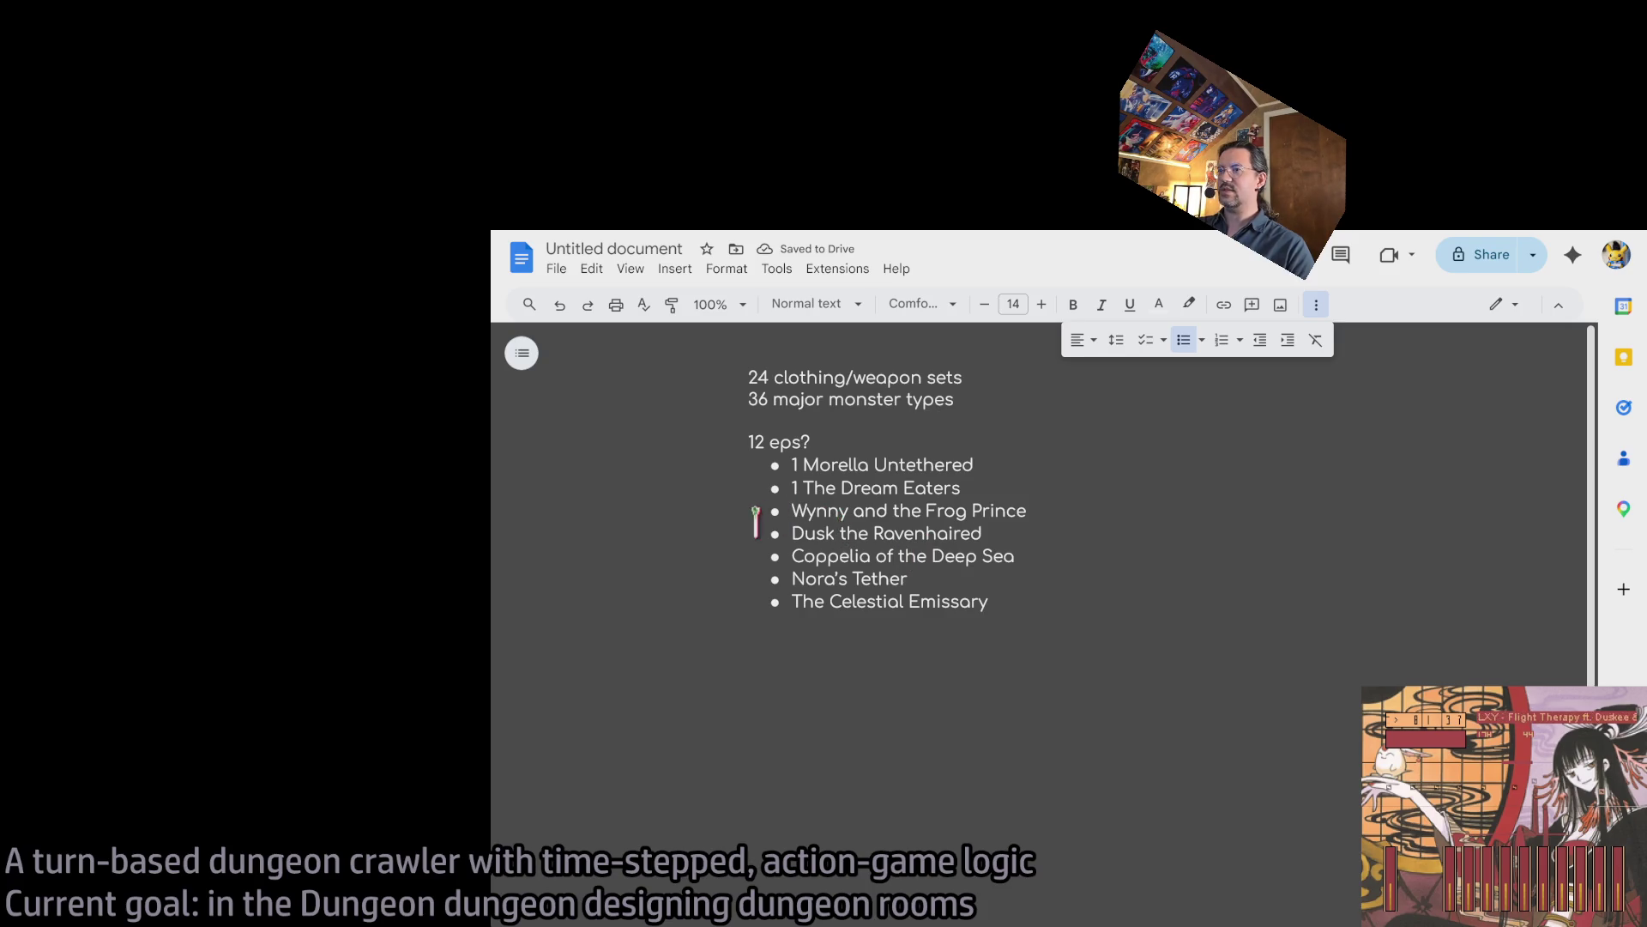
type("3")
key("Down")
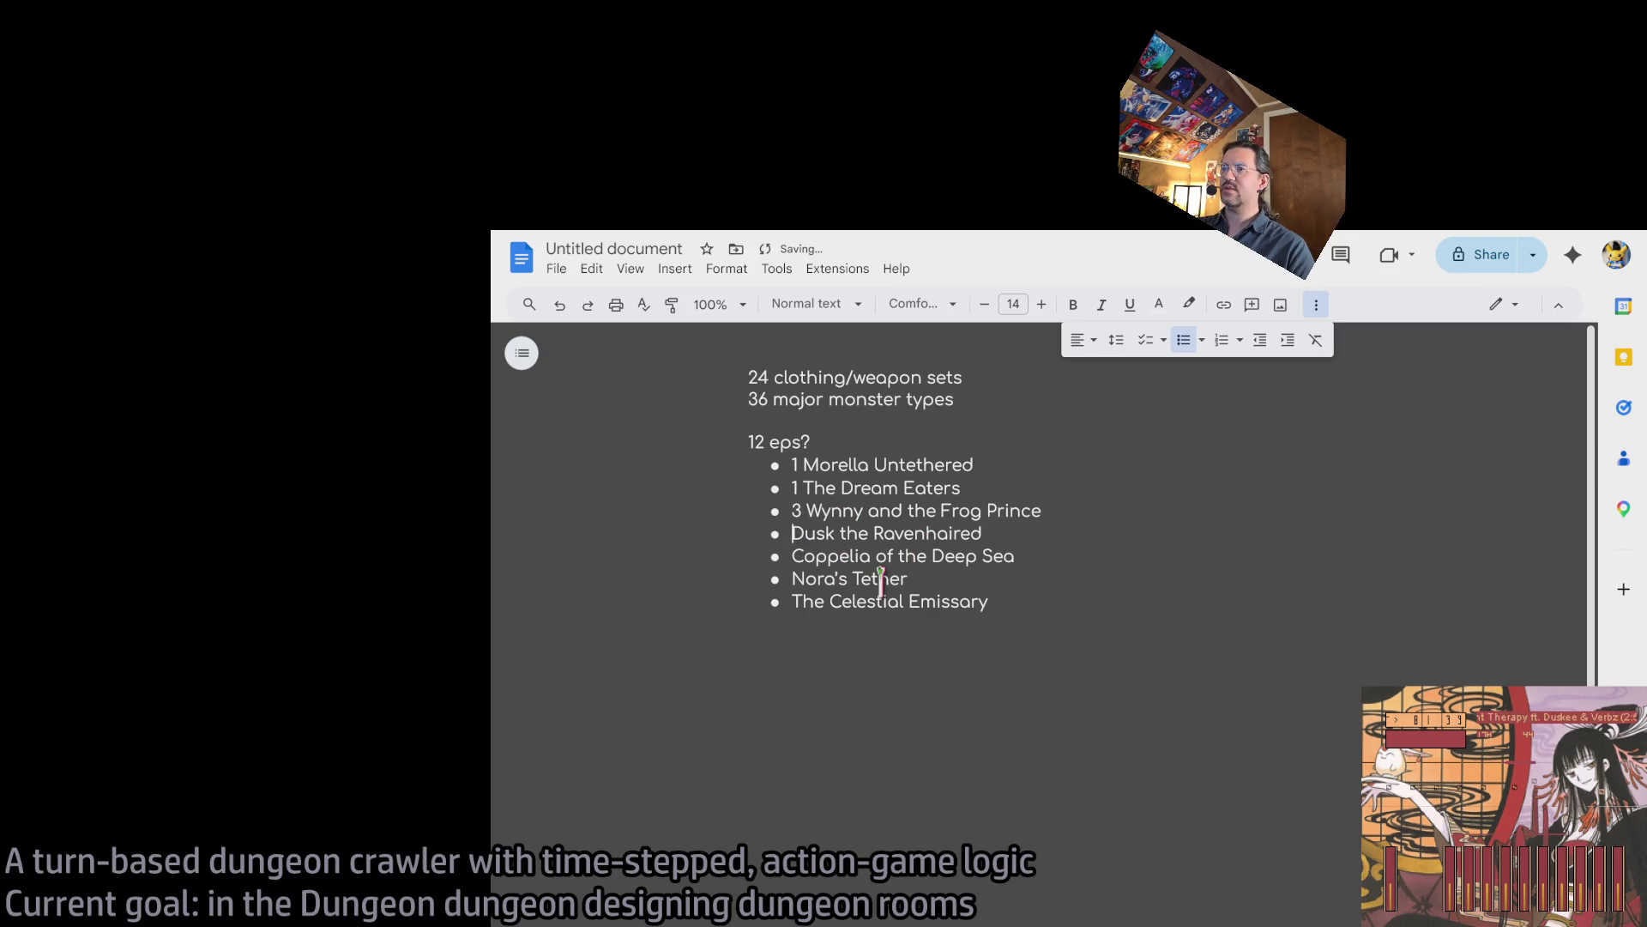
type("1")
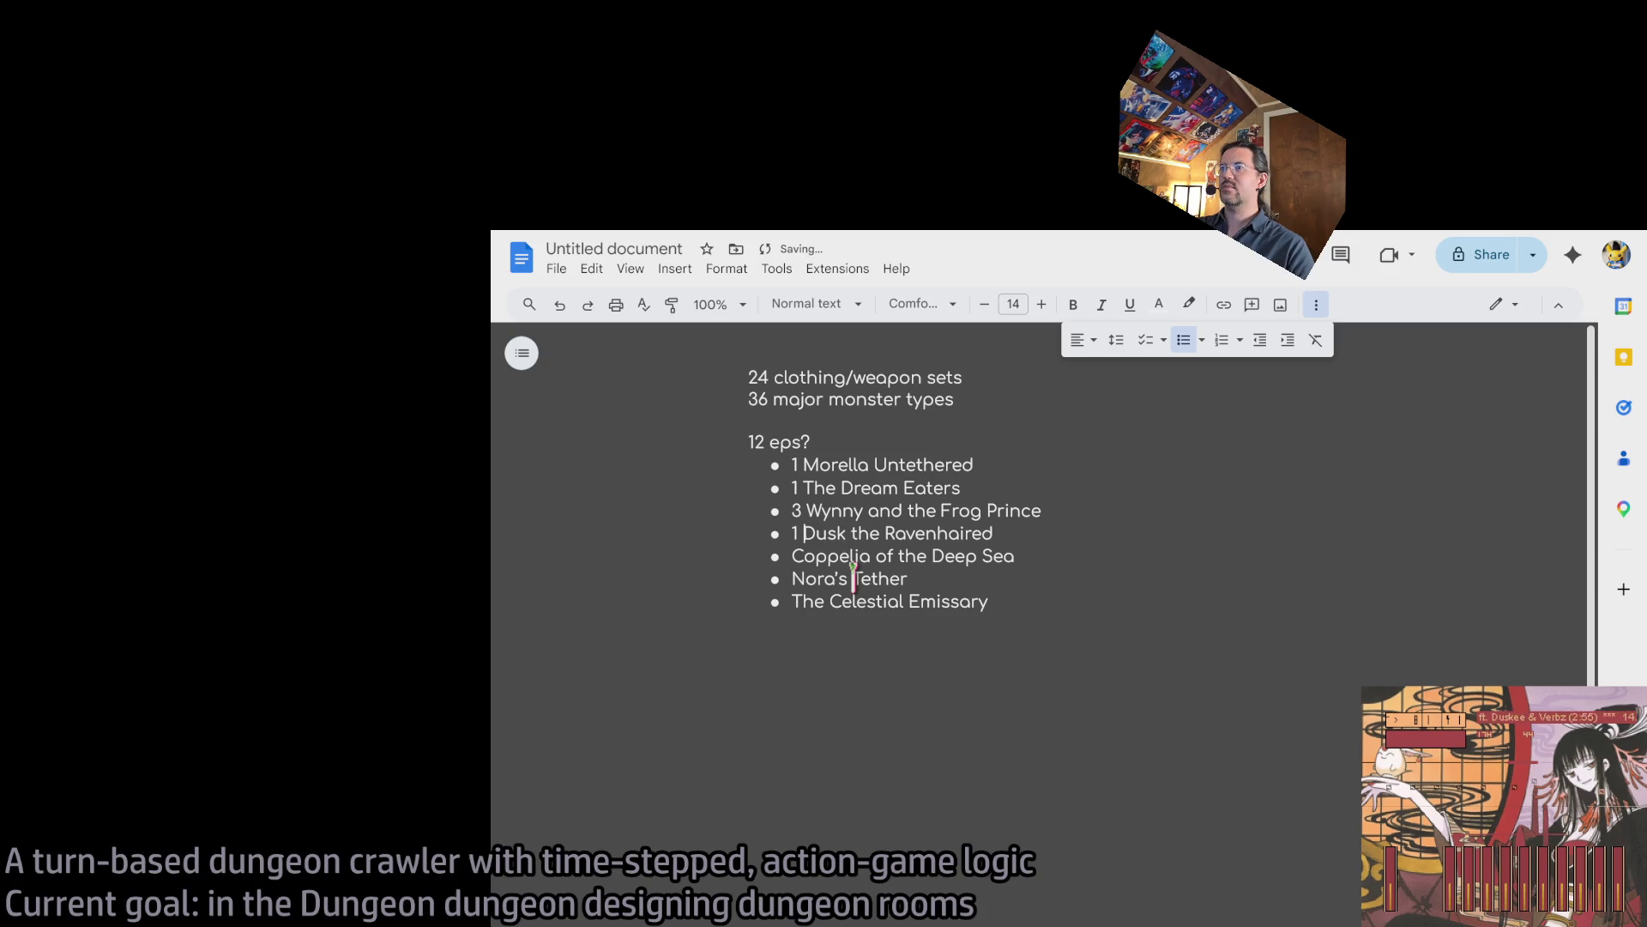
Put 2 before Coppelia of the Deep Sea.
triple_click(829, 533)
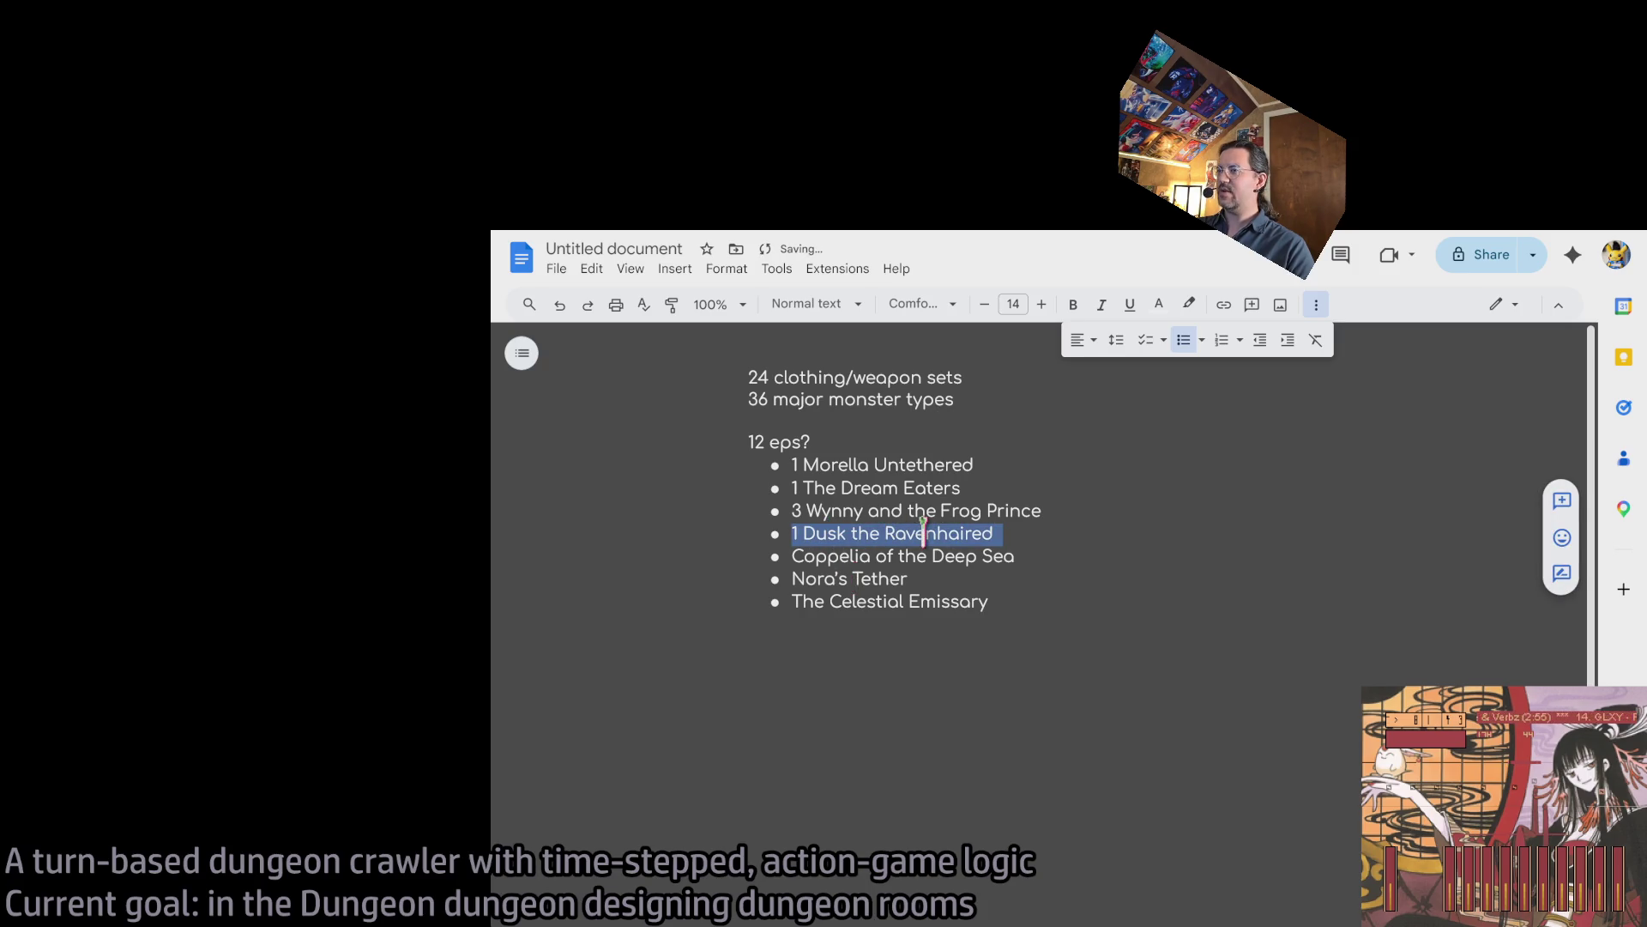
key("Right")
triple_click(829, 537)
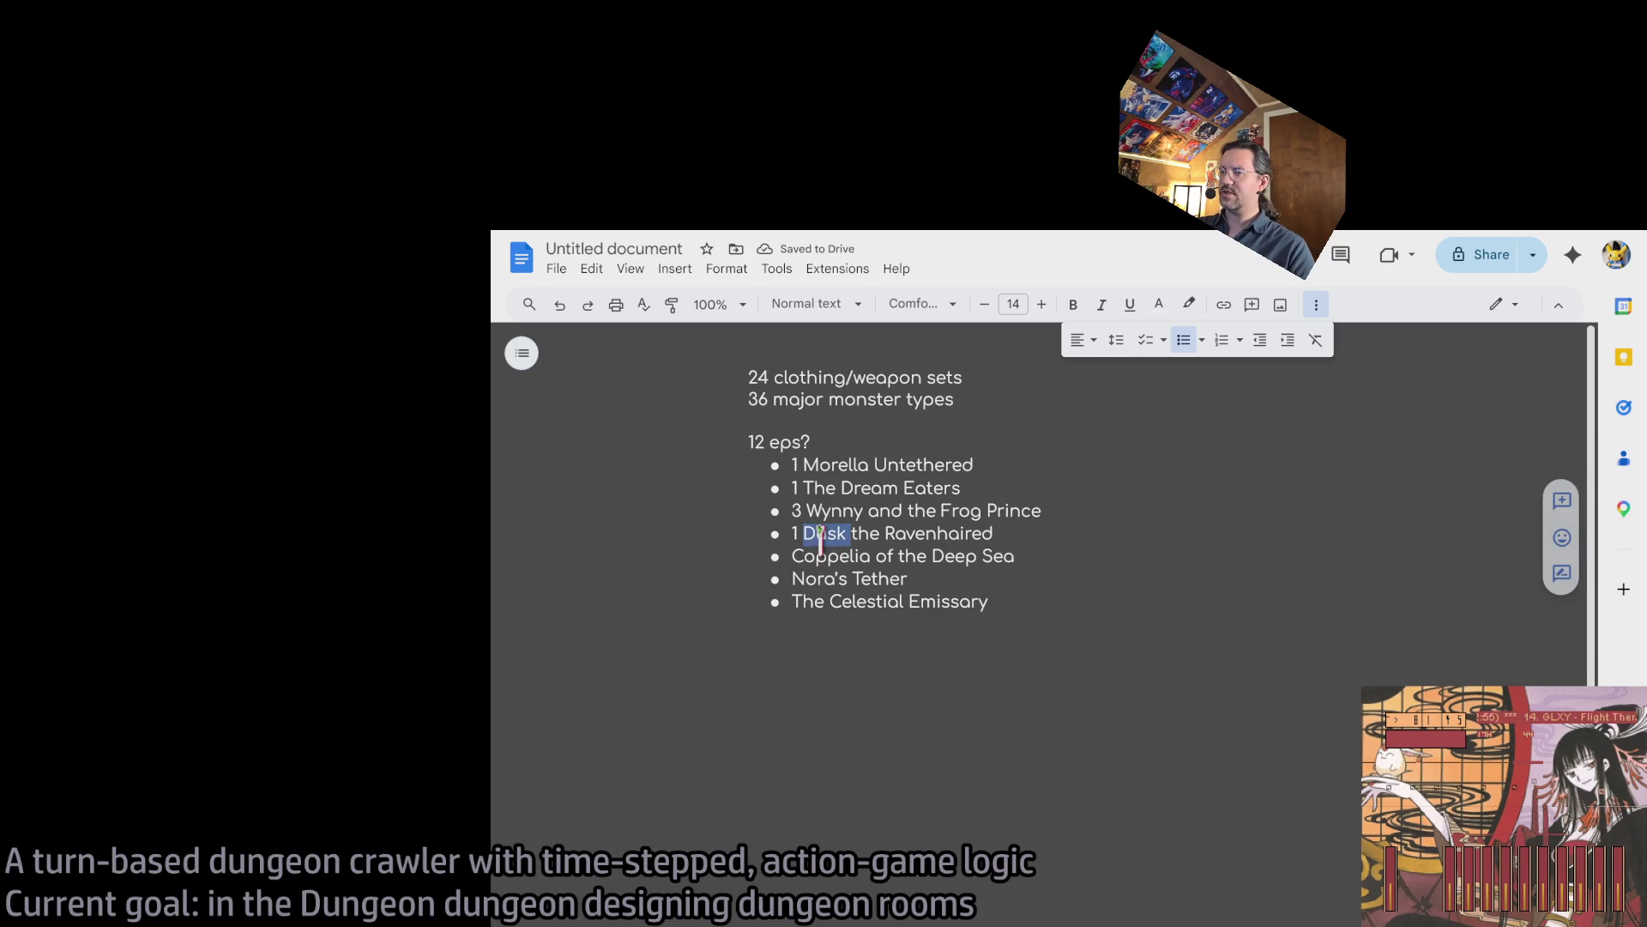
key("Right")
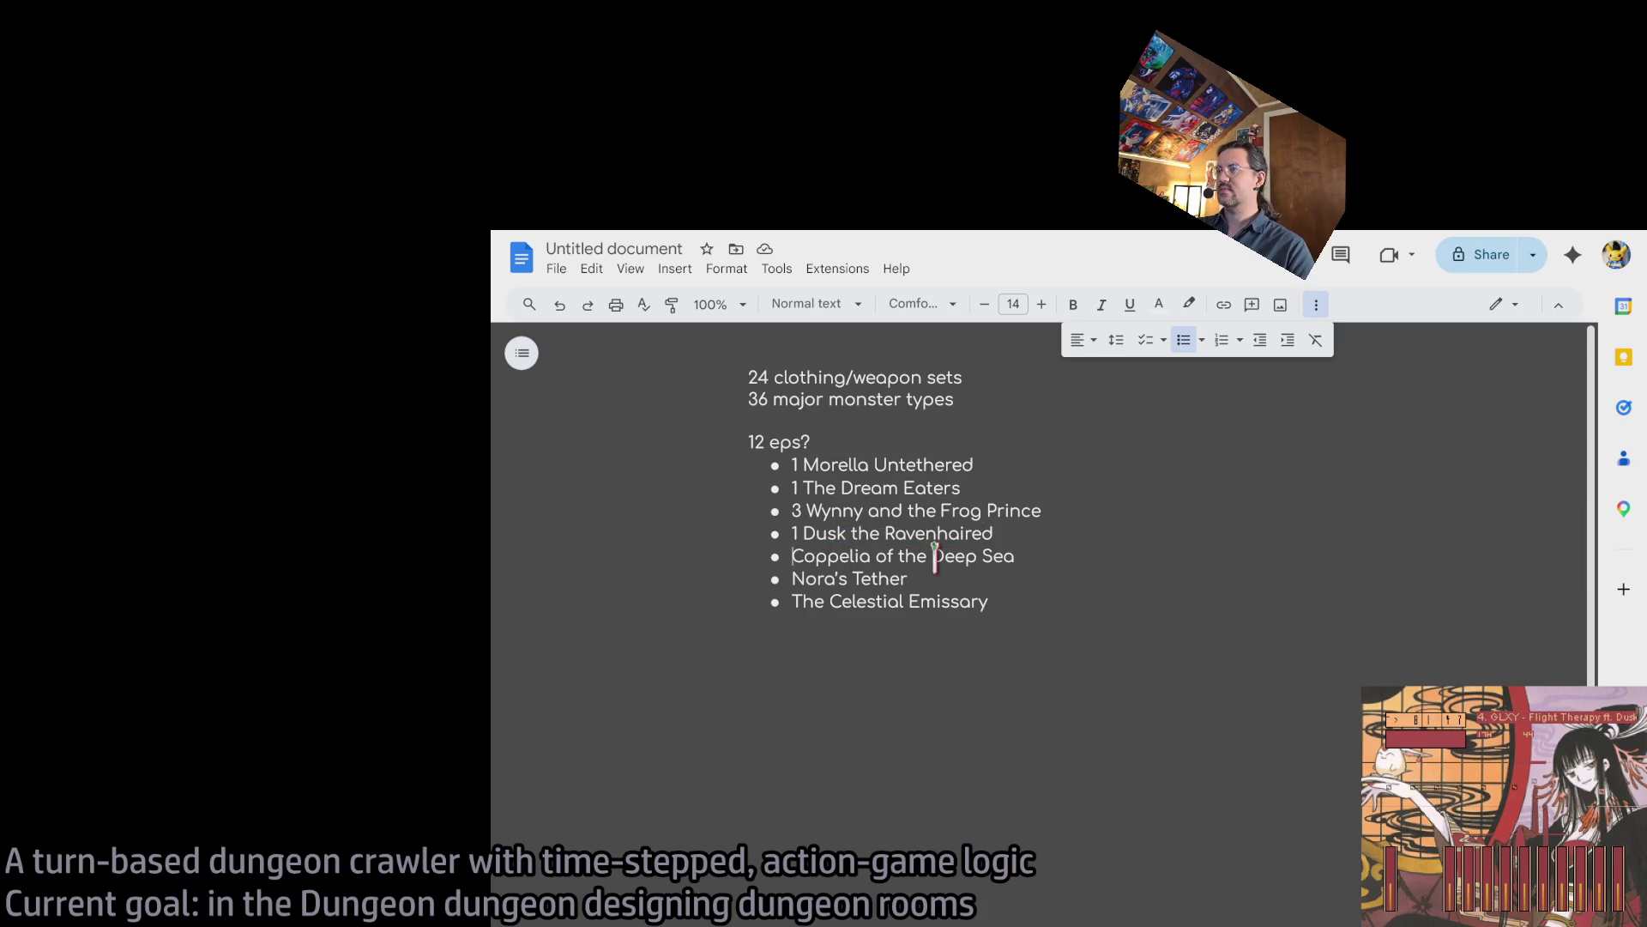
type("2")
Put 1 before Nora's Tether and 3 before The Celestial Emissary.
left_click(786, 580)
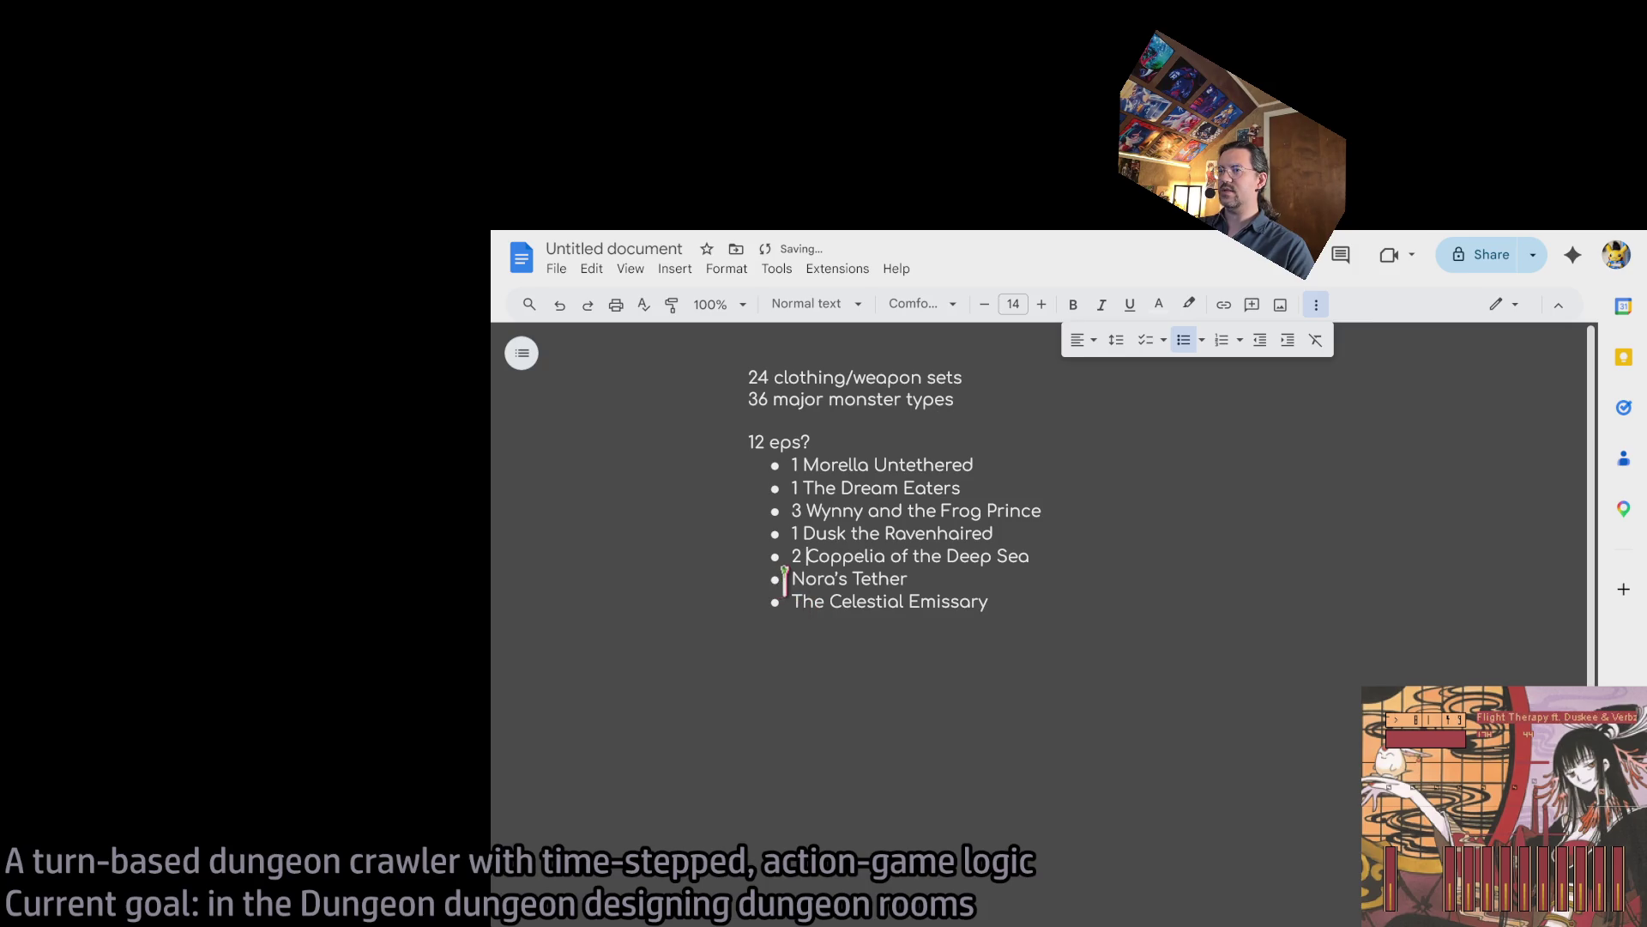
triple_click(839, 580)
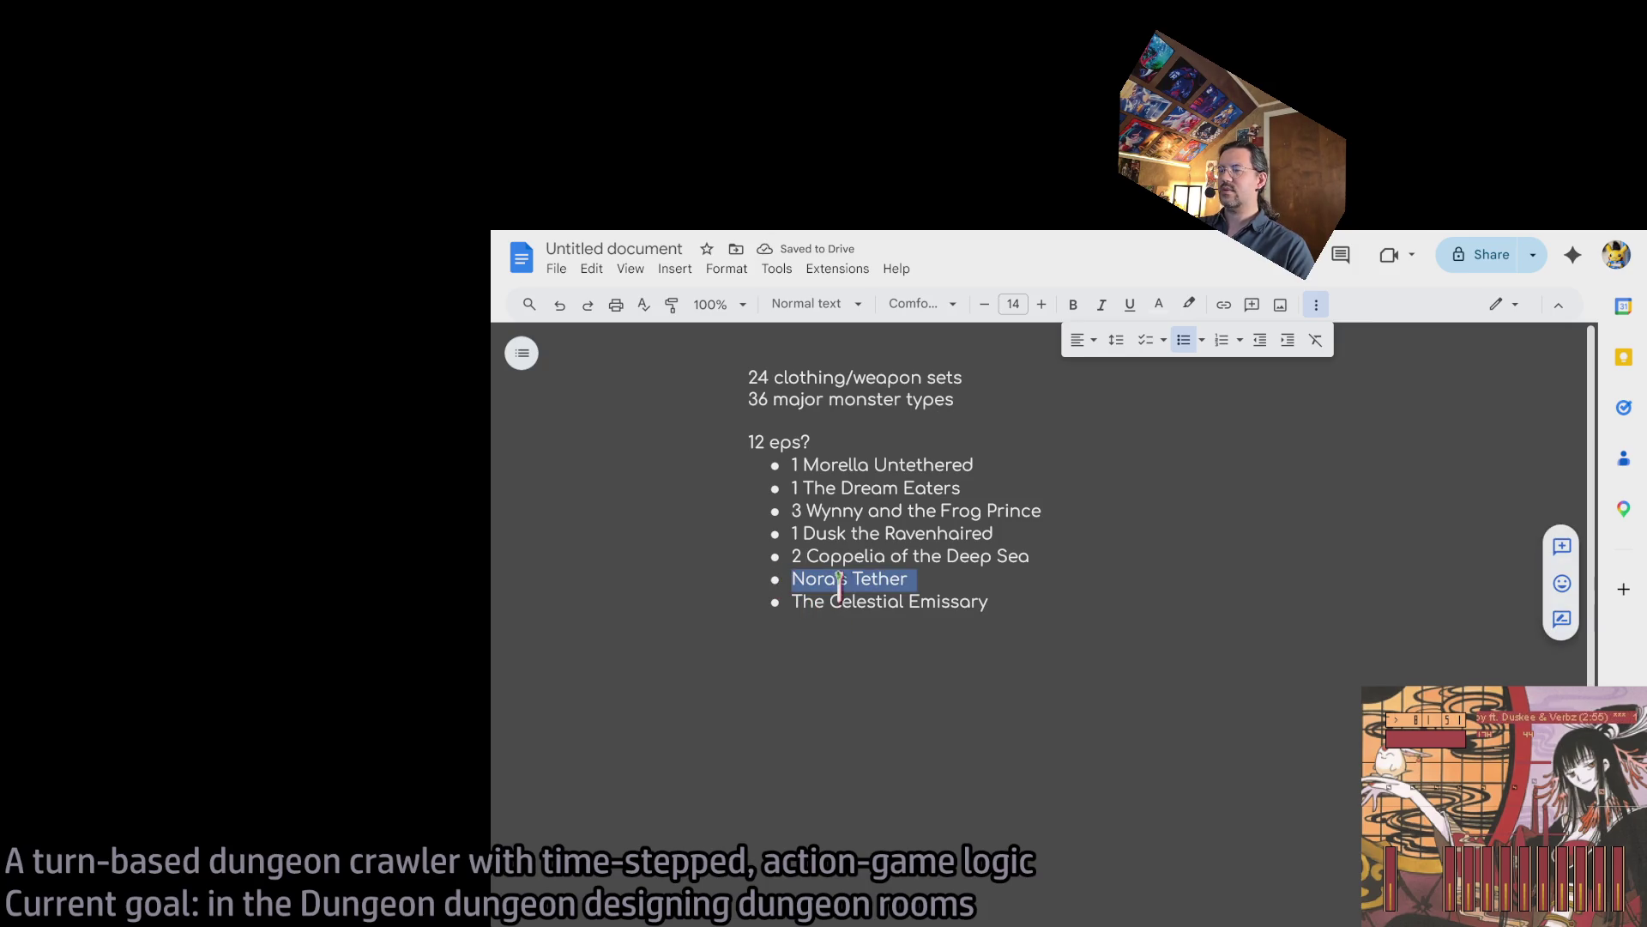
left_click(791, 579)
type("1")
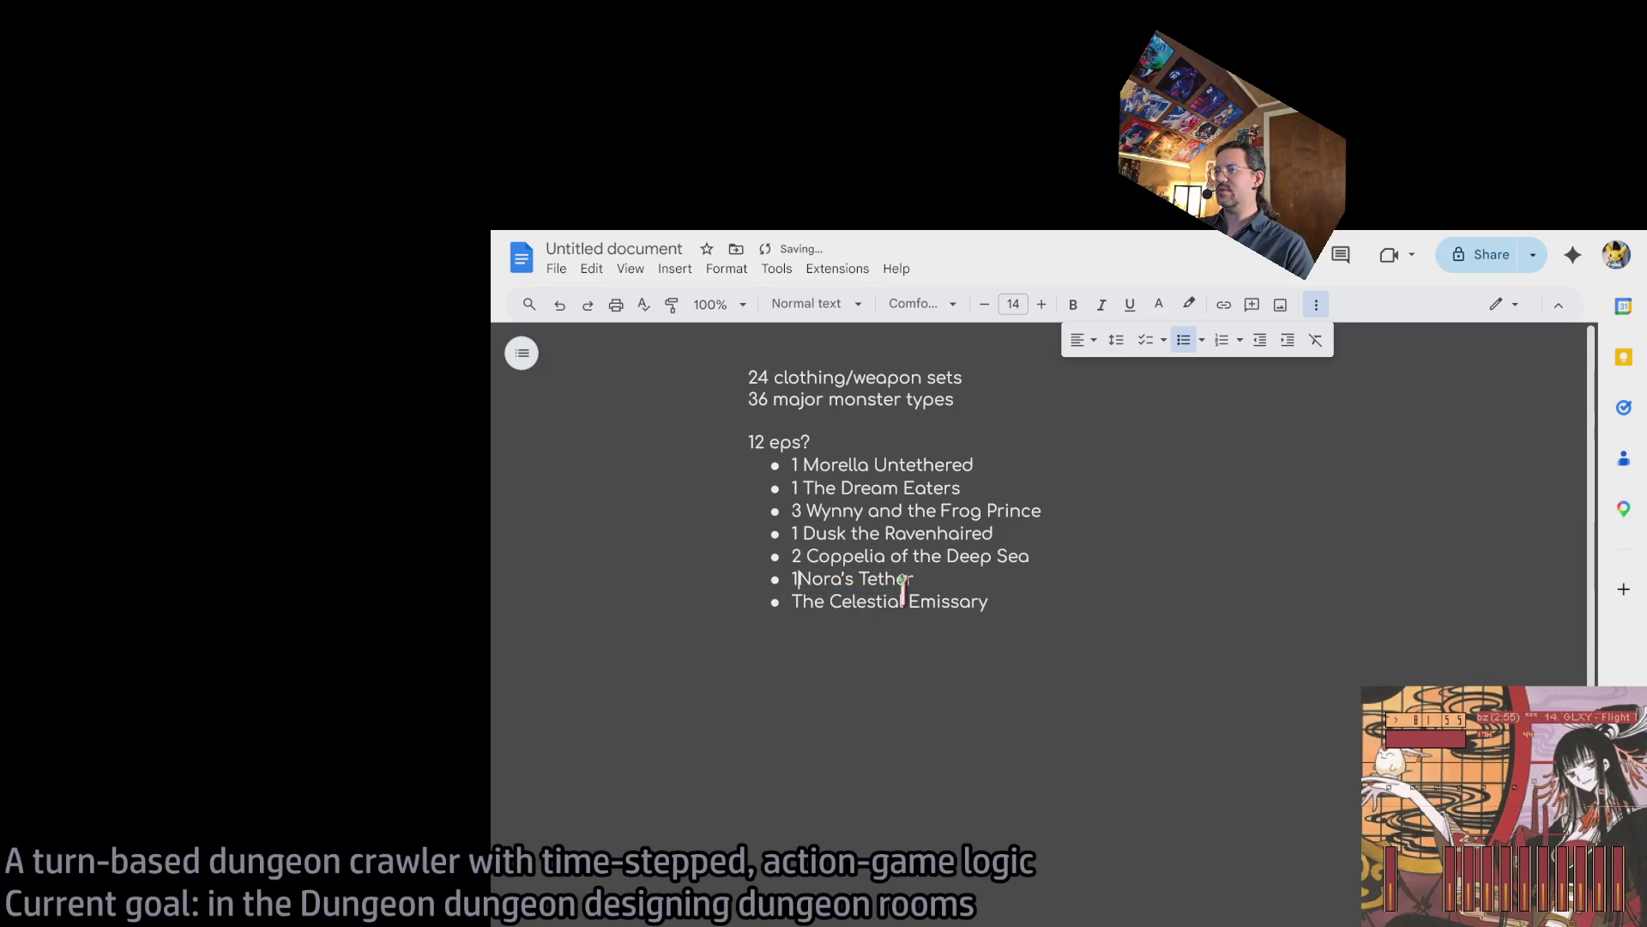
left_click(787, 602)
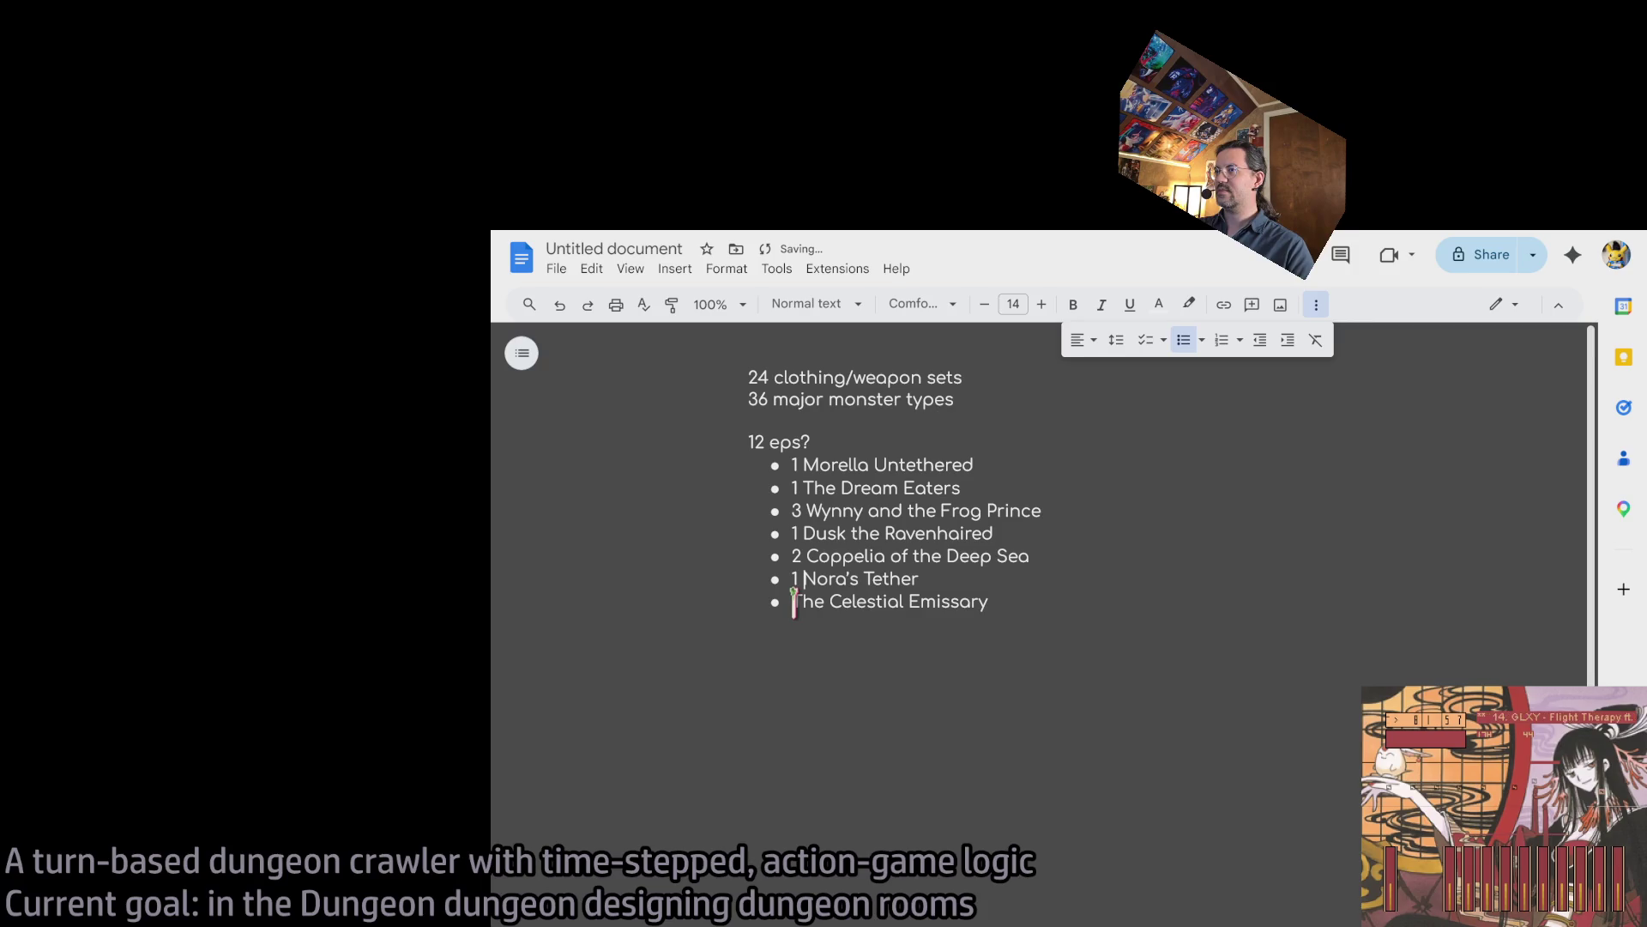
type("3")
triple_click(871, 602)
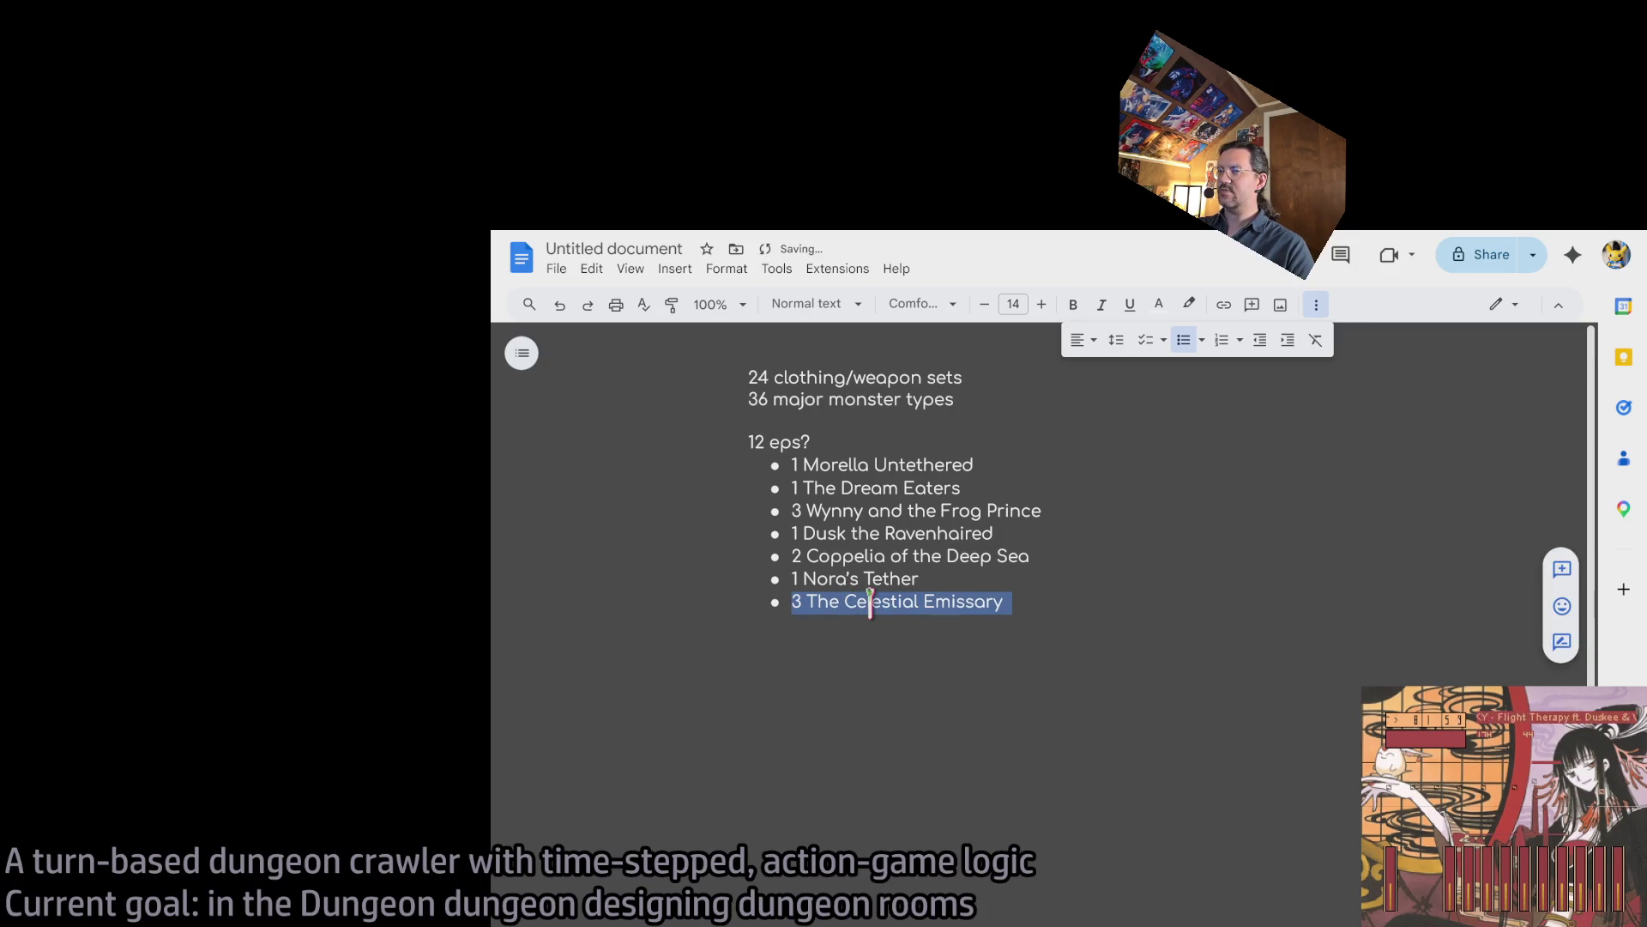
double_click(840, 464)
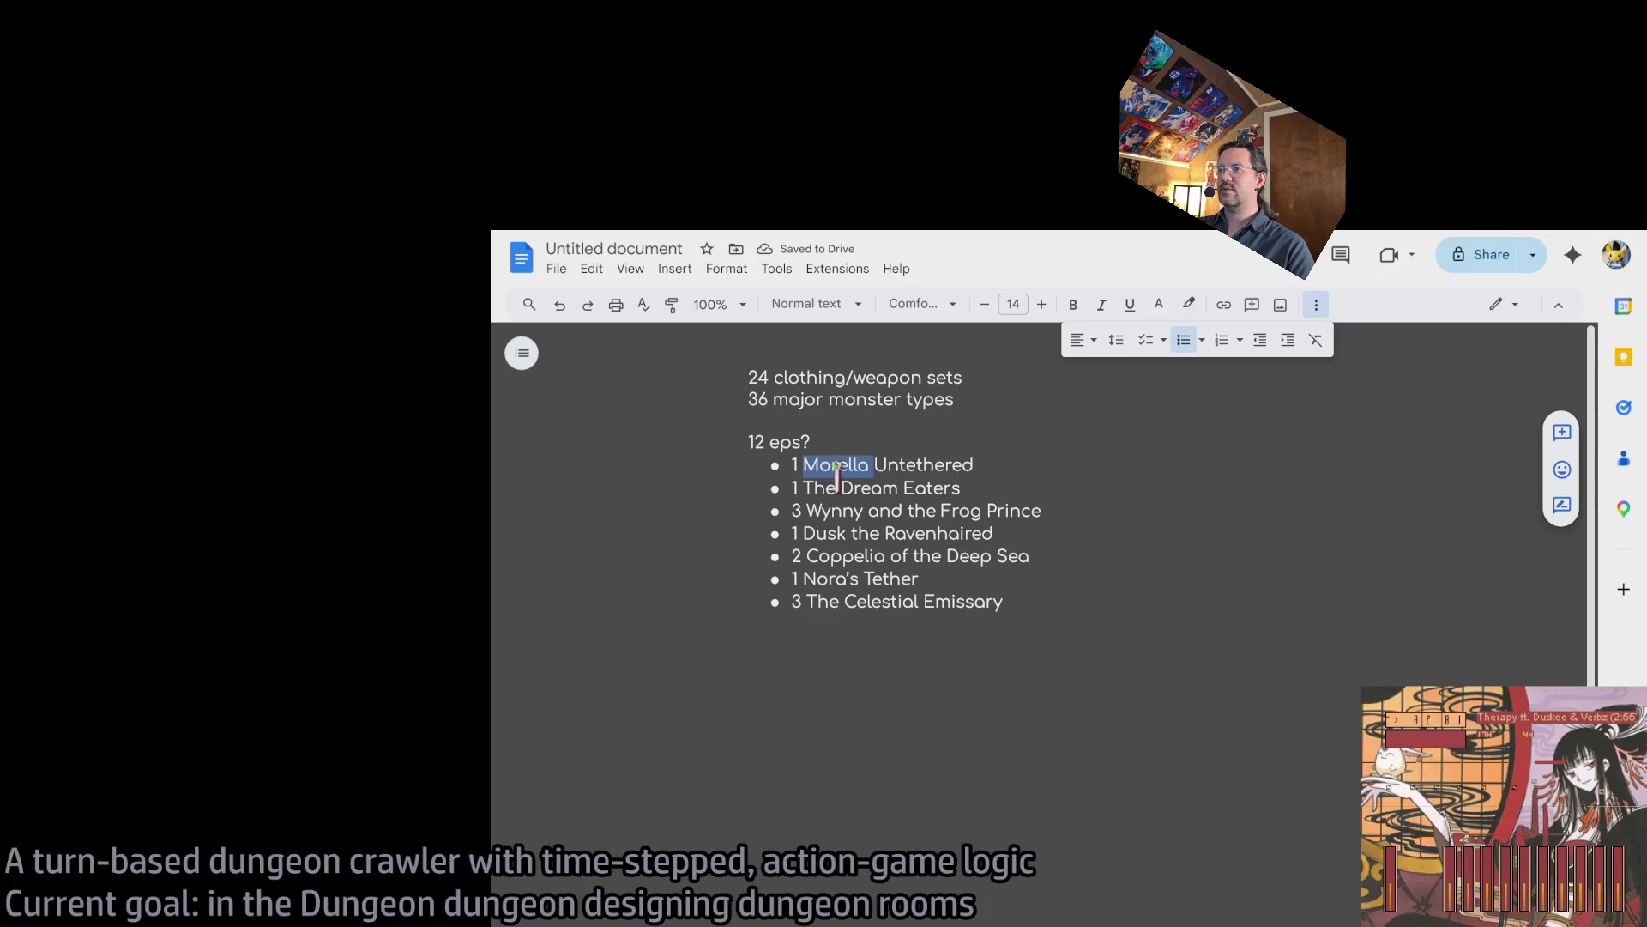
Review the numbered titles by selecting words and lines like Dusk, Coppelia and Morella.
double_click(836, 533)
double_click(845, 556)
double_click(836, 579)
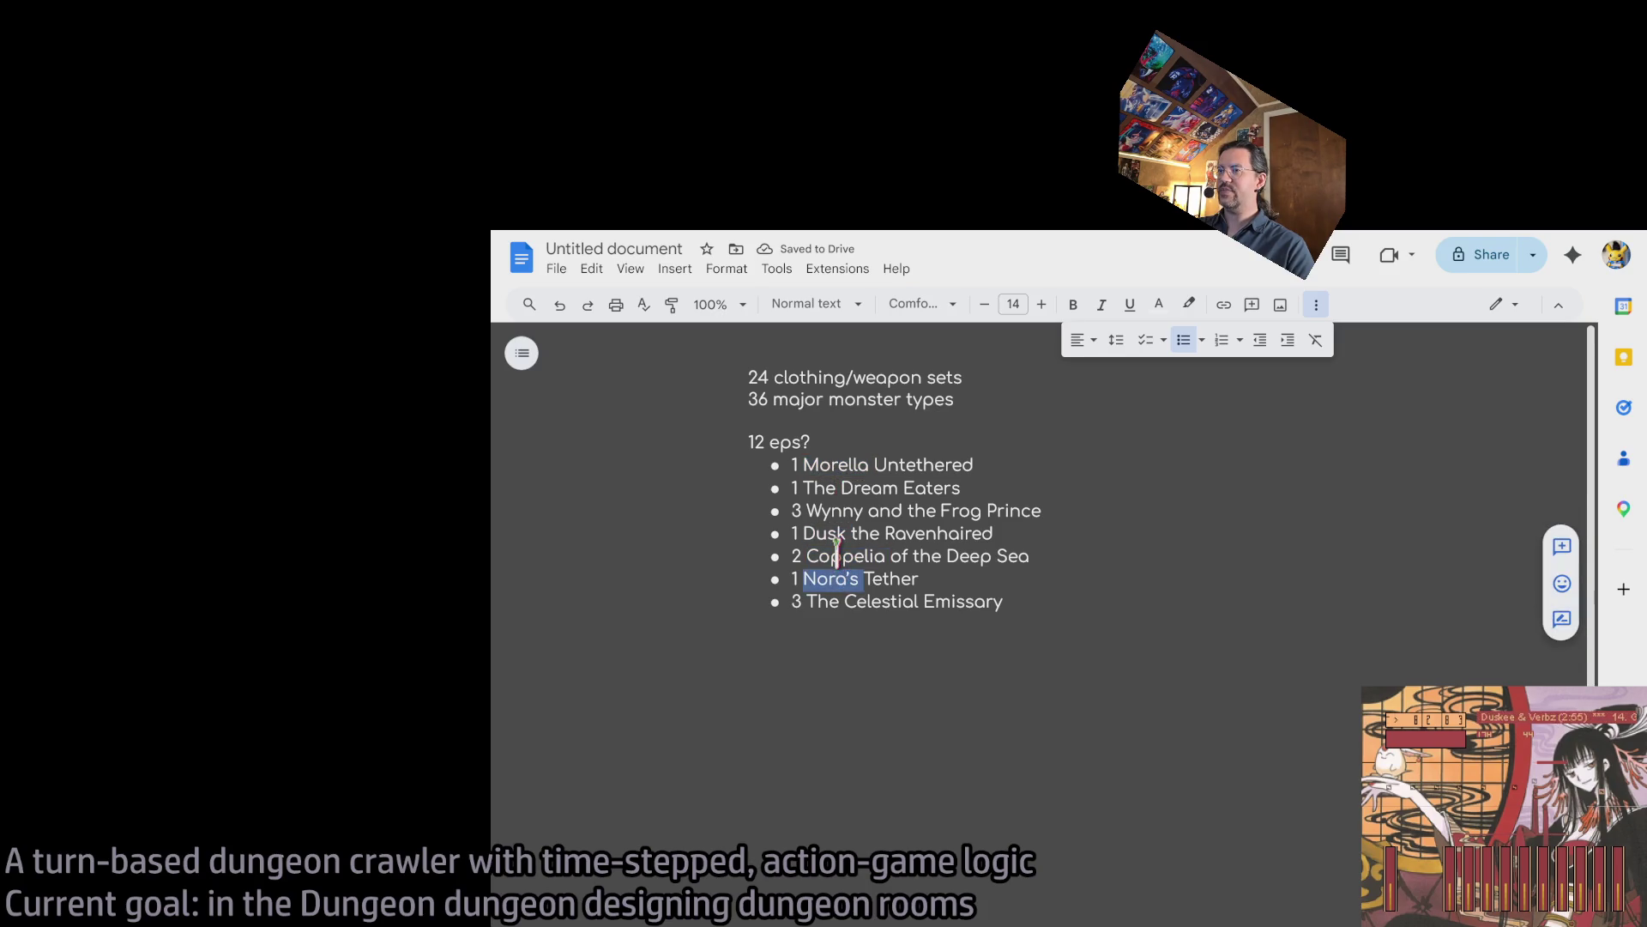
double_click(828, 533)
double_click(822, 487)
triple_click(821, 464)
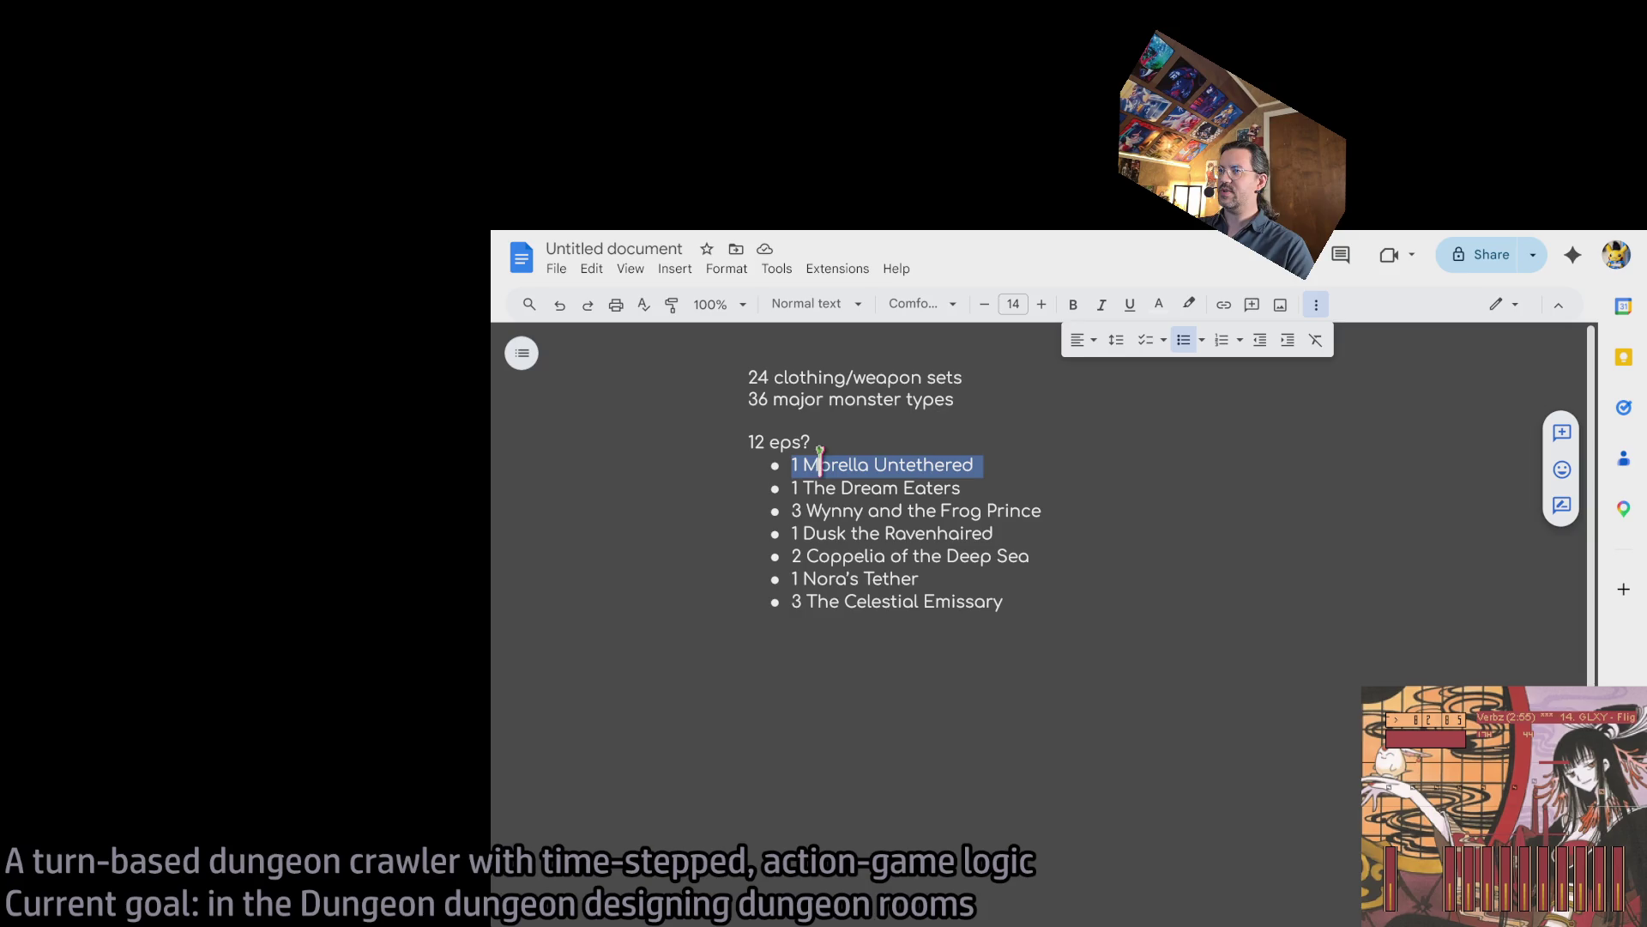
left_click(944, 480)
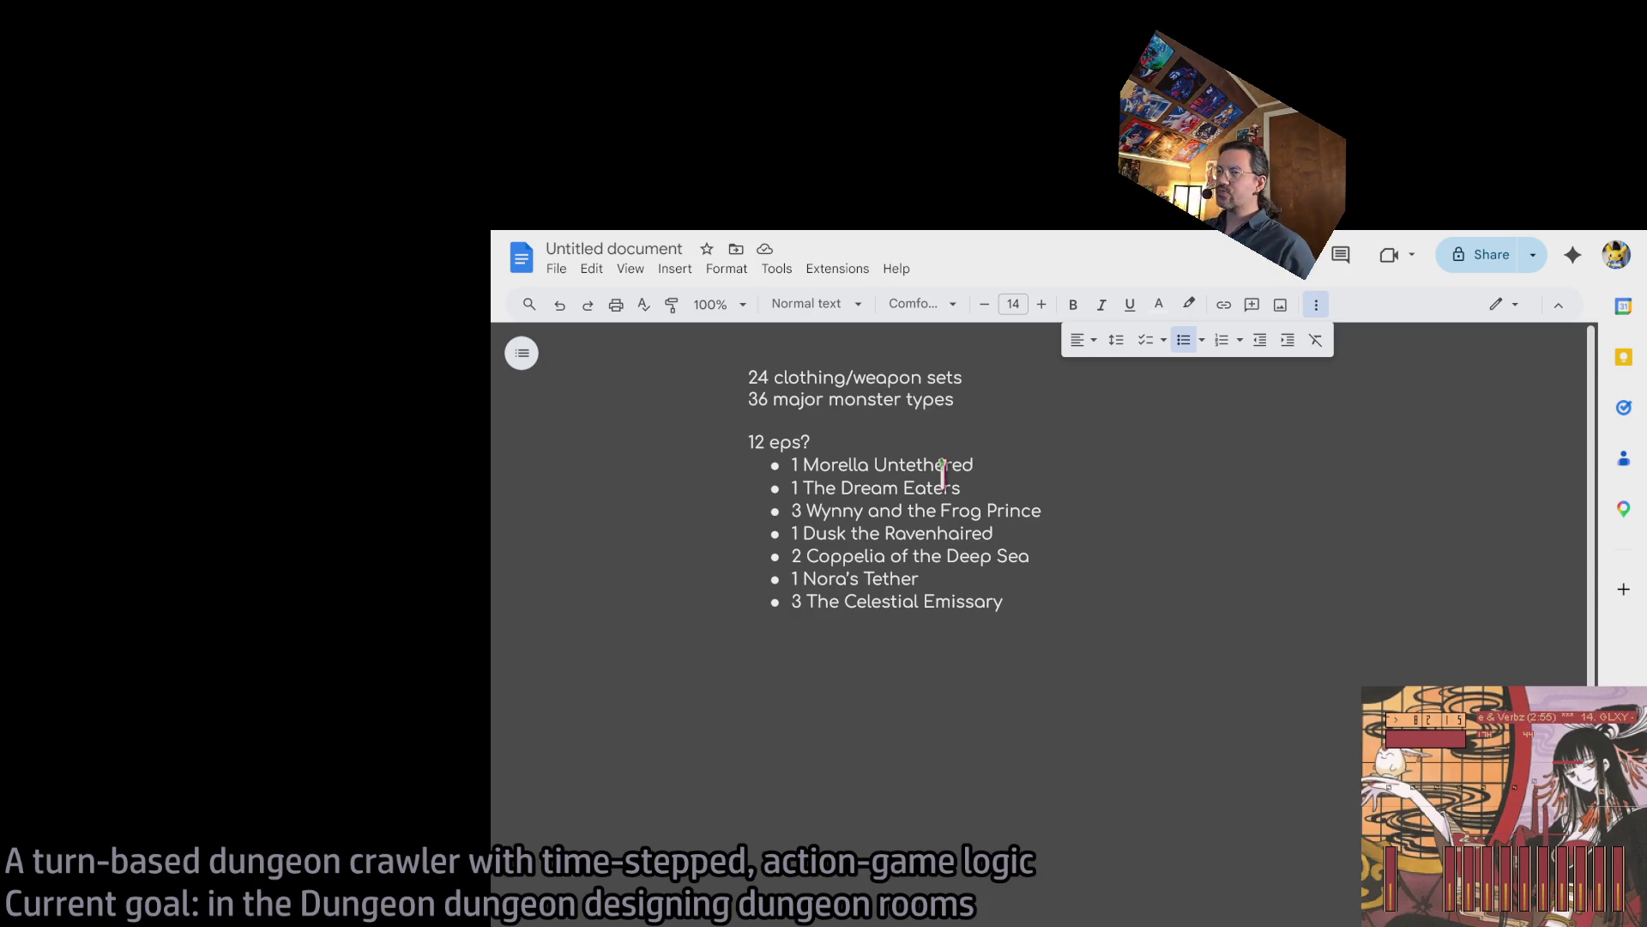
triple_click(883, 512)
left_click(867, 531)
triple_click(867, 532)
triple_click(863, 578)
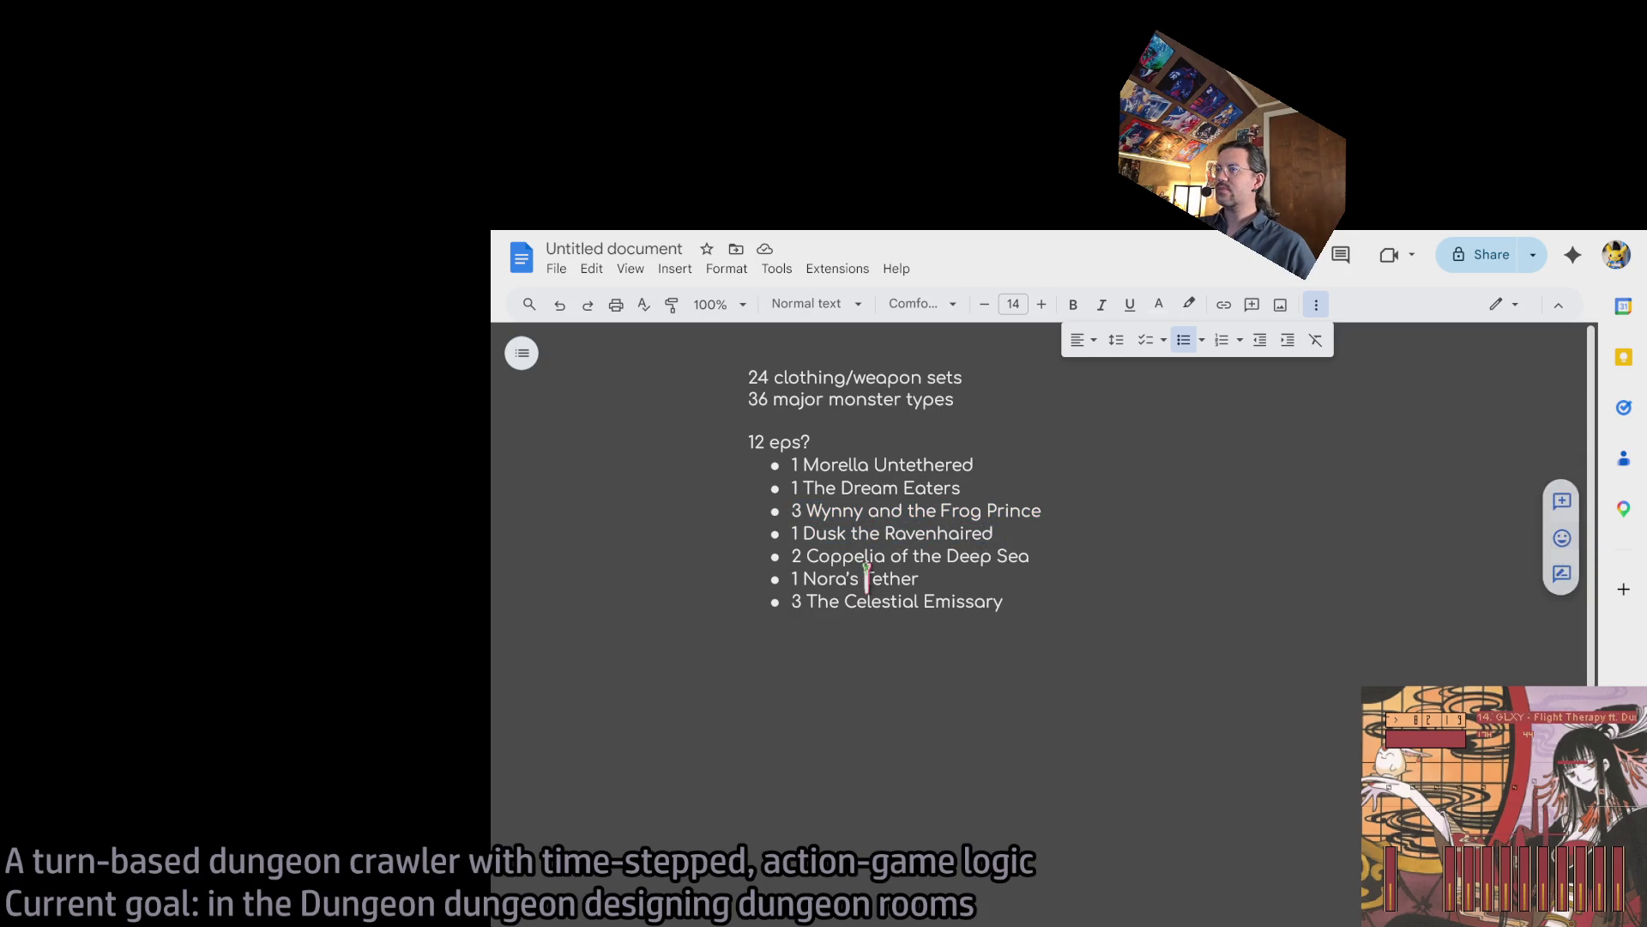
double_click(834, 464)
mouse_move(834, 464)
left_mouse_down()
mouse_move(871, 486)
mouse_move(706, 459)
left_mouse_up()
left_click(970, 488)
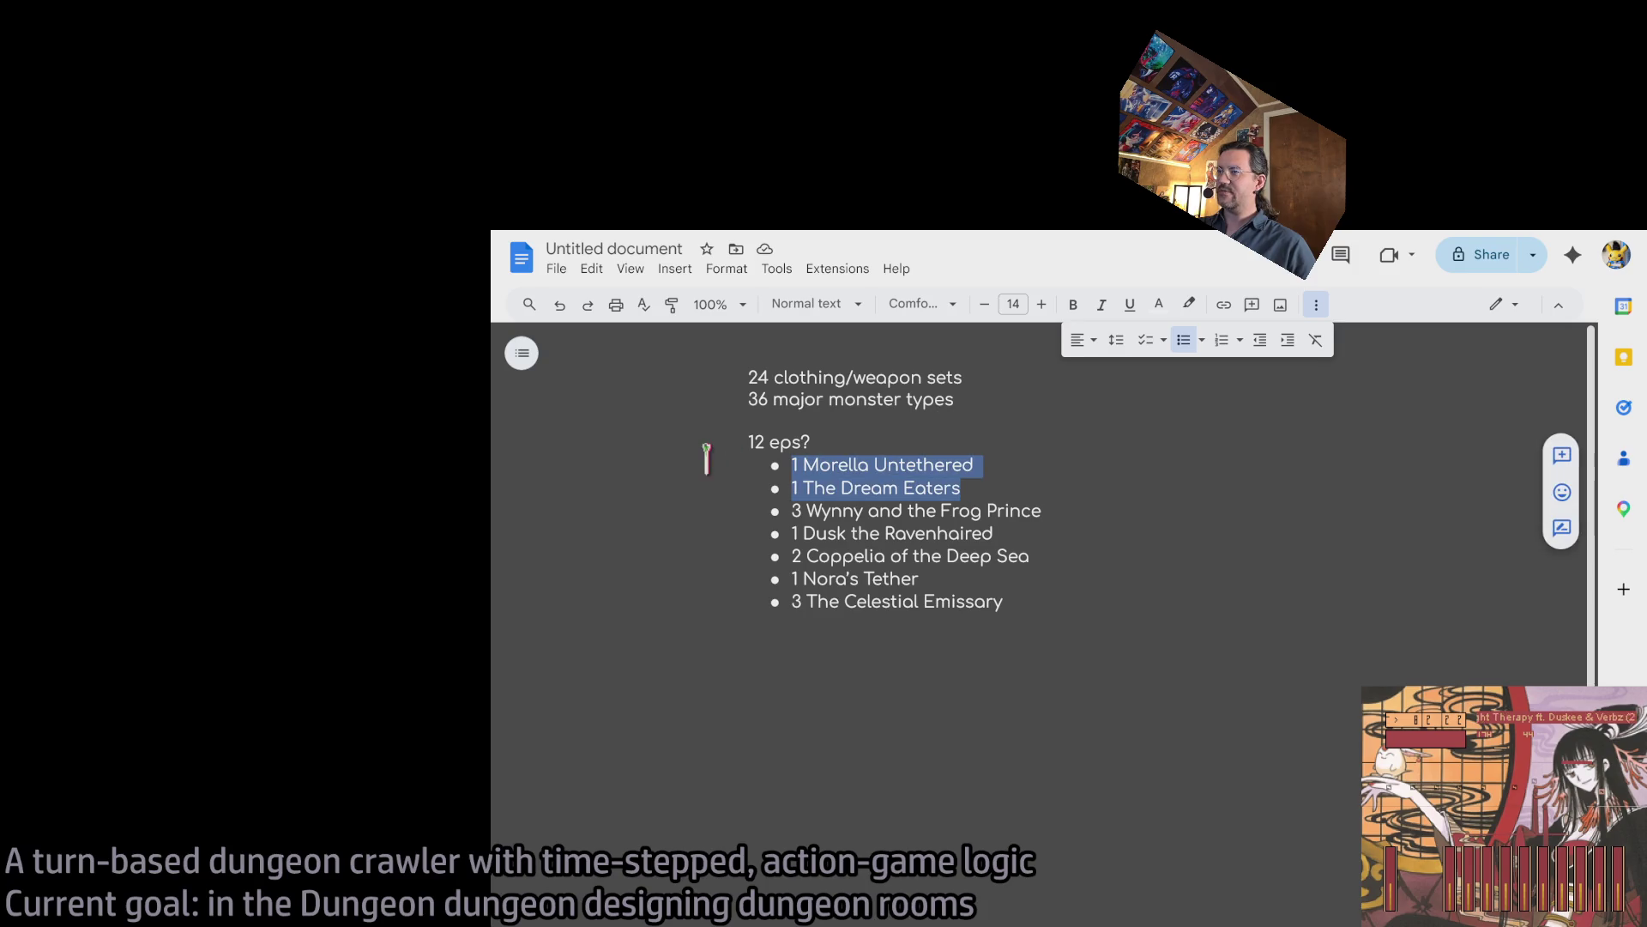
Reselect the Dusk and Nora's Tether lines, then clear the selection without changes.
triple_click(861, 533)
left_click(862, 578)
triple_click(862, 578)
double_click(848, 533)
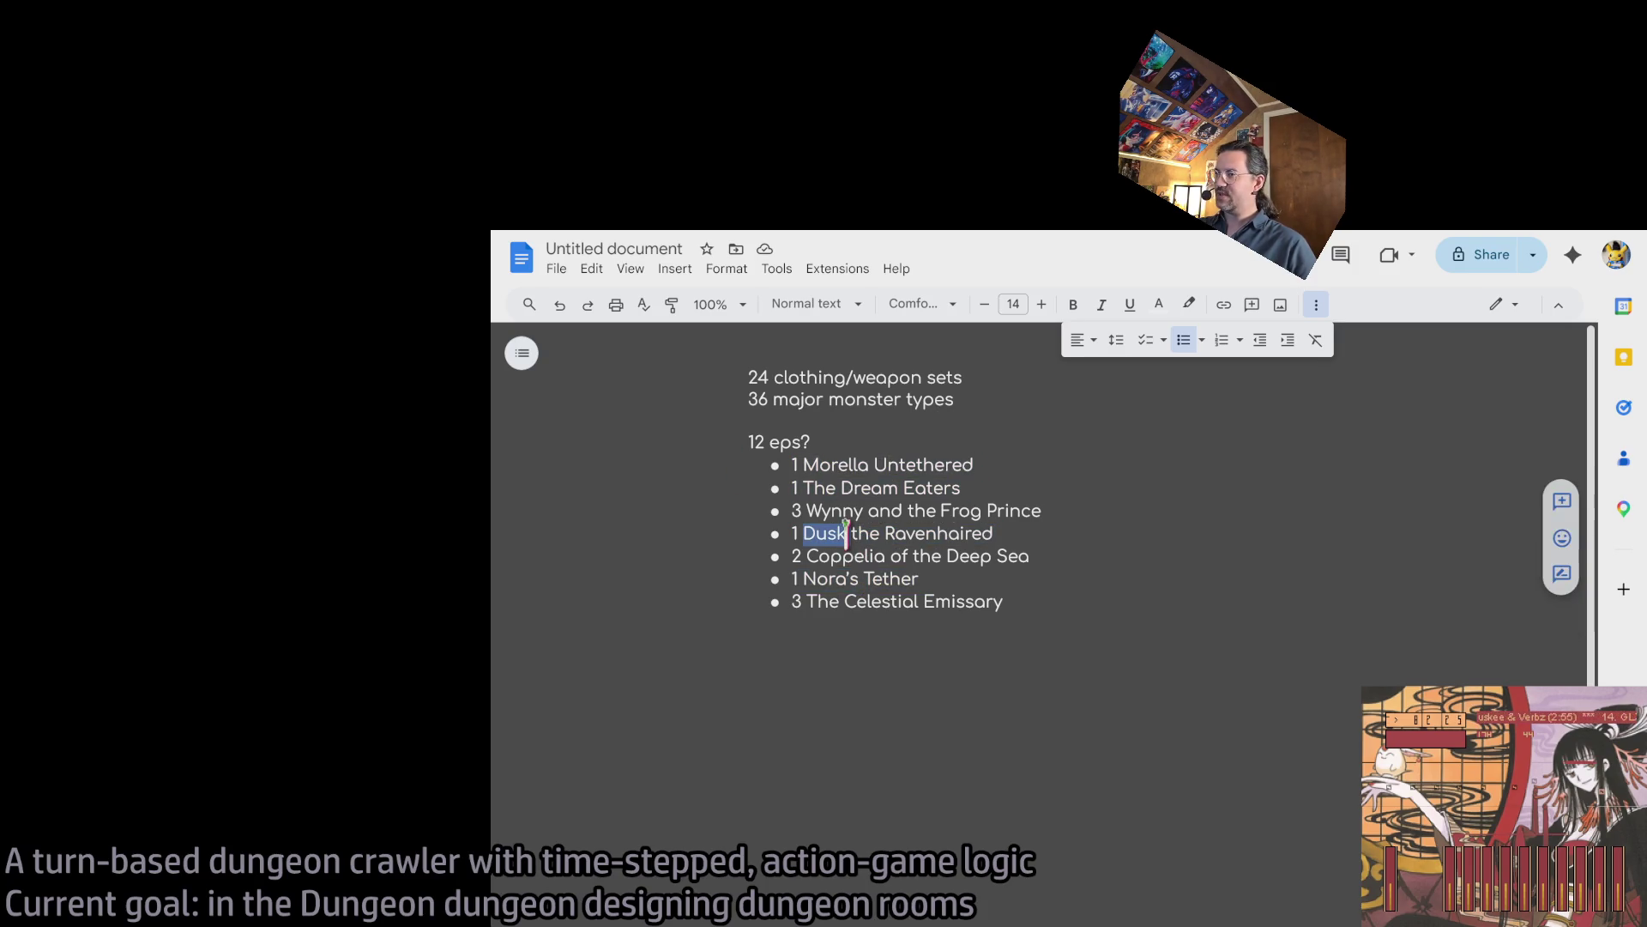
double_click(851, 580)
triple_click(851, 580)
triple_click(855, 532)
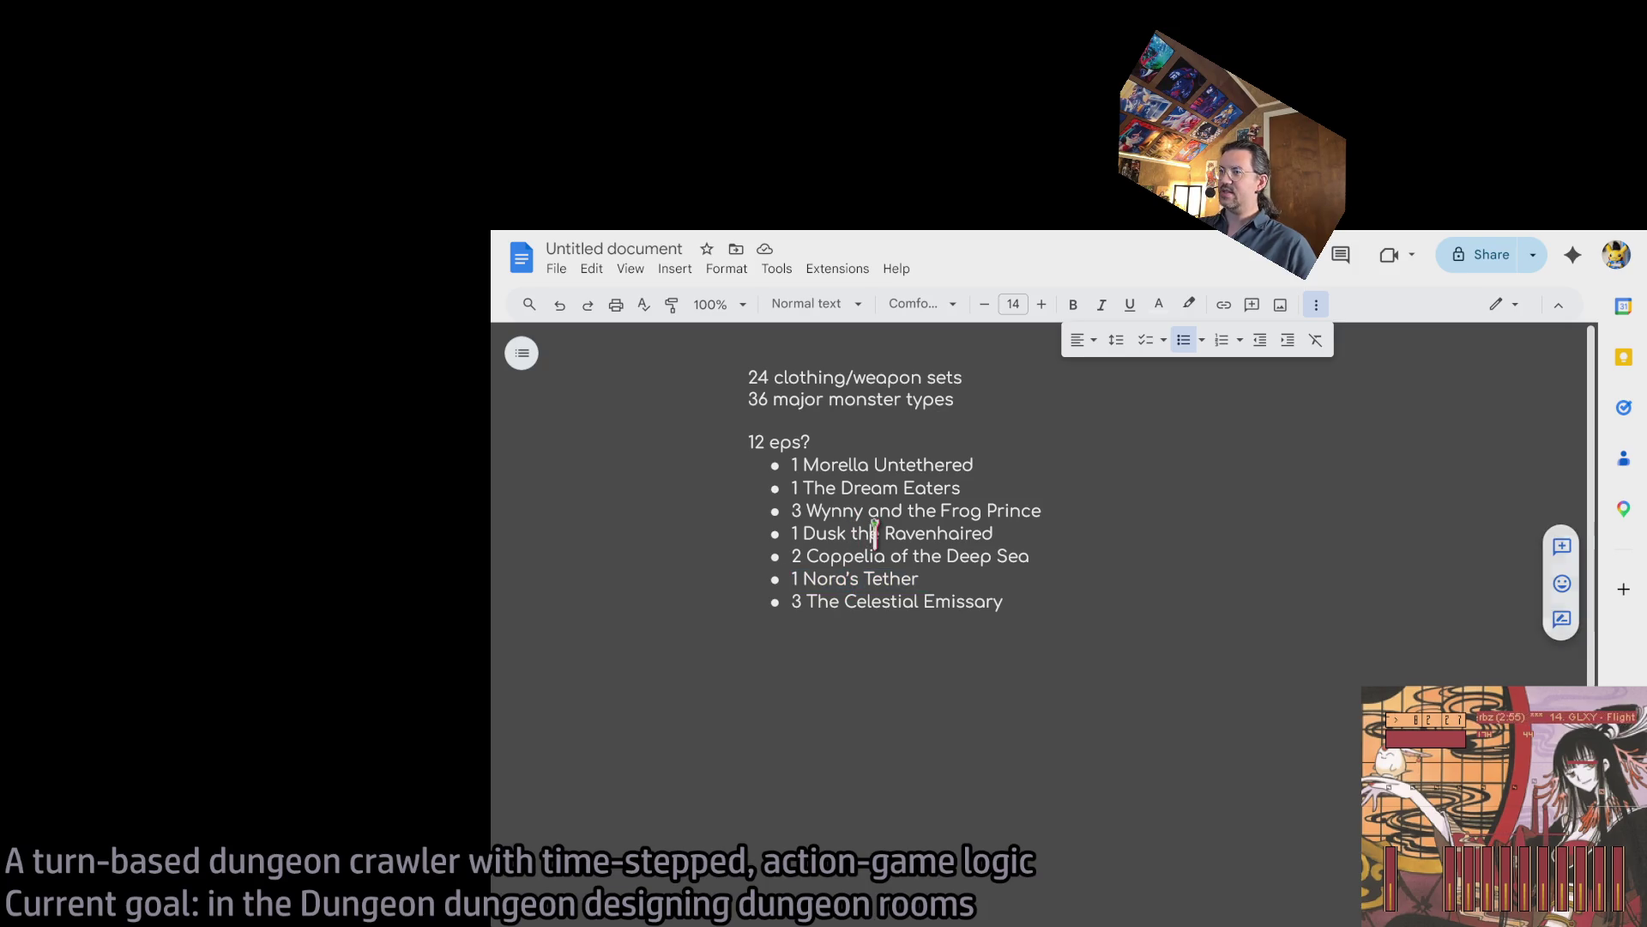
left_click(852, 580)
triple_click(852, 580)
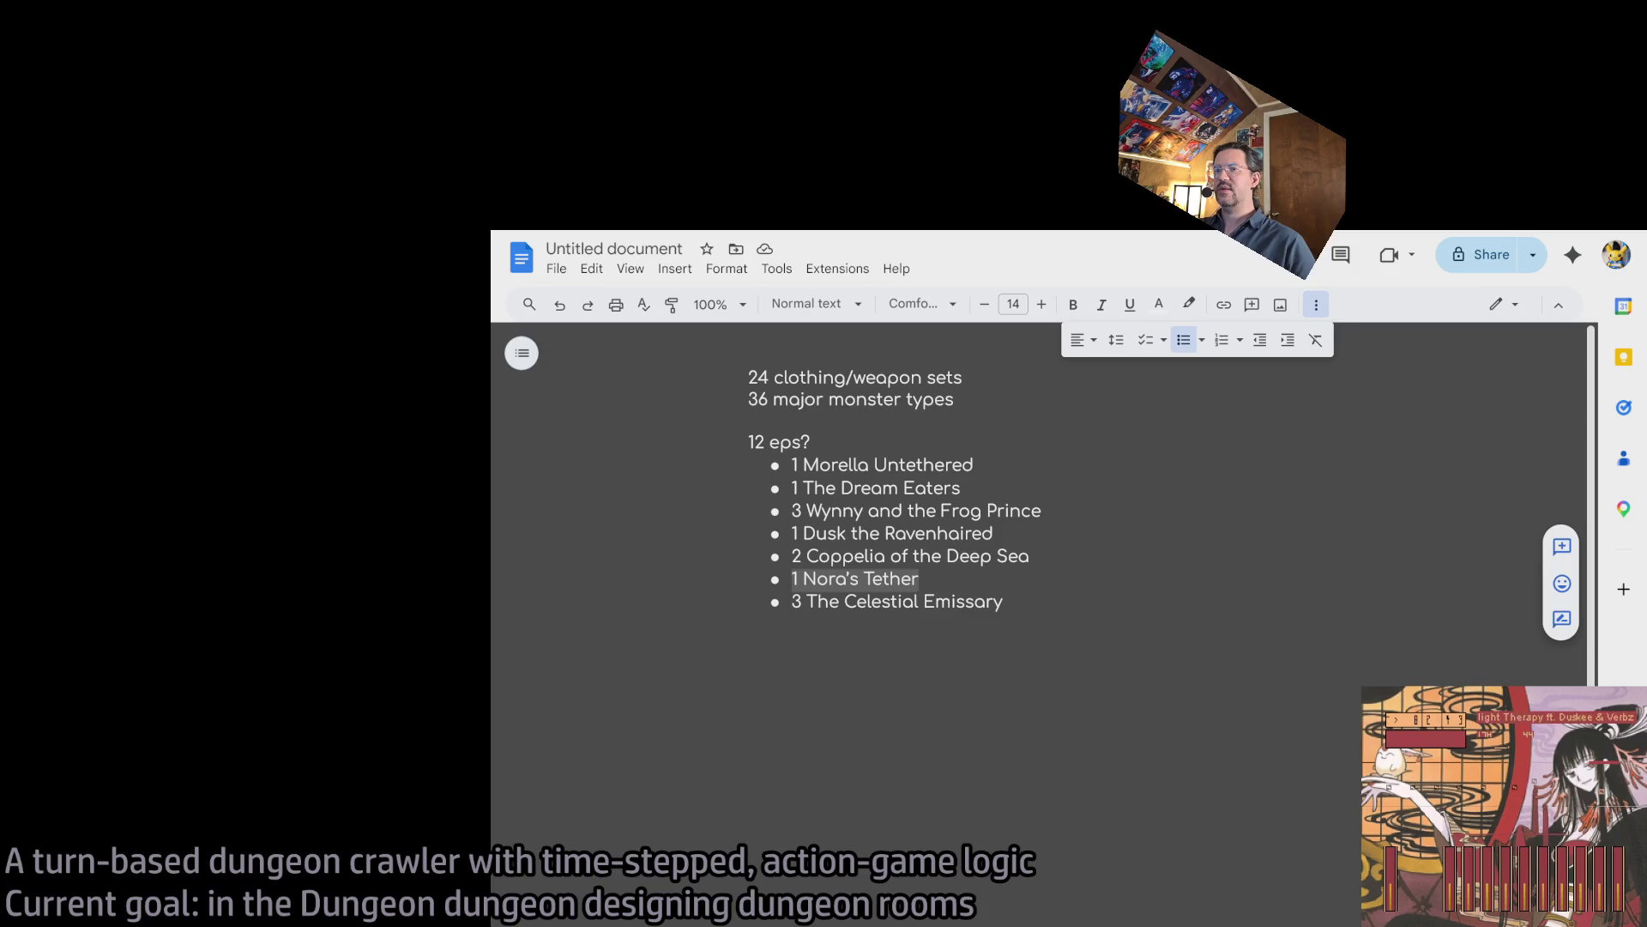
left_click(823, 601)
Load YouTube in a new tab and open The Decline Of Generalists video.
key("ctrl+t")
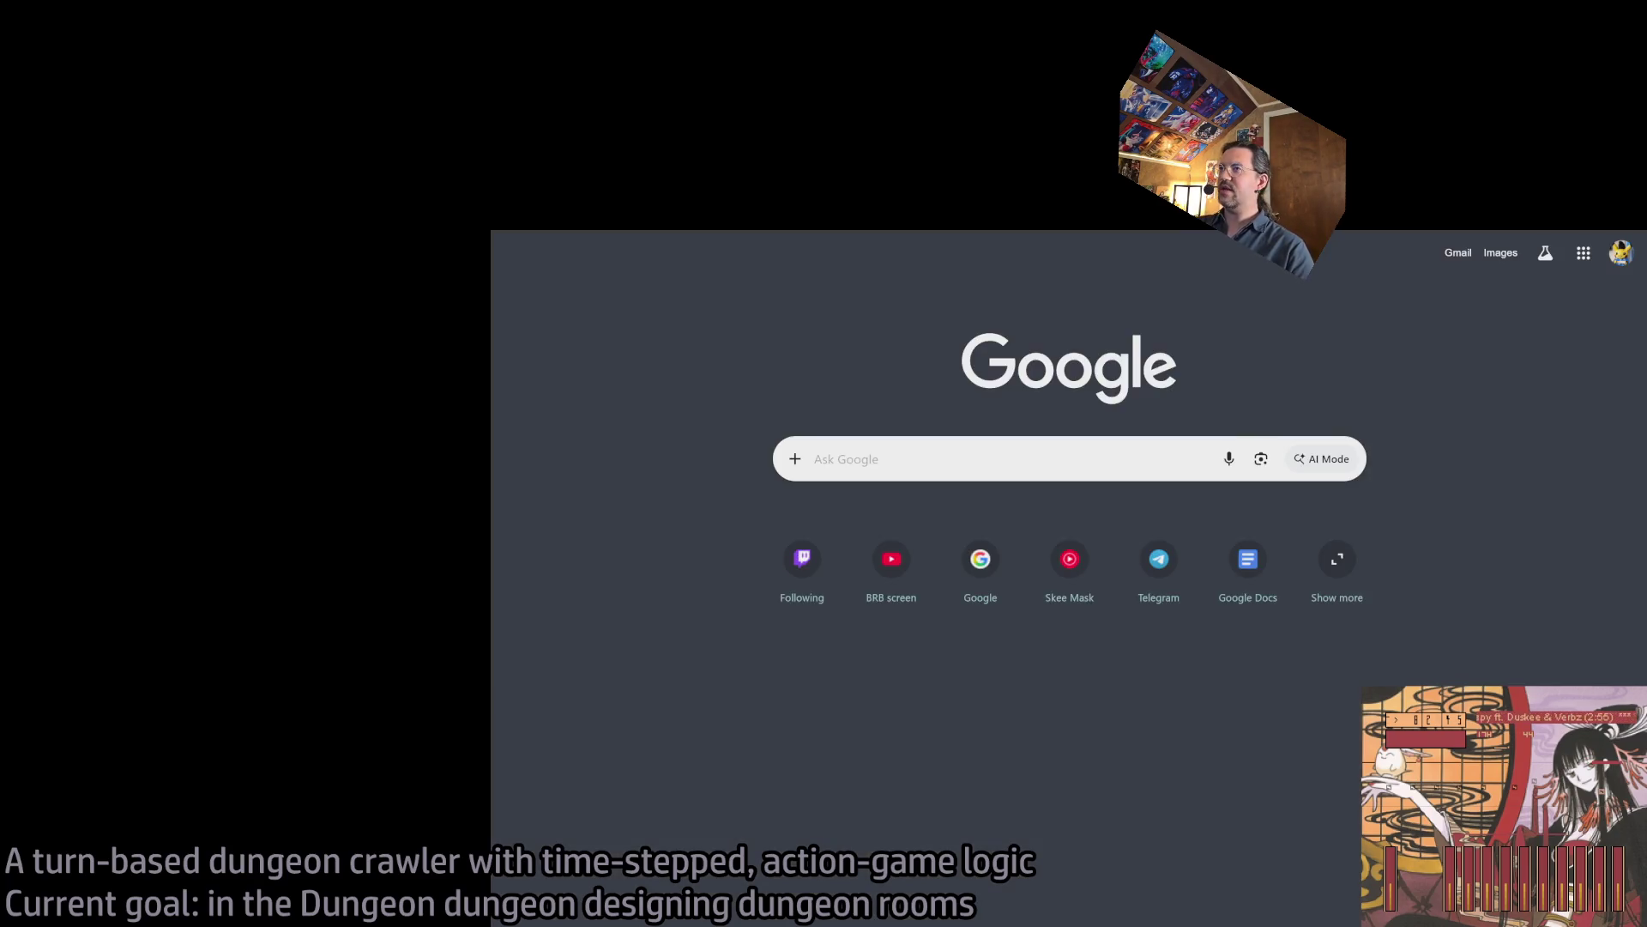
type("y")
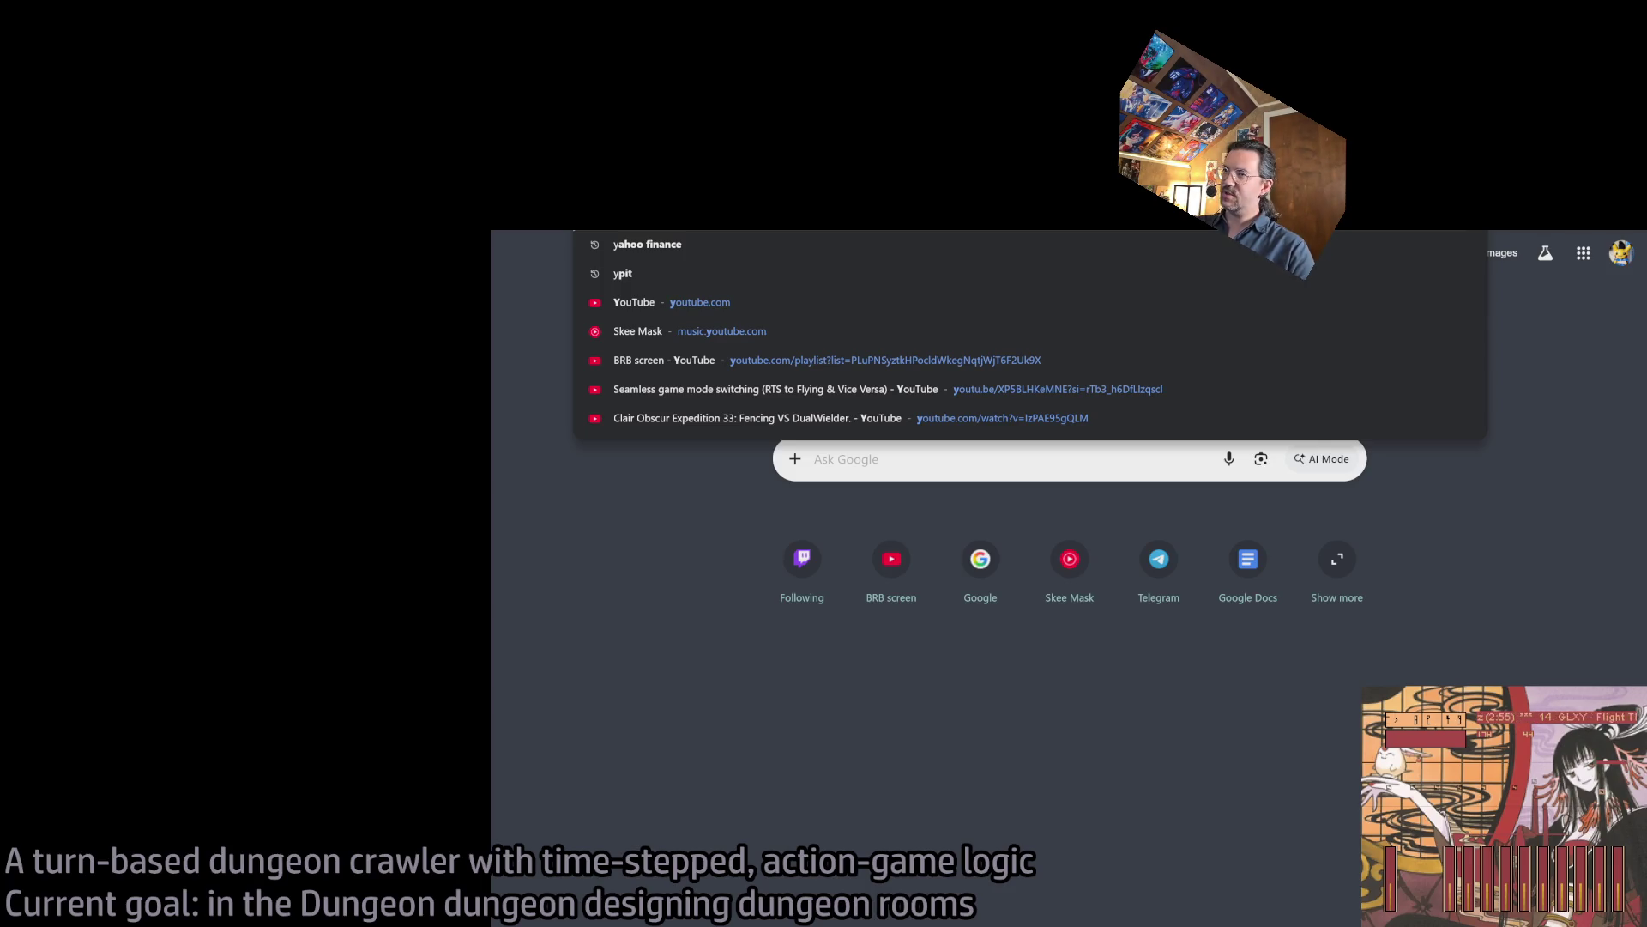
type("outube")
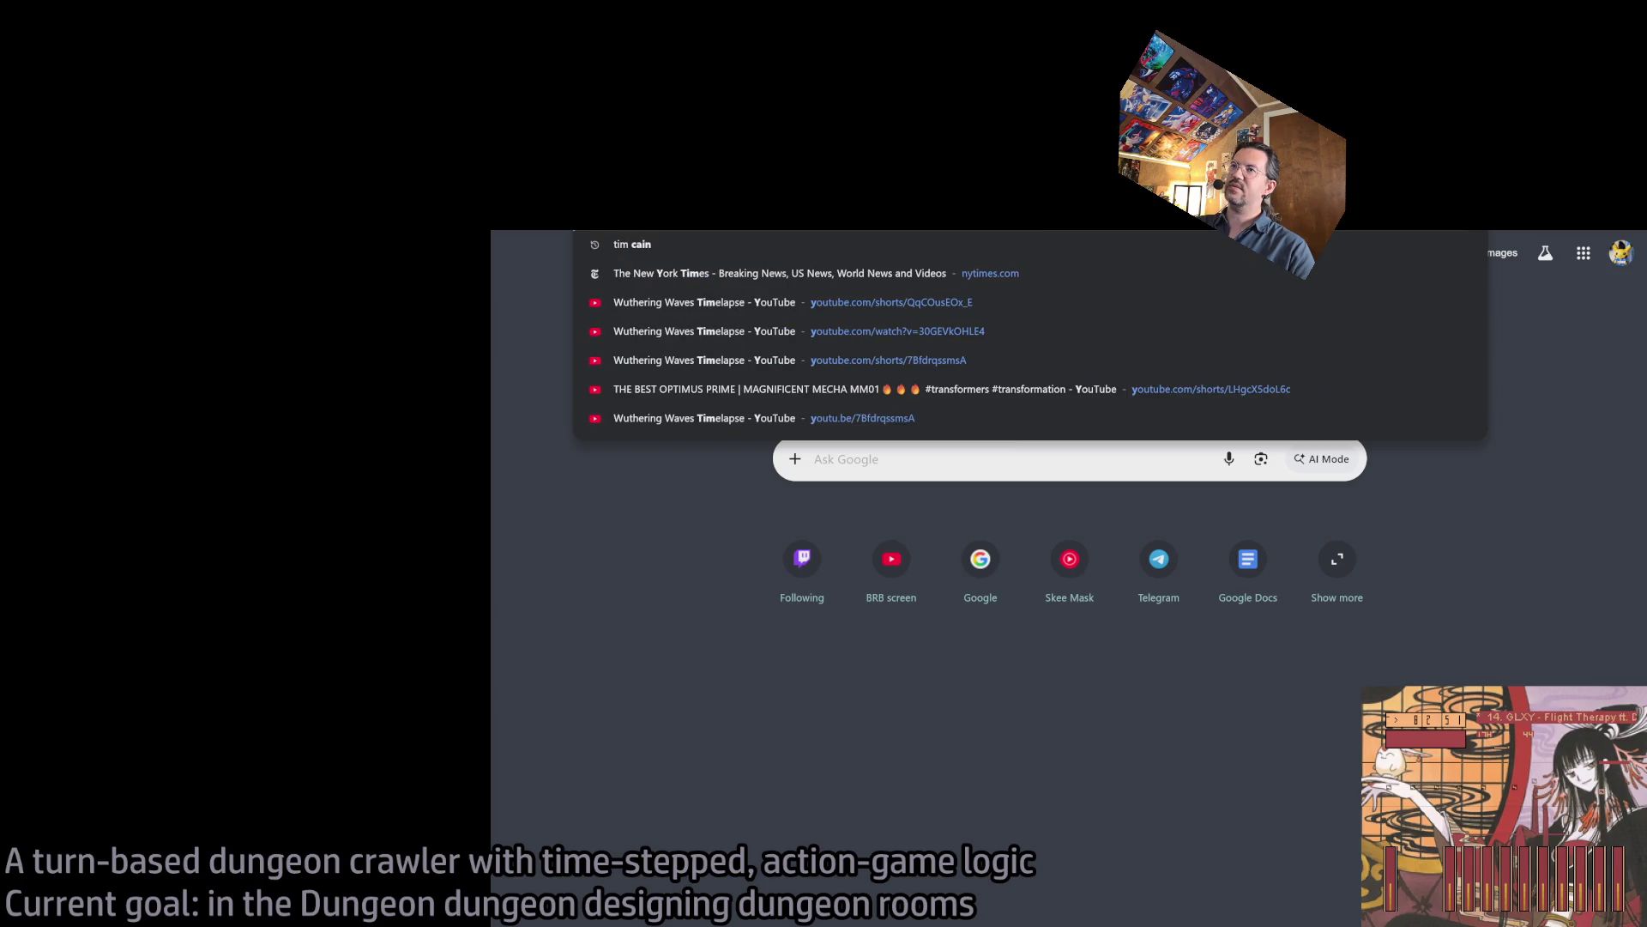
key("Return")
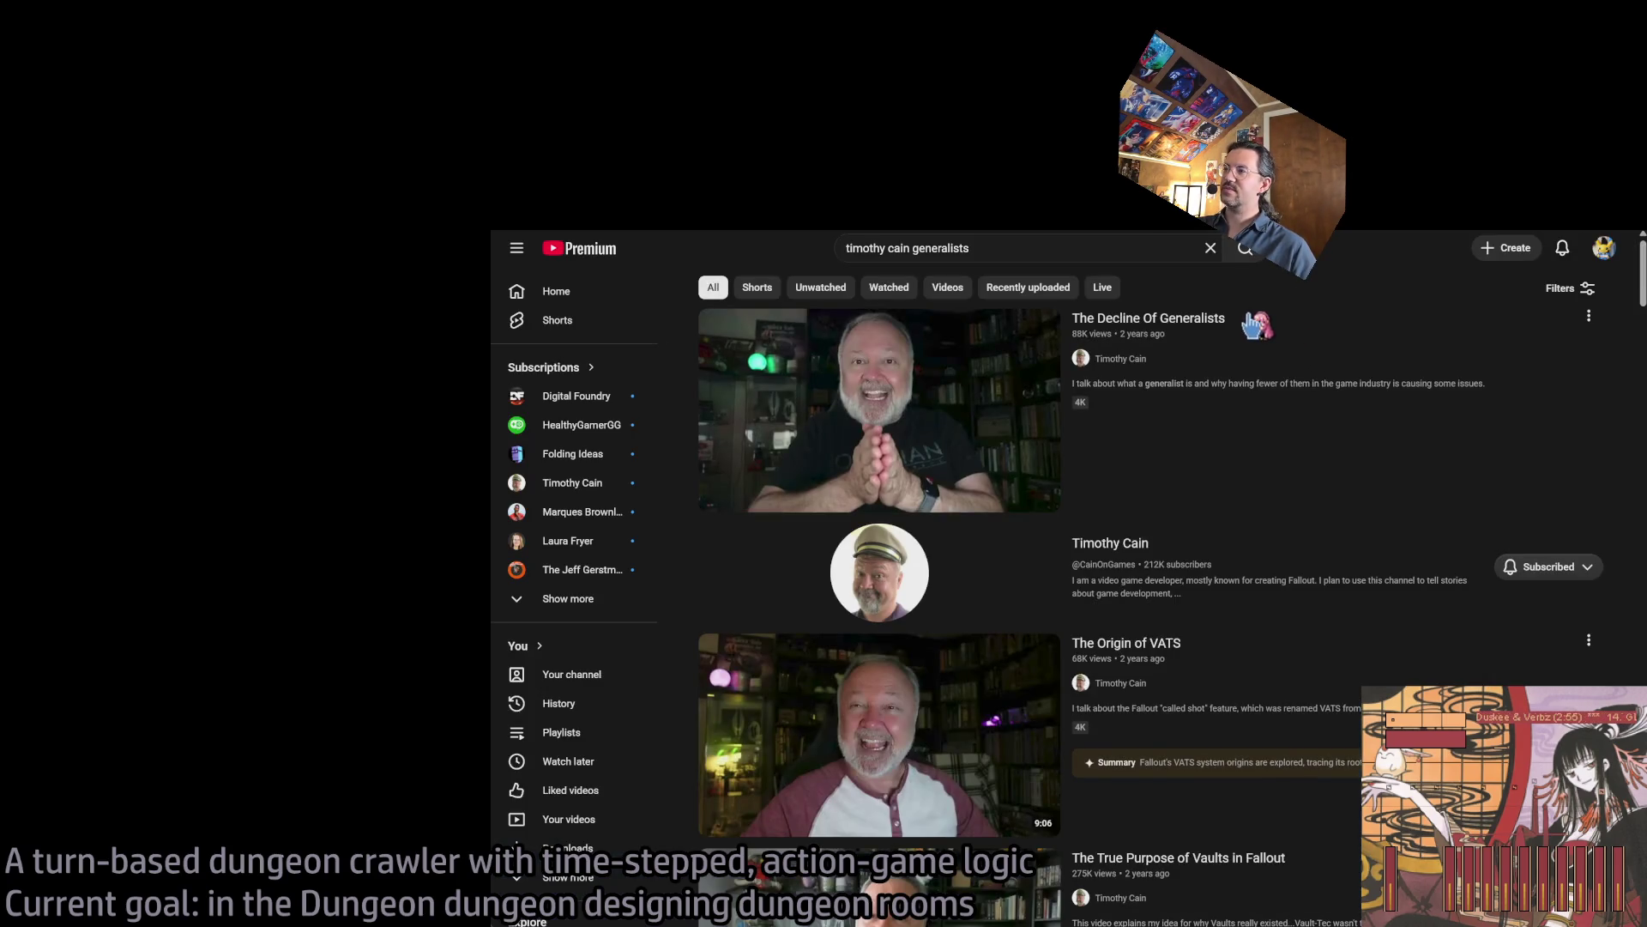
left_click(928, 429)
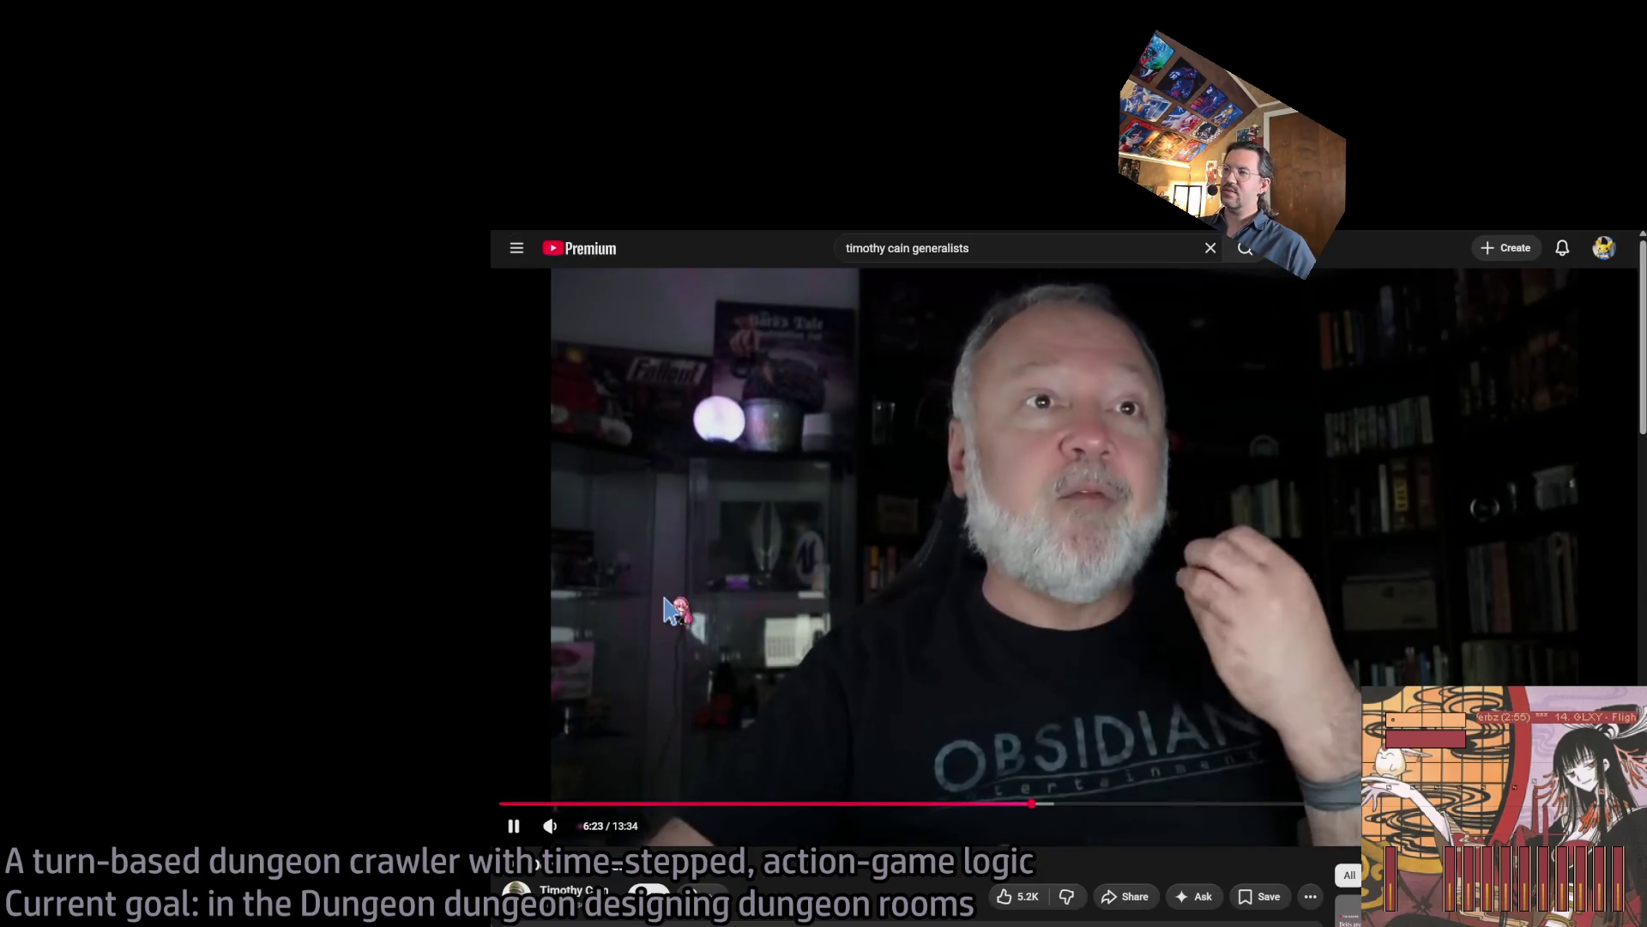
Pause The Decline Of Generalists and return to the Google Docs episode note.
left_click(759, 622)
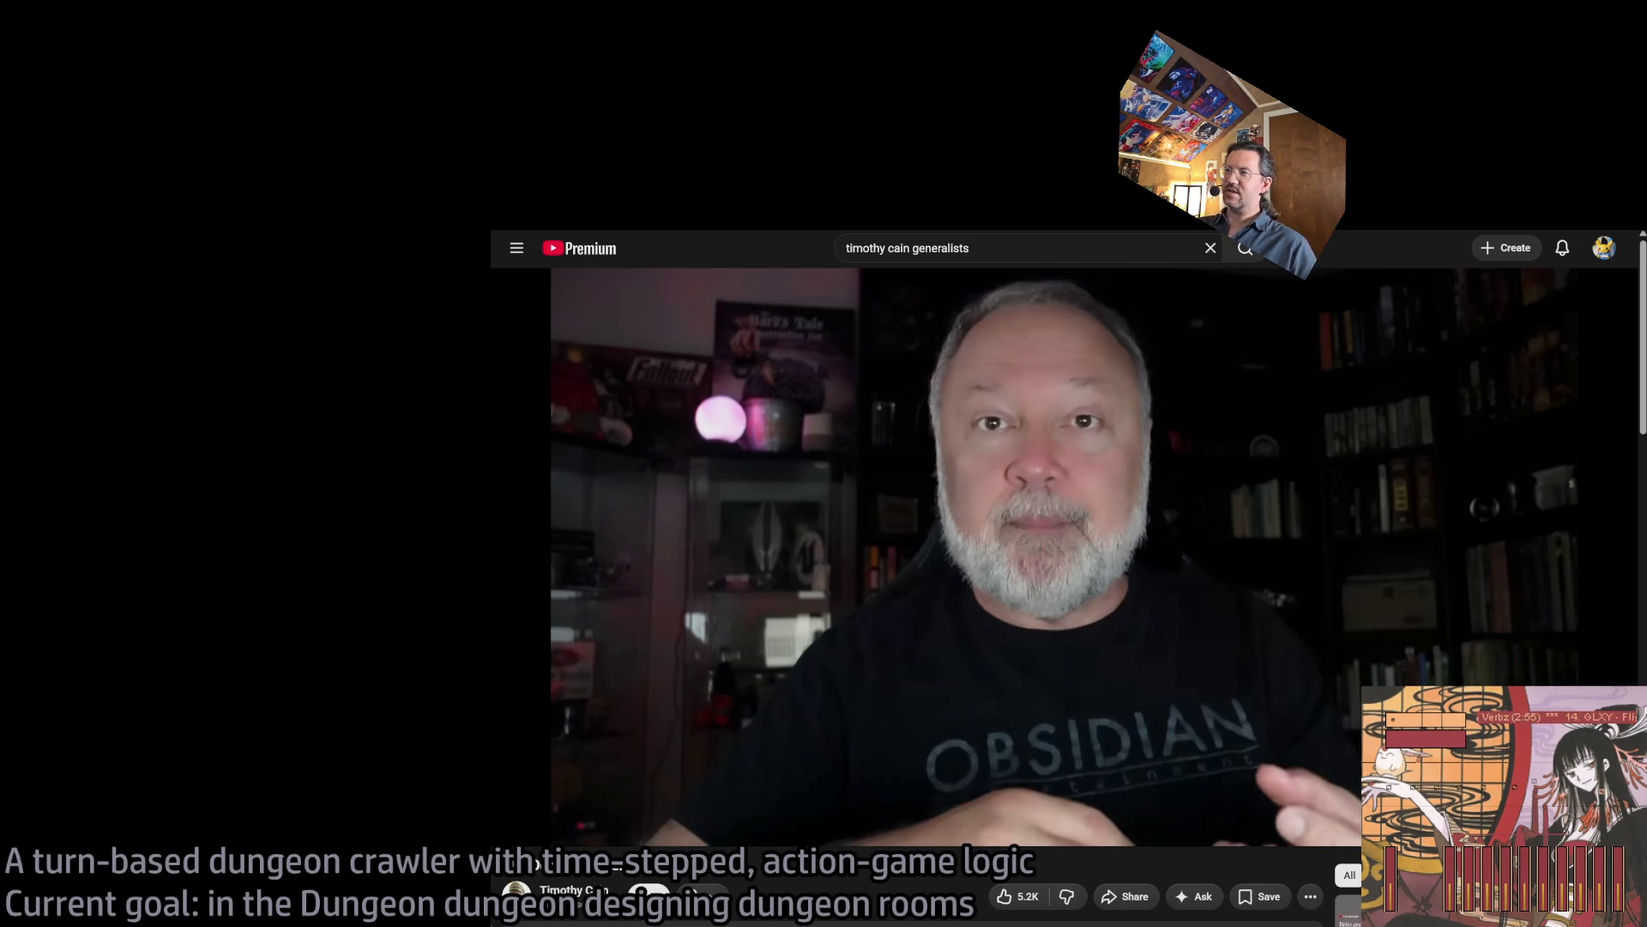
key("alt+Tab")
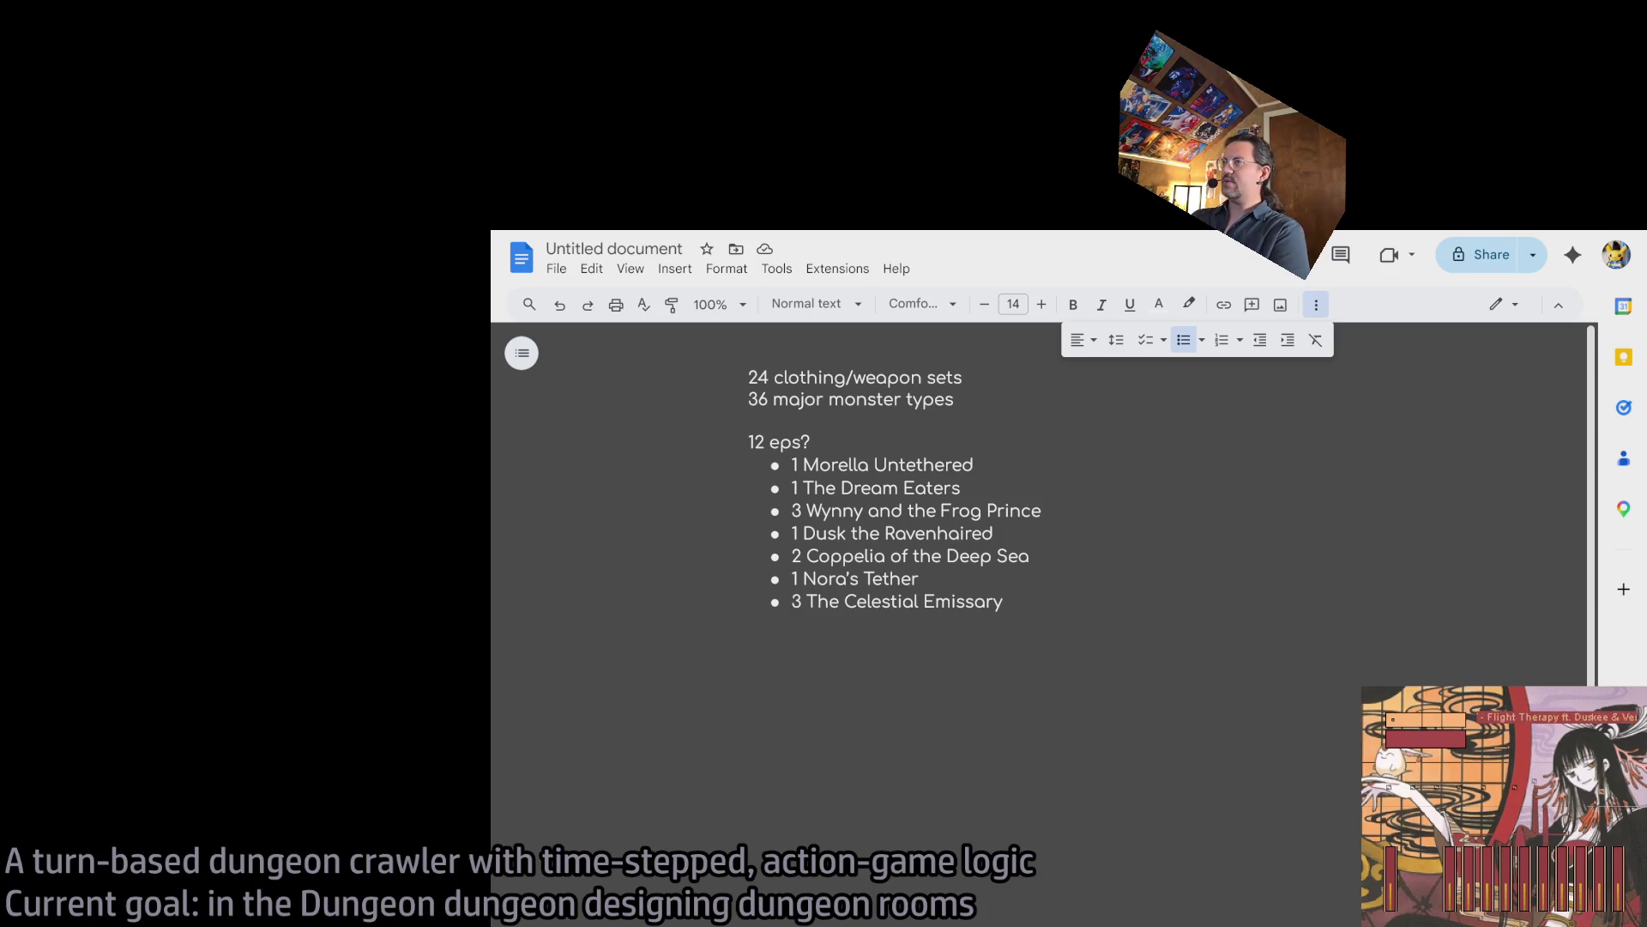
Search Google for 'the outer worlds 2 mobygames' and open the 2025 MobyGames page.
key("ctrl+t")
type("the")
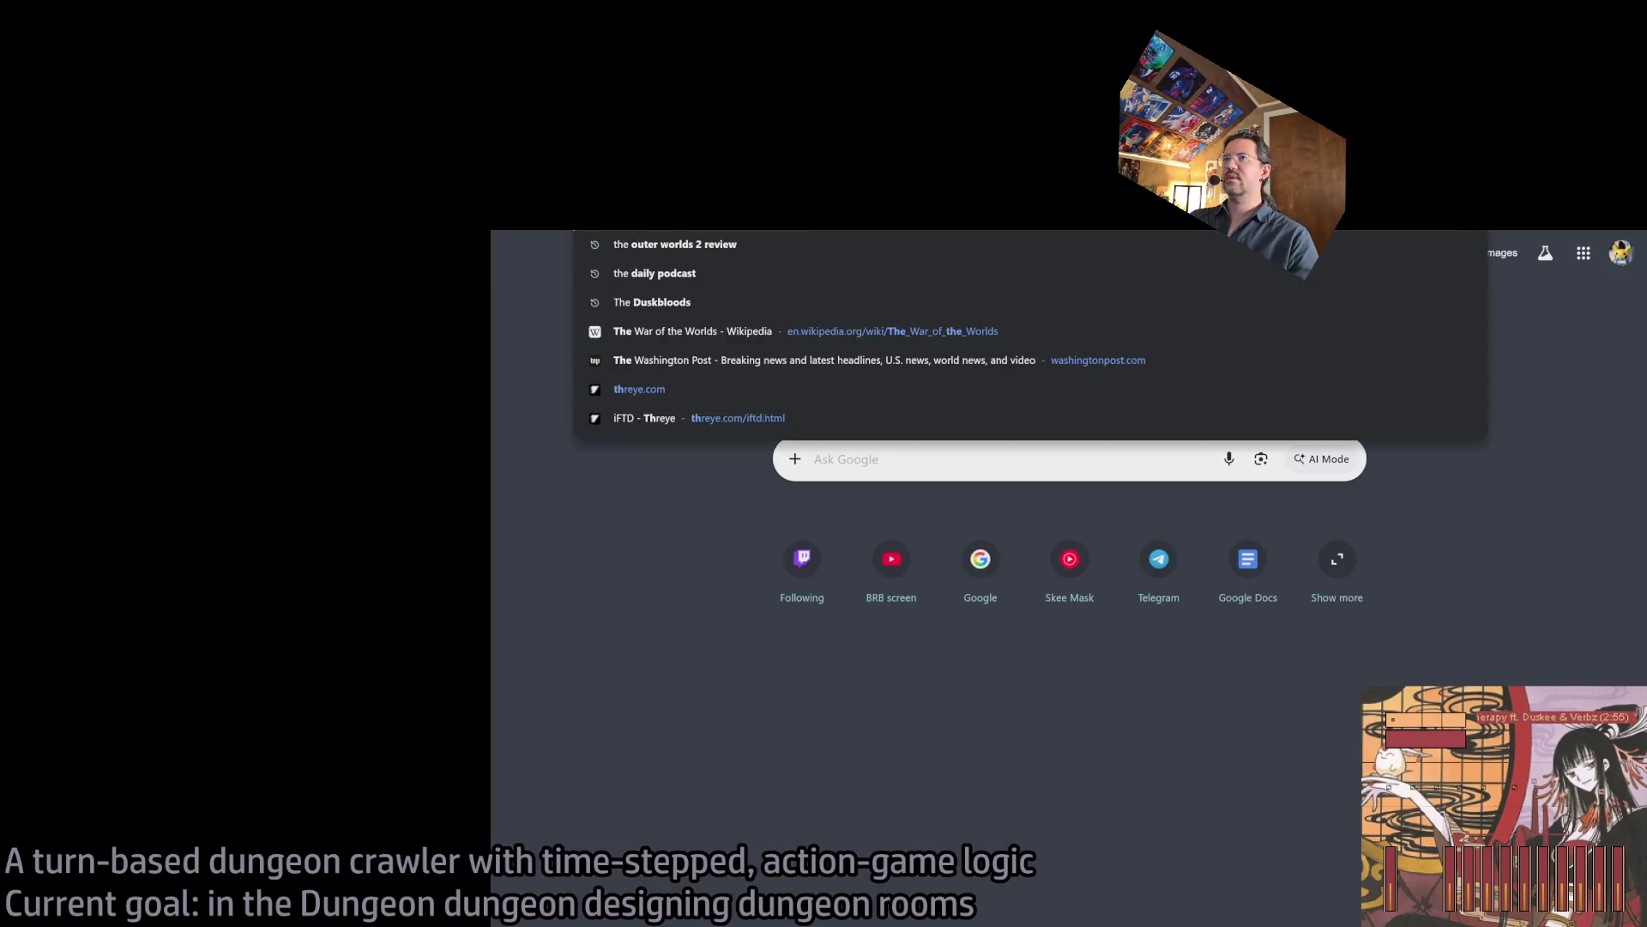
type(" outer worlds 2")
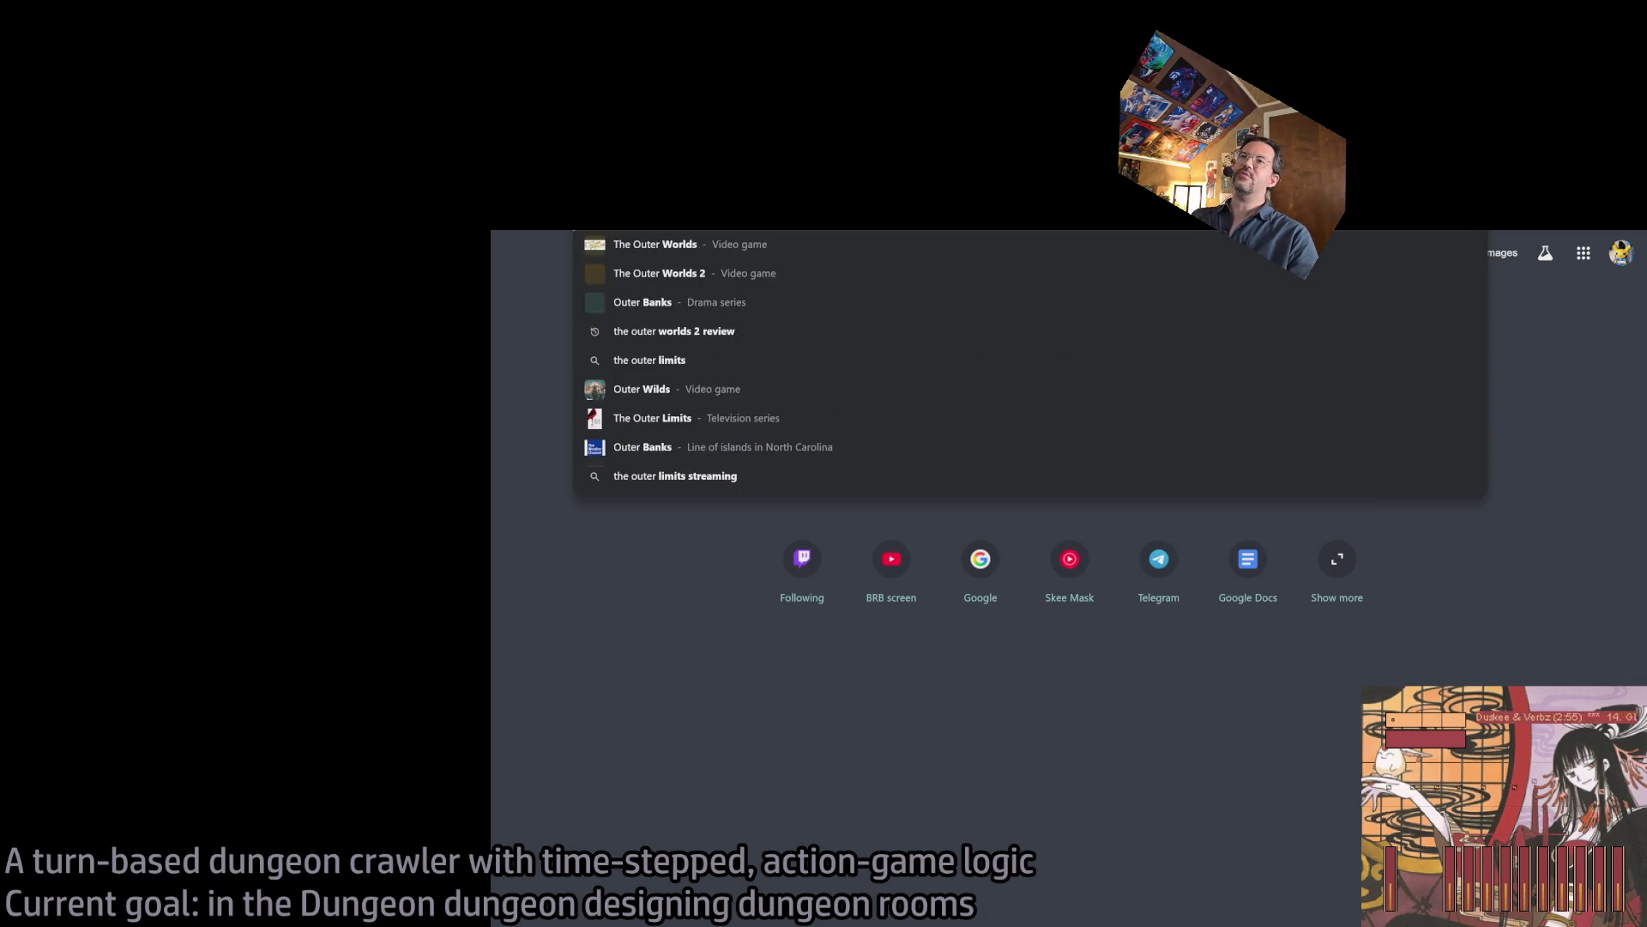
key("Return")
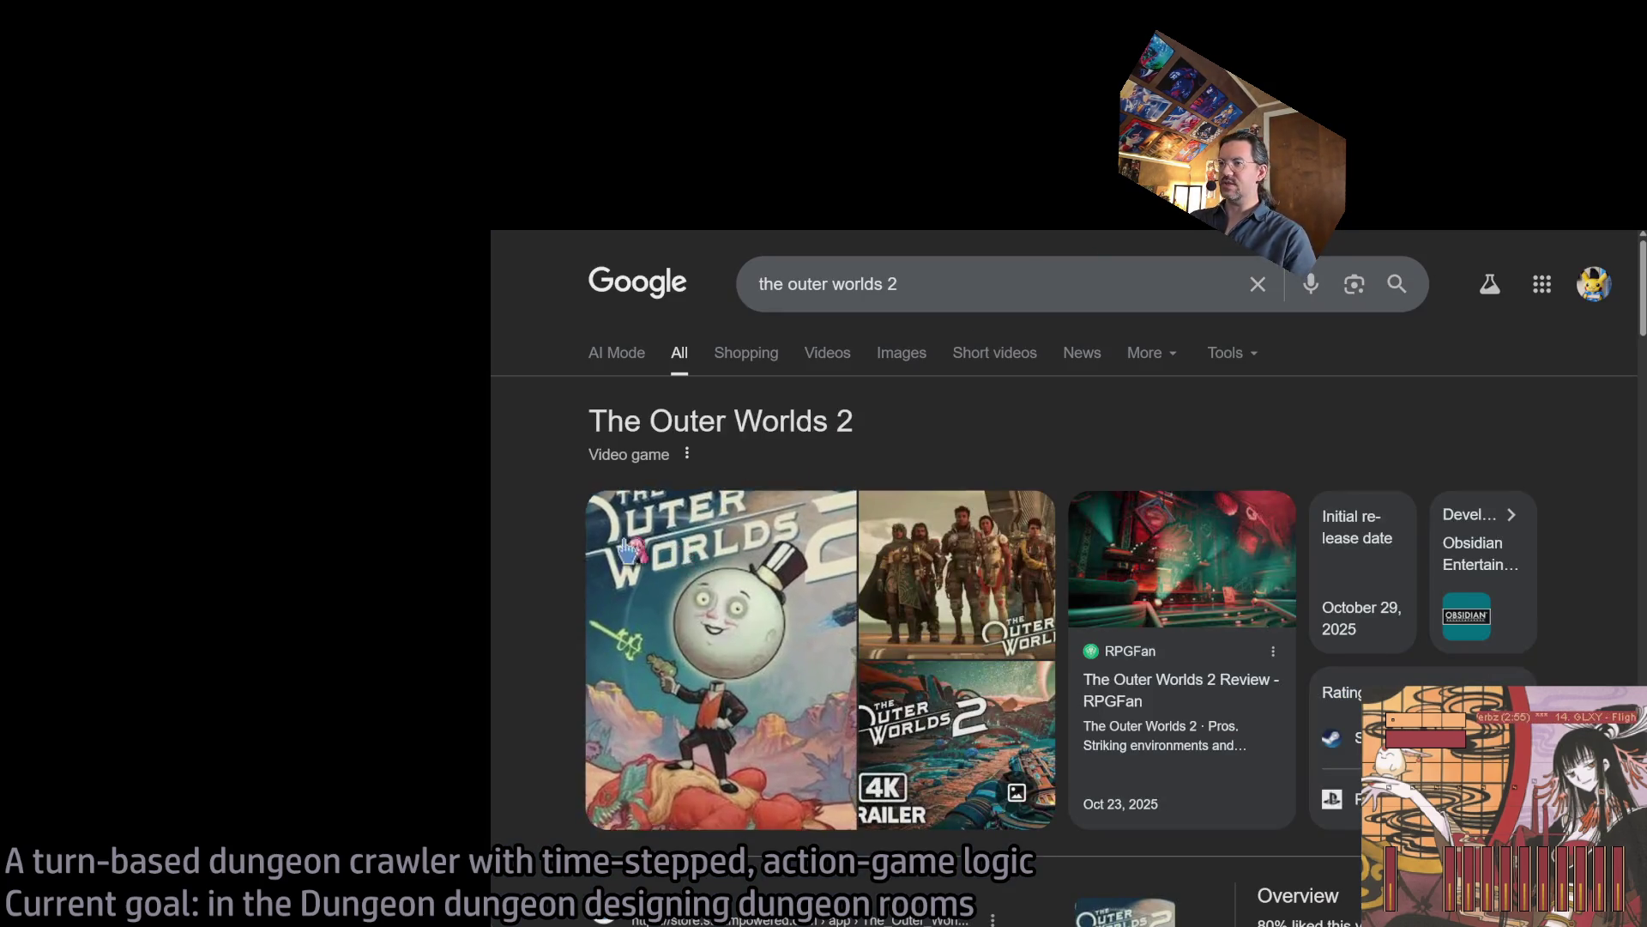
scroll(631, 759, "down", 3)
scroll(768, 532, "up", 5)
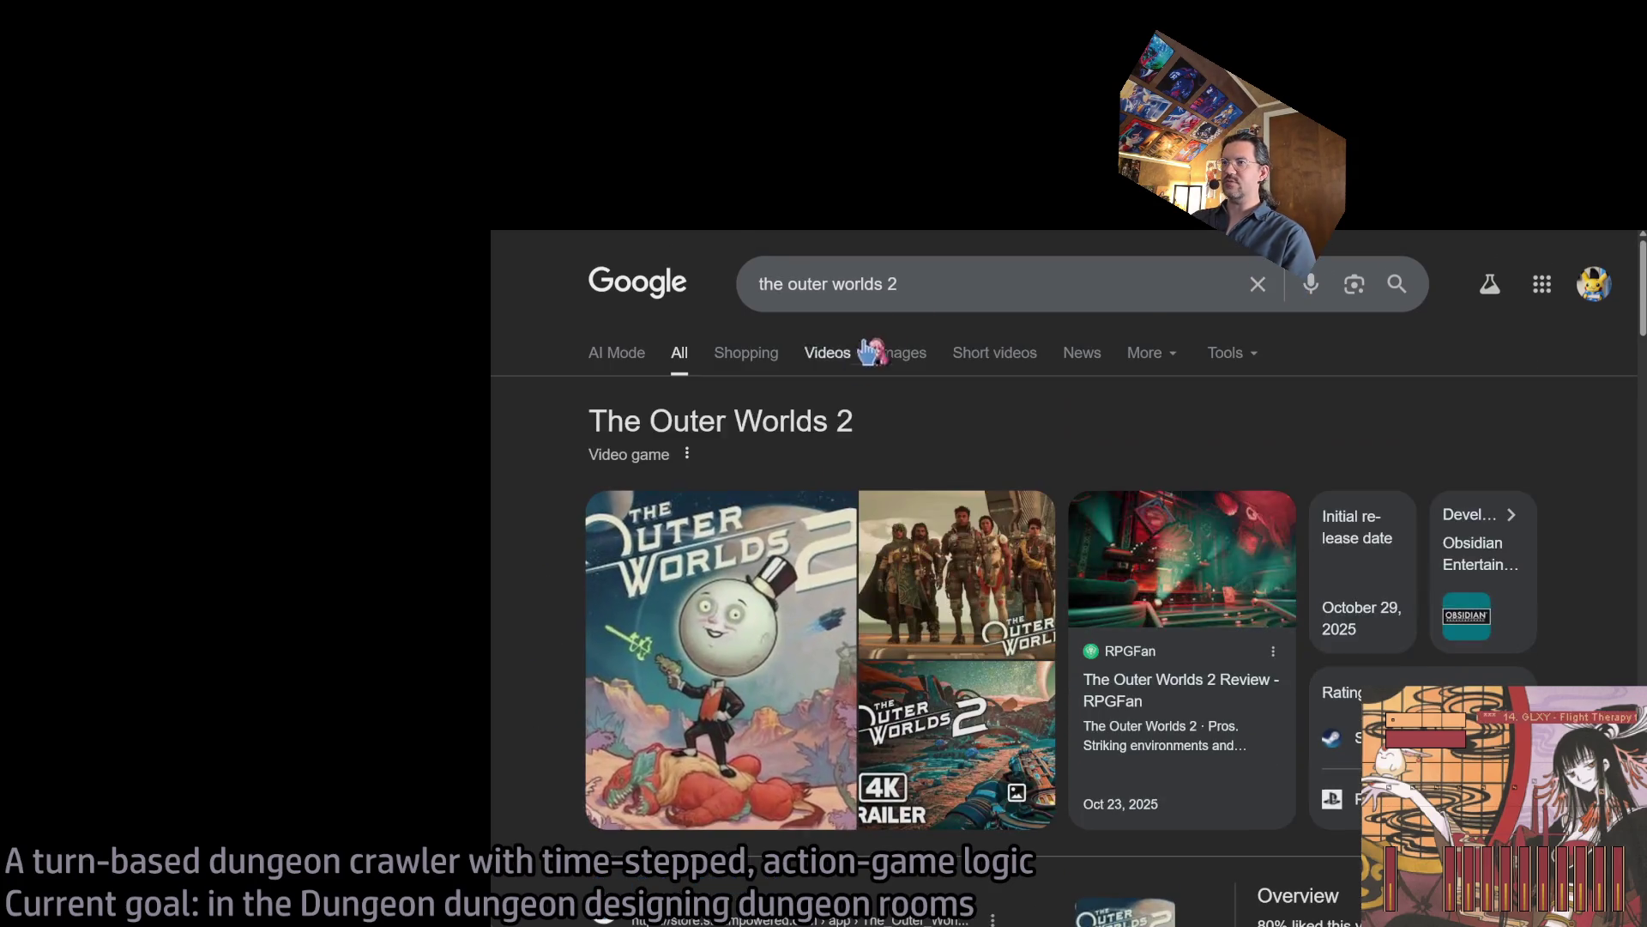
left_click(973, 277)
type("mobygames")
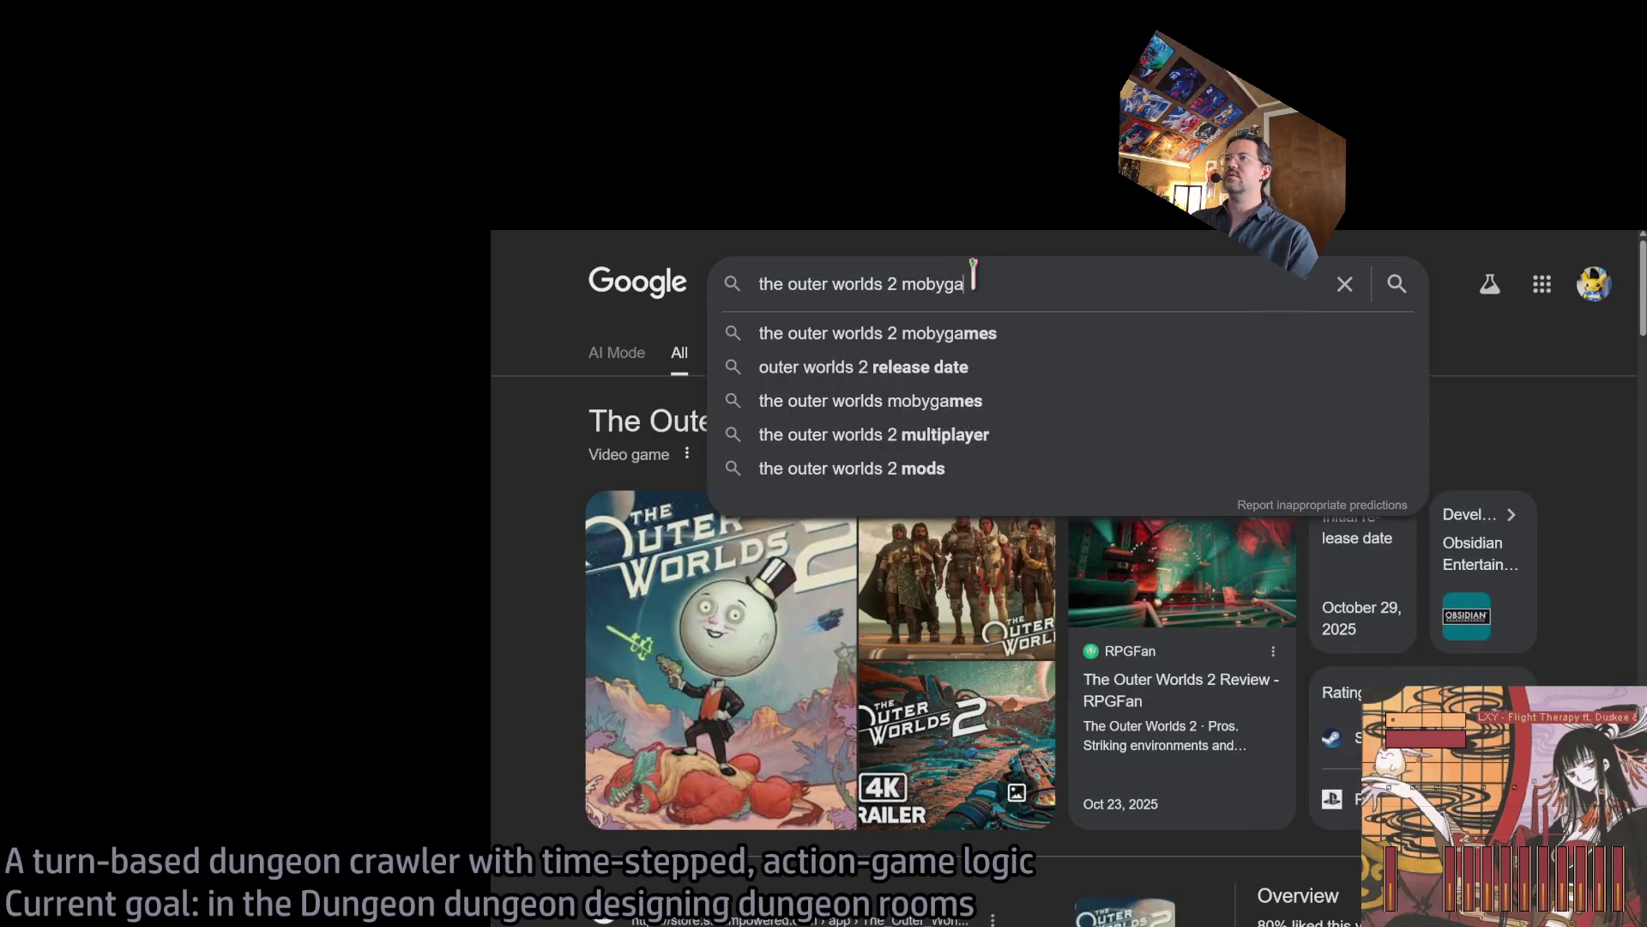
key("Return")
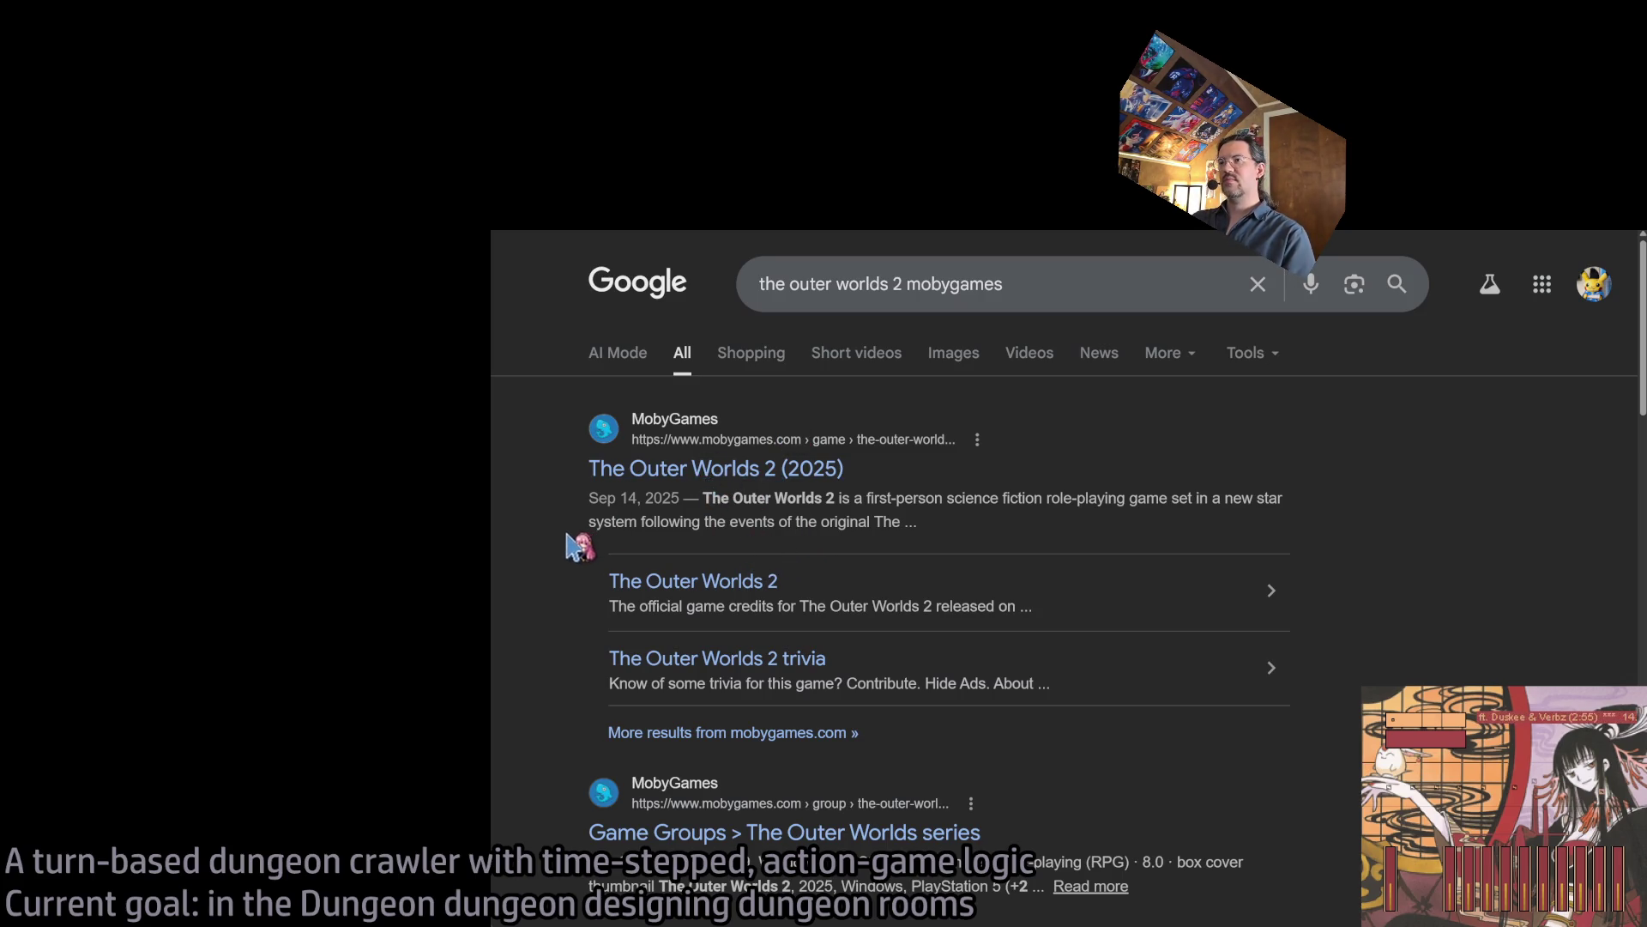
left_click(628, 474)
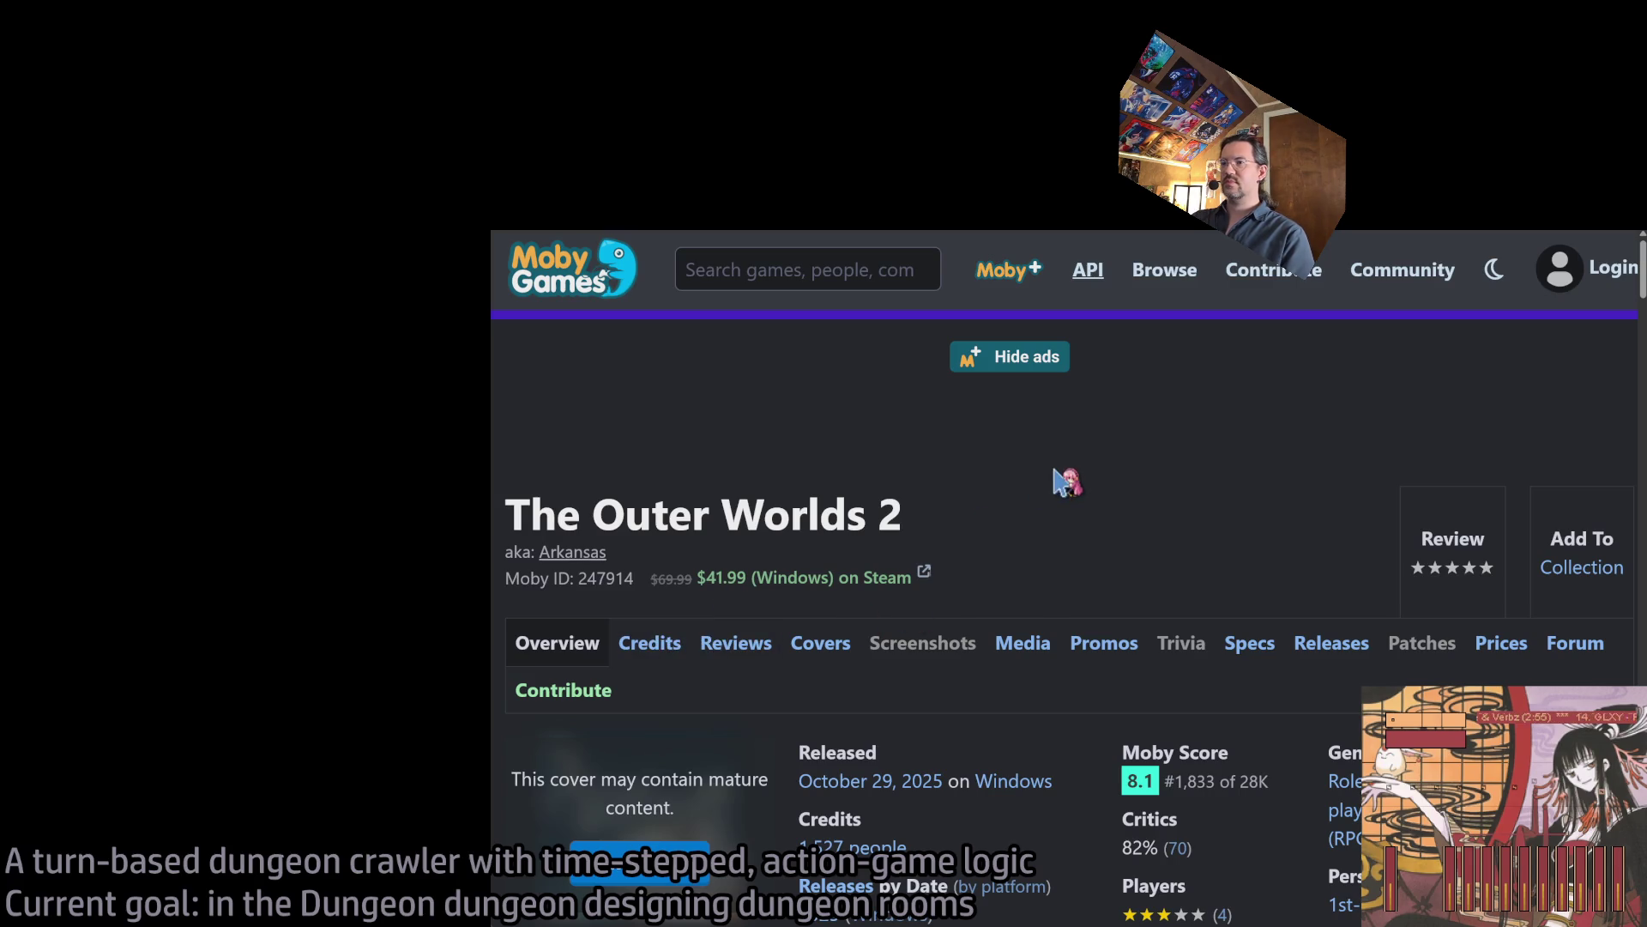
Zoom out twice, open the full credits and select Beamdog in the Lighting Art row.
key("ctrl+minus")
key("ctrl+minus")
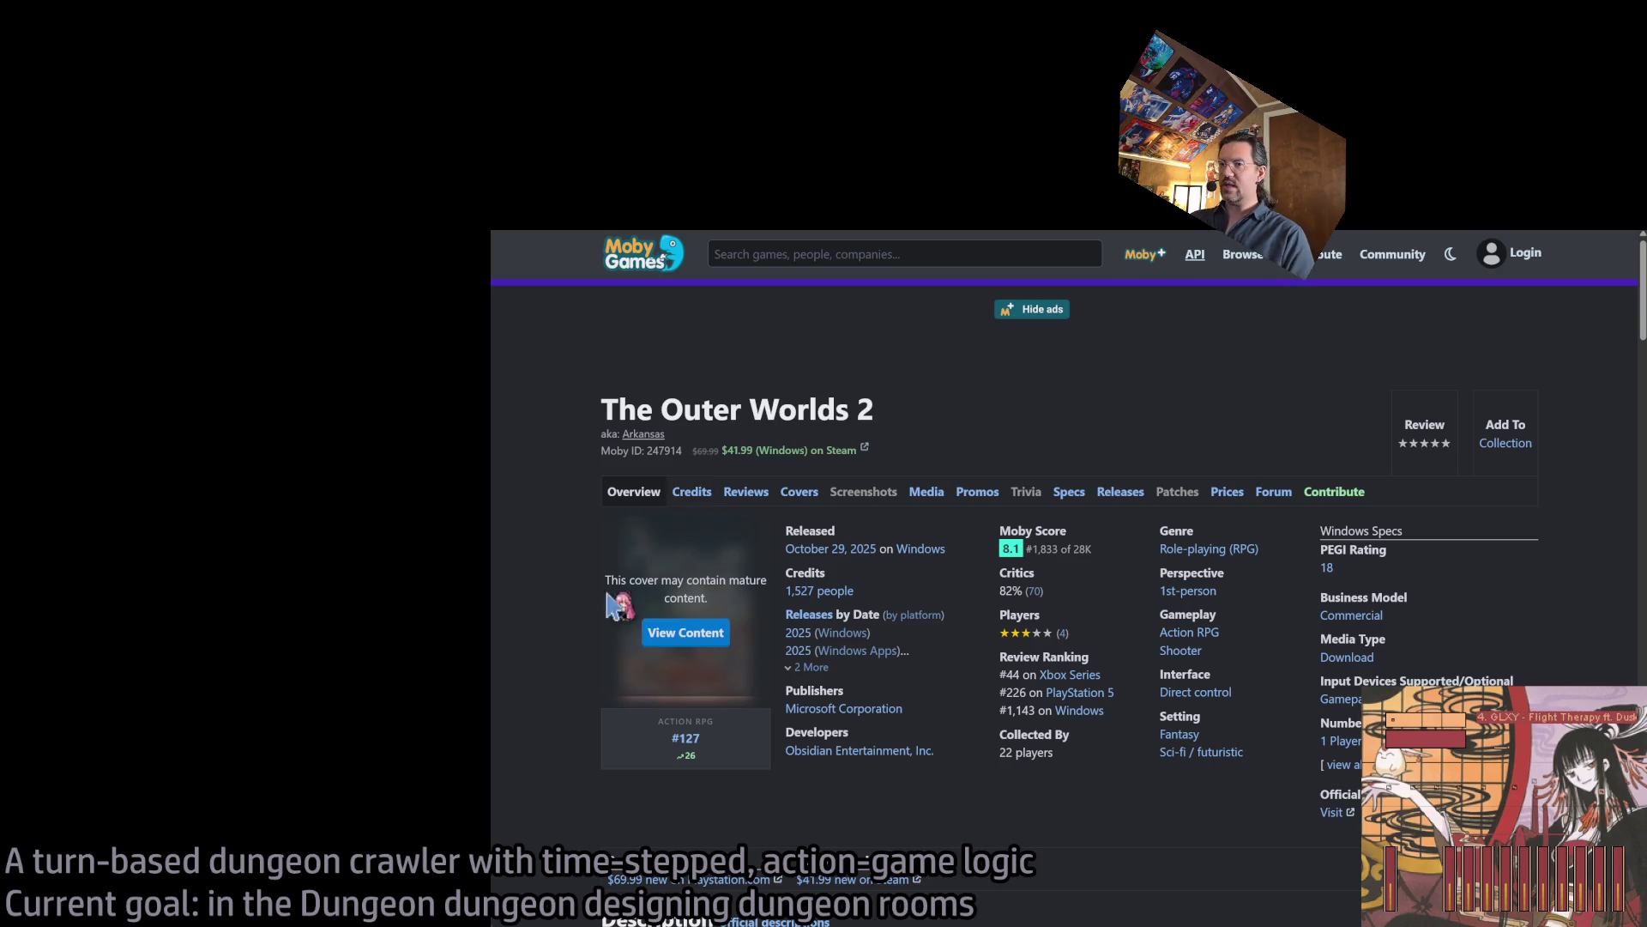
key("ctrl+minus")
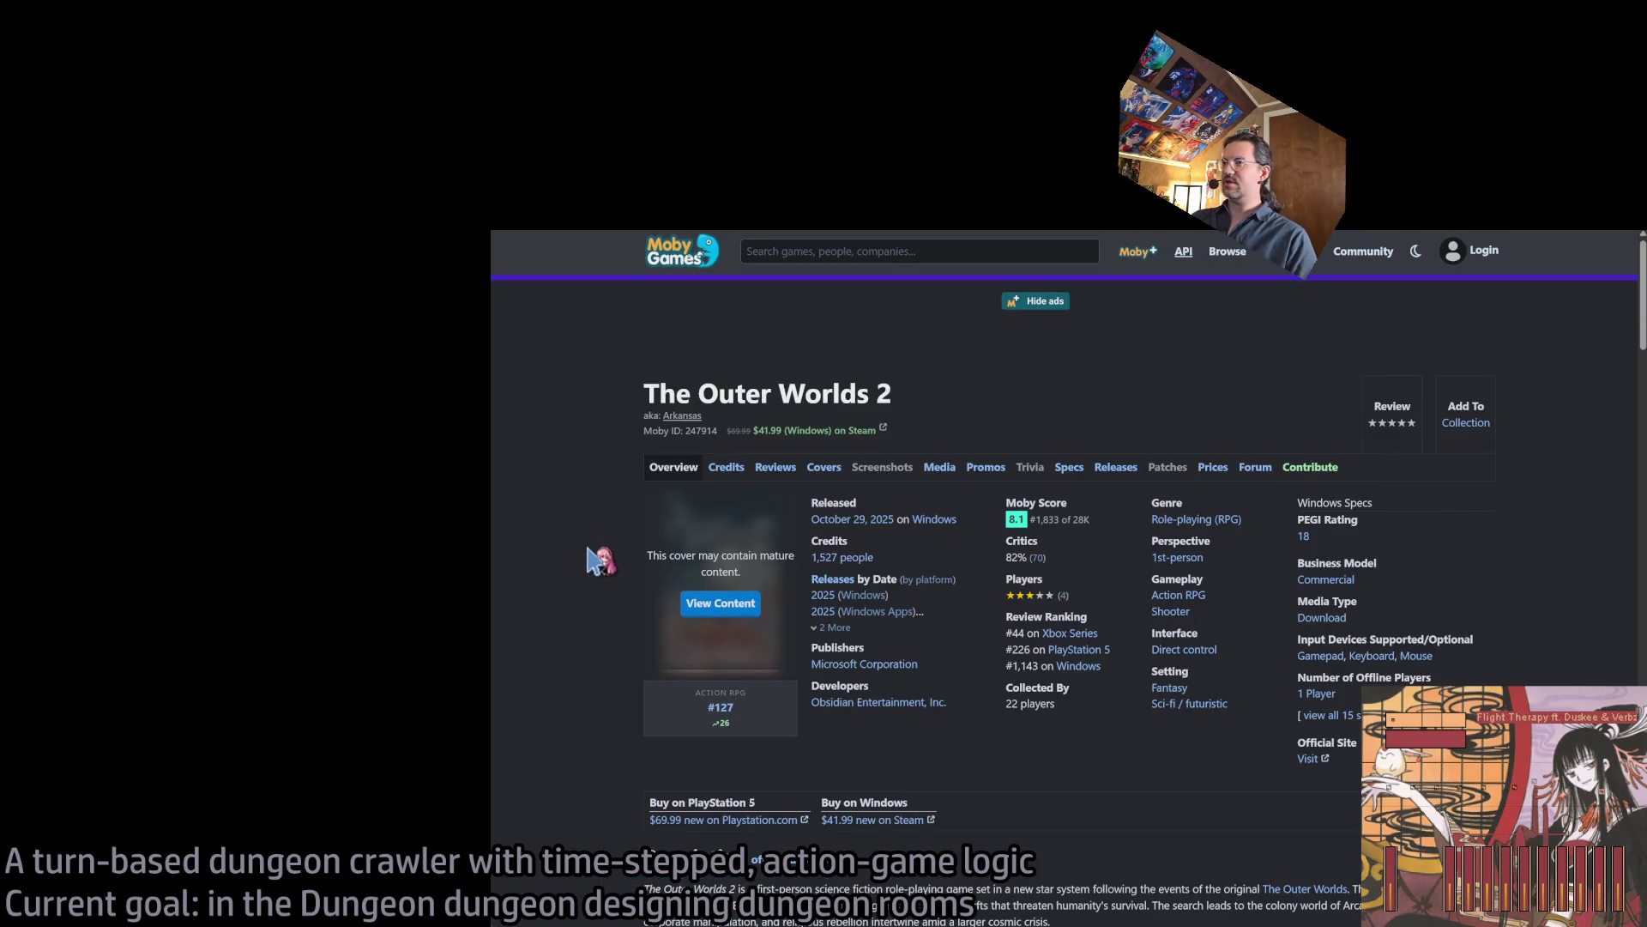
left_click(726, 467)
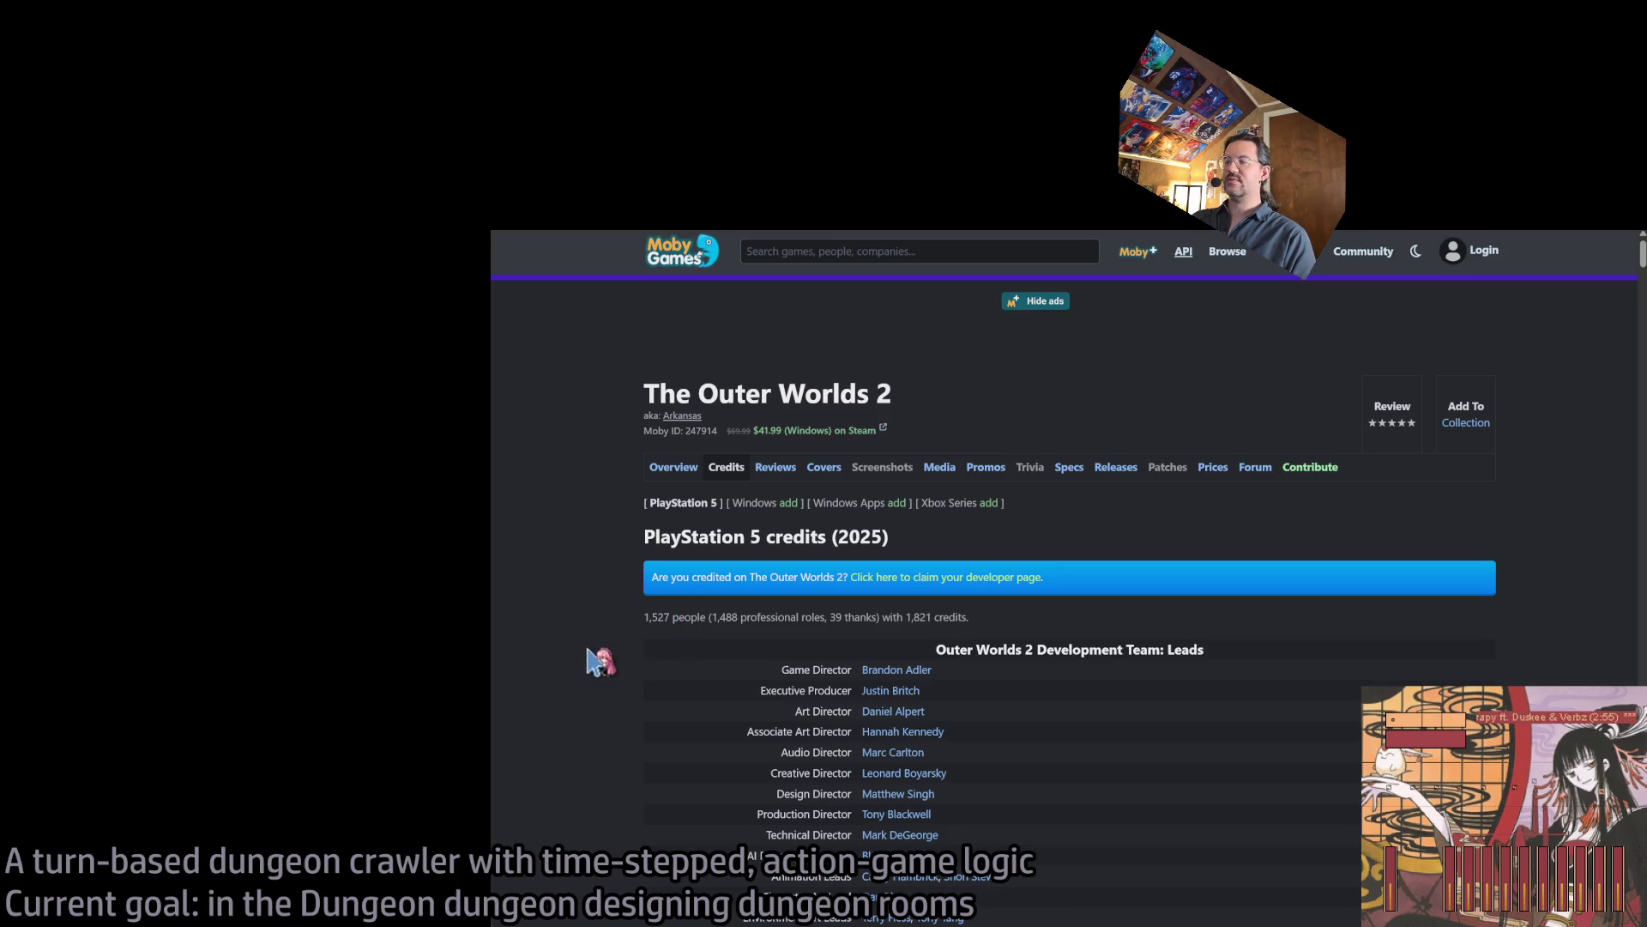
scroll(1081, 584, "down", 2)
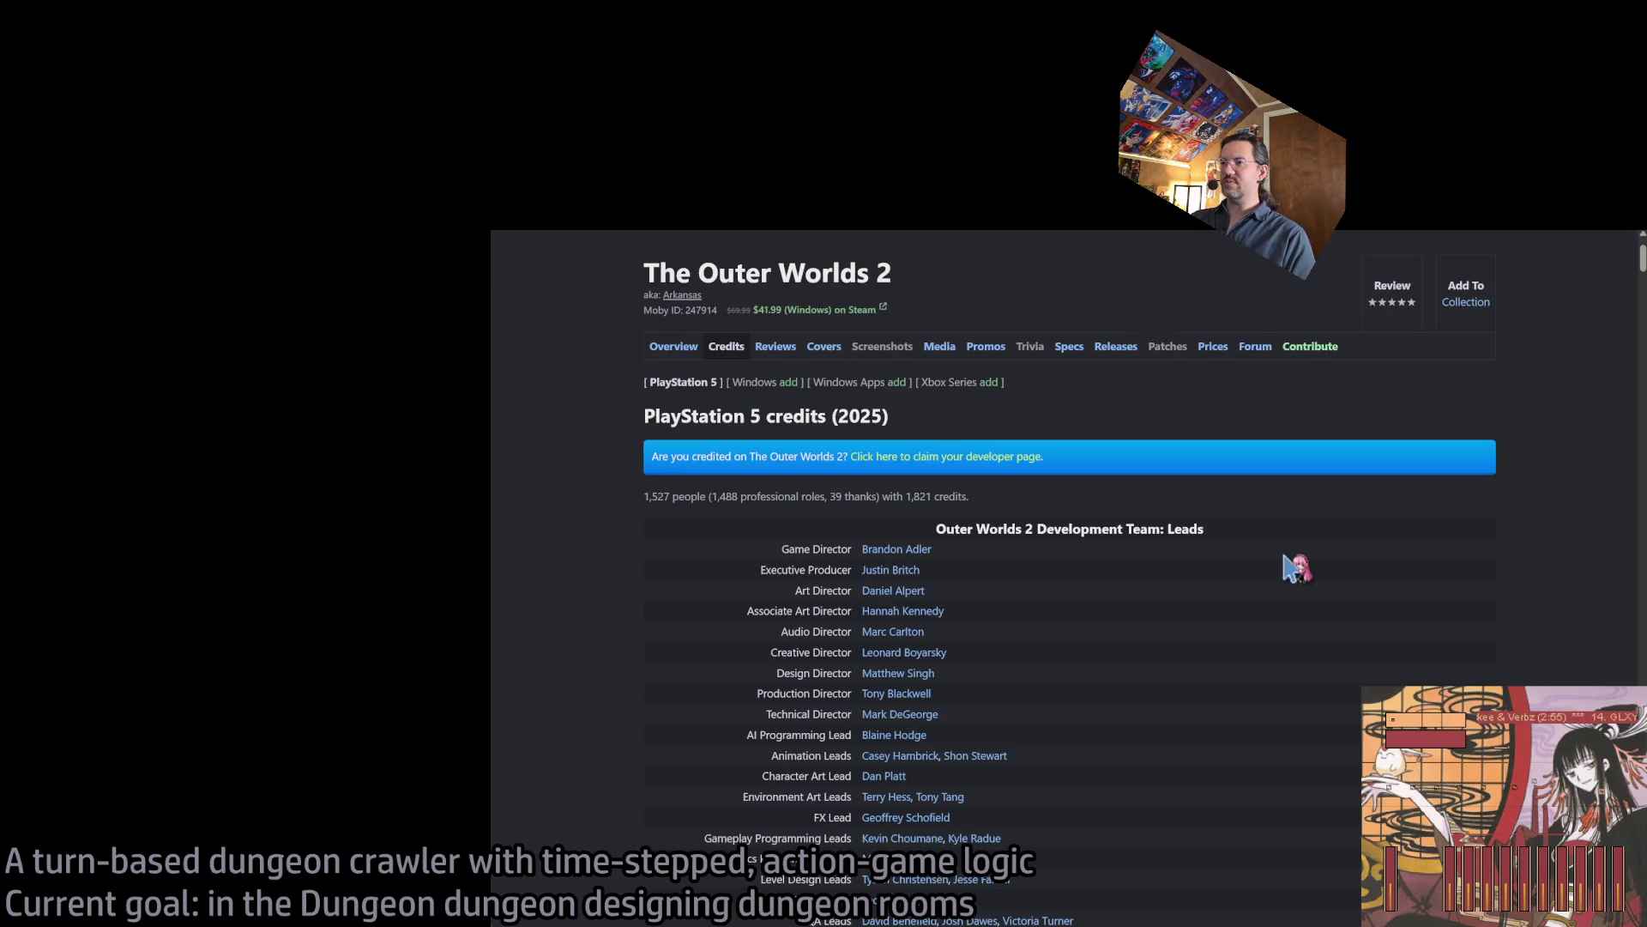
scroll(1465, 515, "down", 1)
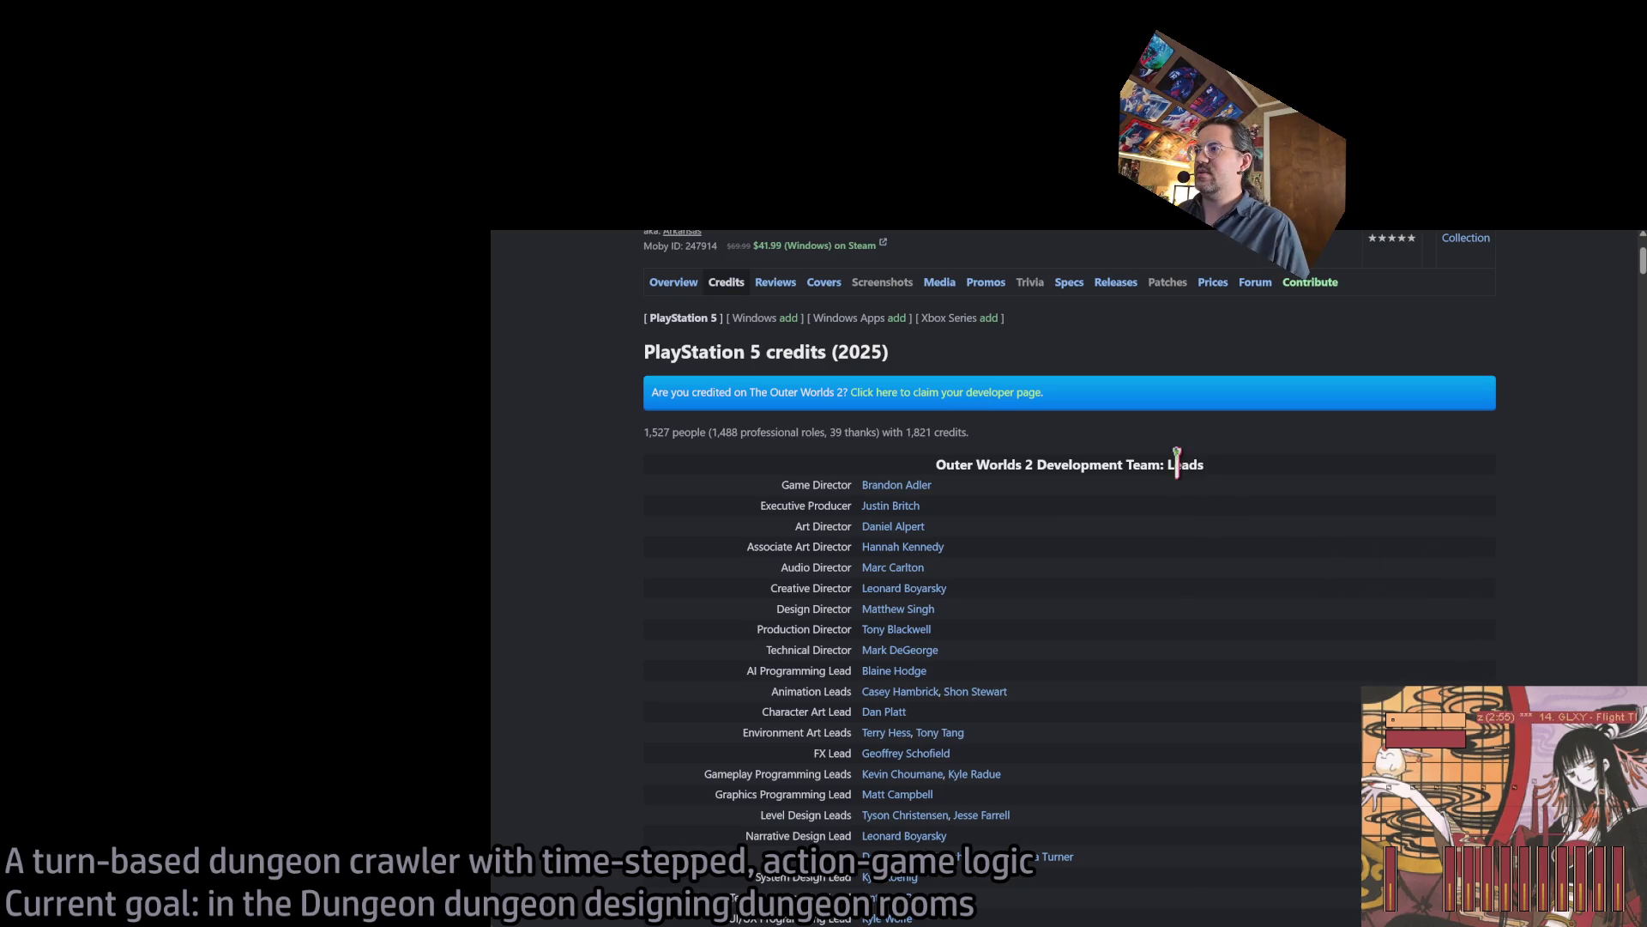
scroll(1181, 472, "down", 2)
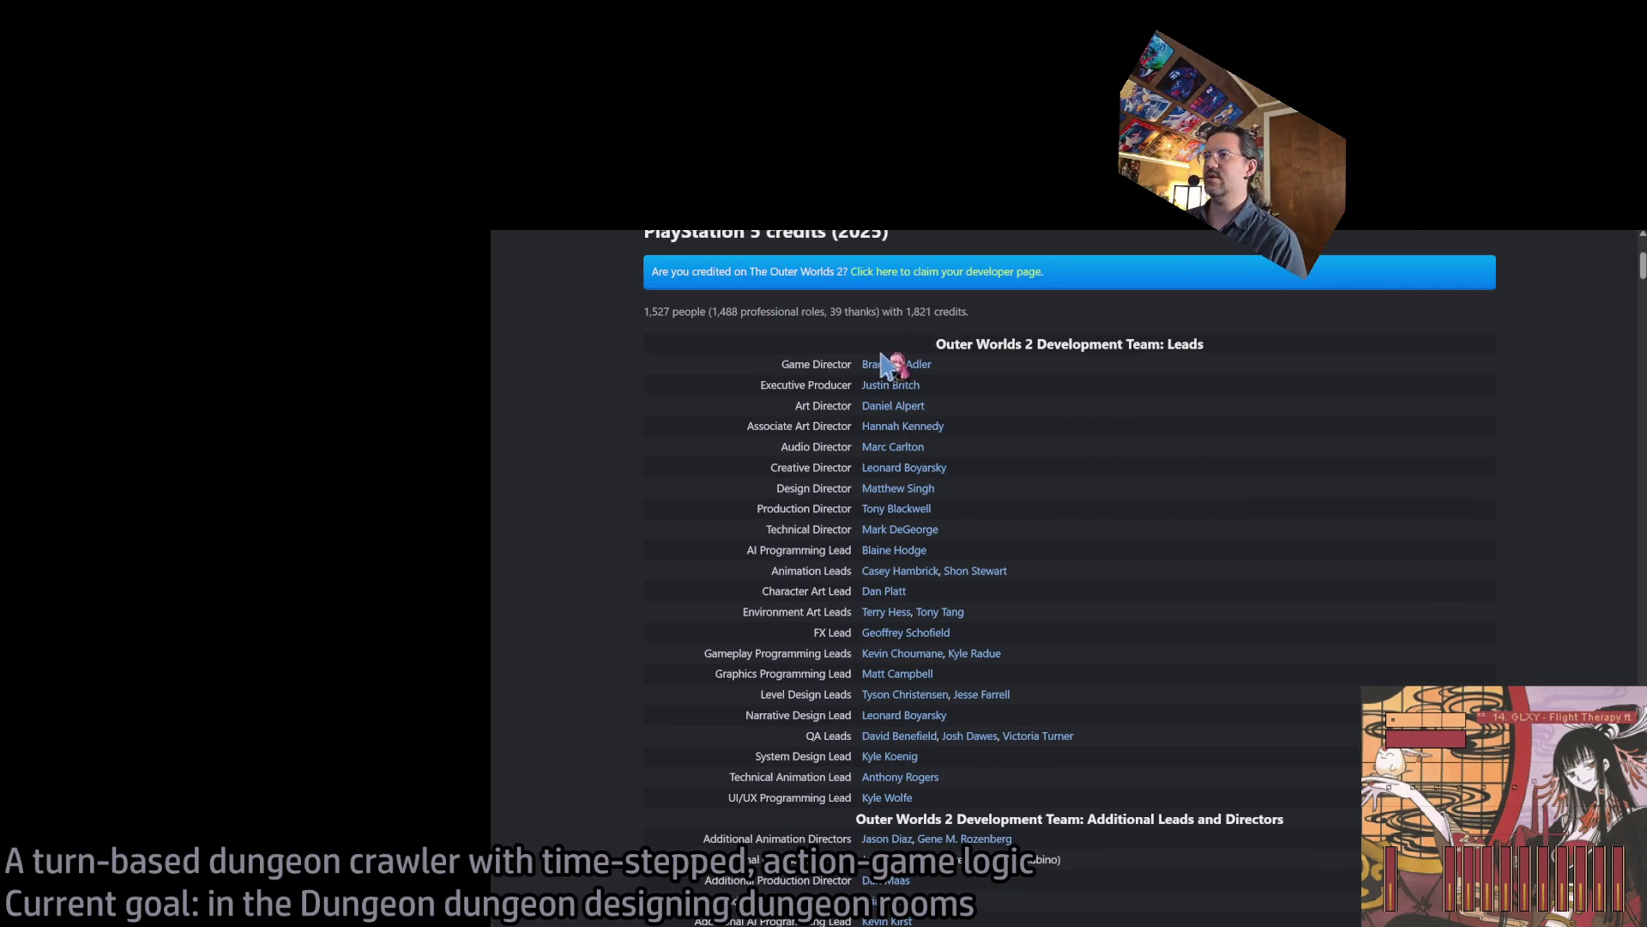
mouse_move(914, 386)
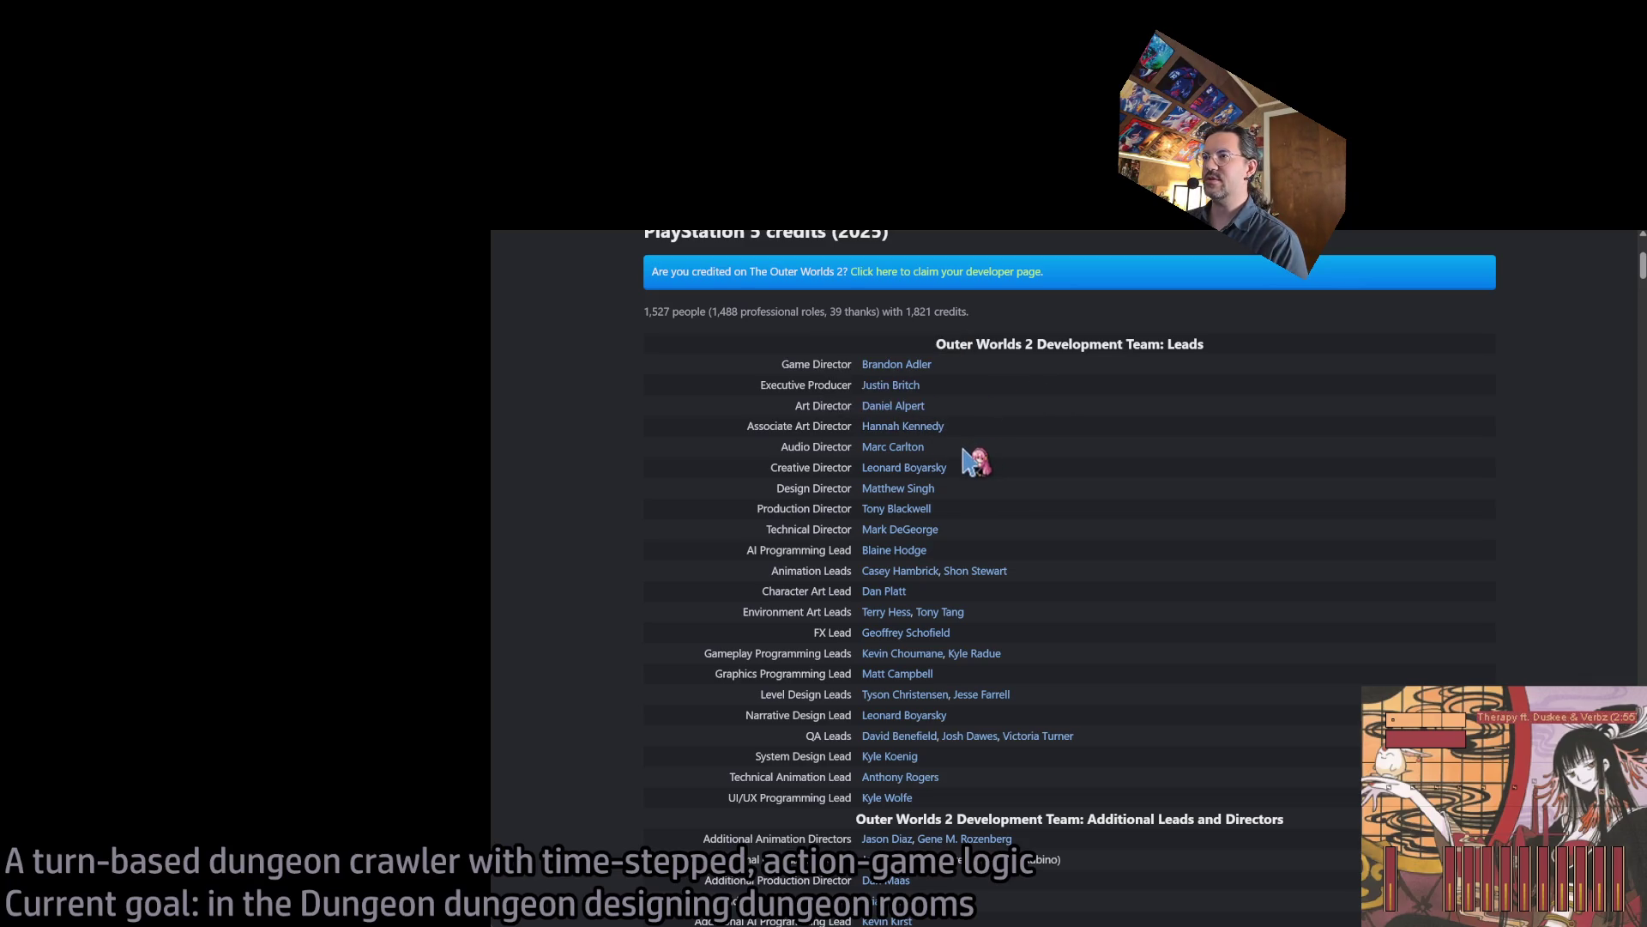
mouse_move(925, 515)
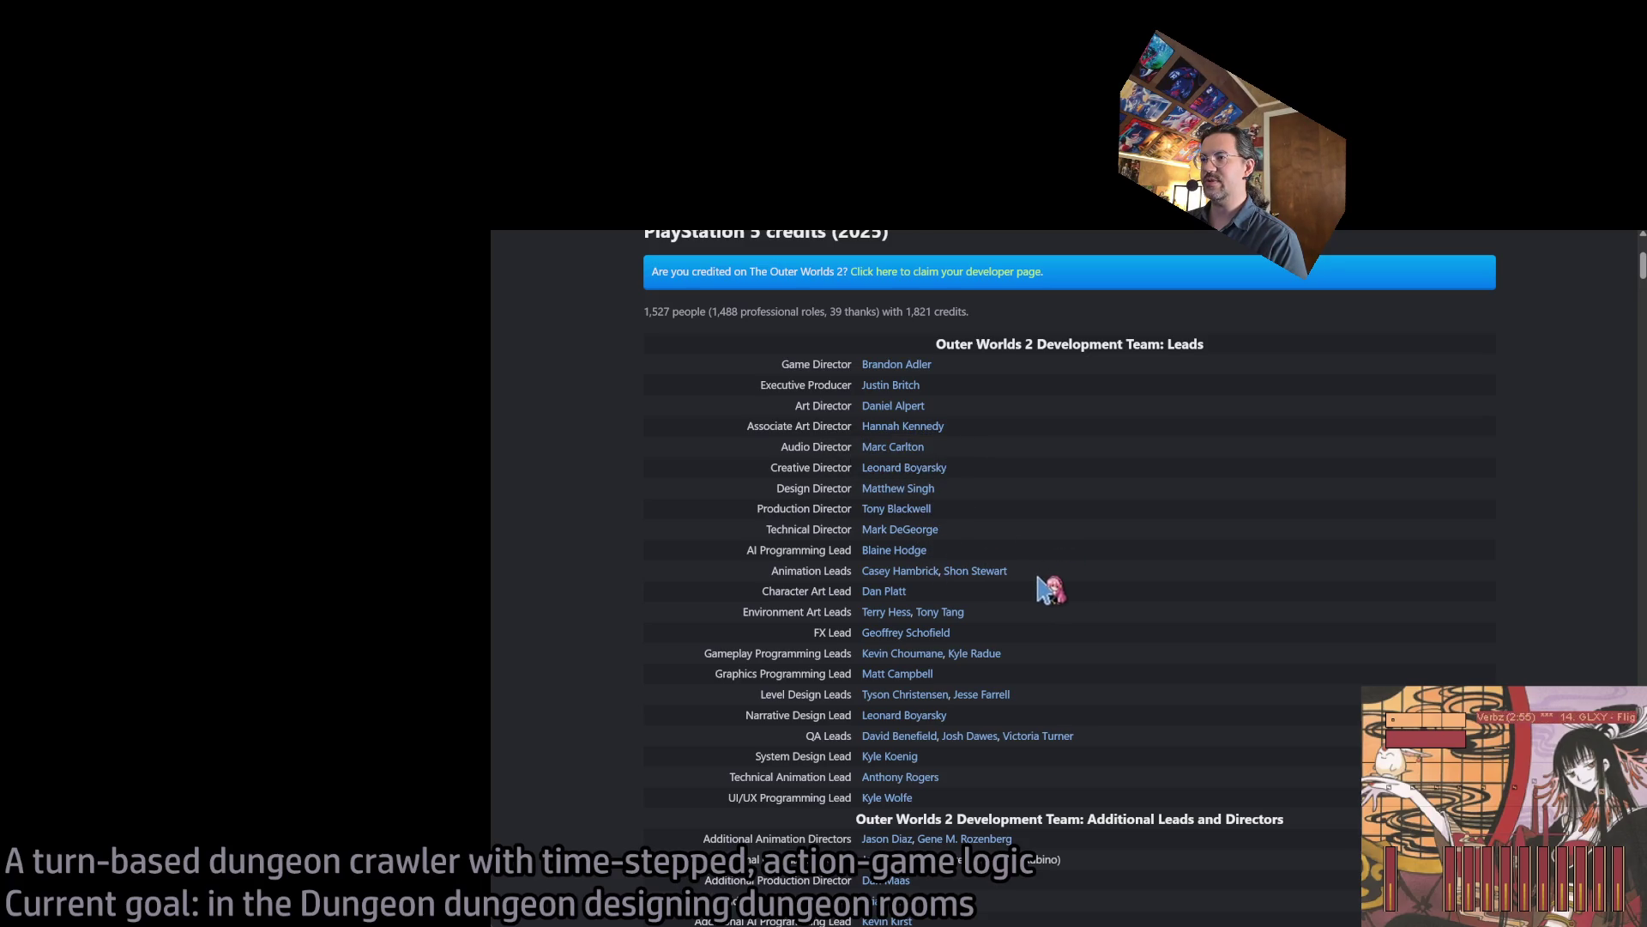
mouse_move(908, 594)
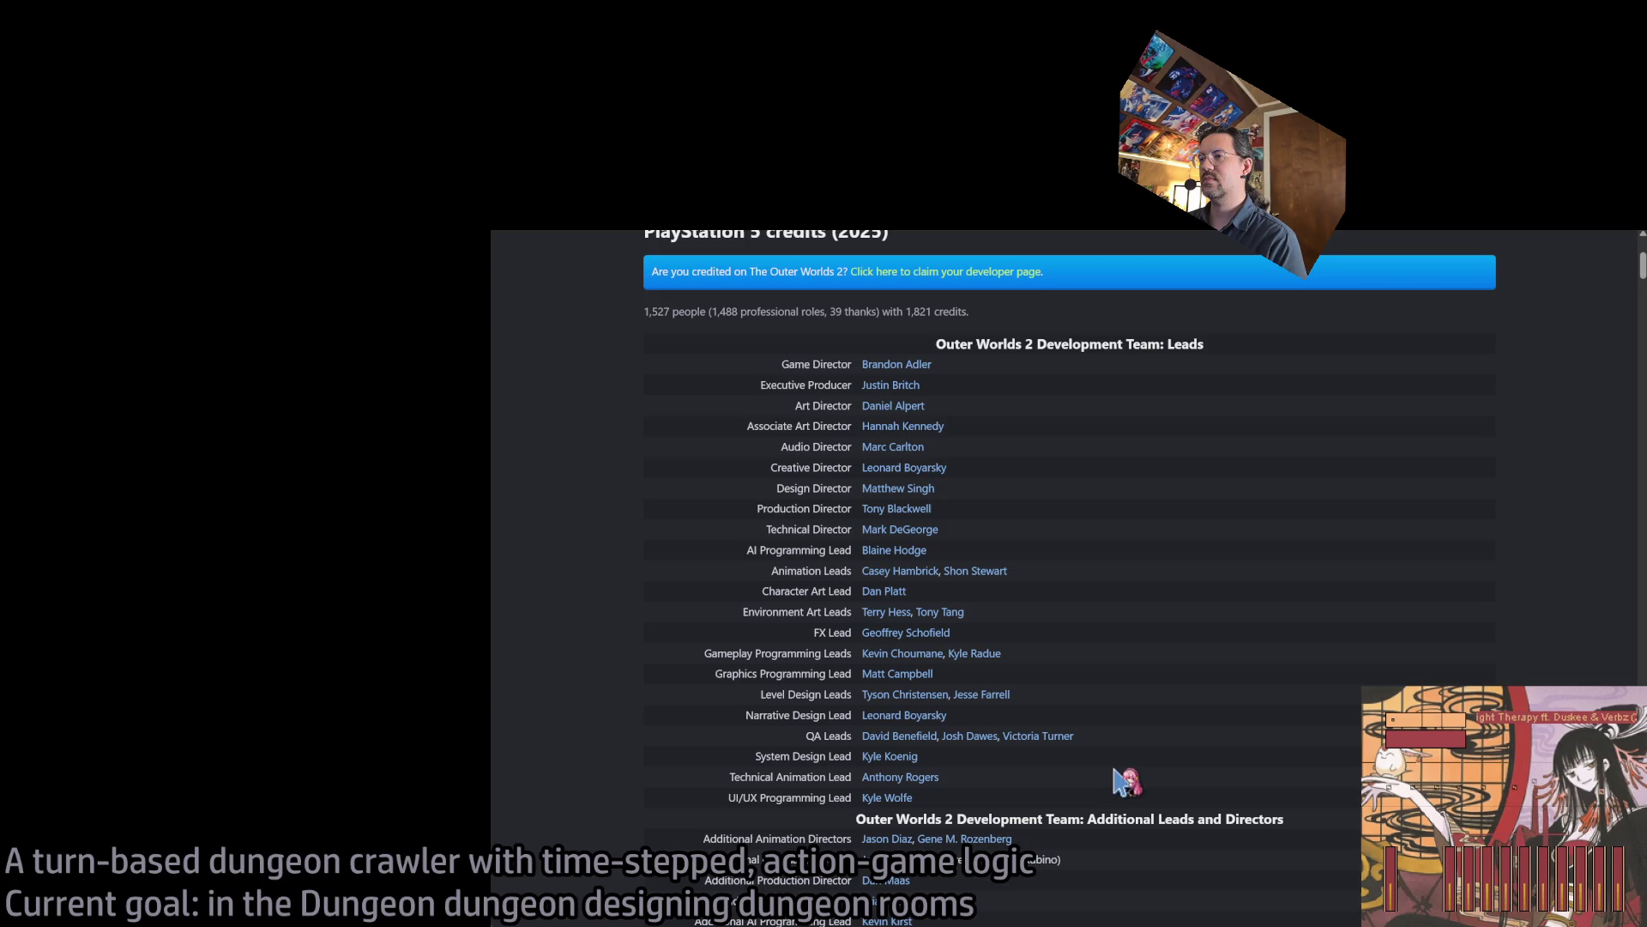
middle_click(1400, 500)
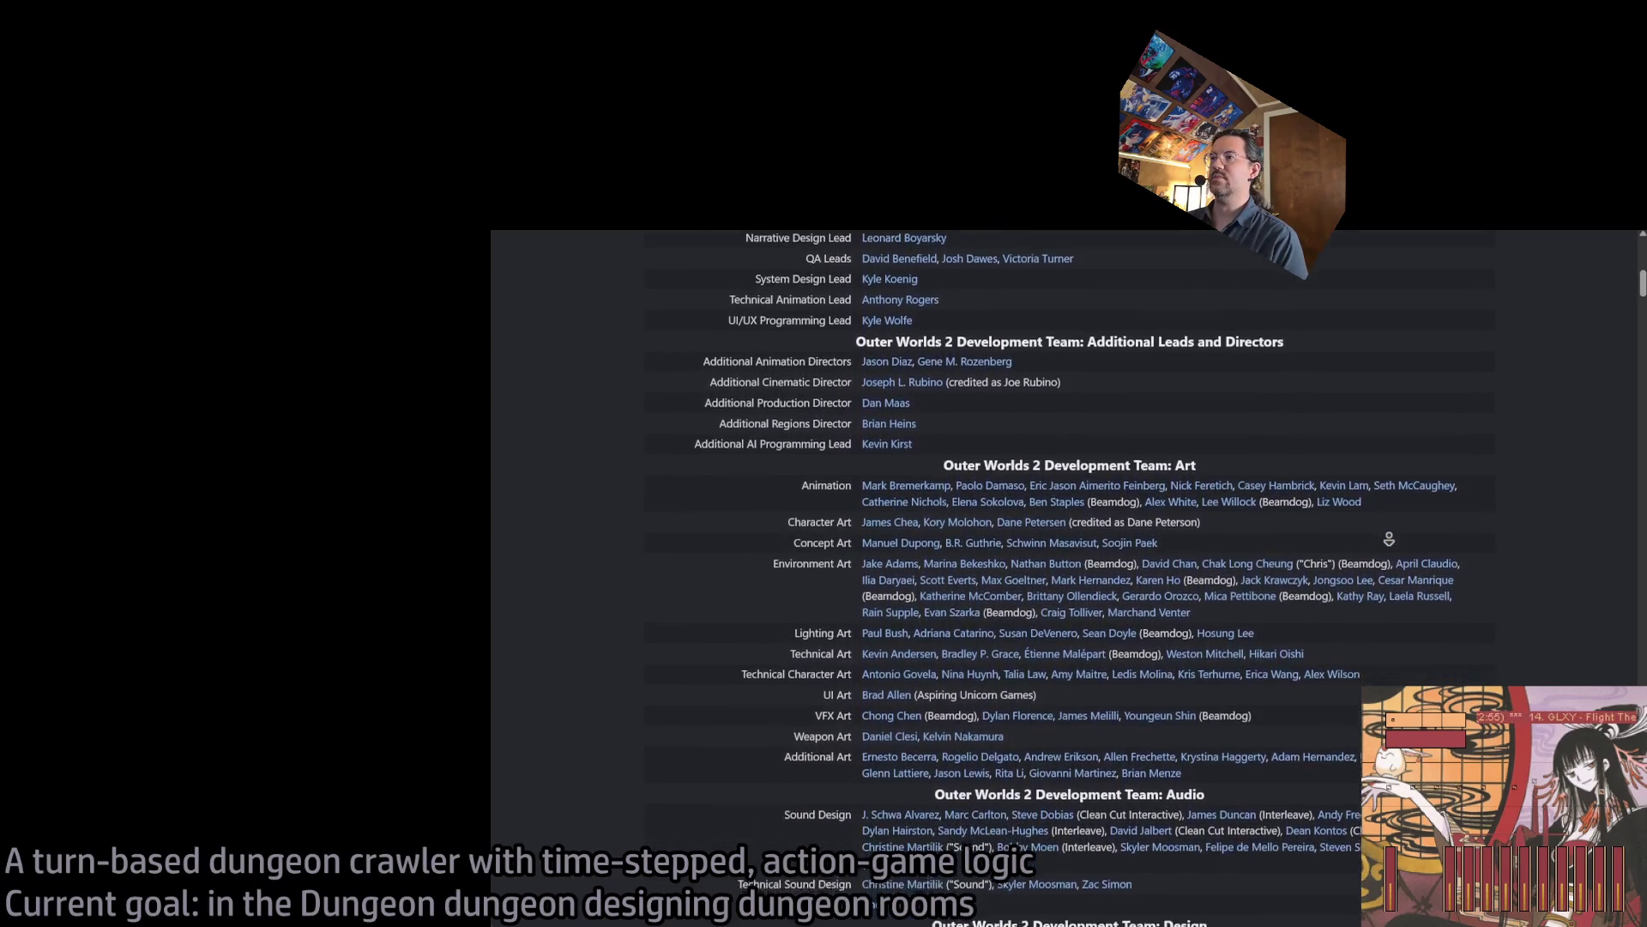
middle_click(1393, 546)
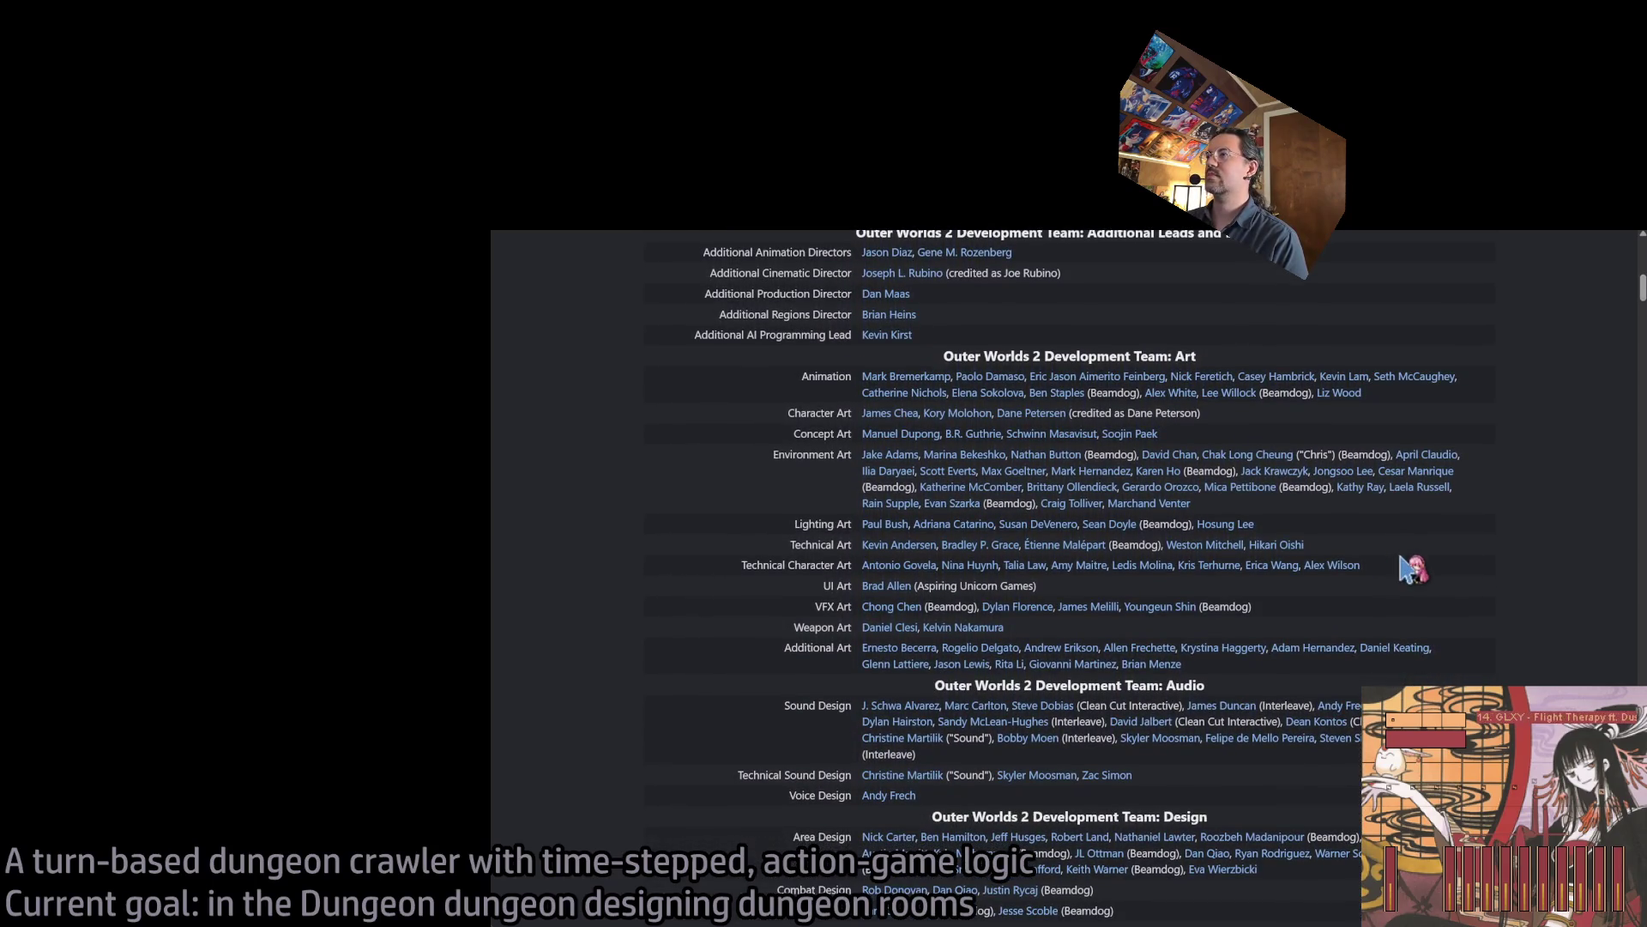
double_click(1164, 525)
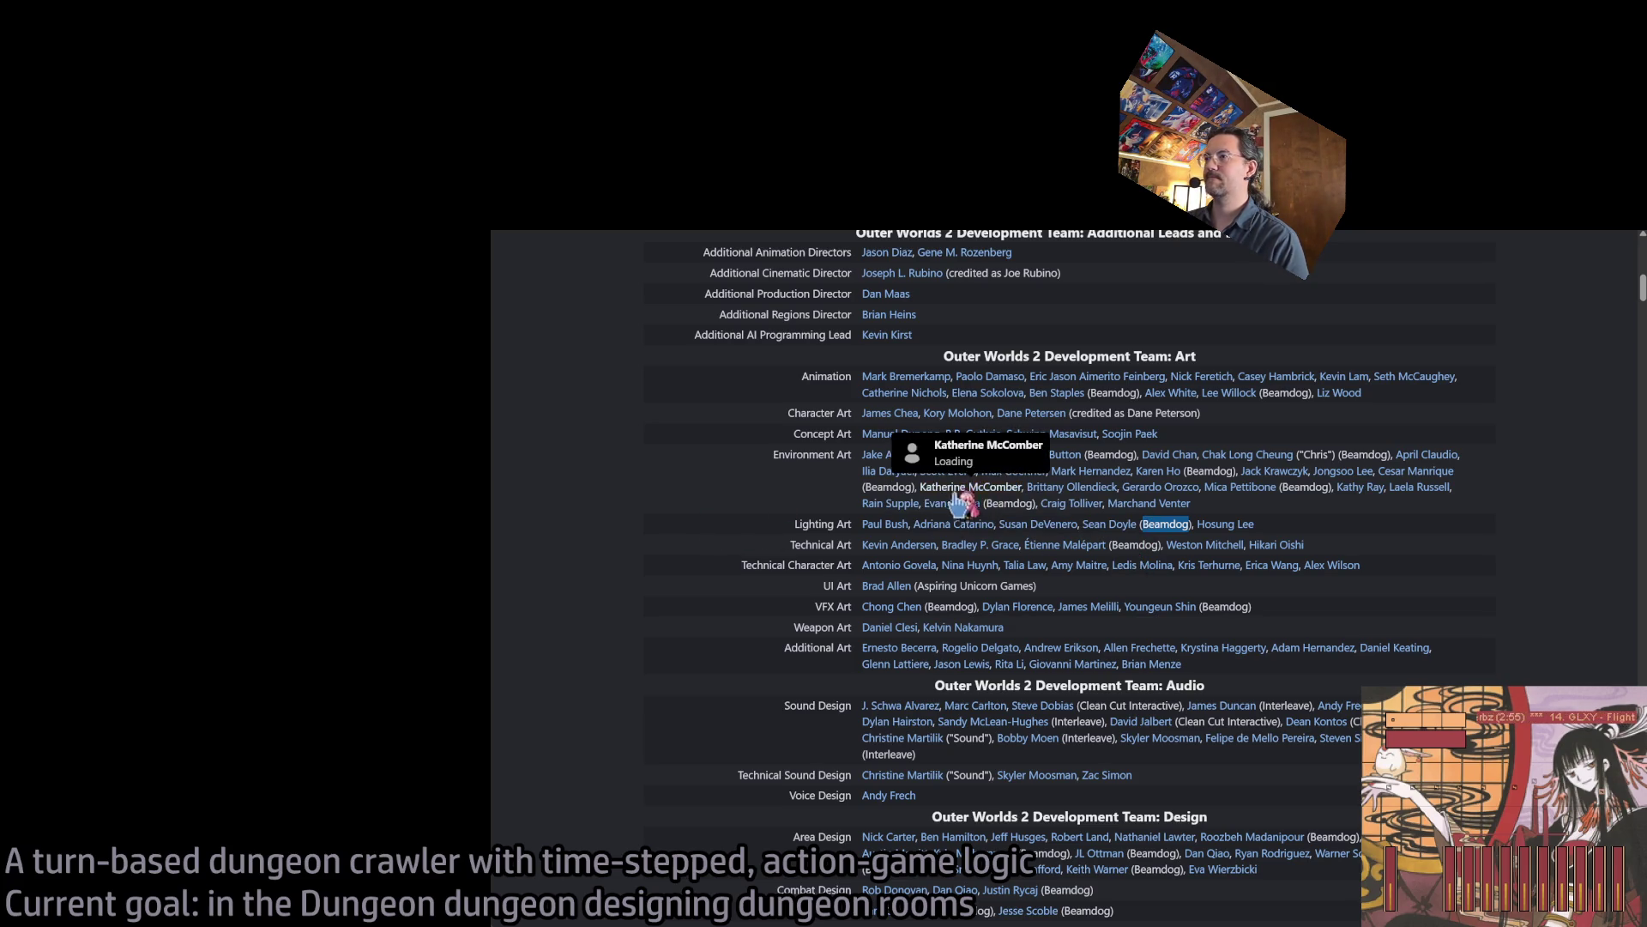
Search 'Beamdog games' in a new tab and open Beamdog's Wikipedia article.
key("ctrl+c")
key("ctrl+t")
key("ctrl+v")
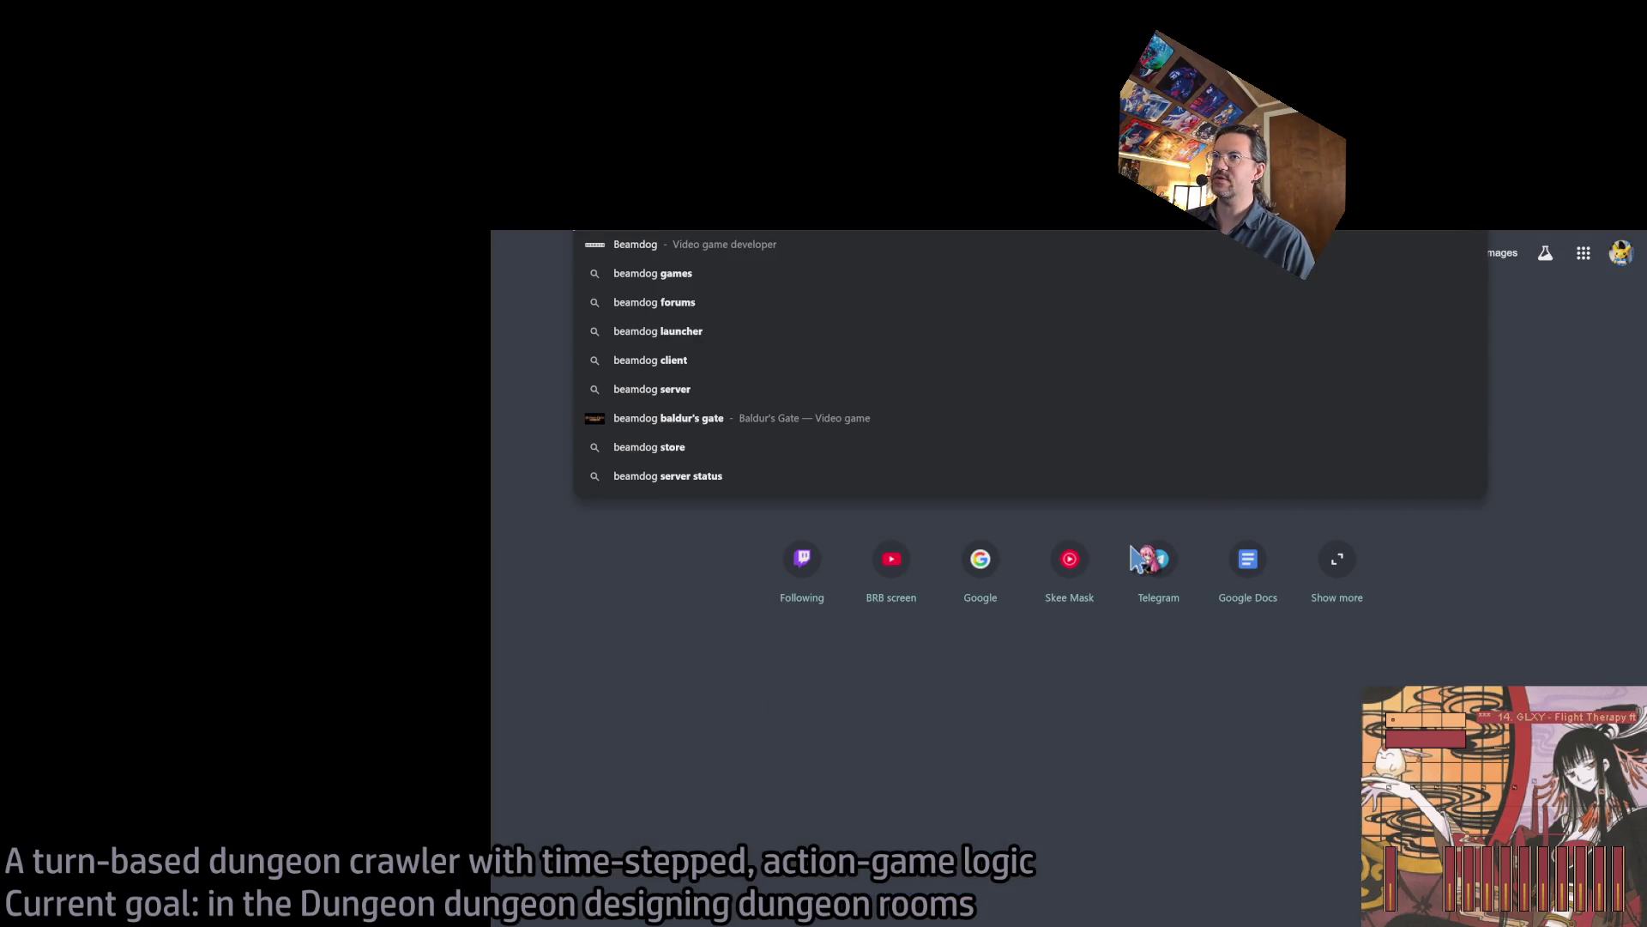
type("games")
key("Return")
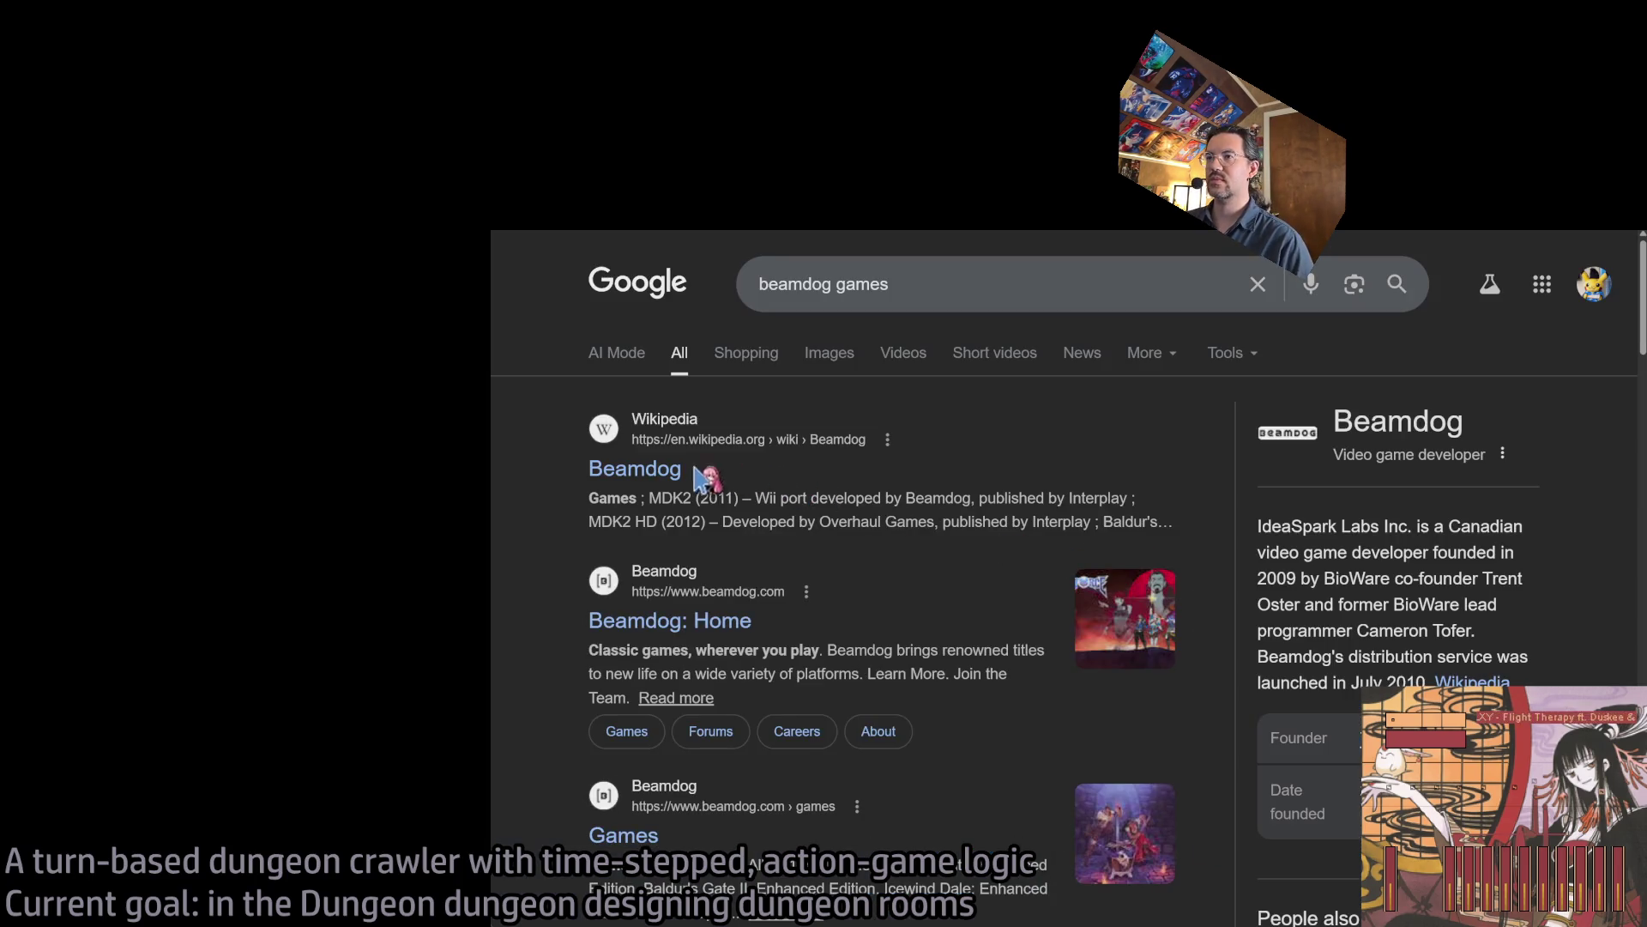
left_click(657, 485)
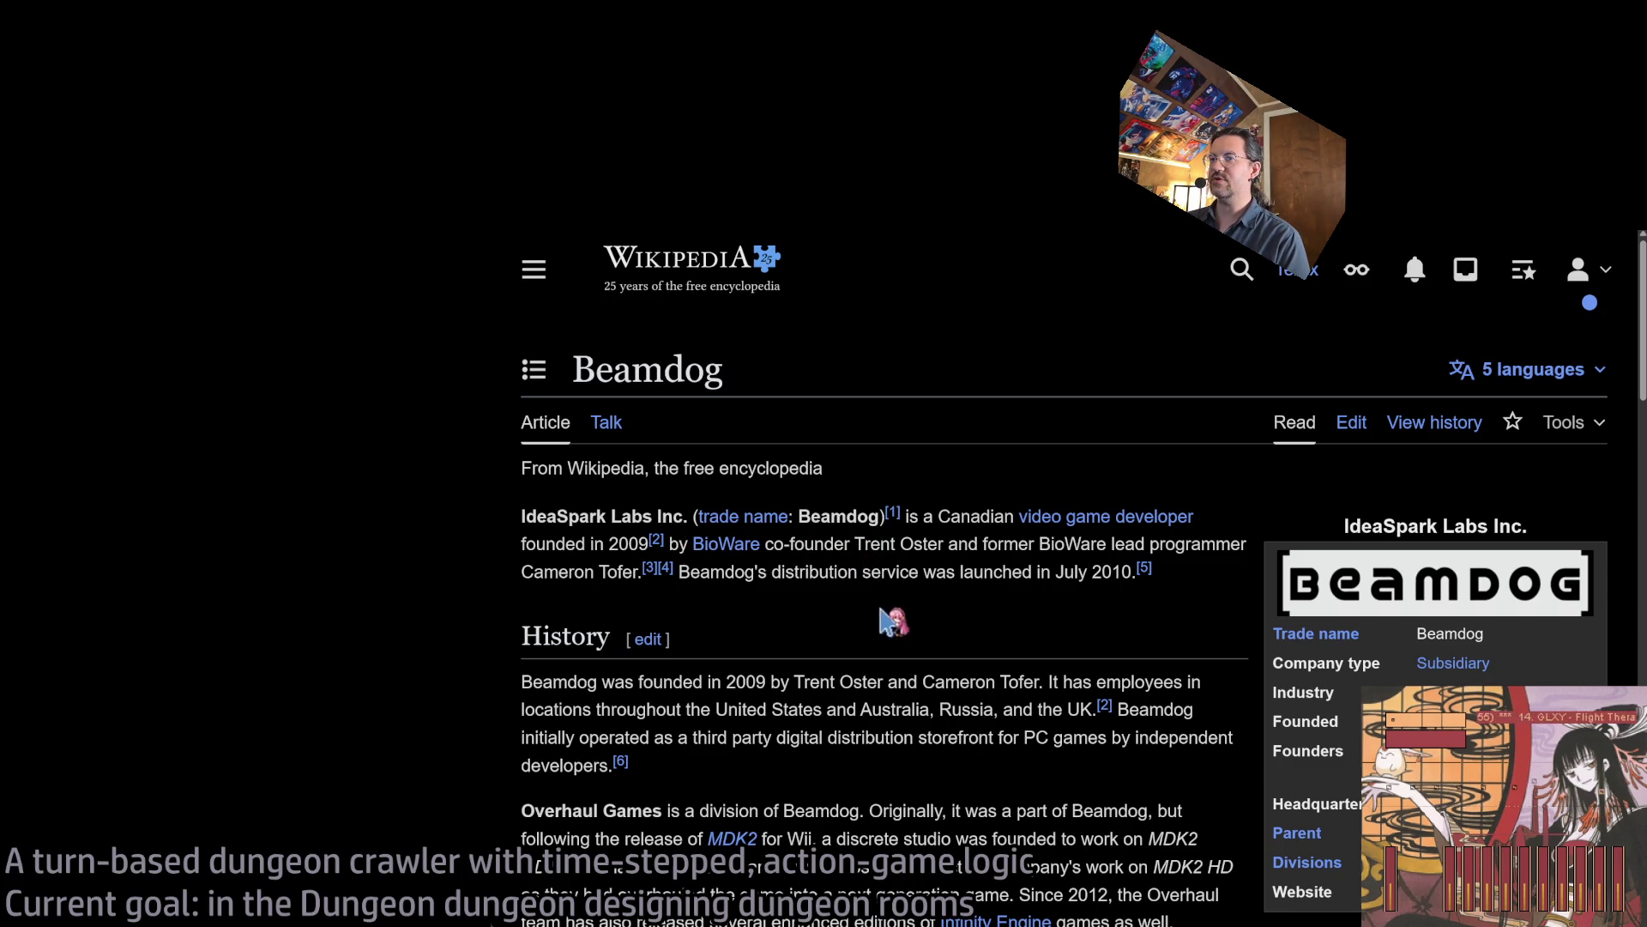
scroll(868, 609, "down", 10)
scroll(849, 567, "up", 3)
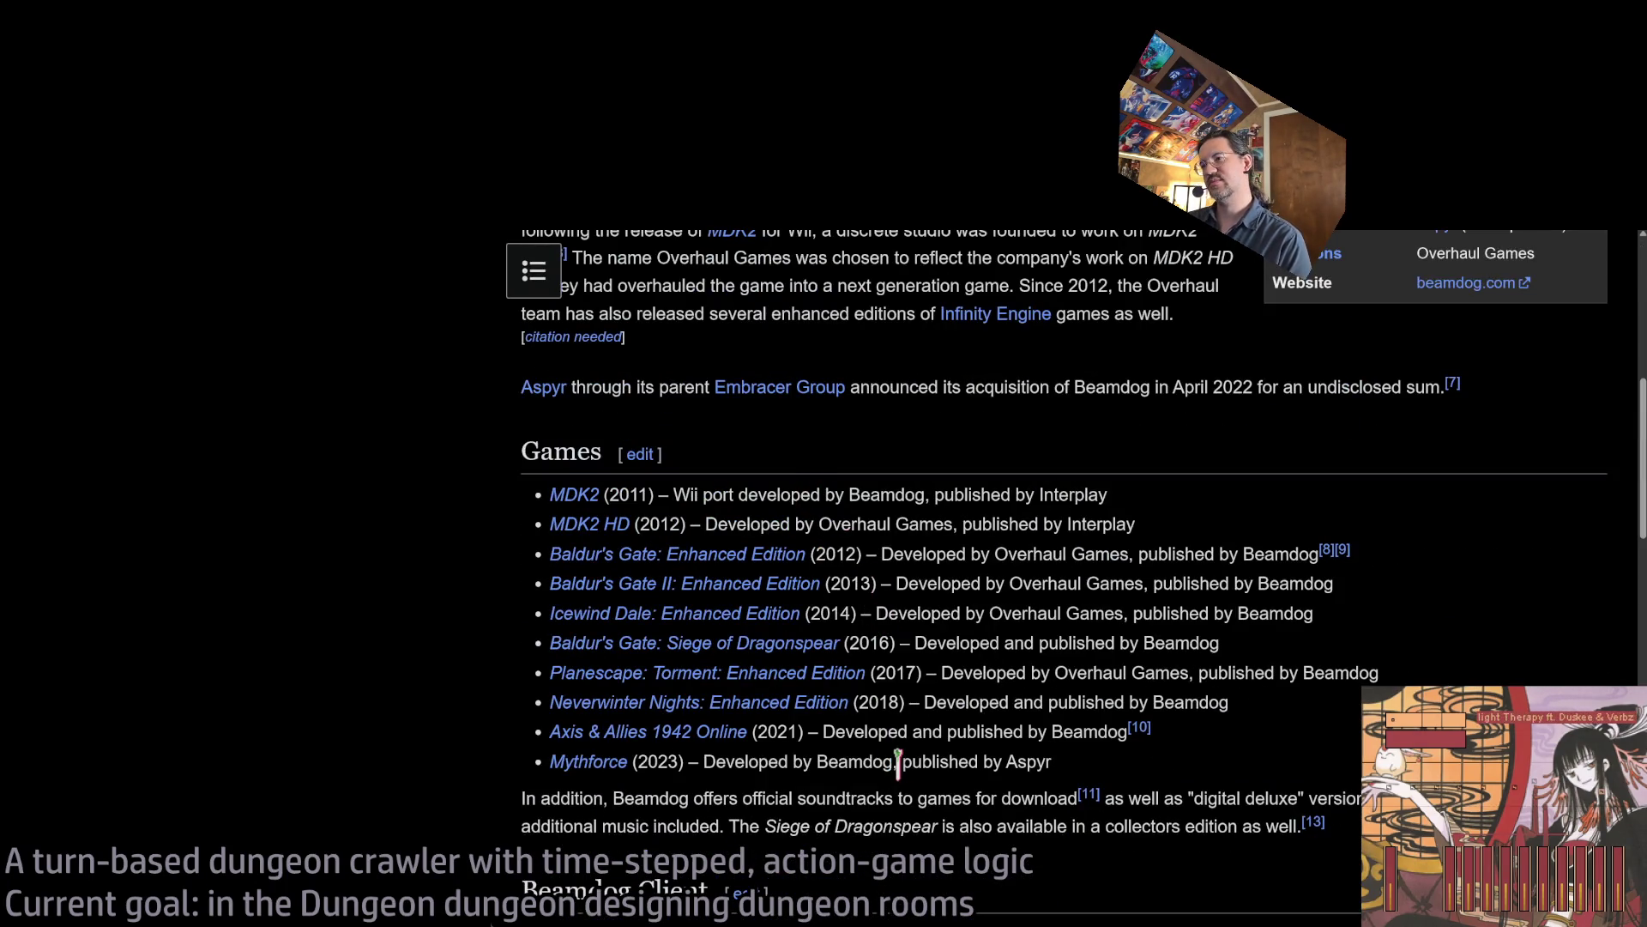
scroll(592, 760, "down", 2)
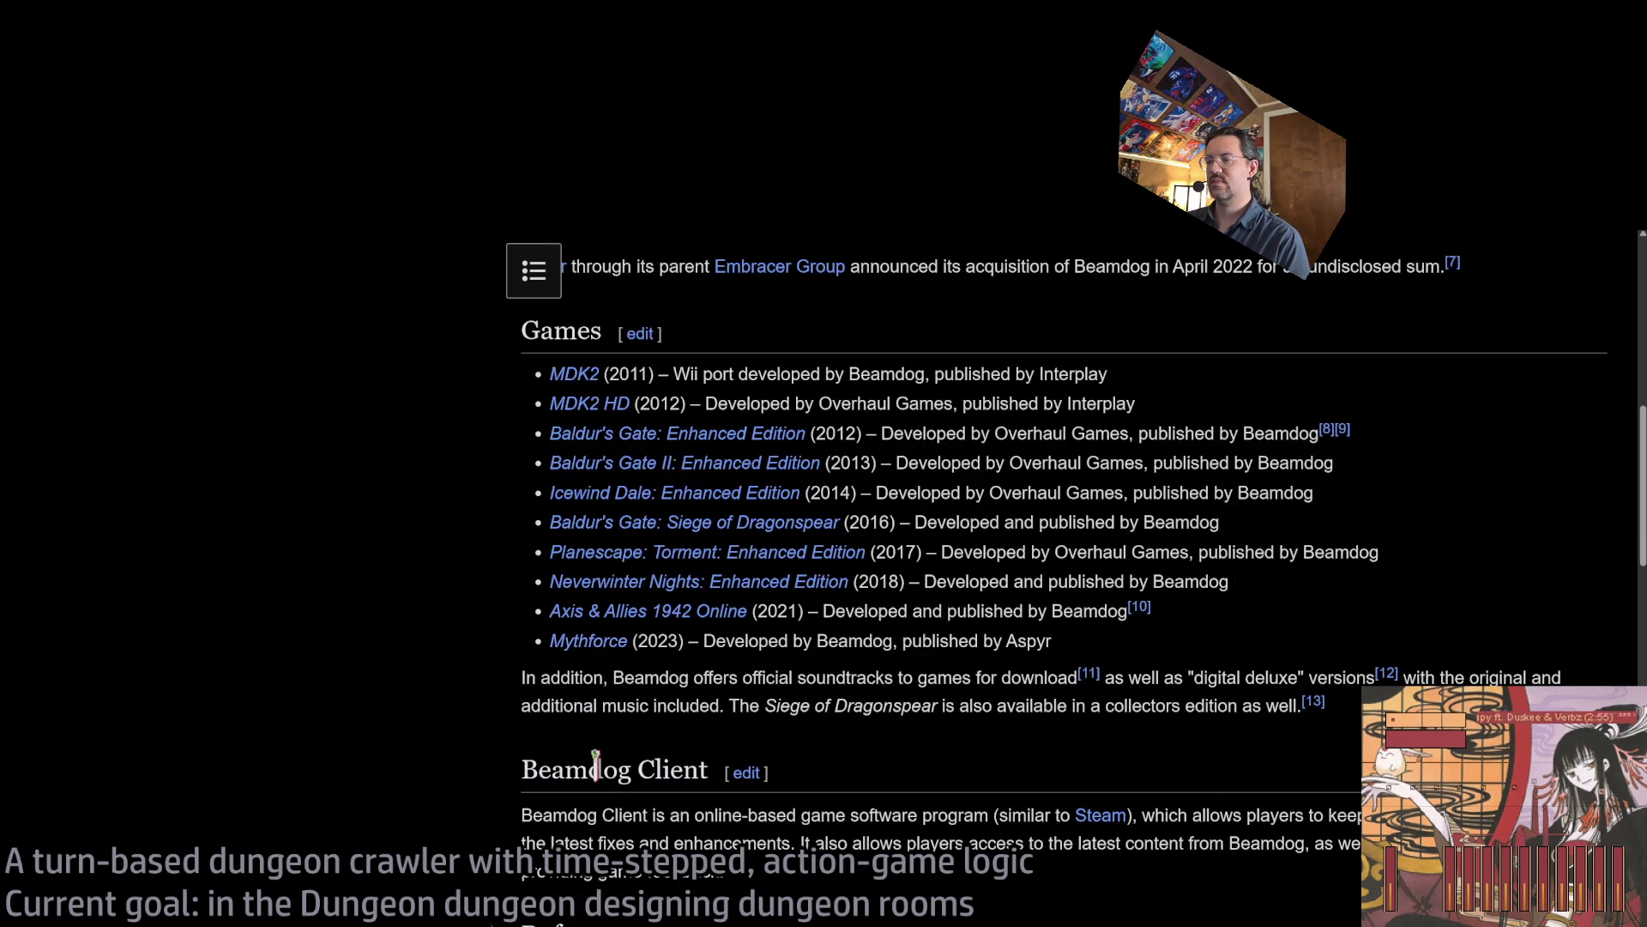
Open the Mythforce article in a new tab and read its Gameplay section.
middle_click(611, 648)
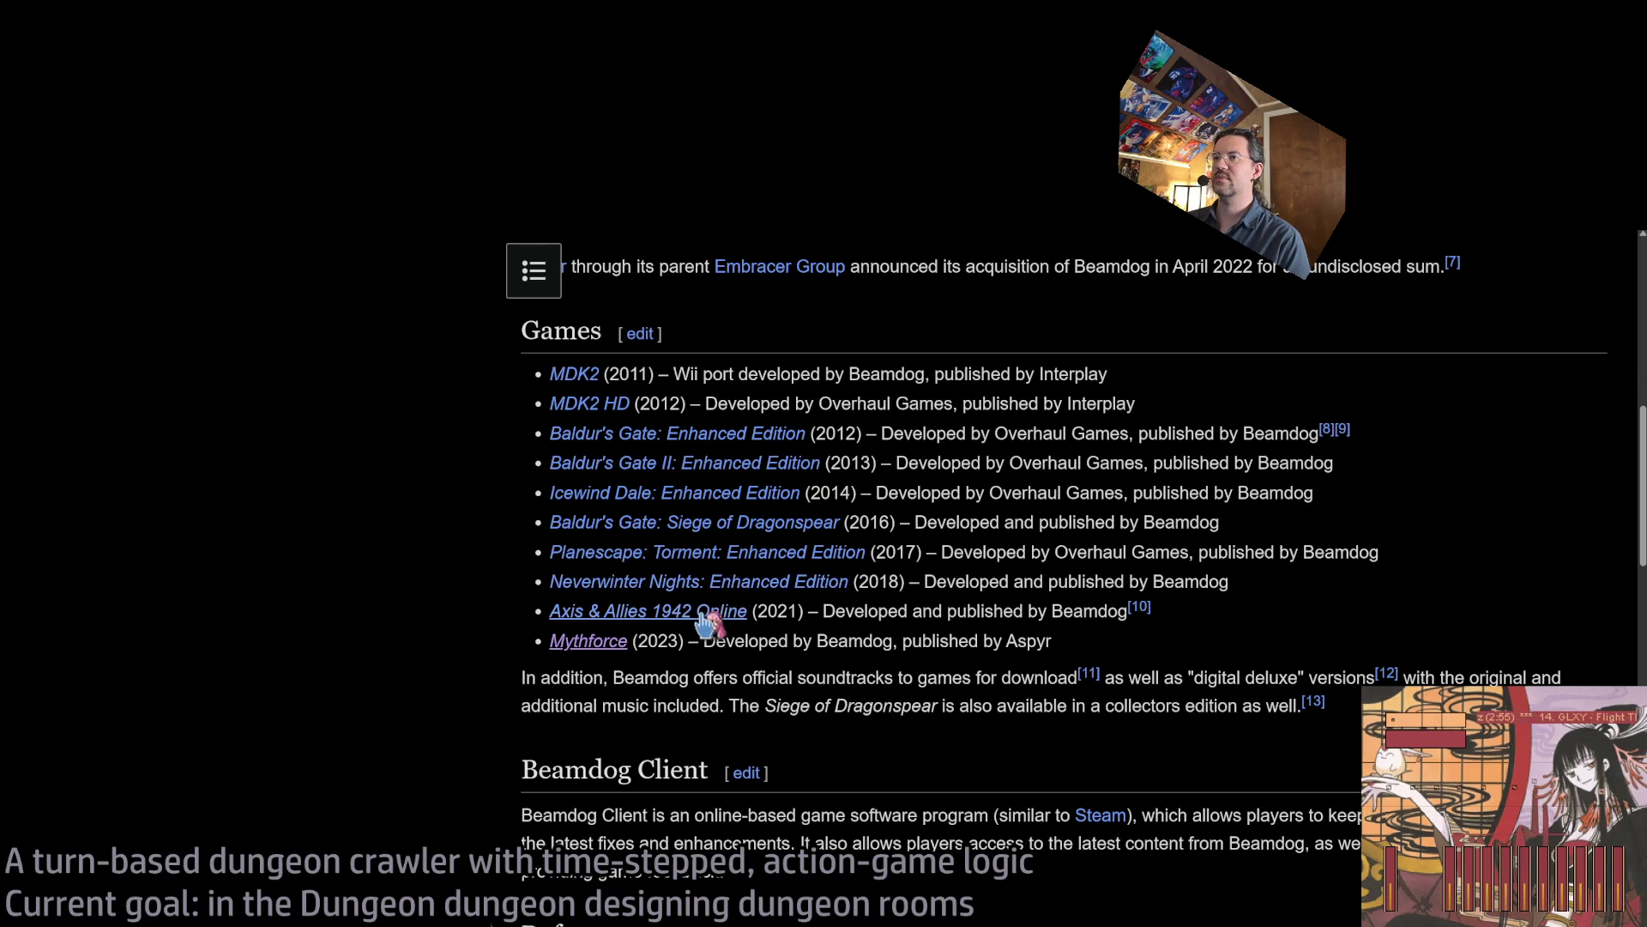
key("ctrl+Tab")
scroll(934, 515, "down", 1)
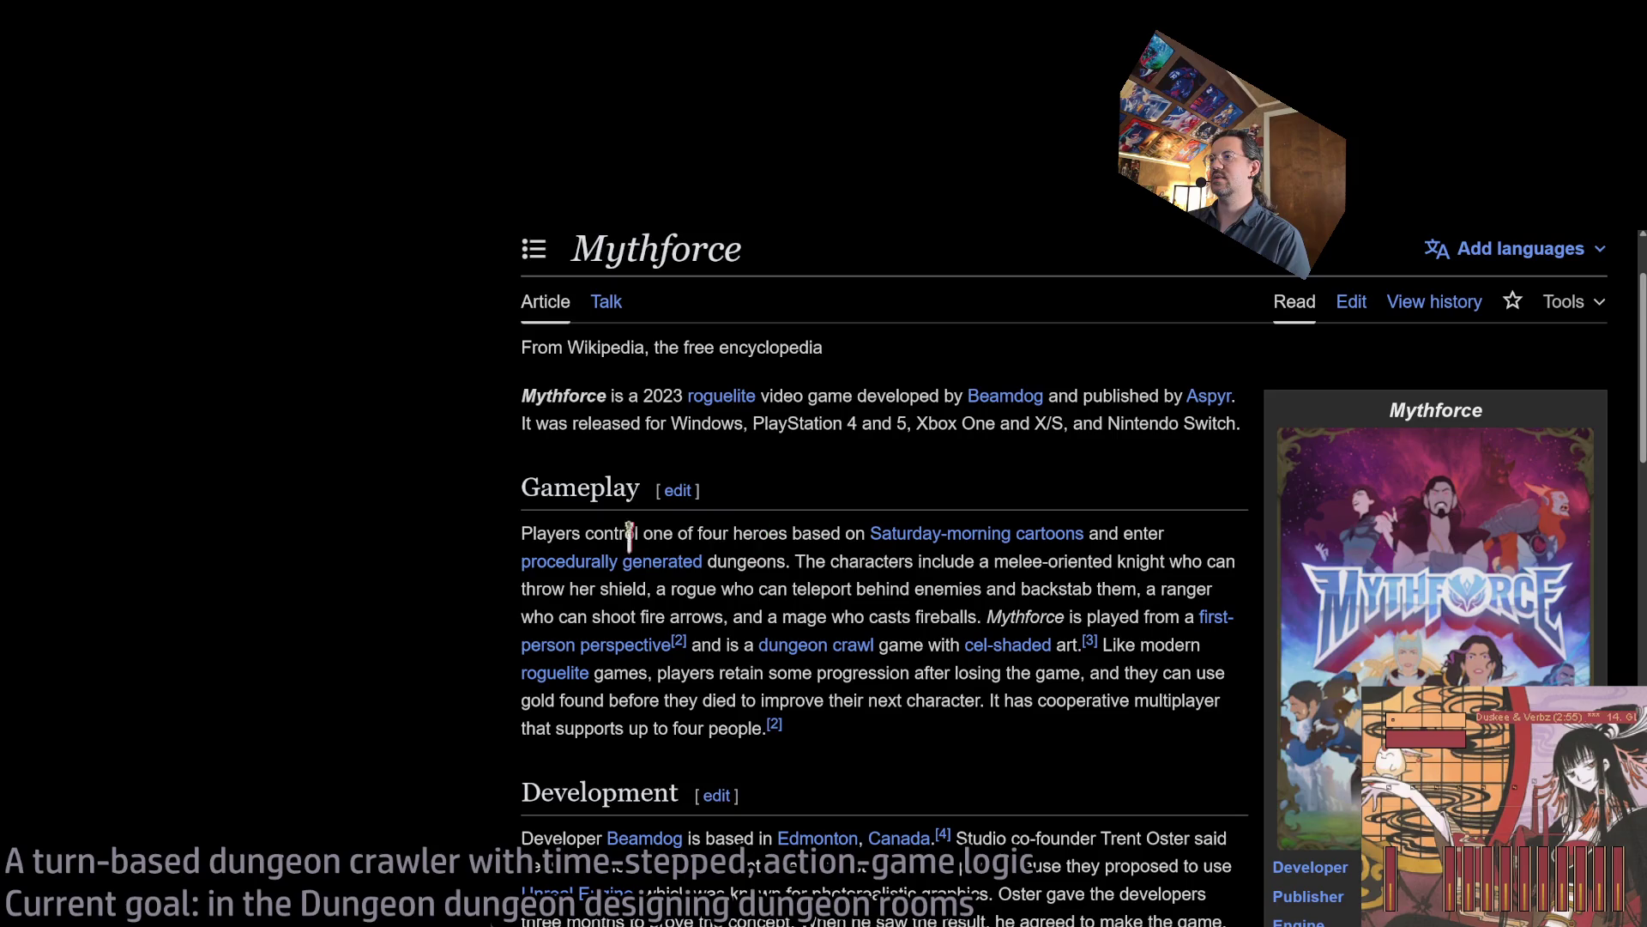
left_click_drag(532, 534, 1163, 534)
left_click(1017, 543)
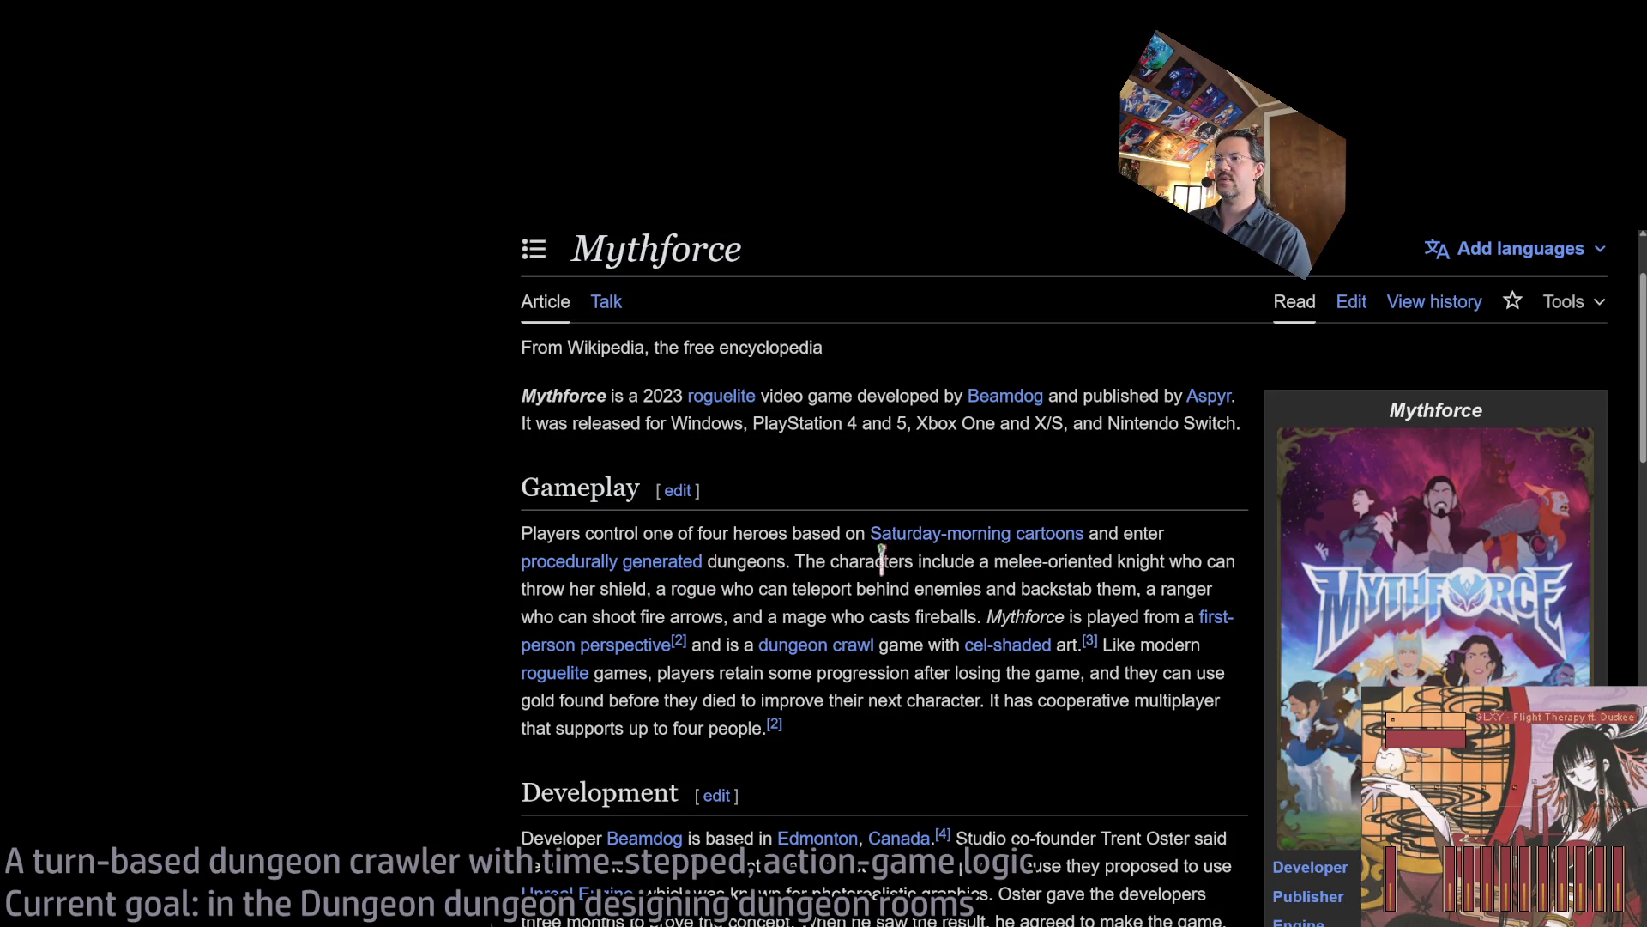
scroll(944, 560, "down", 2)
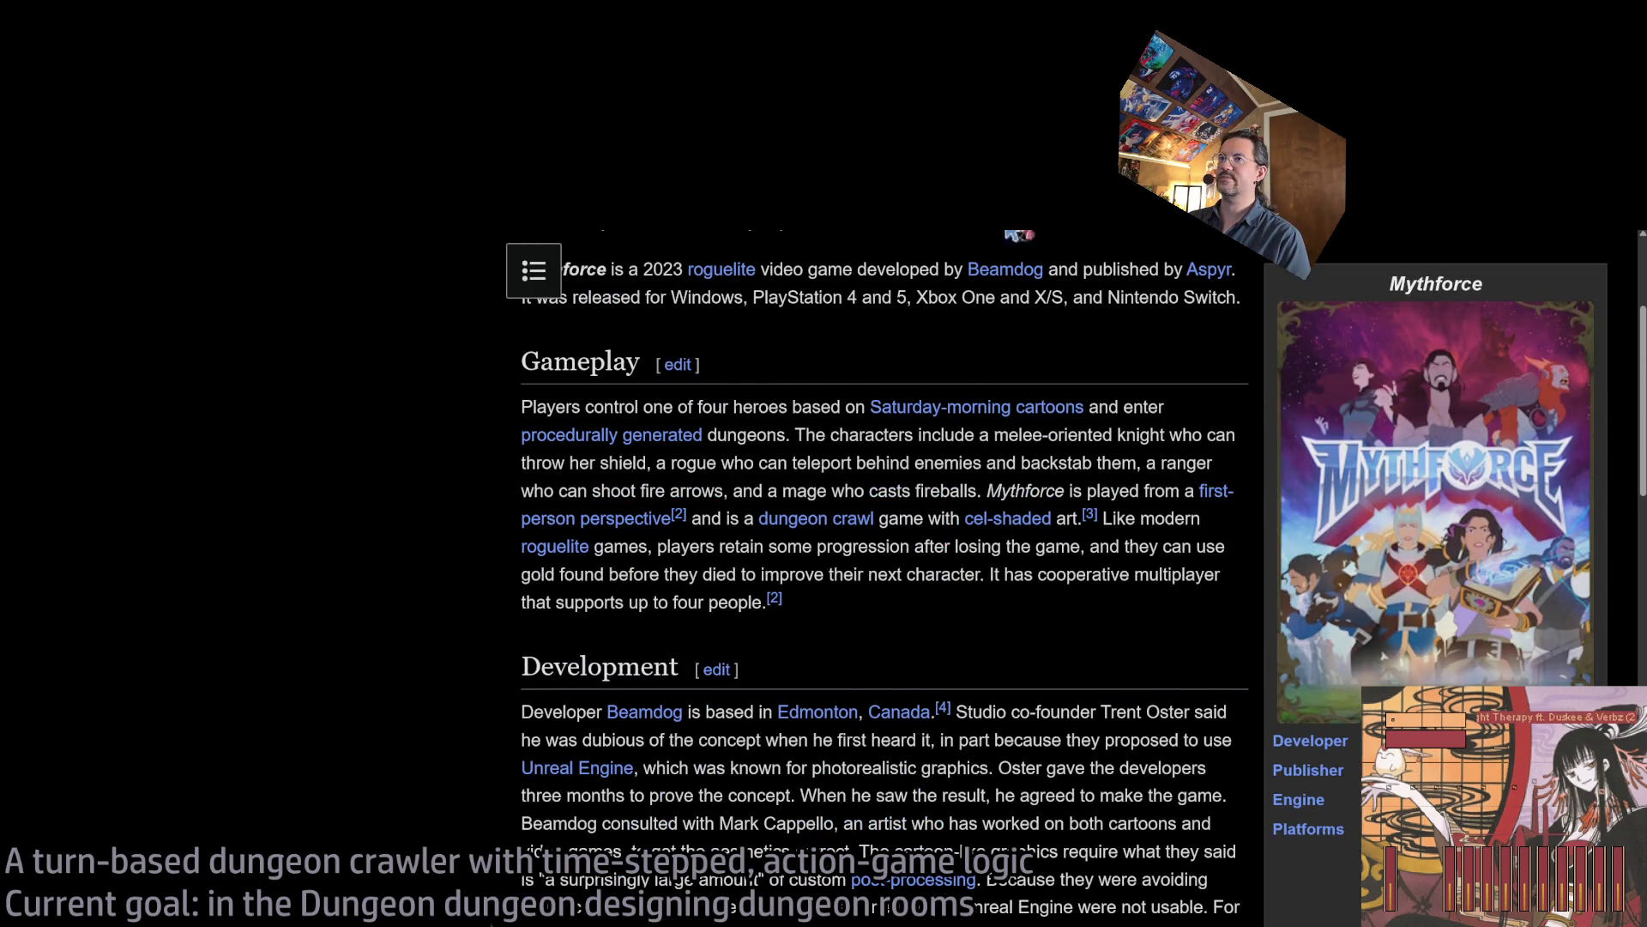
scroll(858, 411, "up", 4)
double_click(667, 361)
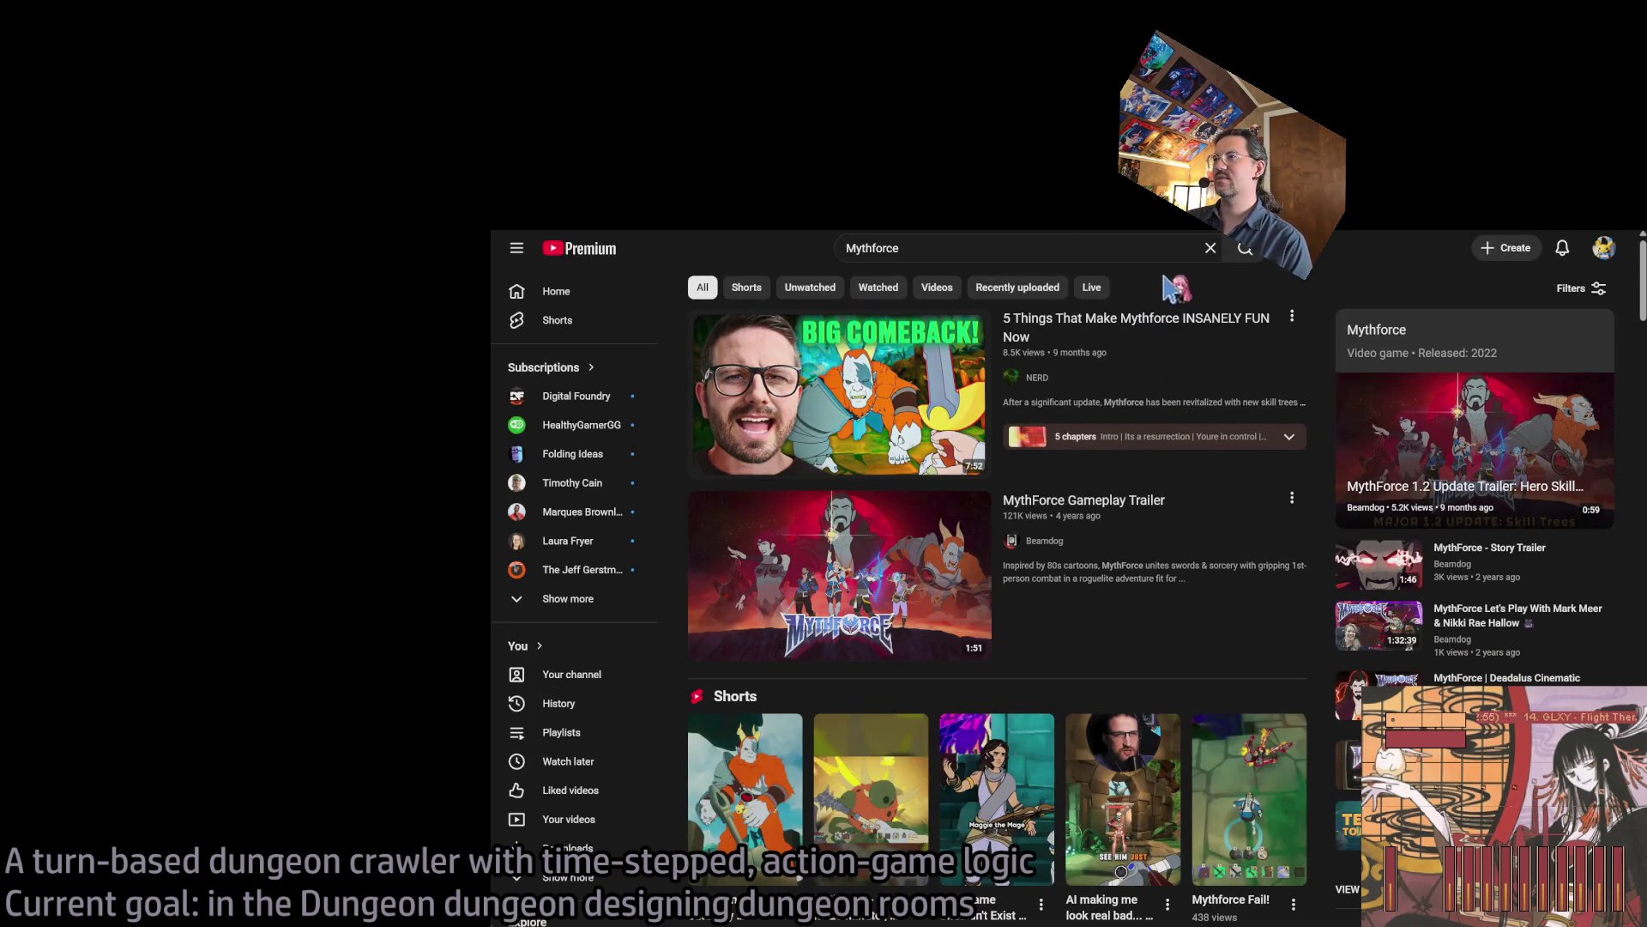
Play Beamdog's MythForce Gameplay Trailer and raise its volume.
left_click(989, 554)
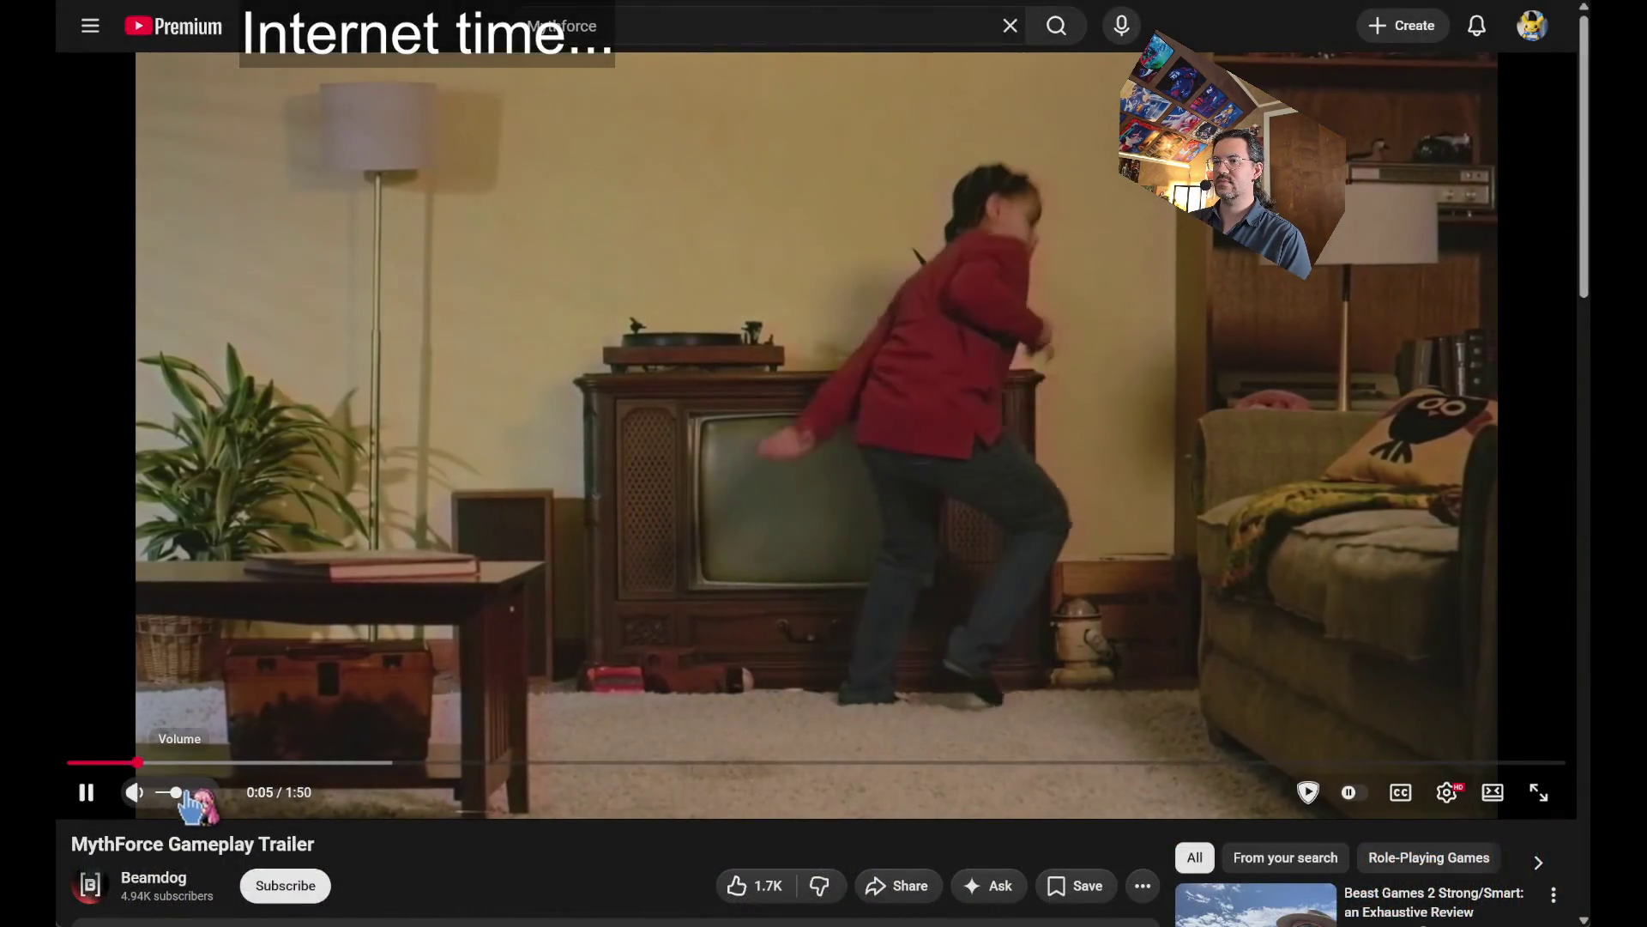
left_click(186, 792)
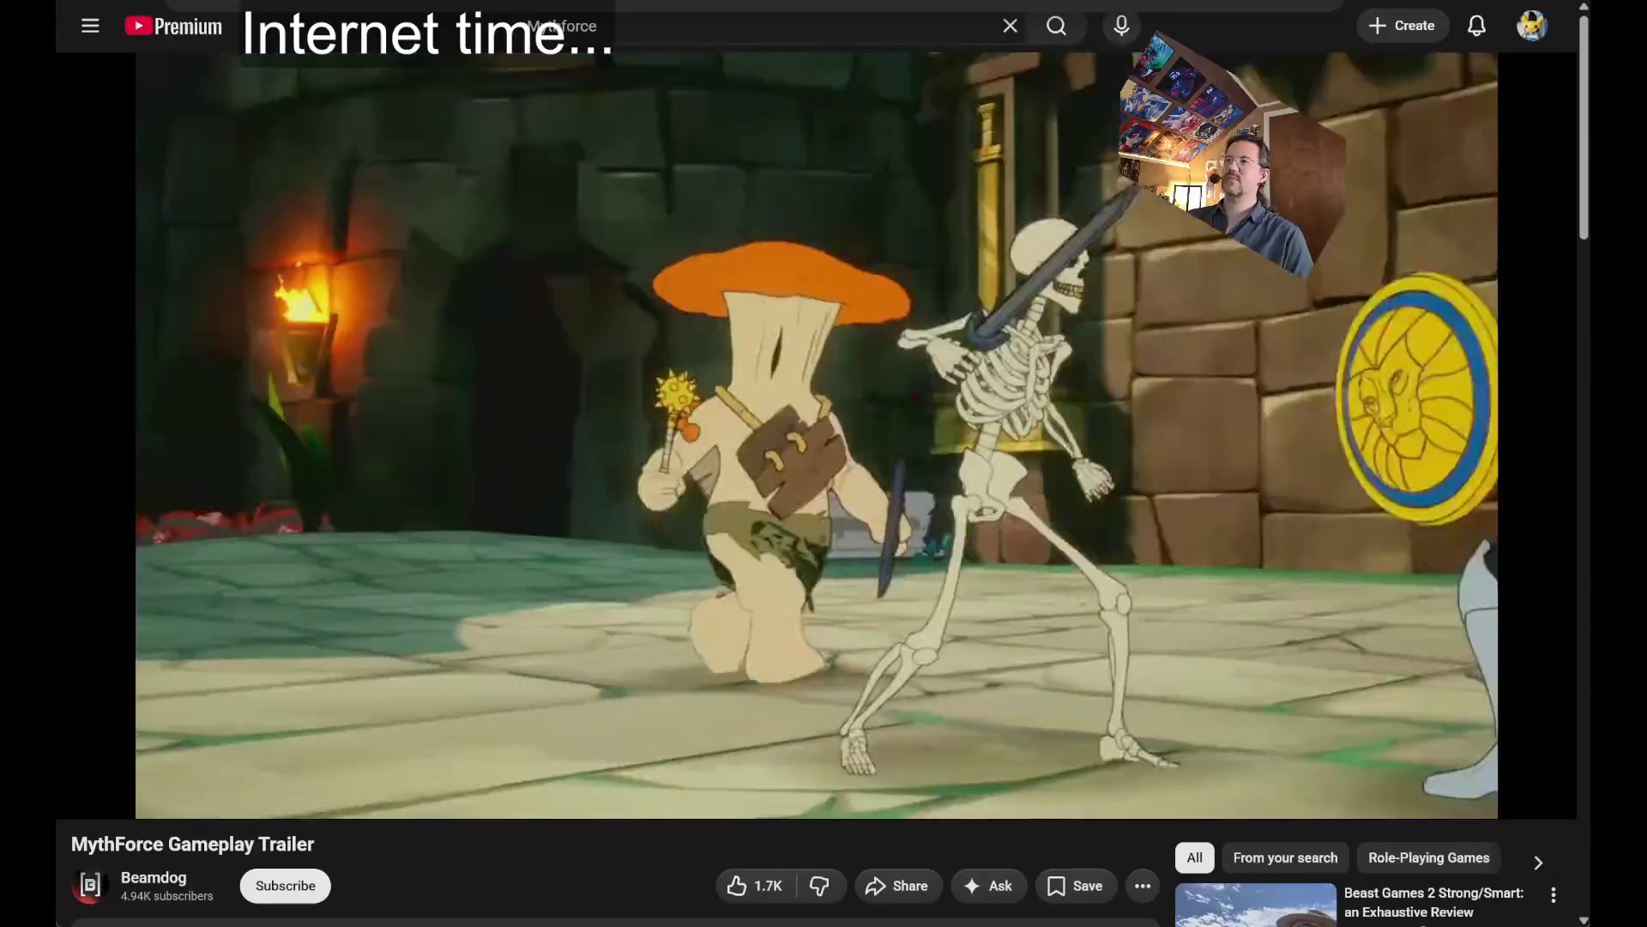
Search 'mythforce steam', open the MythForce Steam store page and pause its trailer.
key("ctrl+l")
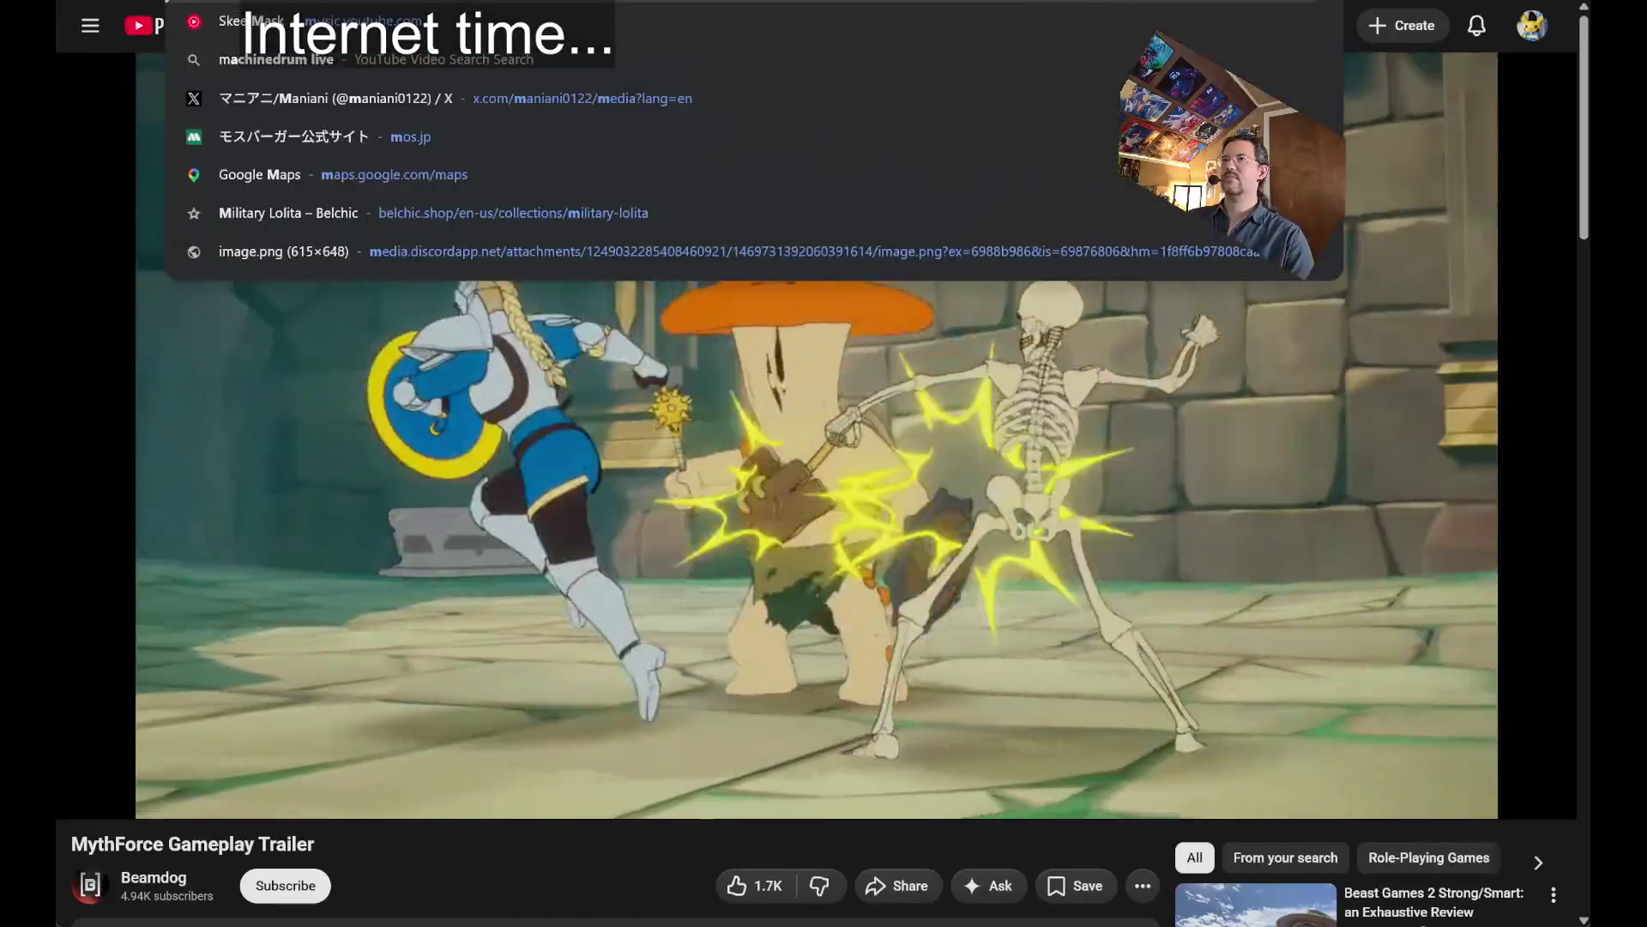
type("mythforce steam")
key("Return")
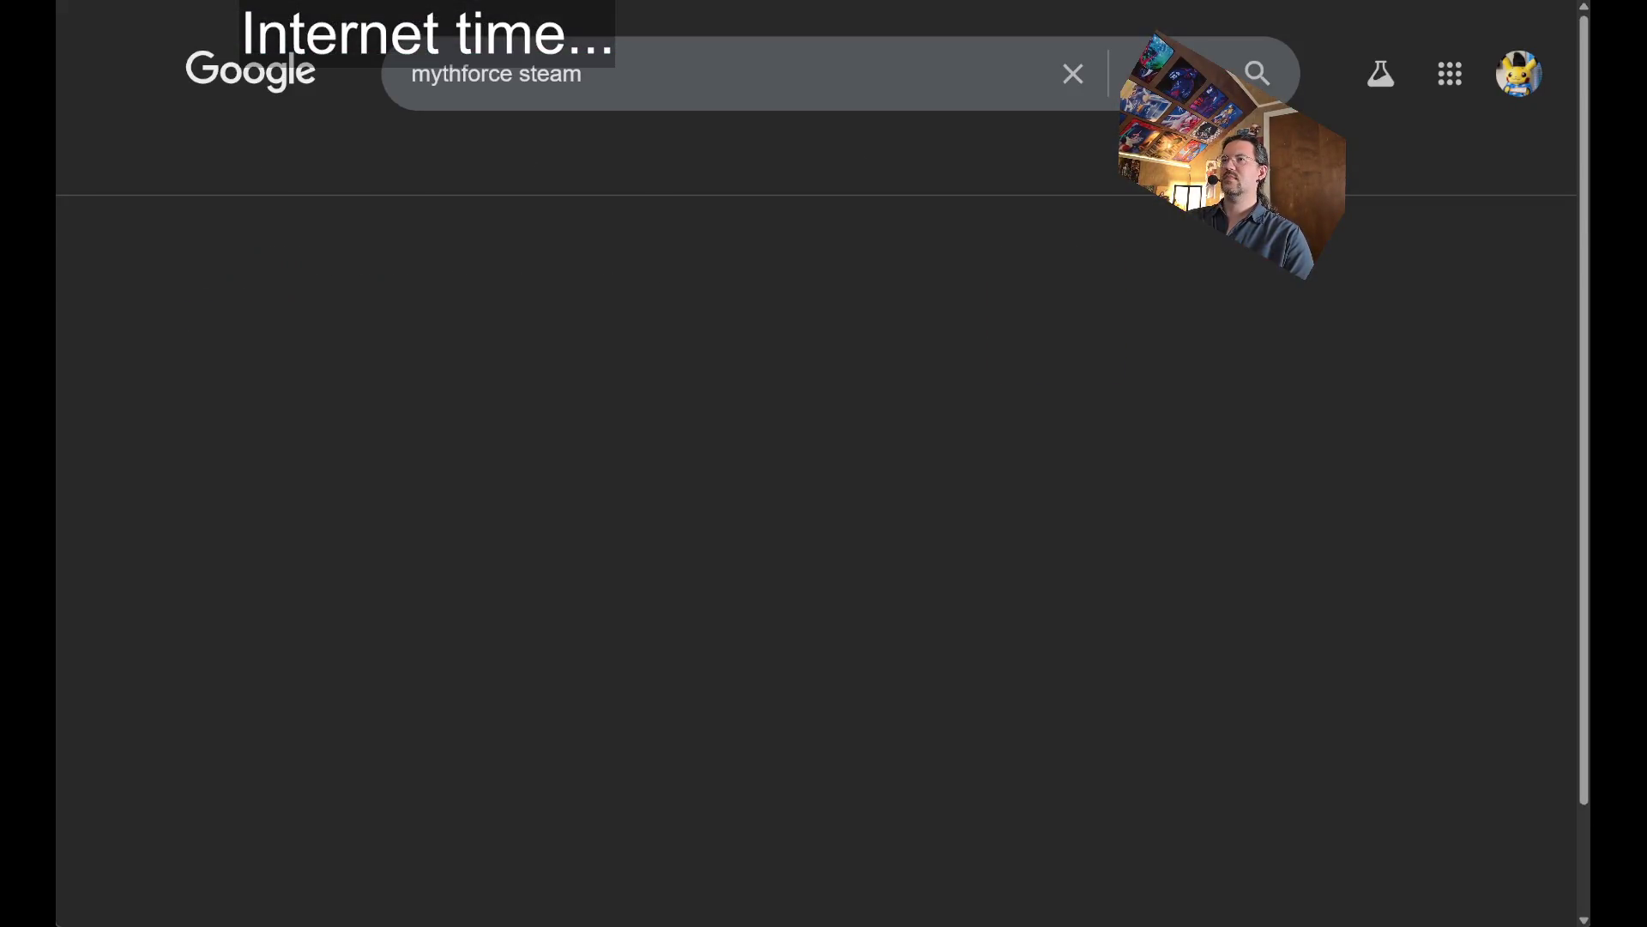
left_click(319, 318)
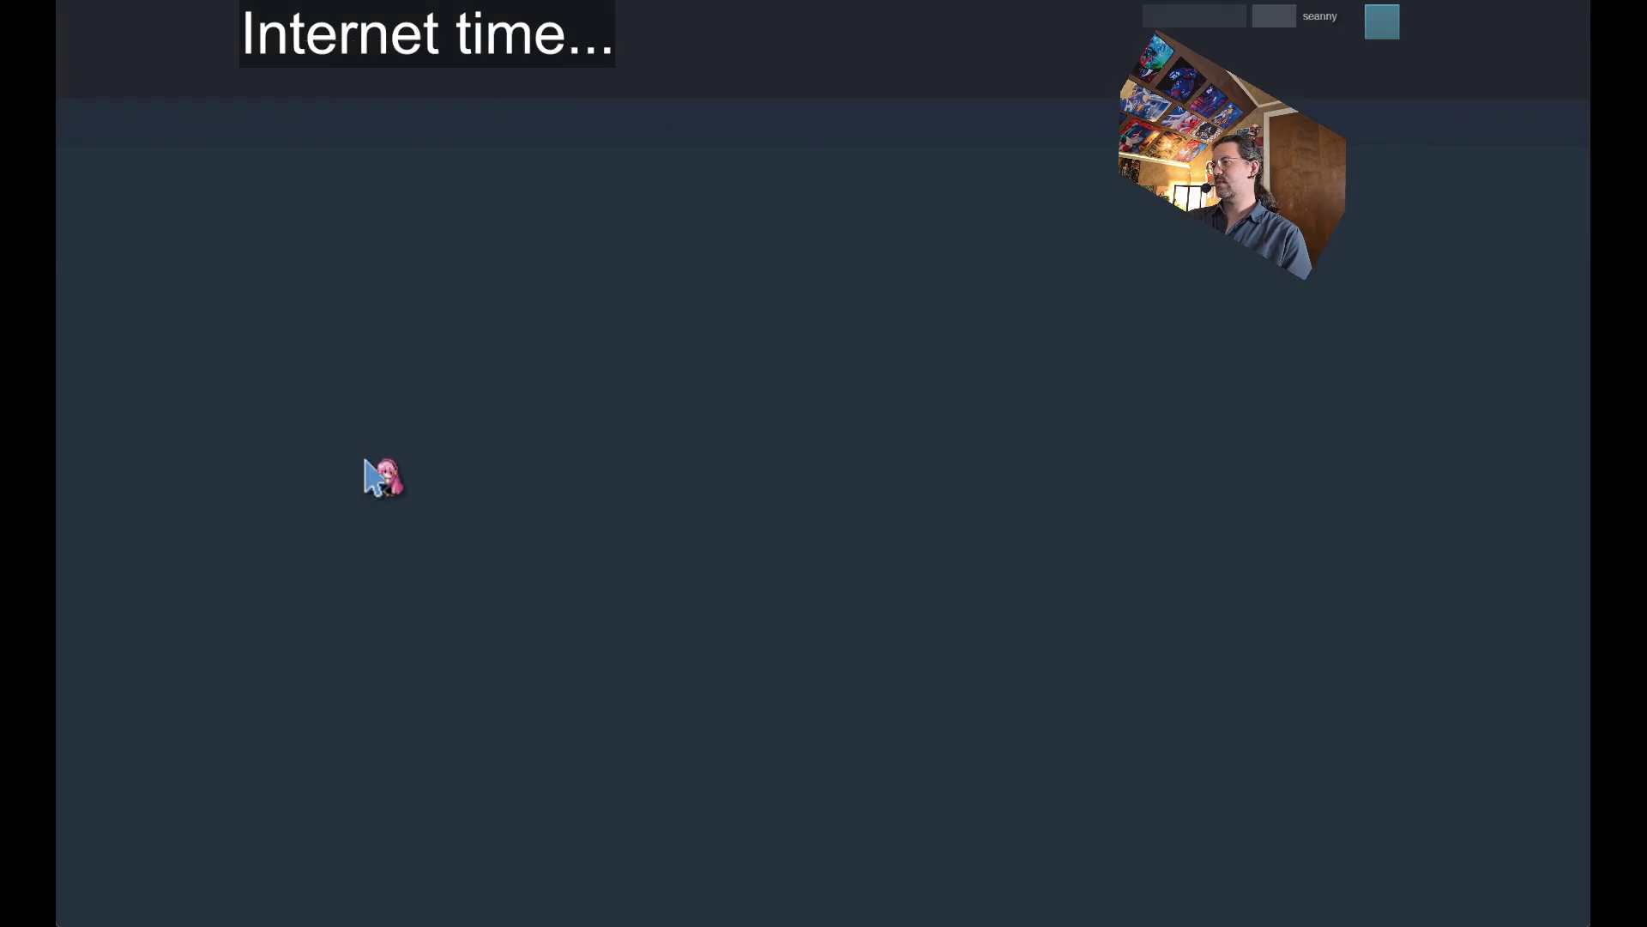
left_click(263, 644)
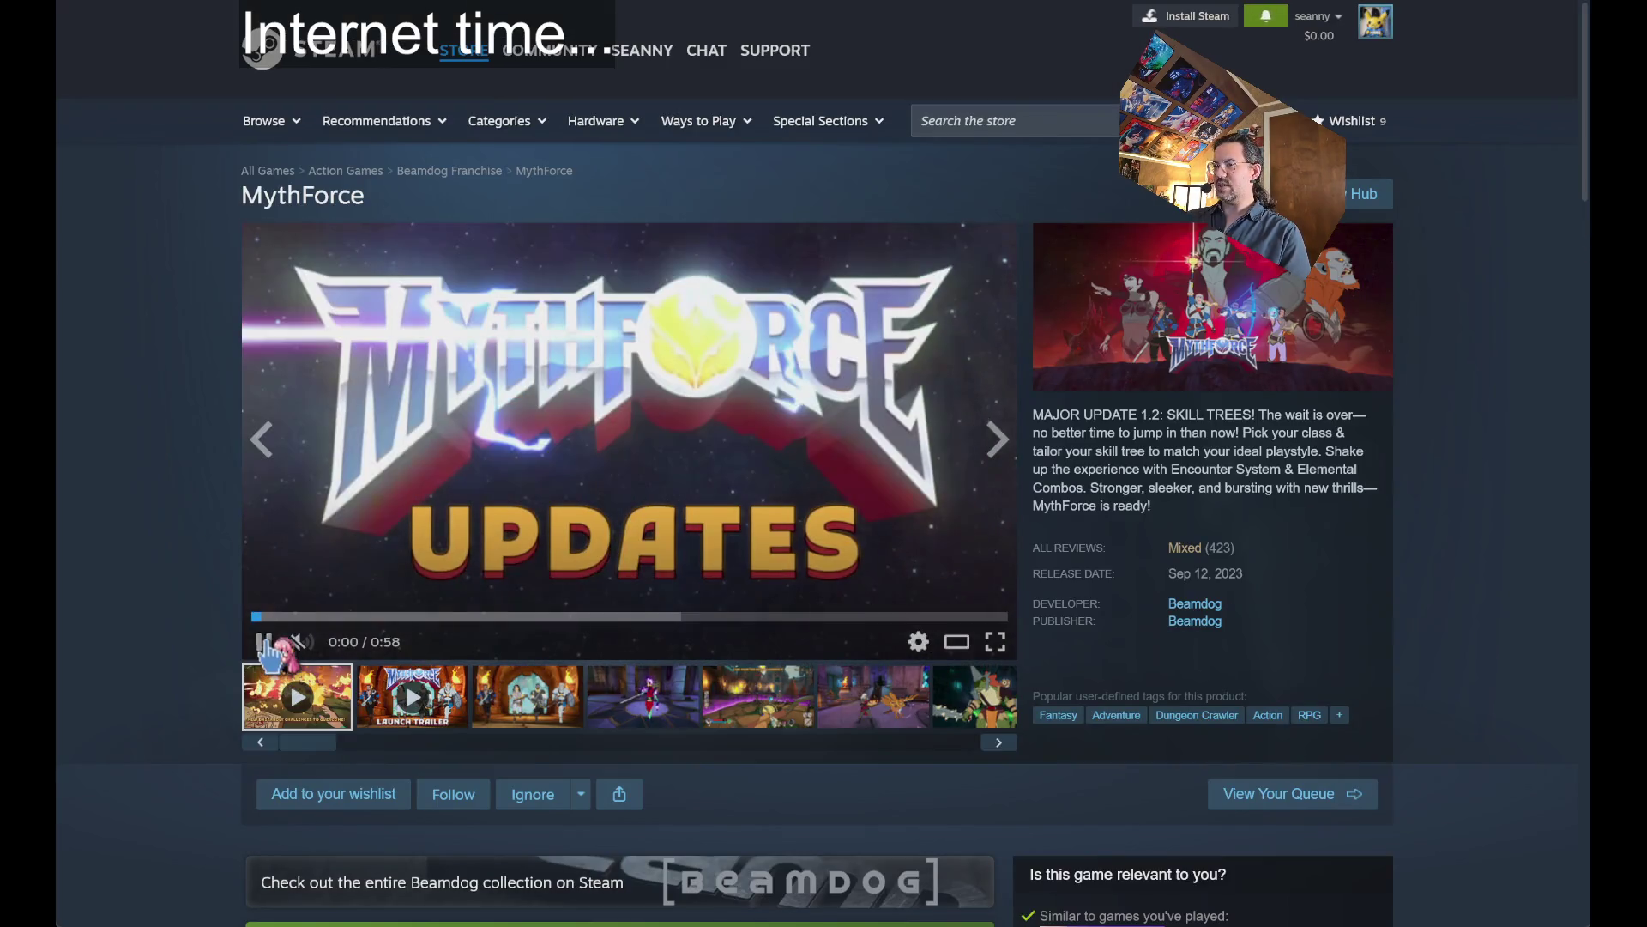
Scroll the store page down to the Mixed (423) customer reviews.
mouse_move(1227, 553)
scroll(1445, 648, "down", 5)
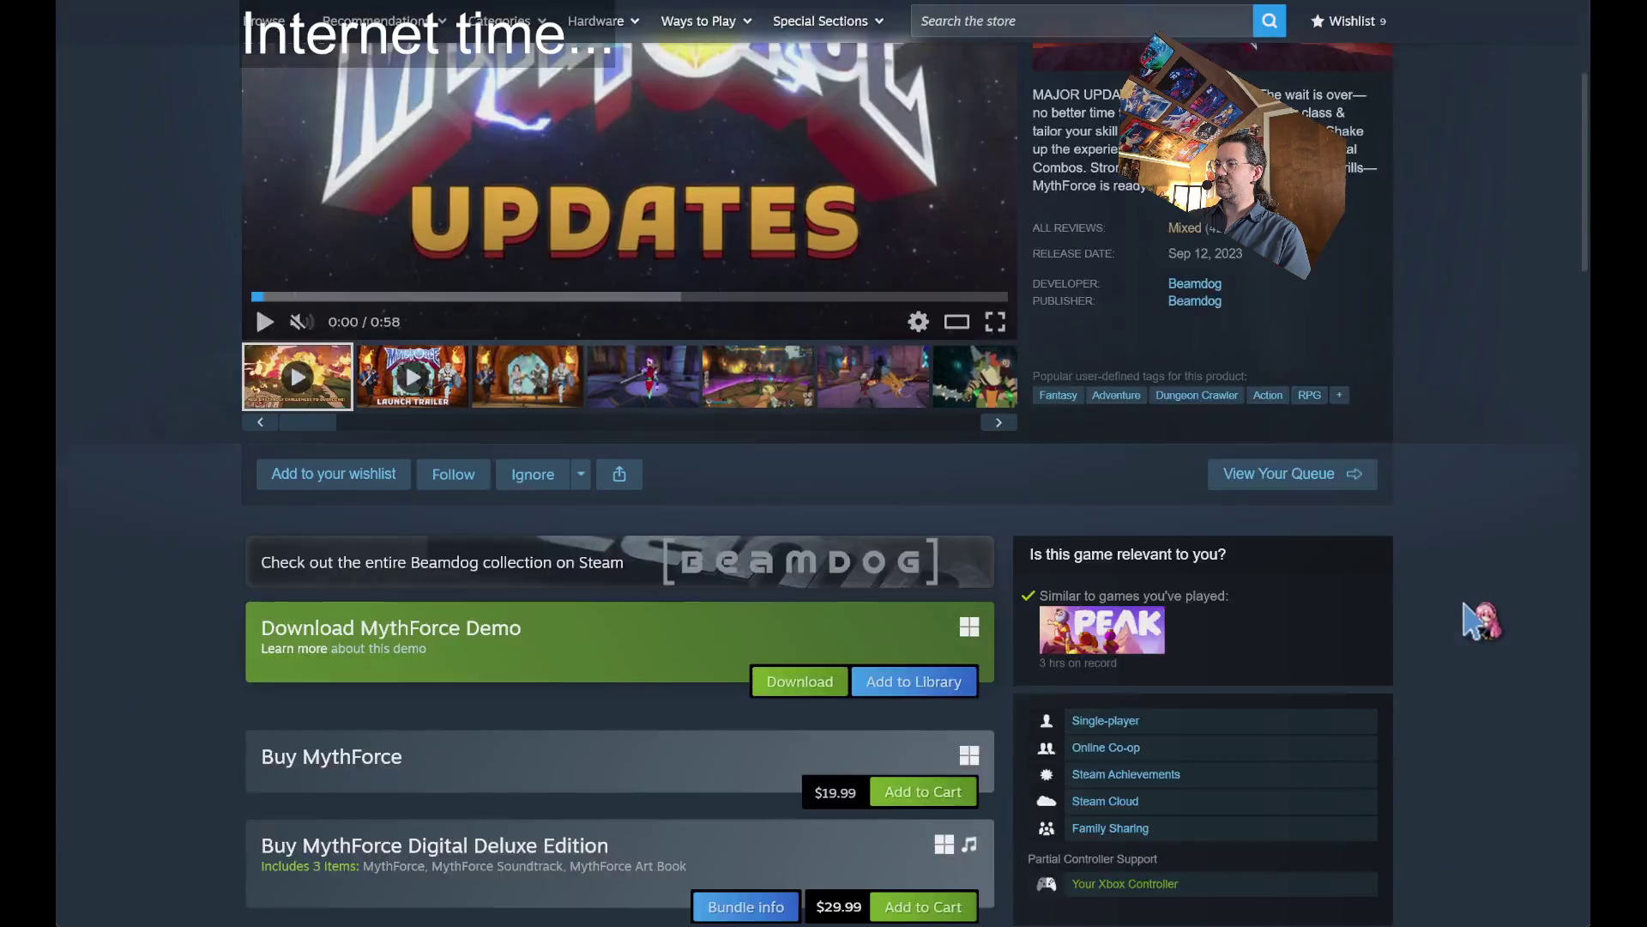
scroll(224, 584, "down", 2)
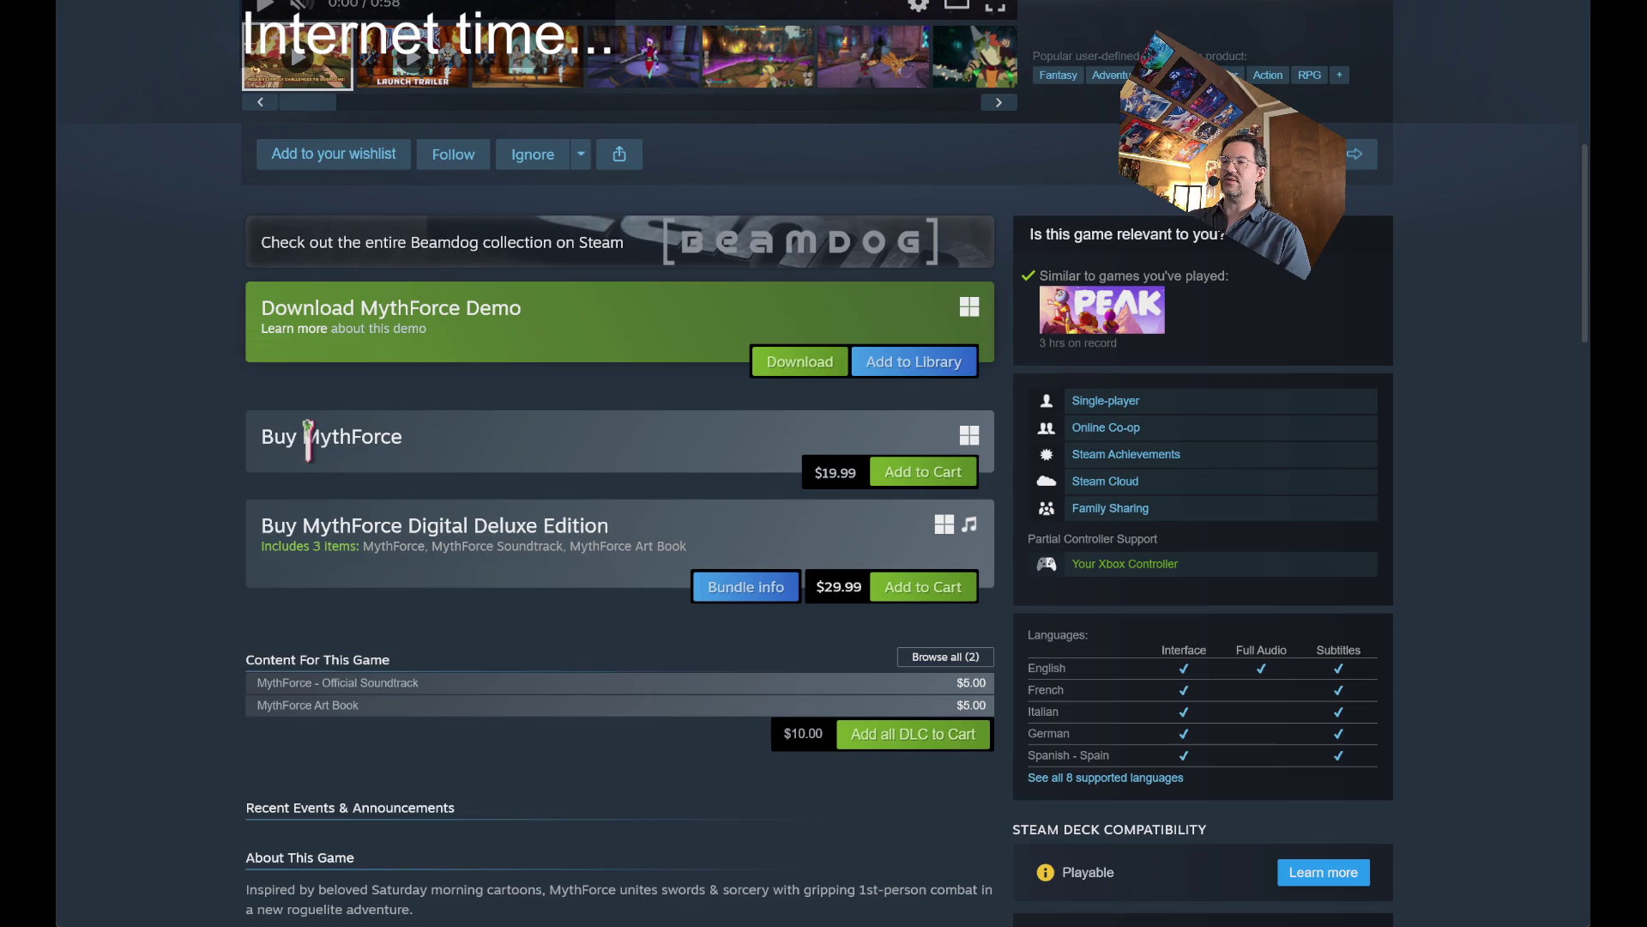
scroll(360, 521, "down", 3)
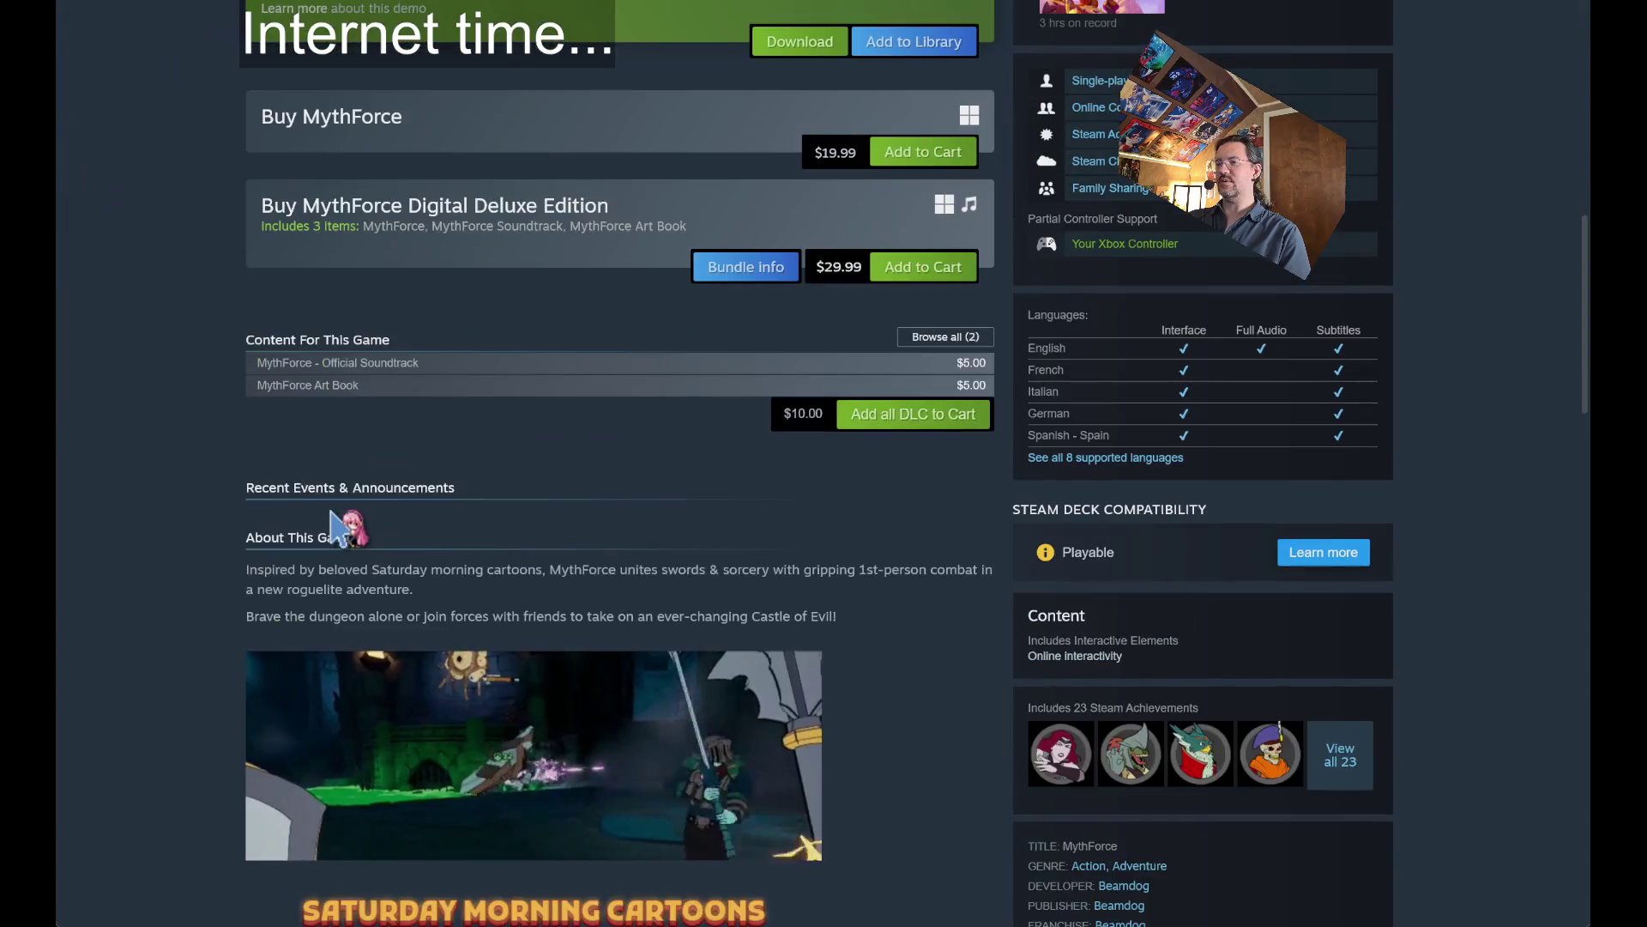
scroll(155, 448, "up", 2)
scroll(172, 571, "down", 10)
scroll(181, 579, "down", 10)
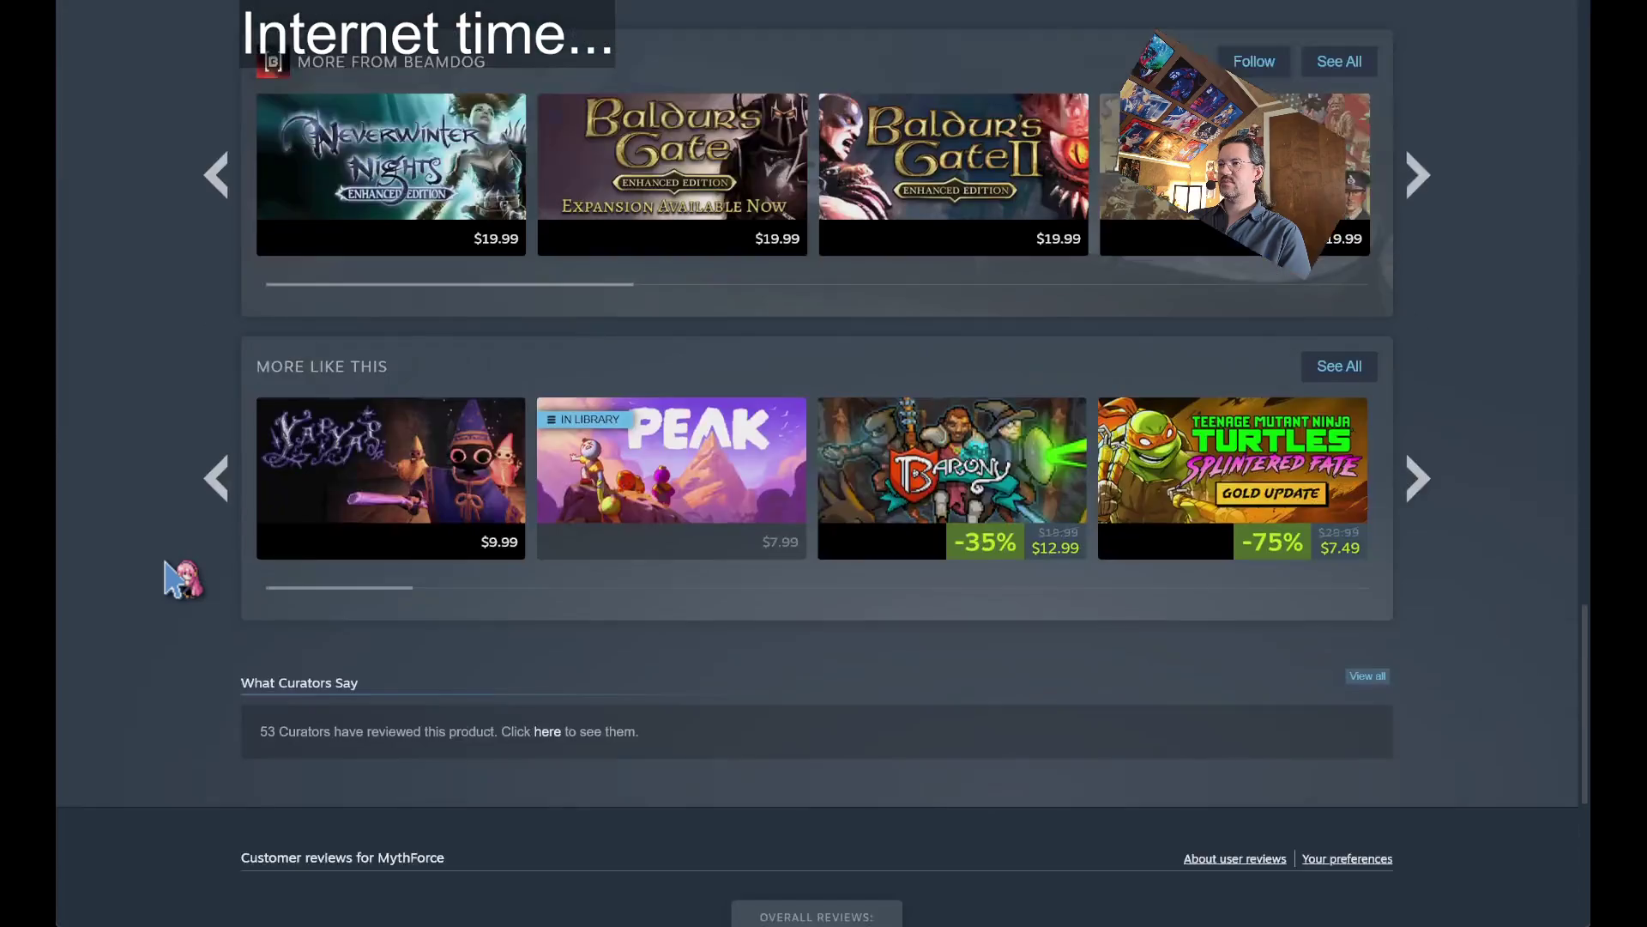
scroll(182, 579, "down", 12)
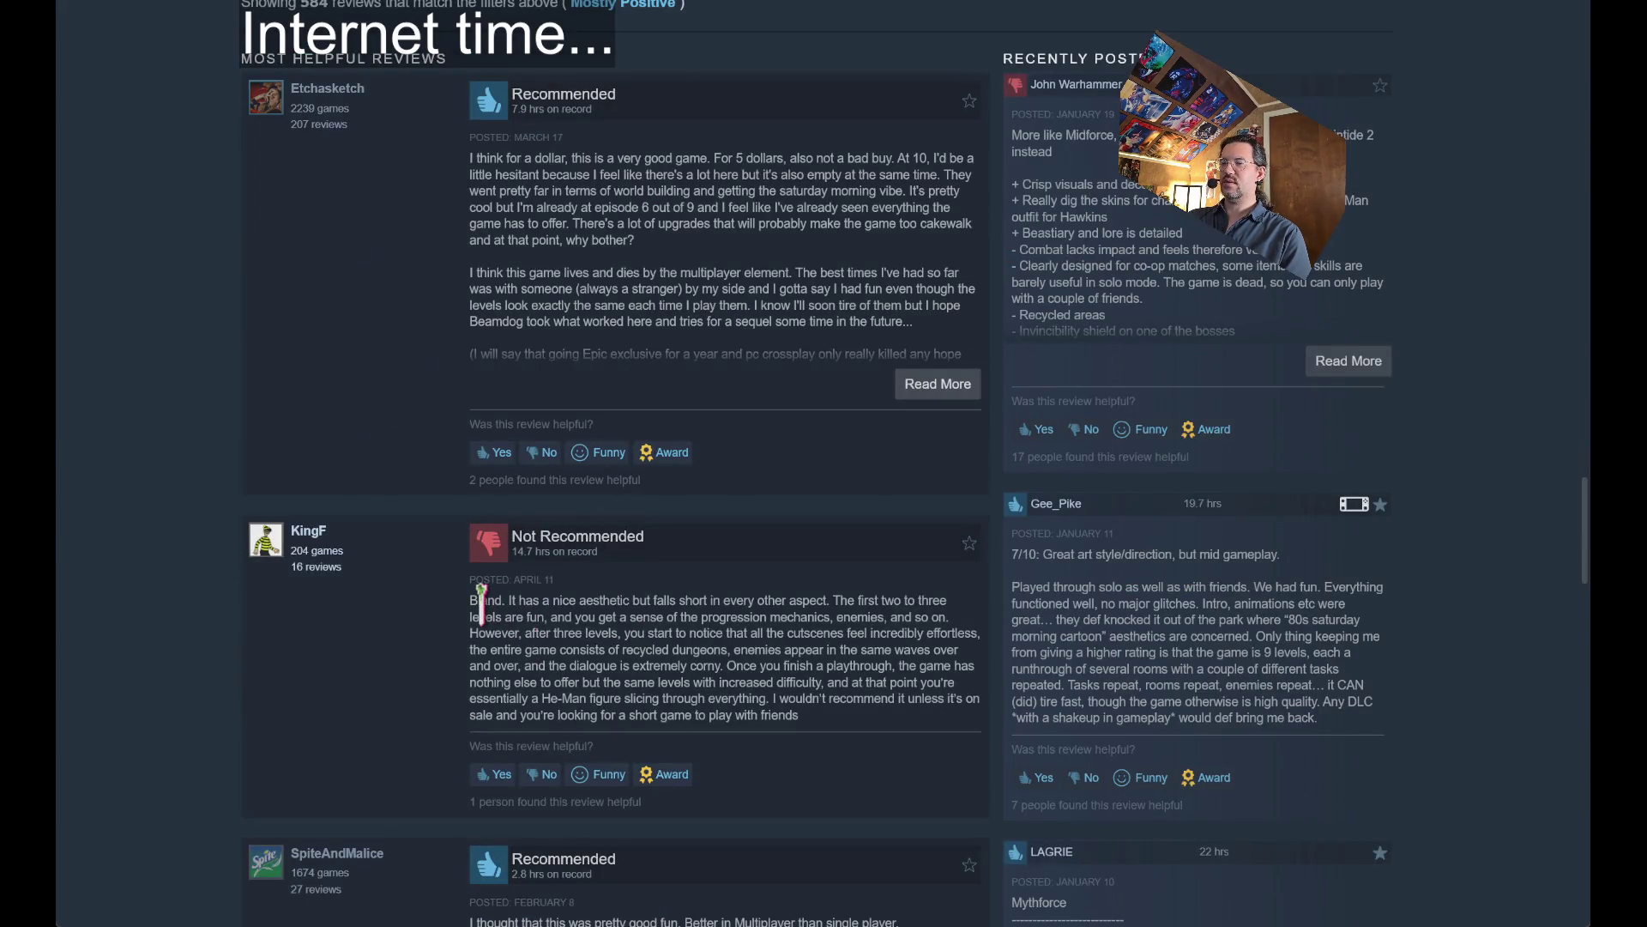
Enlarge the page and highlight passages of KingF's negative review, from the aesthetic to recycled dungeons.
mouse_move(471, 600)
left_mouse_down()
mouse_move(632, 659)
mouse_move(808, 666)
left_mouse_up()
scroll(787, 660, "down", 1)
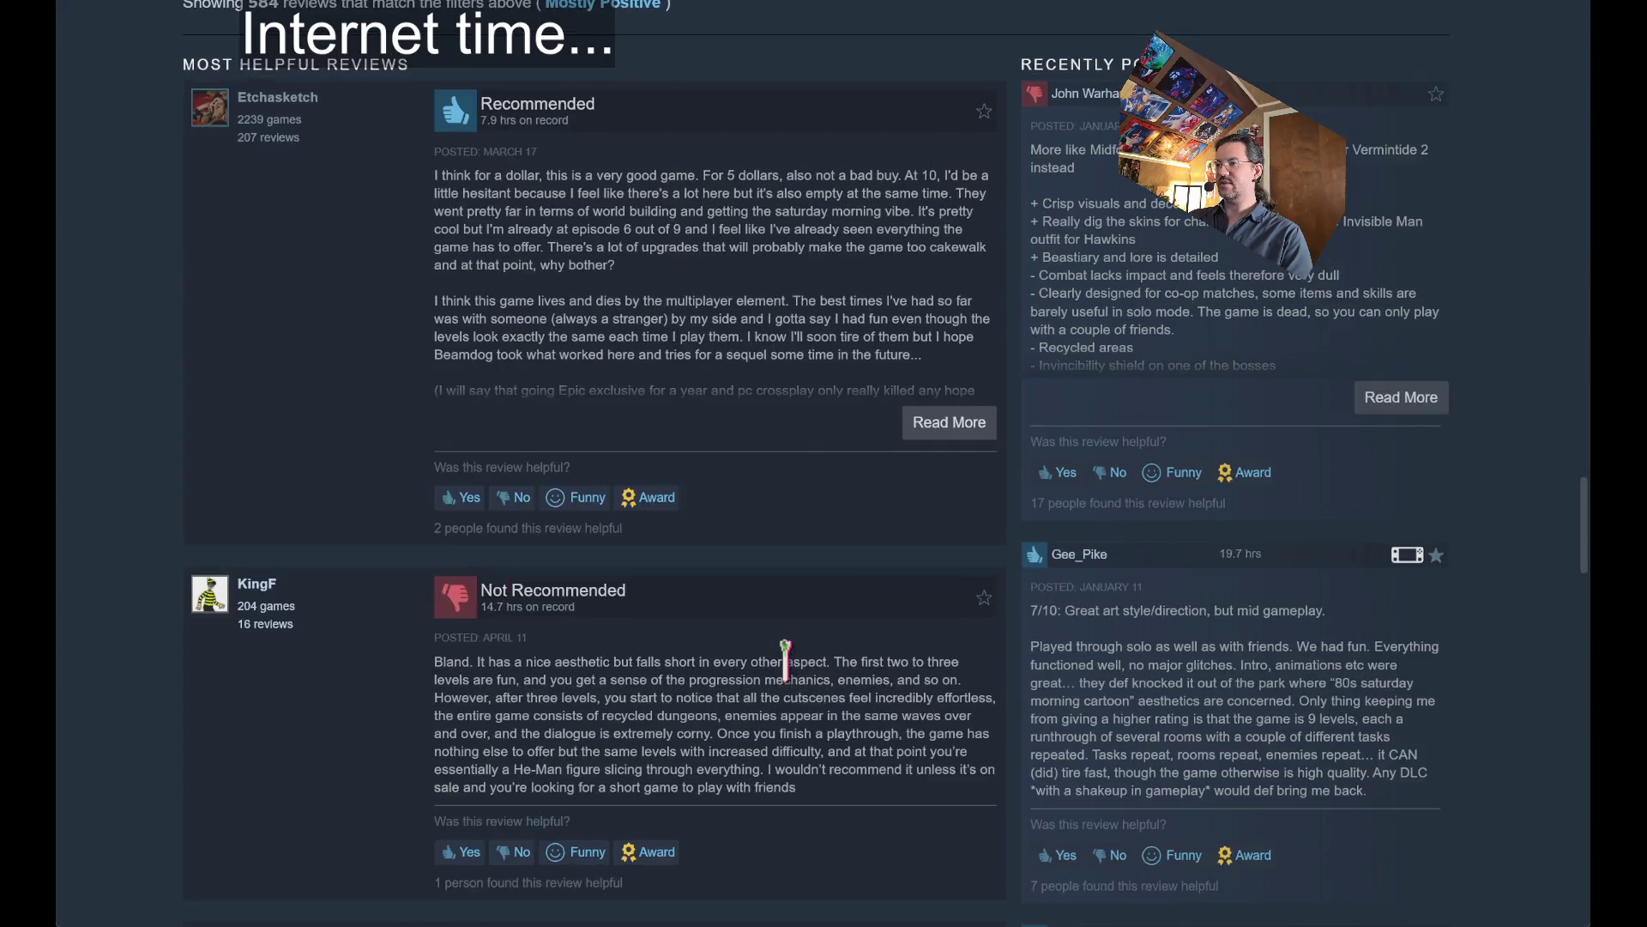
key("ctrl+plus")
scroll(787, 661, "down", 2)
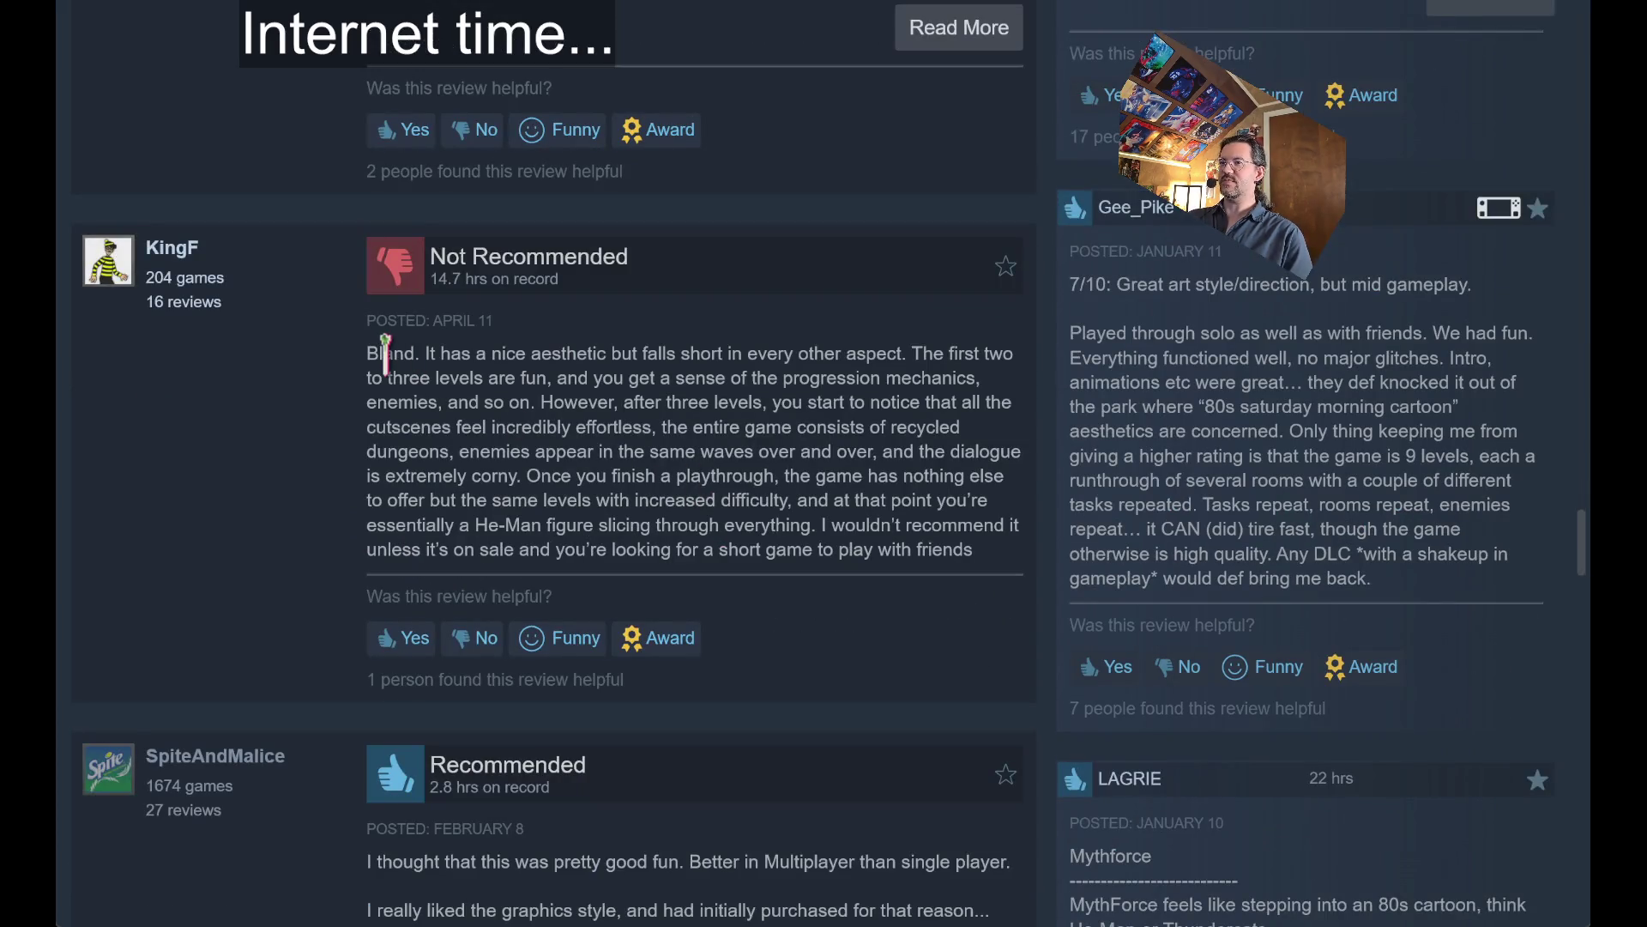
mouse_move(385, 353)
left_mouse_down()
mouse_move(938, 496)
mouse_move(982, 554)
left_mouse_up()
left_click(535, 397)
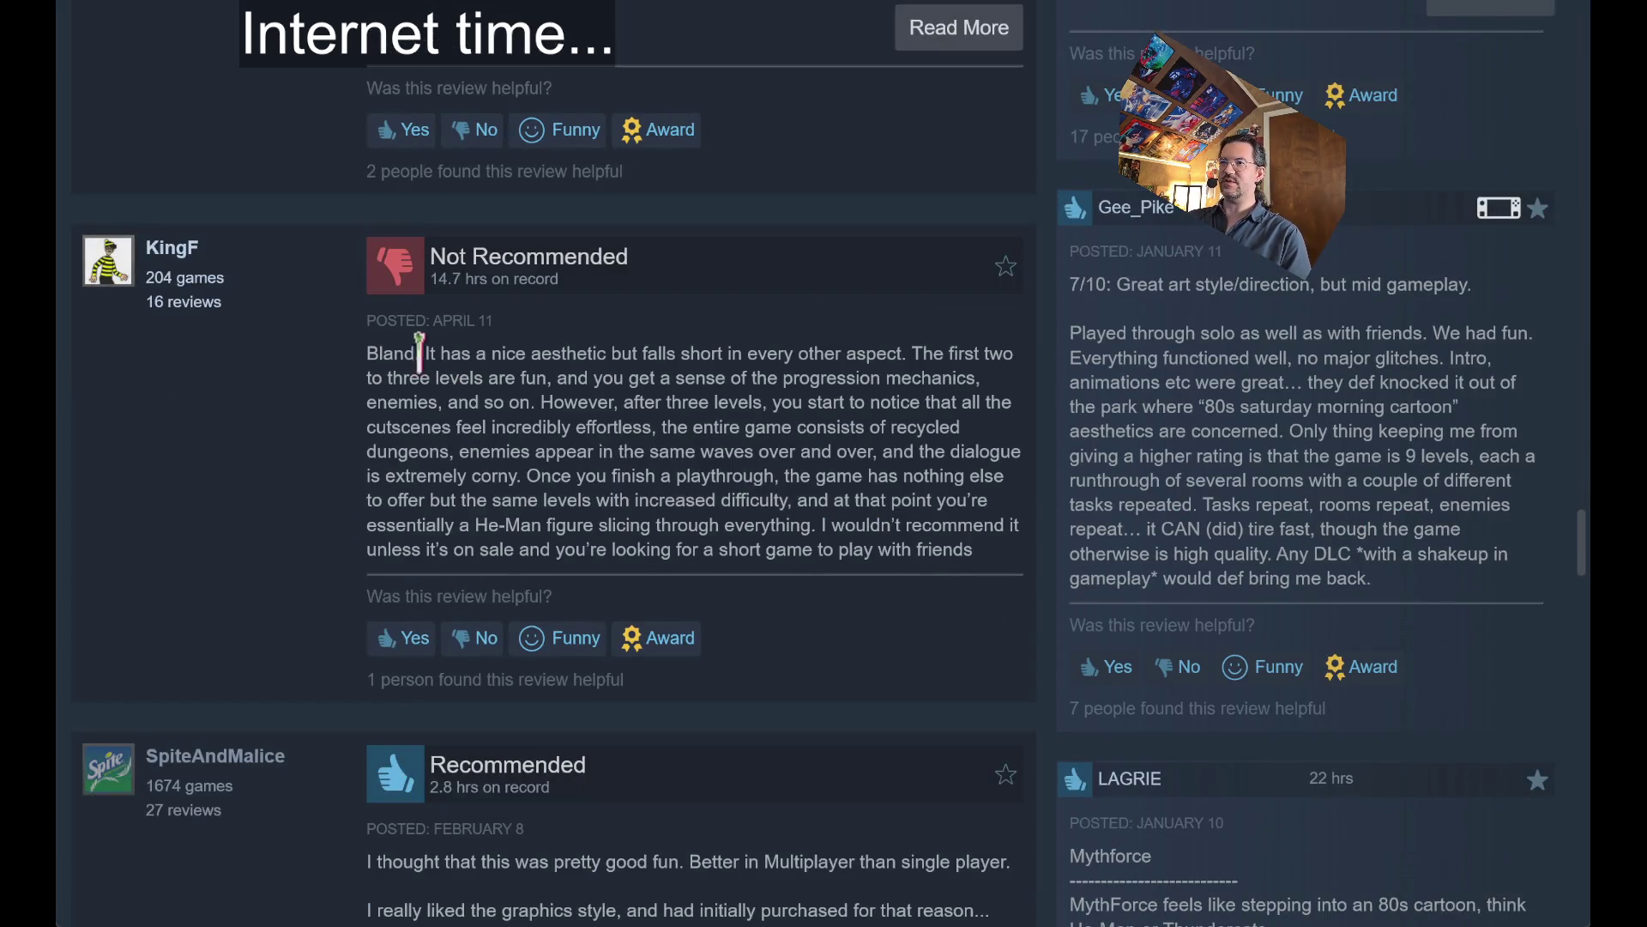
mouse_move(441, 352)
left_mouse_down()
mouse_move(805, 383)
mouse_move(849, 358)
mouse_move(931, 357)
mouse_move(679, 356)
mouse_move(489, 401)
mouse_move(528, 381)
mouse_move(755, 403)
mouse_move(875, 379)
mouse_move(602, 399)
mouse_move(719, 396)
left_mouse_up()
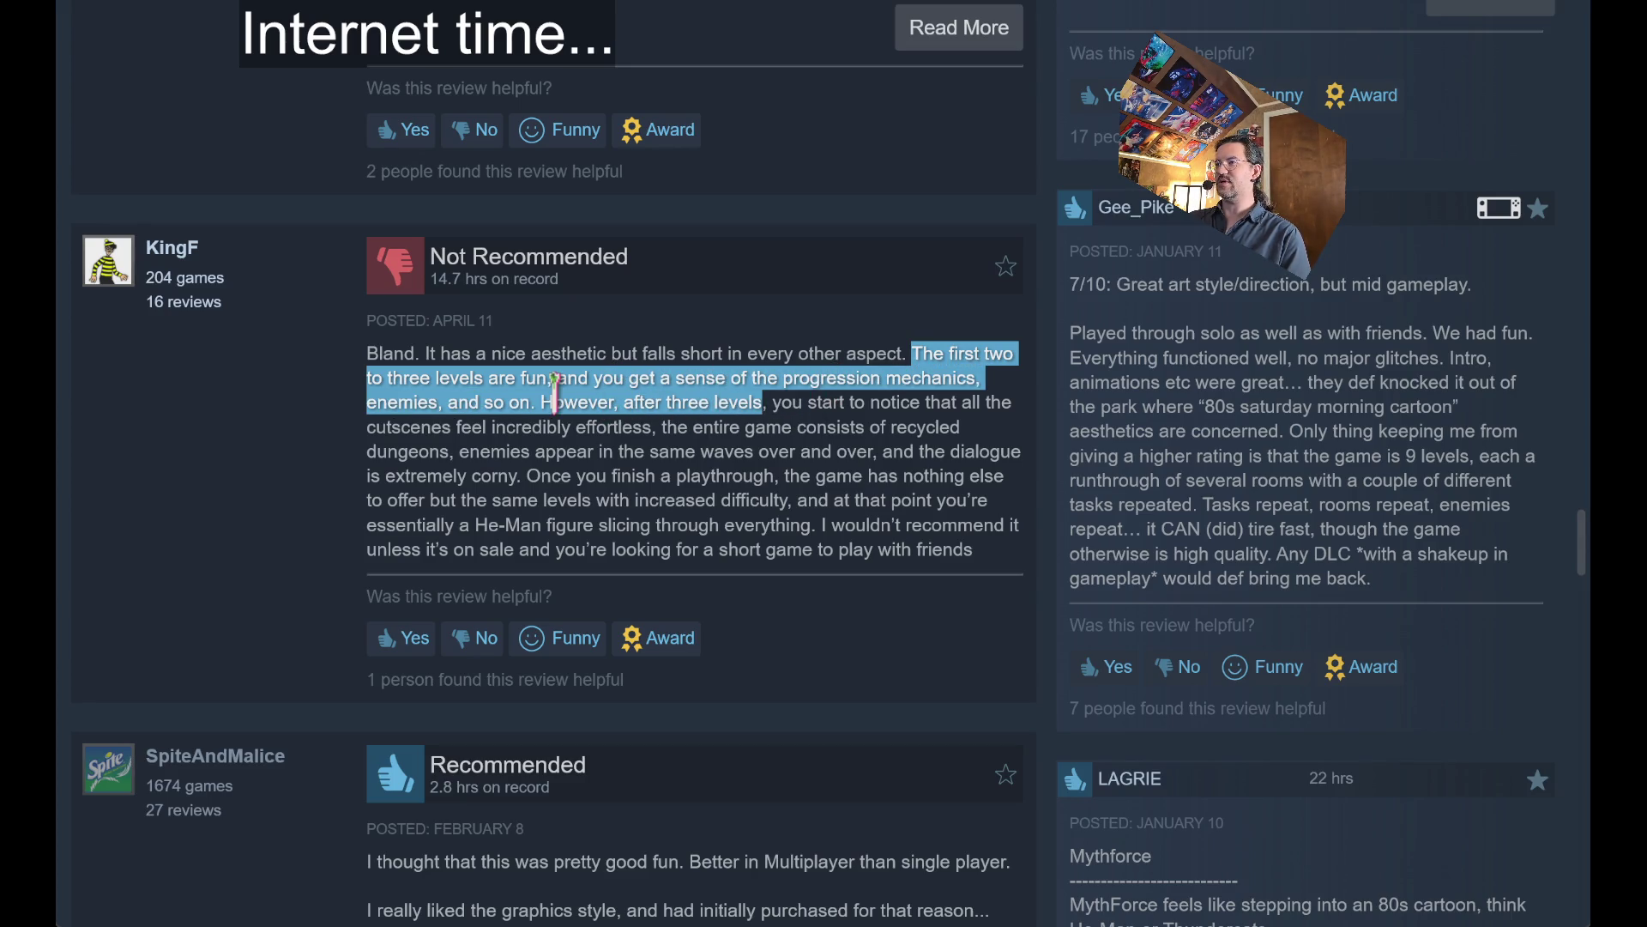
mouse_move(554, 396)
left_mouse_down()
mouse_move(836, 433)
mouse_move(849, 470)
mouse_move(792, 506)
left_mouse_up()
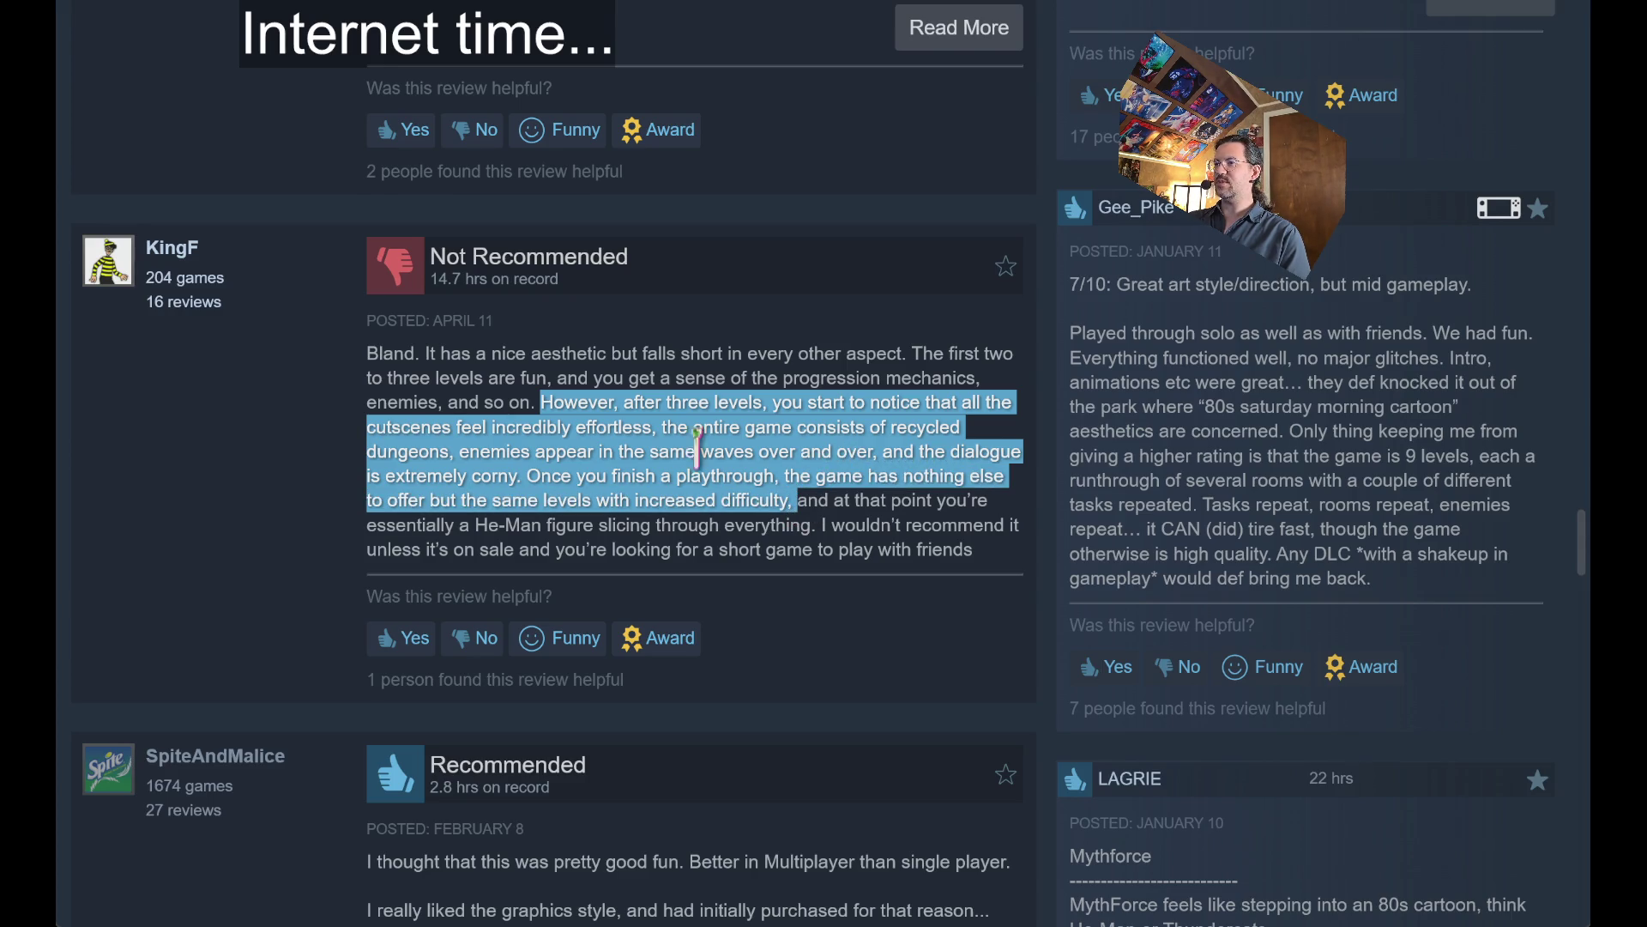
mouse_move(663, 426)
left_mouse_down()
mouse_move(806, 451)
mouse_move(821, 498)
mouse_move(862, 480)
mouse_move(484, 379)
mouse_move(755, 550)
mouse_move(875, 532)
mouse_move(435, 377)
mouse_move(916, 525)
left_mouse_up()
left_click(899, 515)
Select words, then the He-Man and closing recommendation sentences, in KingF's review.
double_click(420, 378)
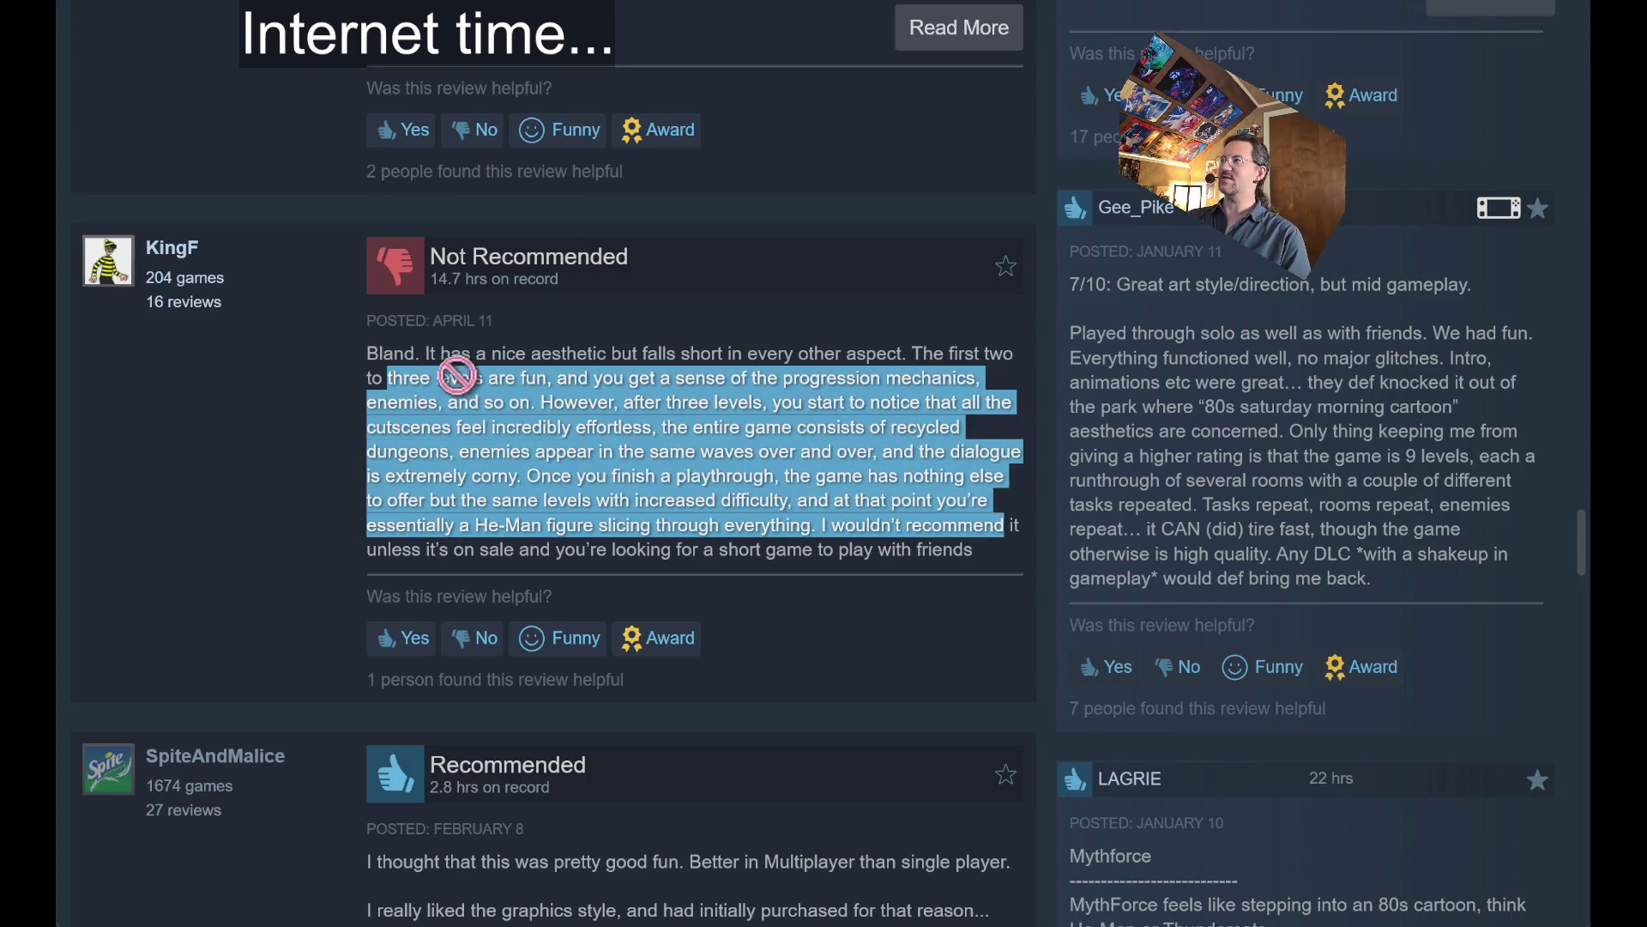
left_click_drag(457, 375, 532, 434)
double_click(533, 476)
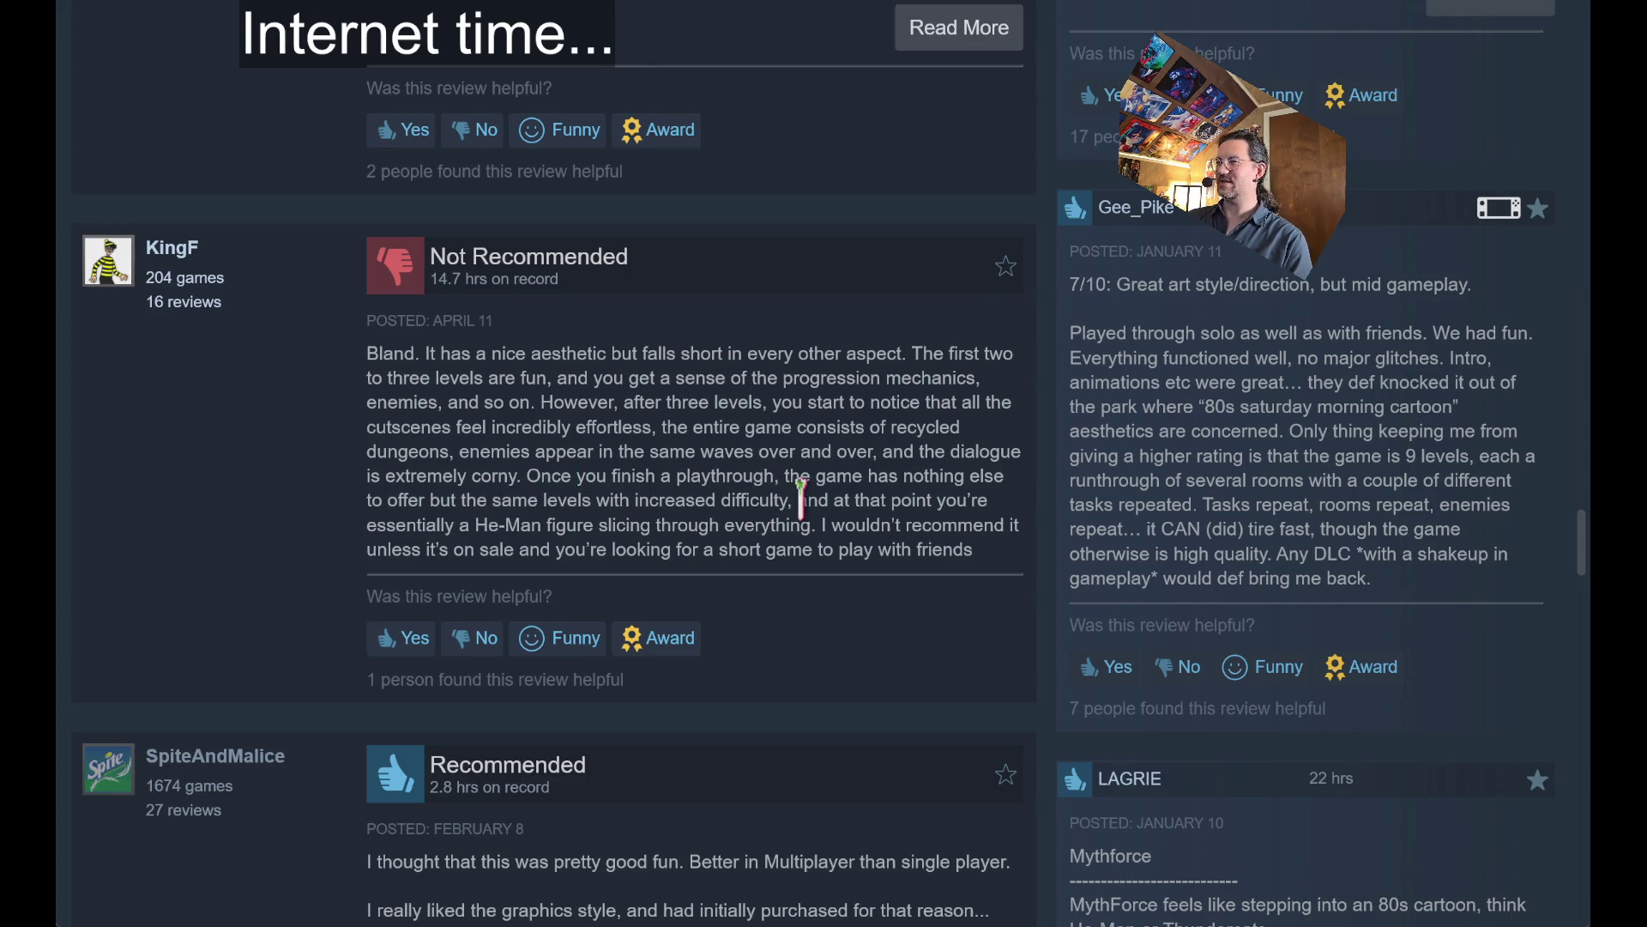
mouse_move(801, 498)
left_mouse_down()
mouse_move(728, 526)
mouse_move(815, 550)
mouse_move(821, 528)
left_mouse_up()
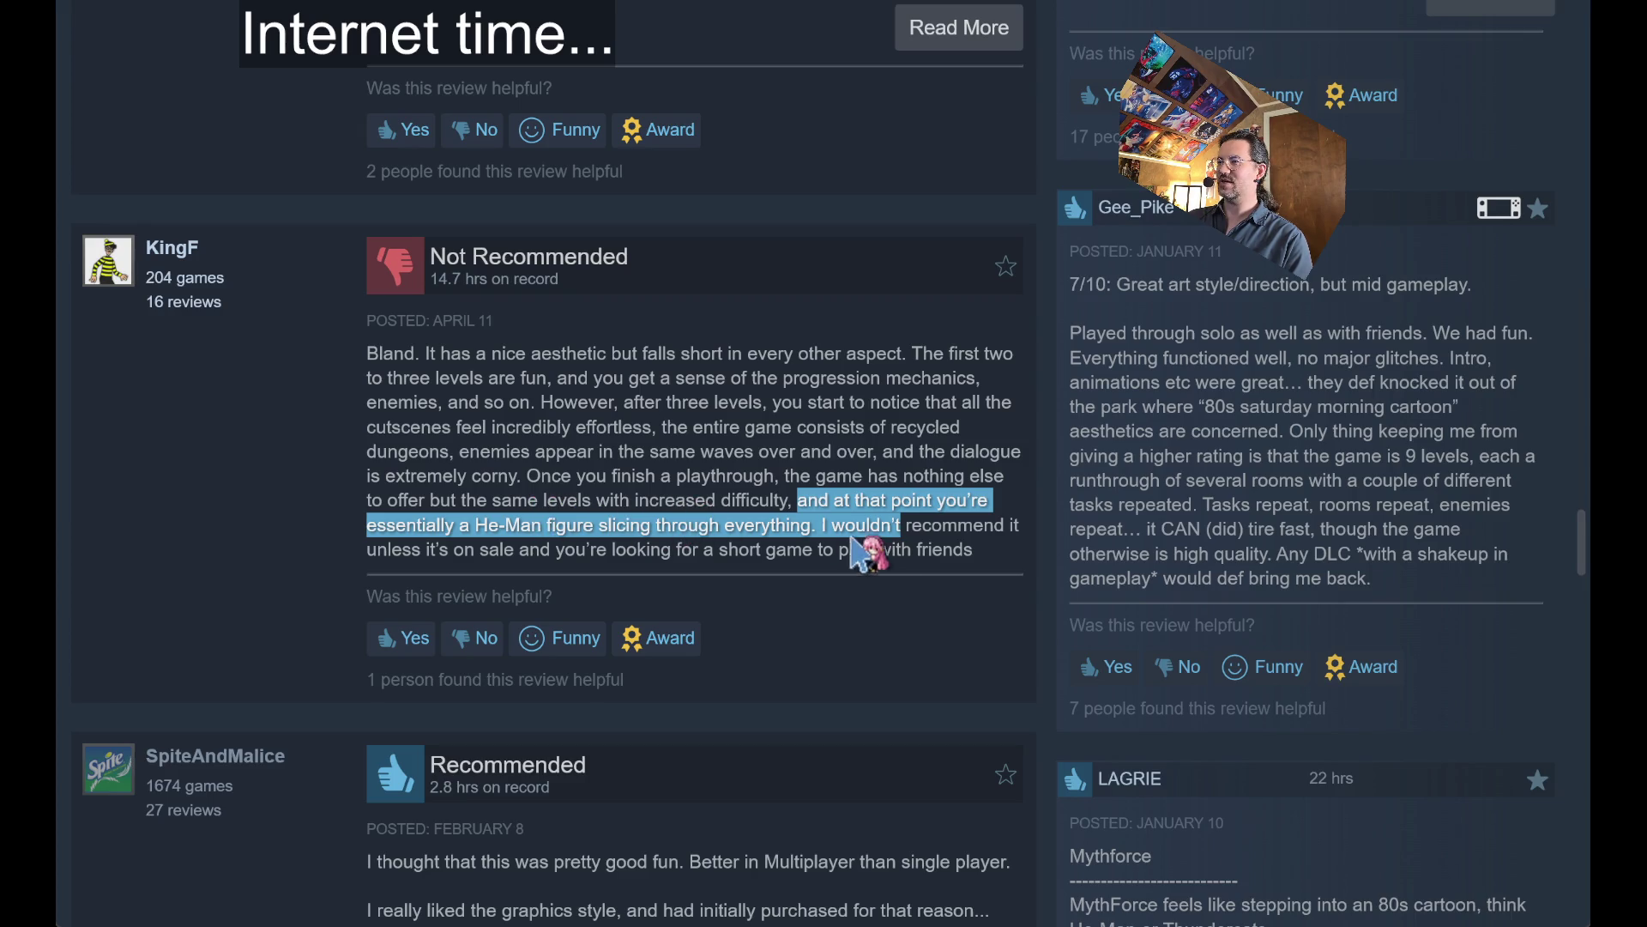
left_click_drag(830, 525, 974, 552)
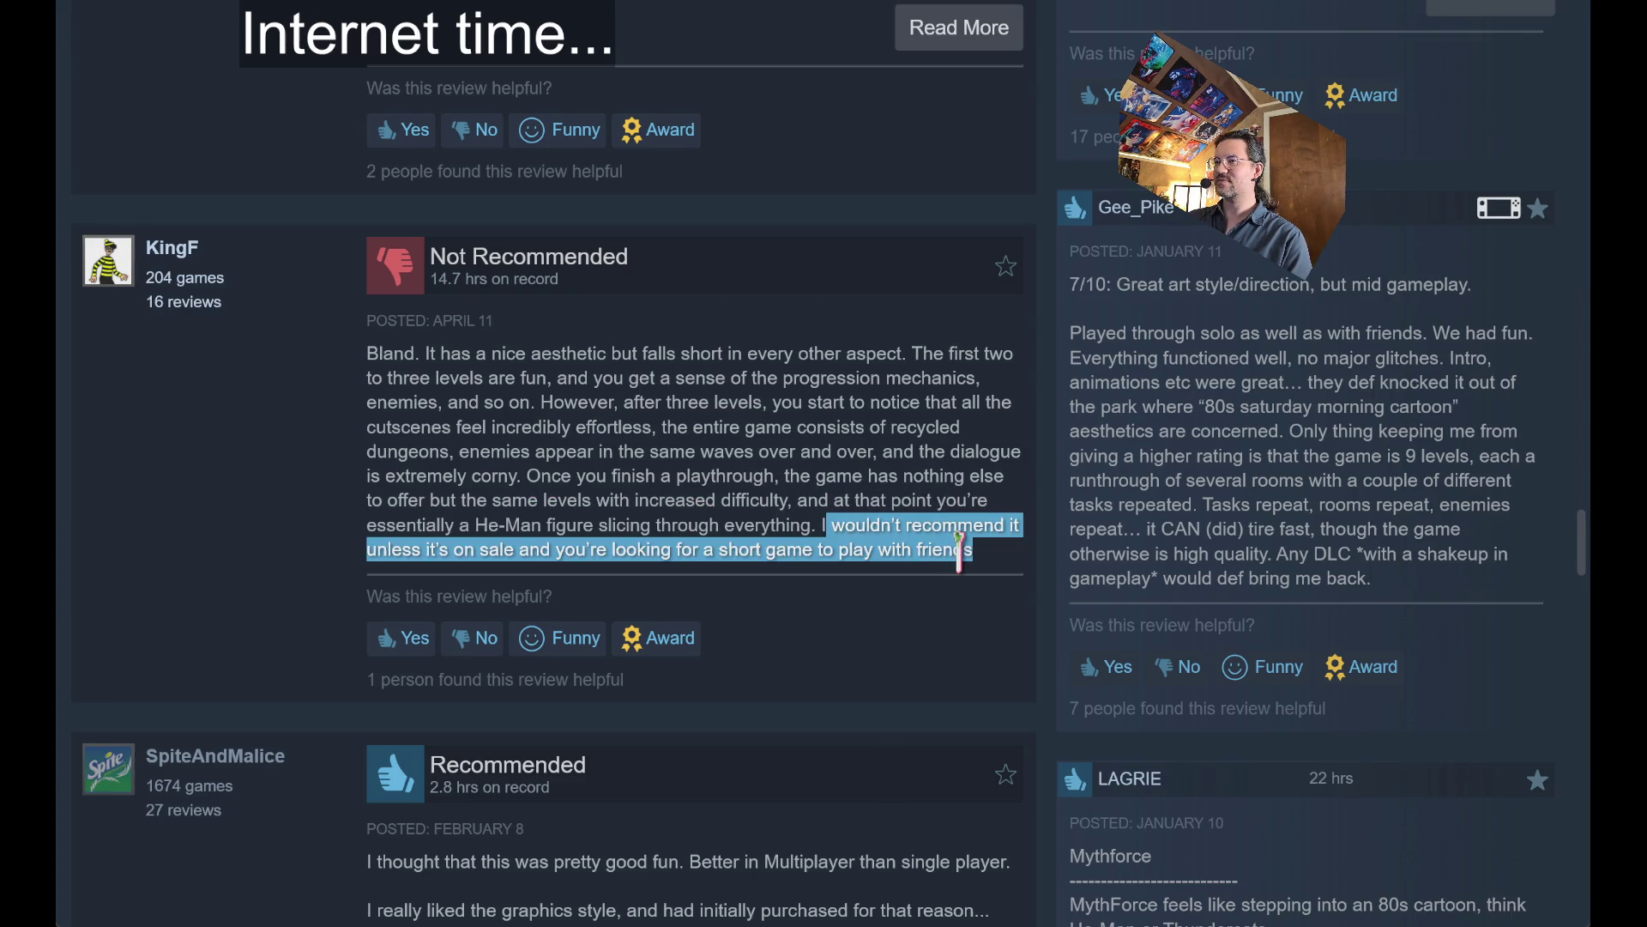
left_click(862, 593)
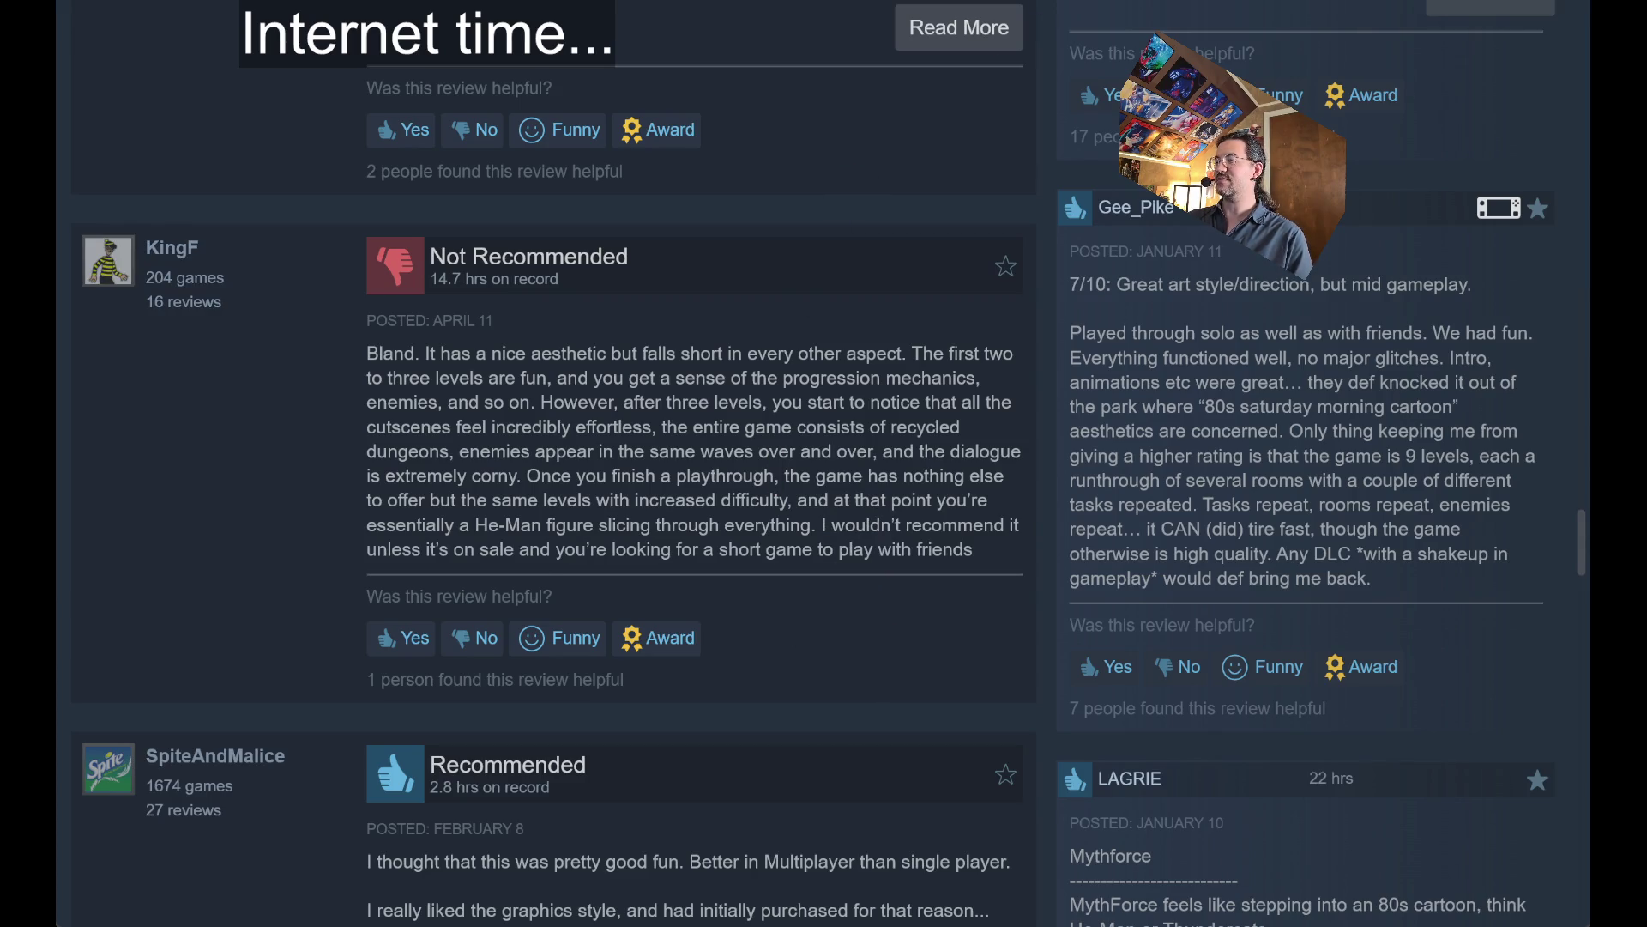
Read further down the reviews, highlighting the paragraph about characters playing differently.
scroll(947, 133, "down", 5)
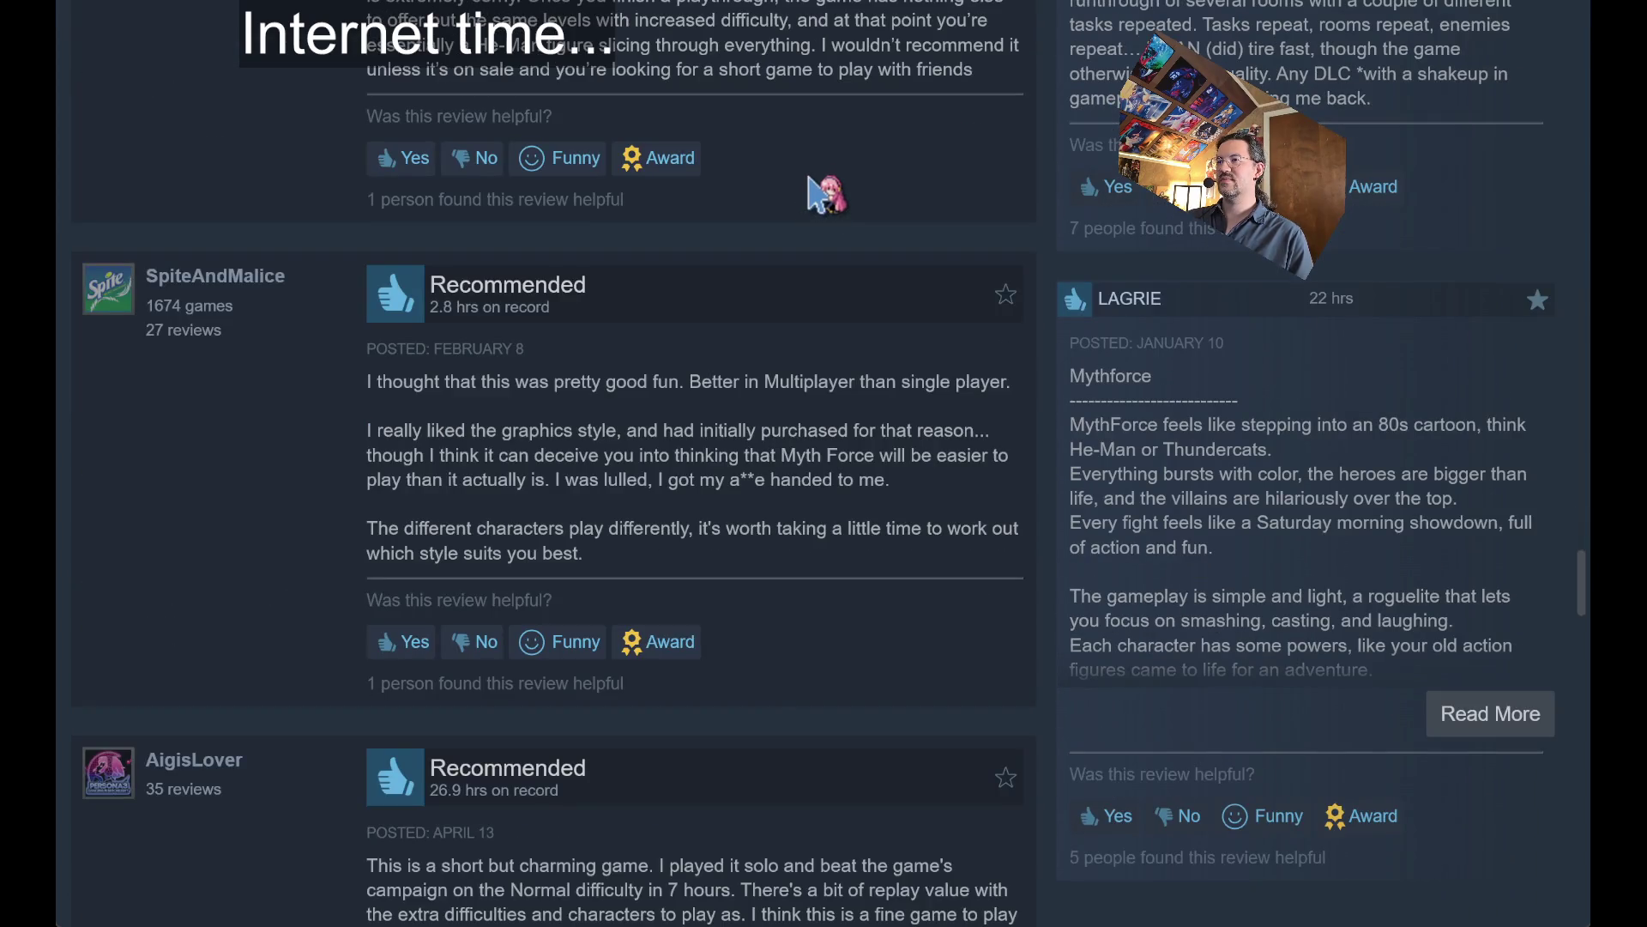
scroll(259, 402, "down", 3)
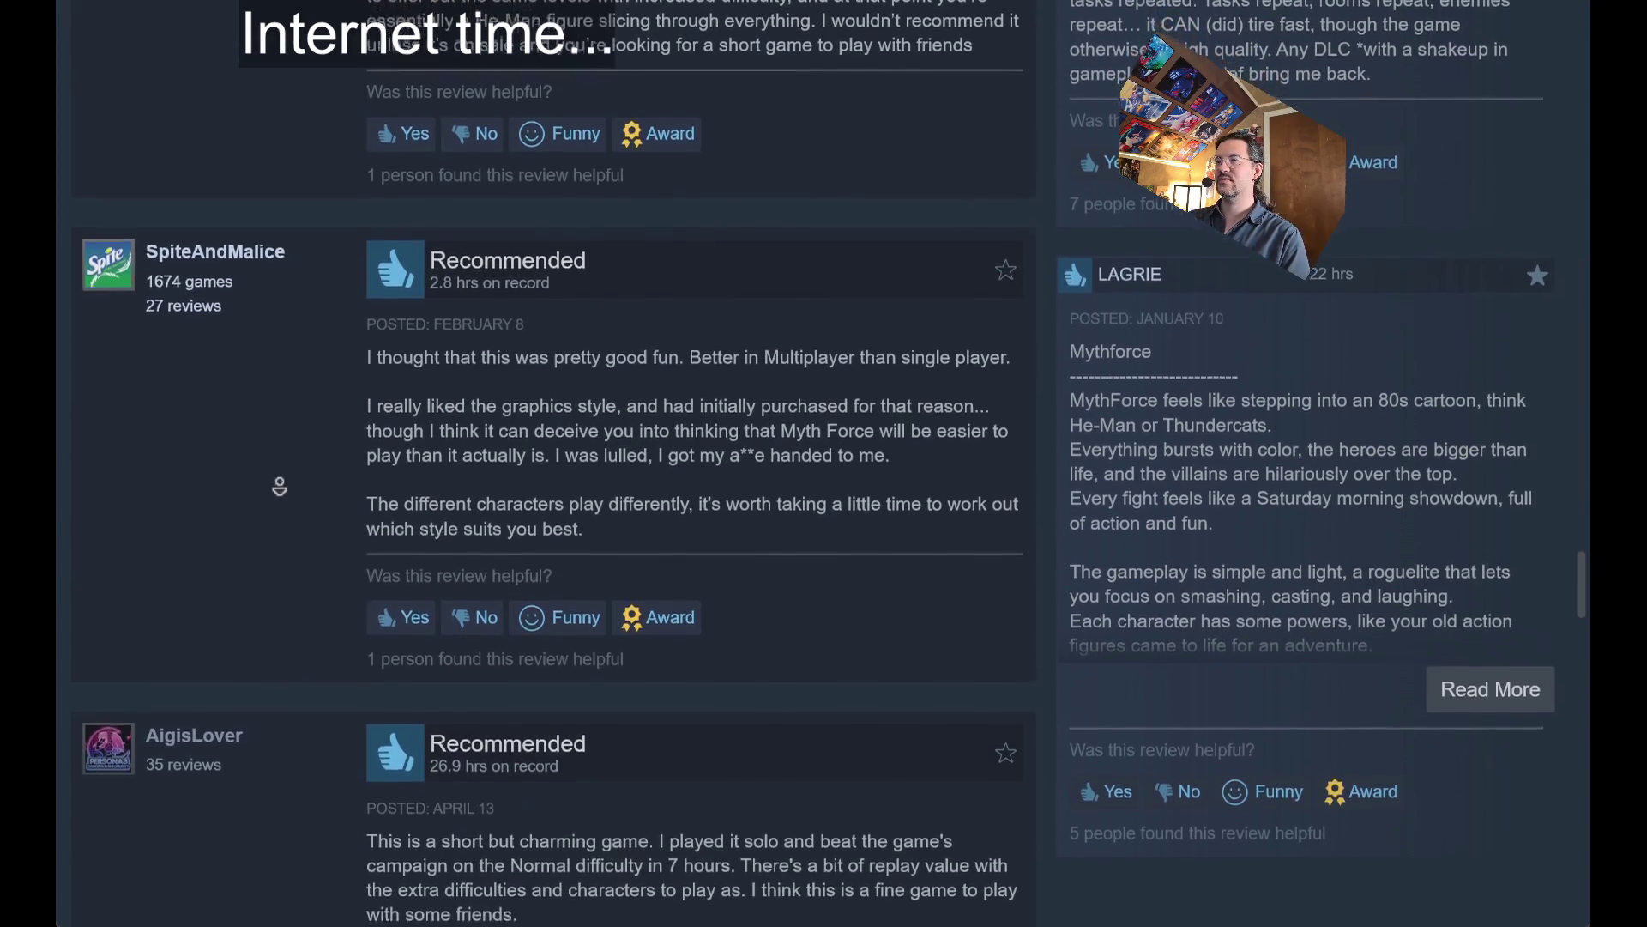
triple_click(501, 299)
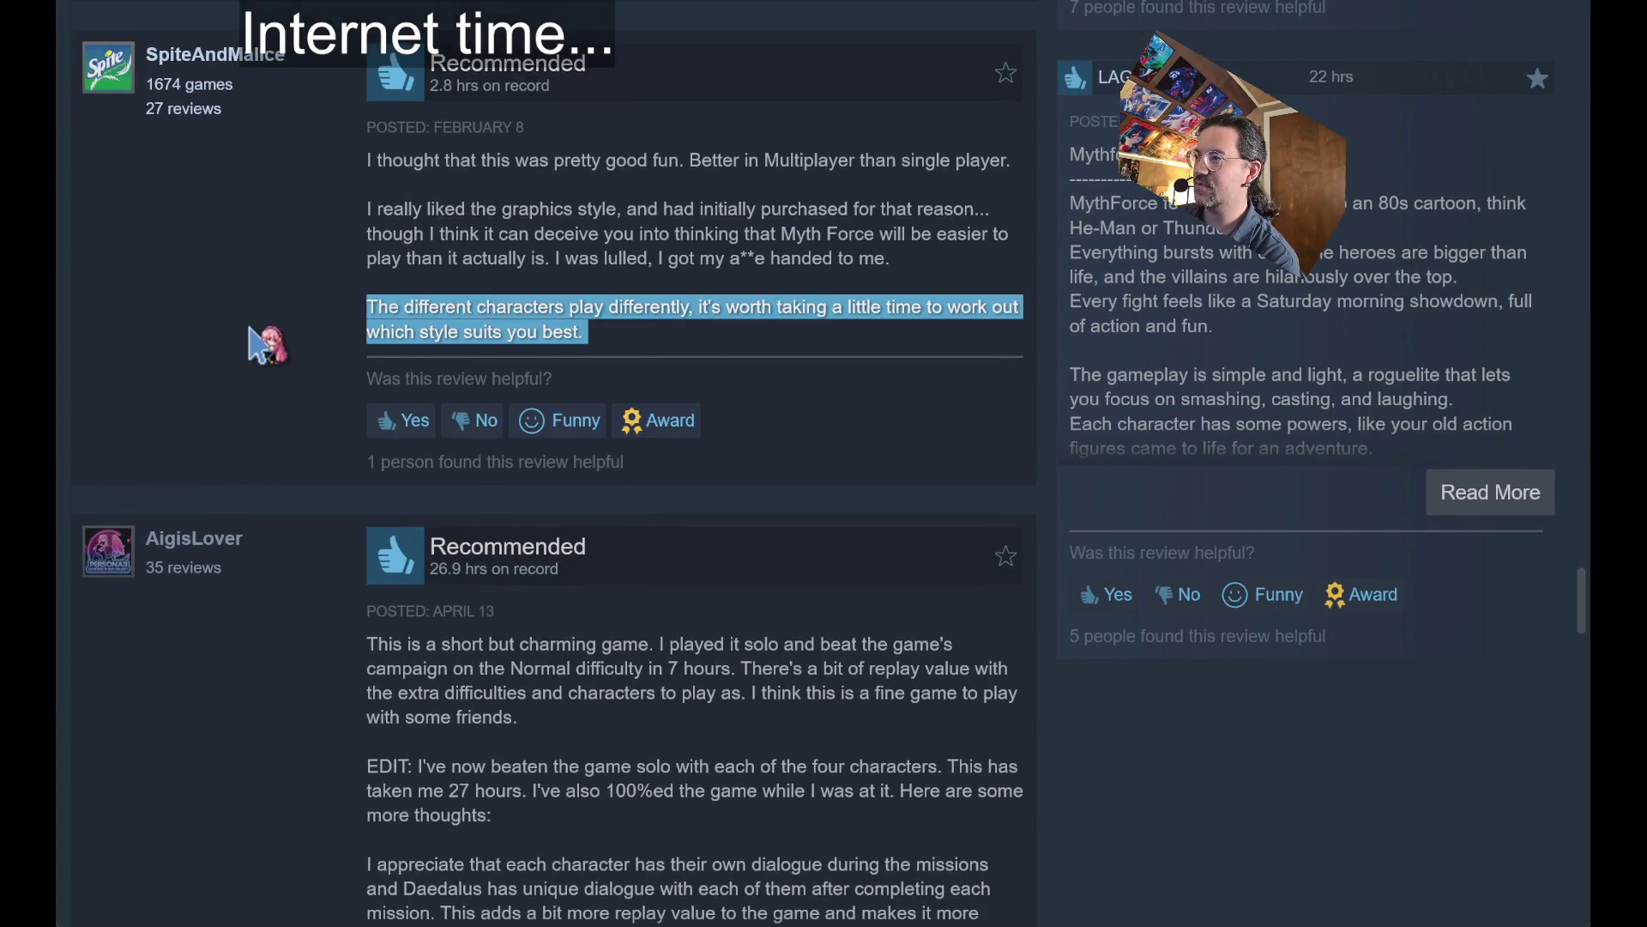
middle_click(311, 332)
scroll(311, 332, "down", 1)
scroll(310, 332, "down", 4)
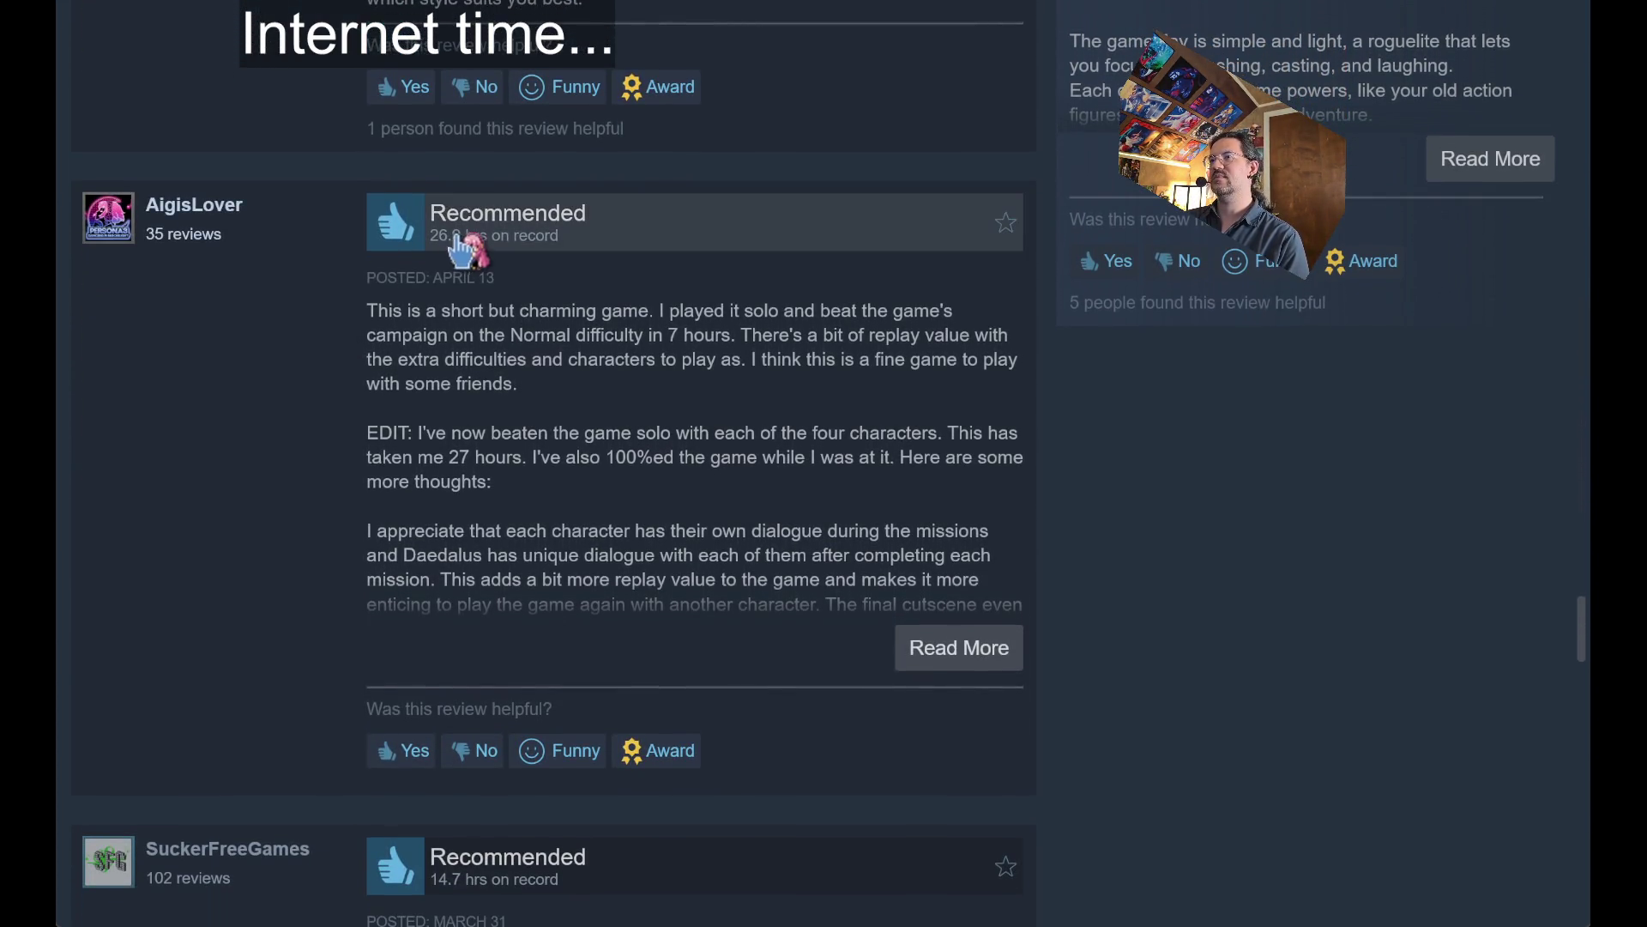
scroll(442, 326, "up", 13)
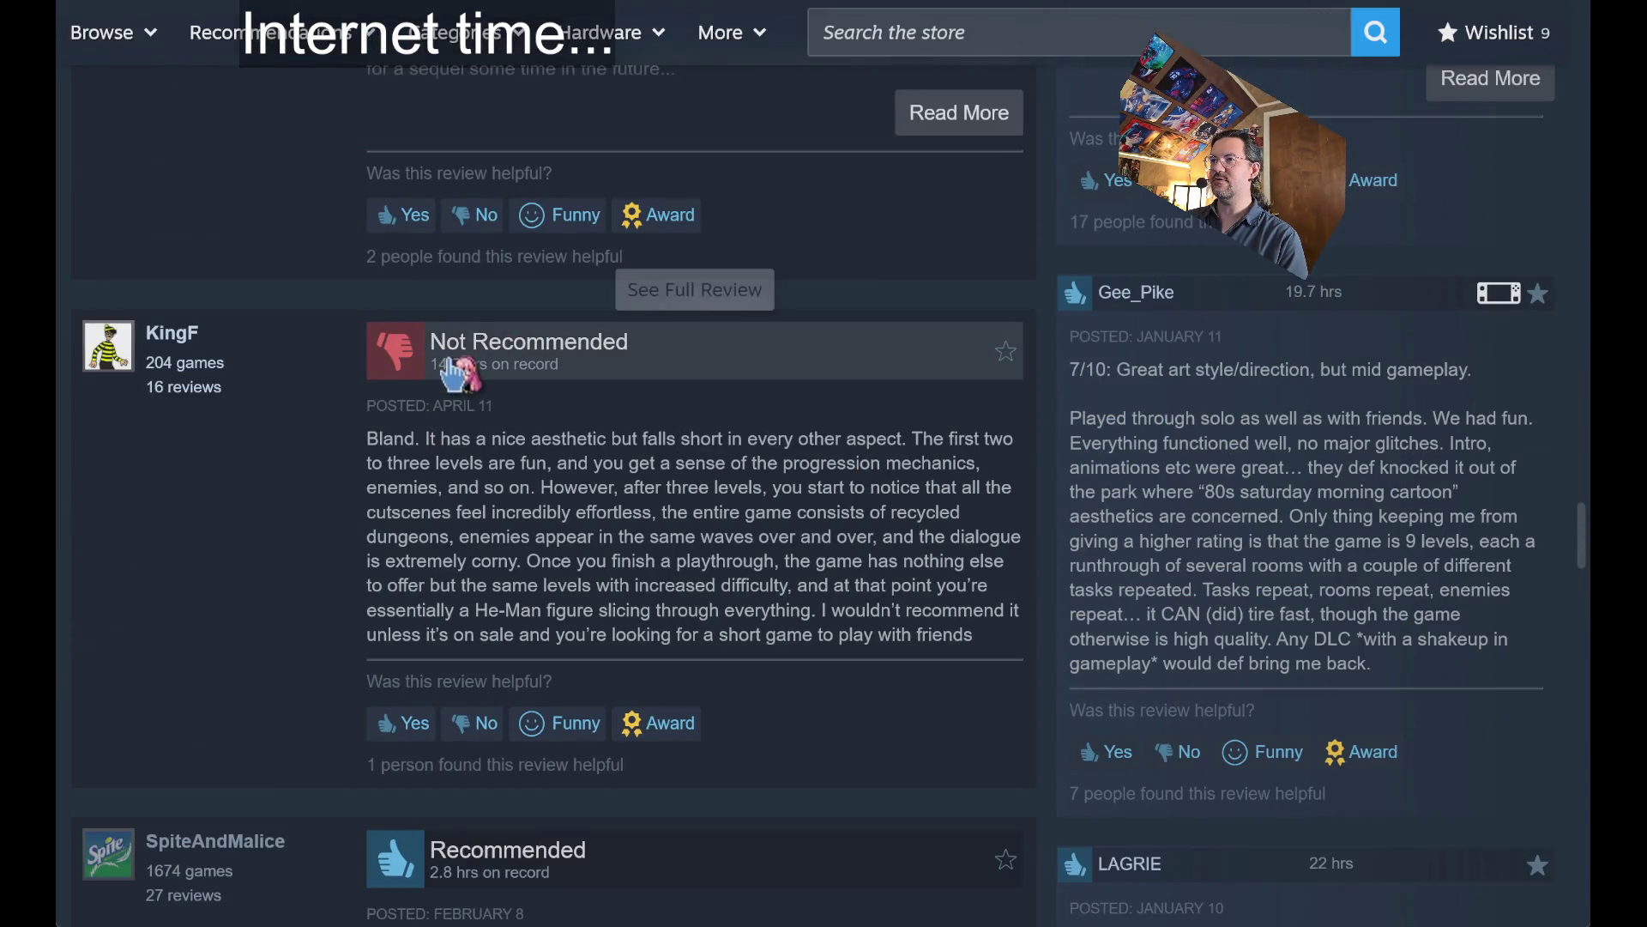
scroll(276, 543, "down", 15)
scroll(300, 453, "down", 8)
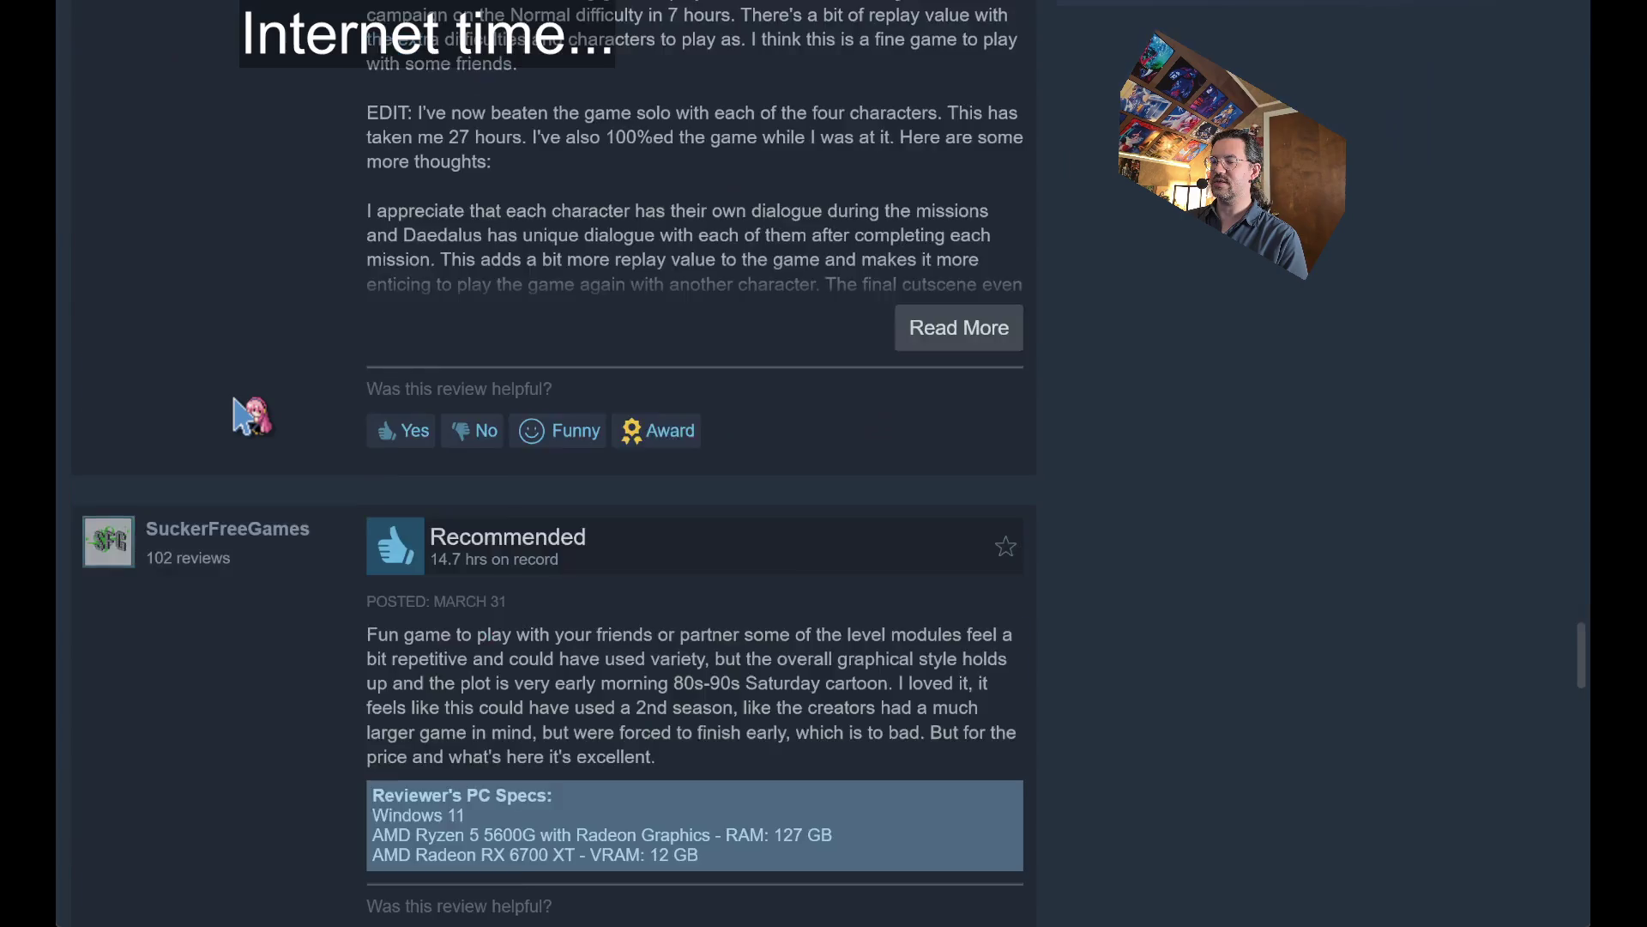
scroll(260, 470, "down", 2)
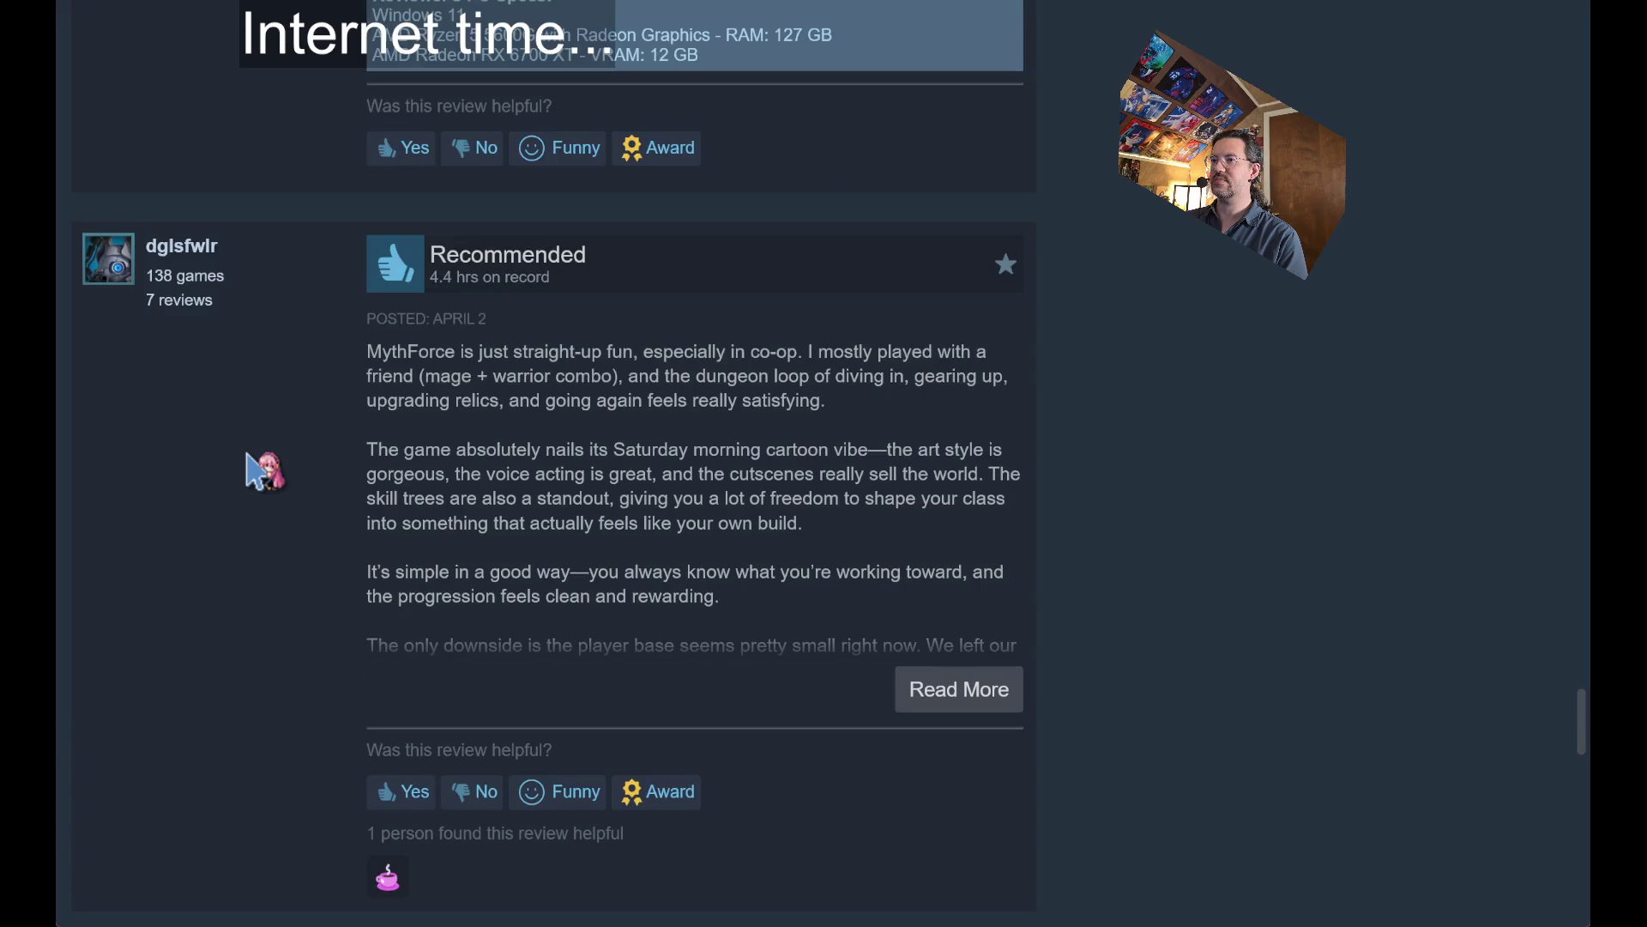
scroll(302, 463, "down", 8)
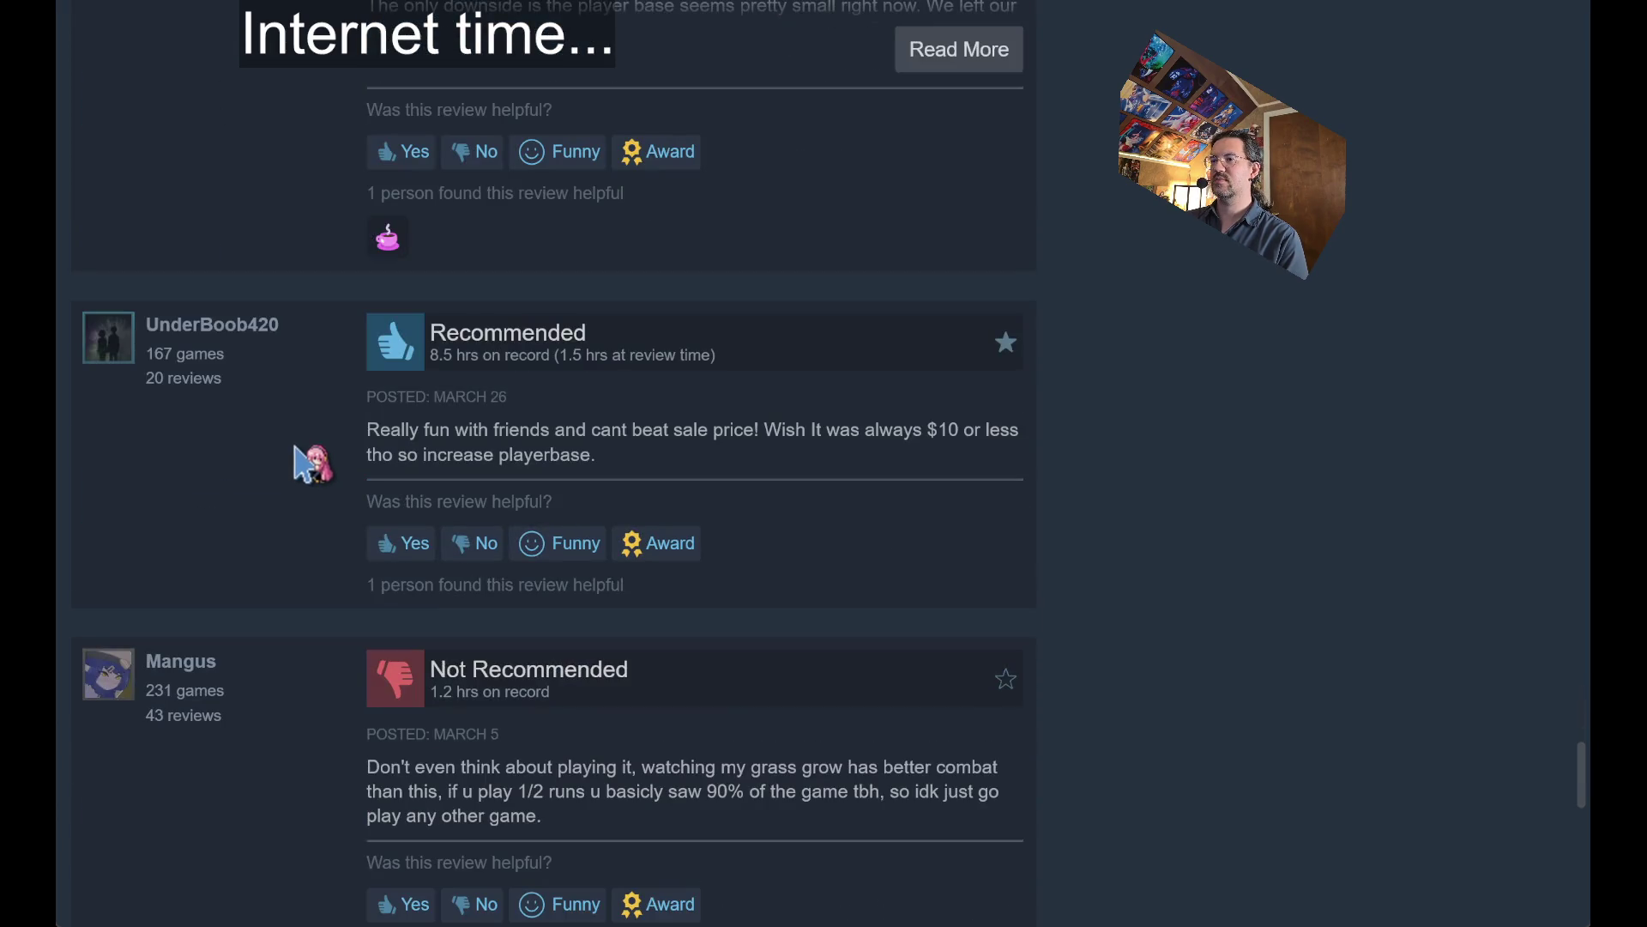
scroll(307, 472, "down", 4)
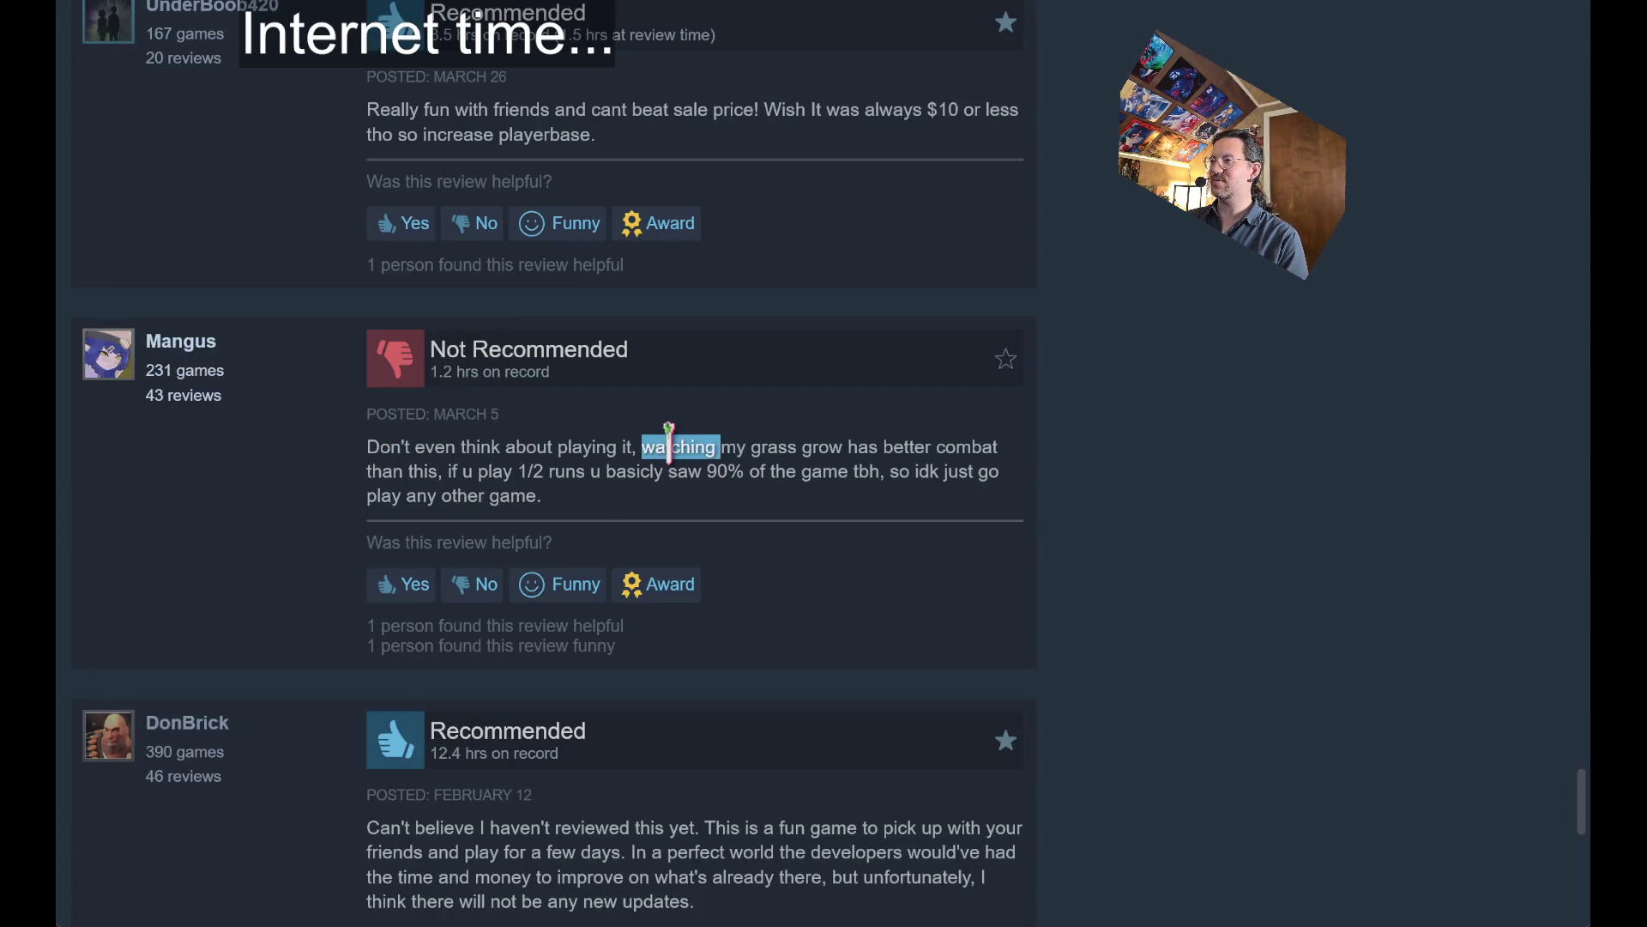
Highlight the watching-grass-grow and 90%-of-the-game lines, then jump back to the page top.
mouse_move(669, 445)
left_mouse_down()
mouse_move(941, 442)
mouse_move(409, 479)
left_mouse_up()
scroll(266, 490, "down", 4)
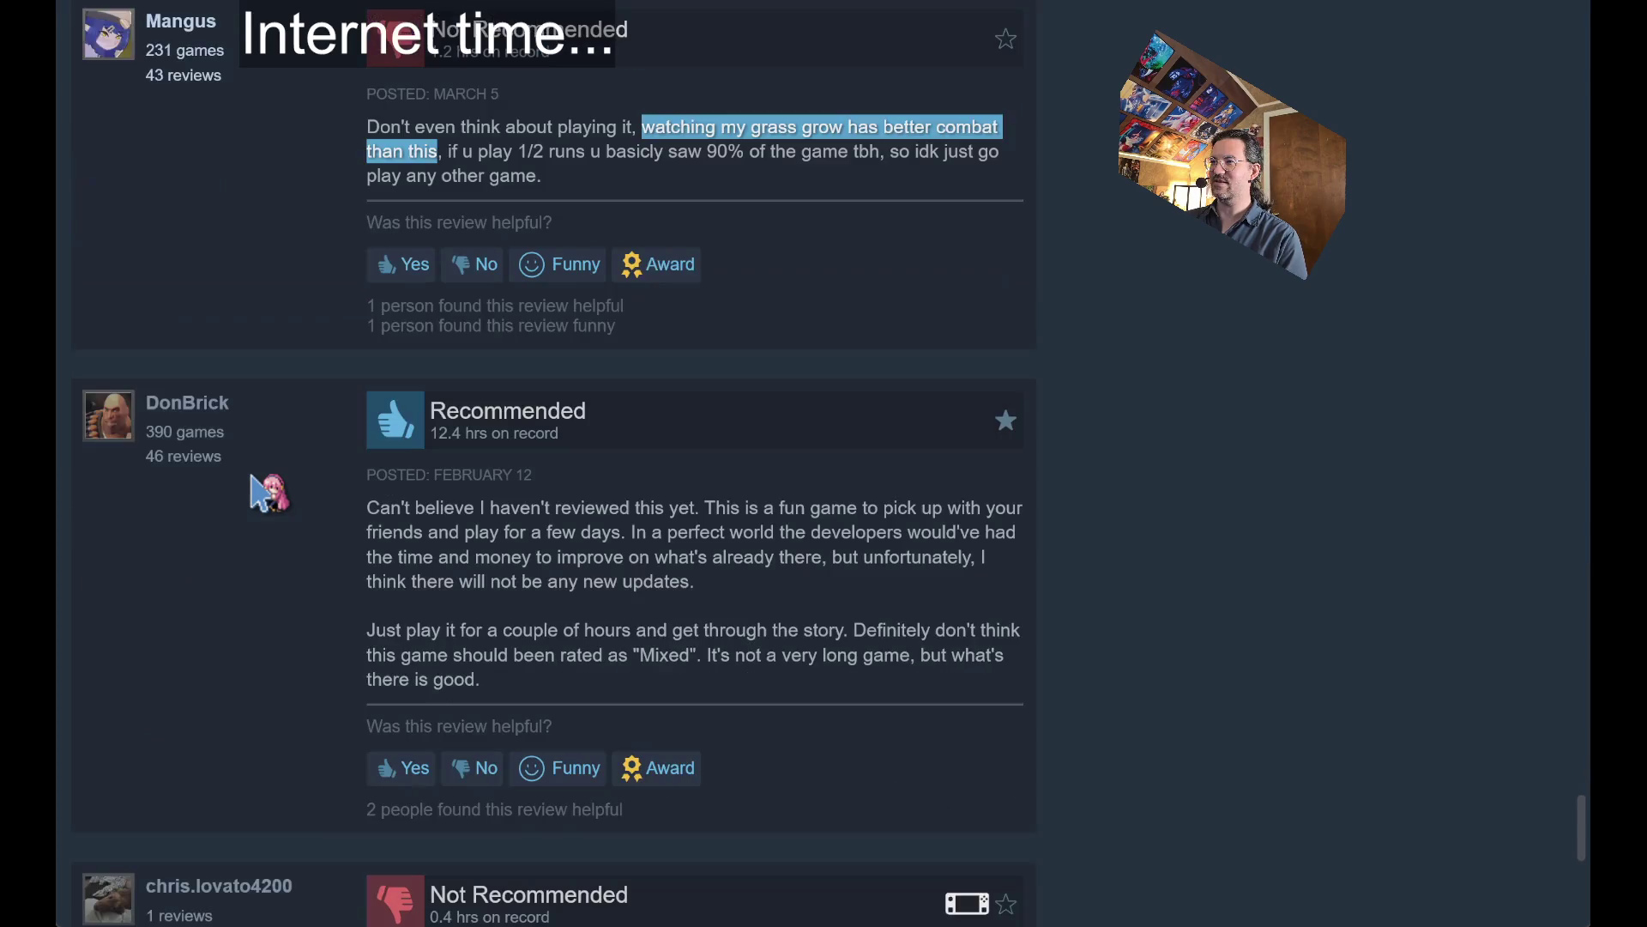
left_click_drag(473, 150, 867, 151)
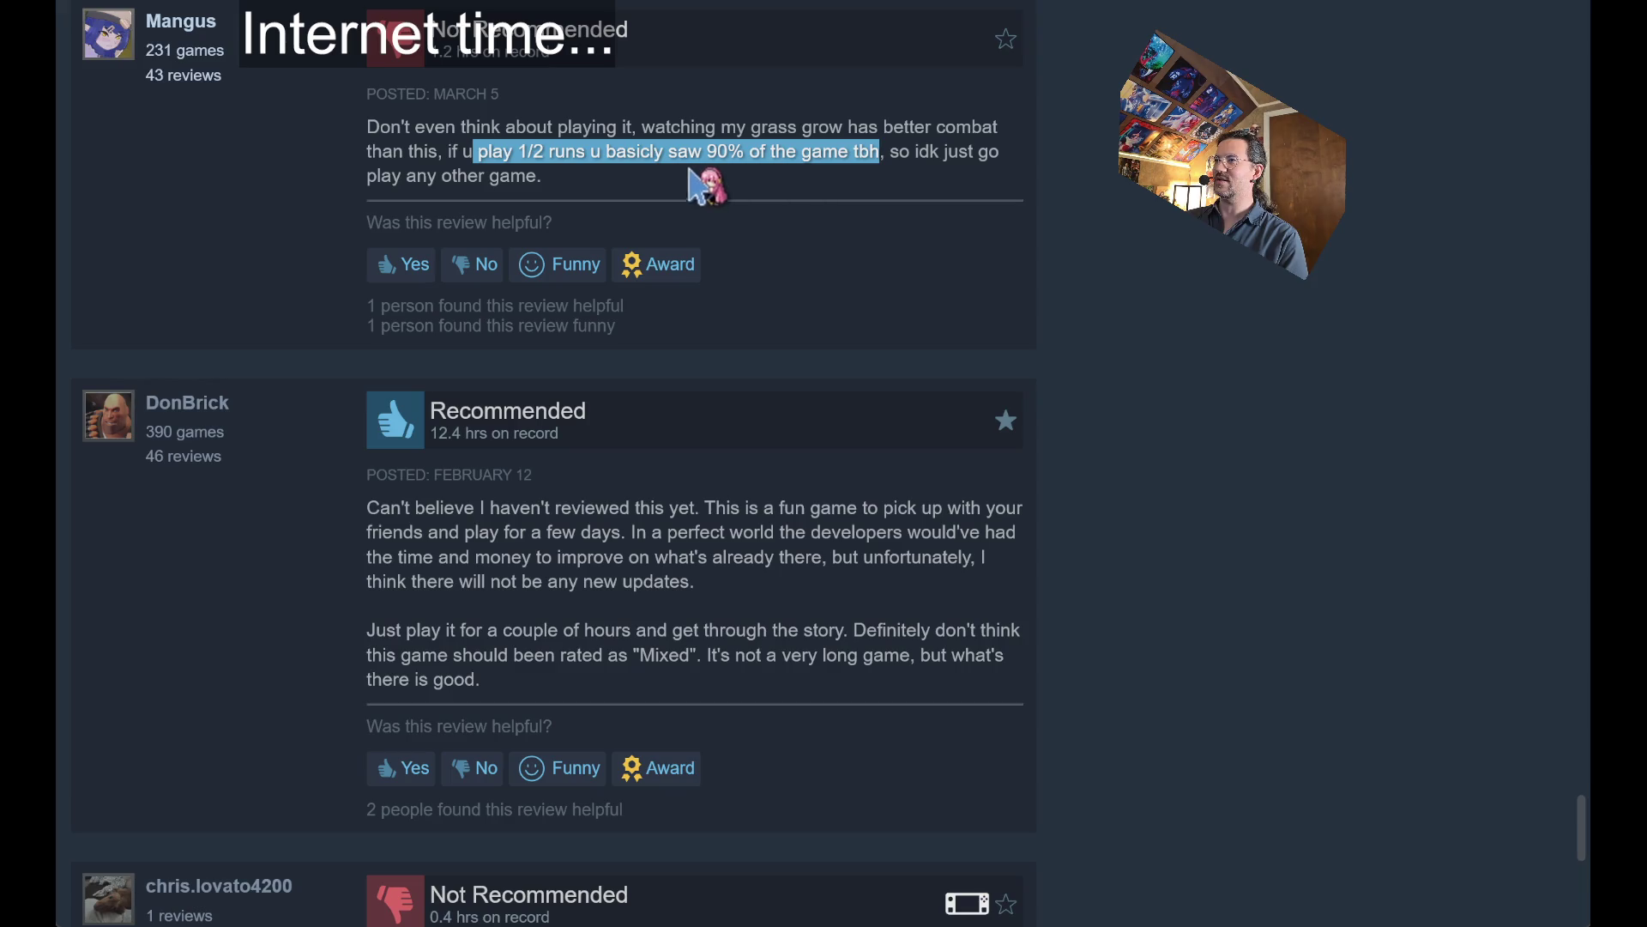
scroll(297, 206, "down", 2)
scroll(307, 225, "down", 4)
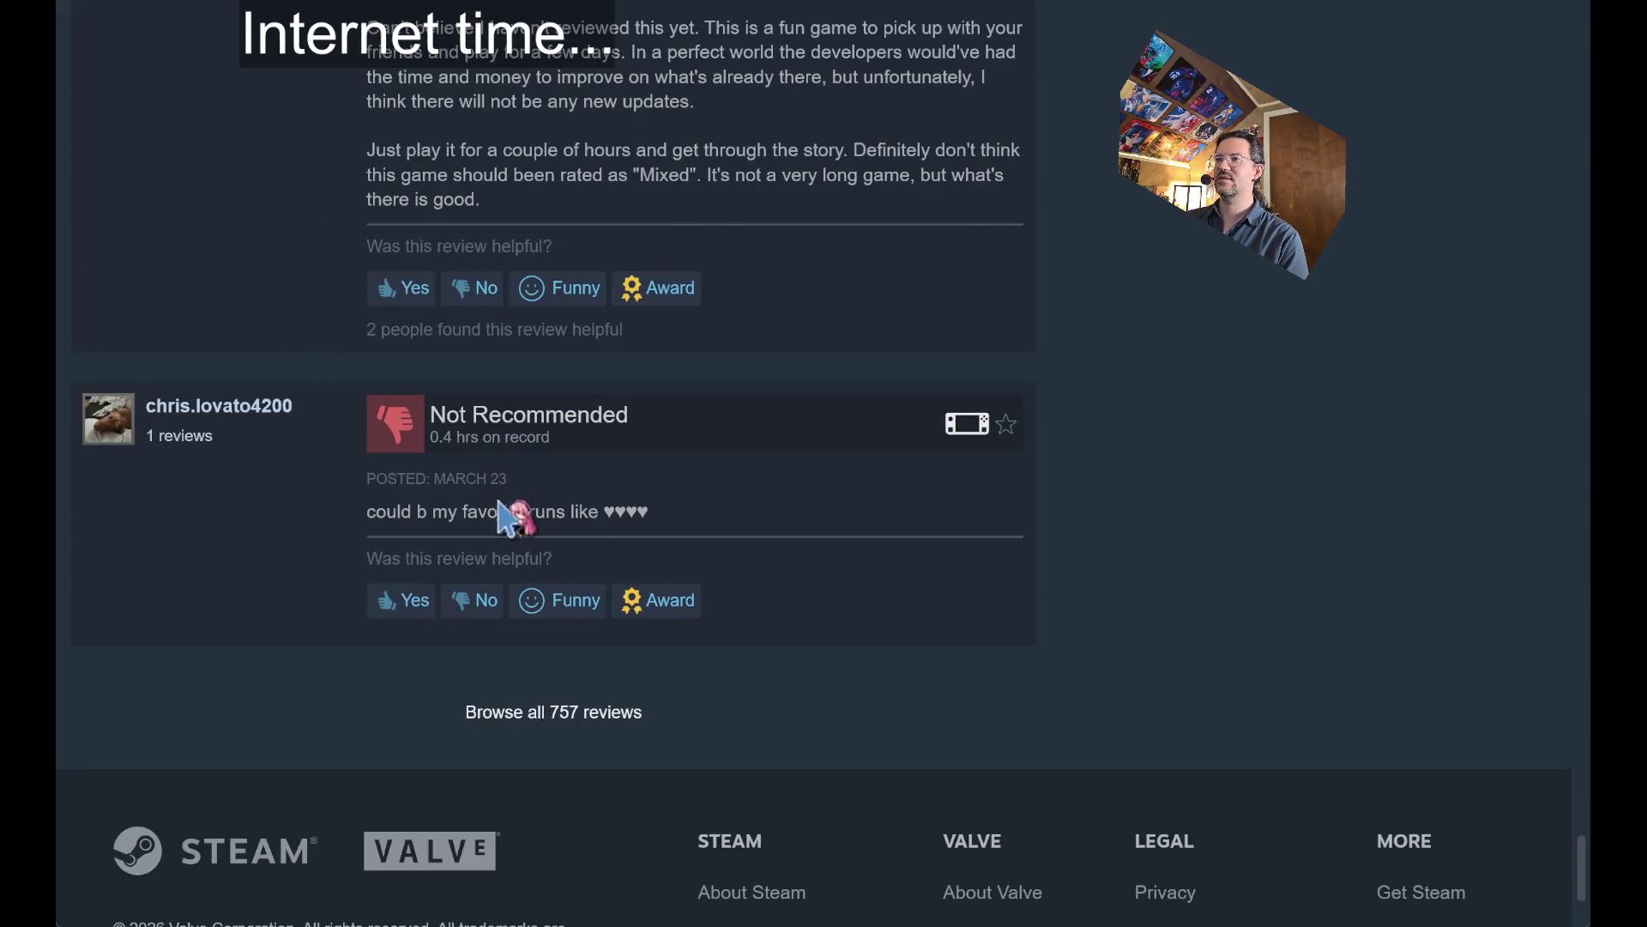
scroll(632, 496, "up", 12)
key("Home")
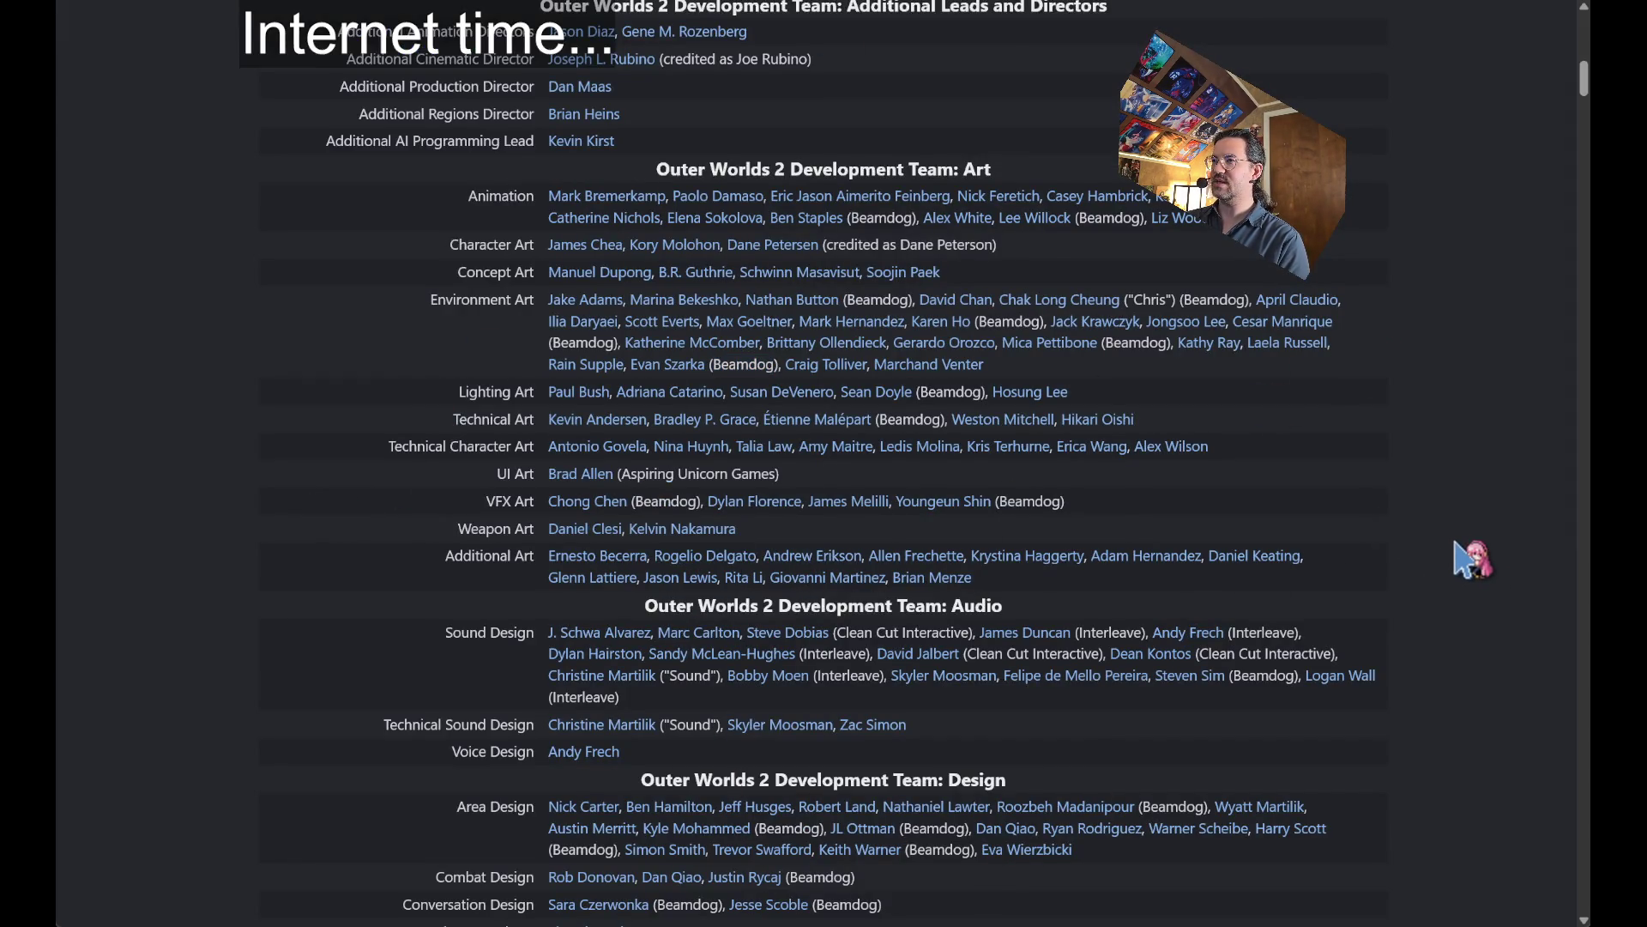
Scroll The Outer Worlds 2 credits, highlighting Level Design Leads to VFX Art, then autoscroll through the teams.
scroll(1459, 556, "down", 2)
scroll(1467, 498, "up", 5)
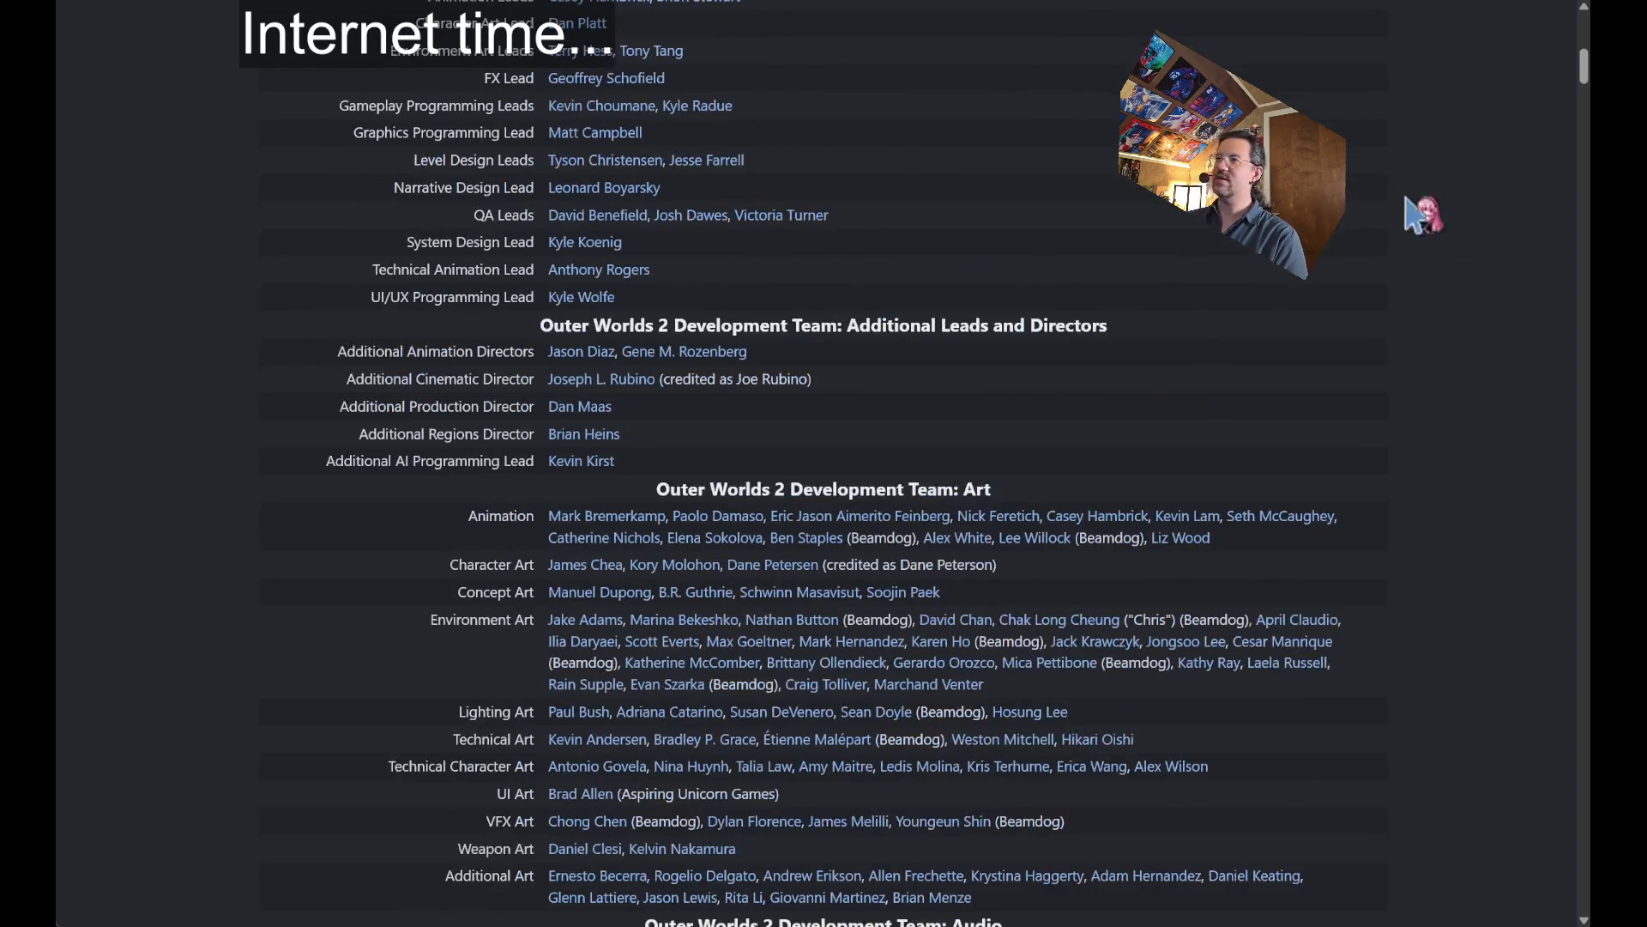
mouse_move(1319, 825)
left_mouse_down()
mouse_move(1294, 732)
mouse_move(961, 146)
left_mouse_up()
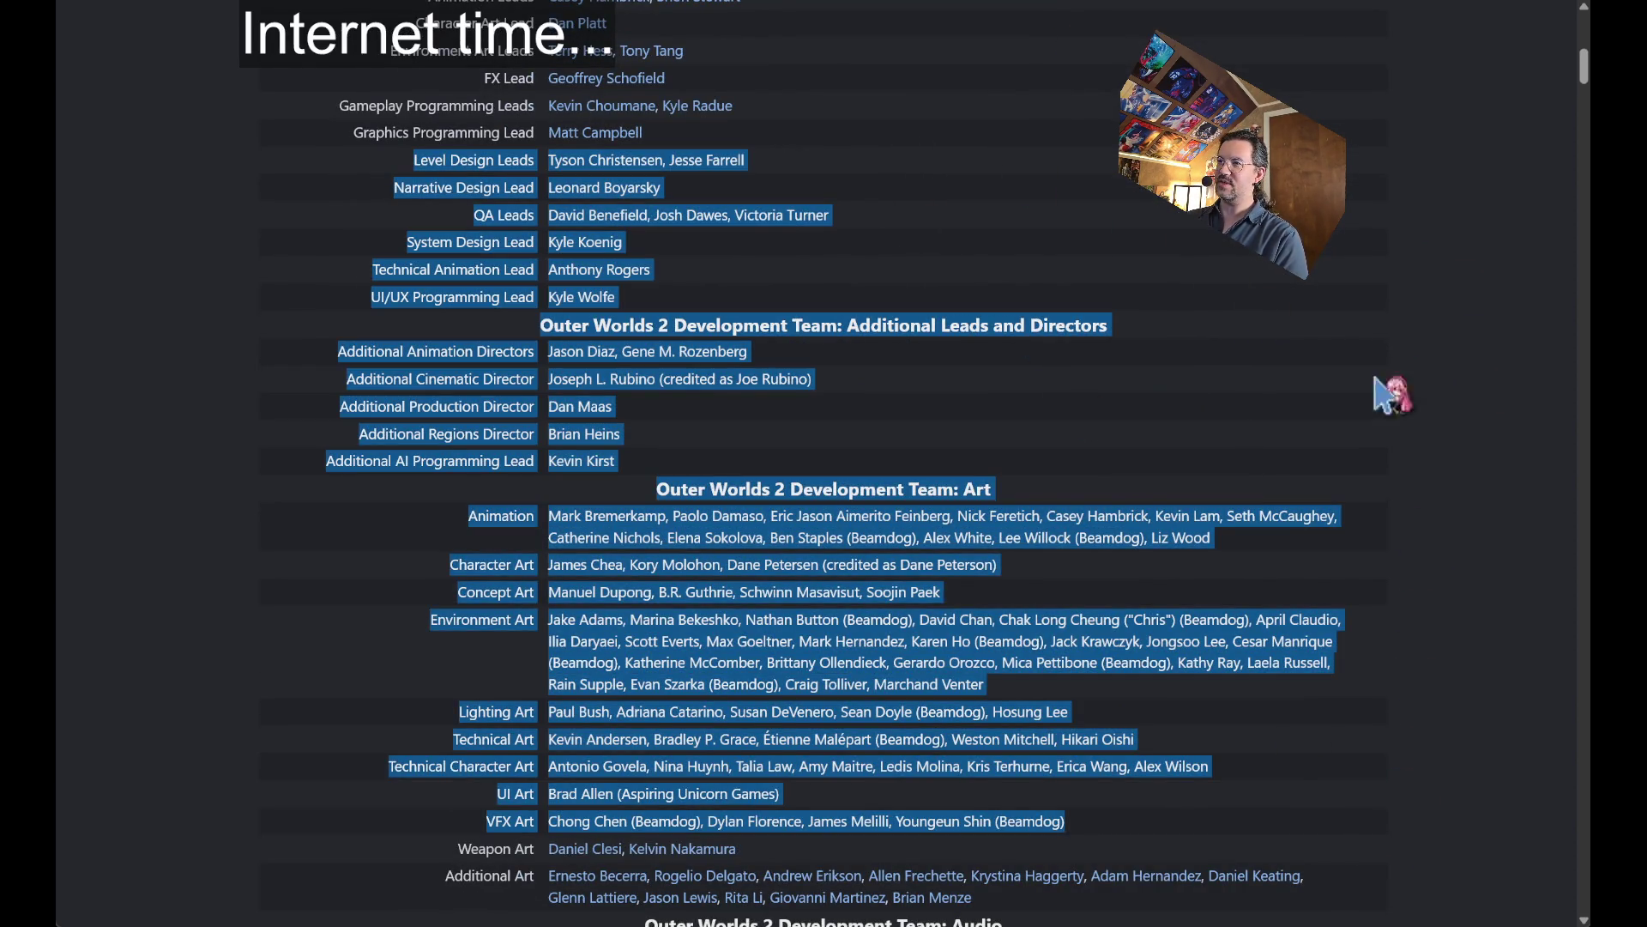
left_click(1557, 352)
scroll(1518, 325, "down", 2)
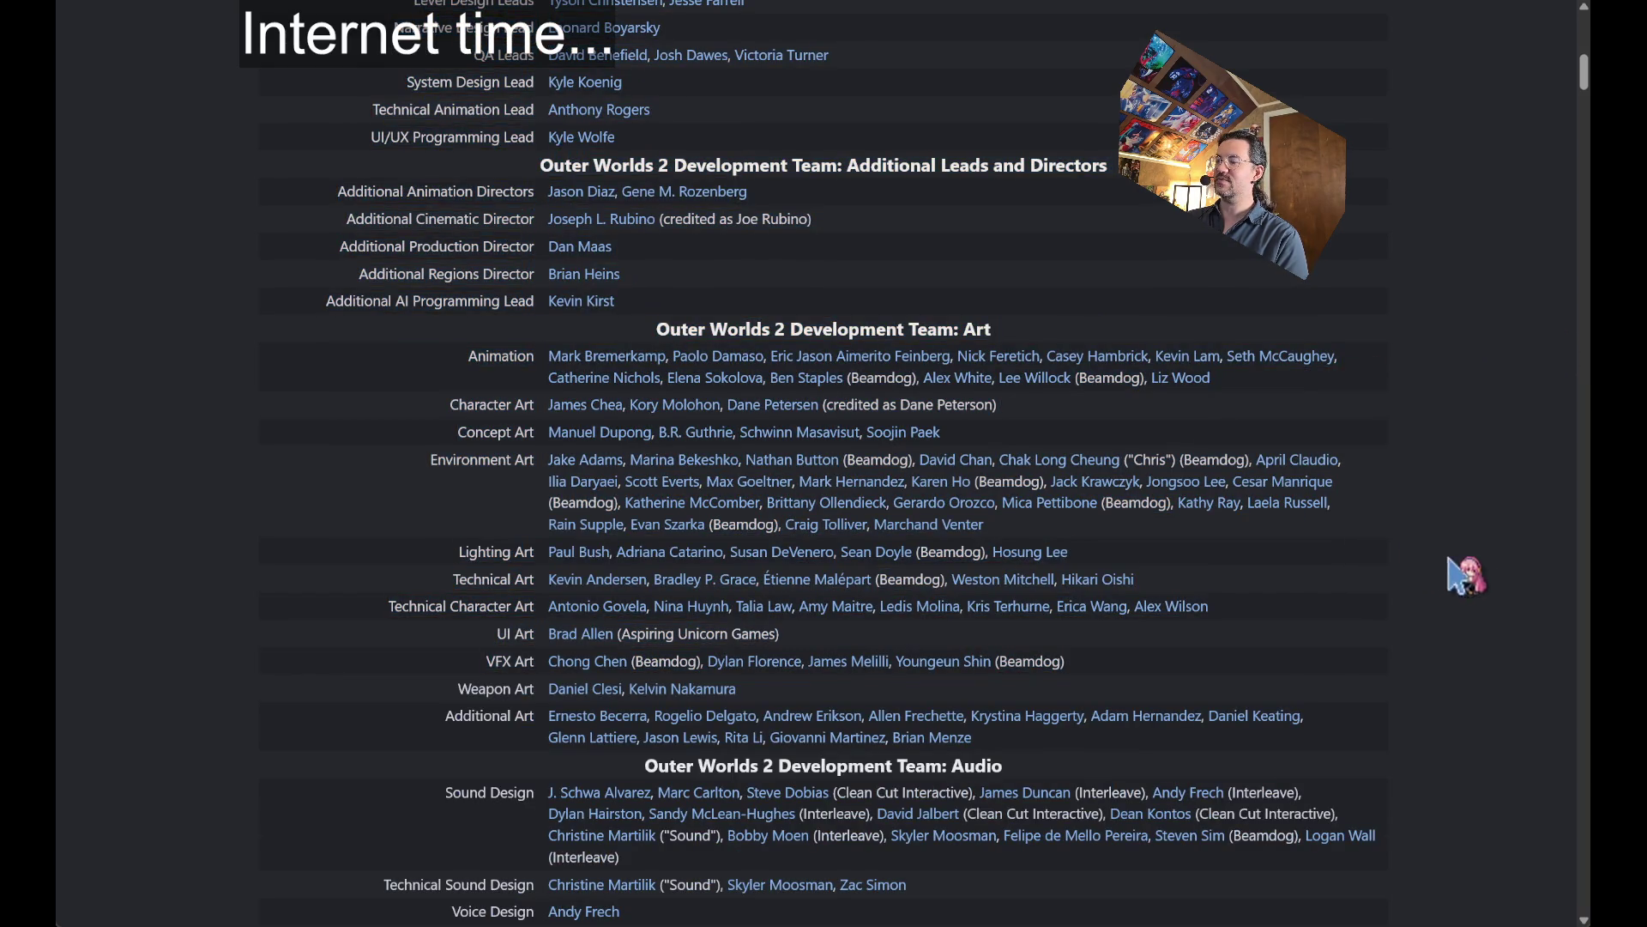
scroll(1536, 528, "down", 4)
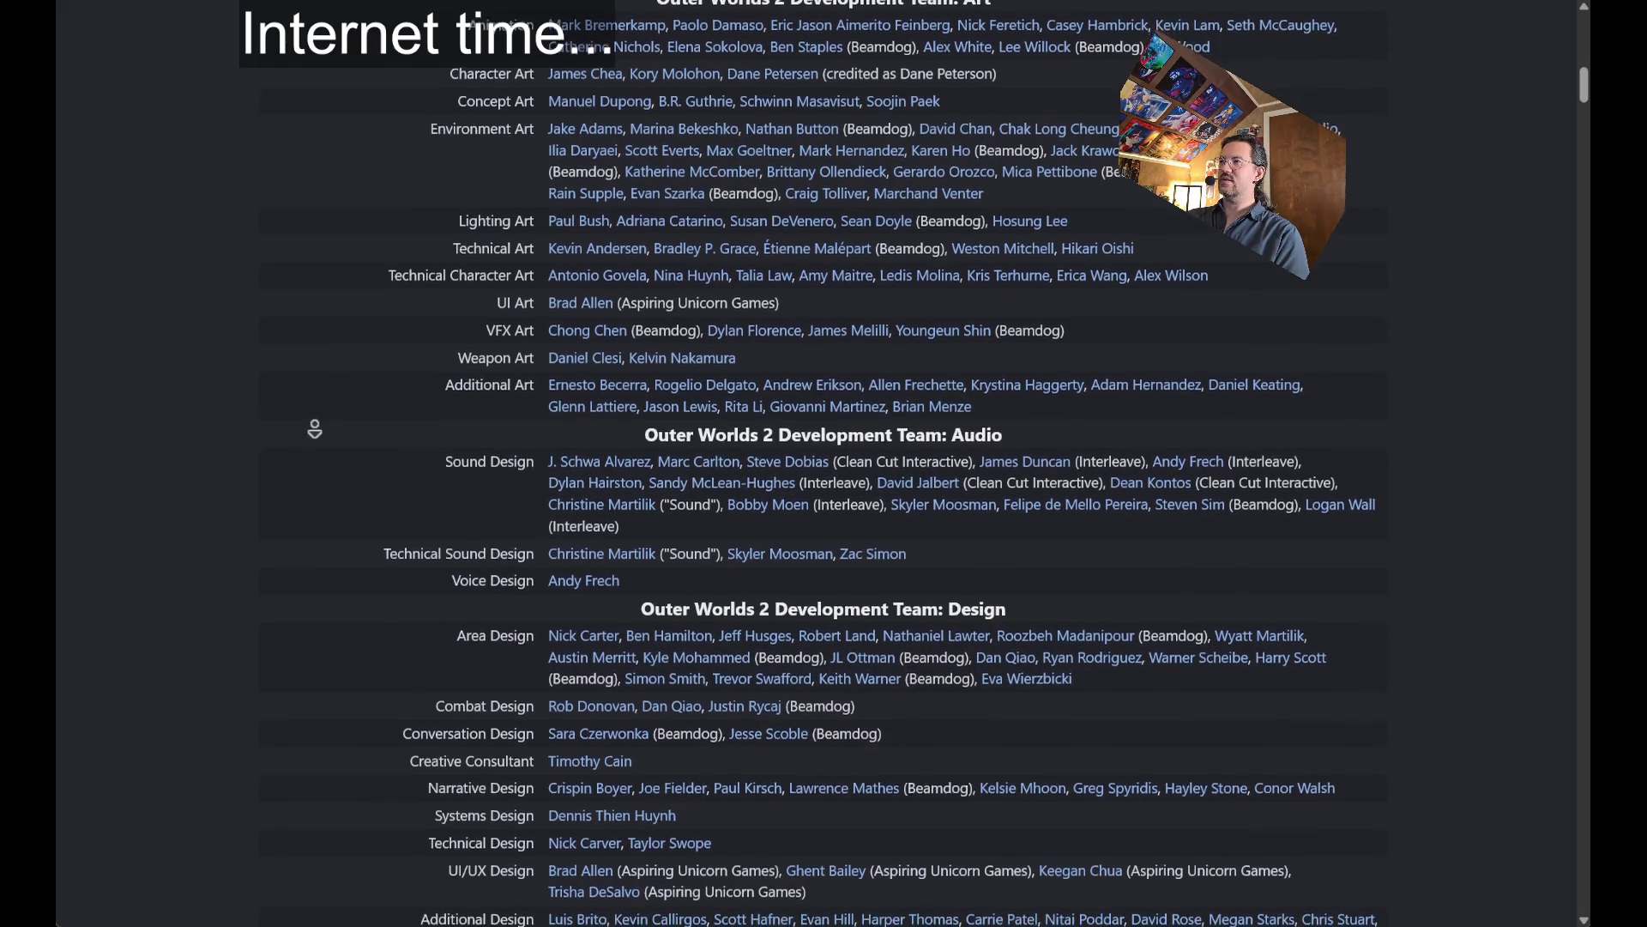
scroll(497, 249, "up", 2)
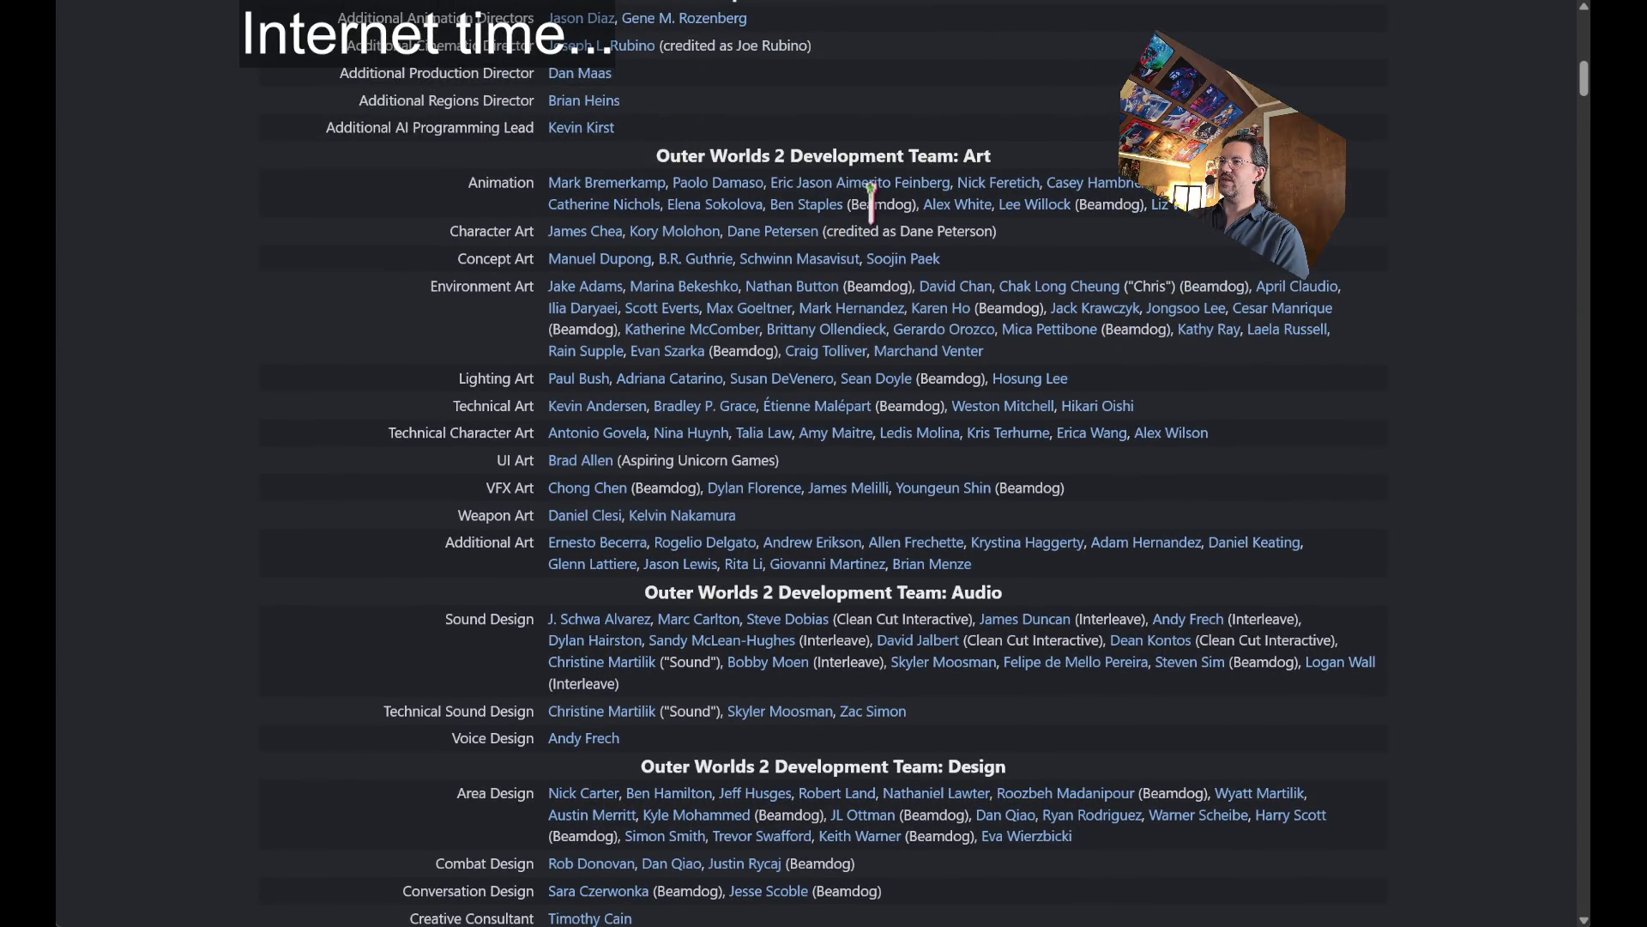
middle_click(324, 316)
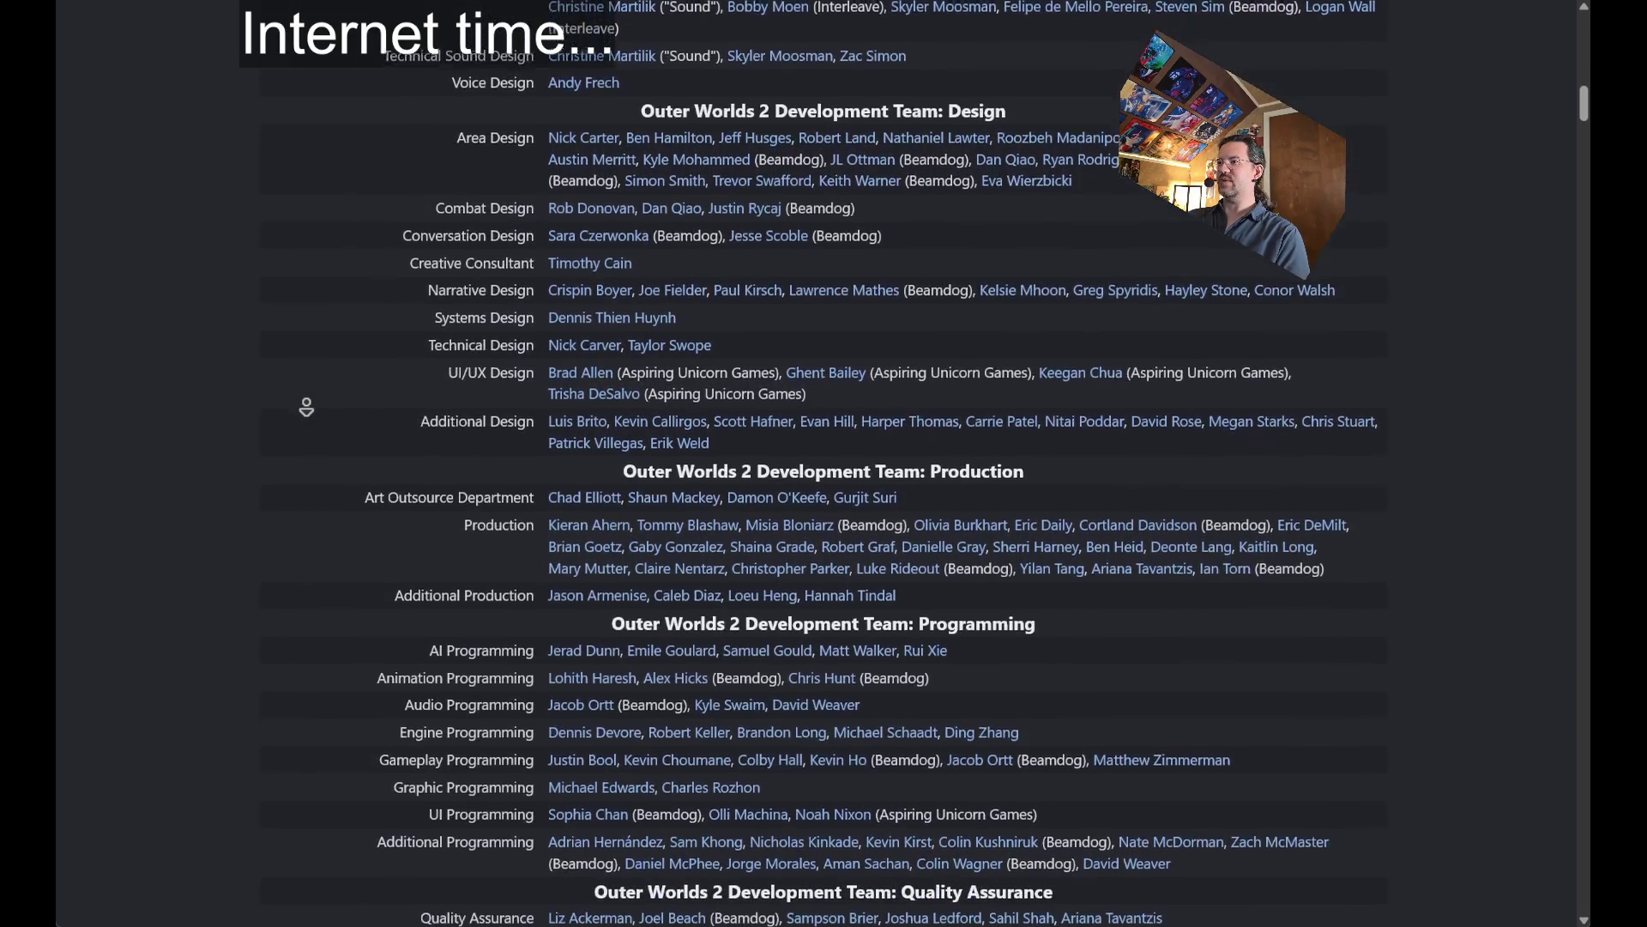
middle_click(306, 406)
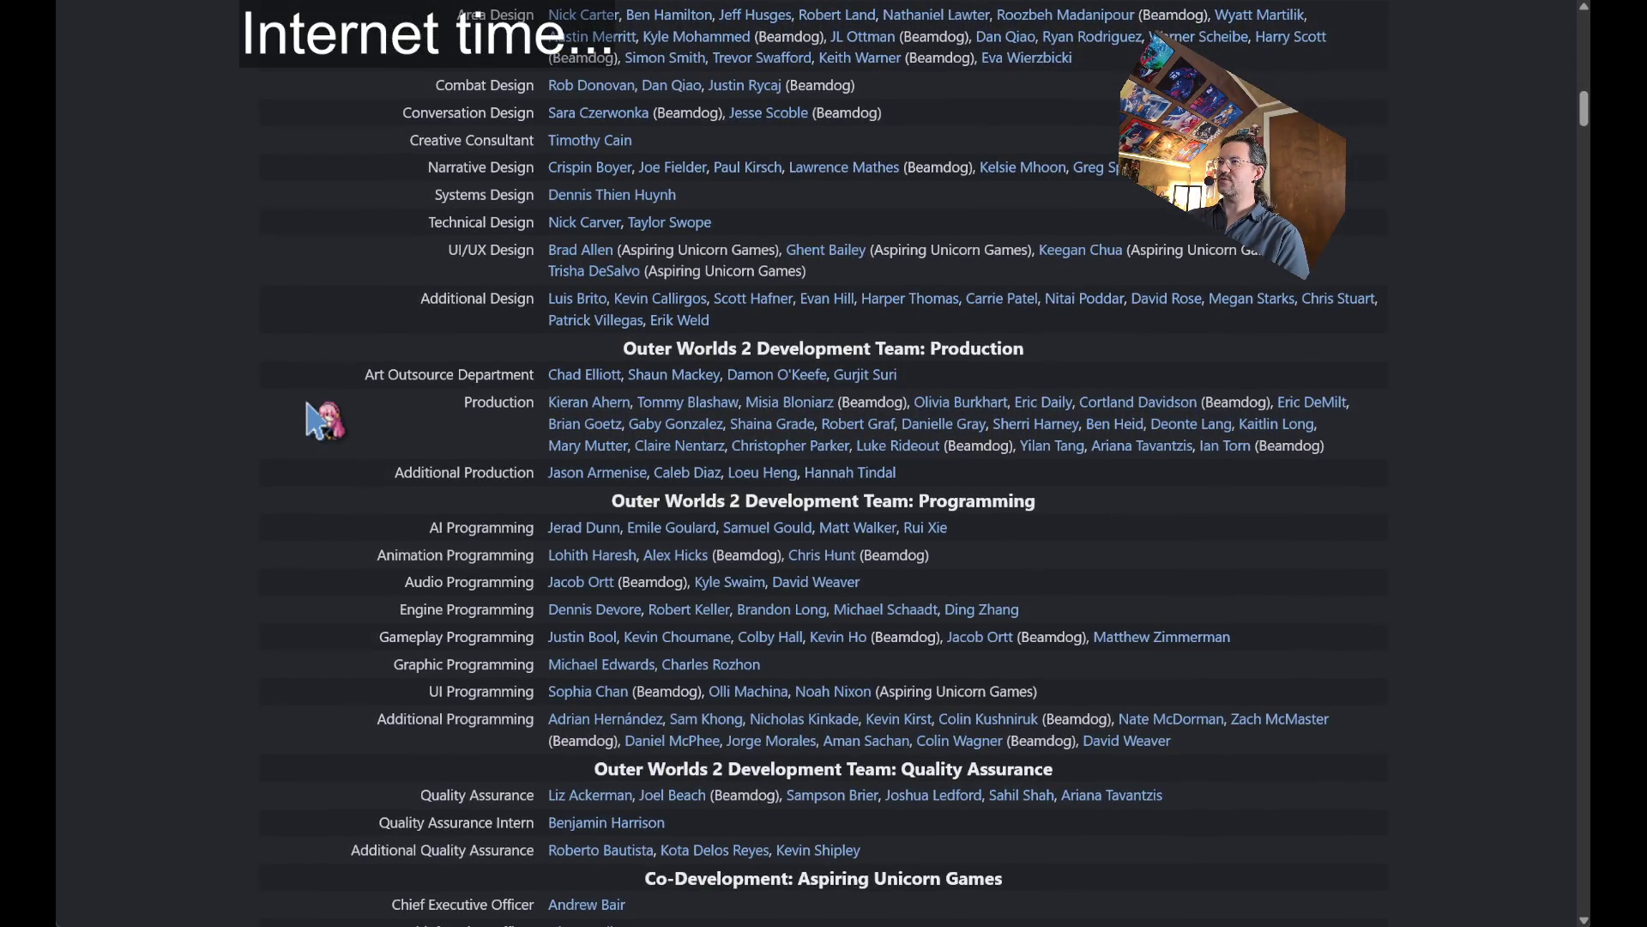
scroll(325, 420, "up", 20)
left_click_drag(1175, 922, 1176, 513)
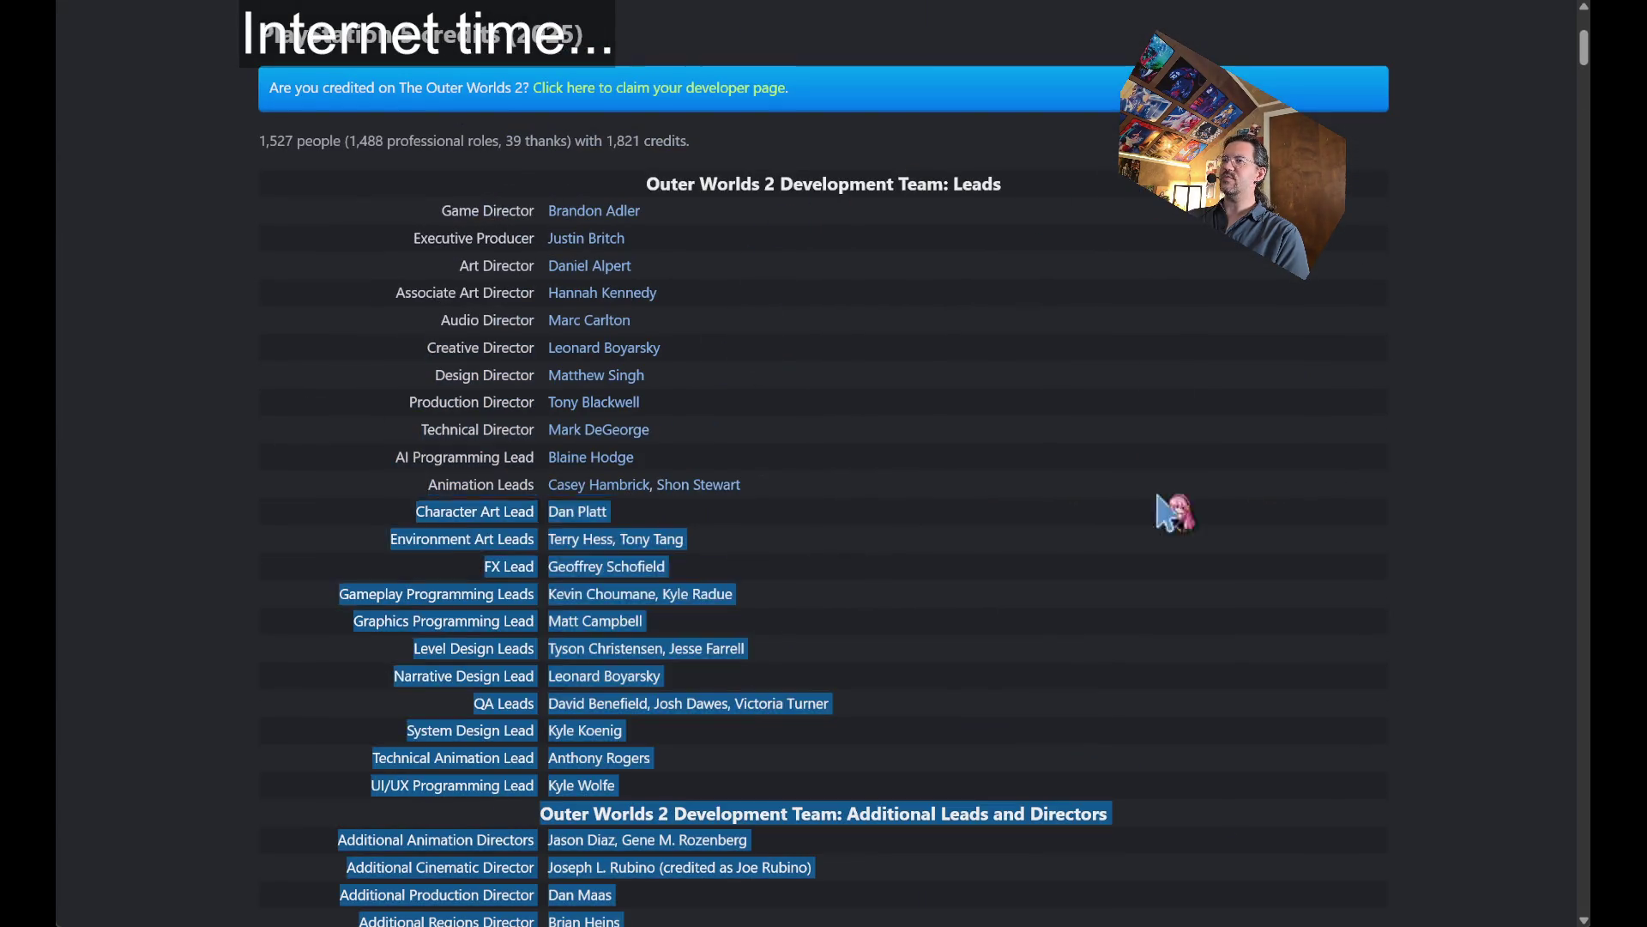
left_click(1175, 512)
left_click_drag(871, 794, 867, 184)
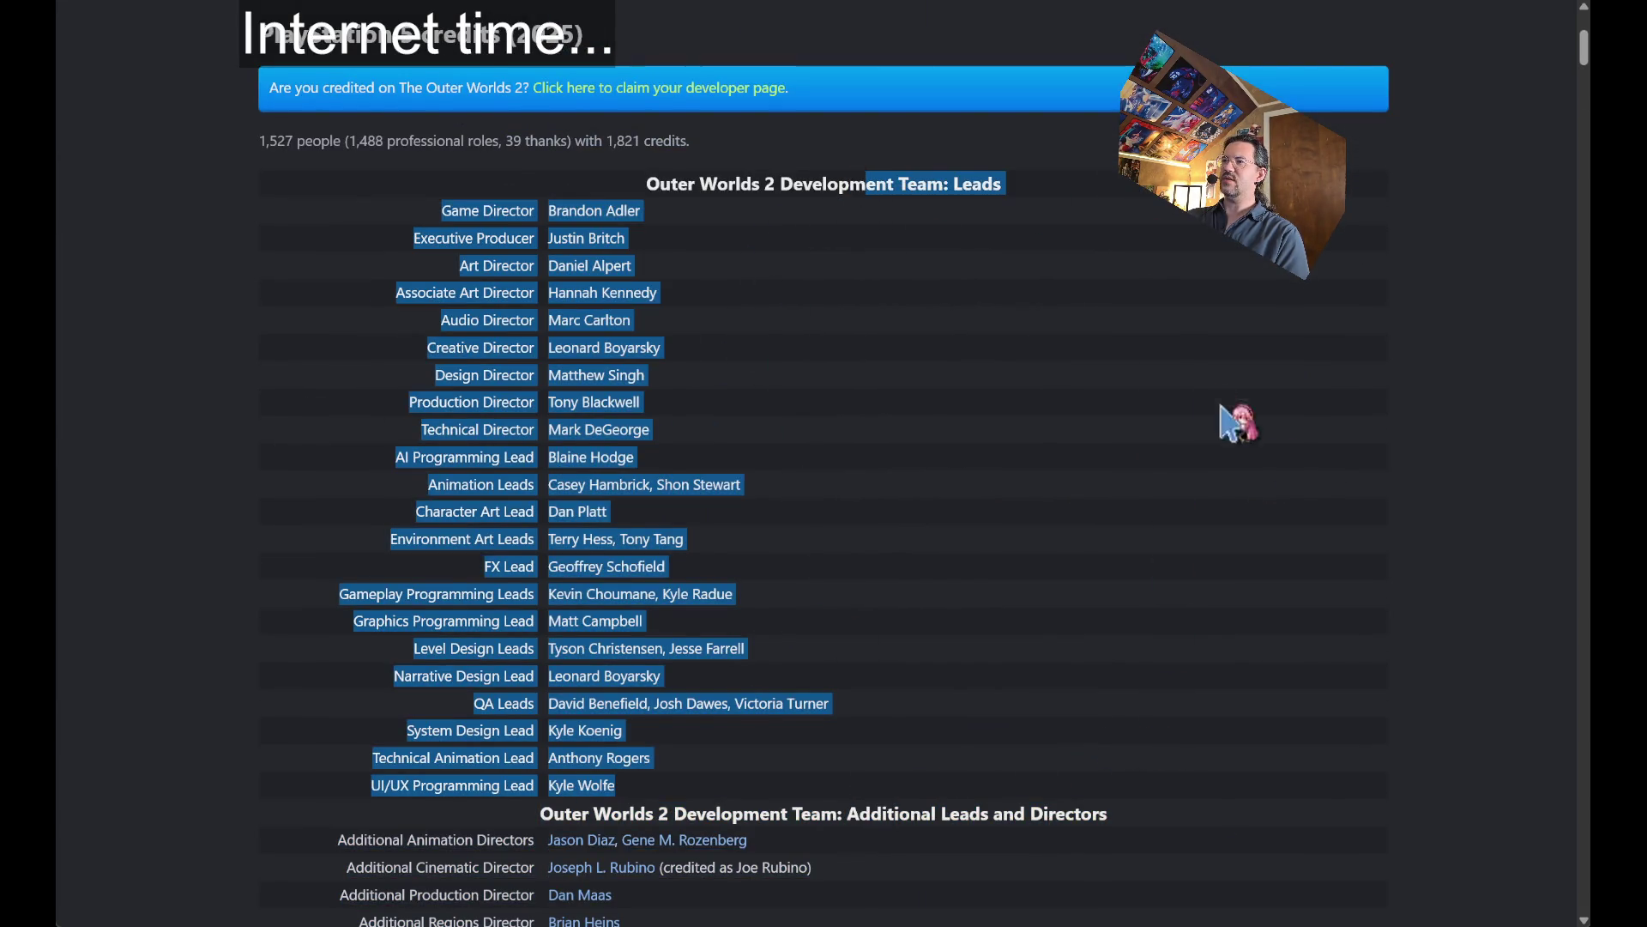
scroll(1236, 423, "down", 7)
mouse_move(1153, 309)
left_mouse_down()
mouse_move(1225, 330)
mouse_move(338, 368)
mouse_move(1364, 785)
left_mouse_up()
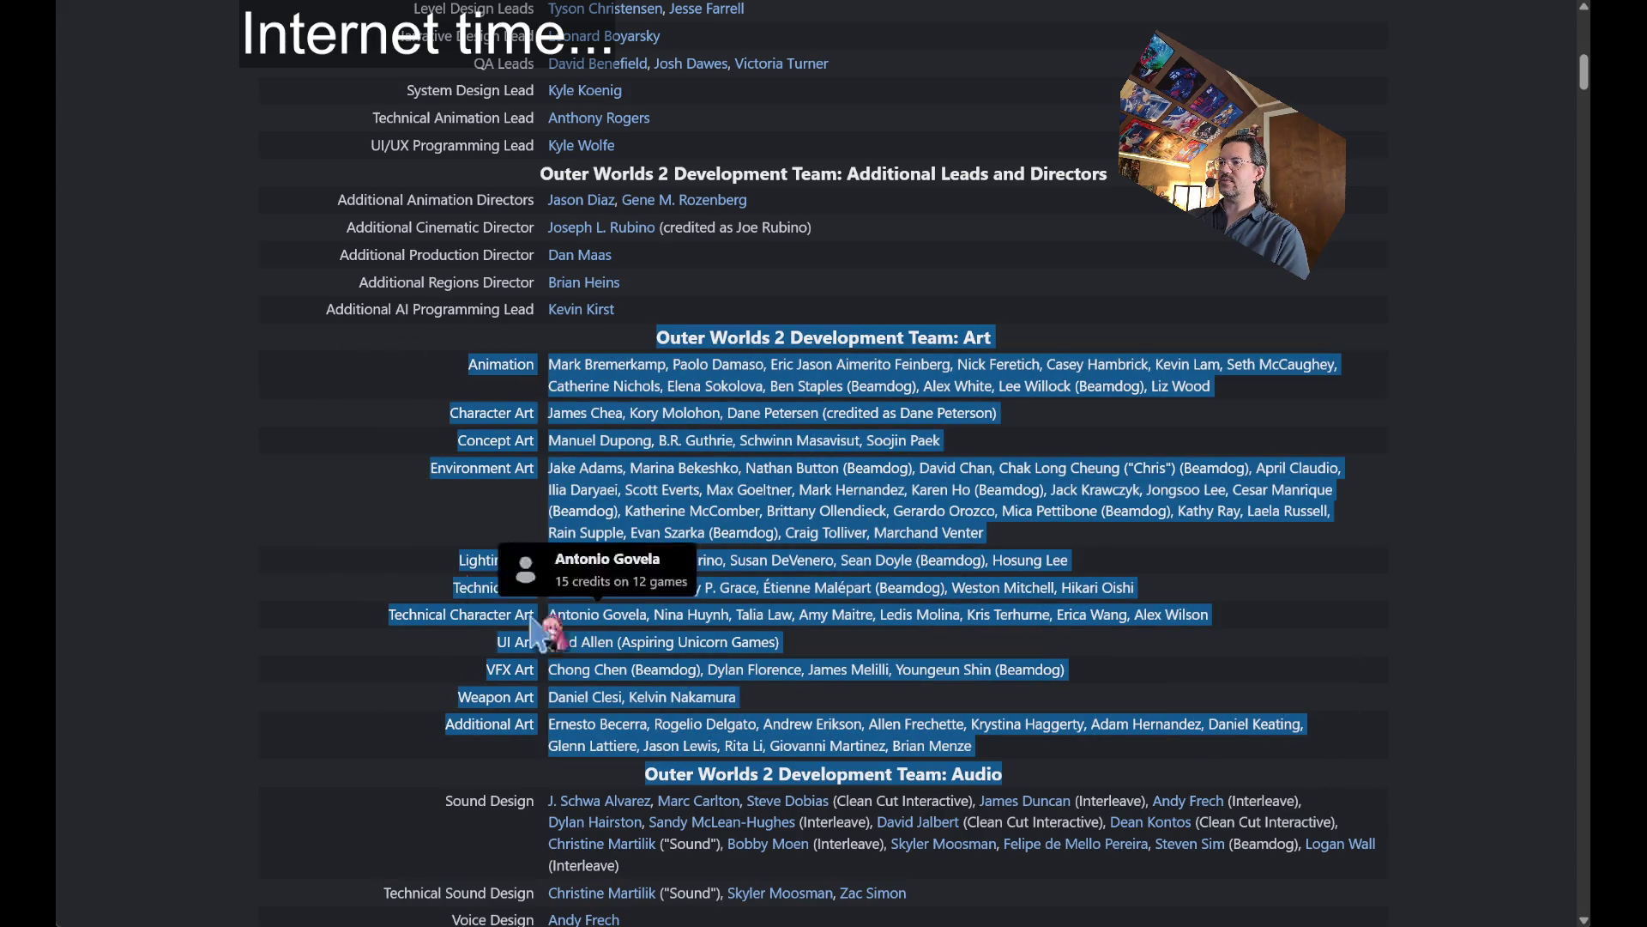
left_click(283, 552)
scroll(283, 515, "down", 8)
scroll(288, 571, "up", 8)
scroll(292, 566, "up", 7)
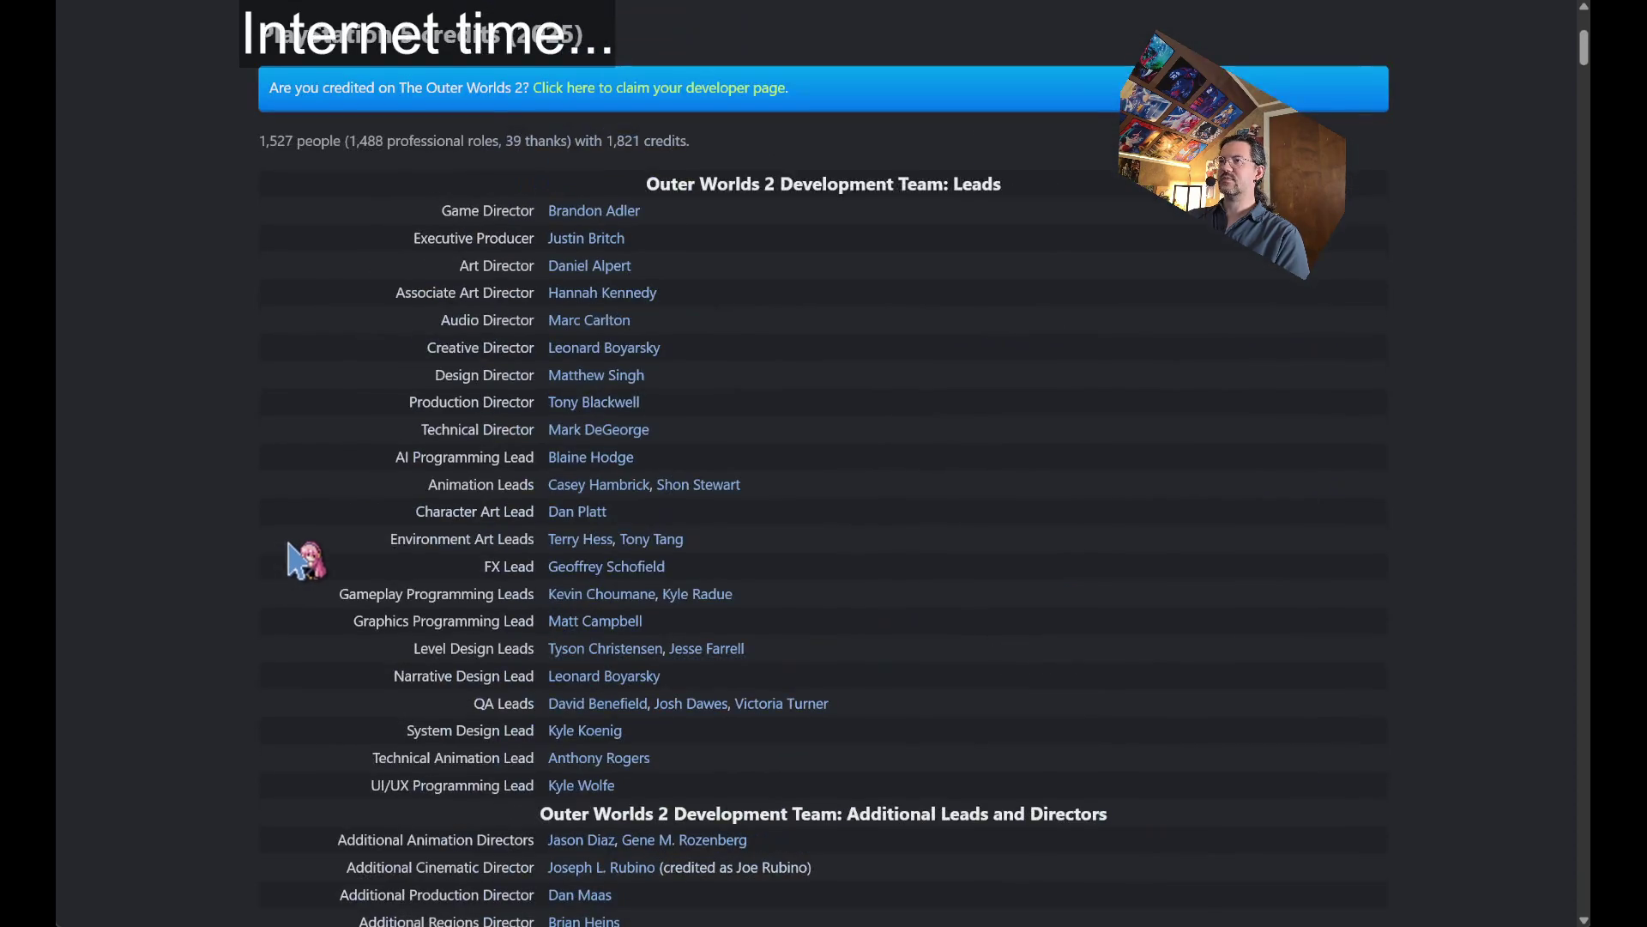
mouse_move(367, 215)
left_mouse_down()
mouse_move(1471, 780)
mouse_move(1449, 810)
left_mouse_up()
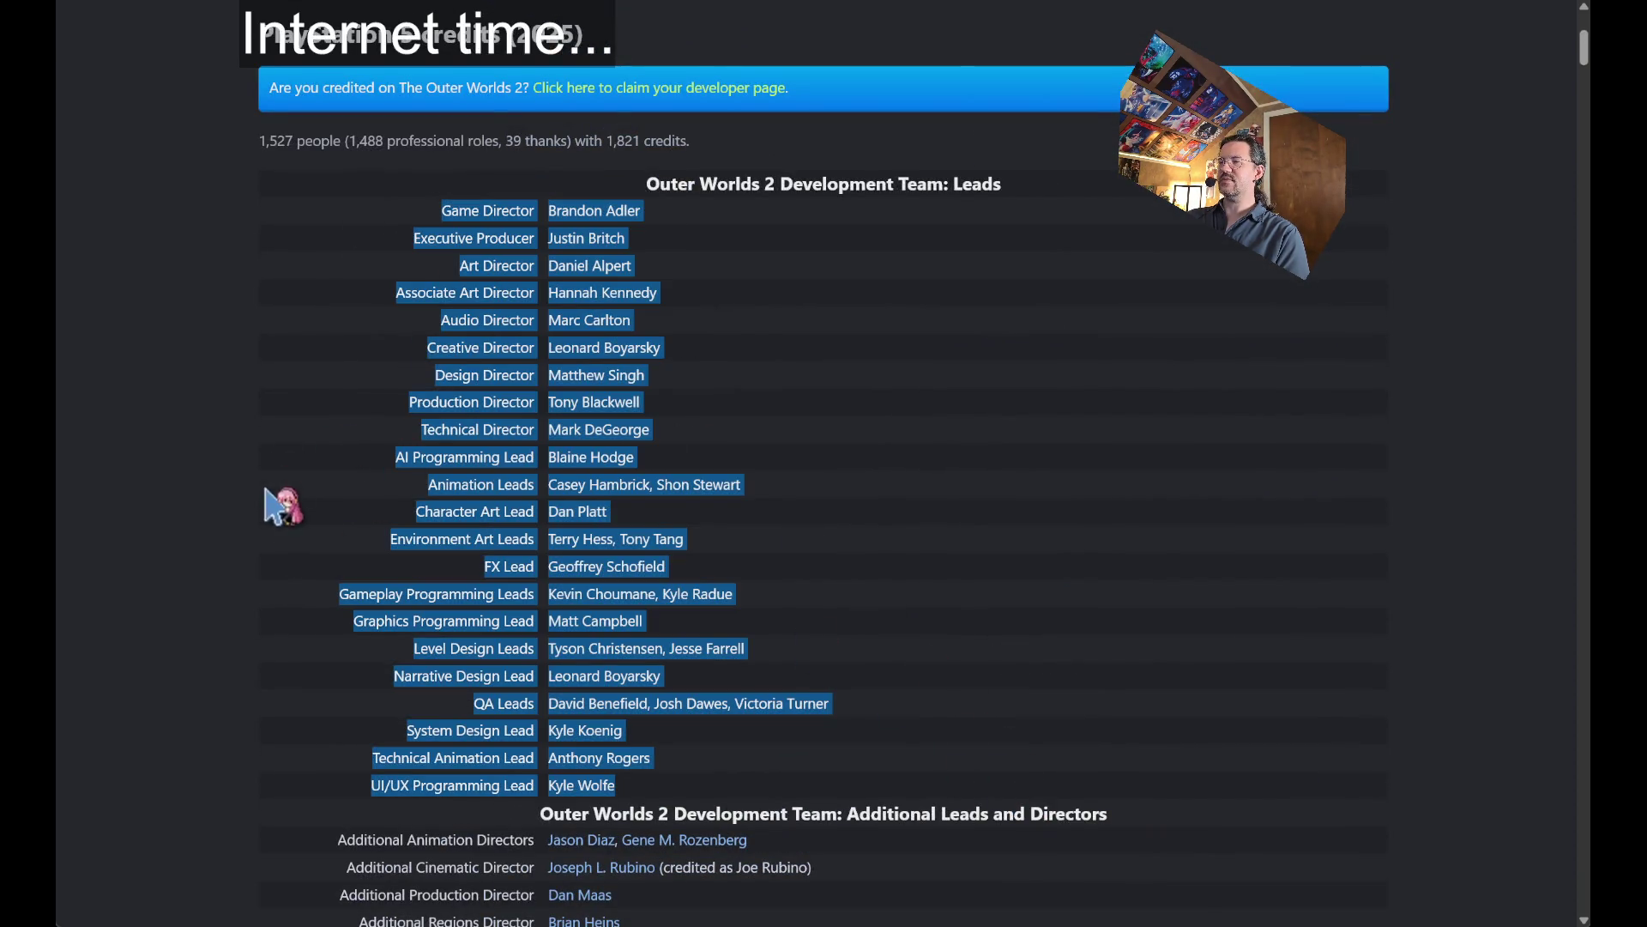
left_click(271, 640)
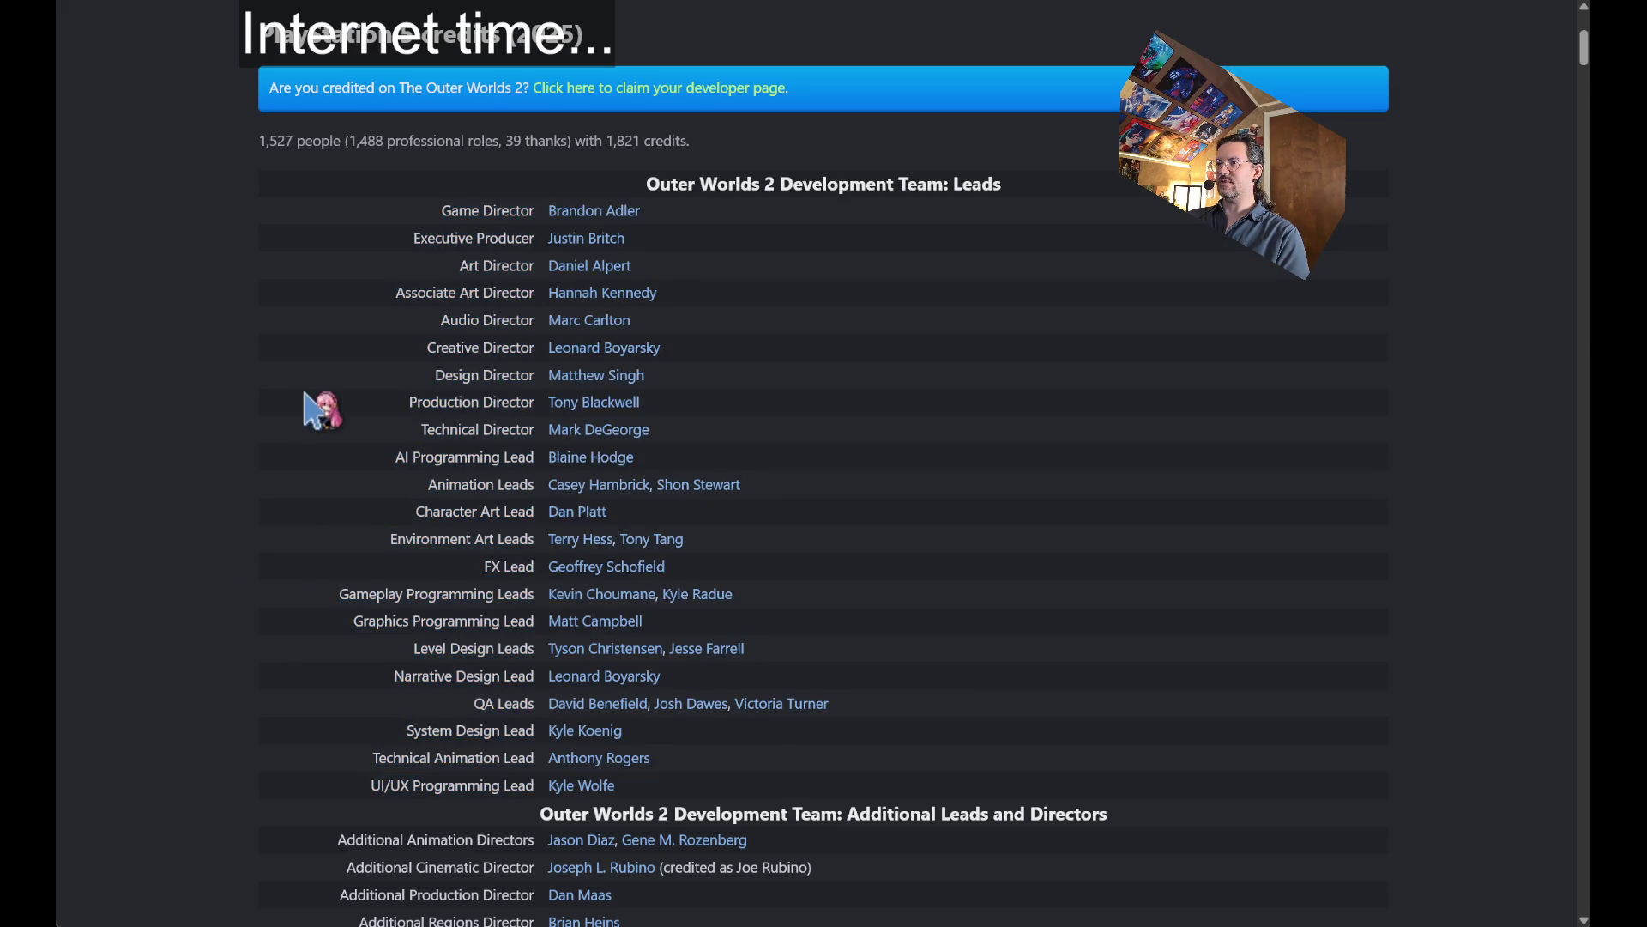
scroll(313, 397, "down", 13)
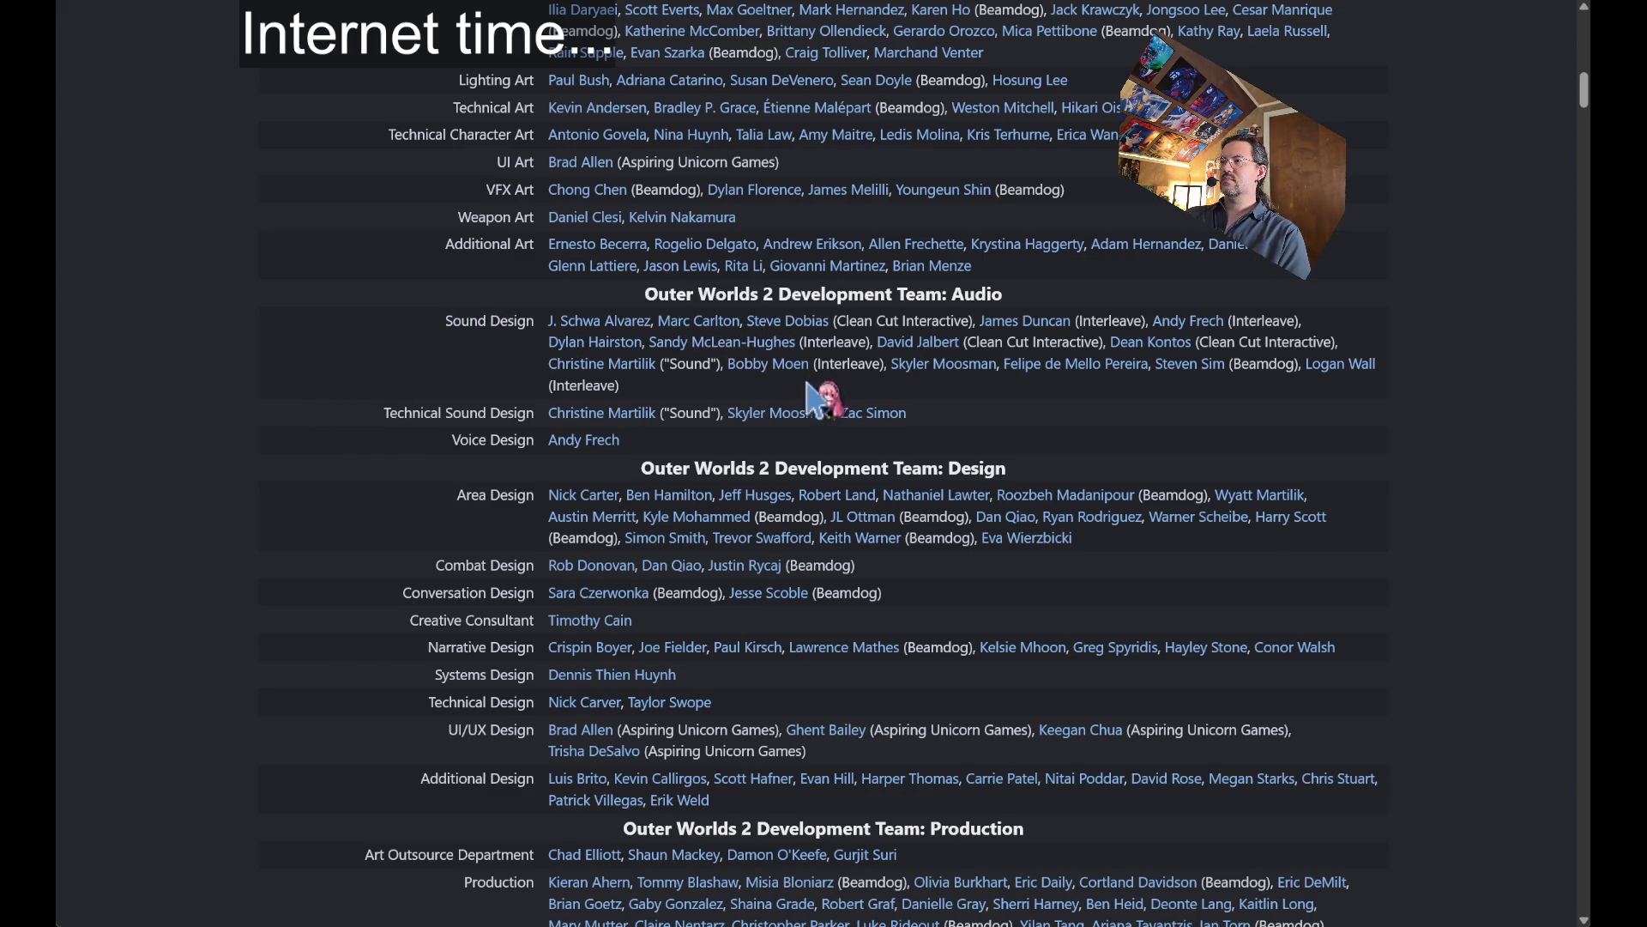
mouse_move(403, 493)
left_mouse_down()
mouse_move(918, 571)
mouse_move(1188, 562)
mouse_move(1177, 601)
left_mouse_up()
left_click(326, 540)
scroll(310, 549, "down", 1)
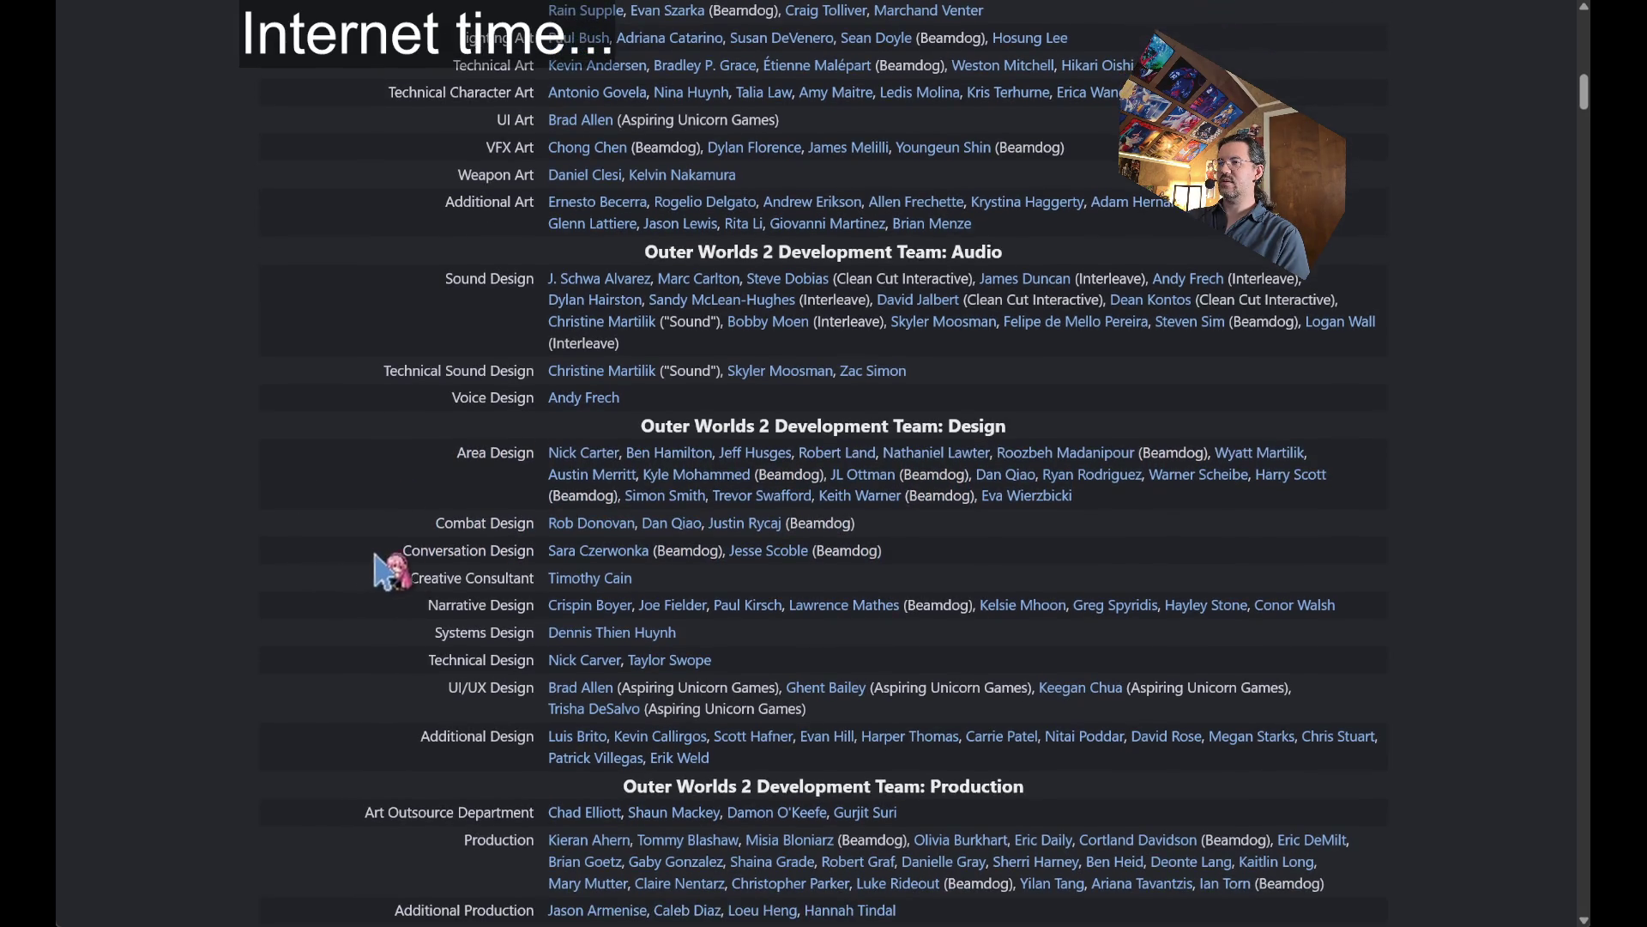
scroll(403, 635, "up", 20)
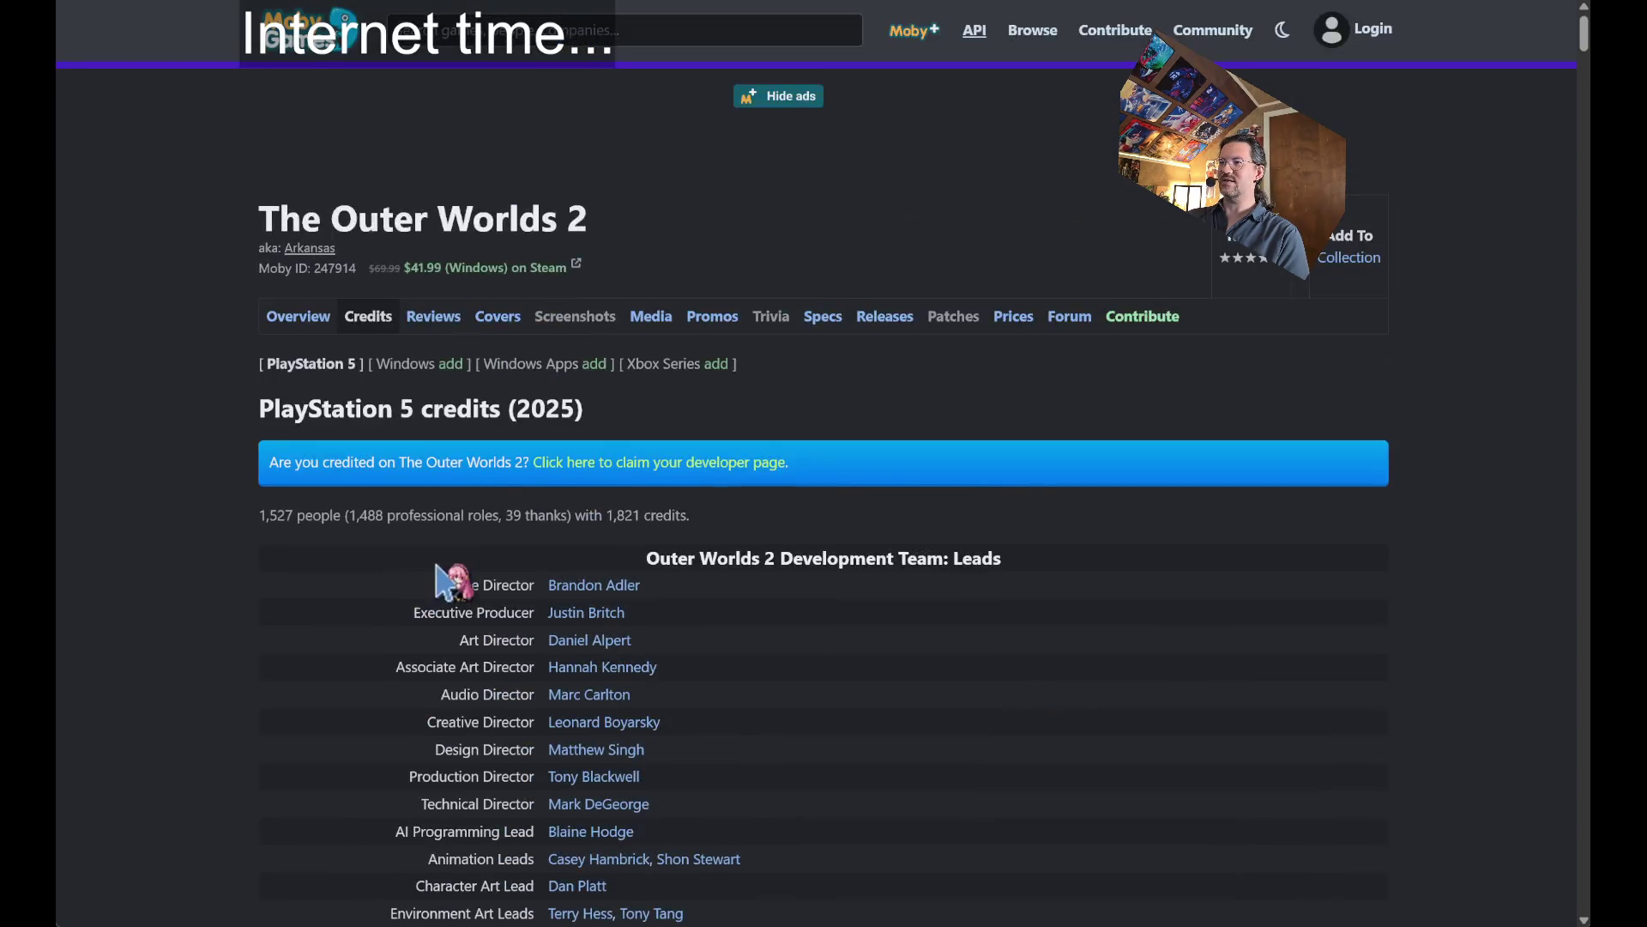
scroll(415, 588, "down", 4)
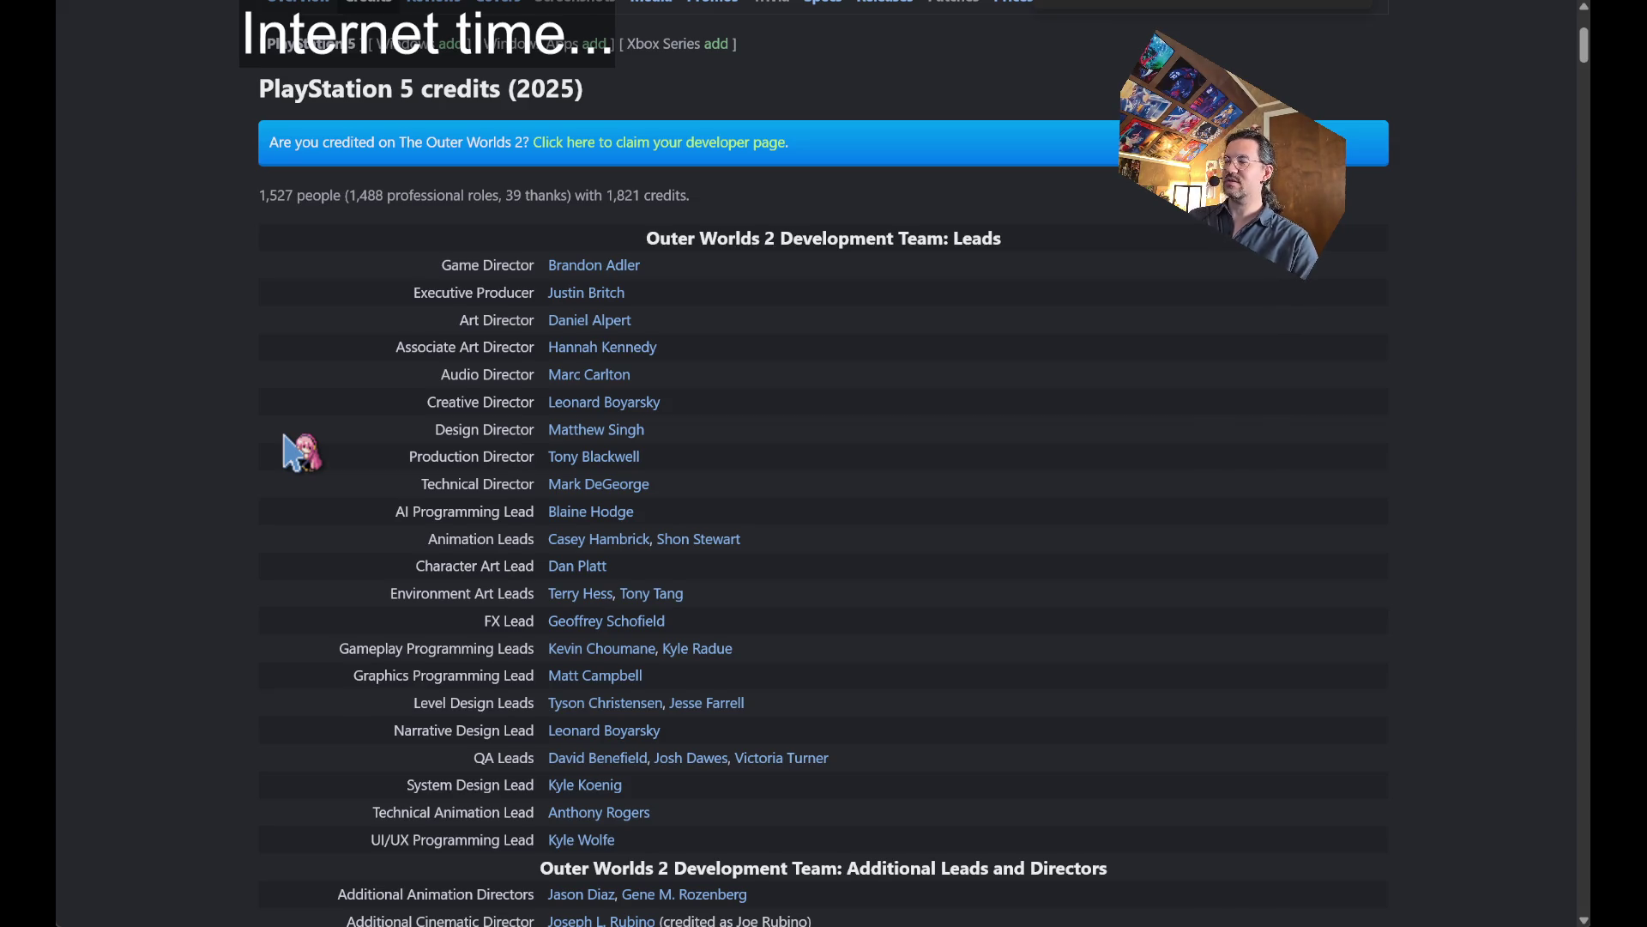
type("Cain")
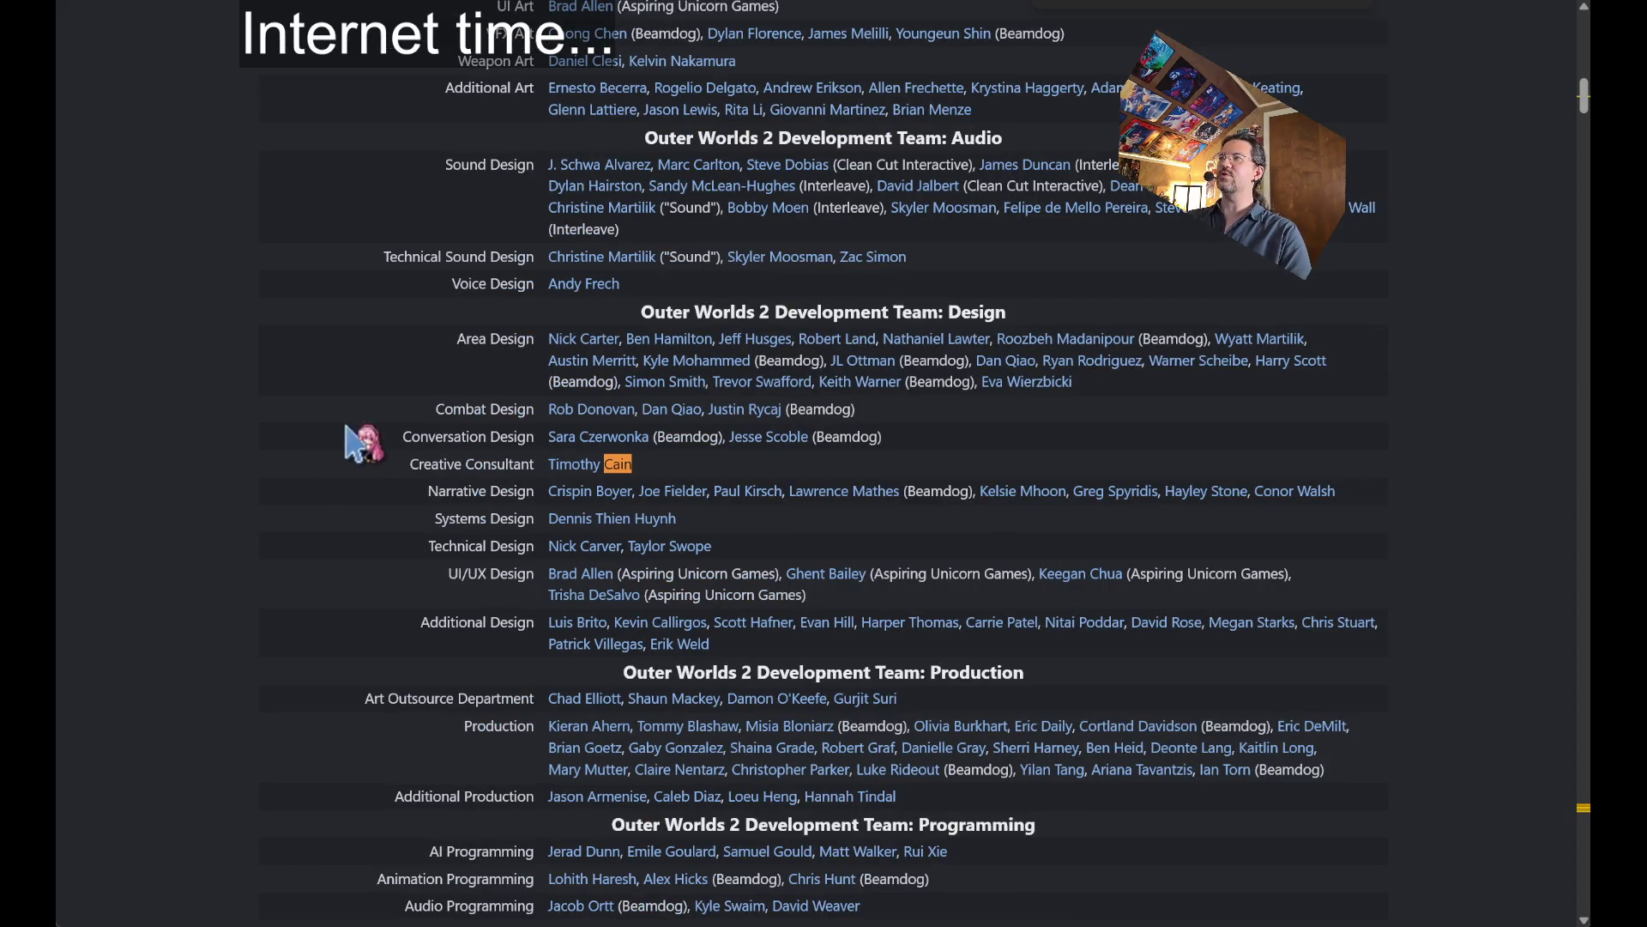
key("Escape")
left_click_drag(668, 470, 410, 477)
scroll(314, 513, "down", 2)
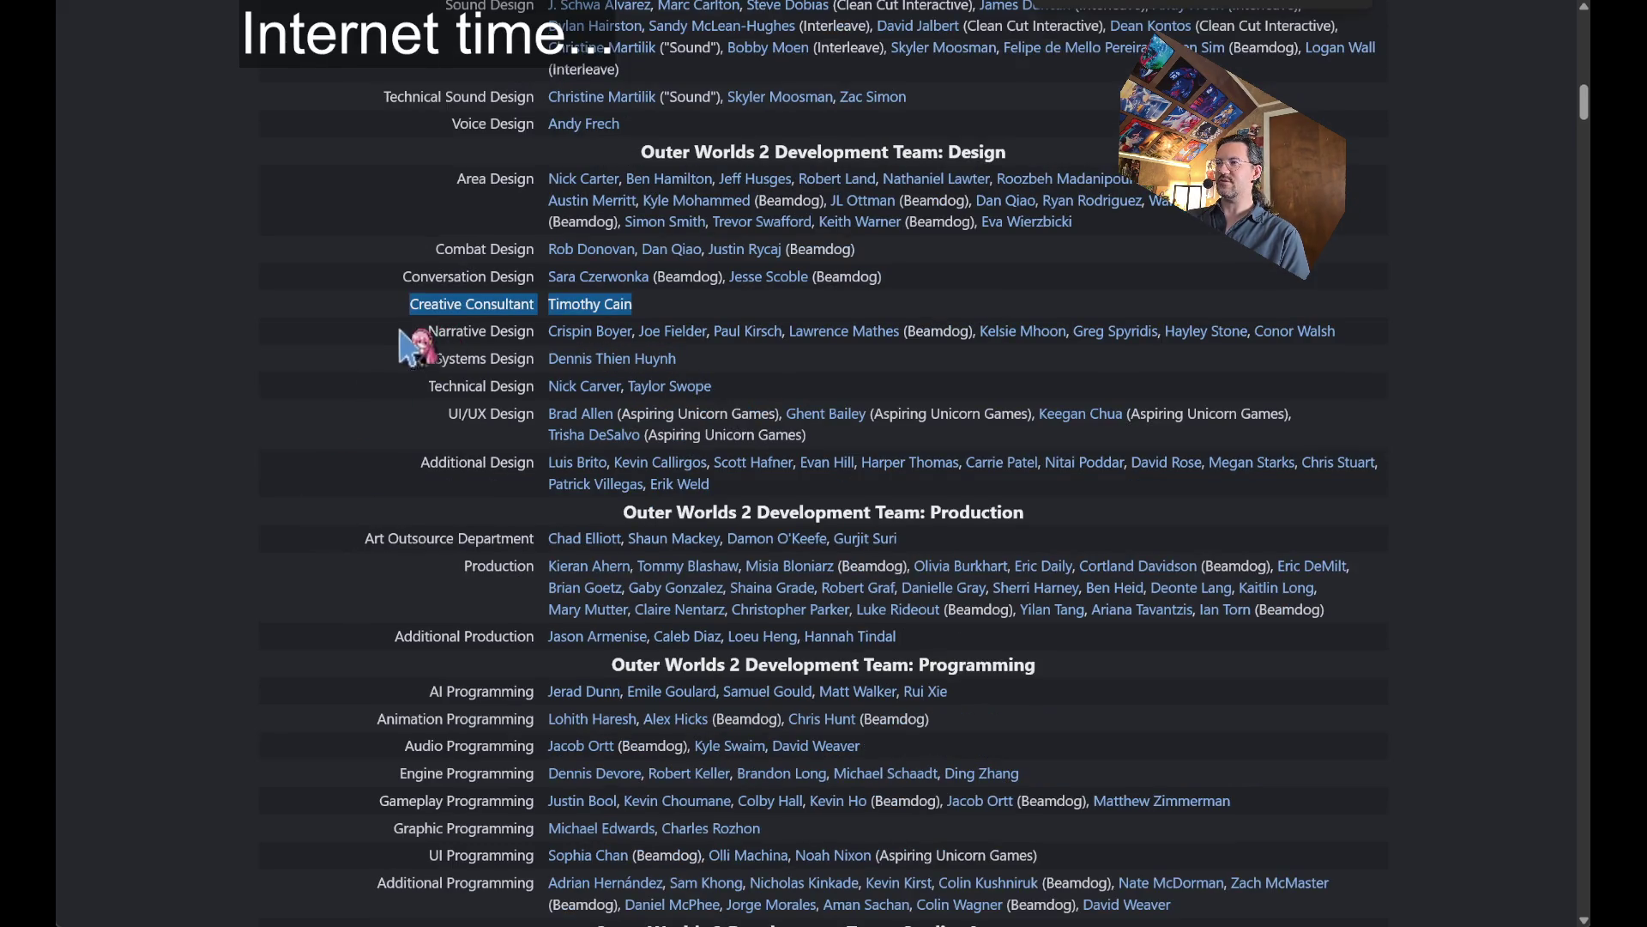
left_click(363, 339)
left_click_drag(356, 339, 909, 468)
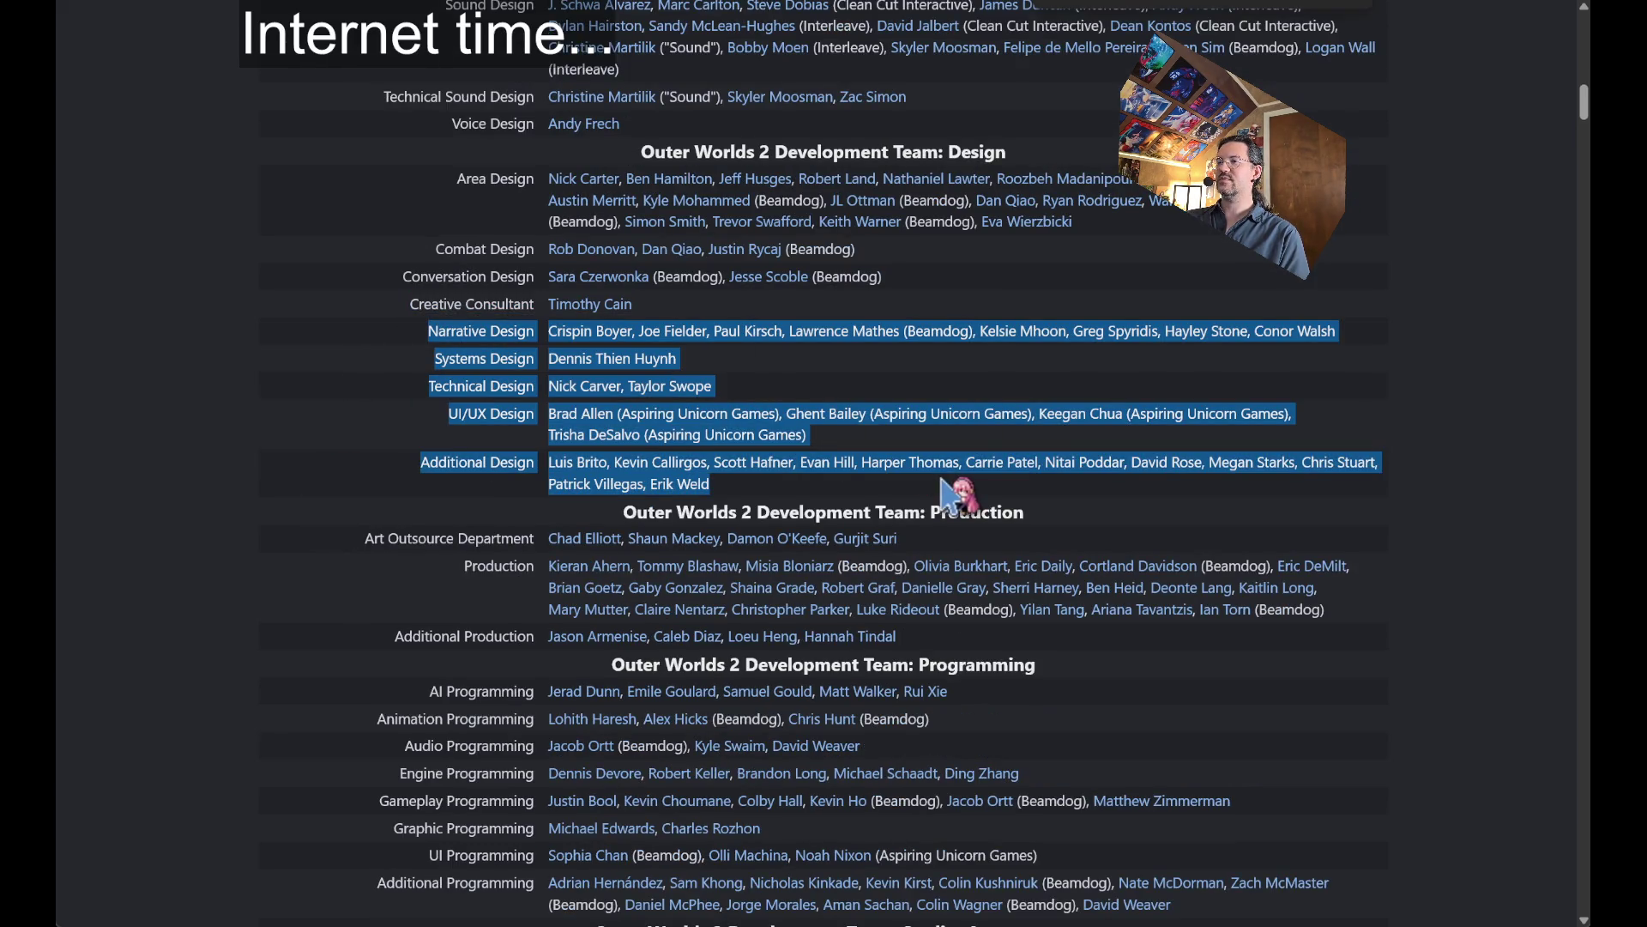
left_click(814, 363)
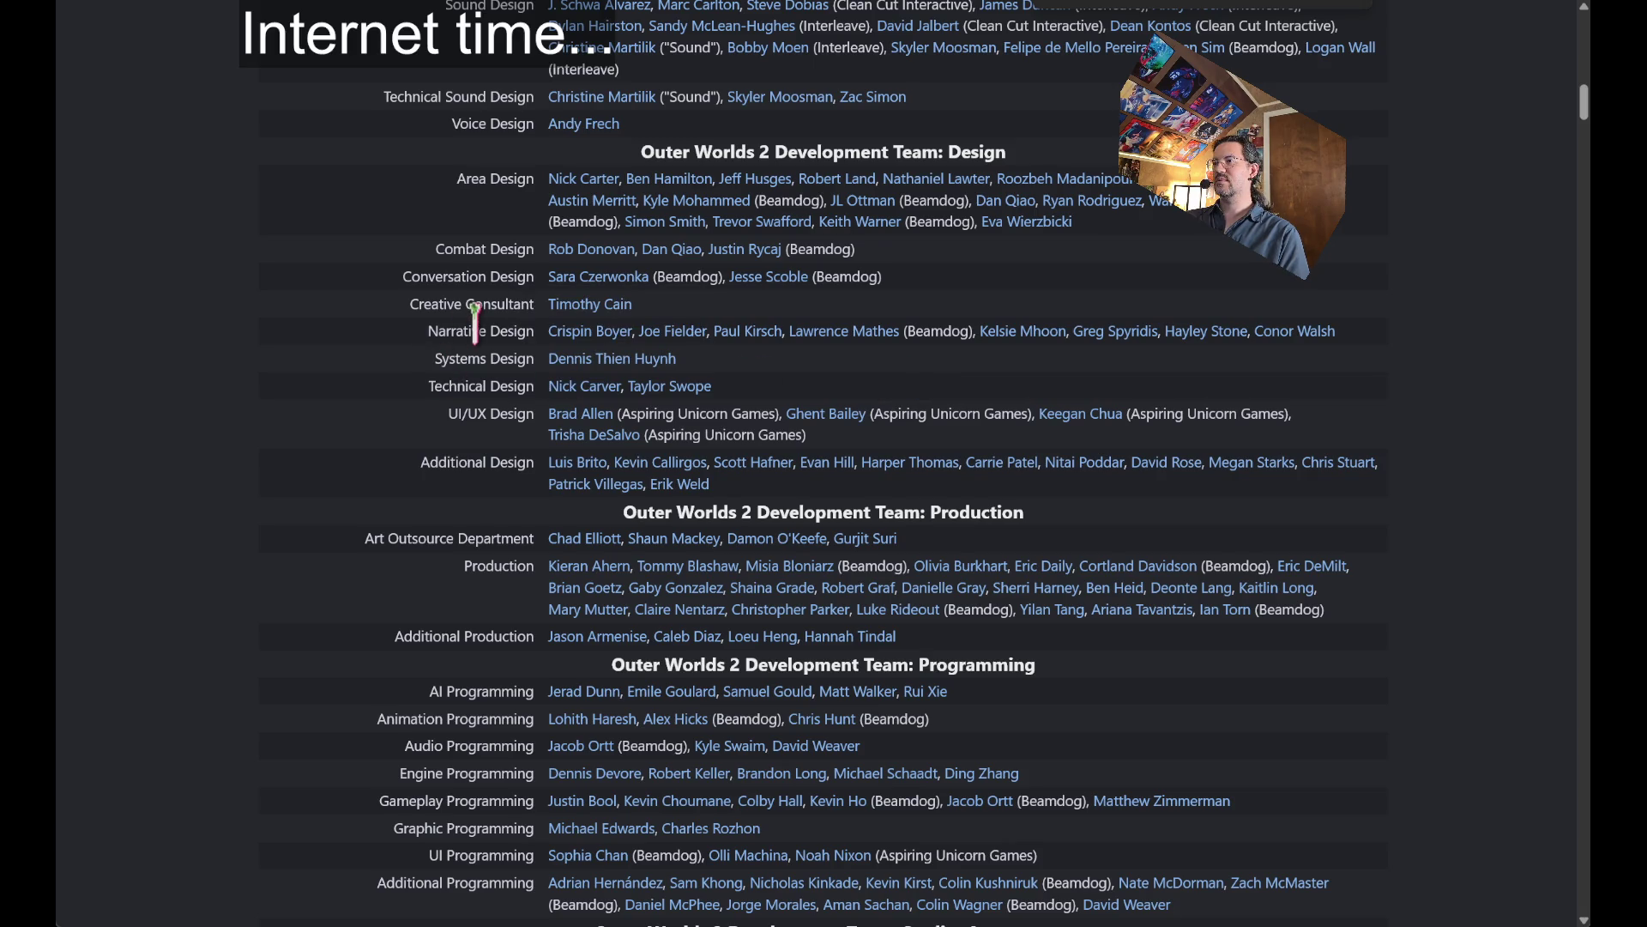
mouse_move(783, 333)
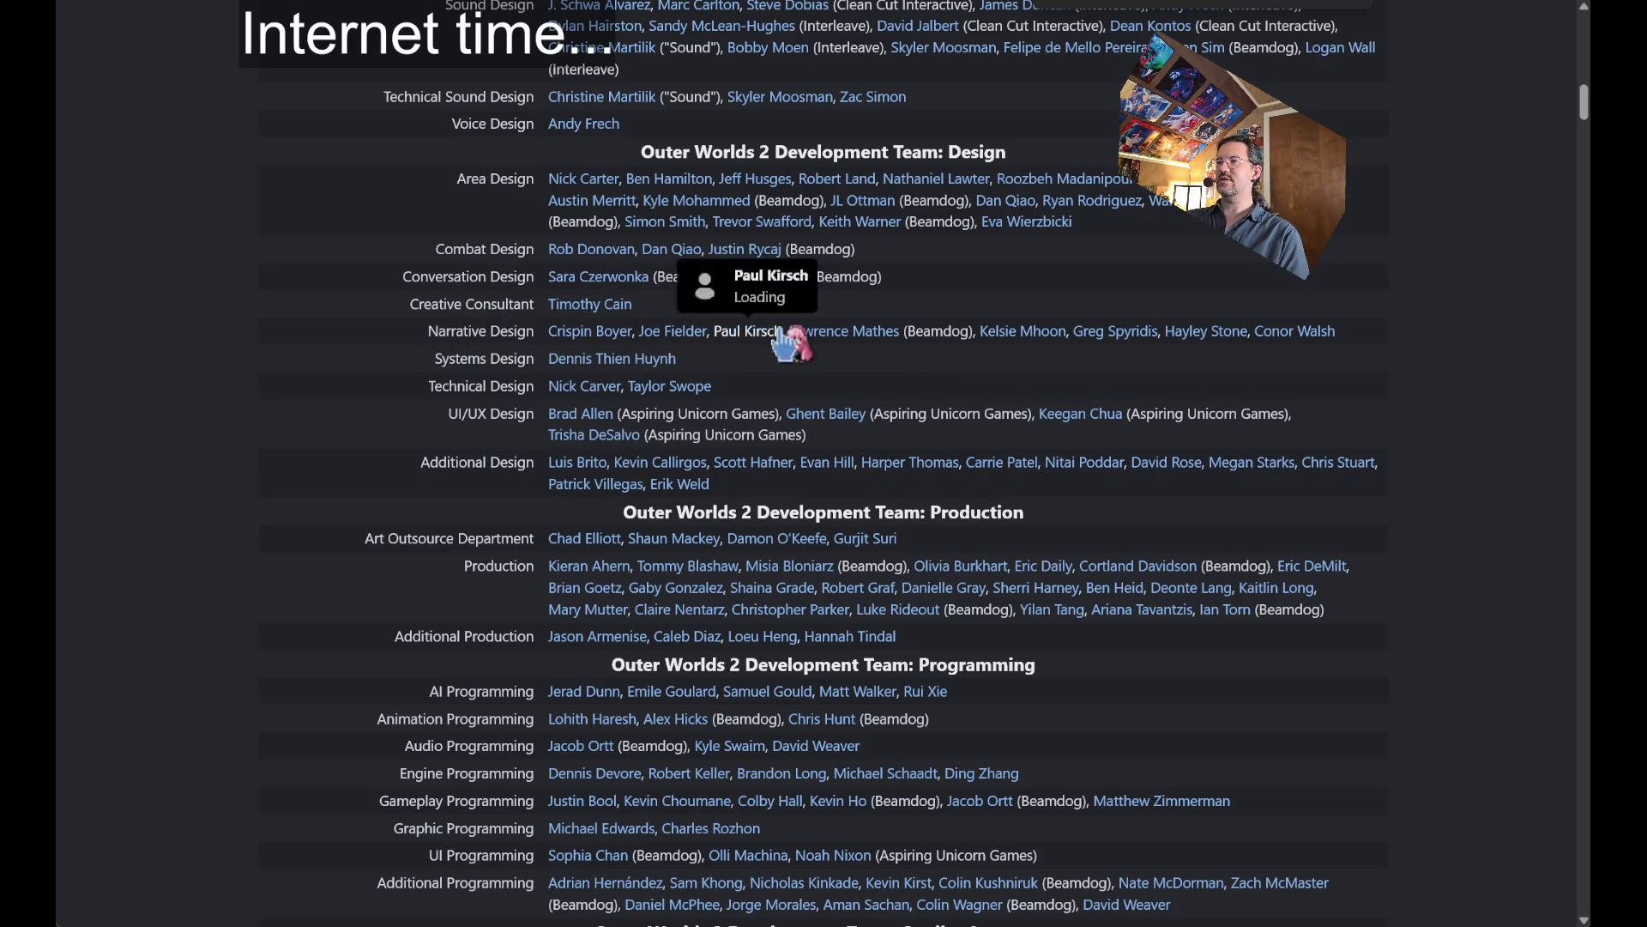
triple_click(1380, 336)
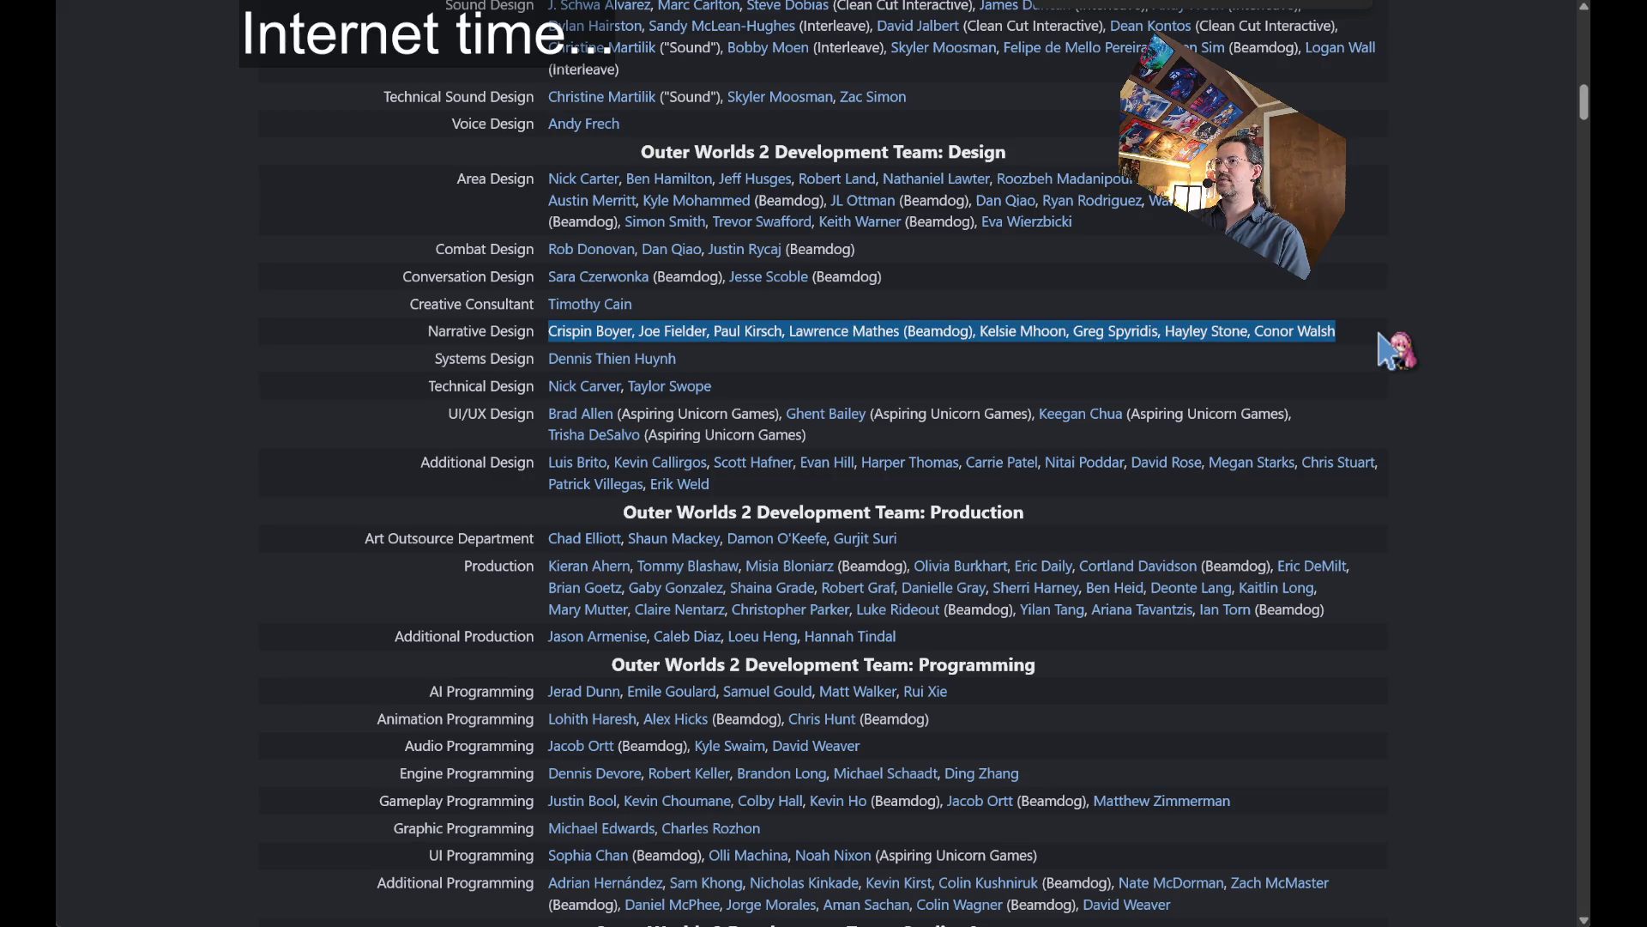
triple_click(473, 332)
mouse_move(473, 331)
left_mouse_down()
mouse_move(1427, 350)
mouse_move(1373, 341)
left_mouse_up()
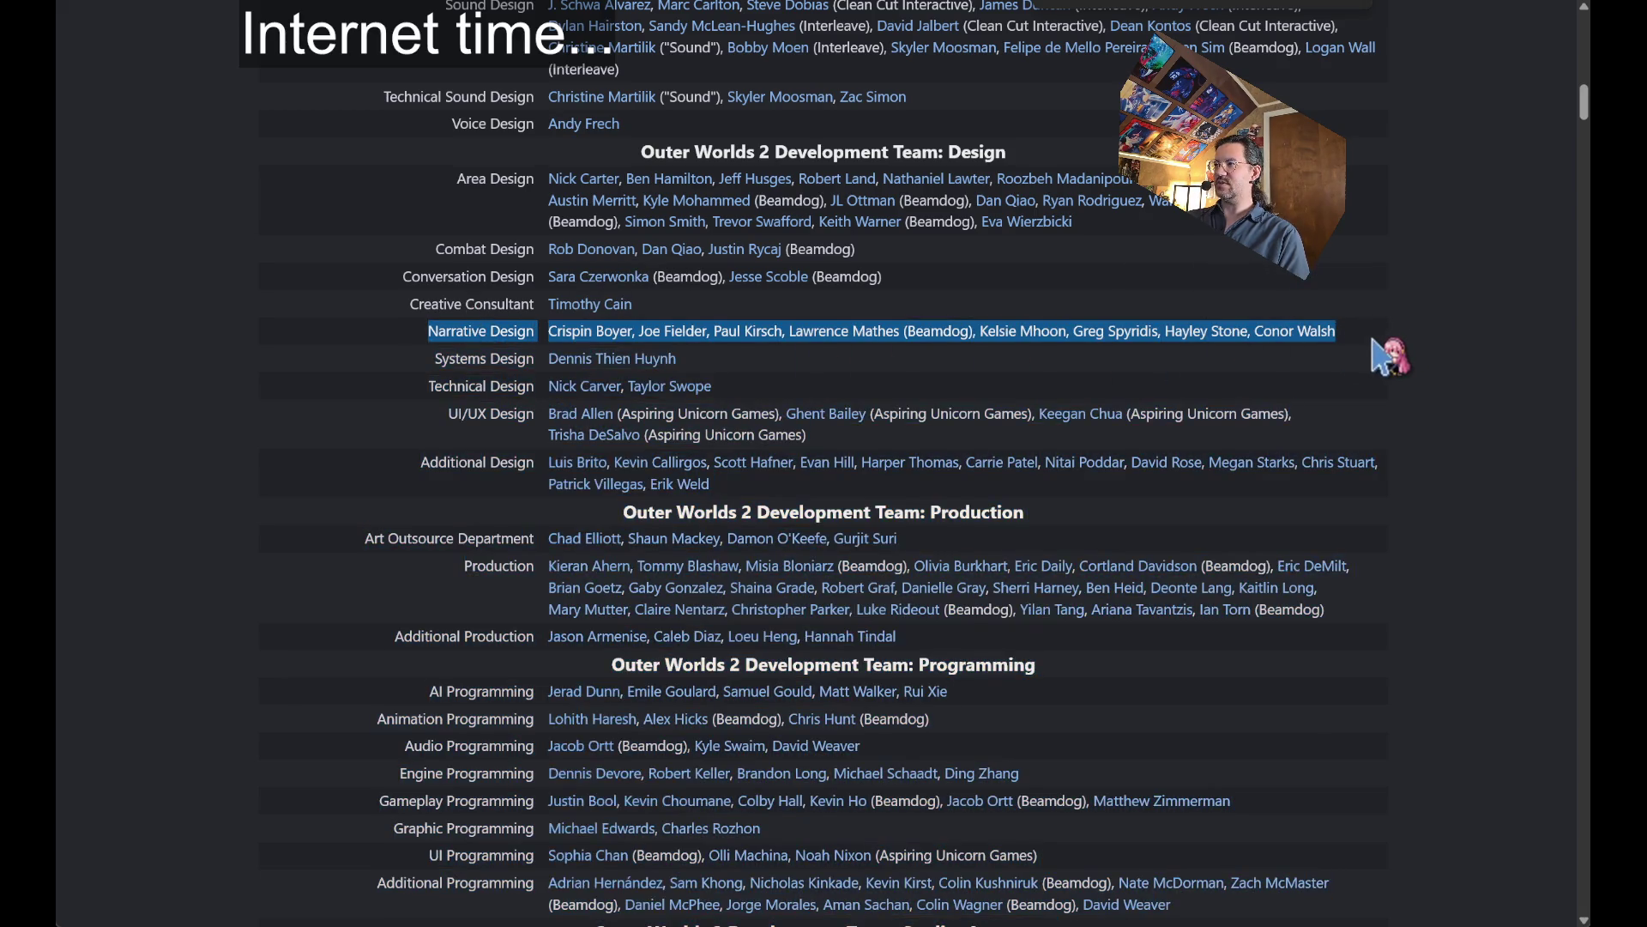
scroll(1364, 412, "up", 15)
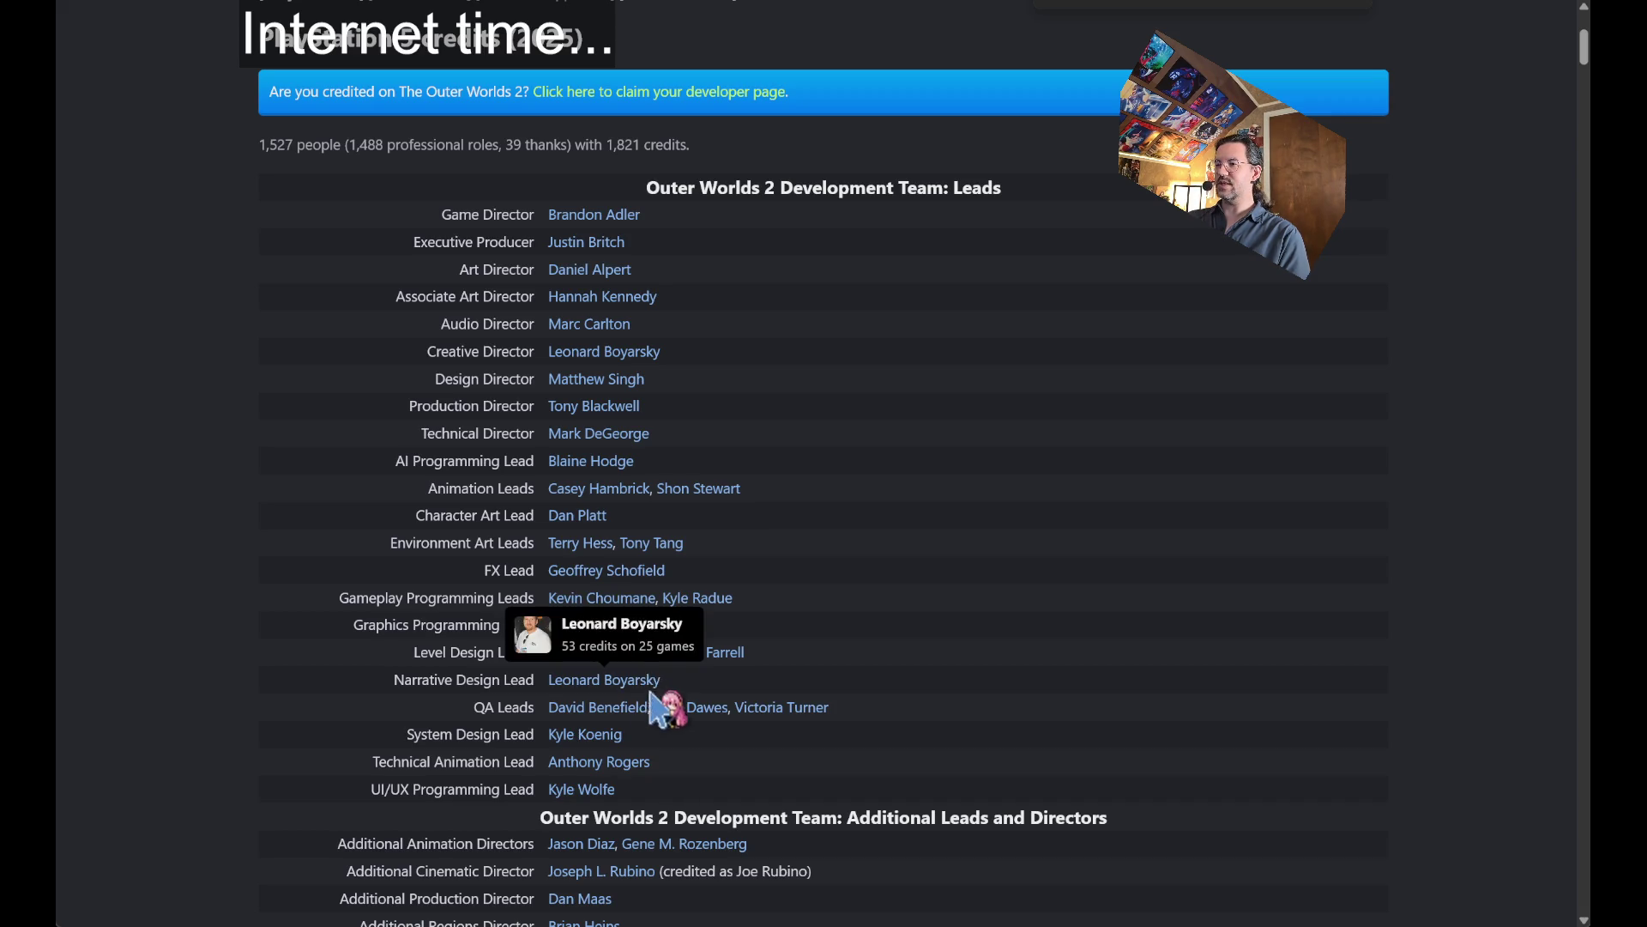
mouse_move(640, 682)
scroll(640, 686, "down", 15)
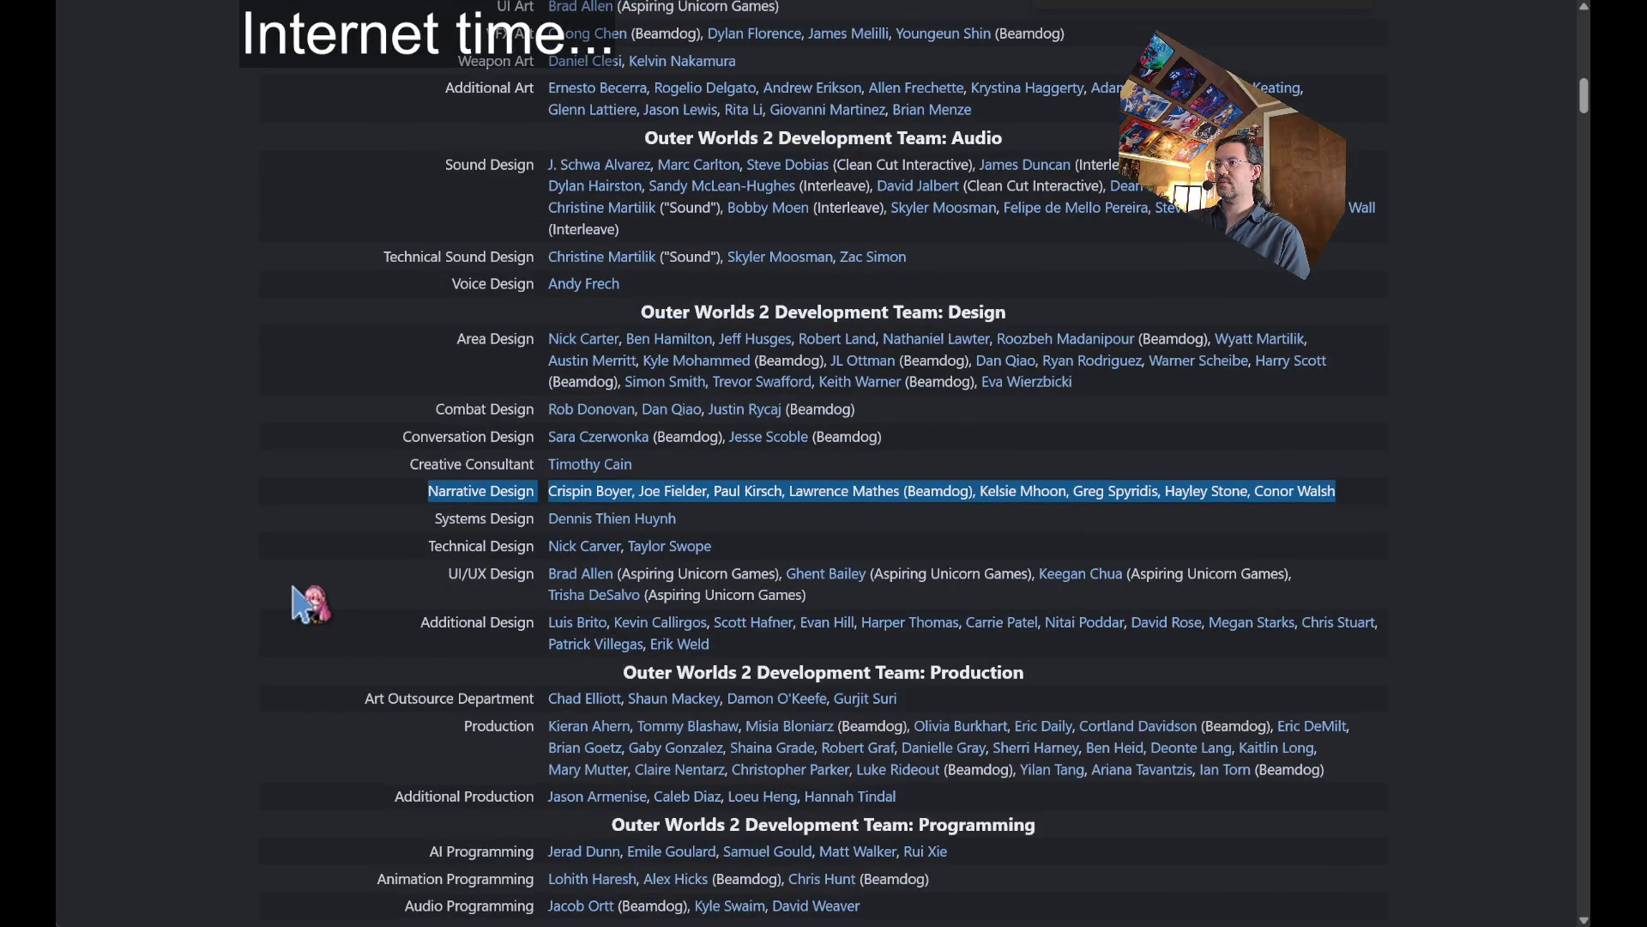
left_click(294, 589)
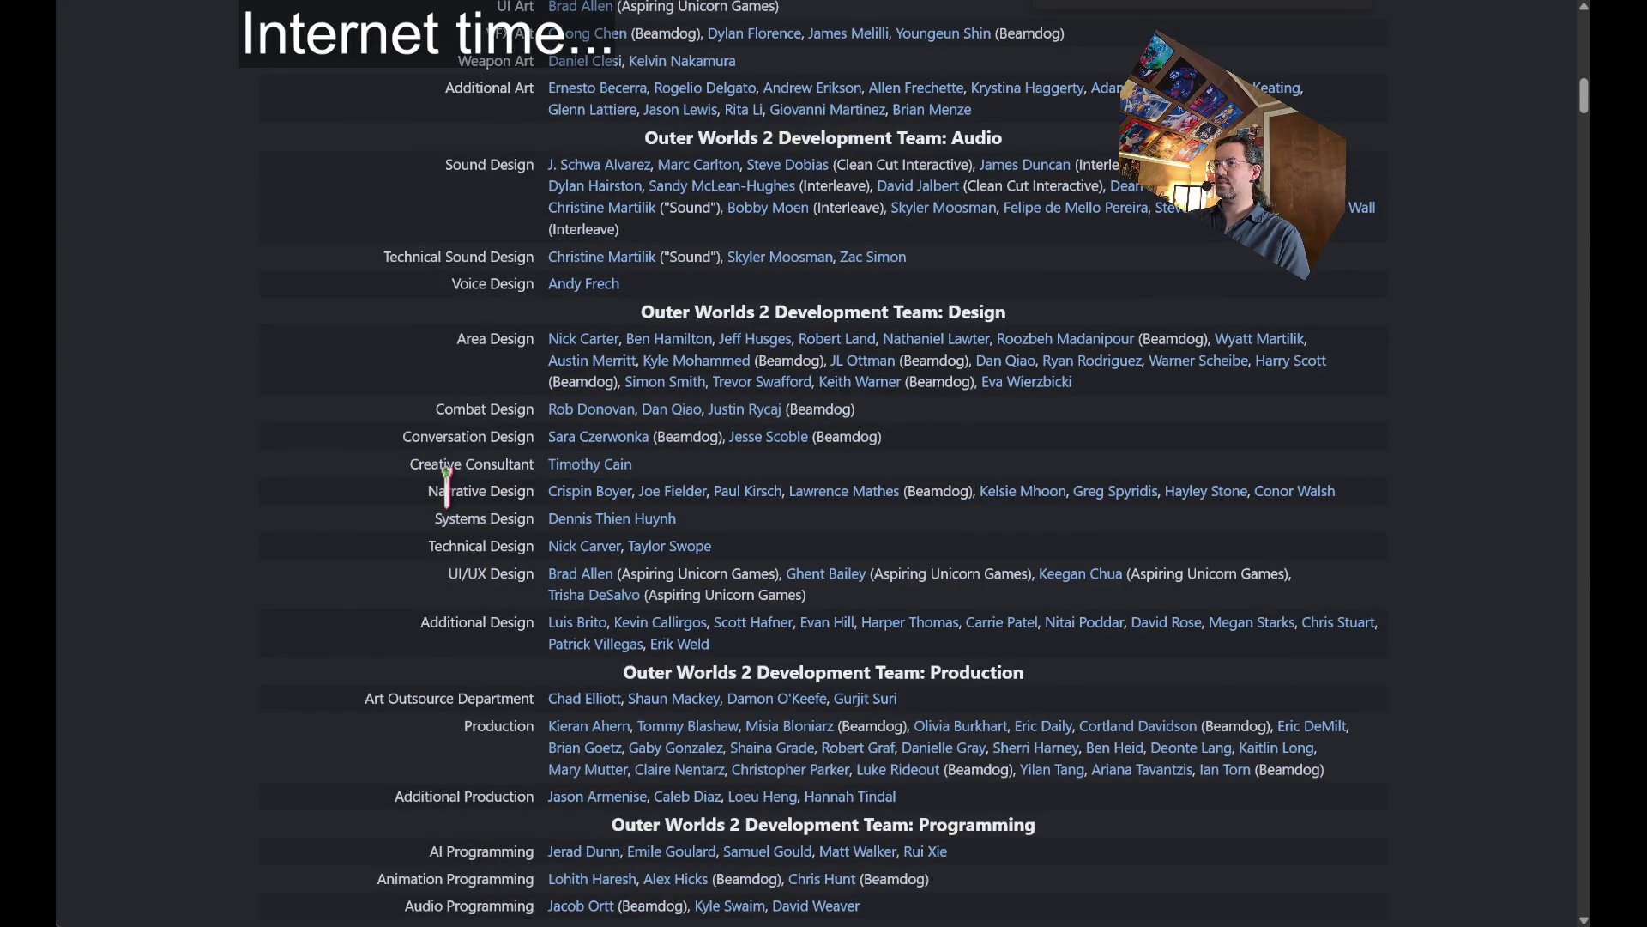
left_click_drag(446, 485, 1336, 515)
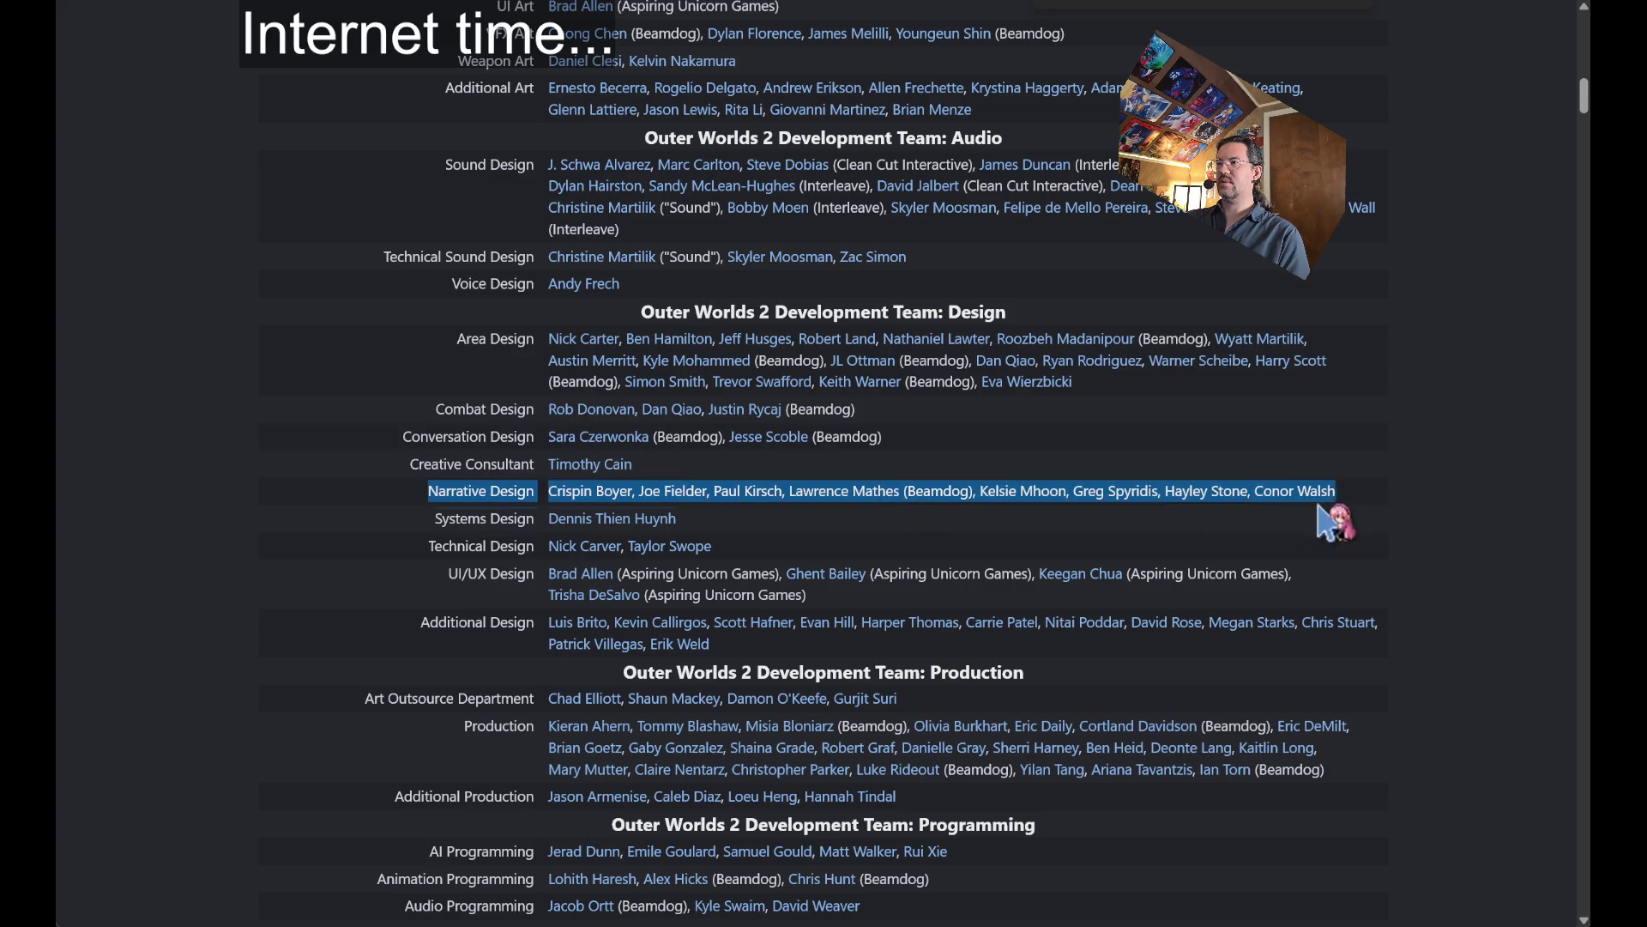
left_click(1373, 511)
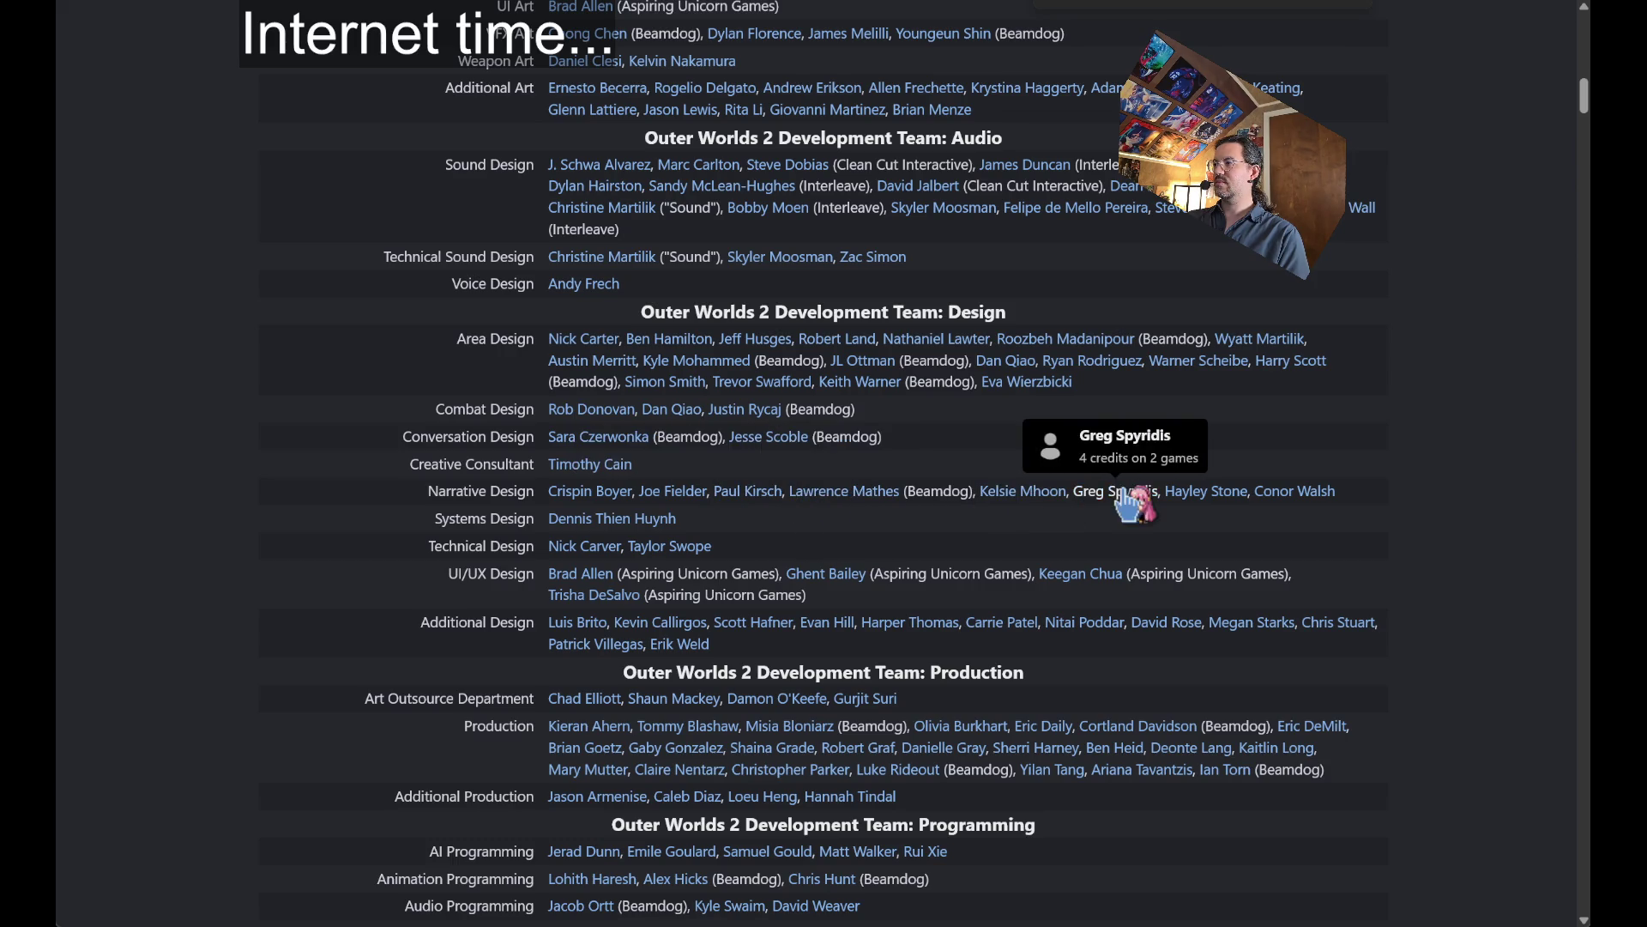
scroll(1452, 504, "down", 1)
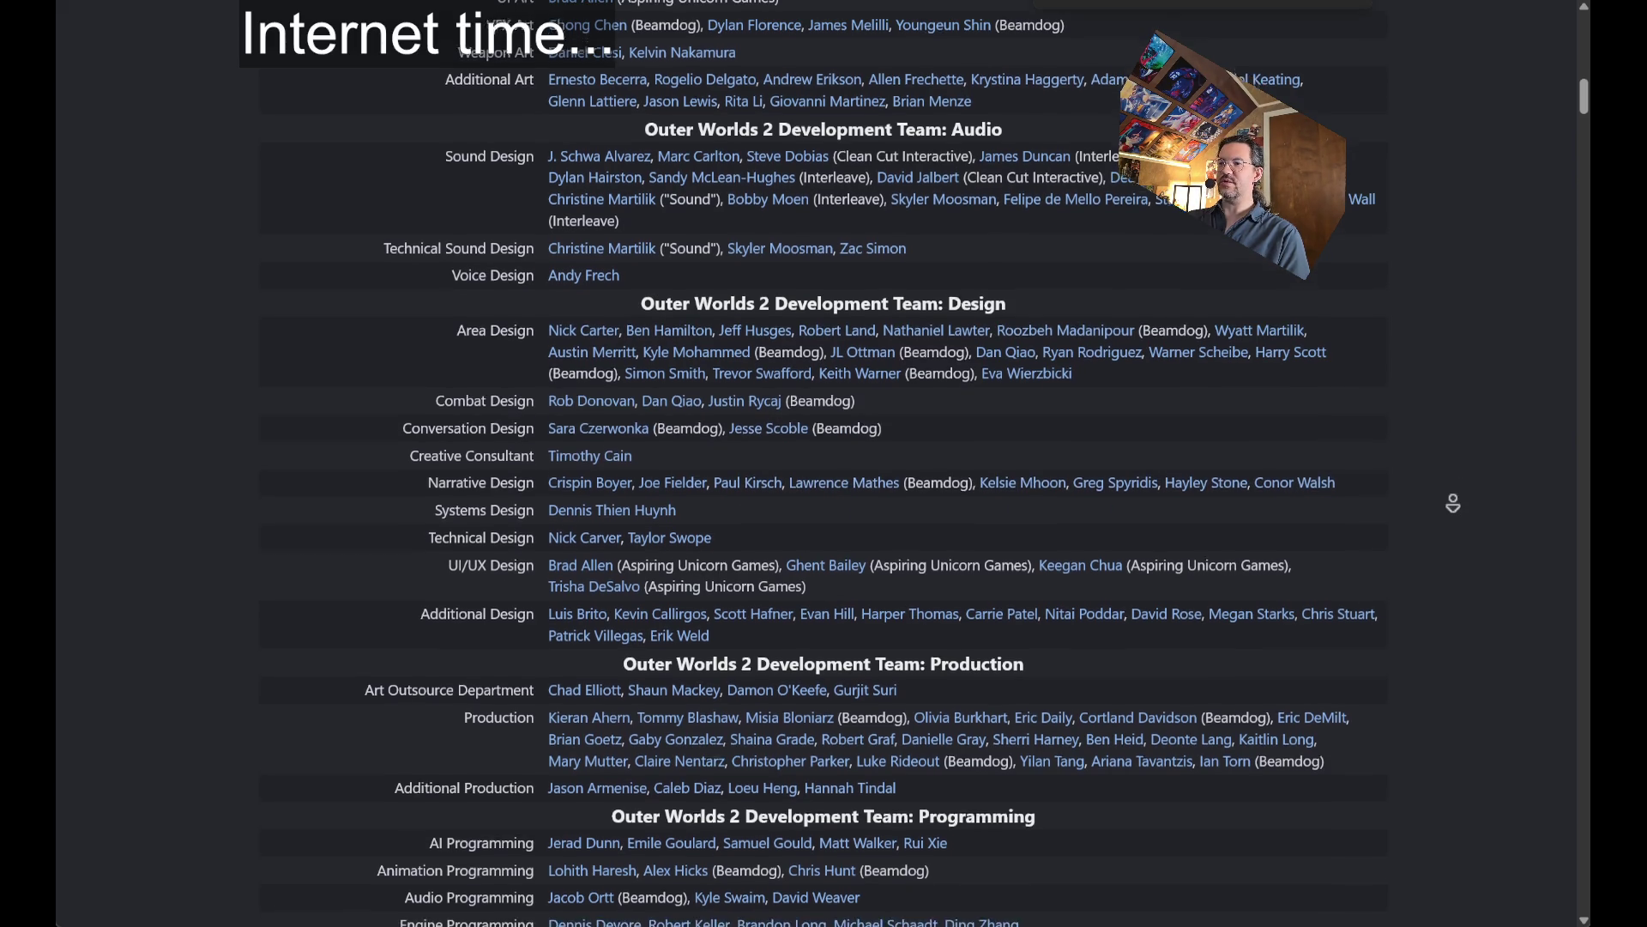
scroll(1452, 503, "down", 3)
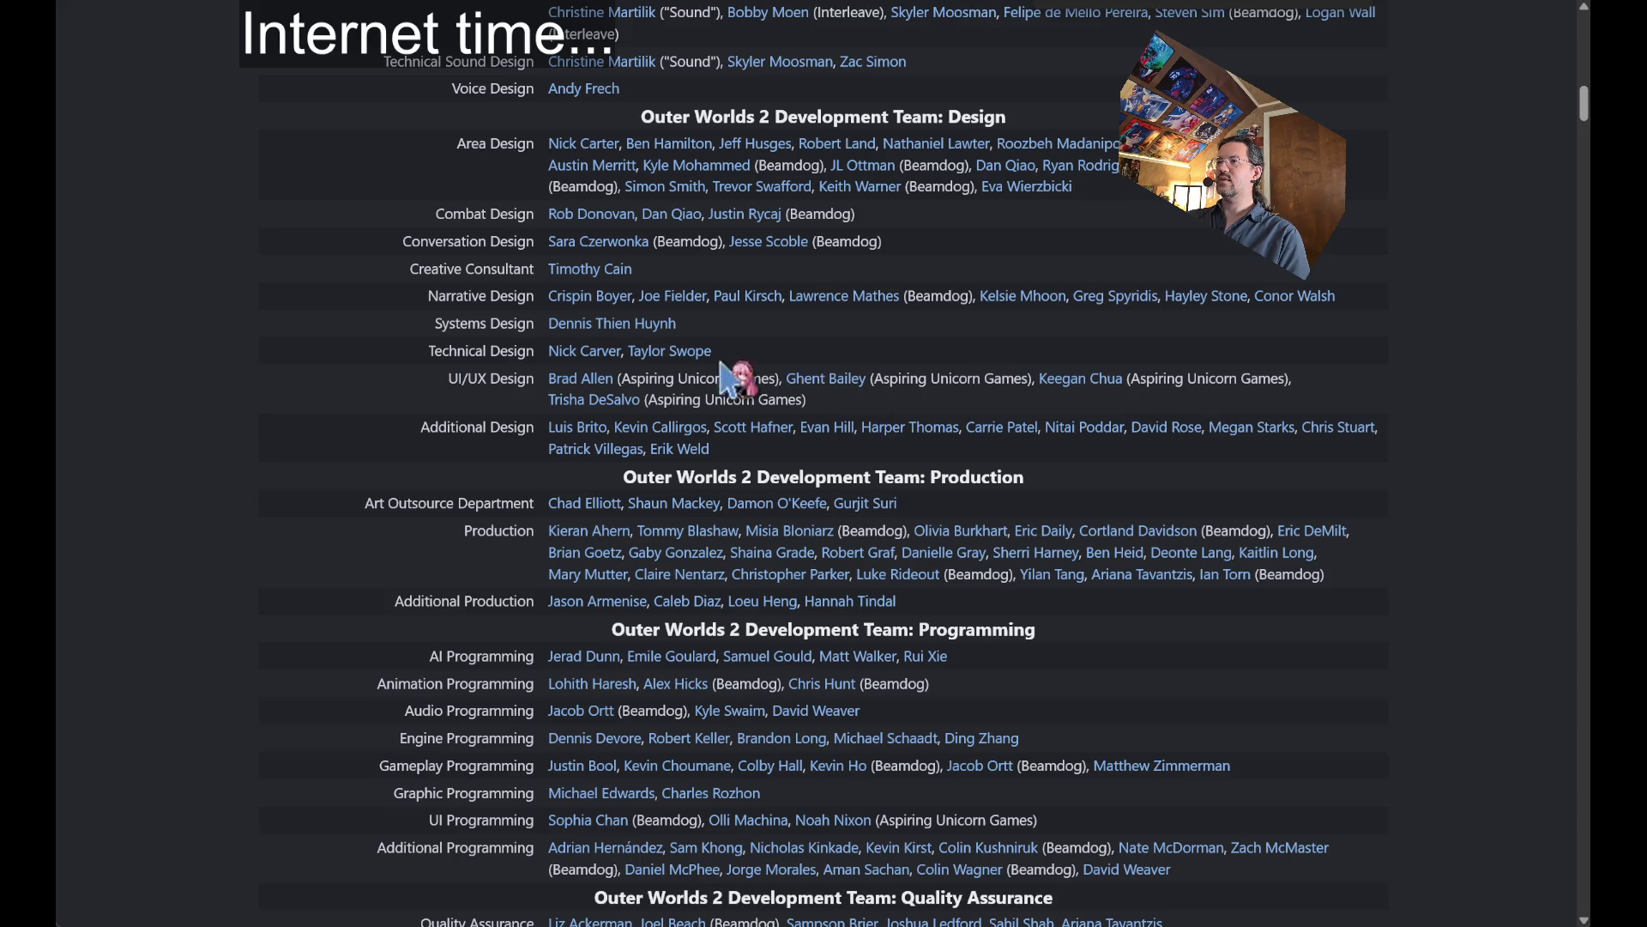
triple_click(454, 381)
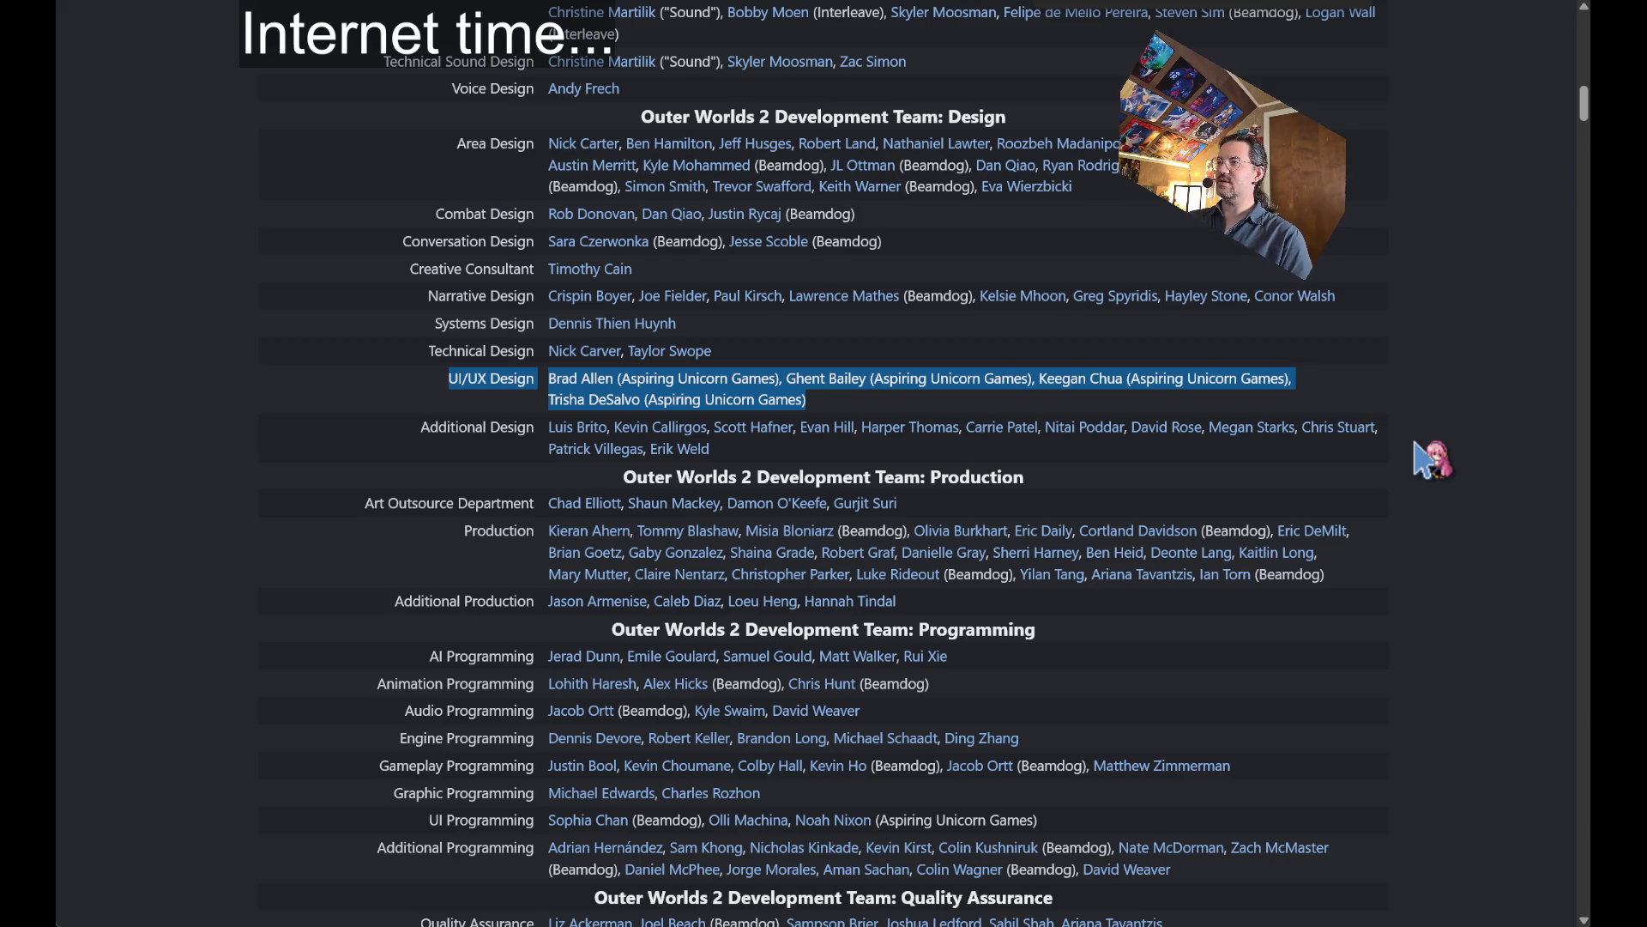
left_click(1446, 442)
left_click_drag(875, 378, 1030, 378)
Search Google for 'aspiring unicorn games' and open the studio's official website.
key("ctrl+t")
type("aspiring unicorn games")
key("Return")
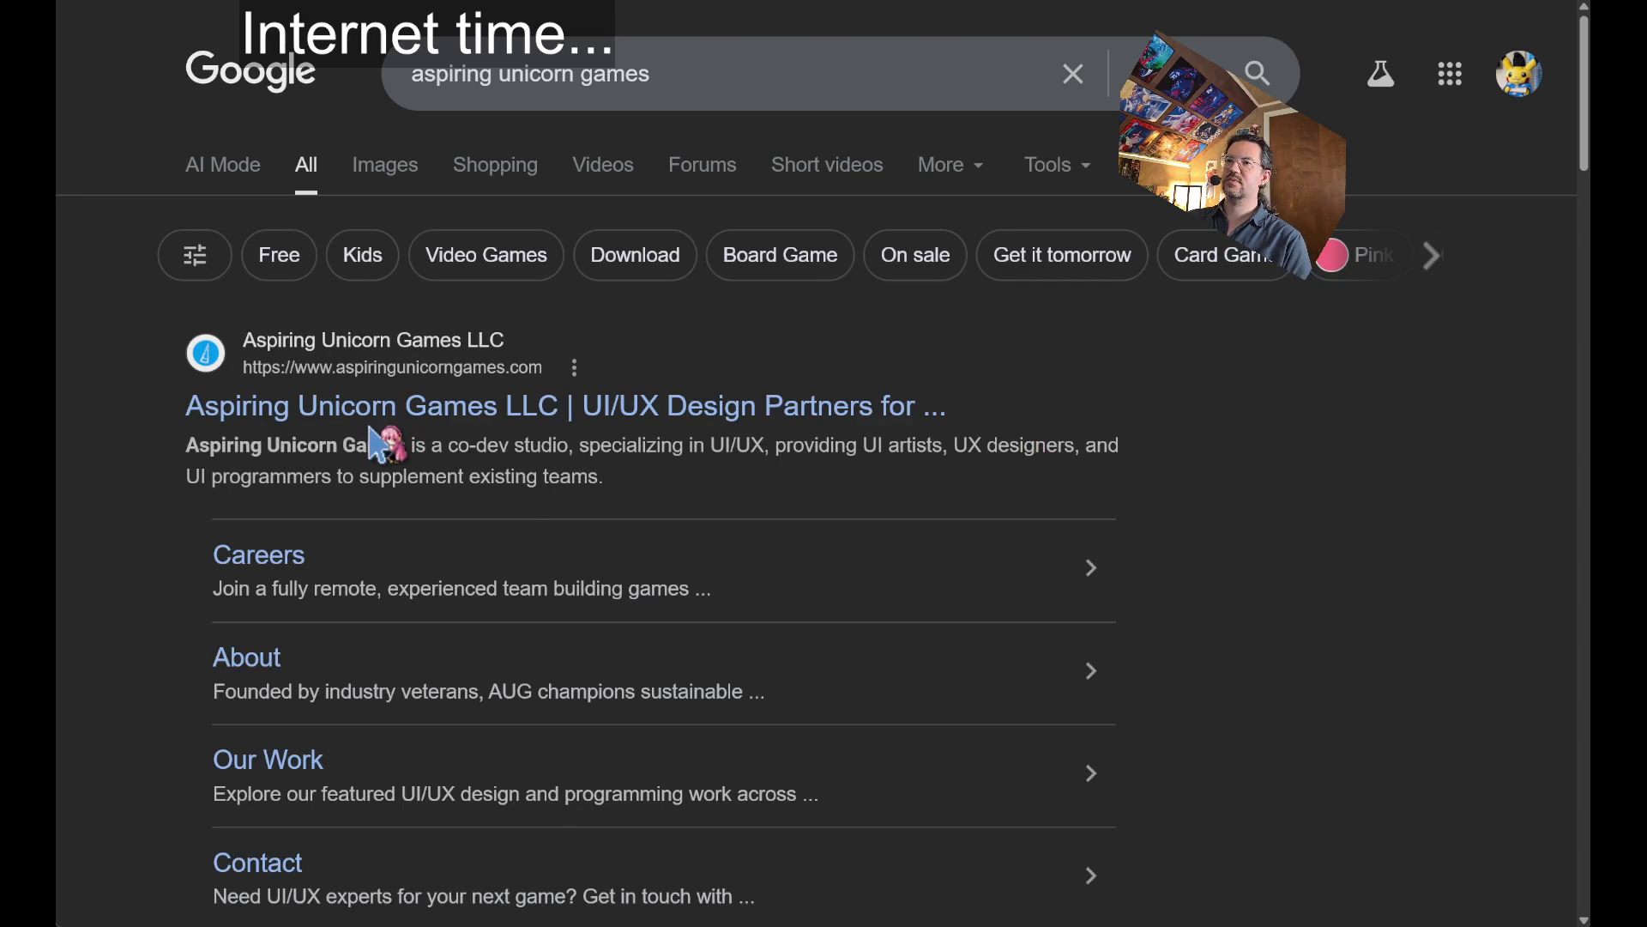
left_click(388, 414)
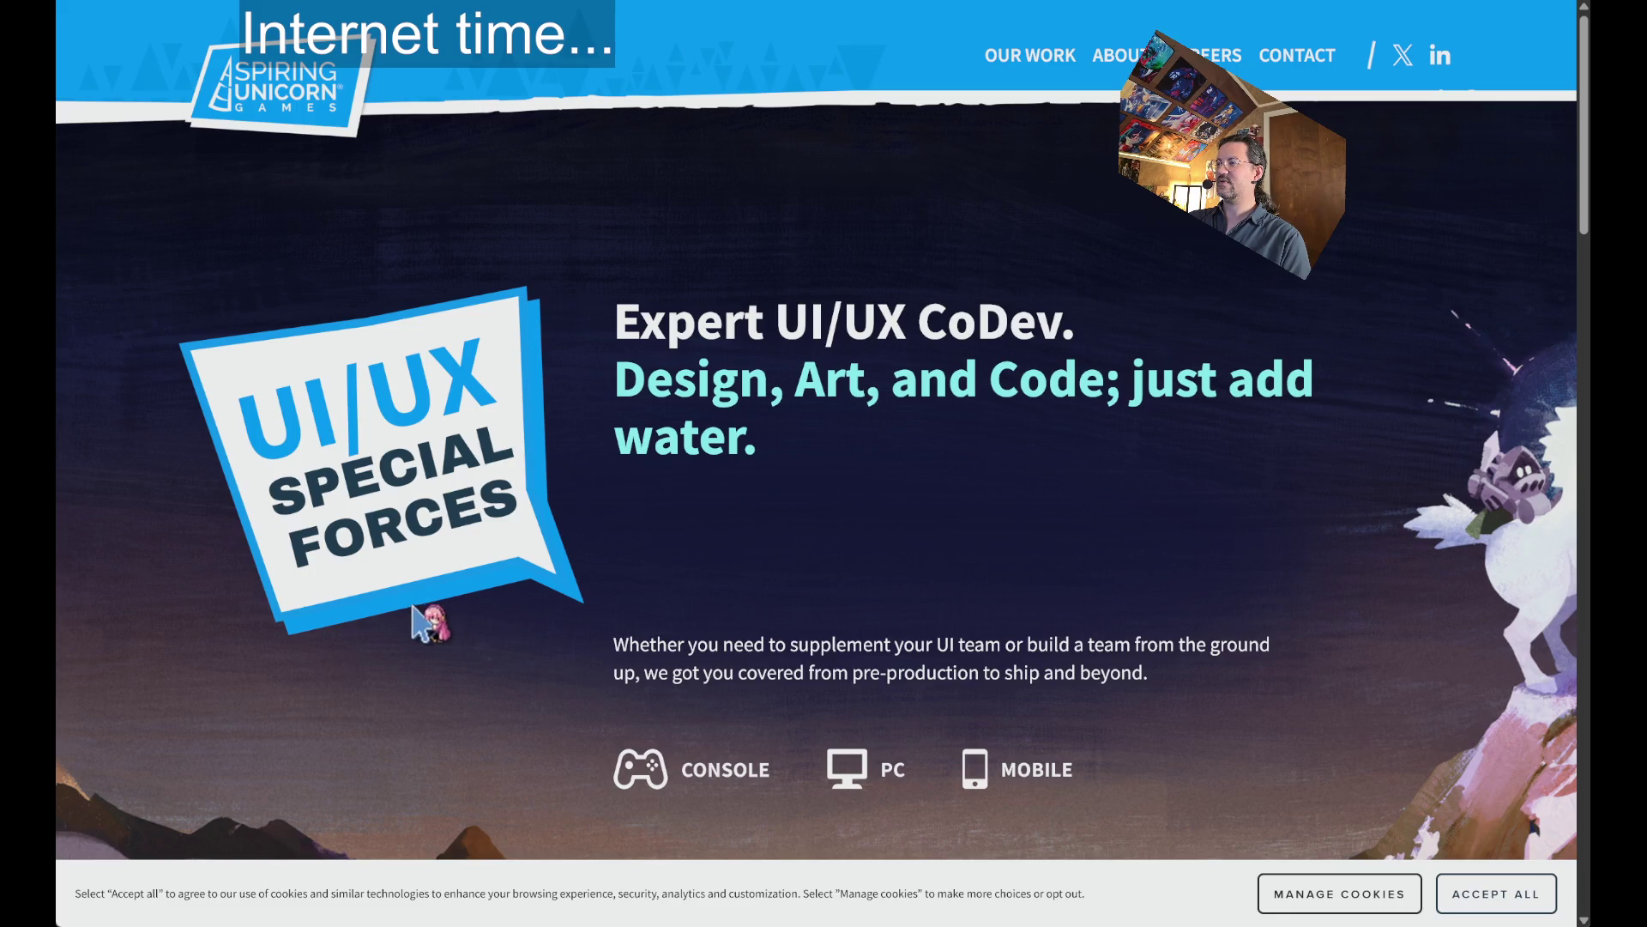
Scroll through the studio's project cards, which include The Outer Worlds 2.
scroll(301, 669, "down", 2)
scroll(300, 674, "down", 8)
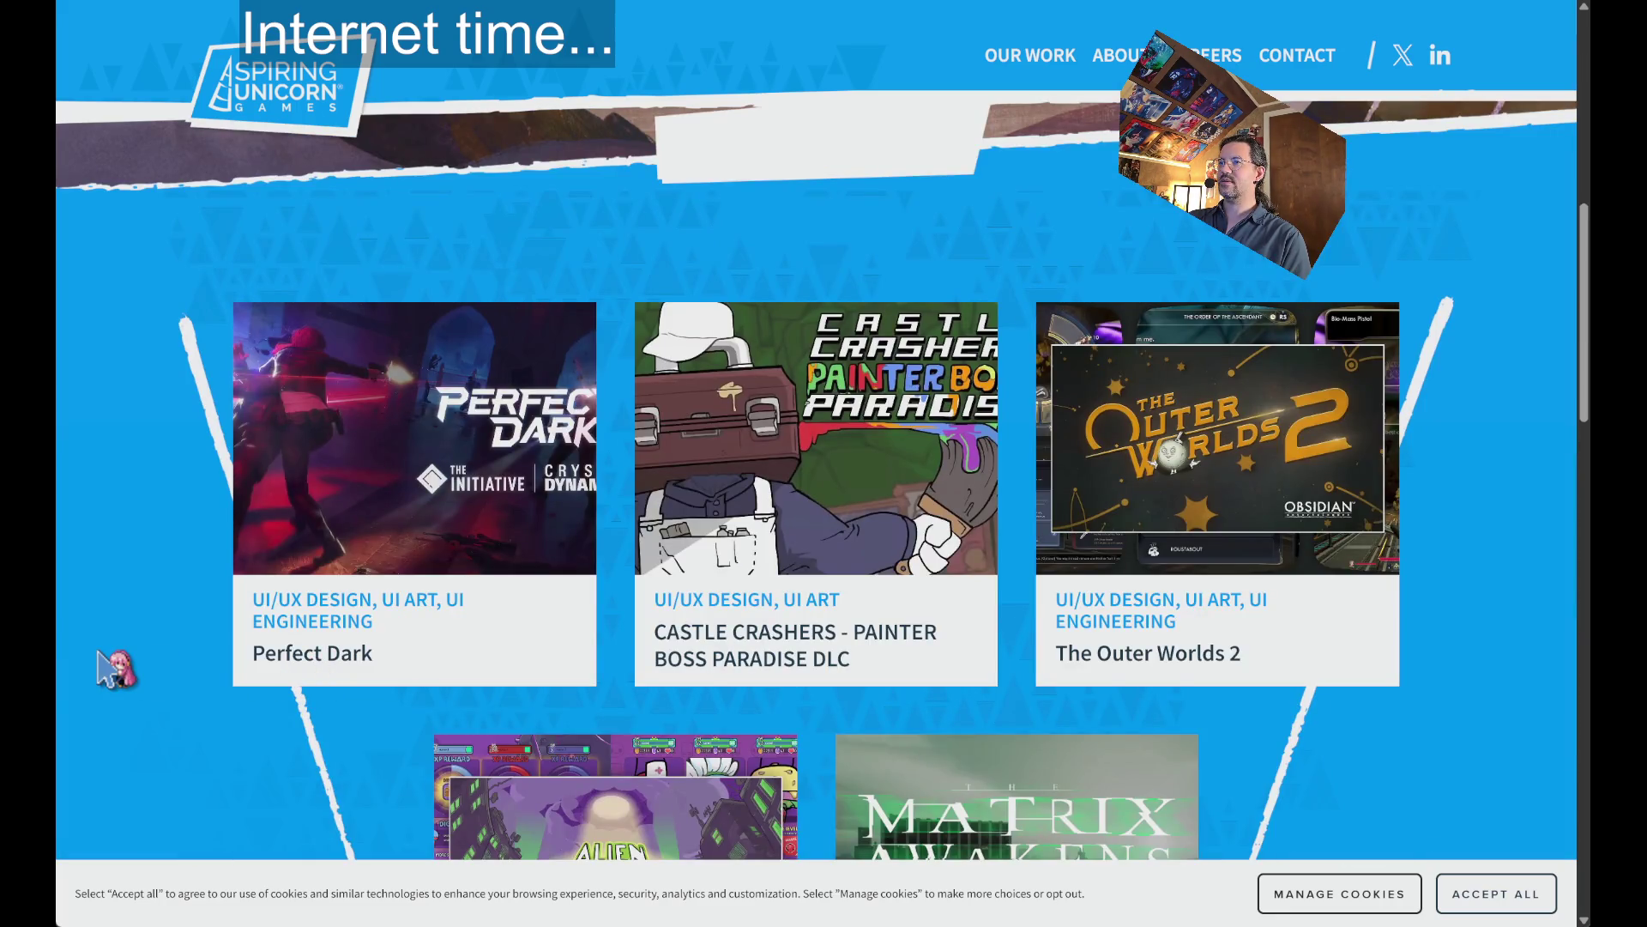
scroll(103, 654, "down", 2)
scroll(110, 662, "down", 2)
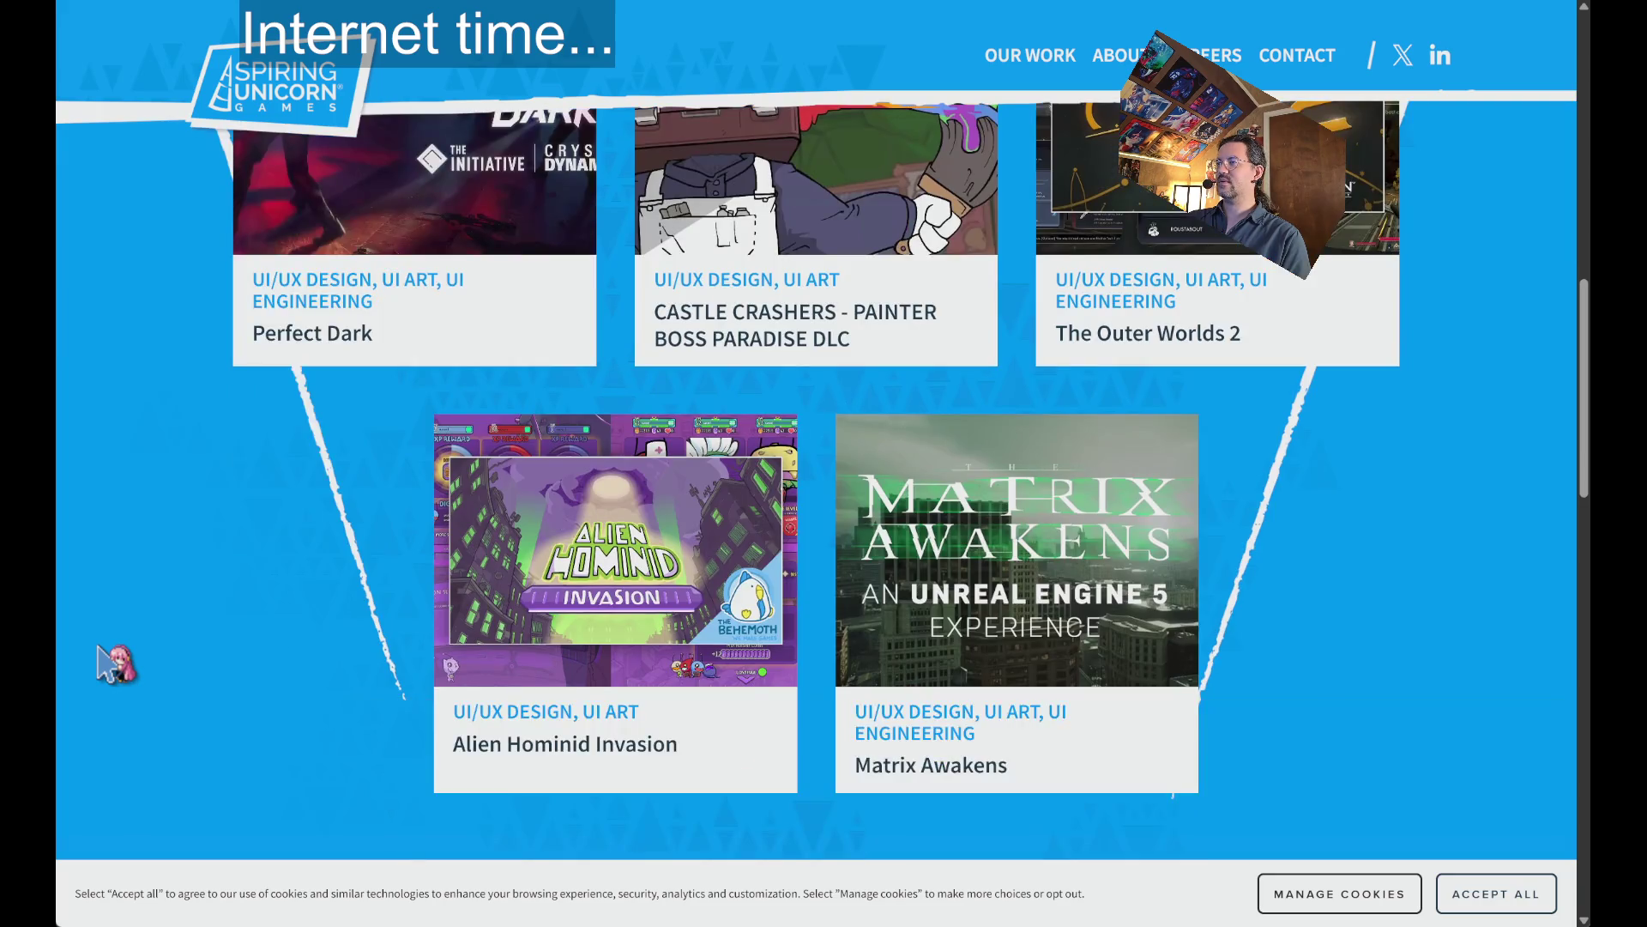
scroll(111, 662, "up", 2)
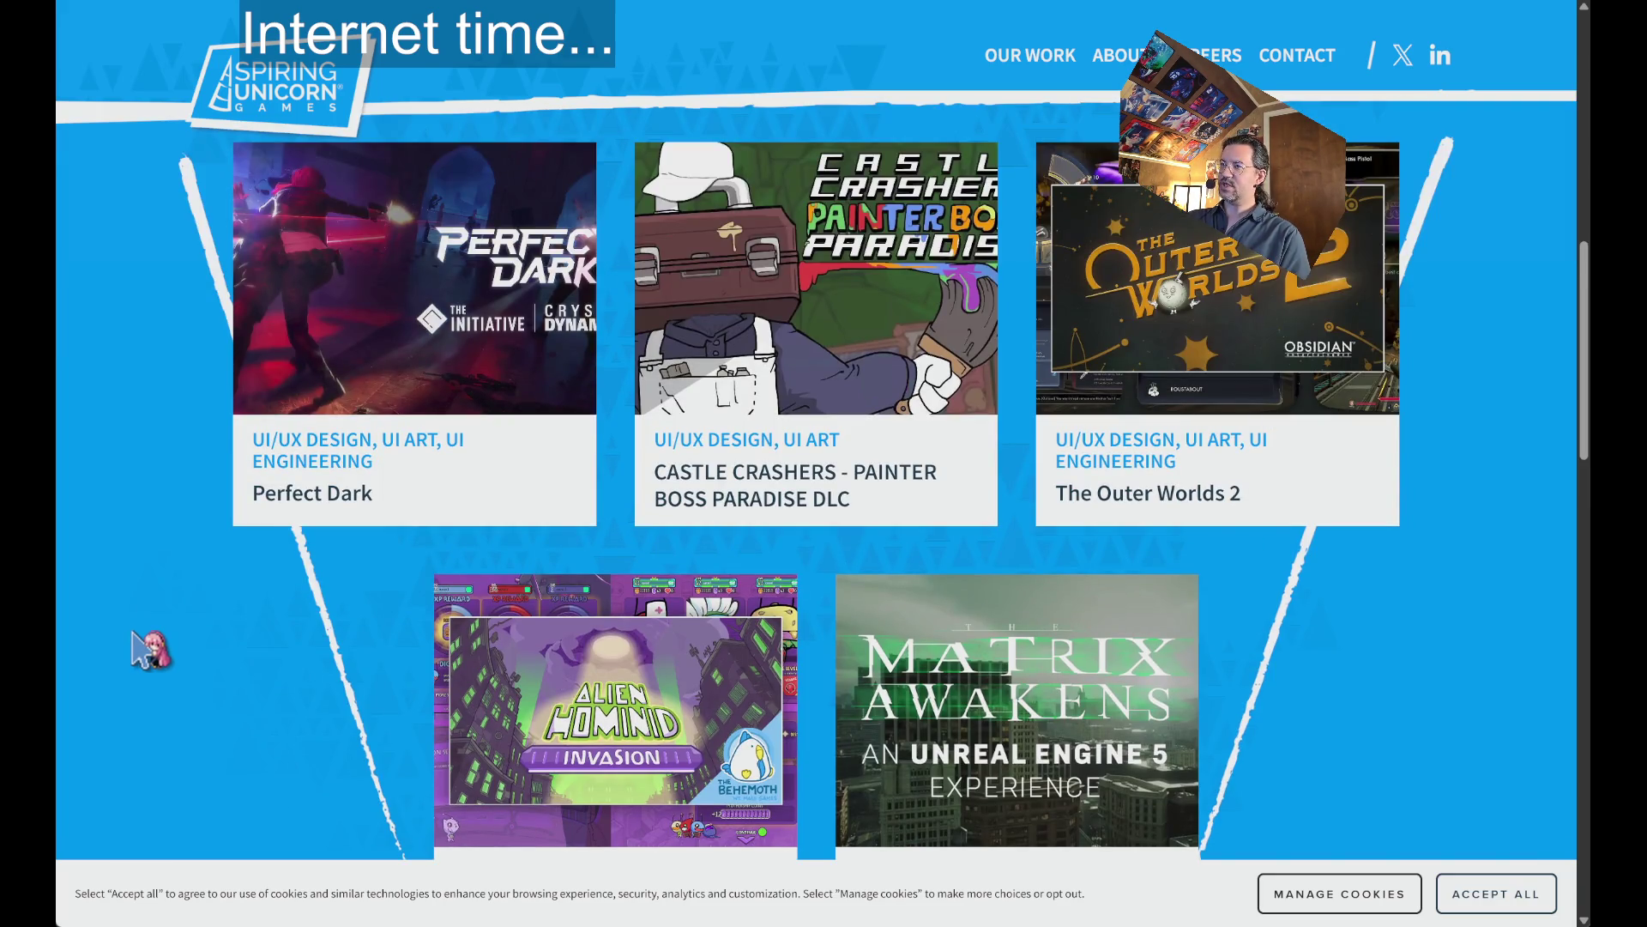
scroll(142, 648, "down", 4)
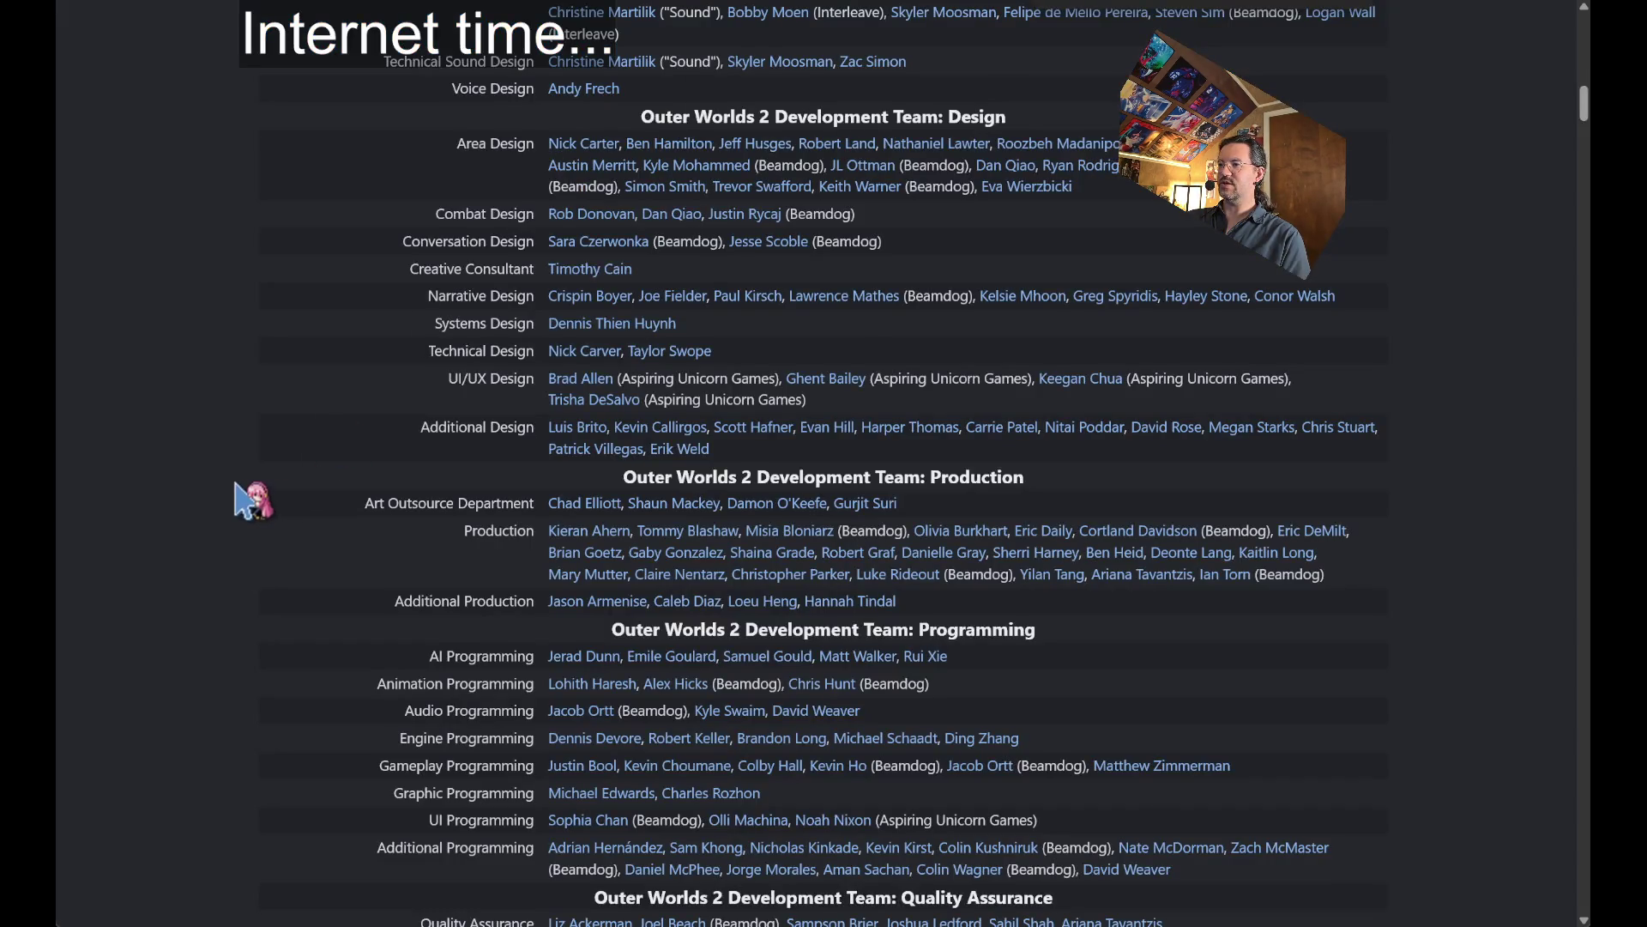
scroll(515, 494, "down", 2)
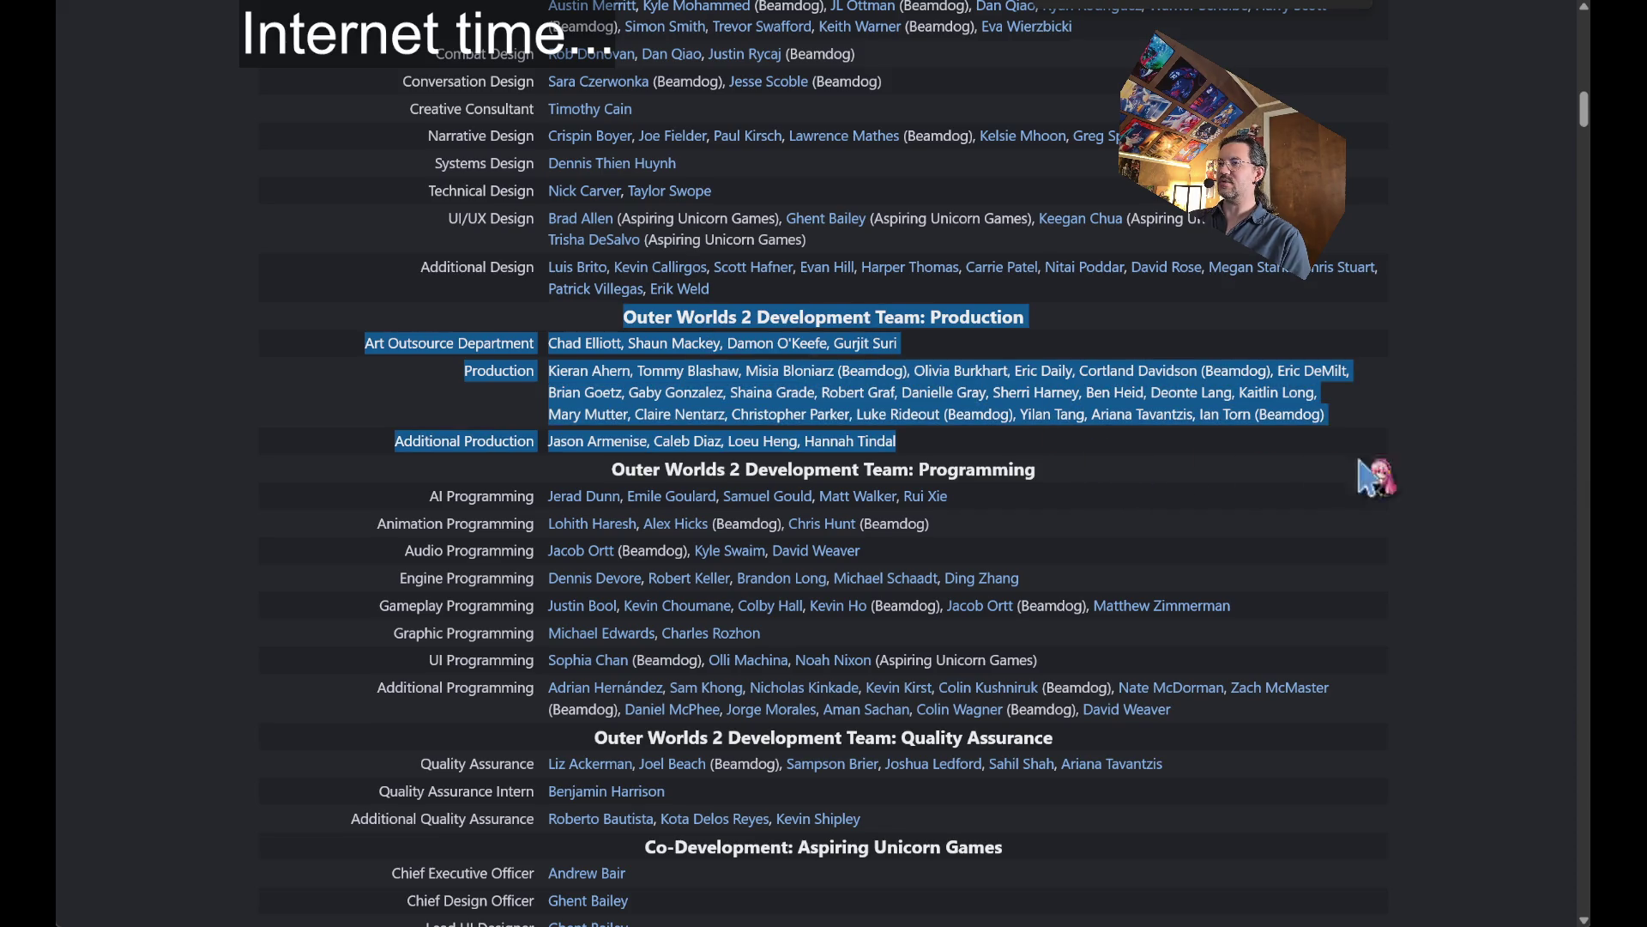
middle_click(1466, 440)
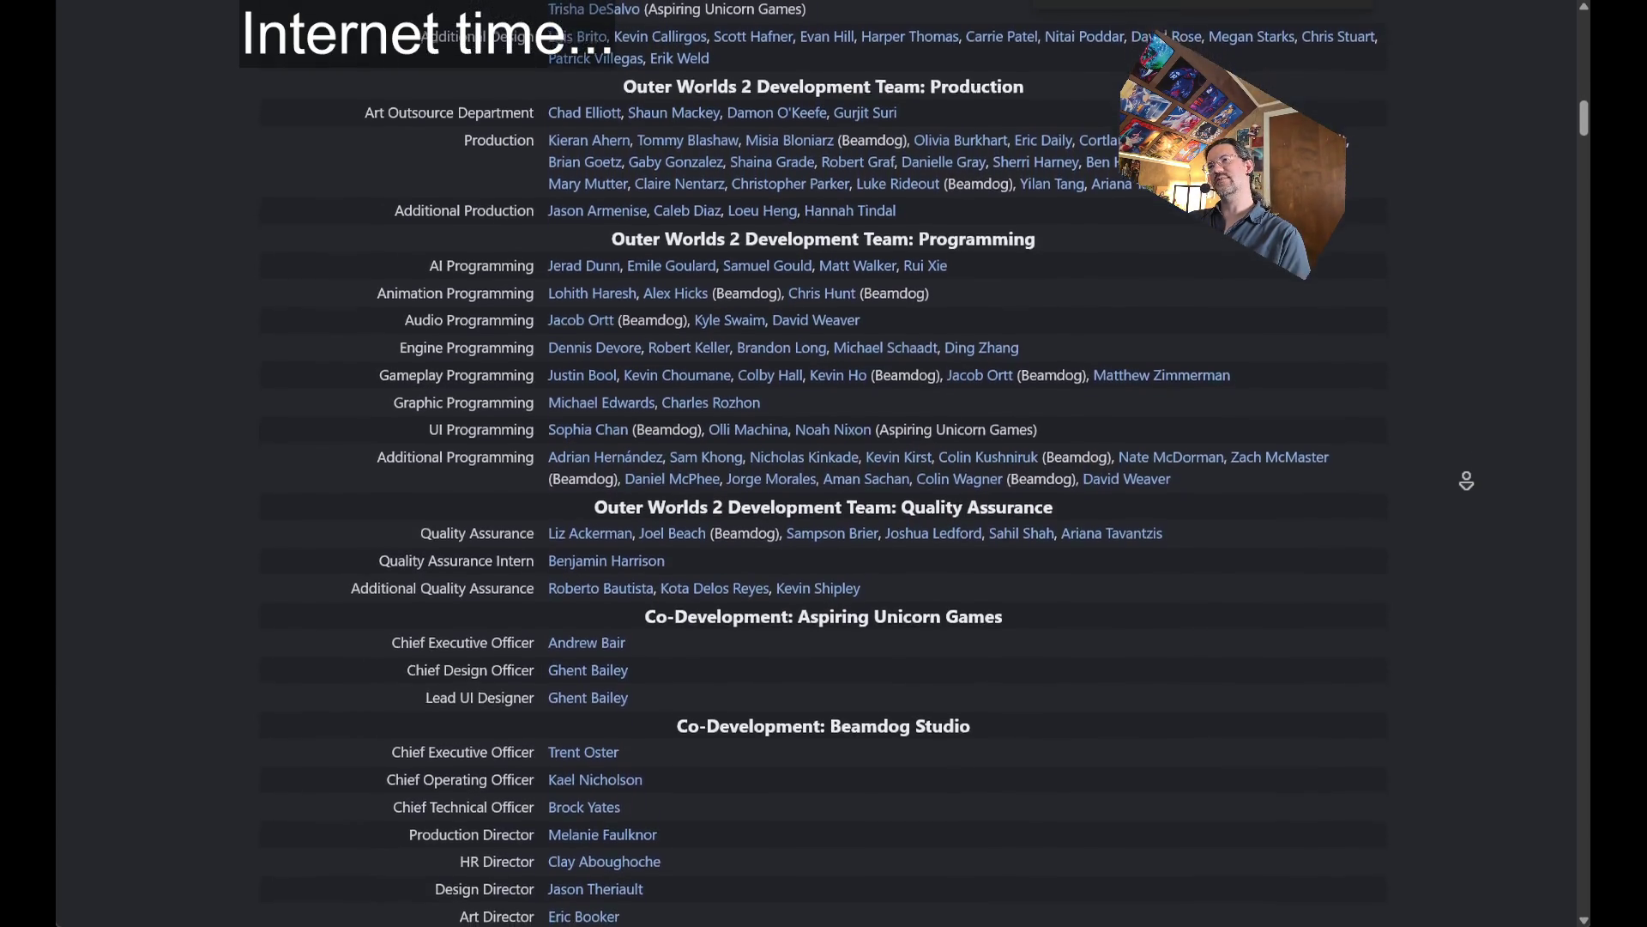
middle_click(1466, 481)
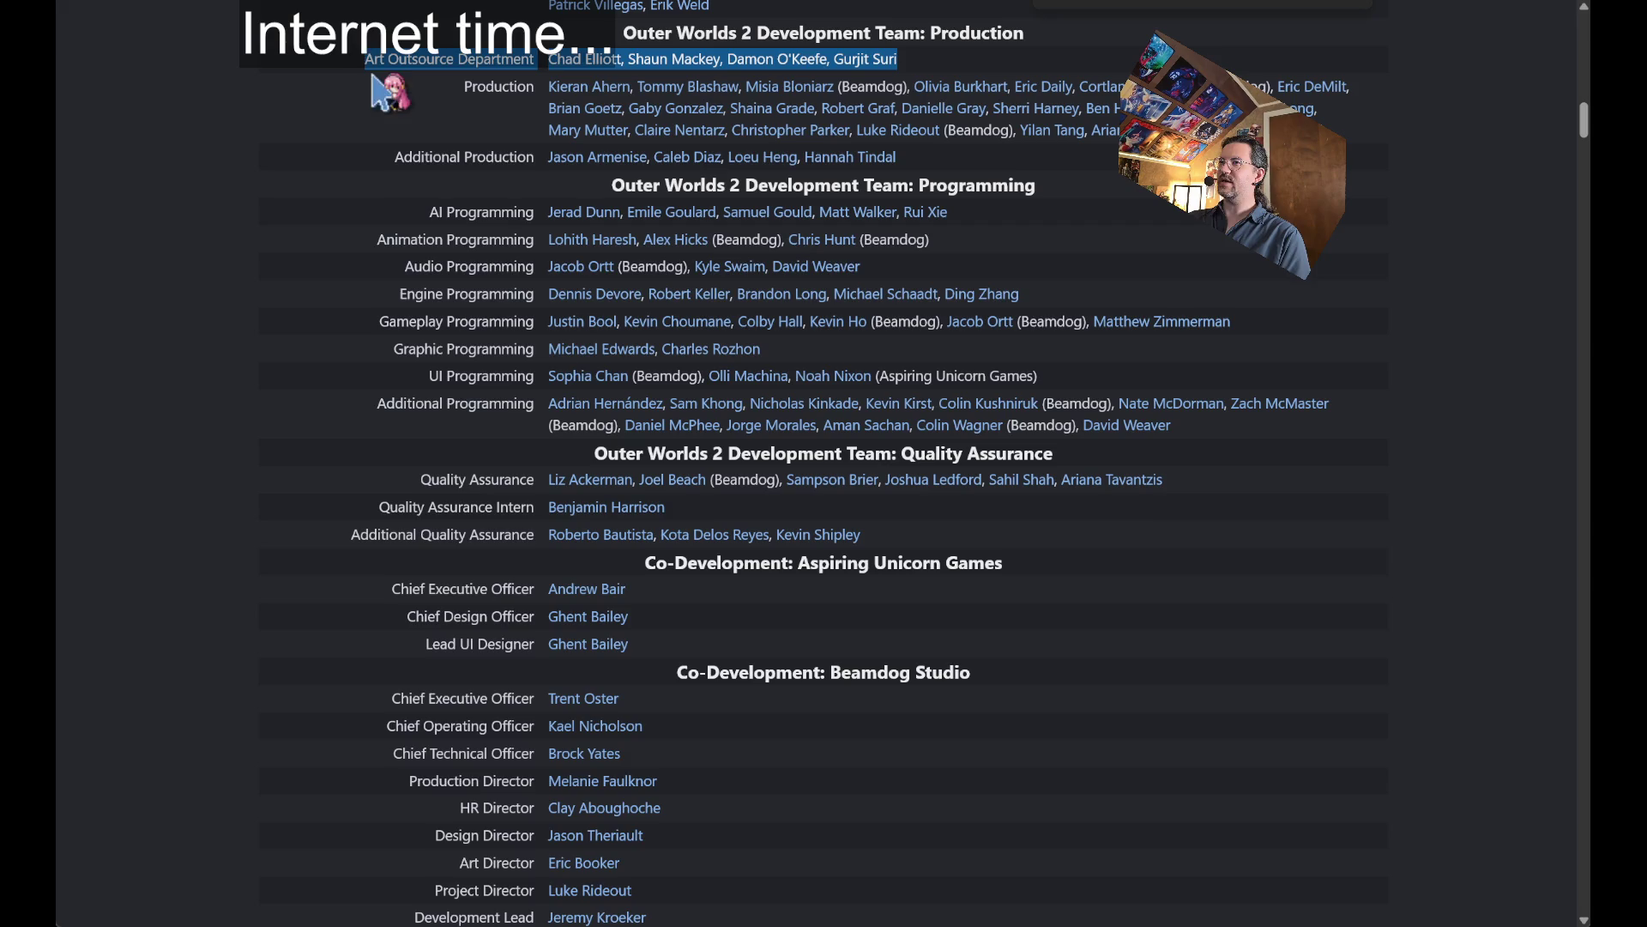
mouse_move(396, 86)
left_mouse_down()
mouse_move(1377, 121)
mouse_move(1373, 172)
mouse_move(1373, 135)
left_mouse_up()
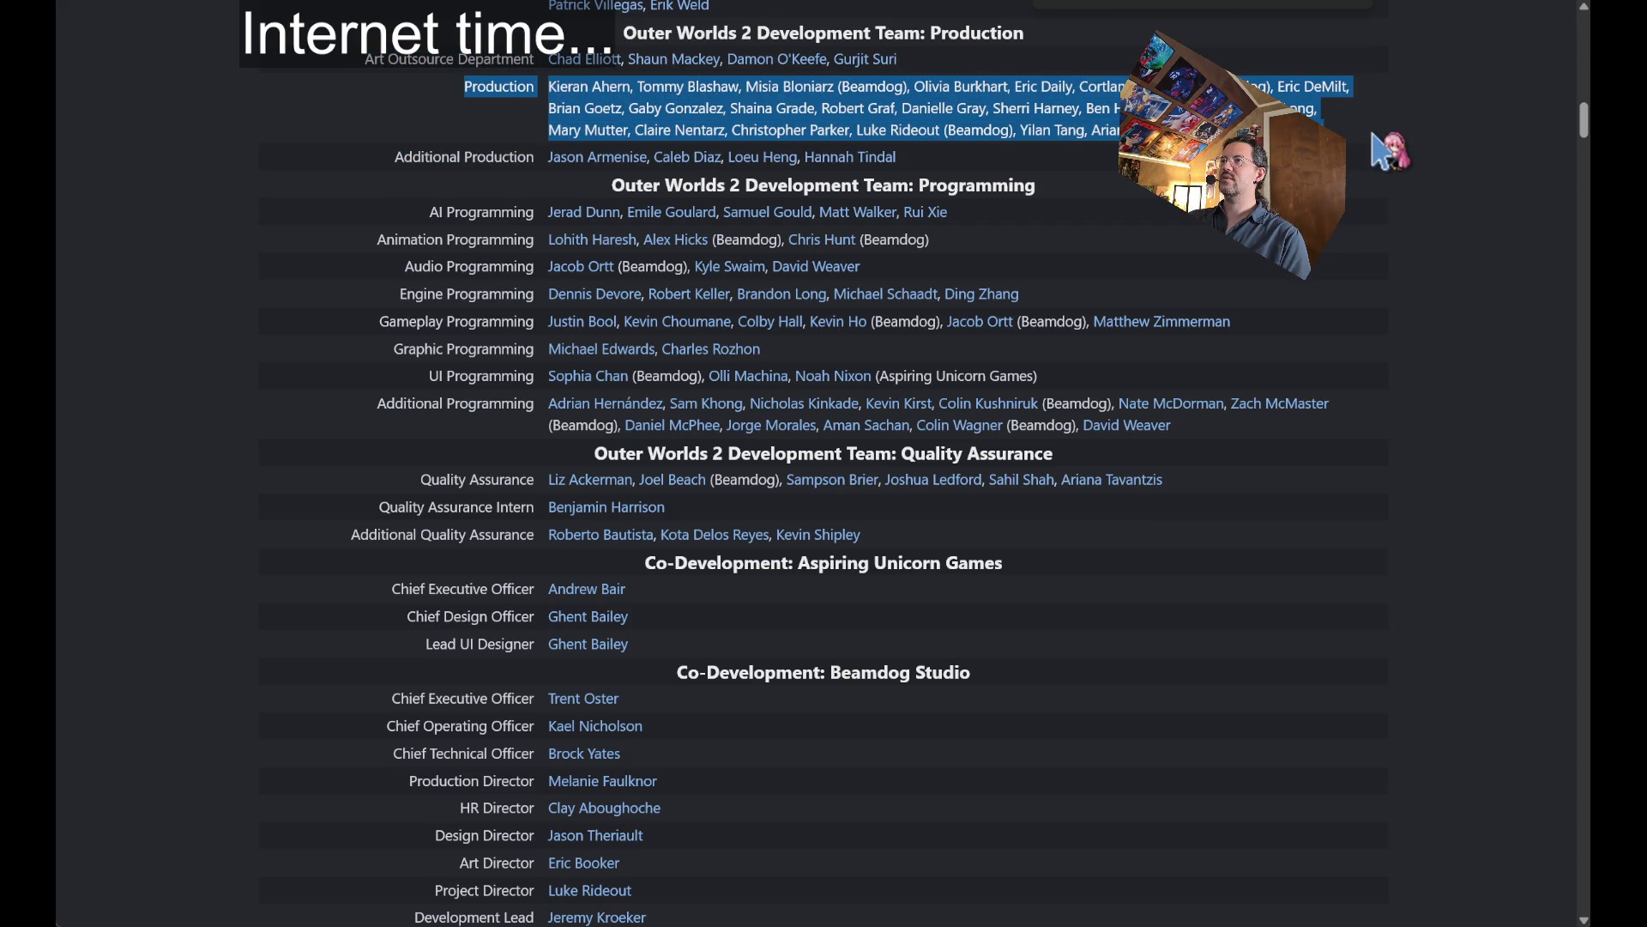
left_click(1390, 152)
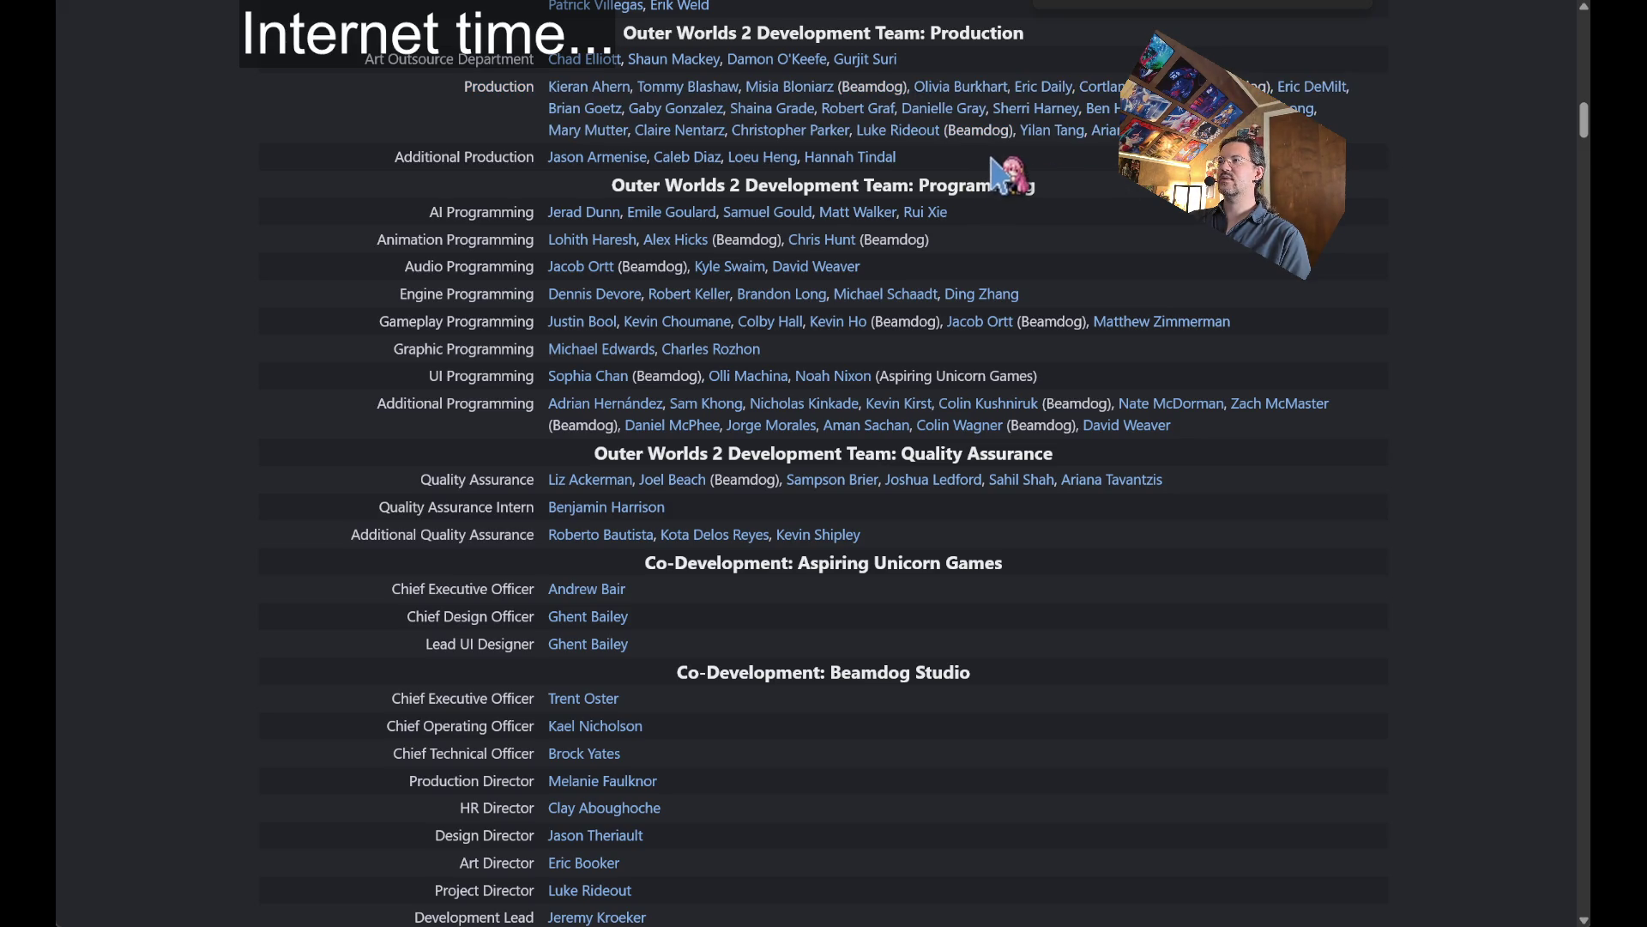
mouse_move(569, 163)
mouse_move(580, 220)
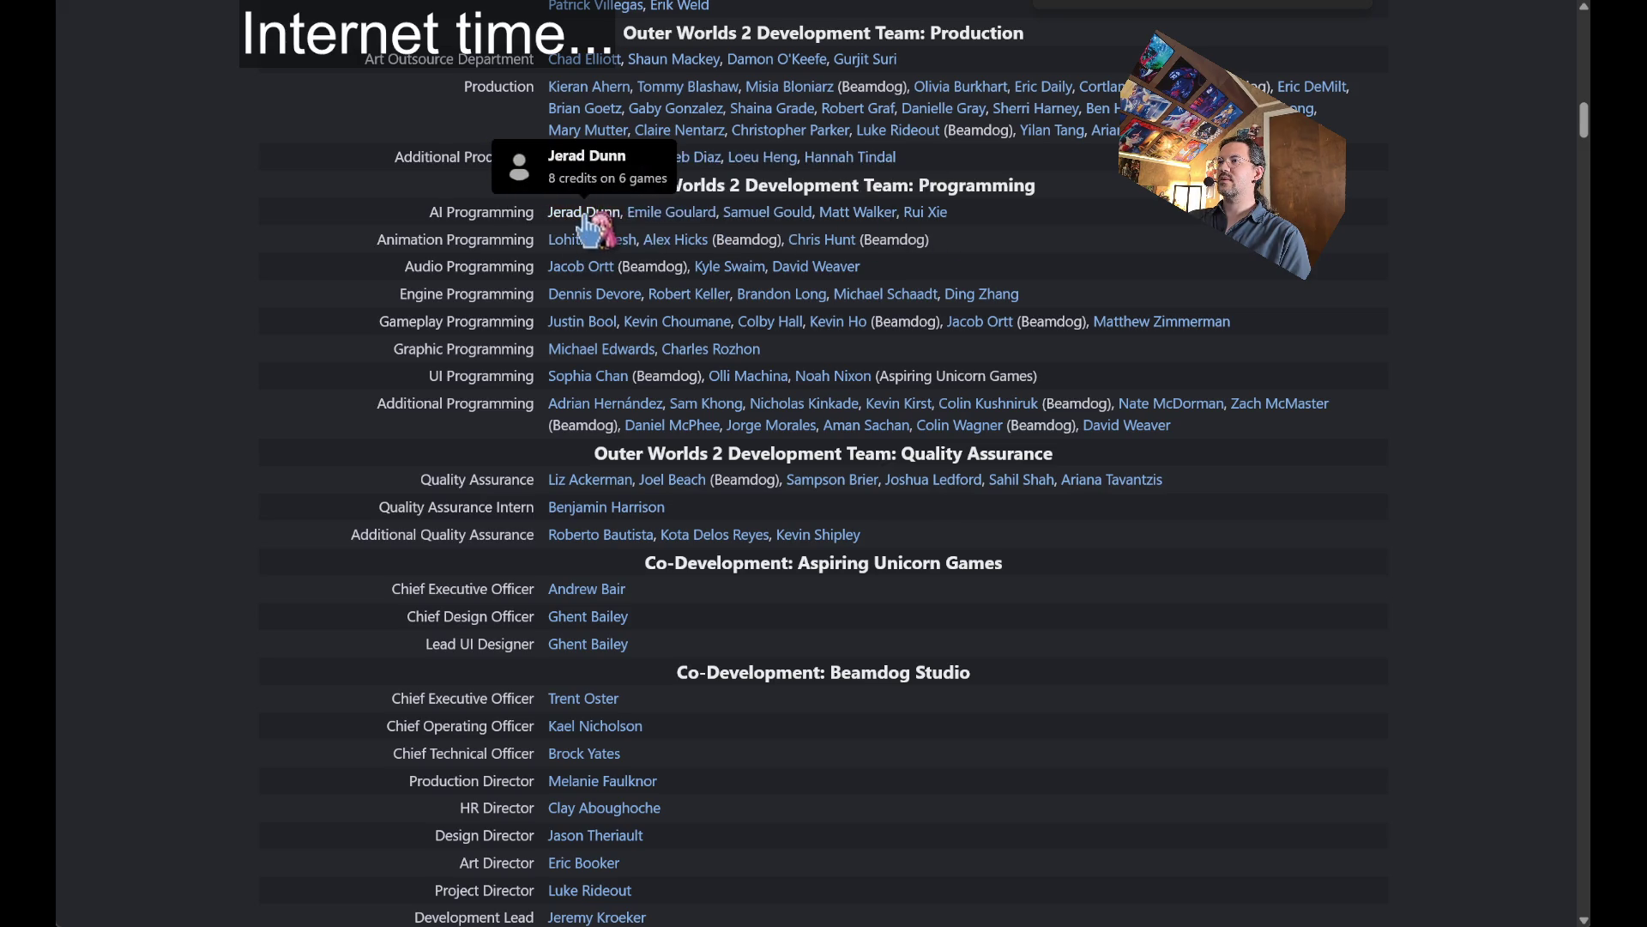
mouse_move(674, 219)
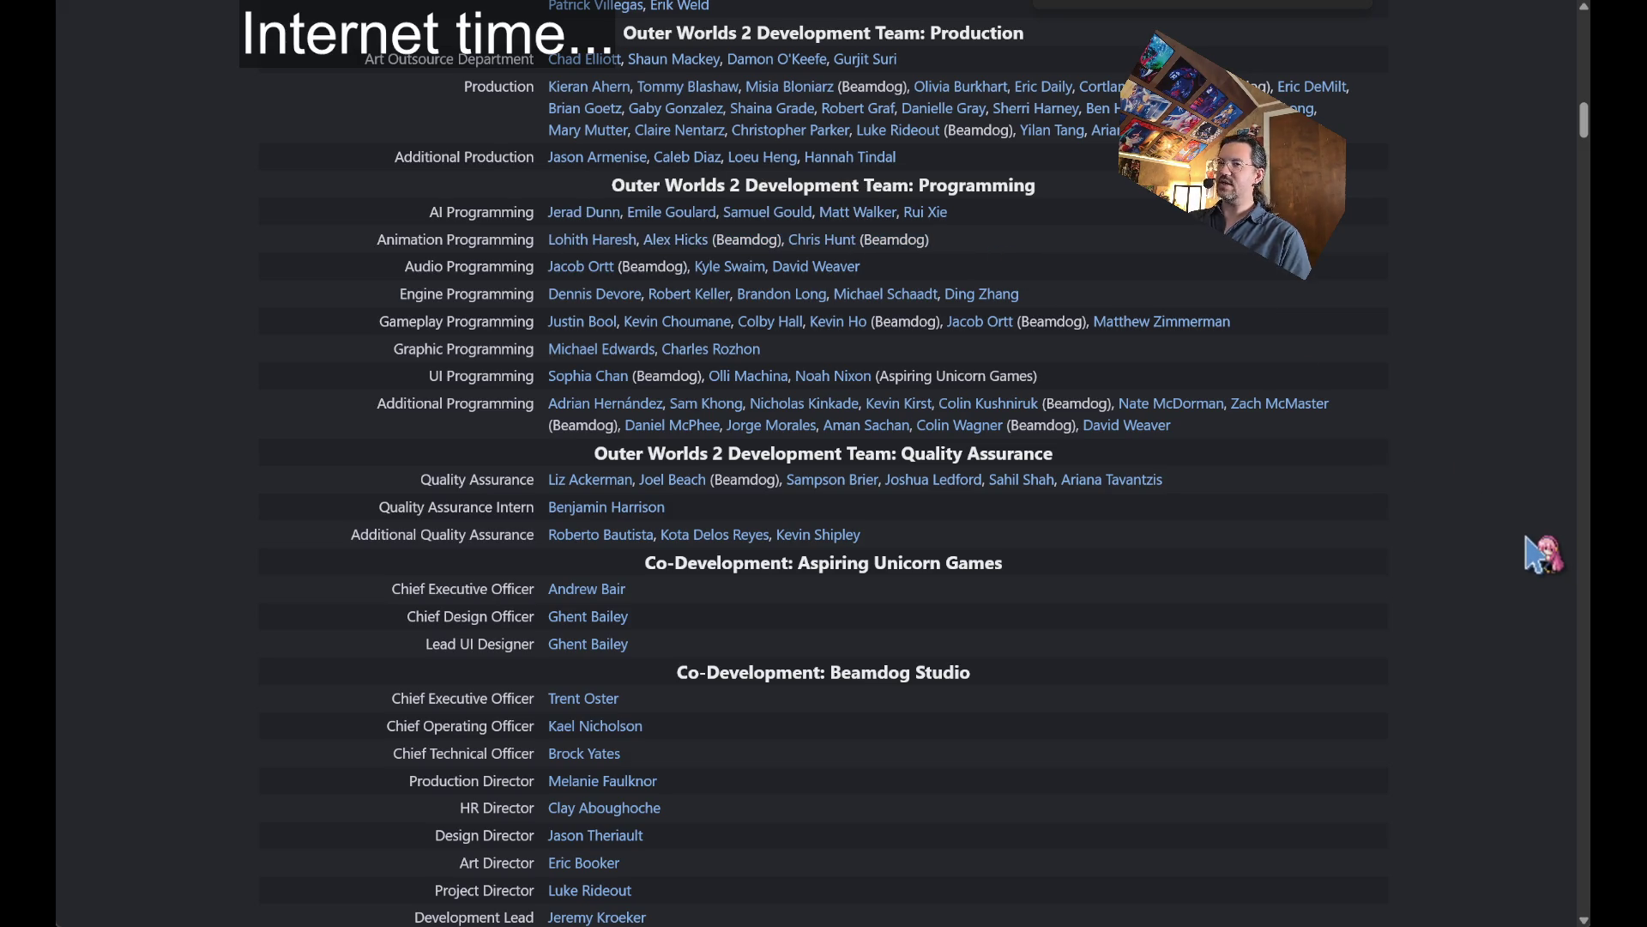
Highlight the lower staff rows from People Advisors down, then clear the selection.
scroll(1463, 607, "up", 20)
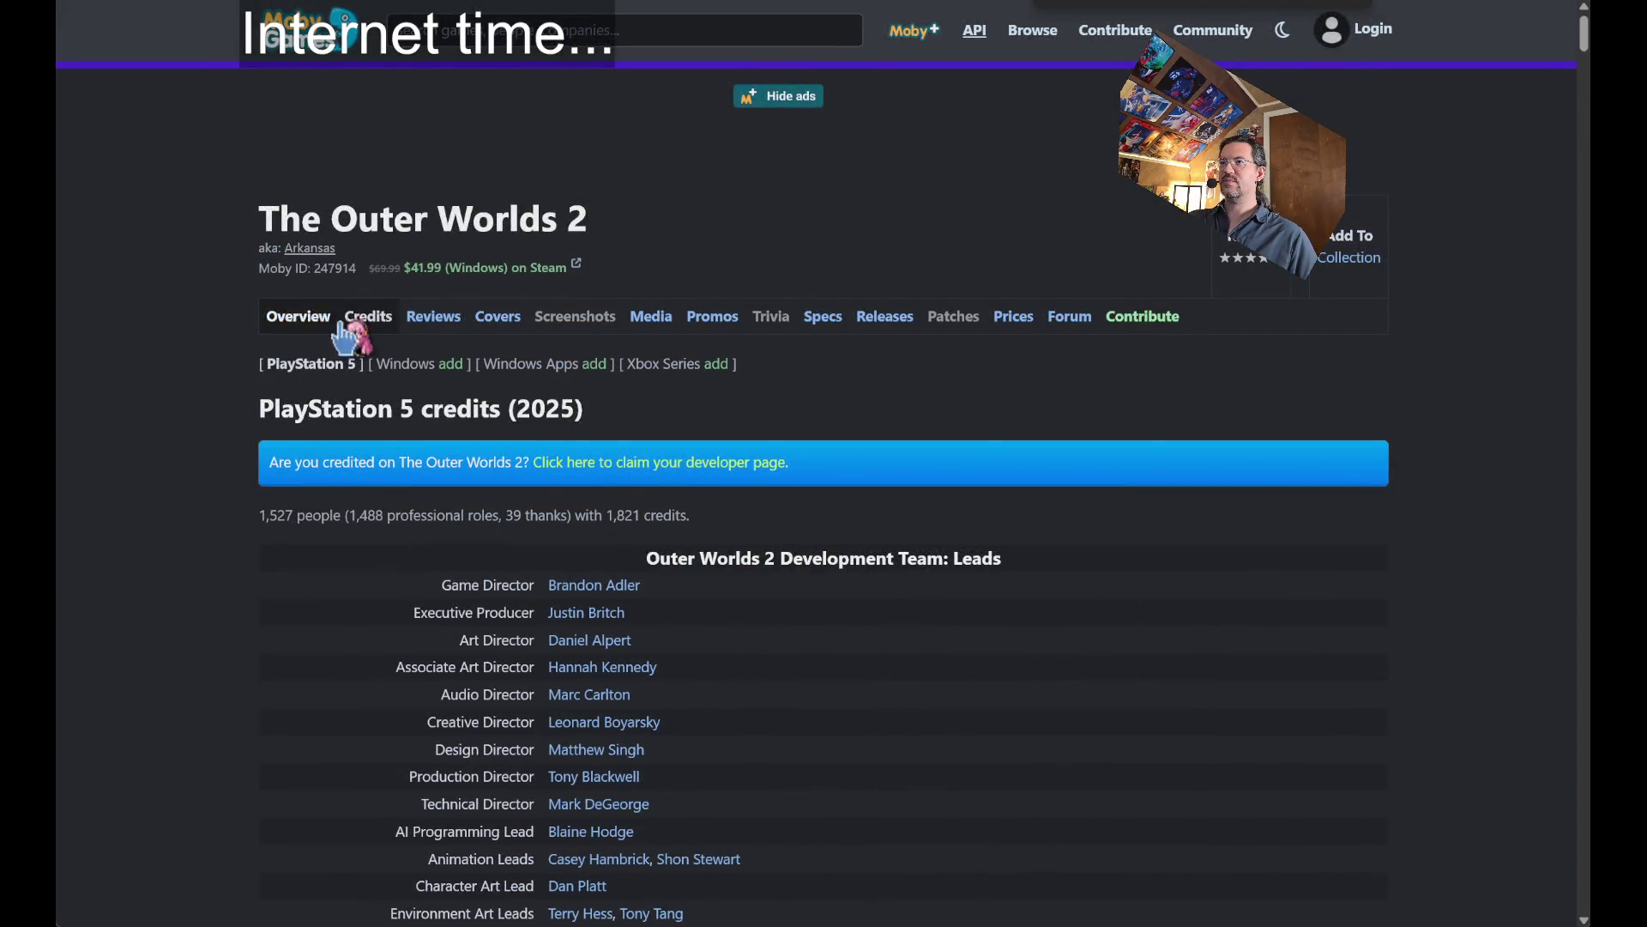
scroll(779, 557, "down", 15)
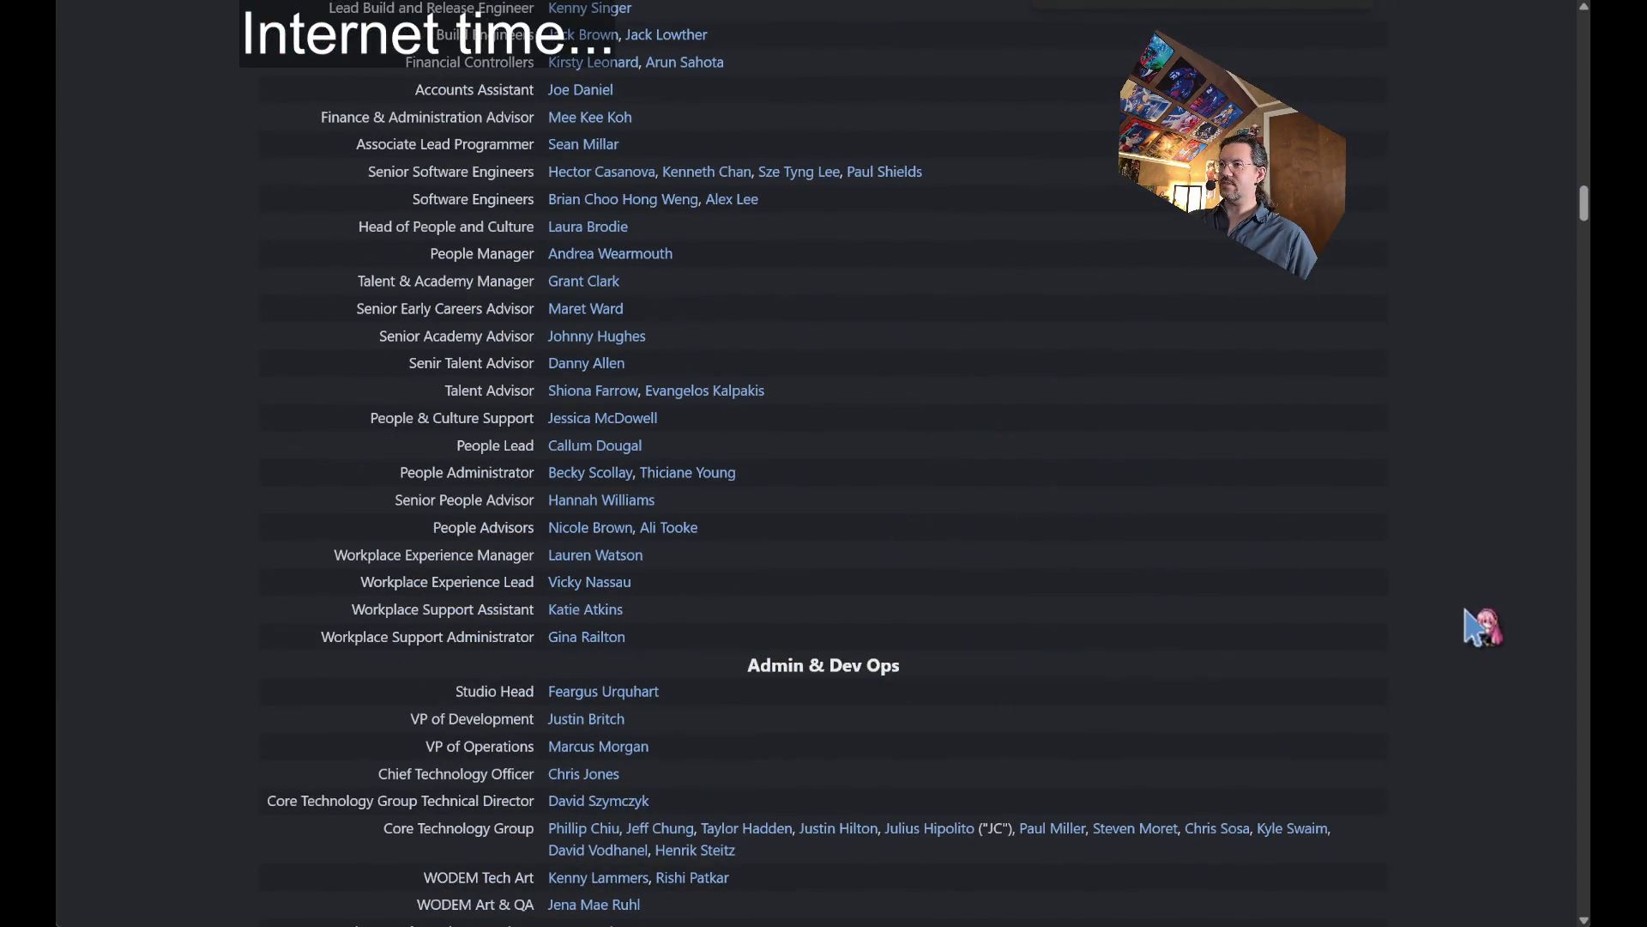
left_click_drag(1427, 676, 1378, 508)
mouse_move(934, 592)
left_mouse_down()
mouse_move(893, 275)
mouse_move(858, 201)
mouse_move(1193, 429)
left_mouse_up()
scroll(1192, 429, "up", 4)
left_click(1193, 429)
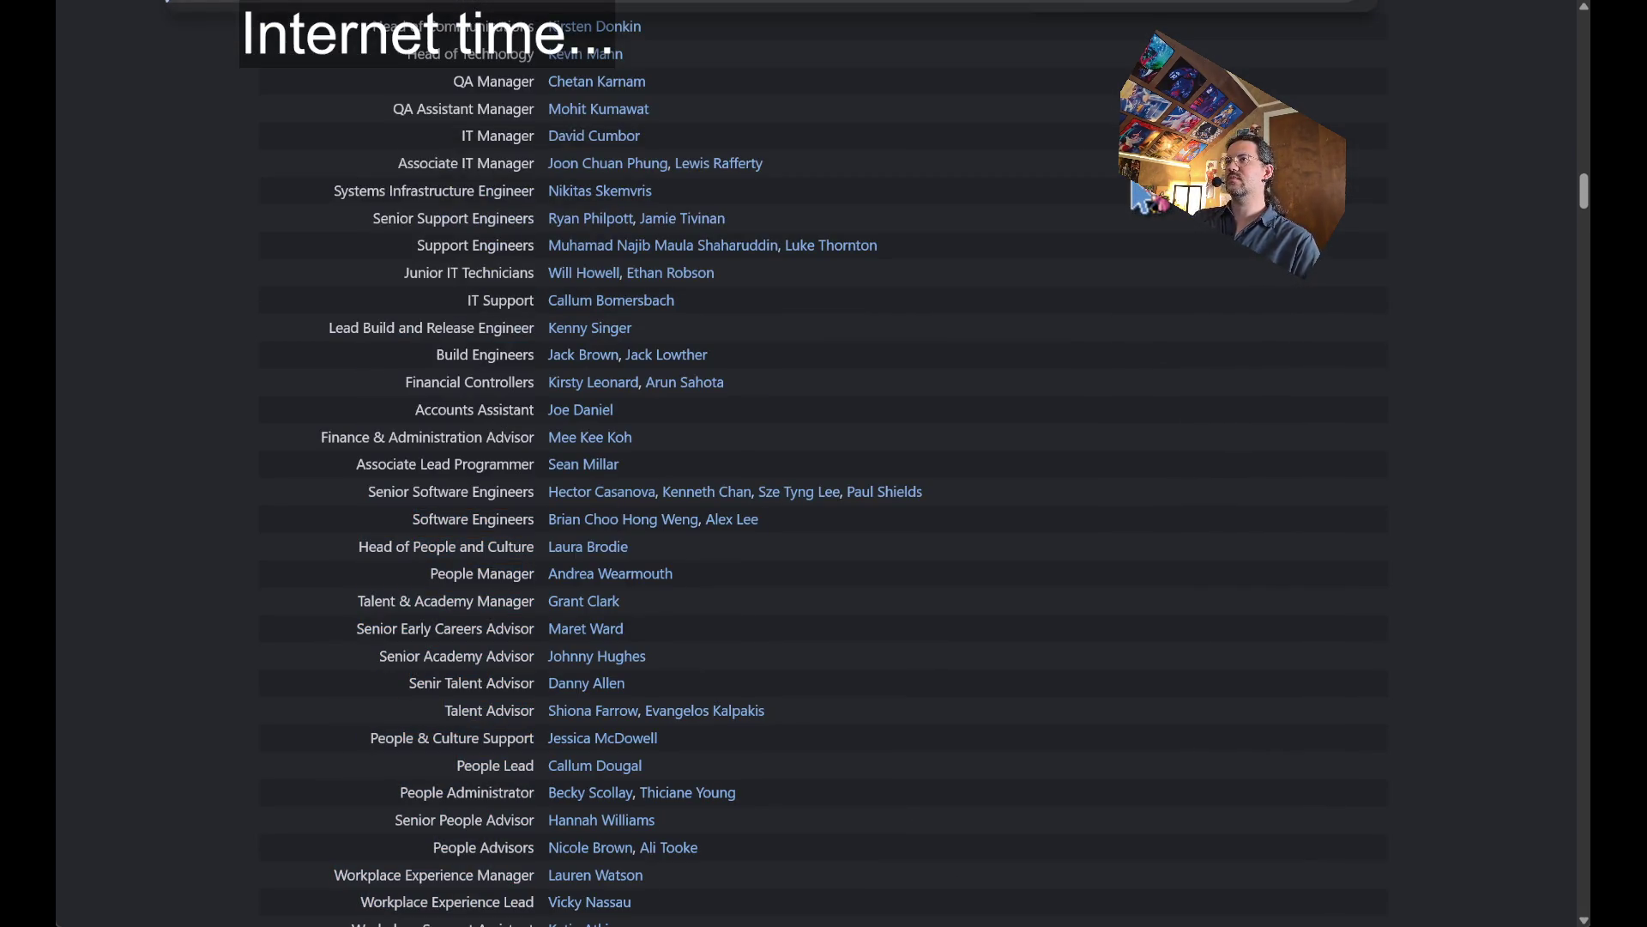
scroll(824, 381, "down", 10)
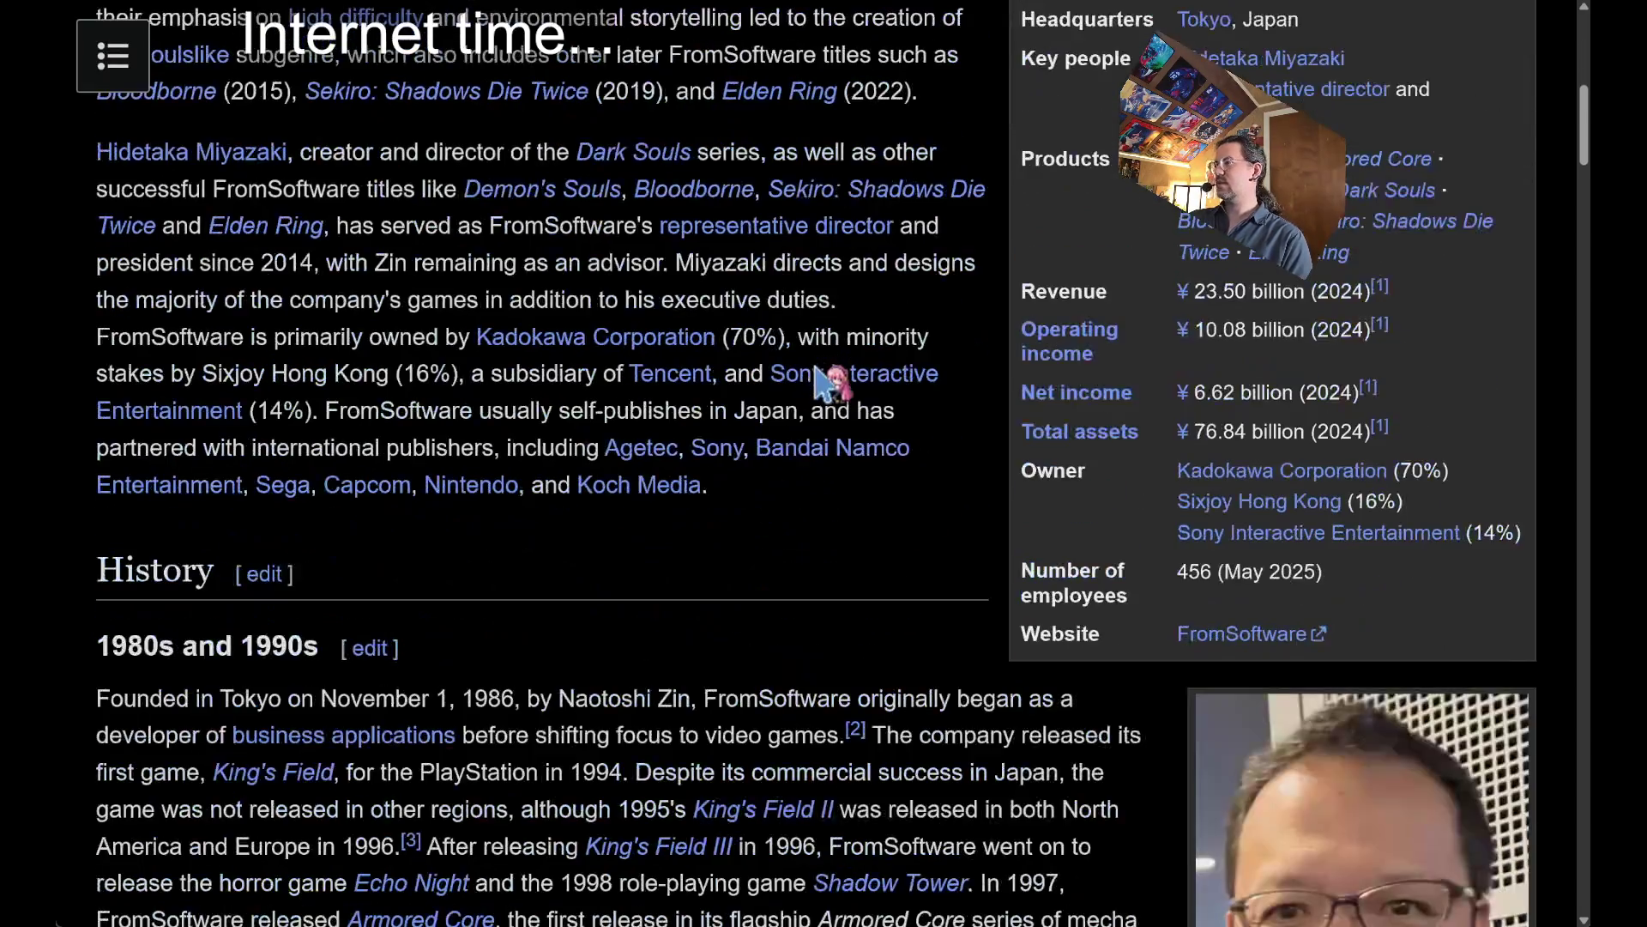
scroll(820, 379, "up", 2)
triple_click(1191, 731)
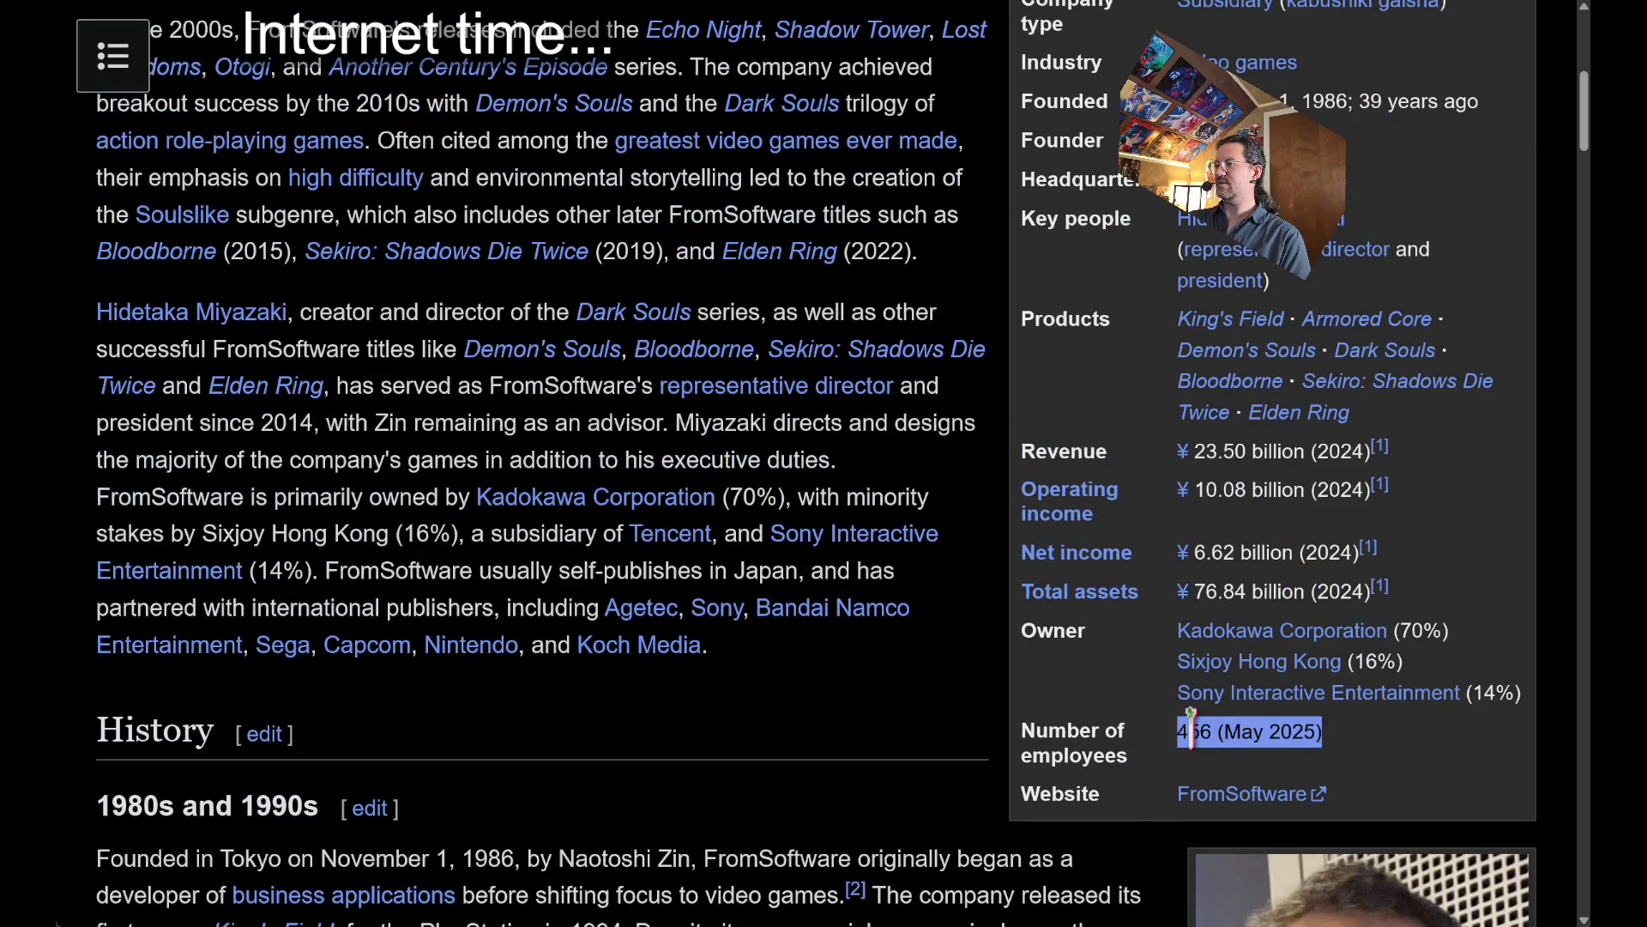
left_click(1149, 737)
scroll(1071, 730, "down", 2)
double_click(1057, 571)
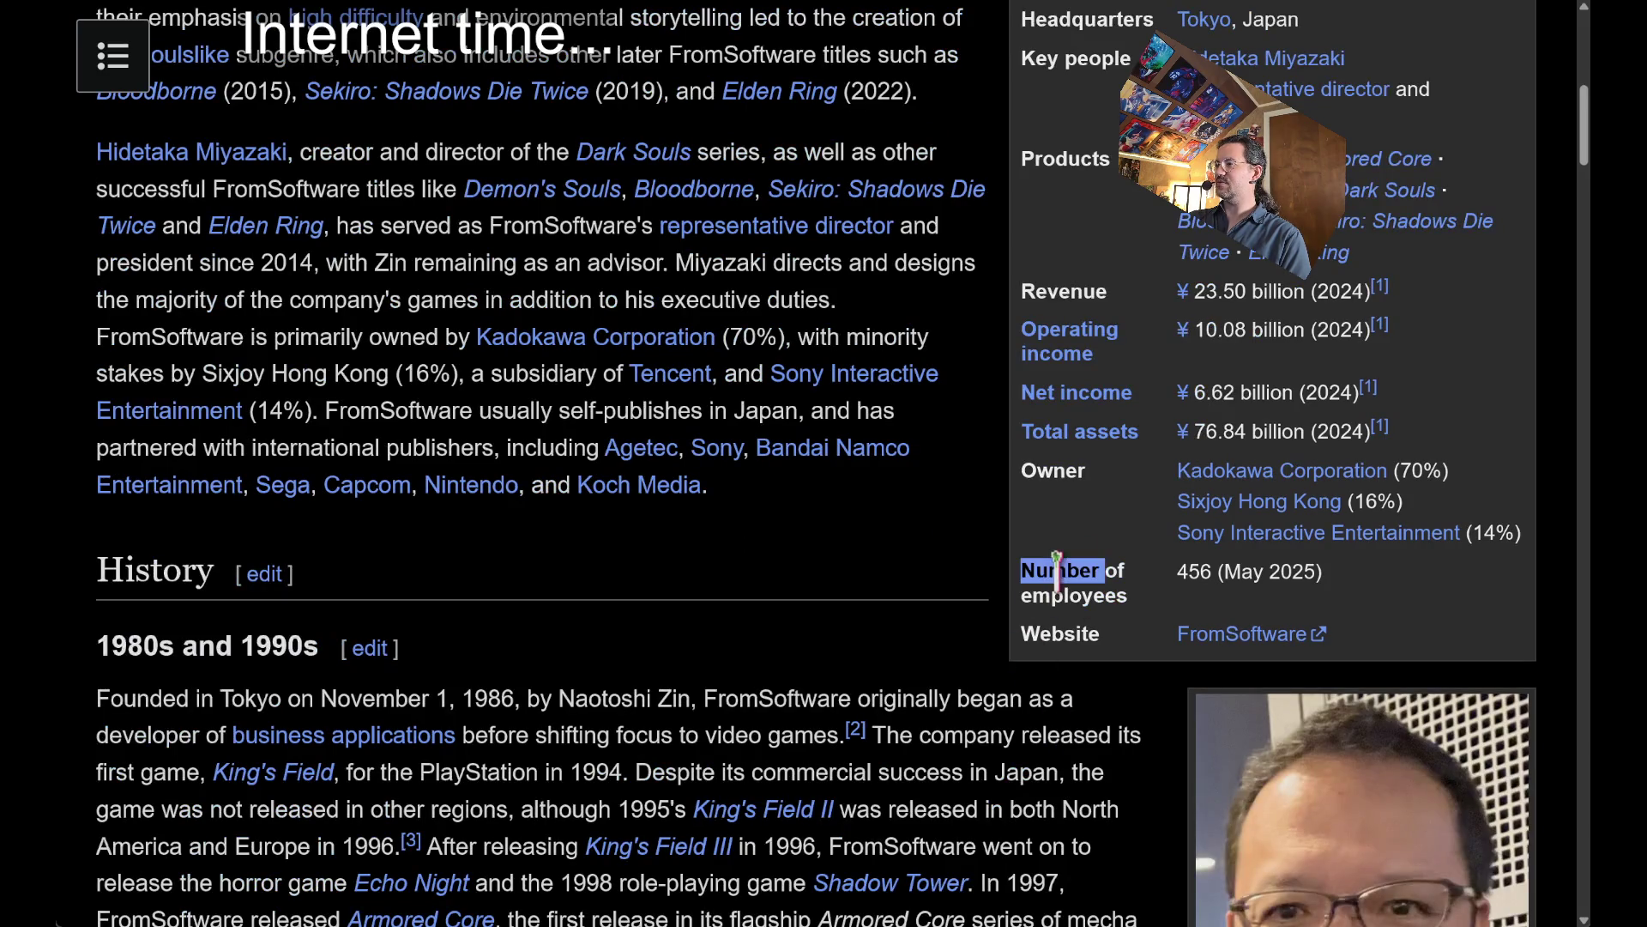
left_click_drag(1057, 571, 1326, 611)
left_click(1379, 613)
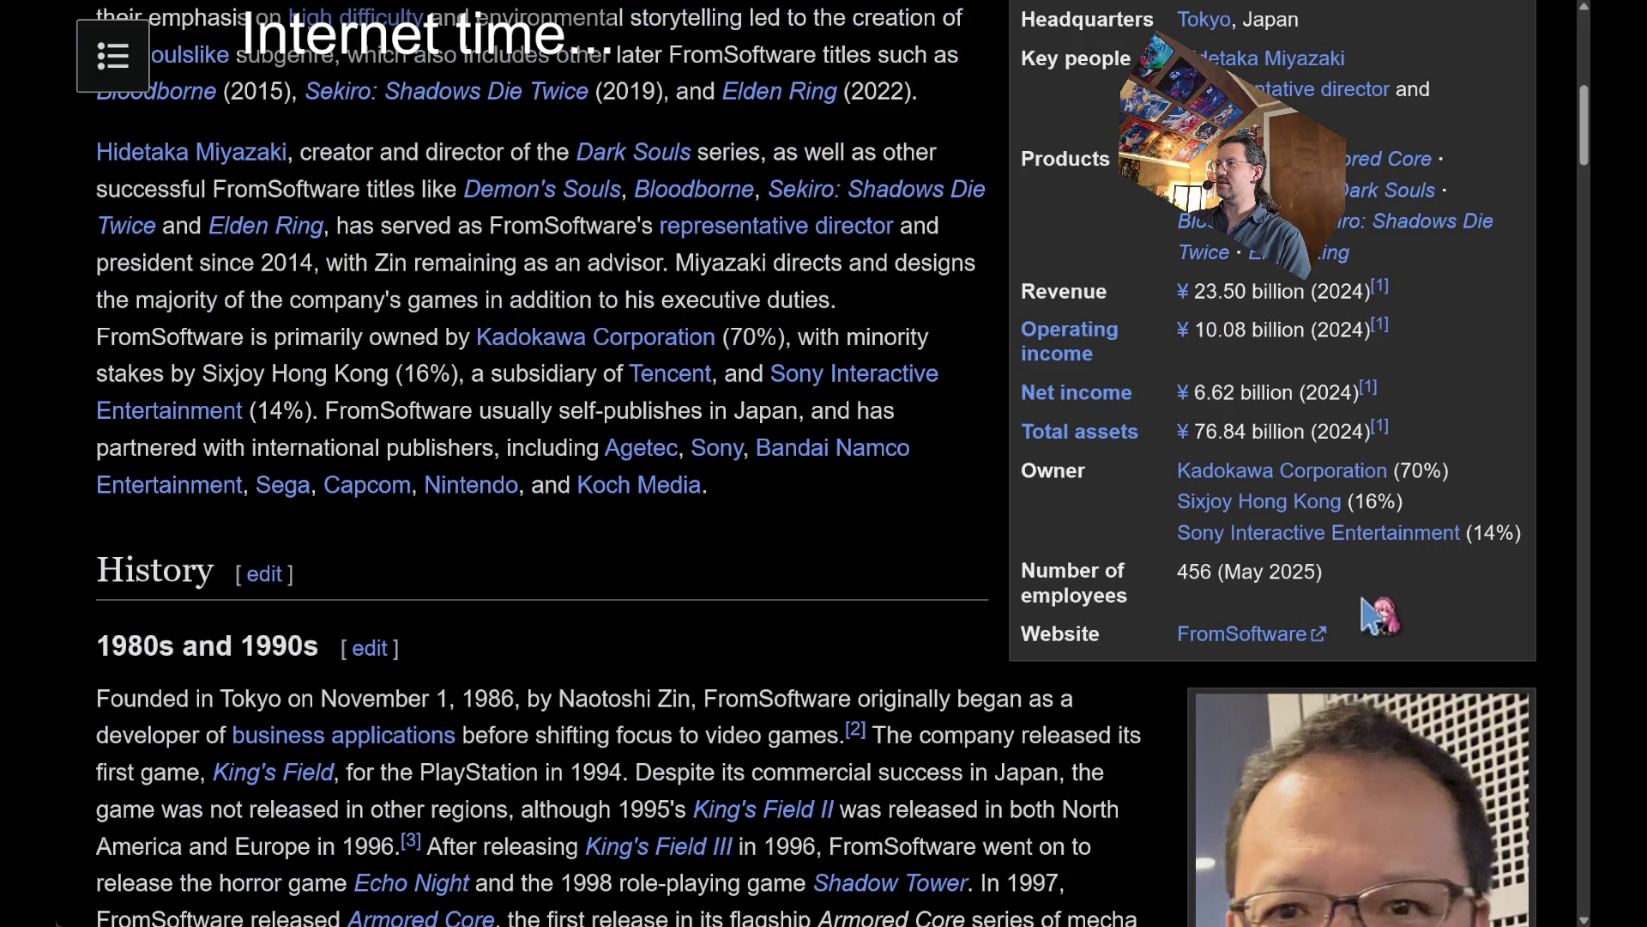
triple_click(1000, 569)
triple_click(1026, 569)
double_click(1042, 570)
mouse_move(1043, 570)
left_mouse_down()
mouse_move(1305, 576)
mouse_move(1398, 606)
mouse_move(1319, 618)
mouse_move(1047, 575)
mouse_move(1300, 611)
left_mouse_up()
left_click(1397, 607)
left_click(1028, 564)
double_click(1189, 573)
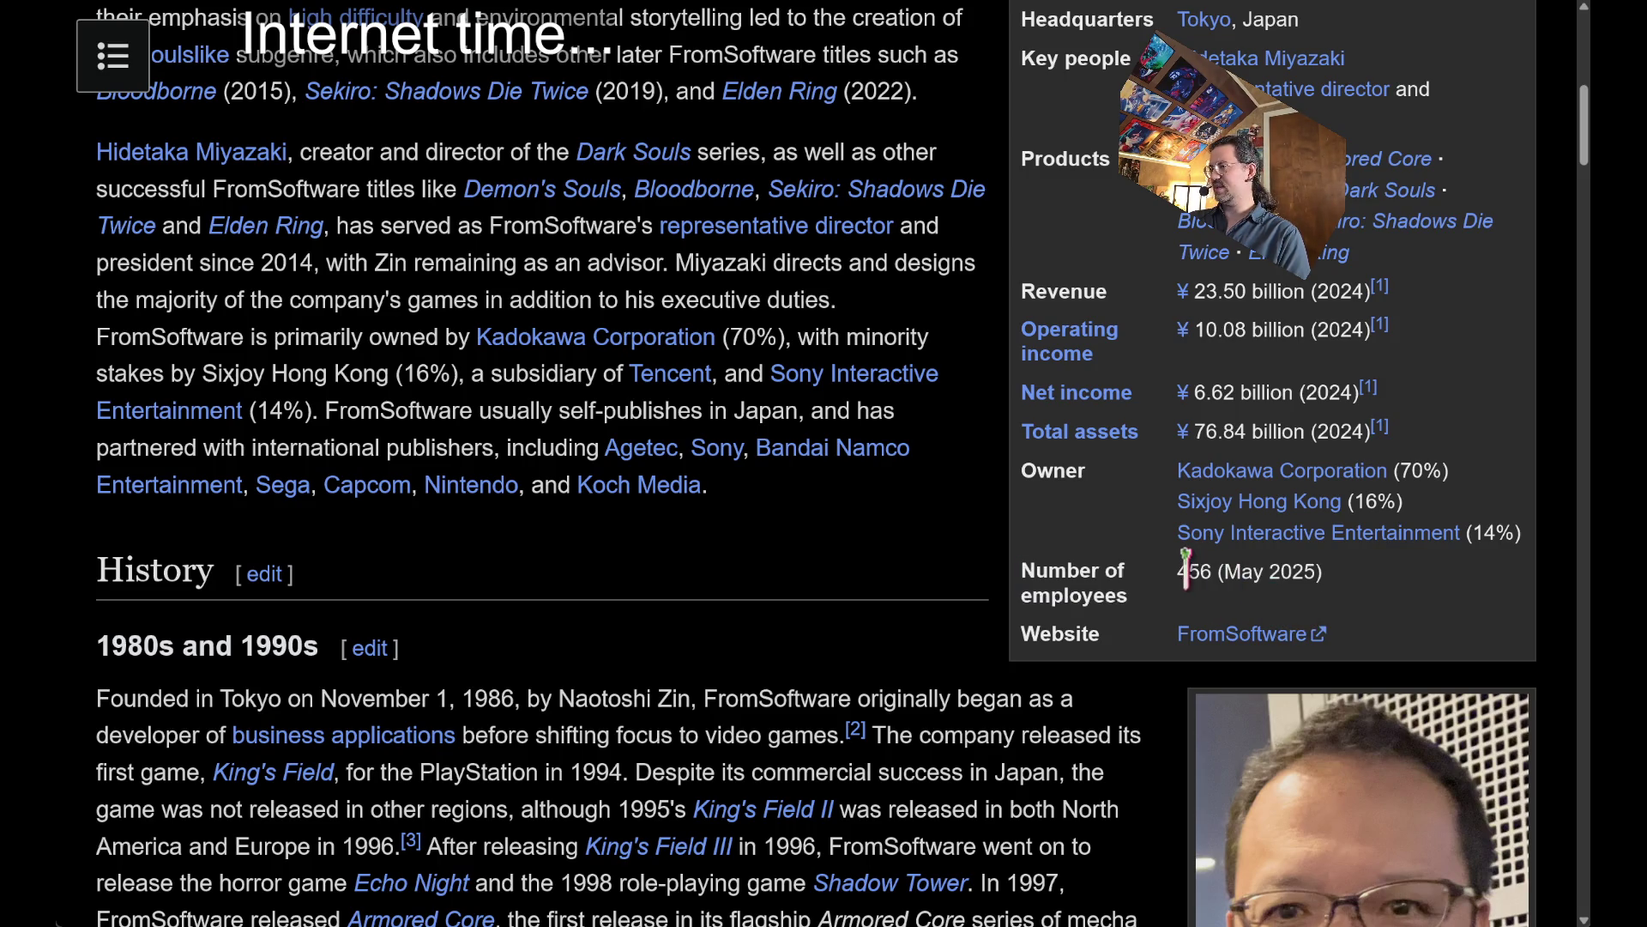
scroll(854, 568, "up", 5)
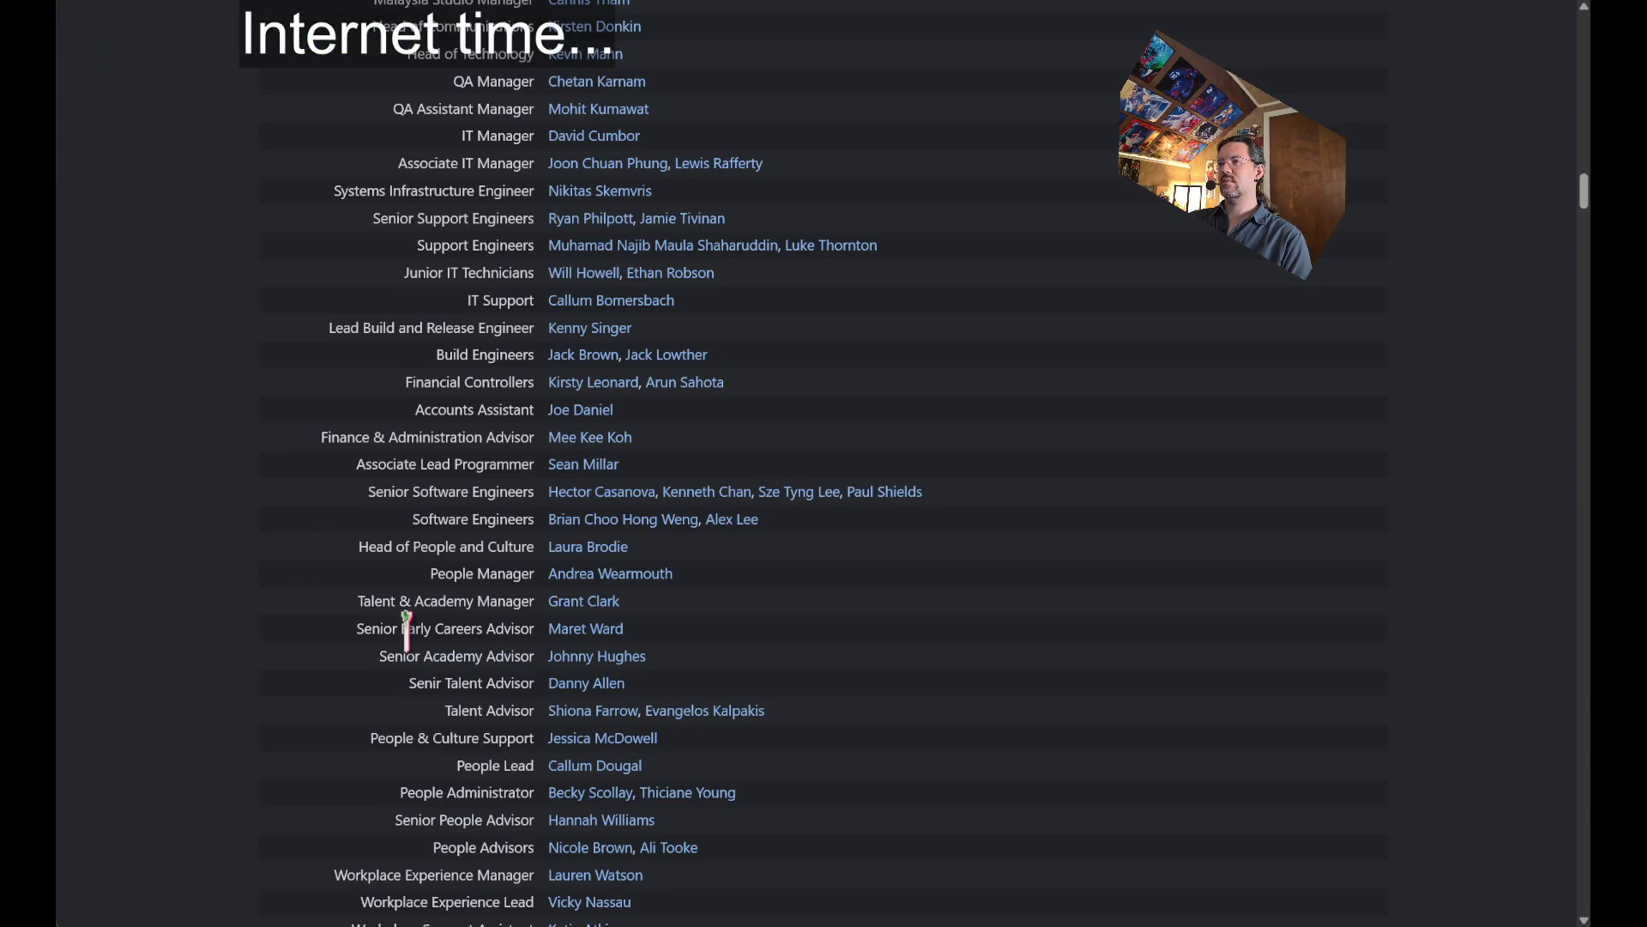
Select the credits from Studio Design Director through the Senior Talent and People Advisors.
scroll(315, 639, "down", 3)
scroll(298, 622, "down", 3)
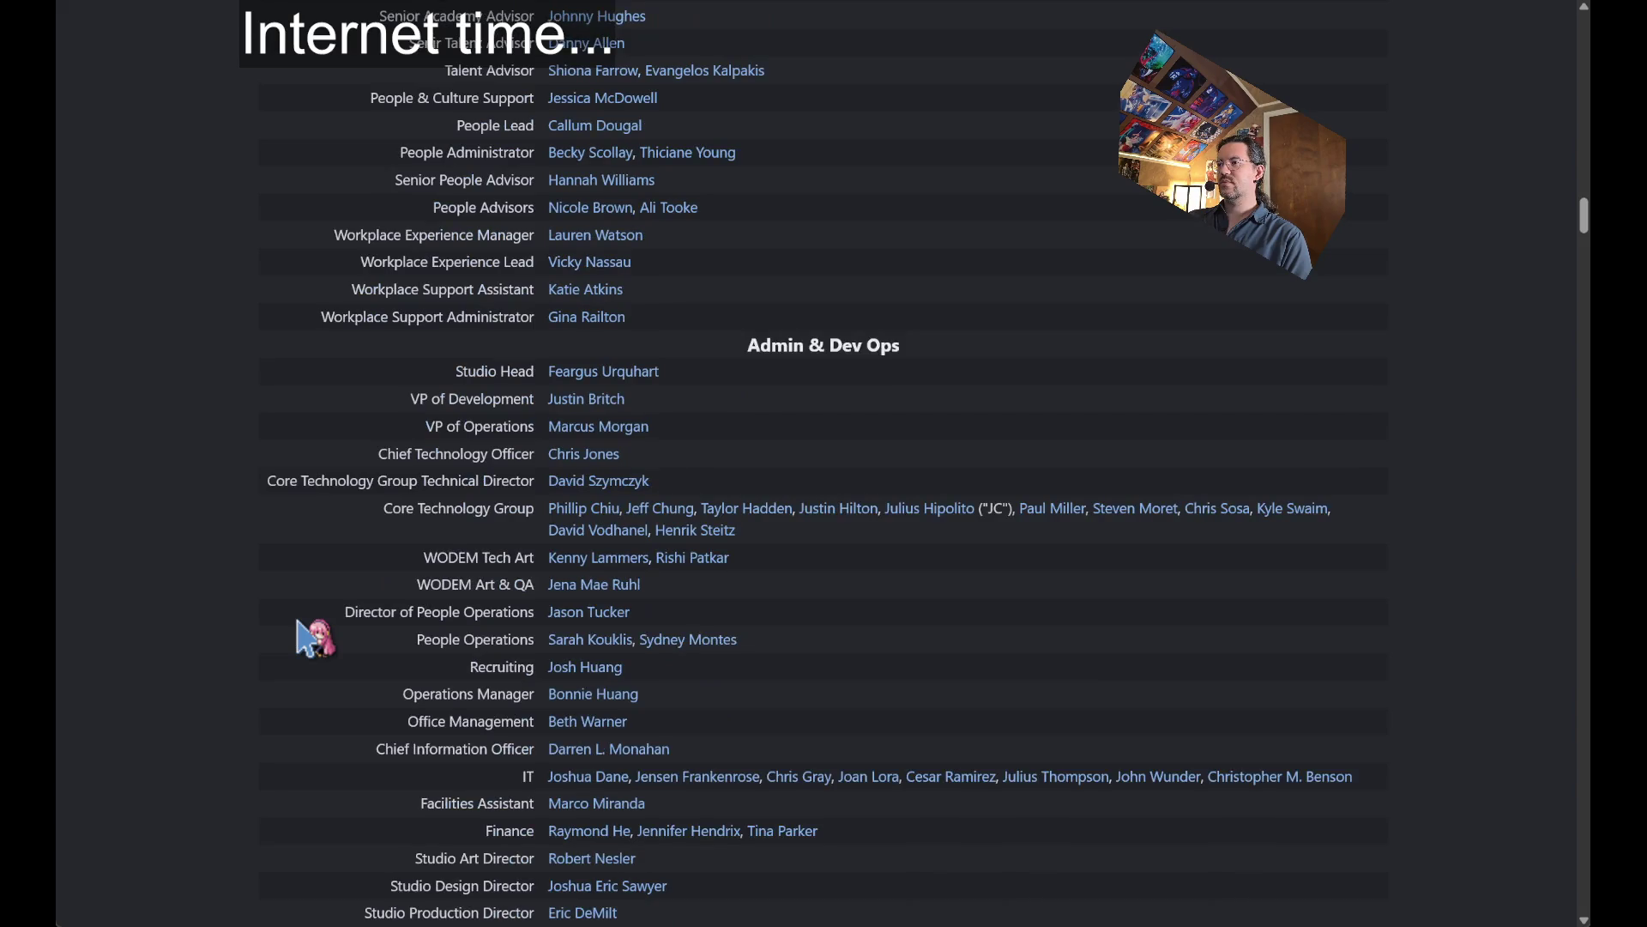
mouse_move(290, 77)
left_mouse_down()
mouse_move(330, 162)
mouse_move(371, 757)
mouse_move(301, 830)
mouse_move(352, 803)
left_mouse_up()
mouse_move(1113, 875)
left_mouse_down()
mouse_move(938, 897)
mouse_move(287, 221)
mouse_move(287, 59)
mouse_move(296, 69)
left_mouse_up()
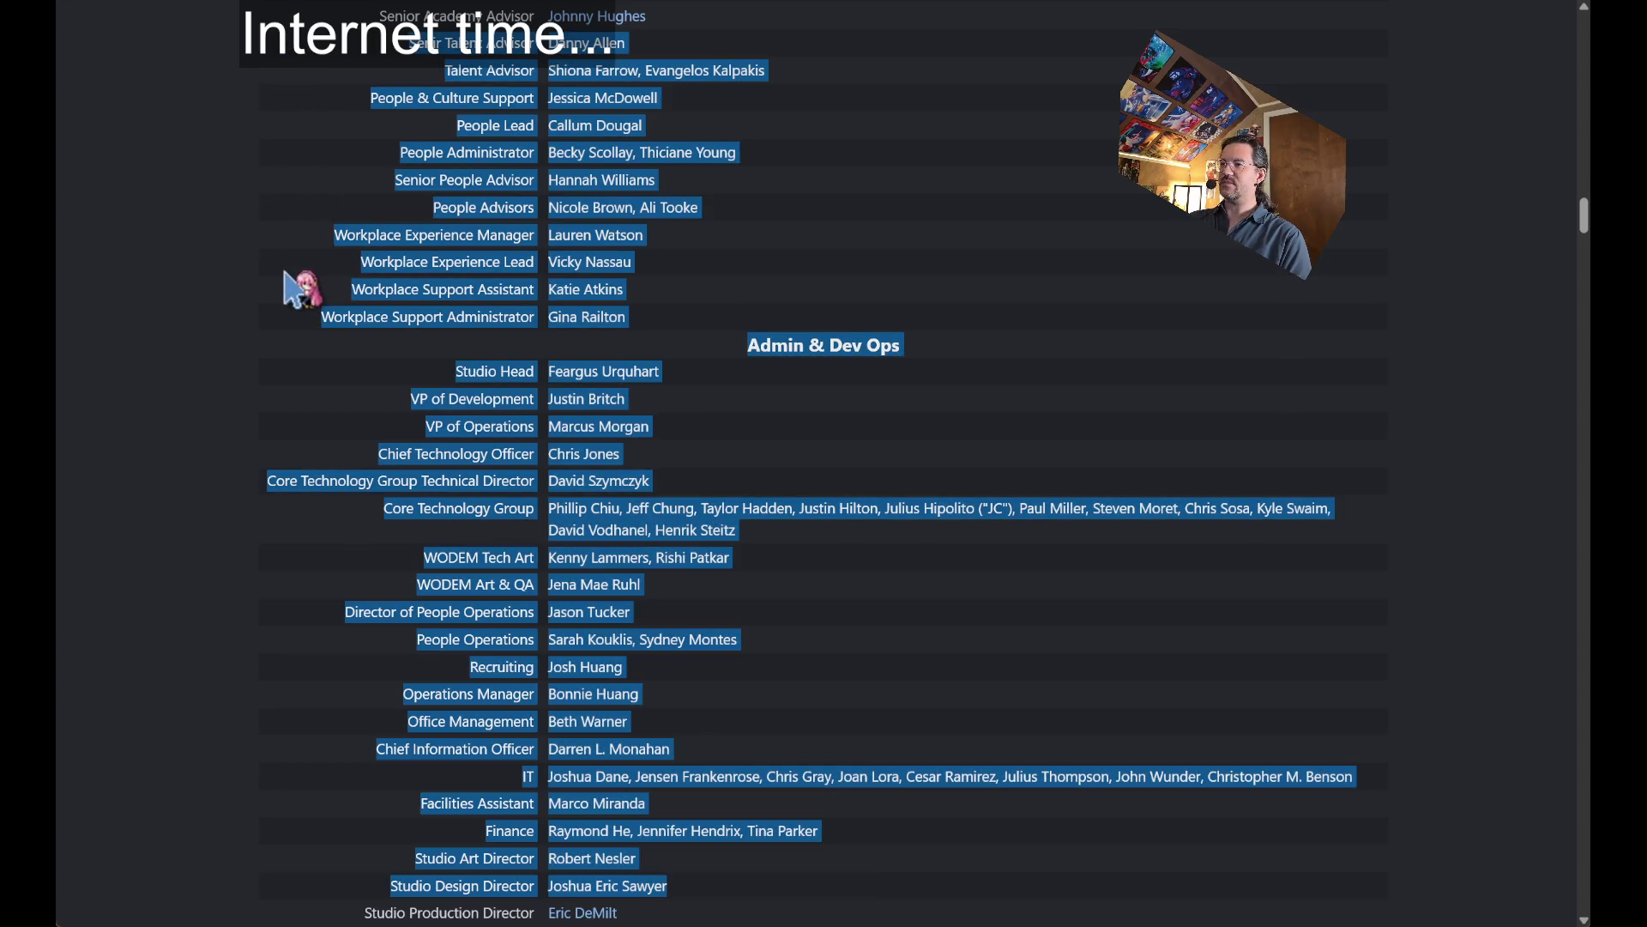
left_click(273, 224)
mouse_move(261, 178)
left_mouse_down()
mouse_move(733, 493)
mouse_move(1250, 662)
mouse_move(1155, 680)
mouse_move(981, 789)
mouse_move(1103, 853)
left_mouse_up()
scroll(1029, 583, "down", 2)
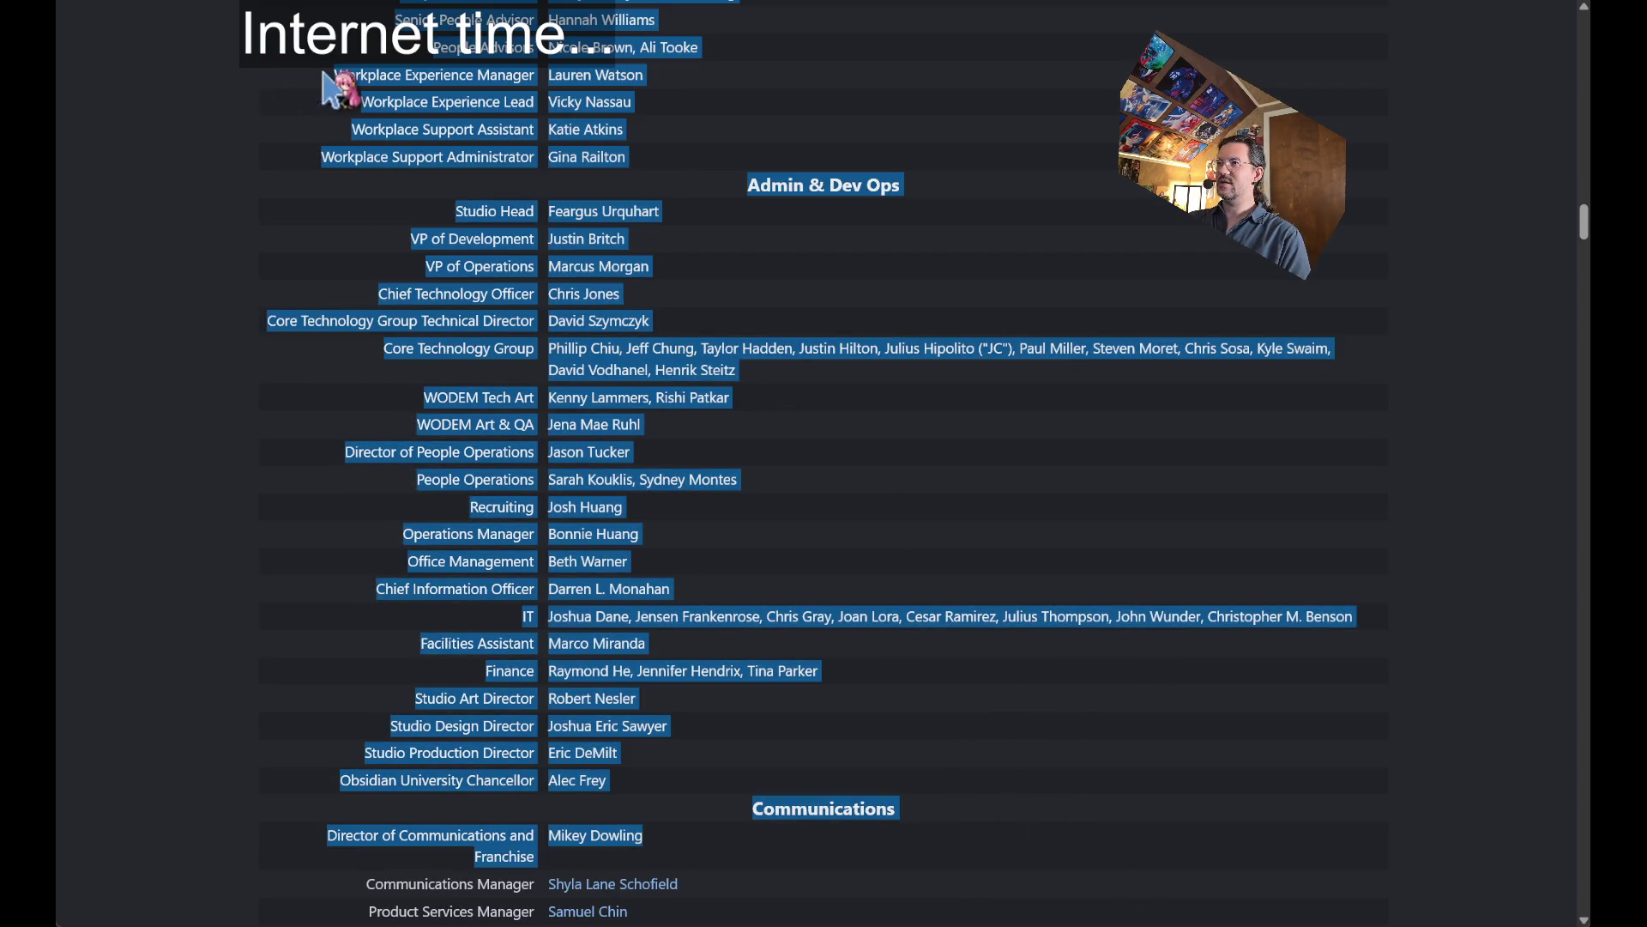
mouse_move(325, 90)
left_mouse_down()
mouse_move(314, 53)
mouse_move(909, 630)
mouse_move(989, 801)
mouse_move(967, 646)
mouse_move(1018, 807)
left_mouse_up()
scroll(989, 800, "down", 2)
scroll(989, 800, "down", 2)
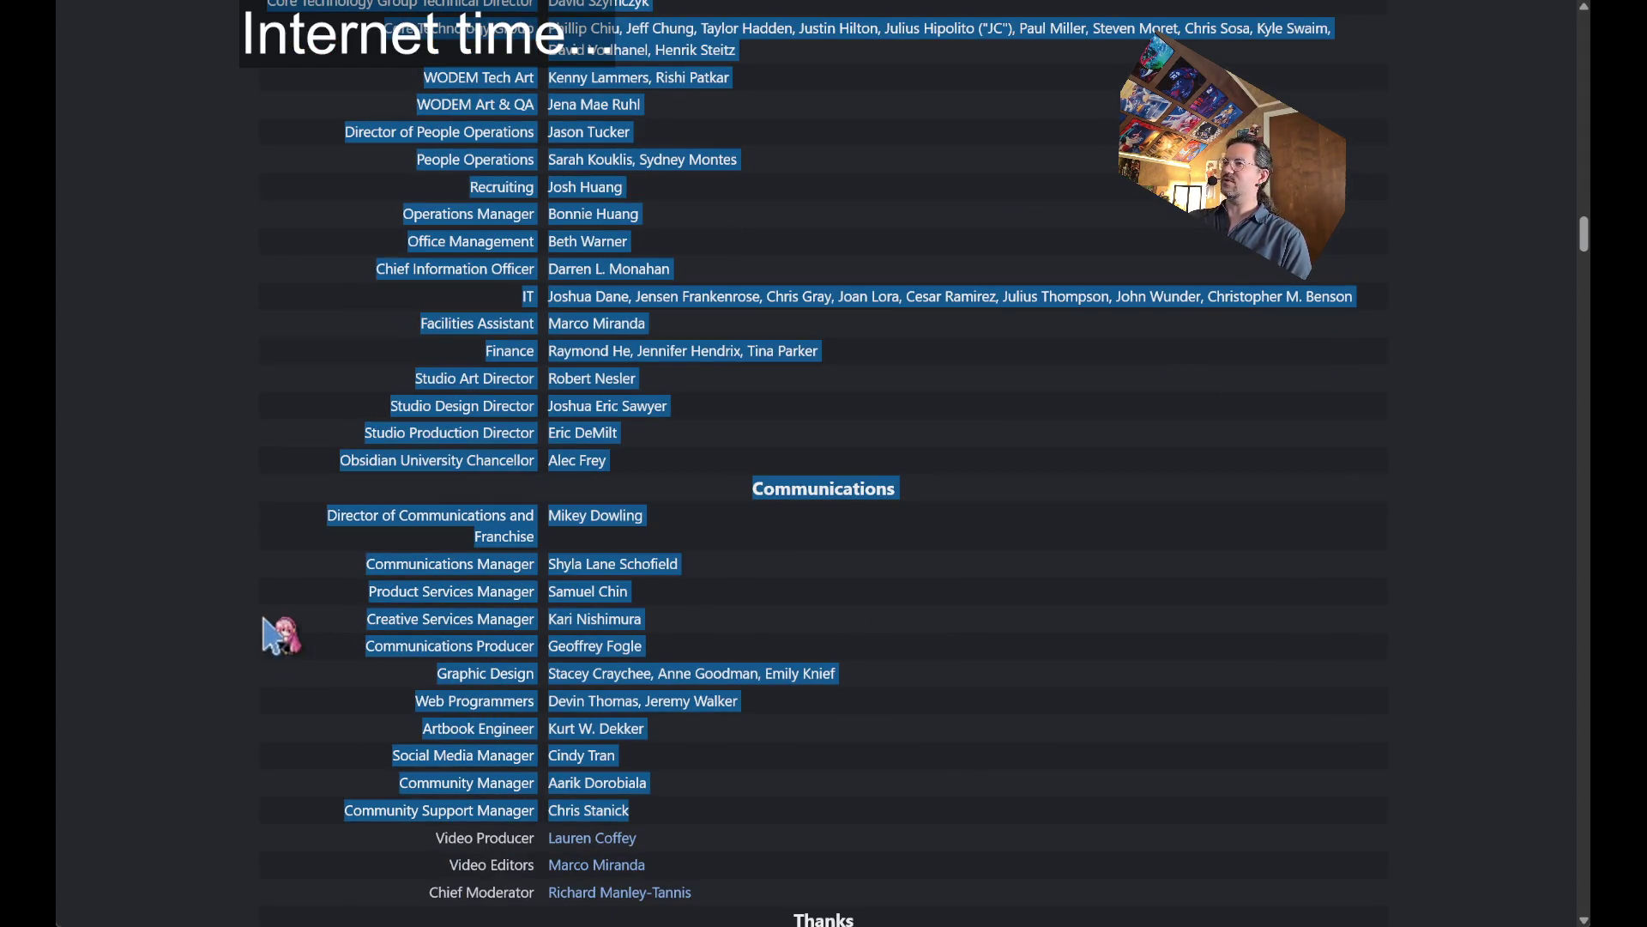
left_click(284, 544)
Select credits from Creative Services Manager and Development Babies through Thanks, then scroll to the voice cast.
scroll(245, 558, "down", 4)
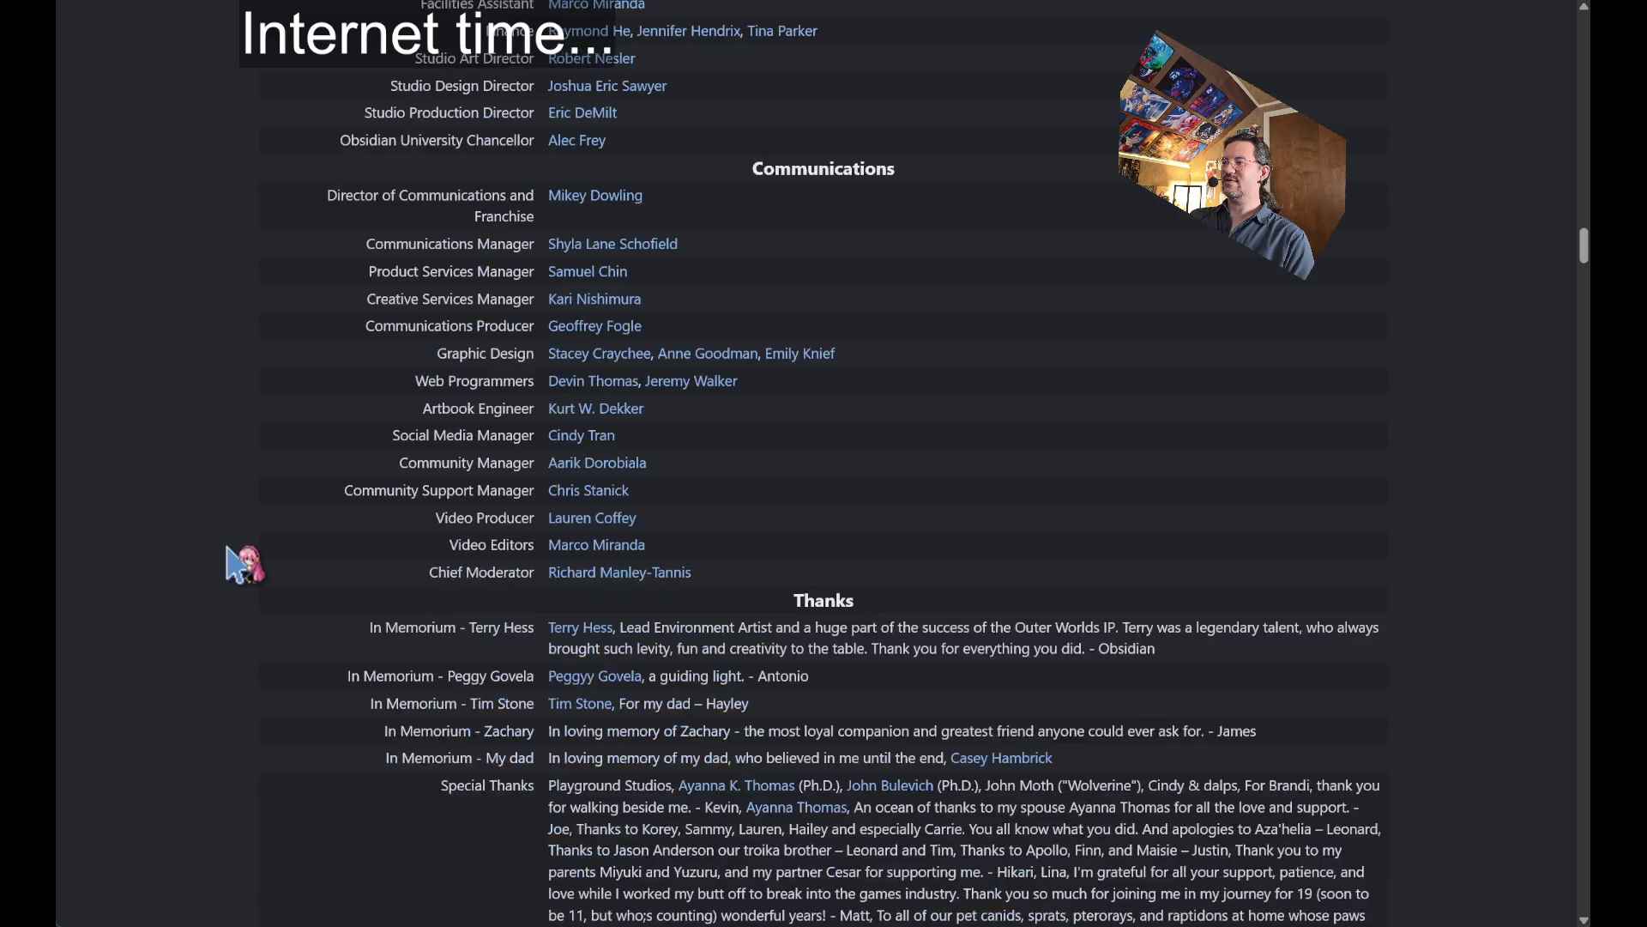
scroll(245, 562, "down", 2)
mouse_move(272, 145)
left_mouse_down()
mouse_move(319, 503)
mouse_move(326, 822)
left_mouse_up()
left_click(326, 822)
scroll(326, 822, "down", 4)
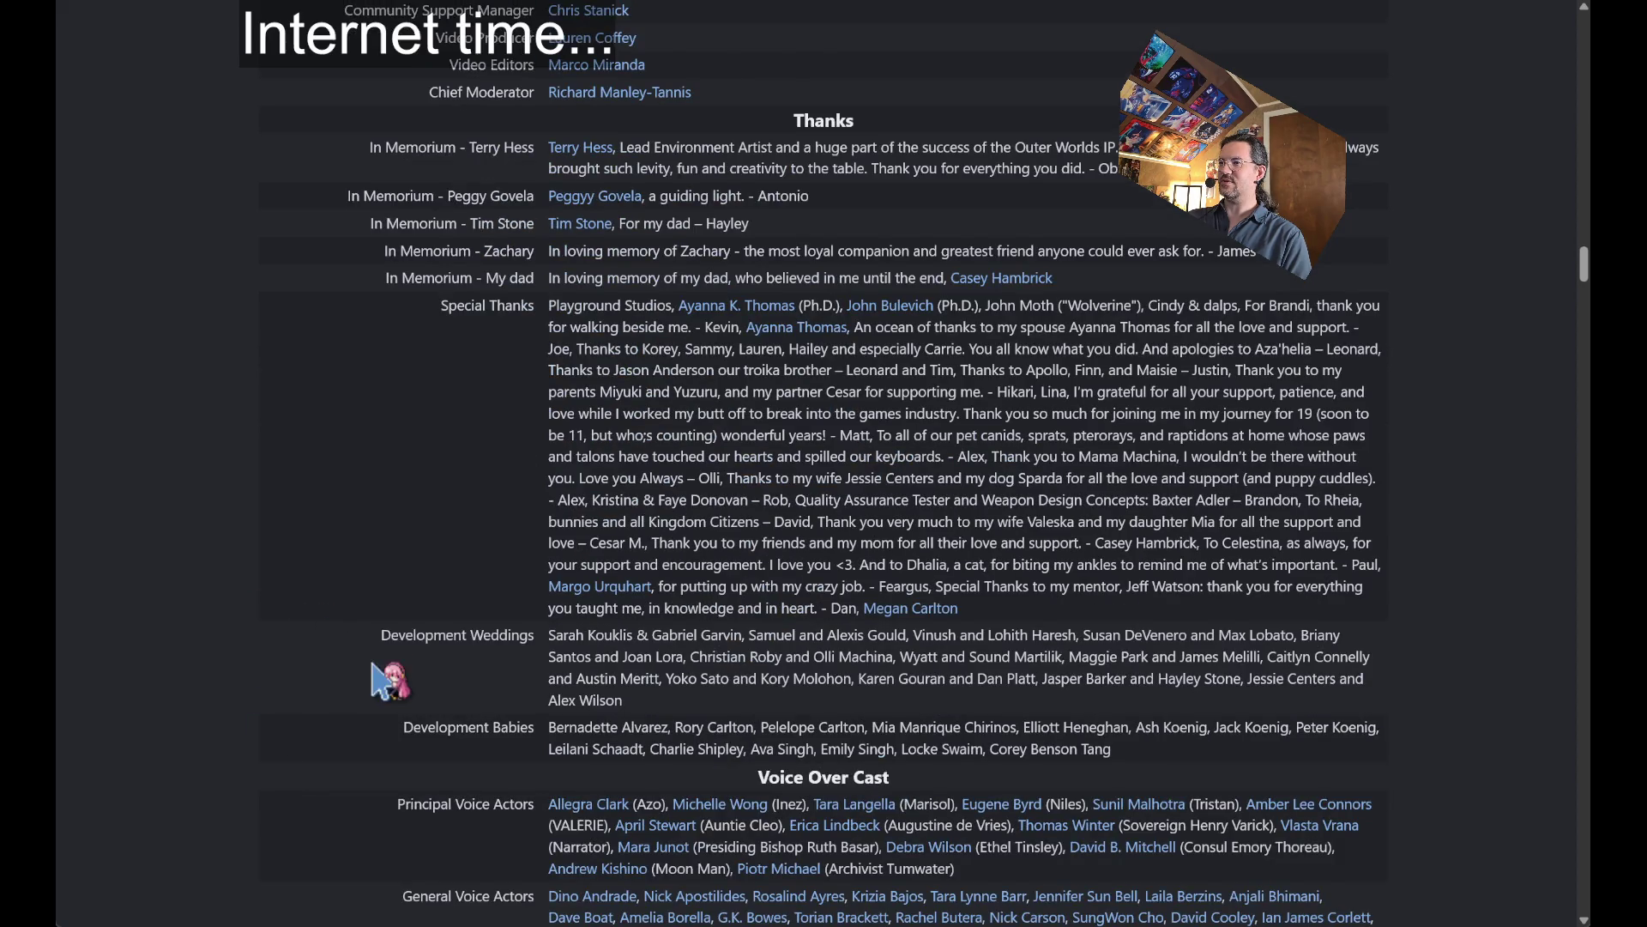
mouse_move(1227, 747)
left_mouse_down()
mouse_move(618, 343)
mouse_move(319, 72)
left_mouse_up()
left_click(251, 346)
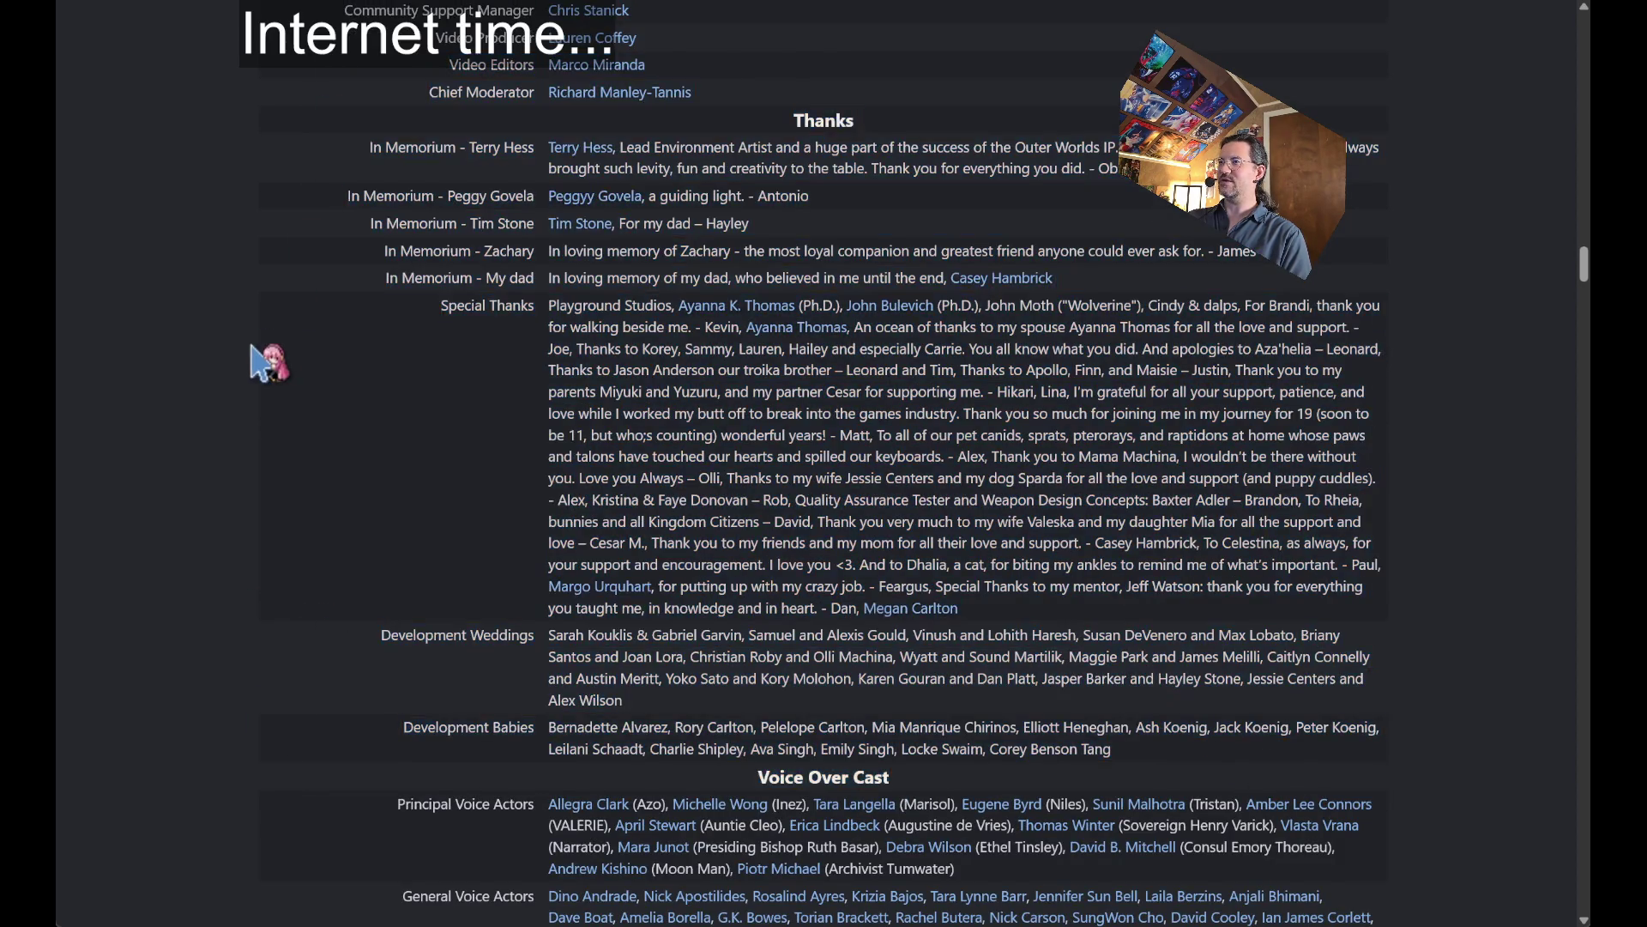
scroll(183, 454, "down", 4)
scroll(184, 454, "up", 4)
scroll(244, 515, "down", 6)
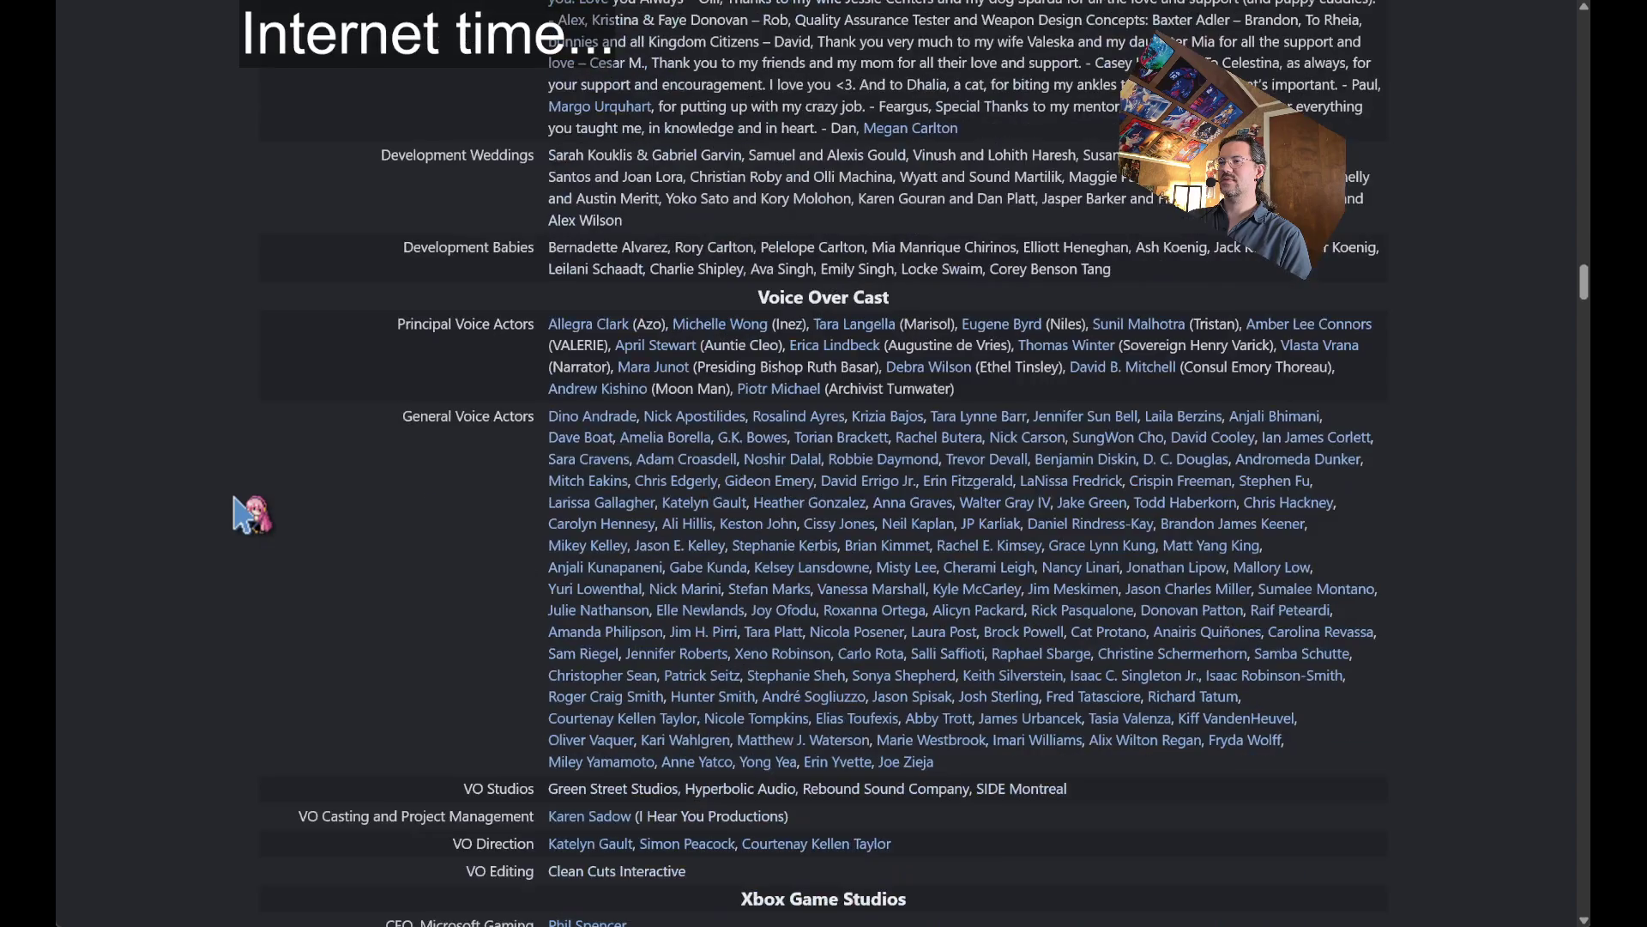
scroll(250, 515, "down", 6)
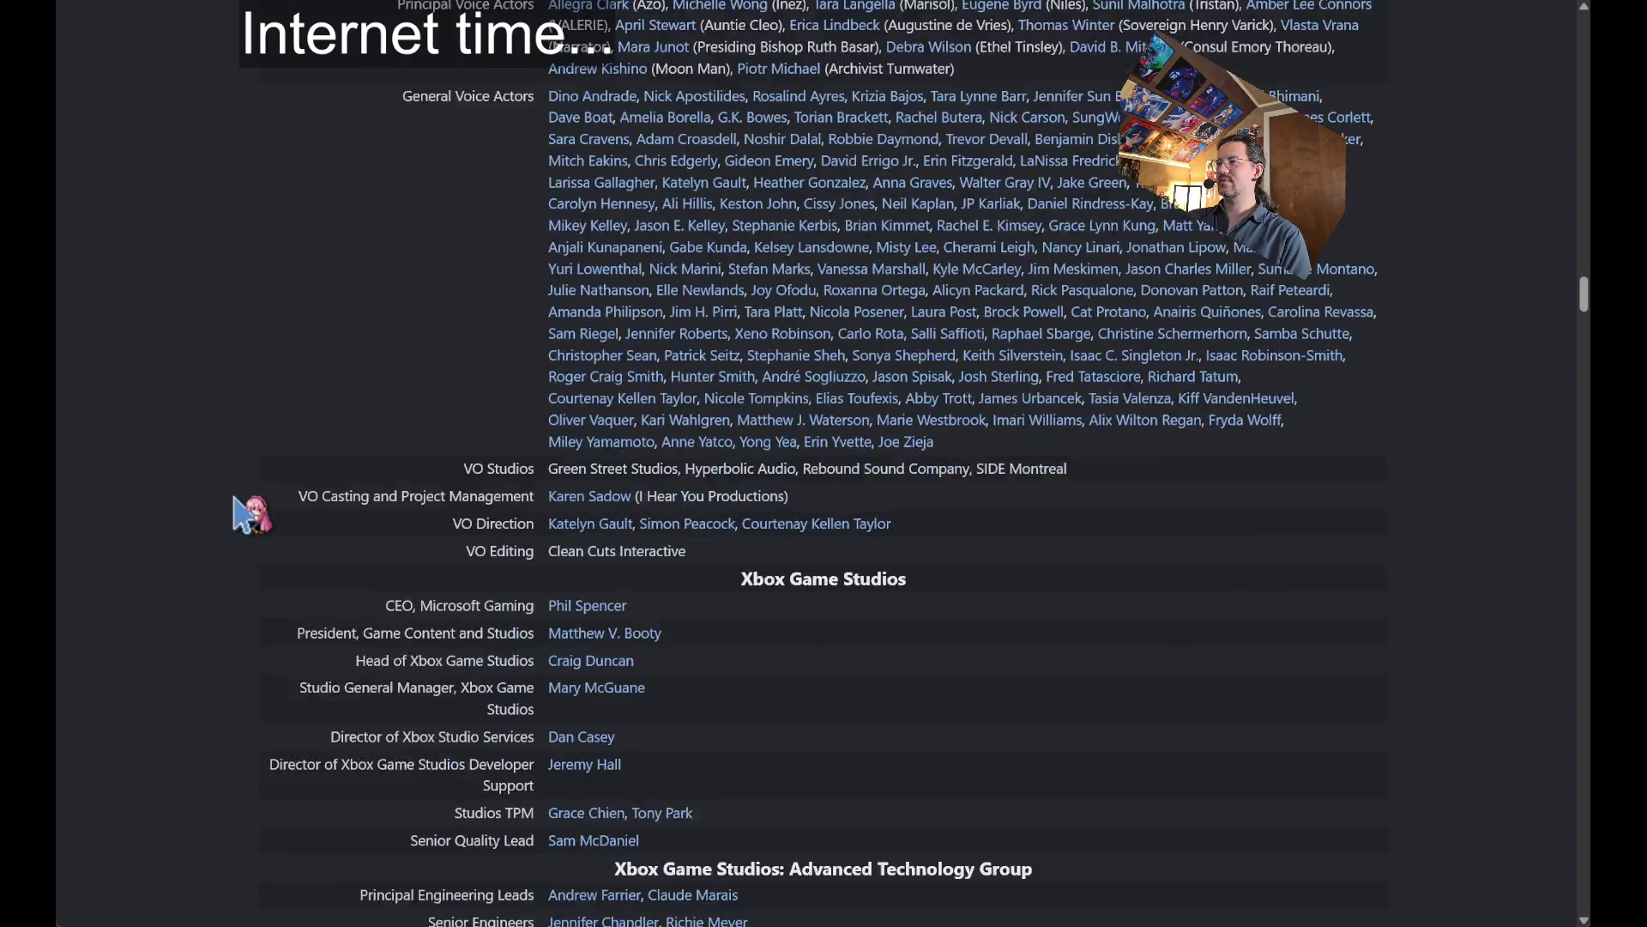
scroll(250, 515, "down", 3)
scroll(253, 515, "down", 3)
scroll(256, 515, "up", 6)
Return to the top of the credits, then select and deselect the '12 eps?' episode list in the notes.
key("Home")
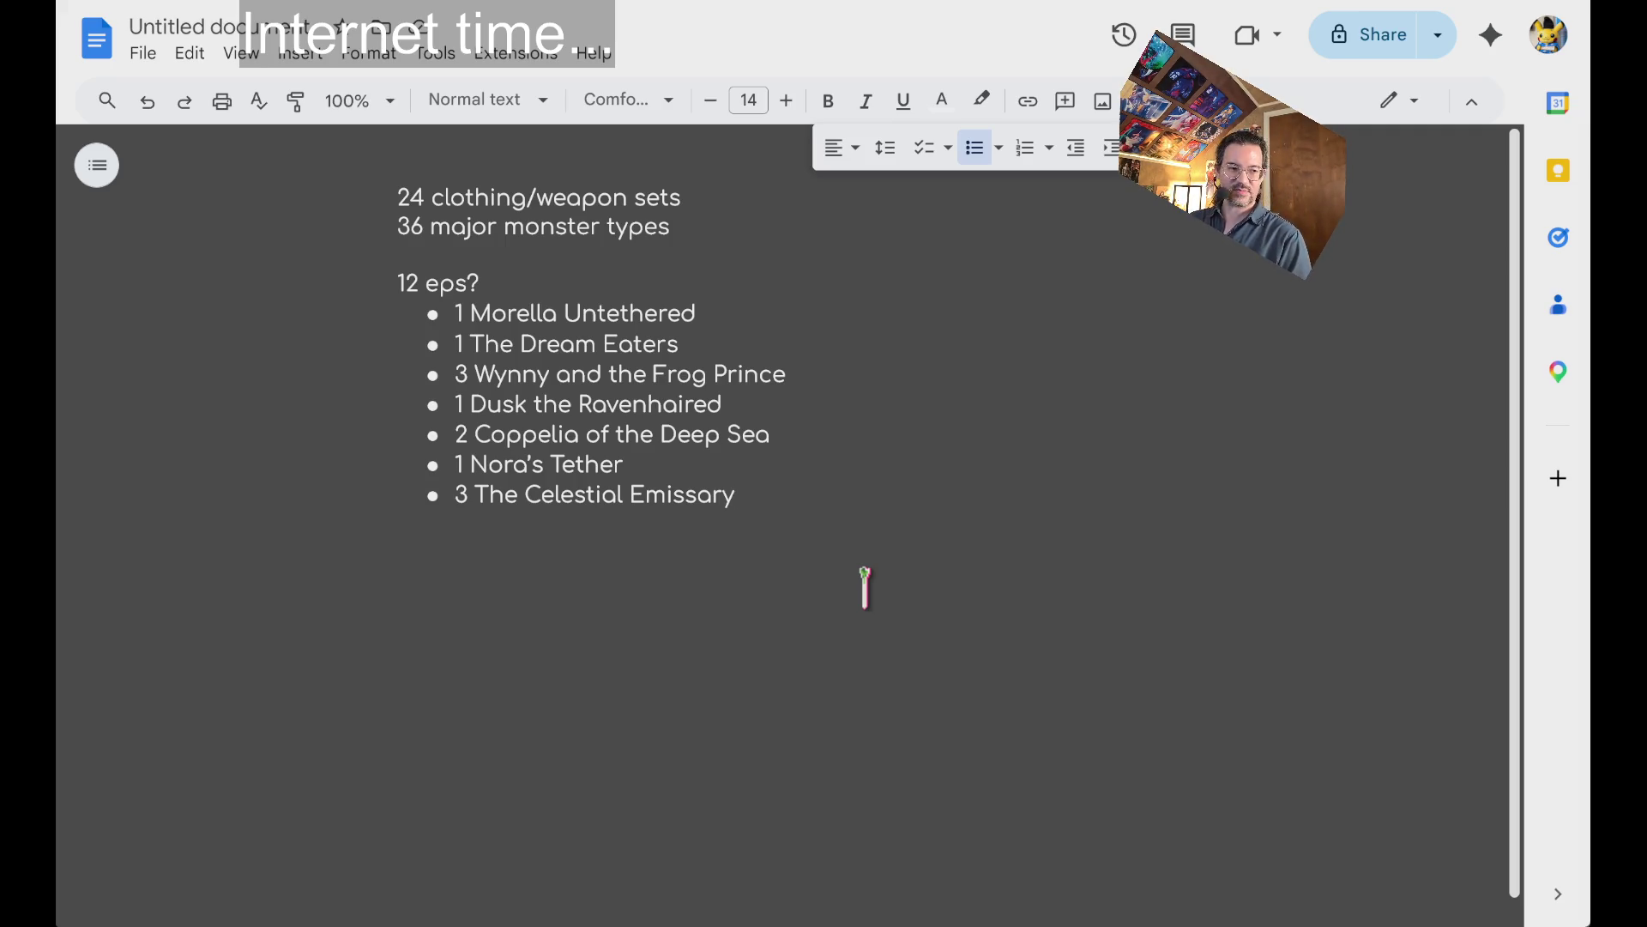
mouse_move(875, 528)
left_mouse_down()
mouse_move(357, 184)
mouse_move(941, 618)
mouse_move(426, 253)
mouse_move(654, 369)
mouse_move(809, 589)
mouse_move(287, 173)
mouse_move(921, 545)
mouse_move(291, 162)
mouse_move(921, 586)
left_mouse_up()
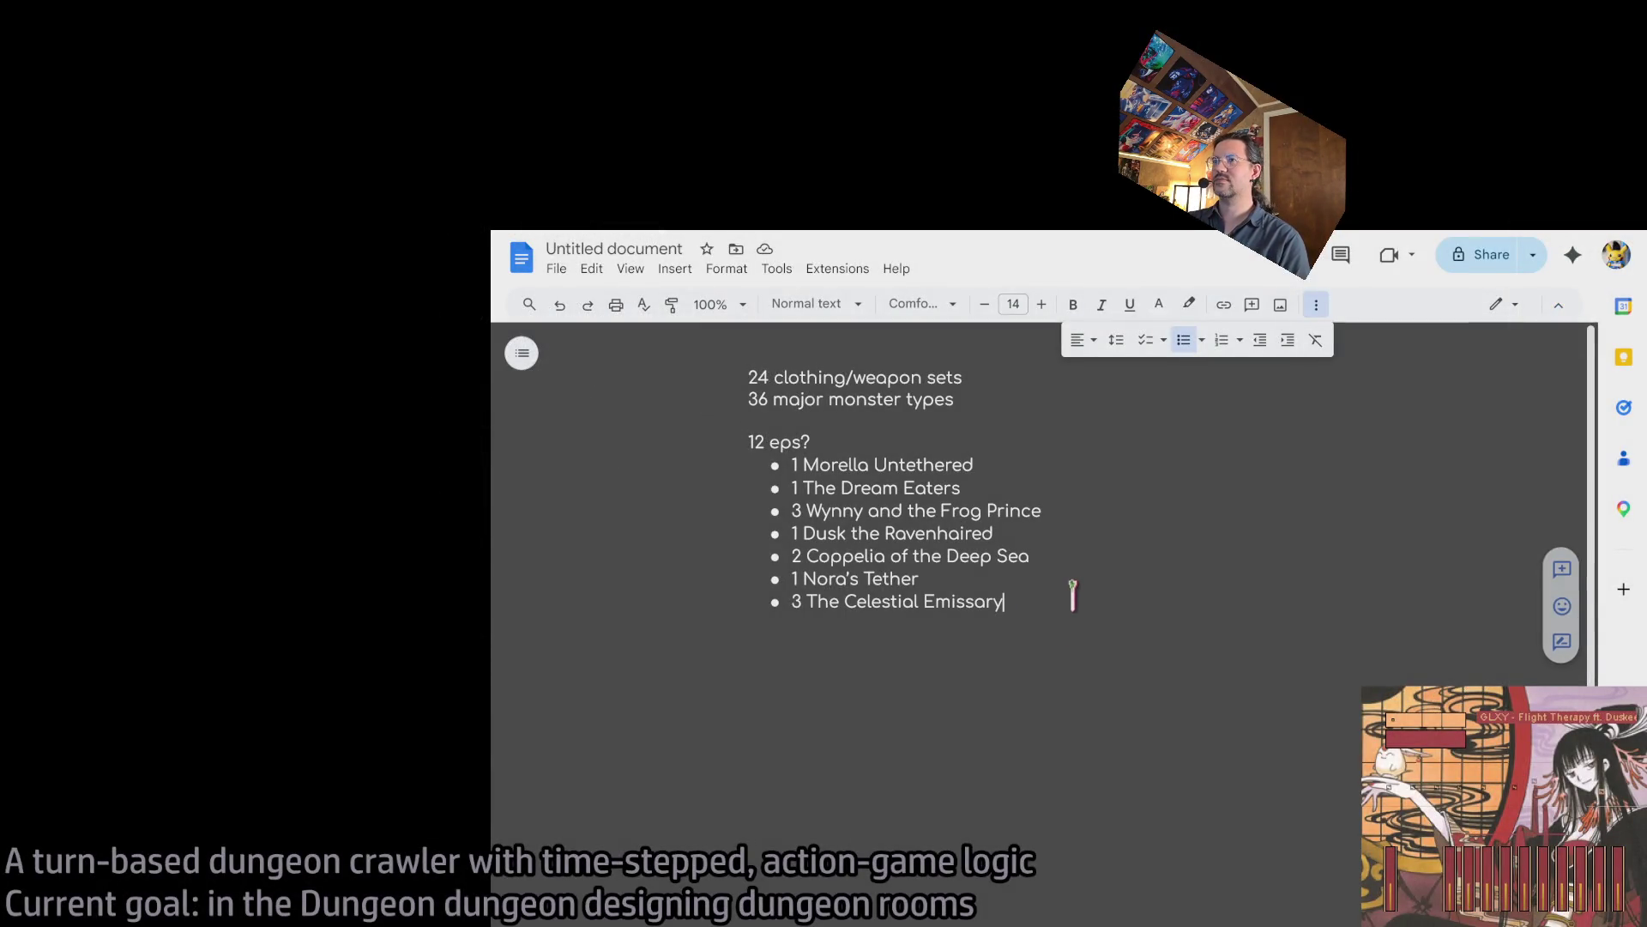
mouse_move(1047, 607)
left_mouse_down()
mouse_move(670, 441)
mouse_move(1088, 652)
mouse_move(632, 441)
mouse_move(1125, 629)
mouse_move(611, 441)
left_mouse_up()
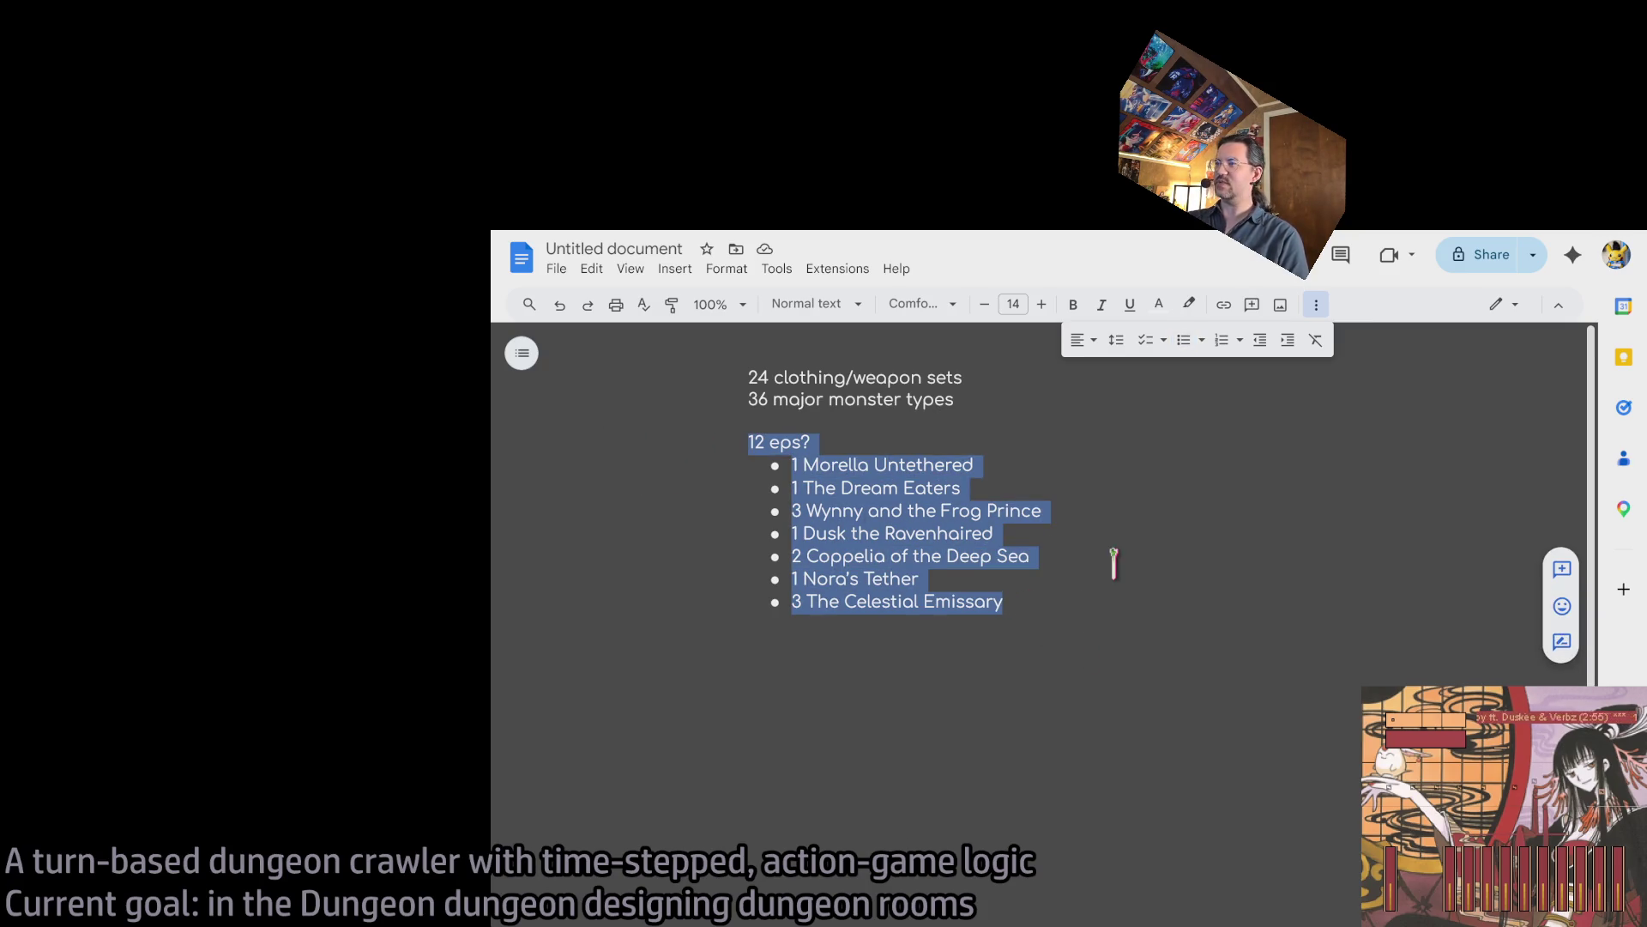
left_click(1118, 580)
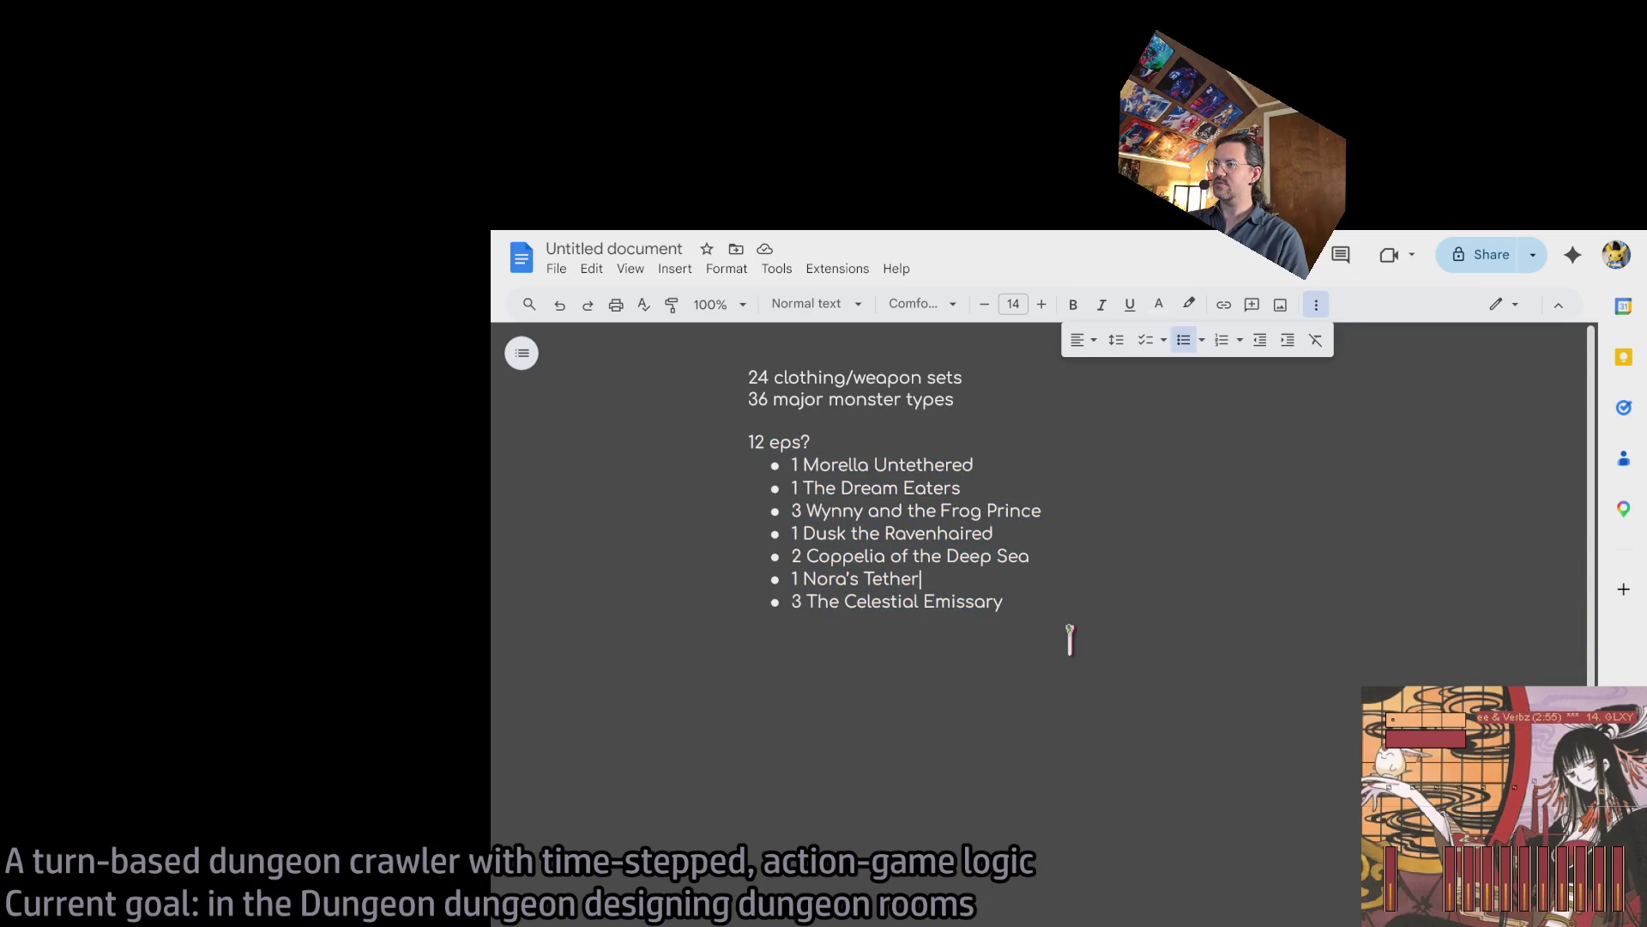
mouse_move(1070, 639)
left_mouse_down()
mouse_move(669, 460)
mouse_move(670, 441)
left_mouse_up()
left_click(1160, 647)
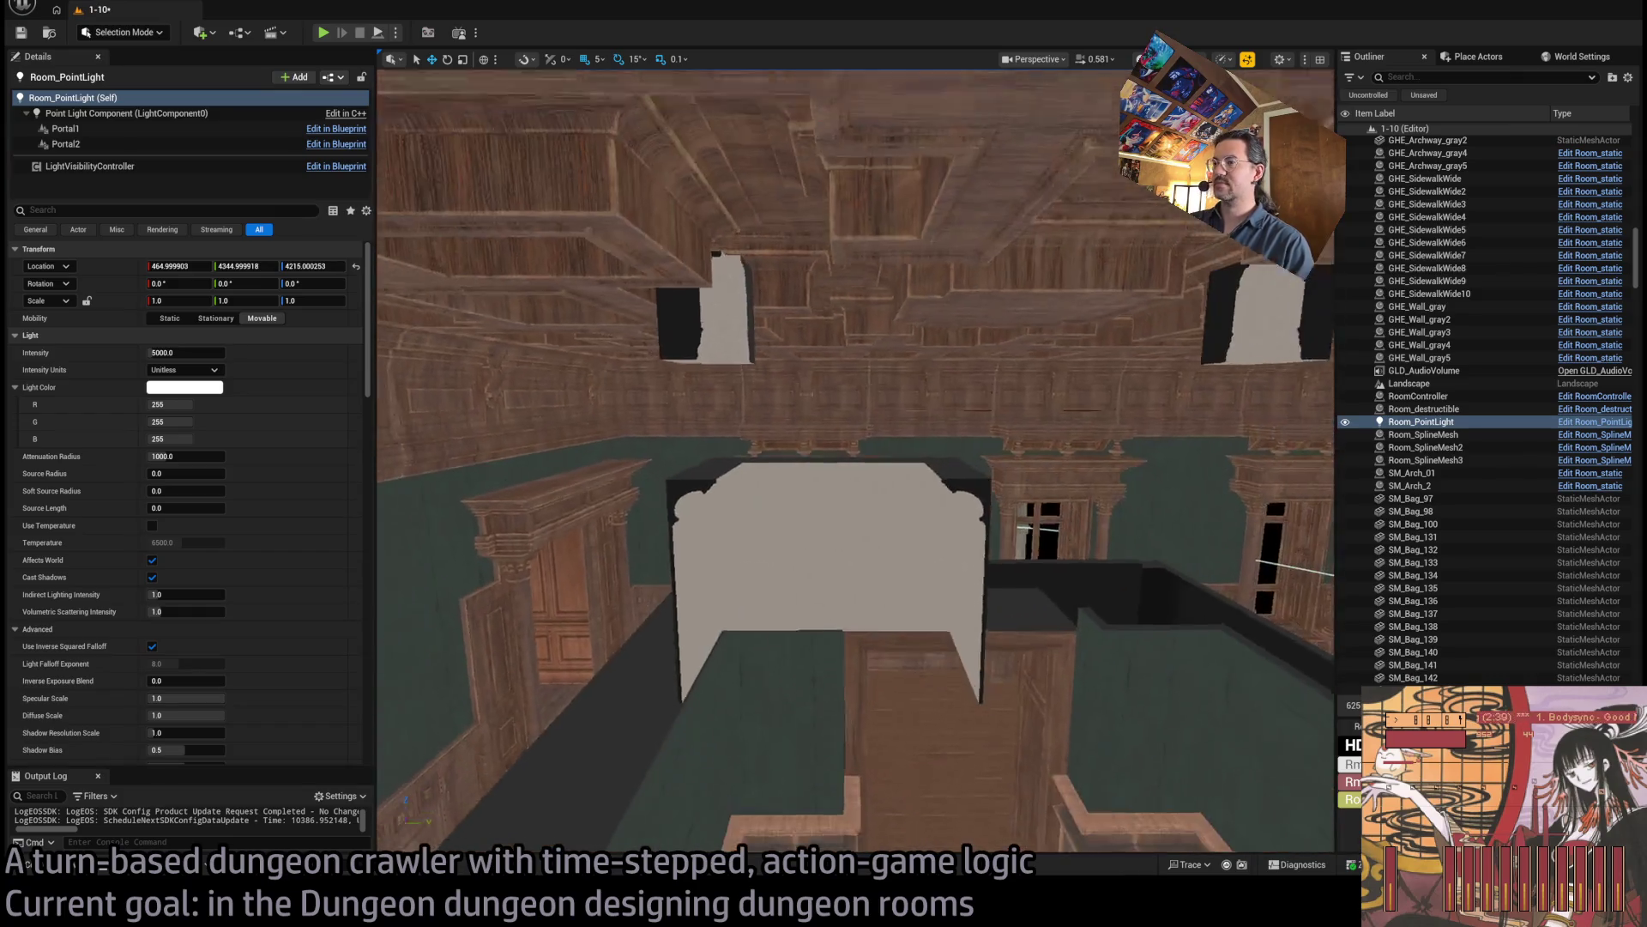
Duplicate the RoofEdge_Line7 corner piece, rotate it -15°, and slide both pieces into place along the wall.
left_click(828, 549)
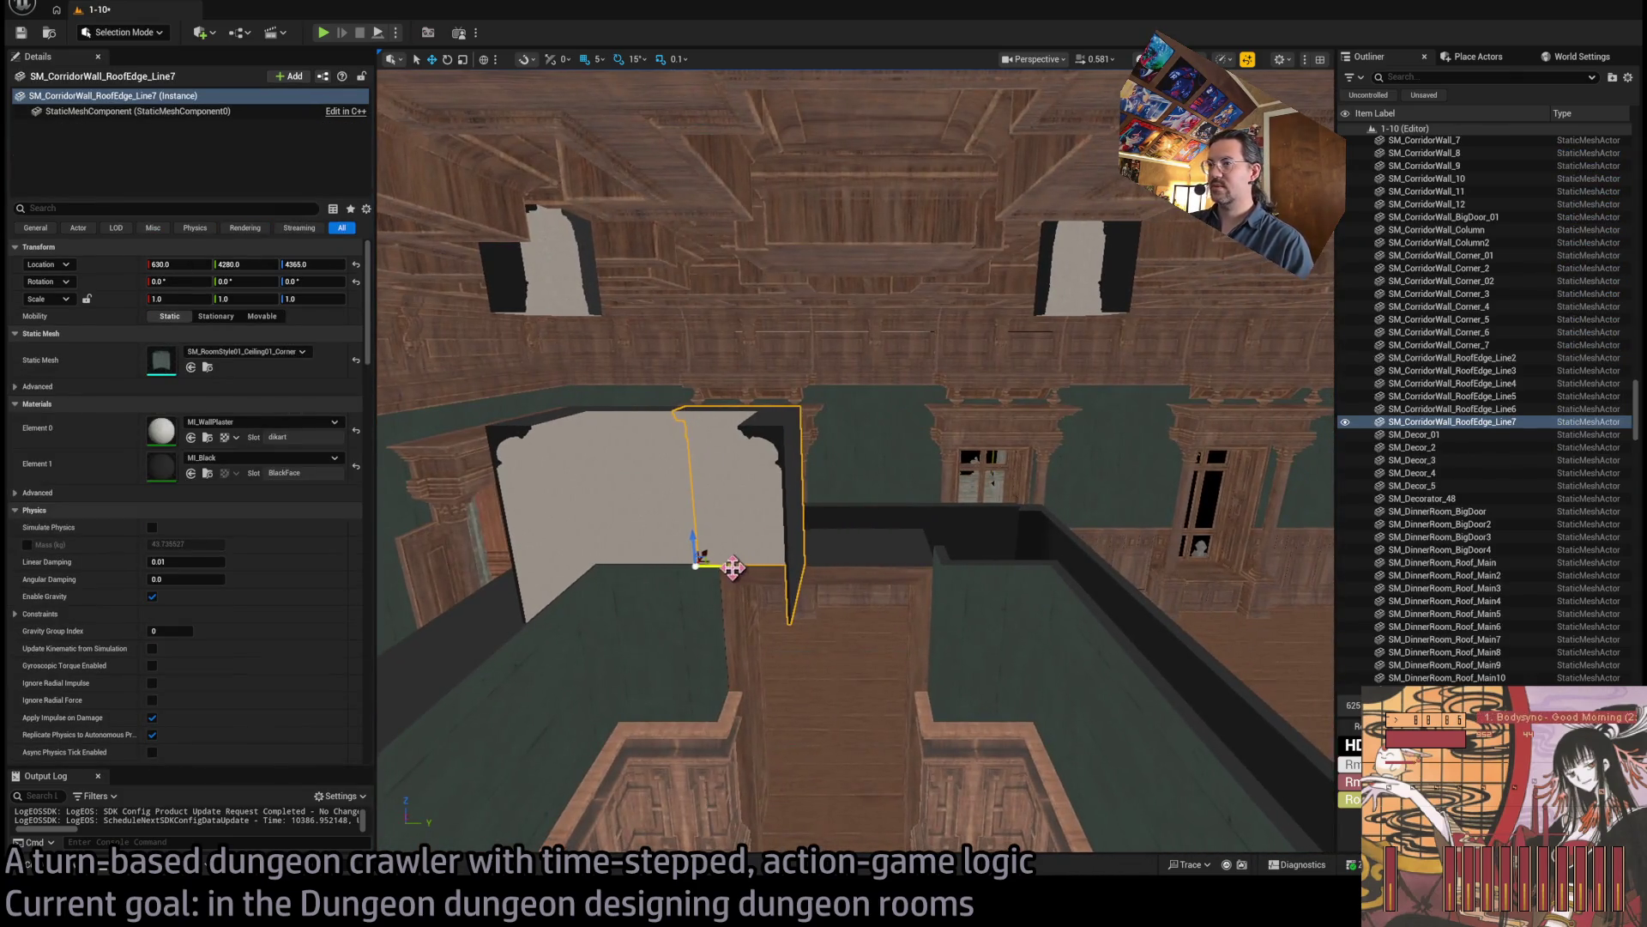
left_click_drag(1004, 564, 972, 564)
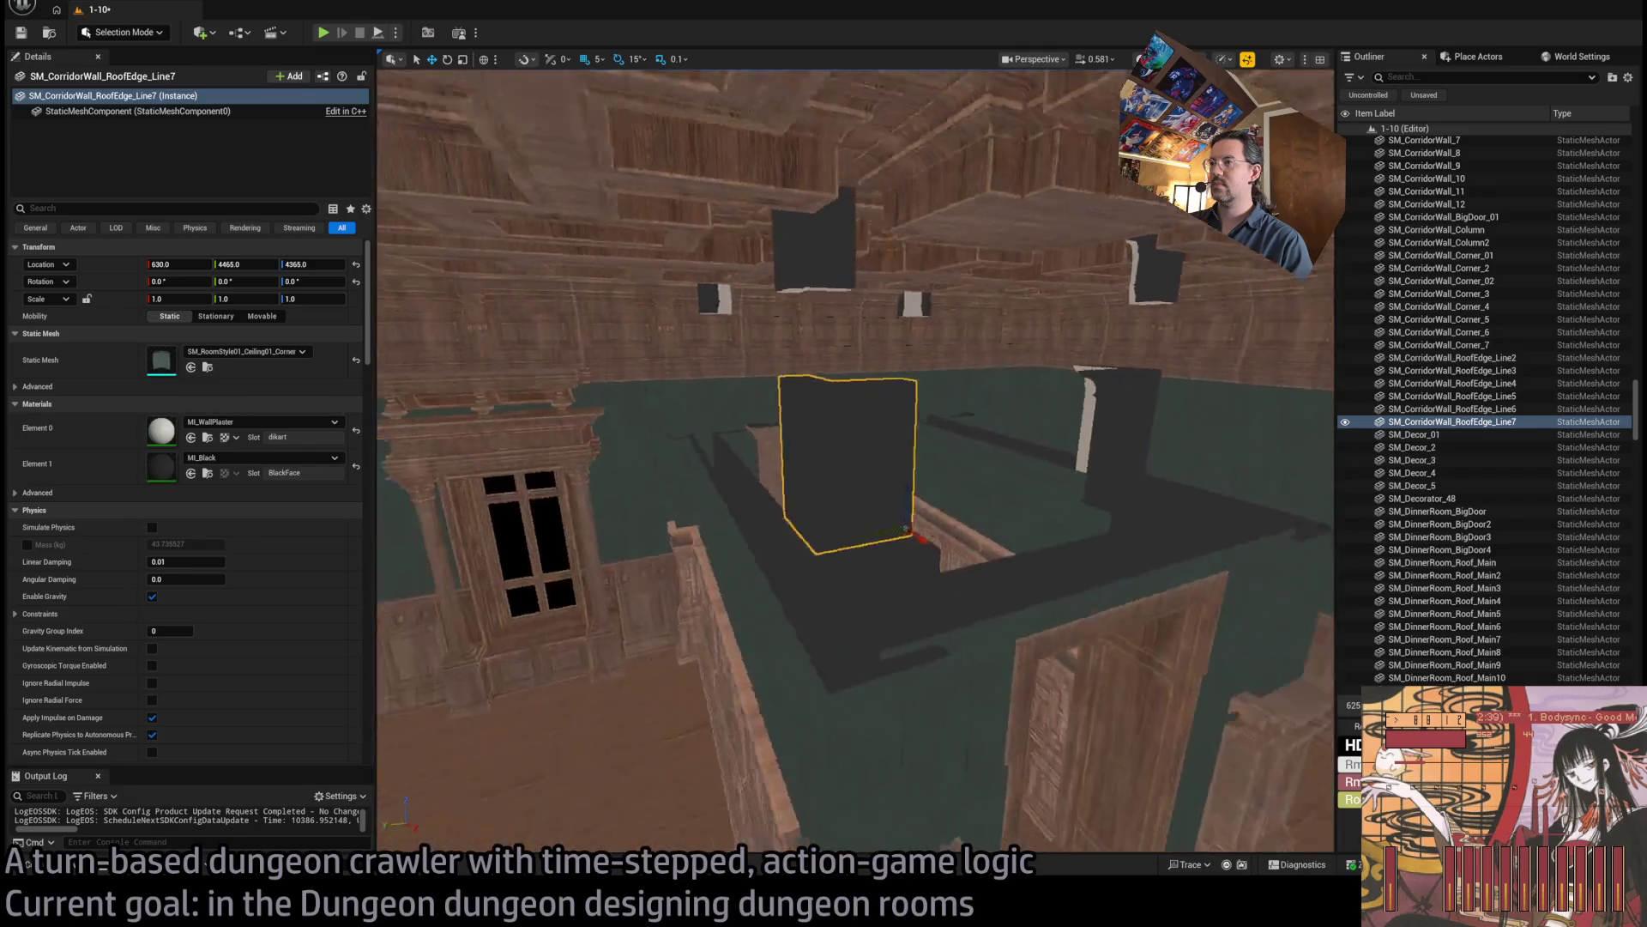
key("ctrl+v")
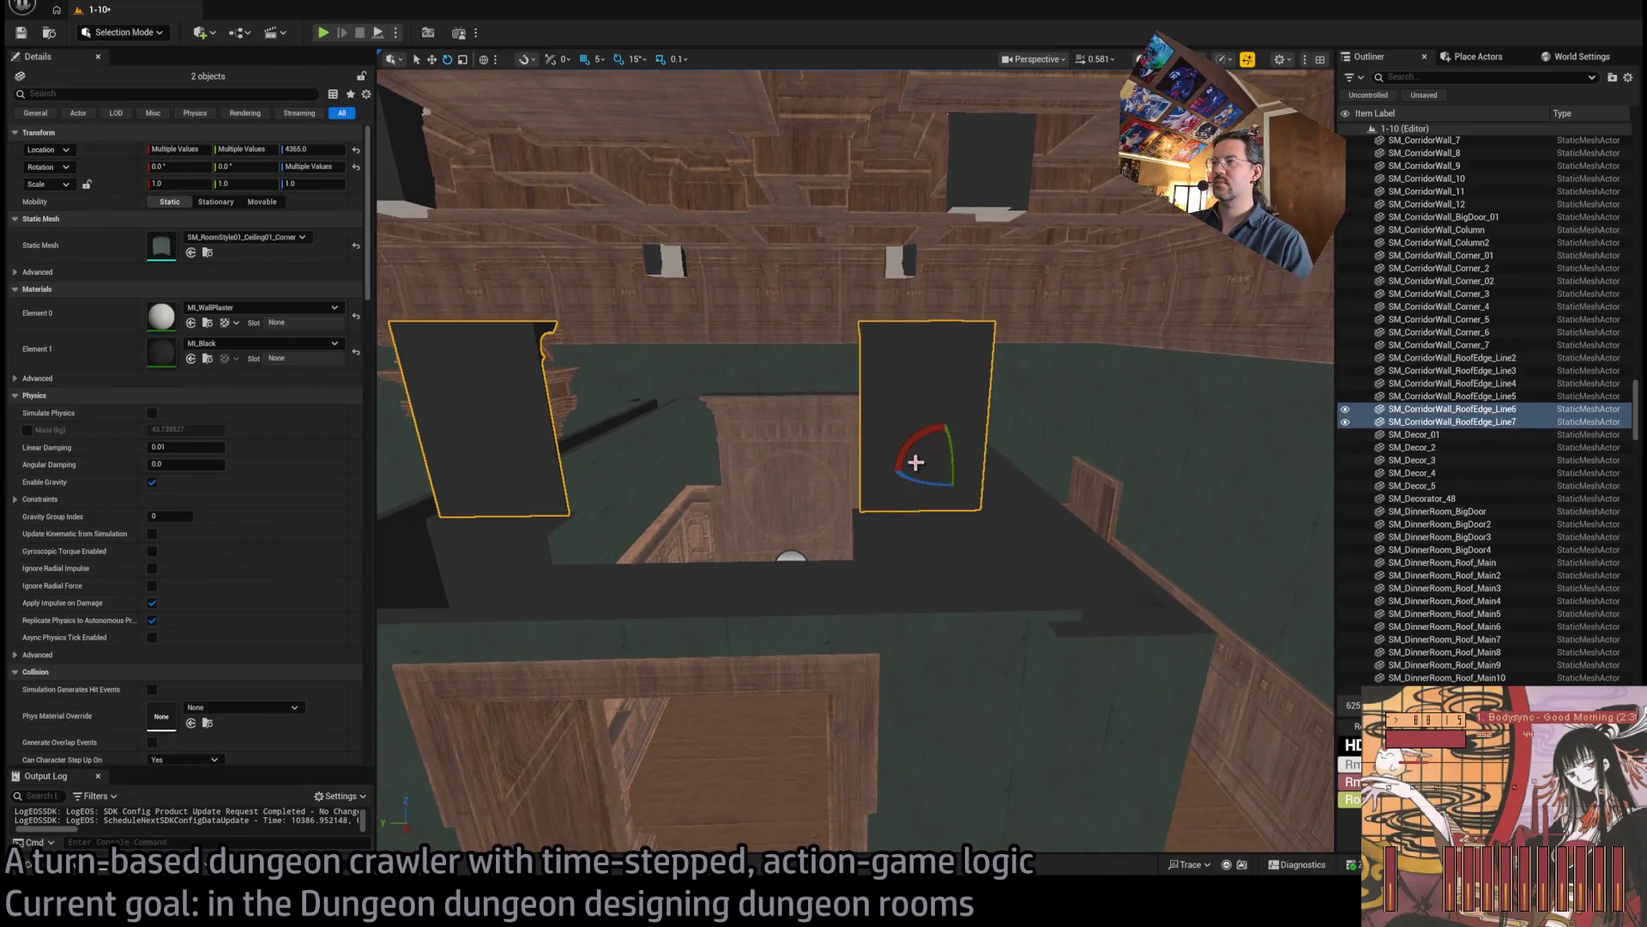
key("e")
mouse_move(943, 487)
left_mouse_down()
mouse_move(965, 482)
mouse_move(931, 468)
mouse_move(684, 471)
left_mouse_up()
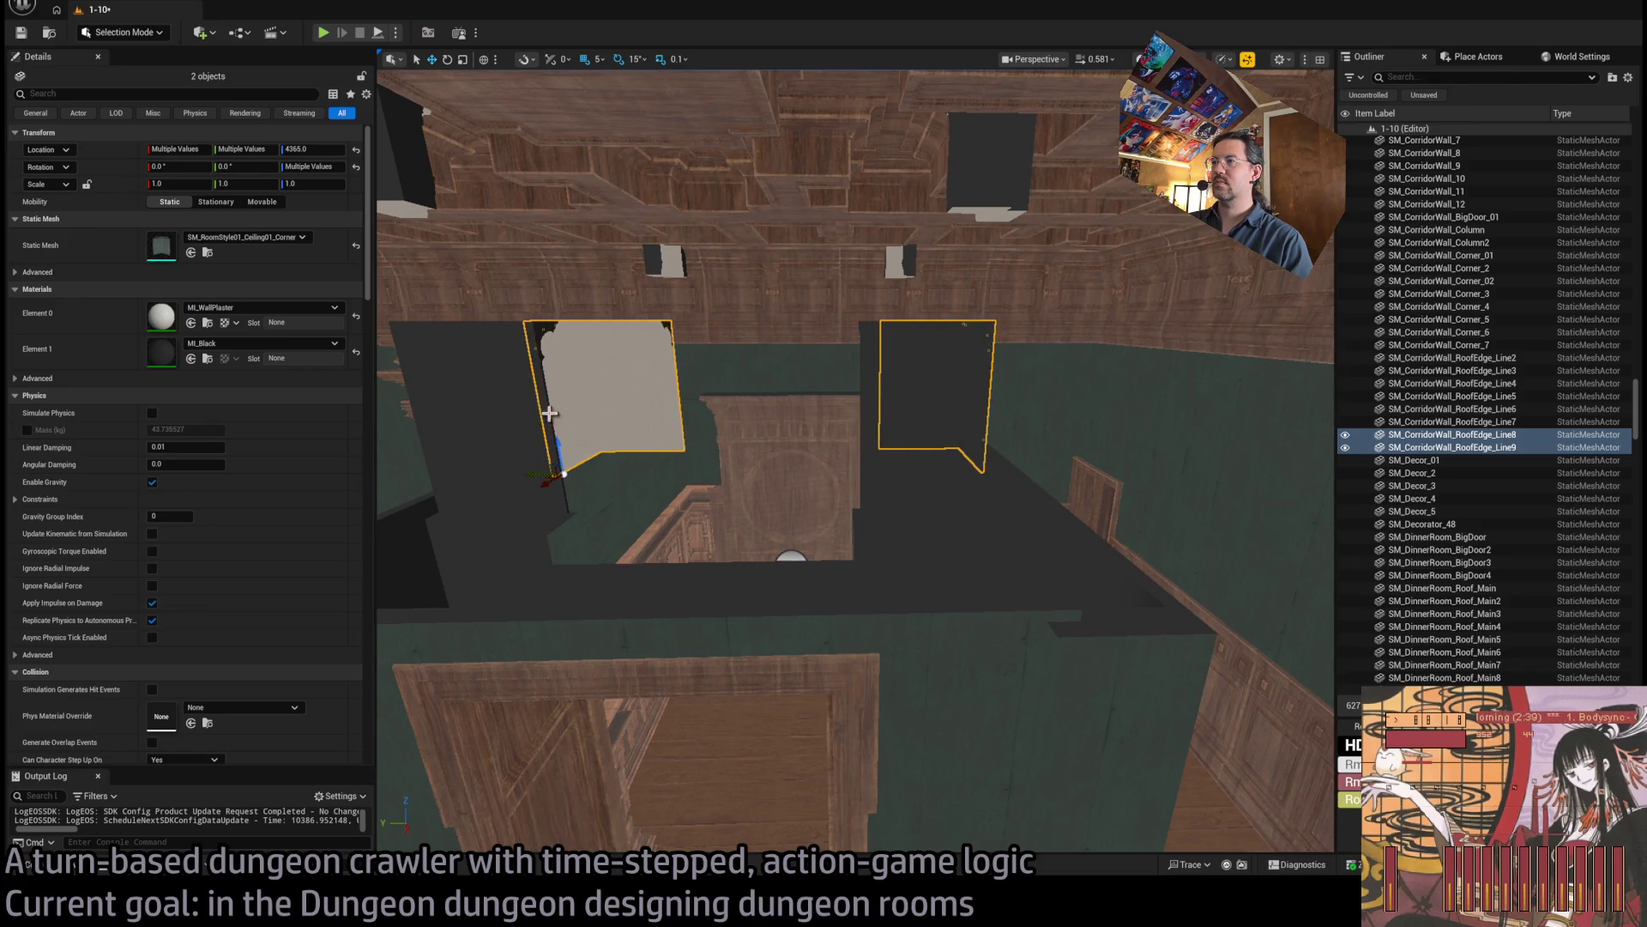
key("f")
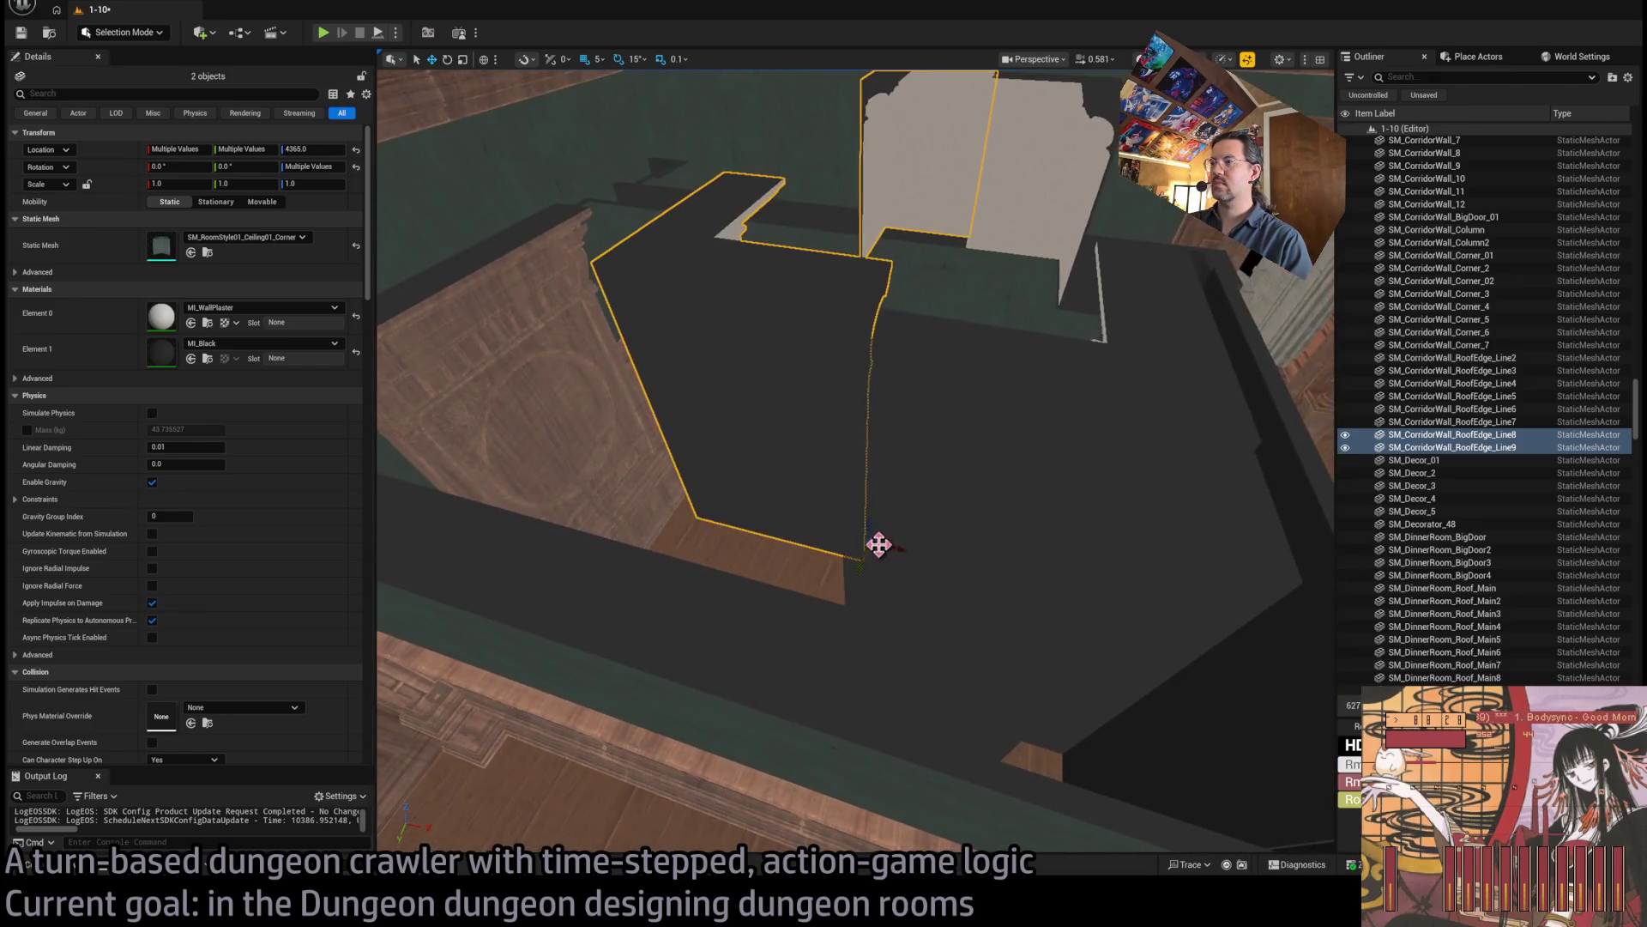
mouse_move(856, 563)
left_mouse_down()
mouse_move(839, 599)
mouse_move(1119, 593)
mouse_move(1081, 590)
mouse_move(1131, 746)
mouse_move(884, 551)
left_mouse_up()
mouse_move(768, 551)
left_mouse_down()
mouse_move(964, 467)
mouse_move(912, 784)
mouse_move(927, 747)
left_mouse_up()
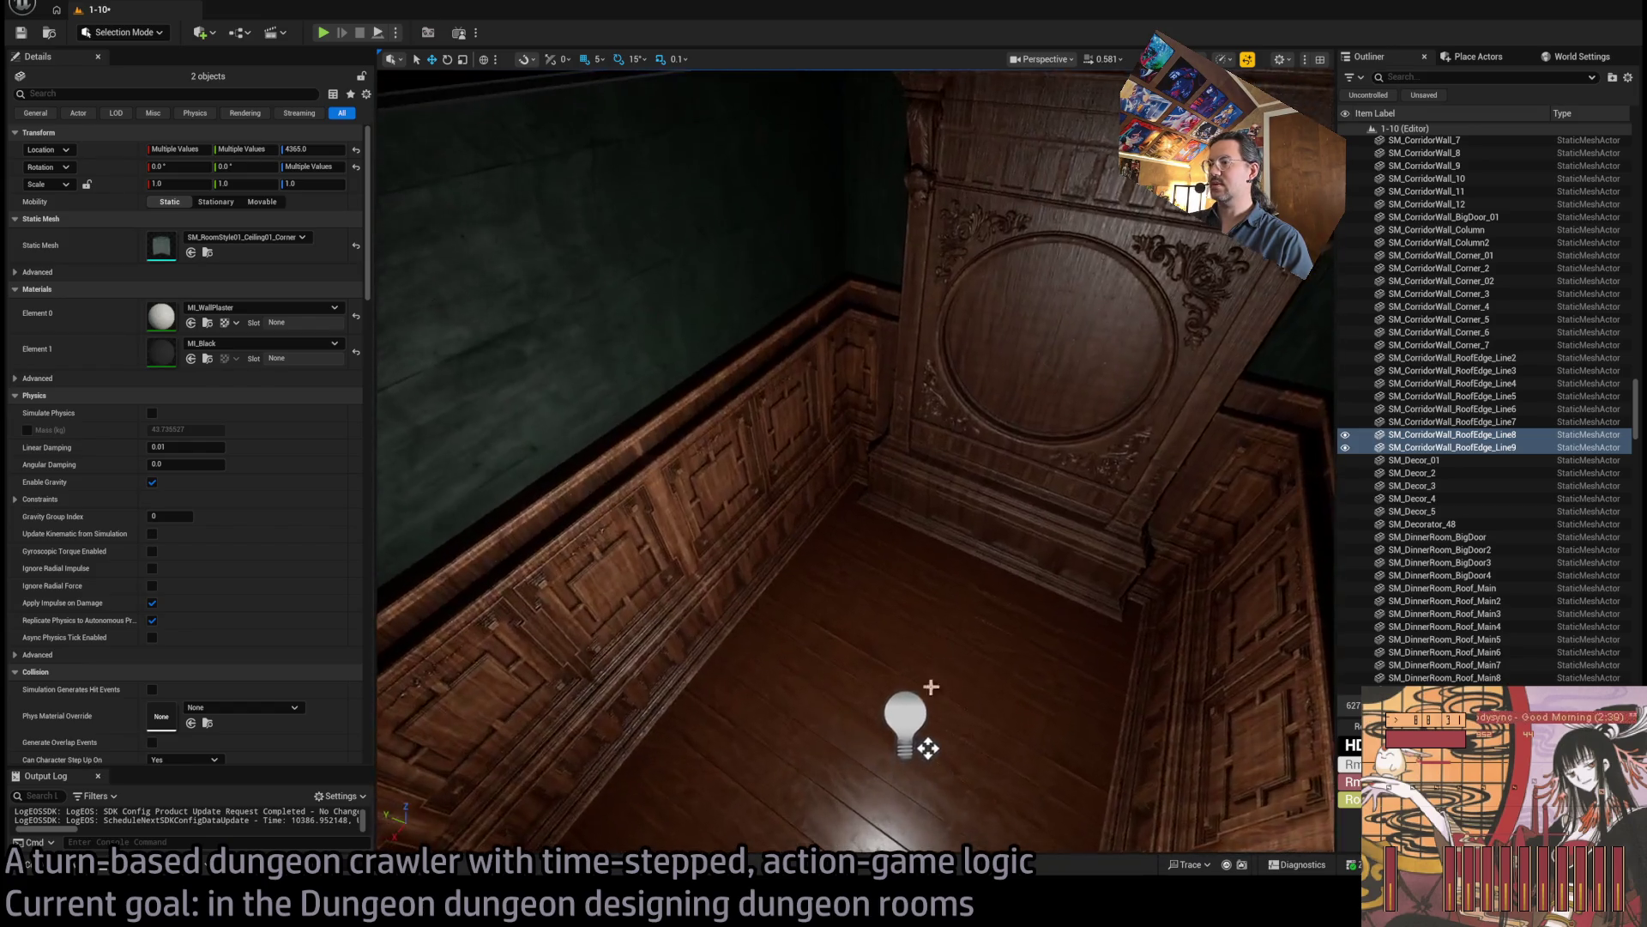
Set the room's point light intensity to 7.0 EV with a source radius of 100.
left_click(892, 836)
key("f")
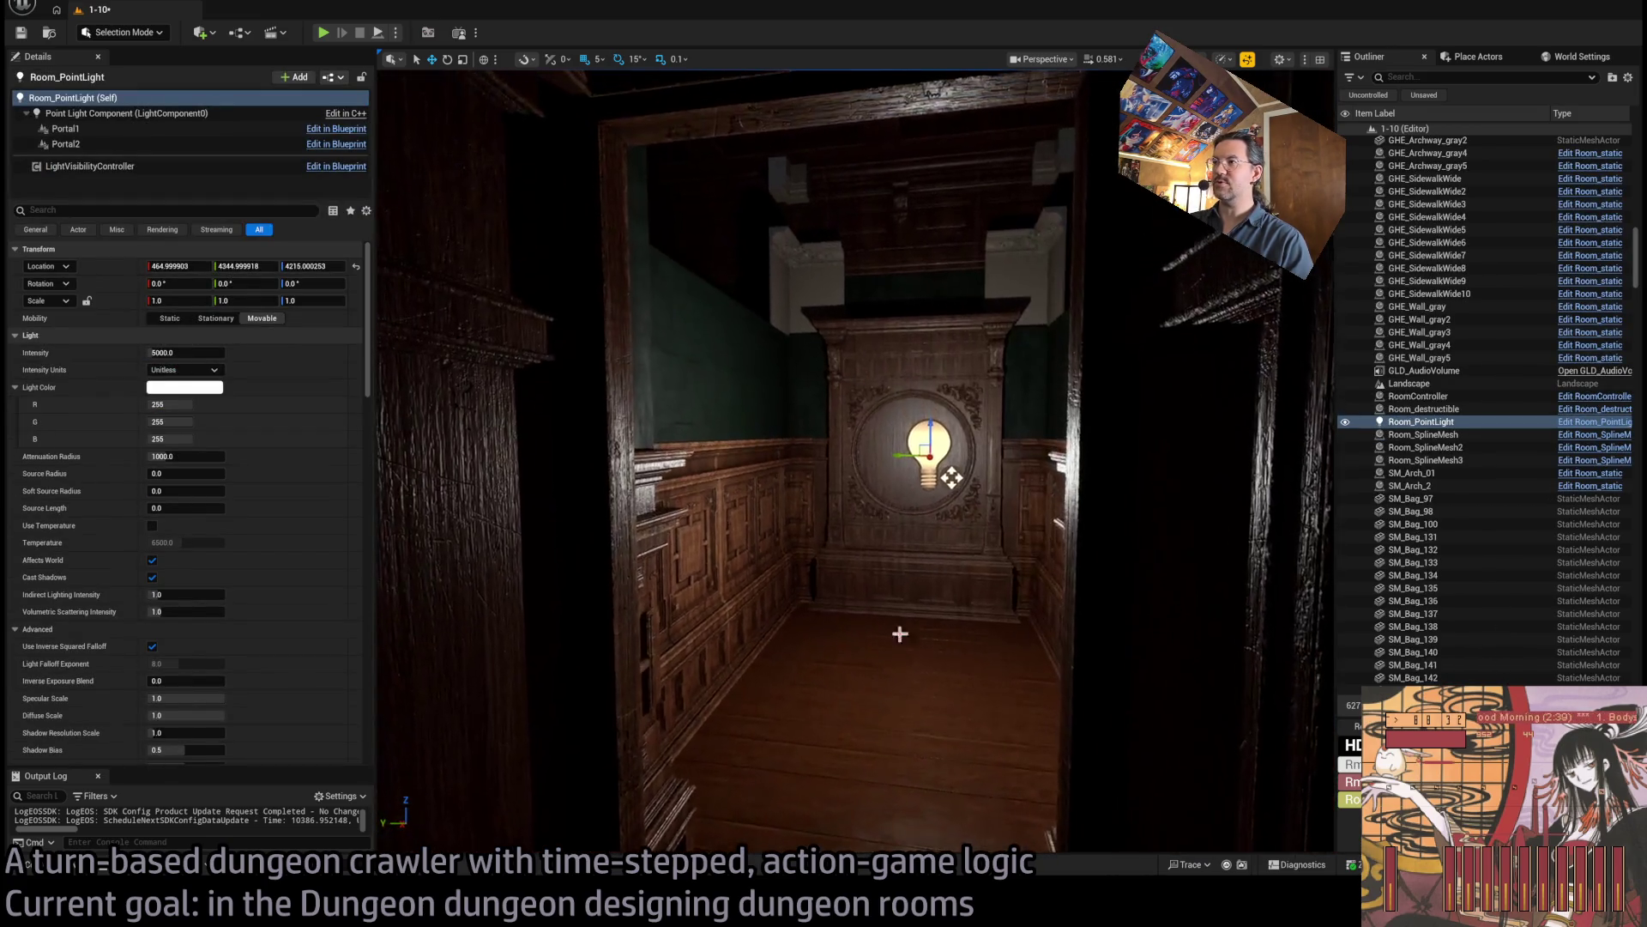
left_click(184, 370)
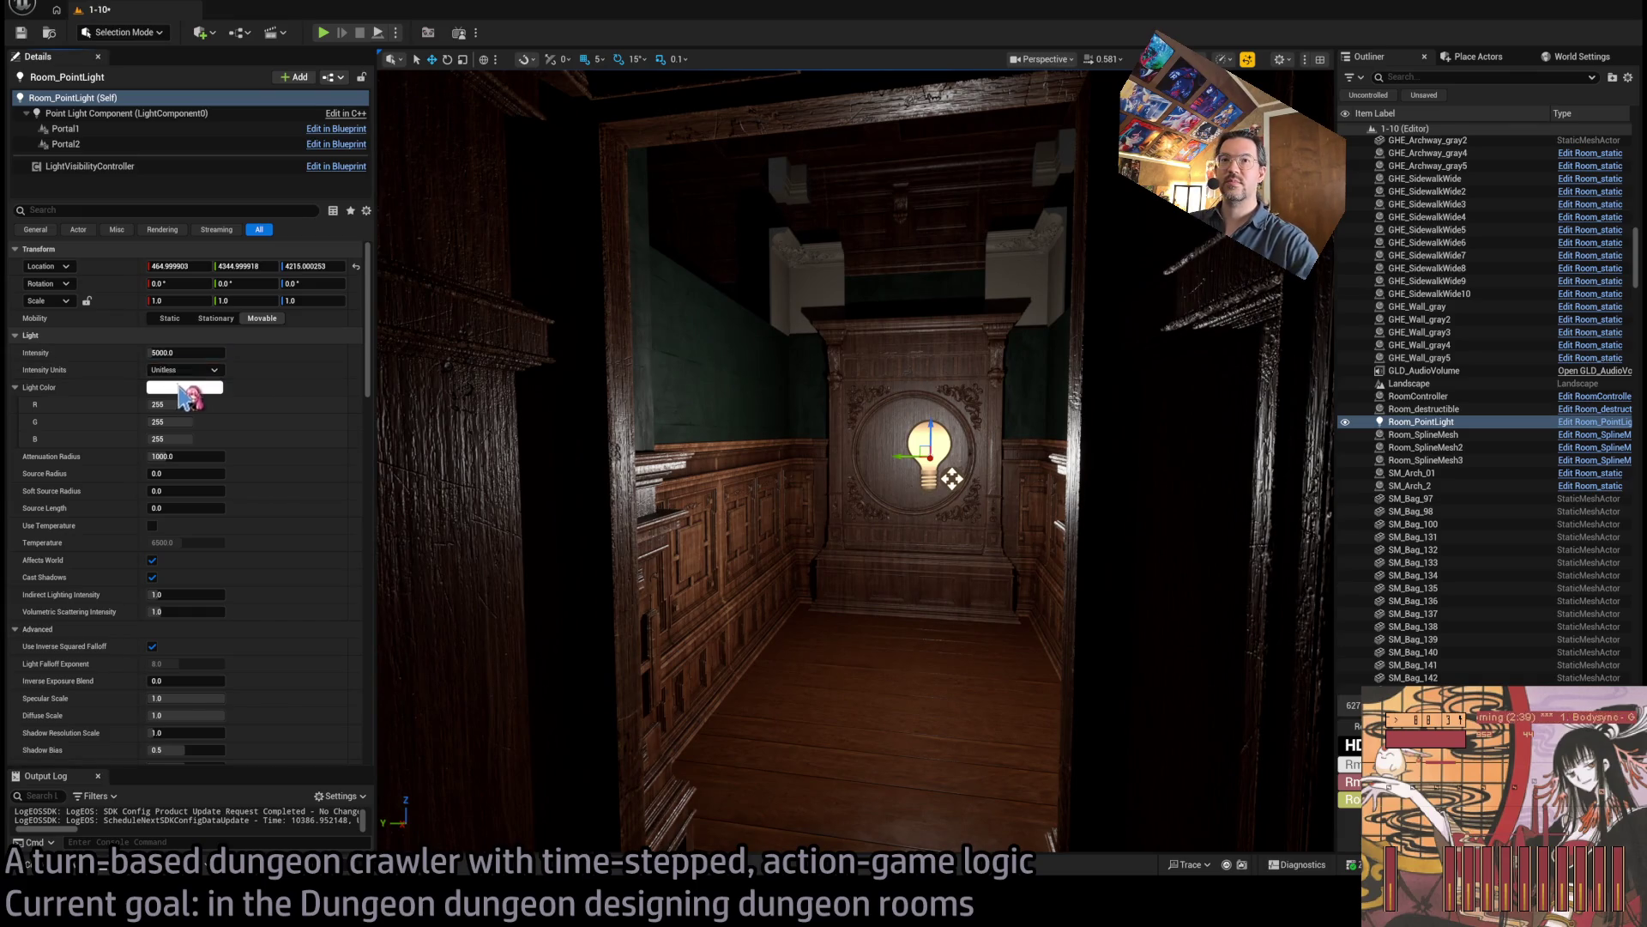
left_click(203, 425)
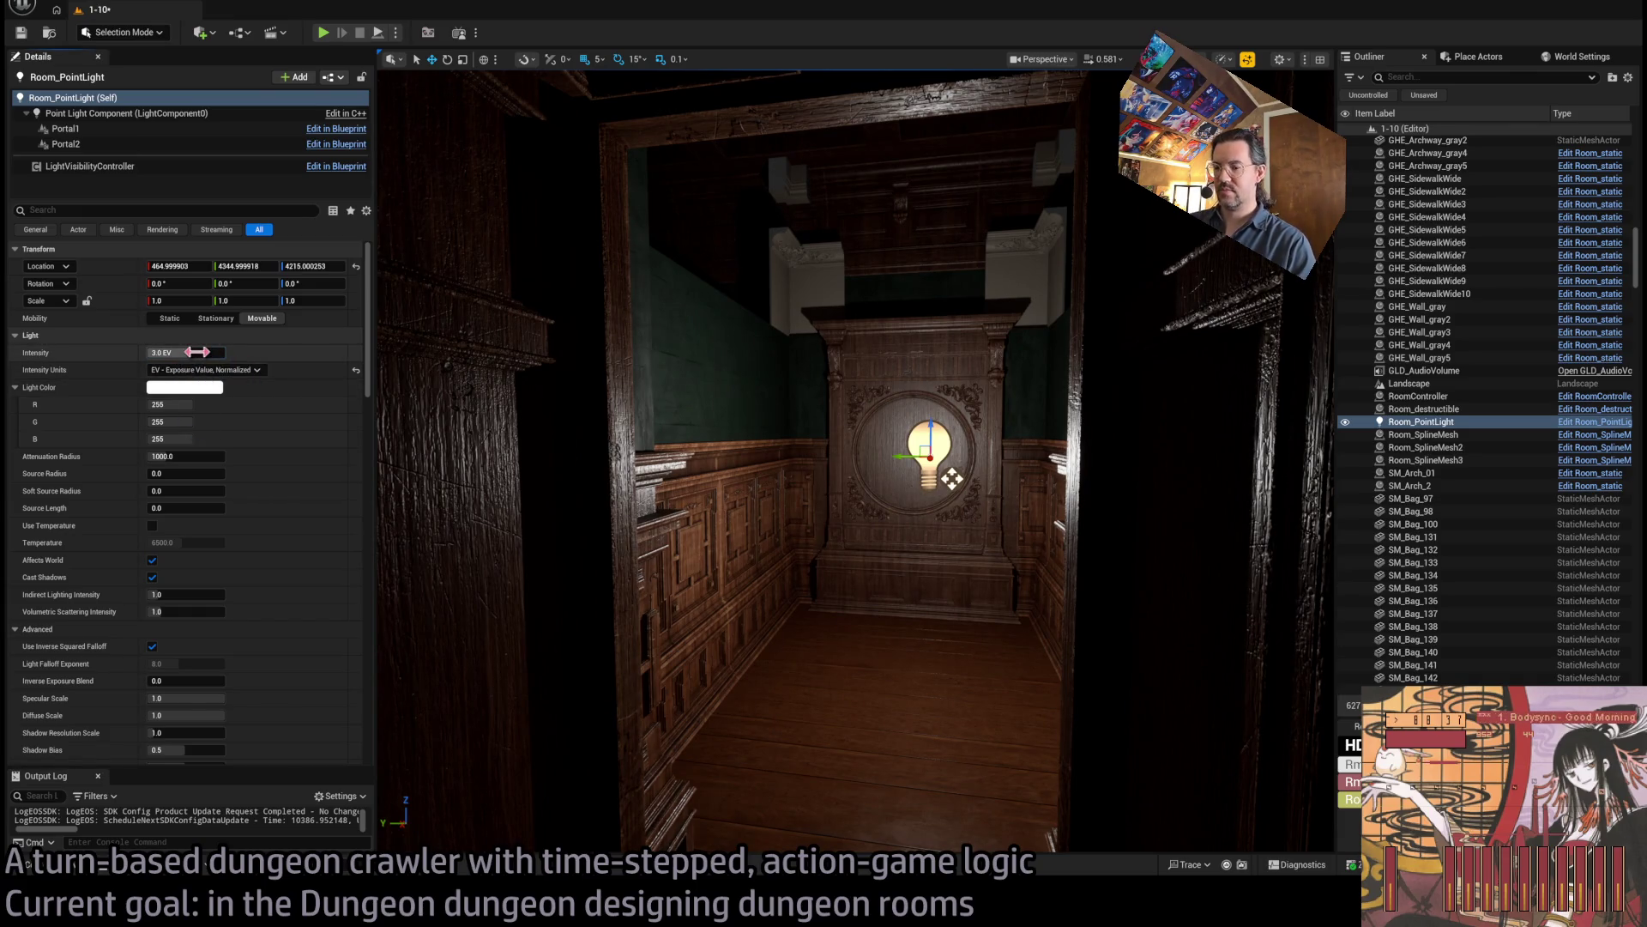
left_click_drag(197, 352, 236, 352)
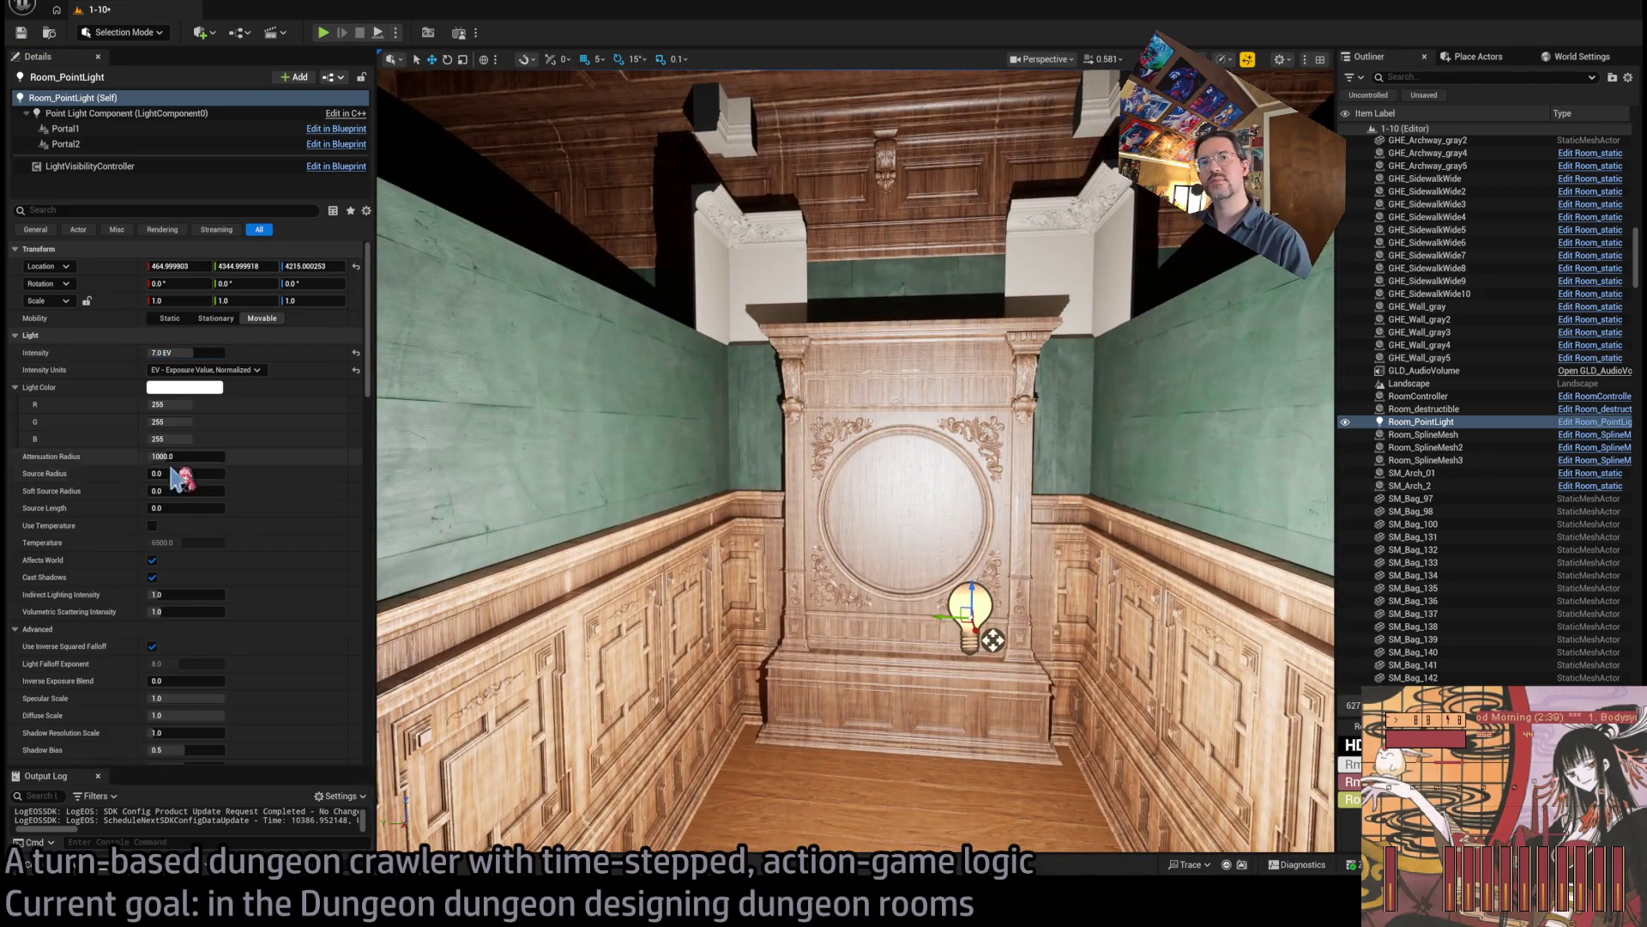
left_click(176, 474)
type("128")
key("Return")
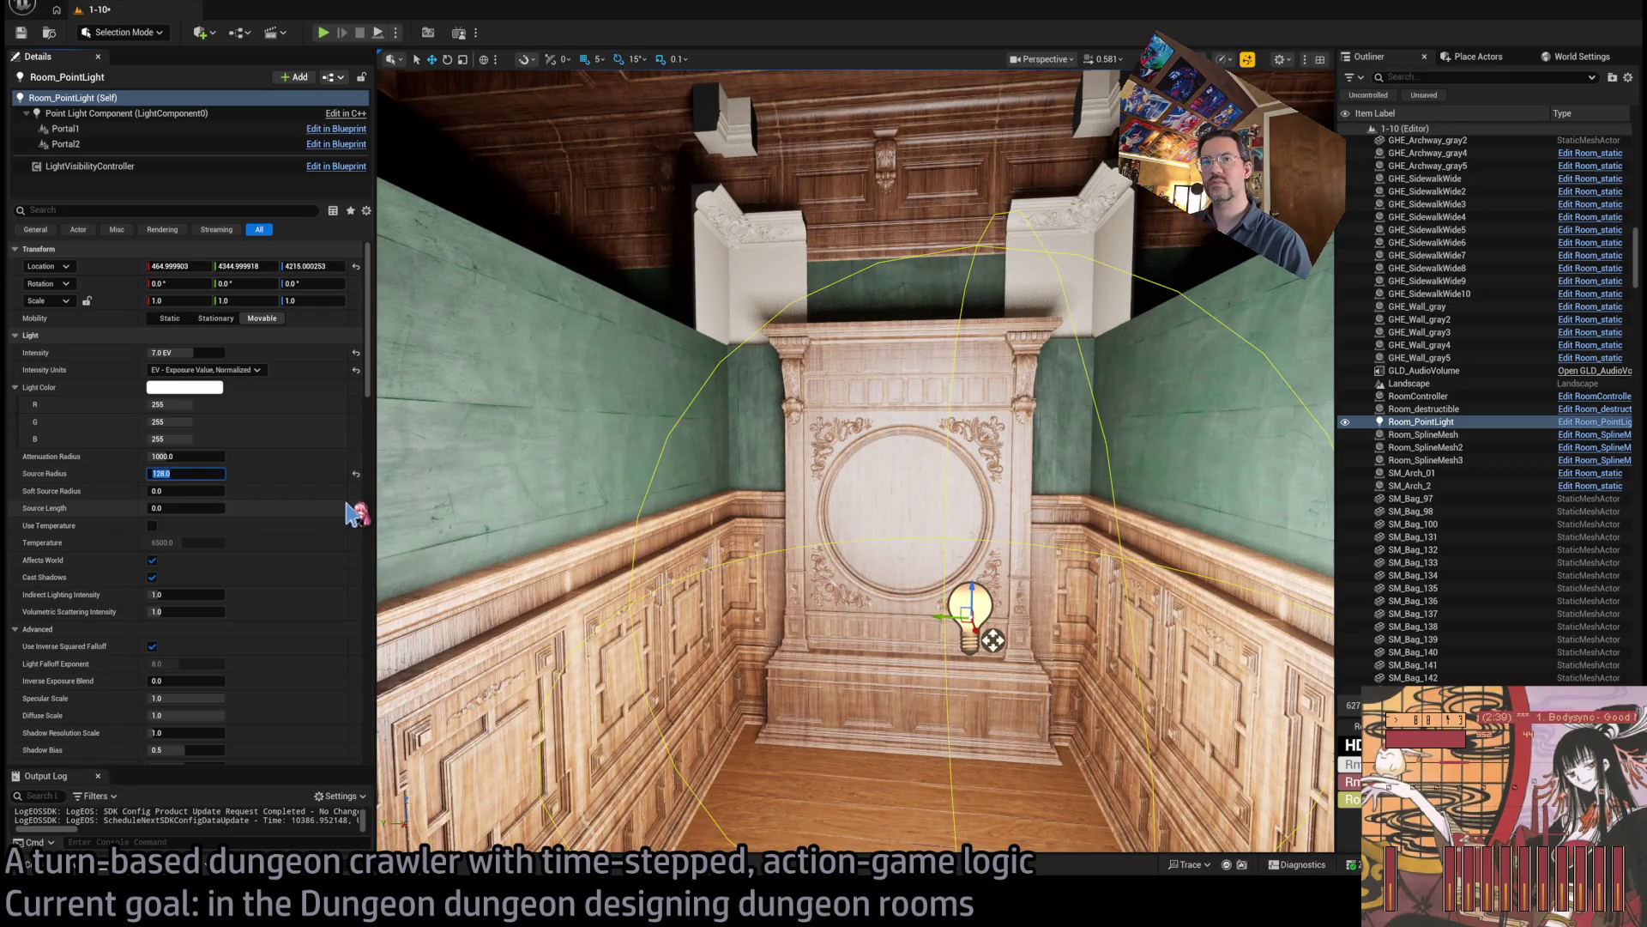
type("100")
key("Return")
Select the roof-edge trim piece SM_CorridorWall_RoofEdge_Line8 above the doorway and frame it.
scroll(855, 464, "down", 5)
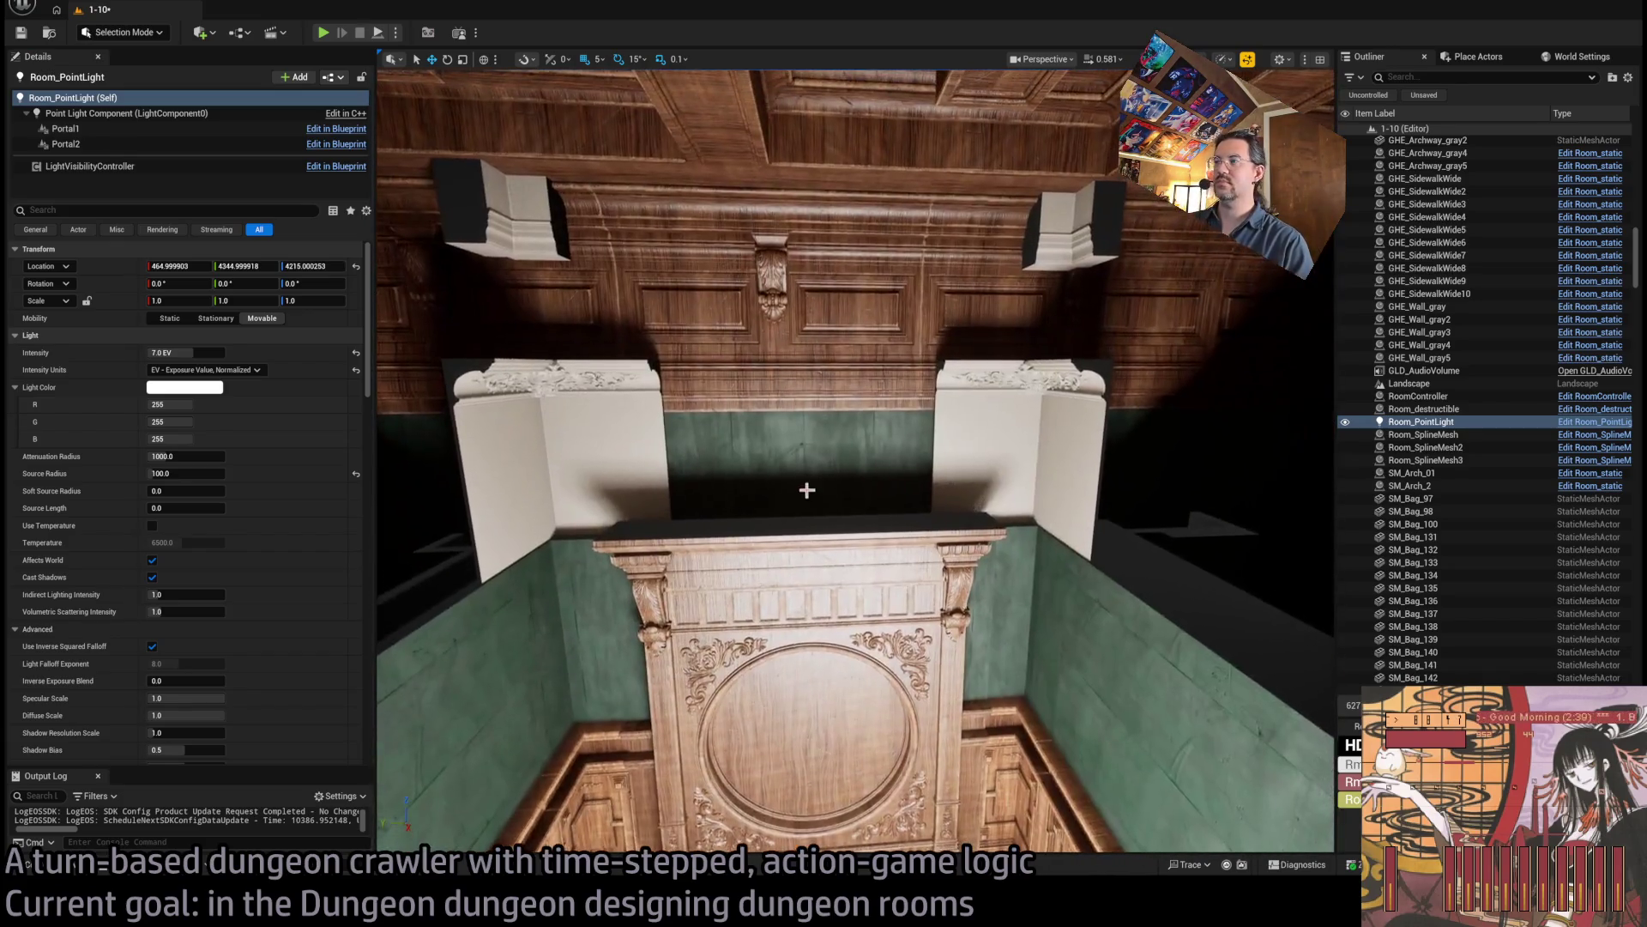
left_click(807, 489)
key("f")
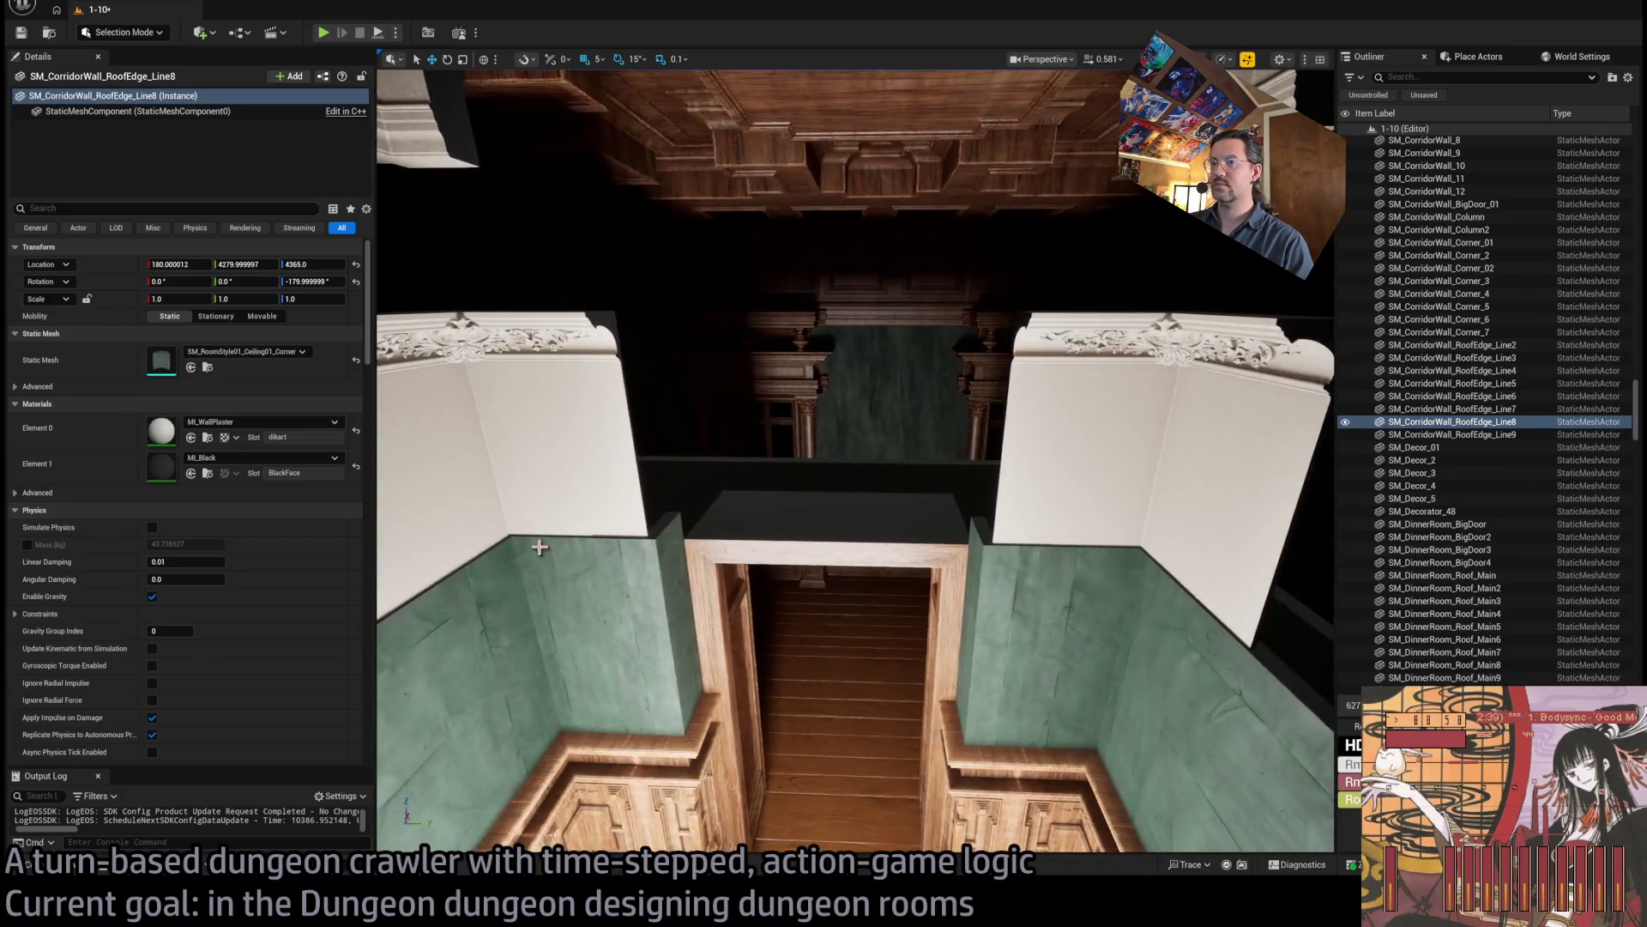
Duplicate the left plaster corner piece into the doorway gap as RoofEdge_Line10 at 640, 4290, 4365.
left_click(64, 868)
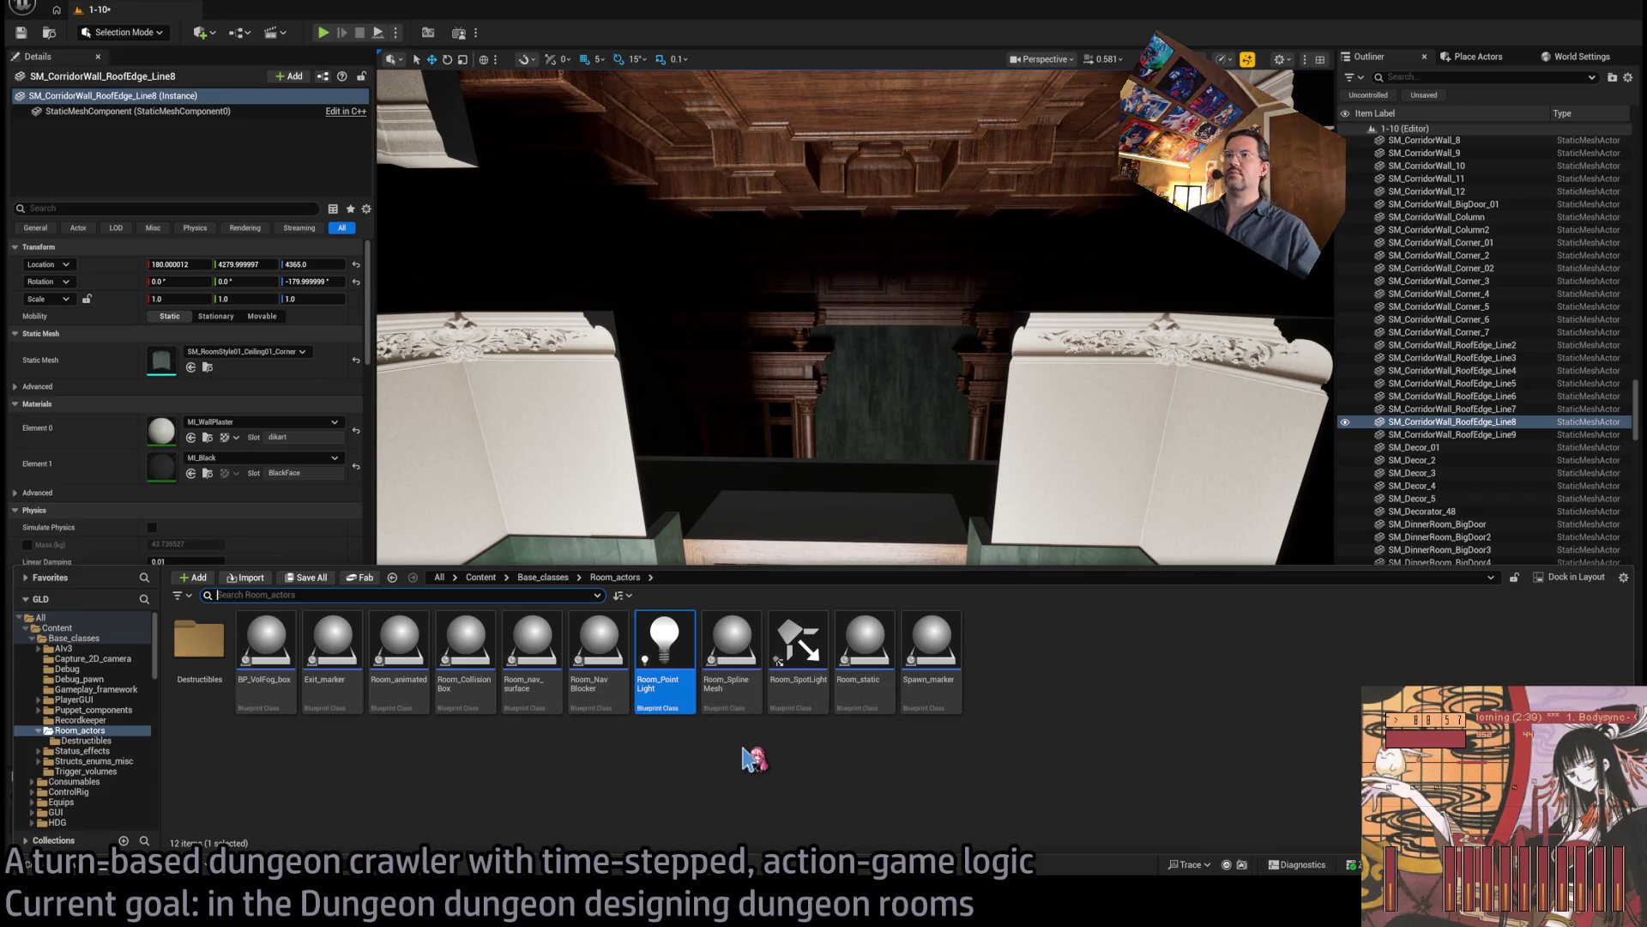
left_click(102, 641)
left_click(584, 447)
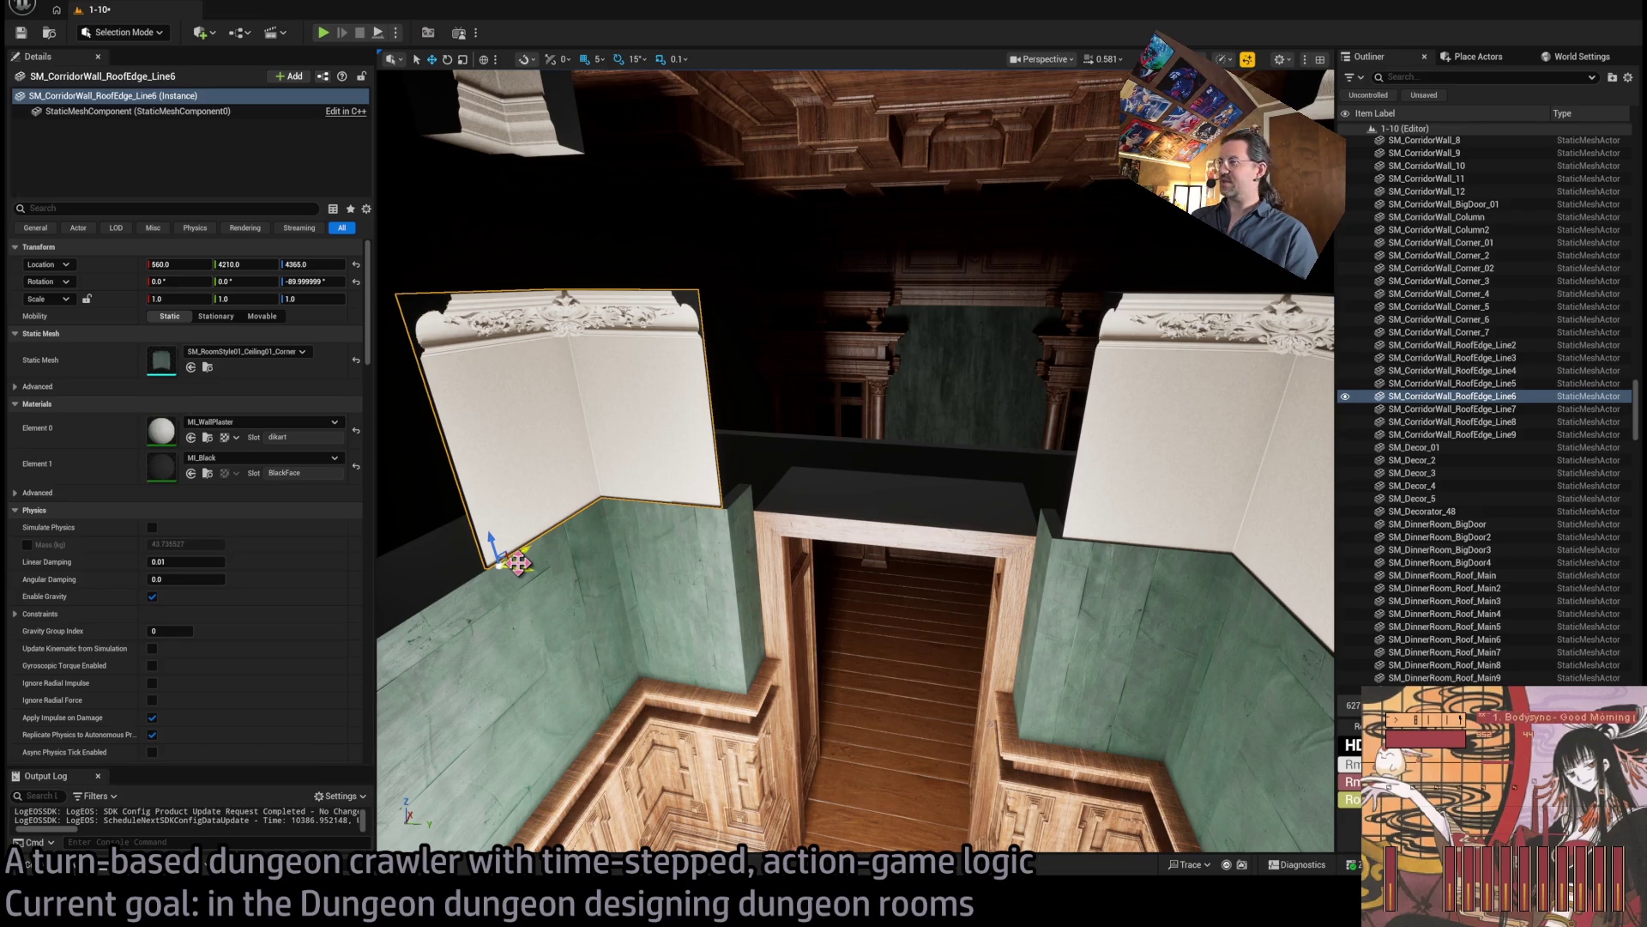
mouse_move(518, 562)
left_mouse_down()
mouse_move(766, 529)
mouse_move(747, 500)
left_mouse_up()
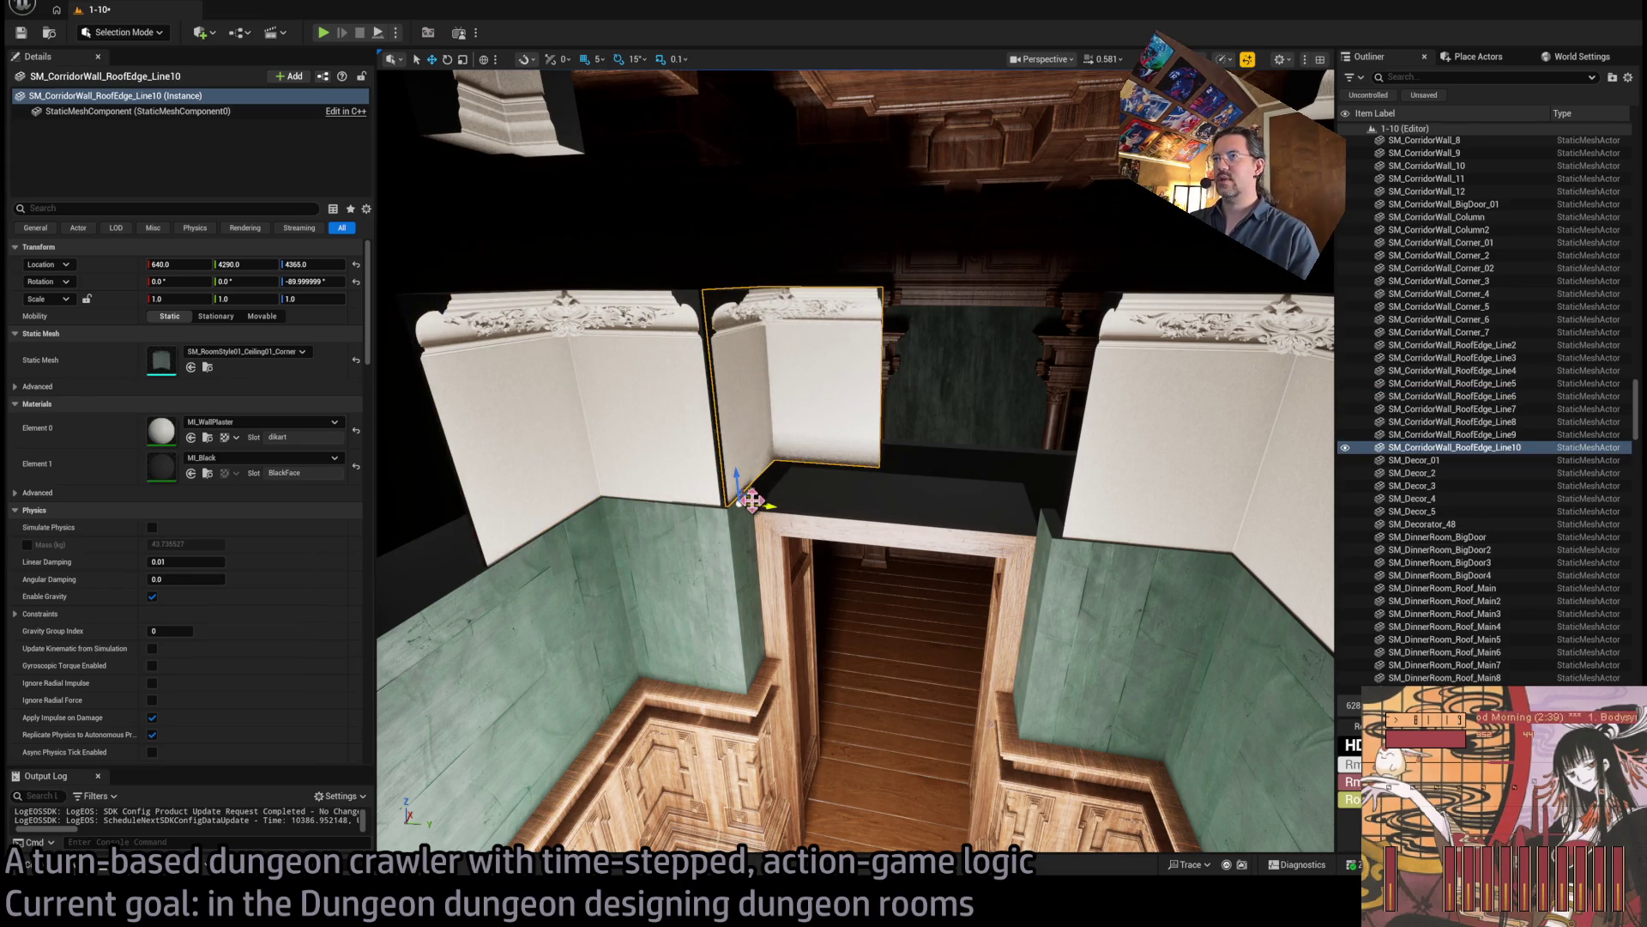
left_click(82, 870)
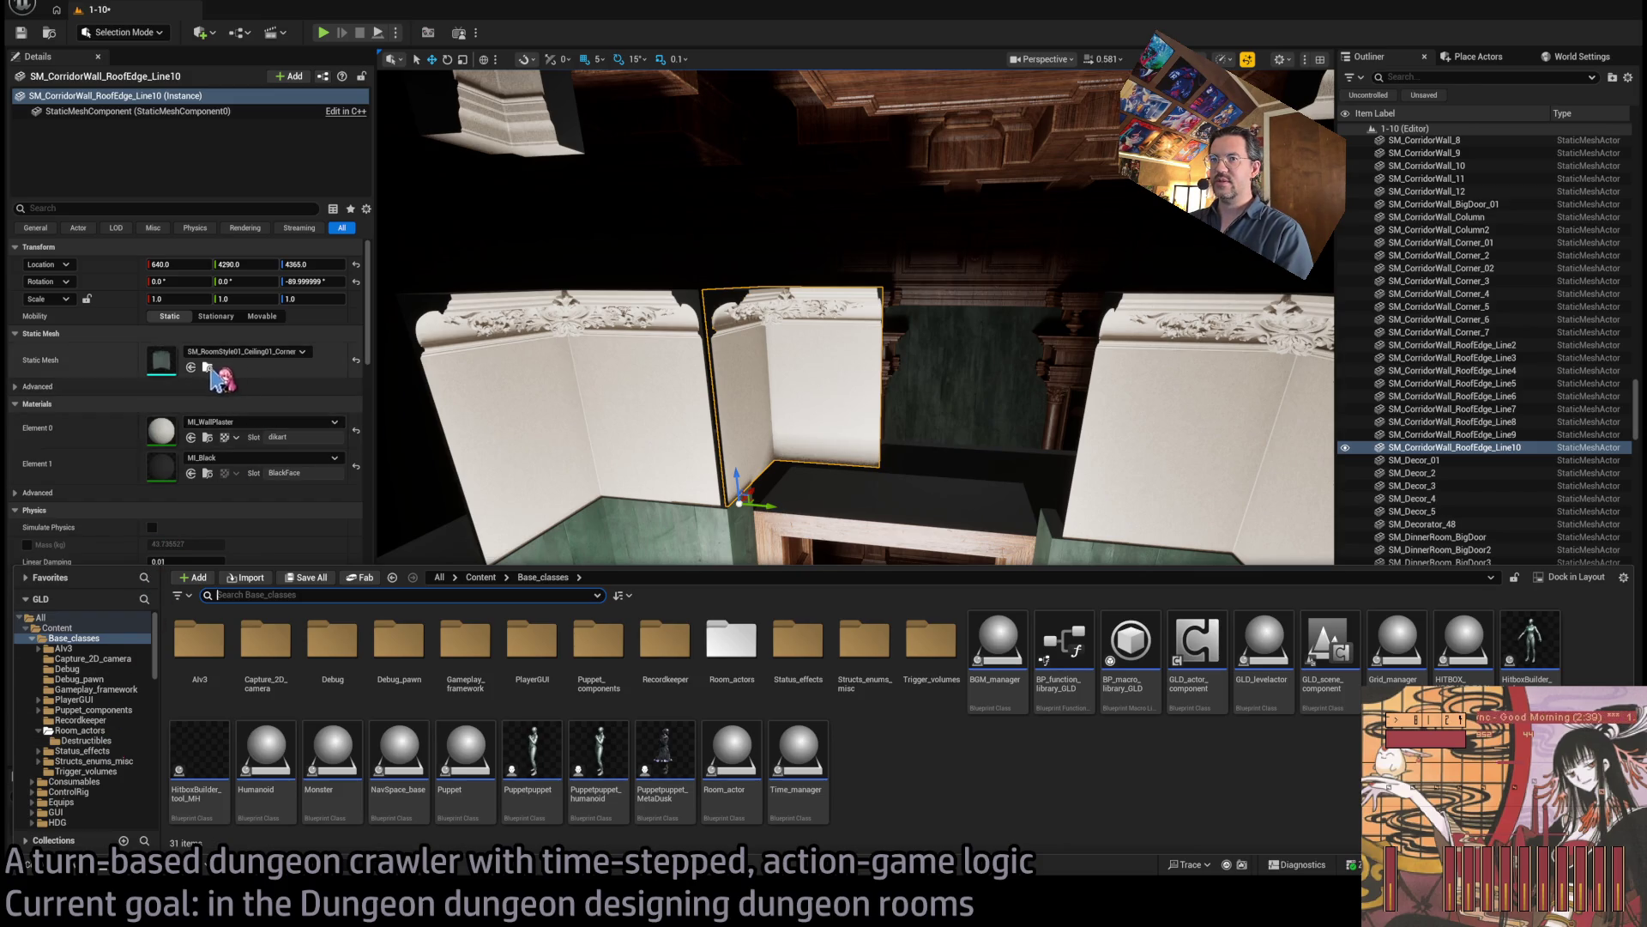
Swap Line10 to a straight plaster ceiling-line mesh and slide it flush against the corner.
left_click(216, 375)
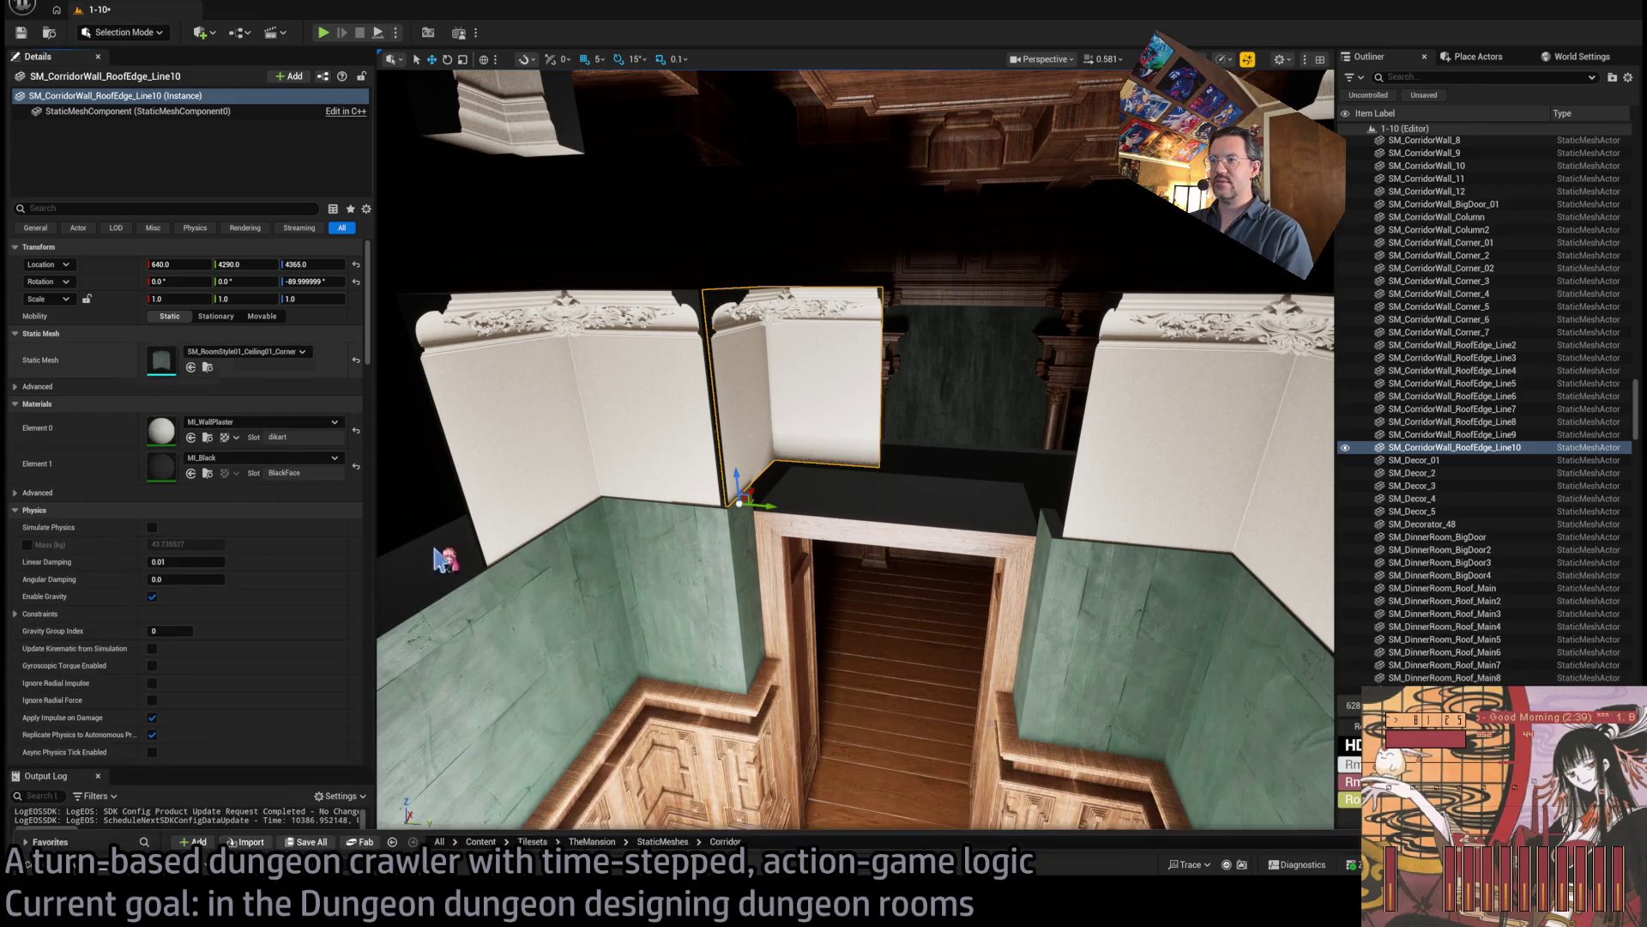
left_click(207, 368)
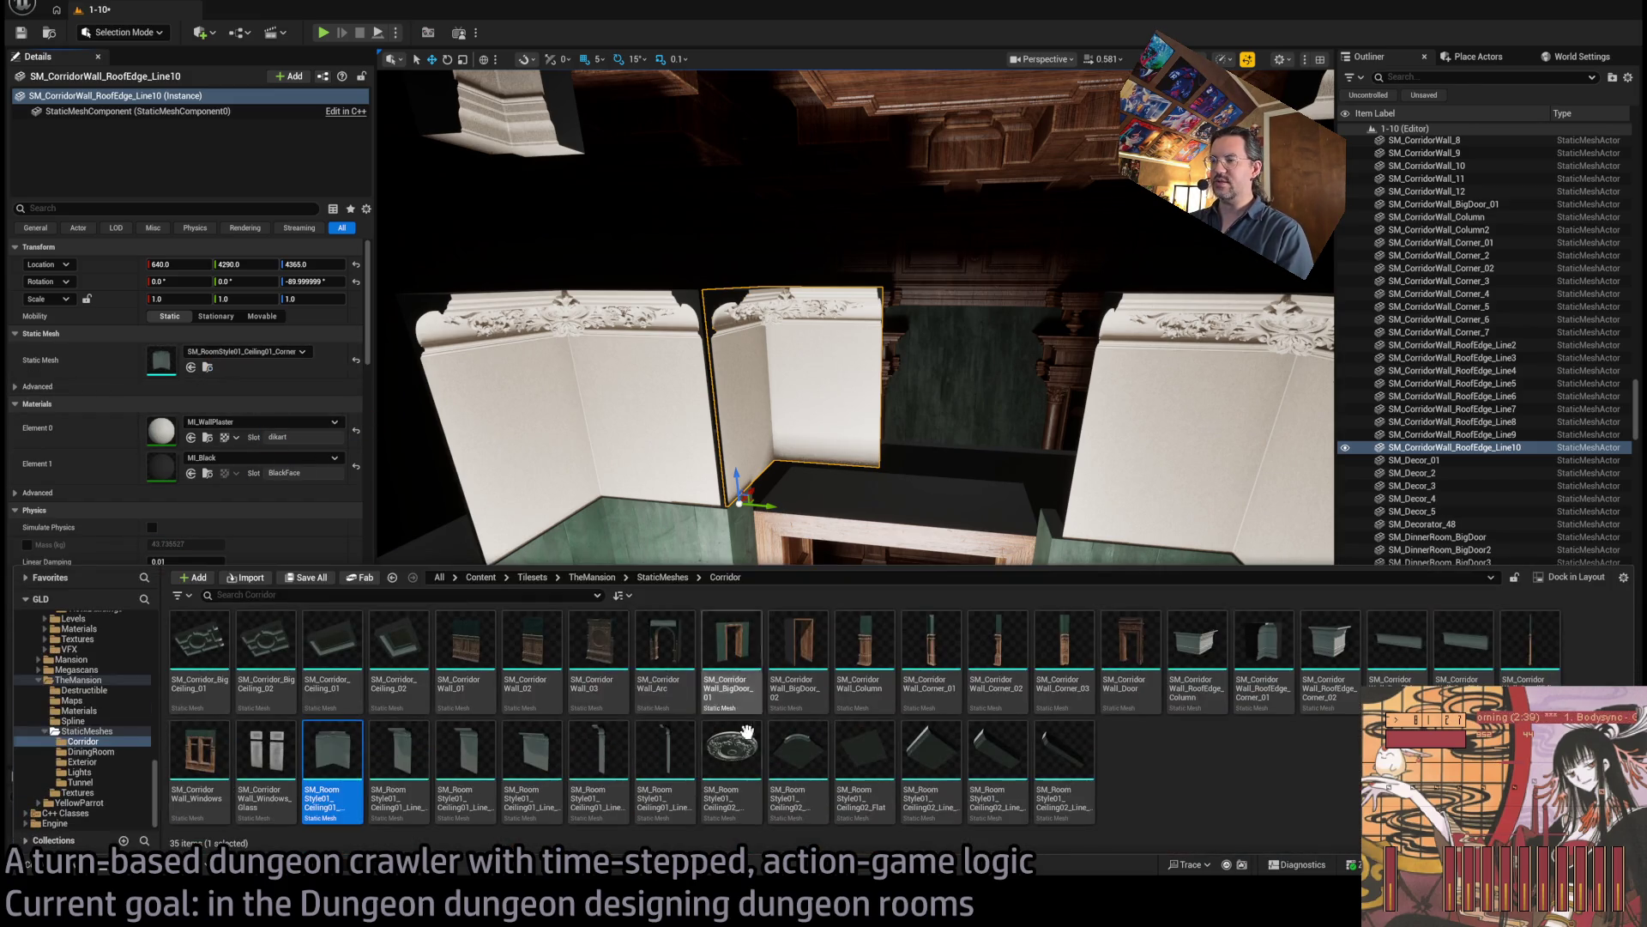
left_click(190, 366)
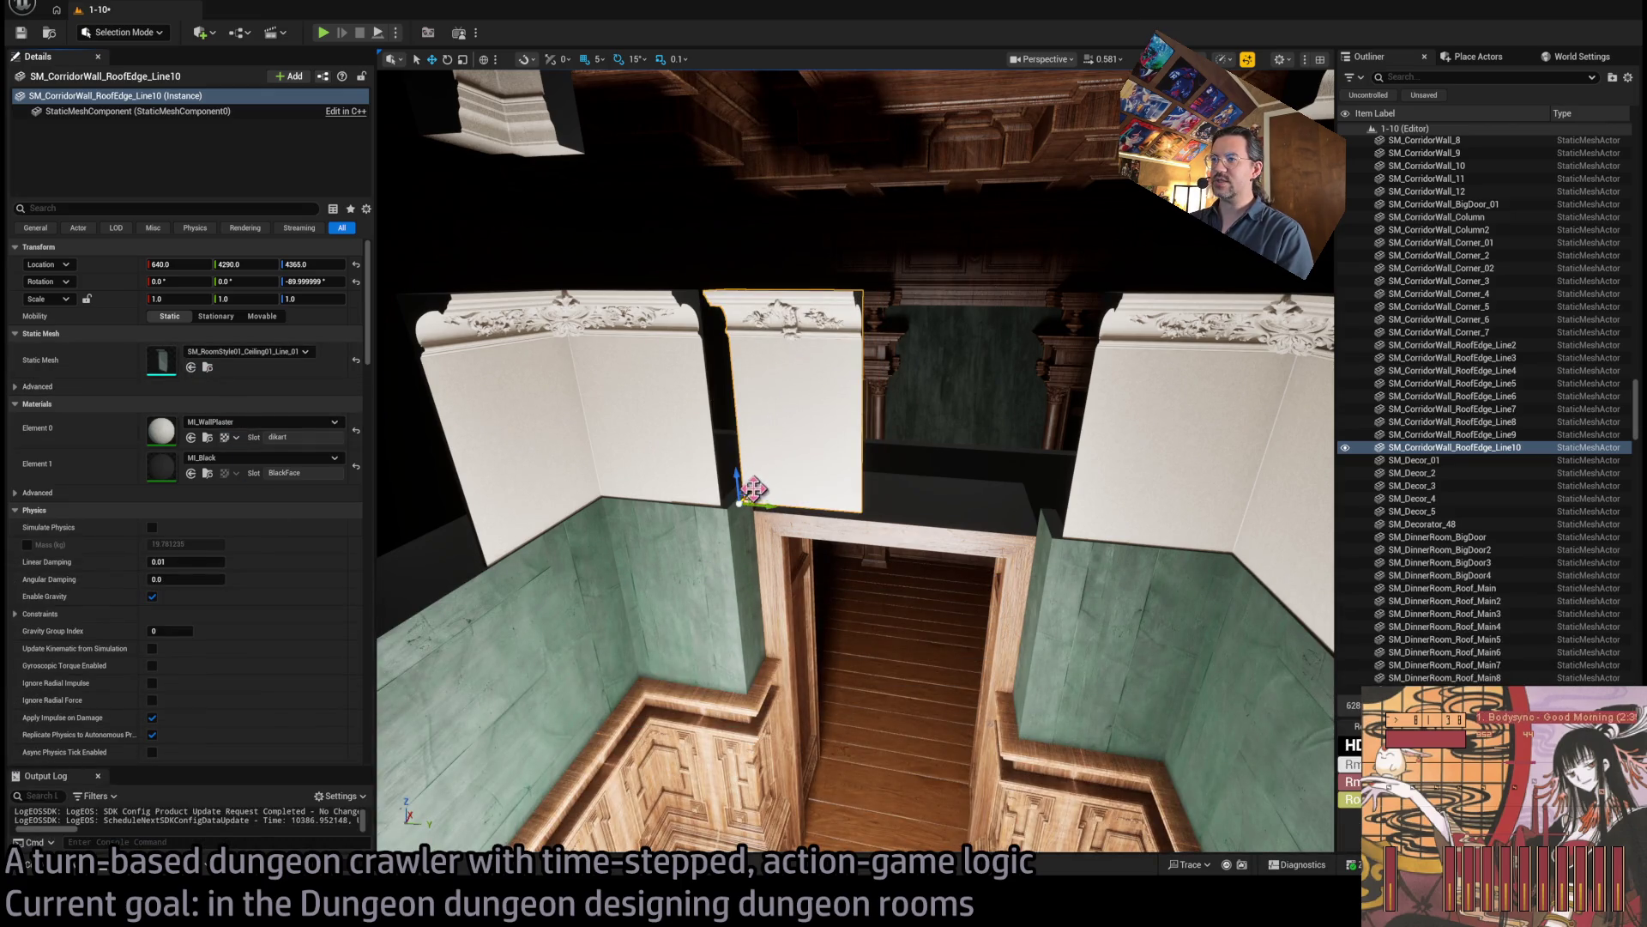
left_click_drag(754, 491, 725, 500)
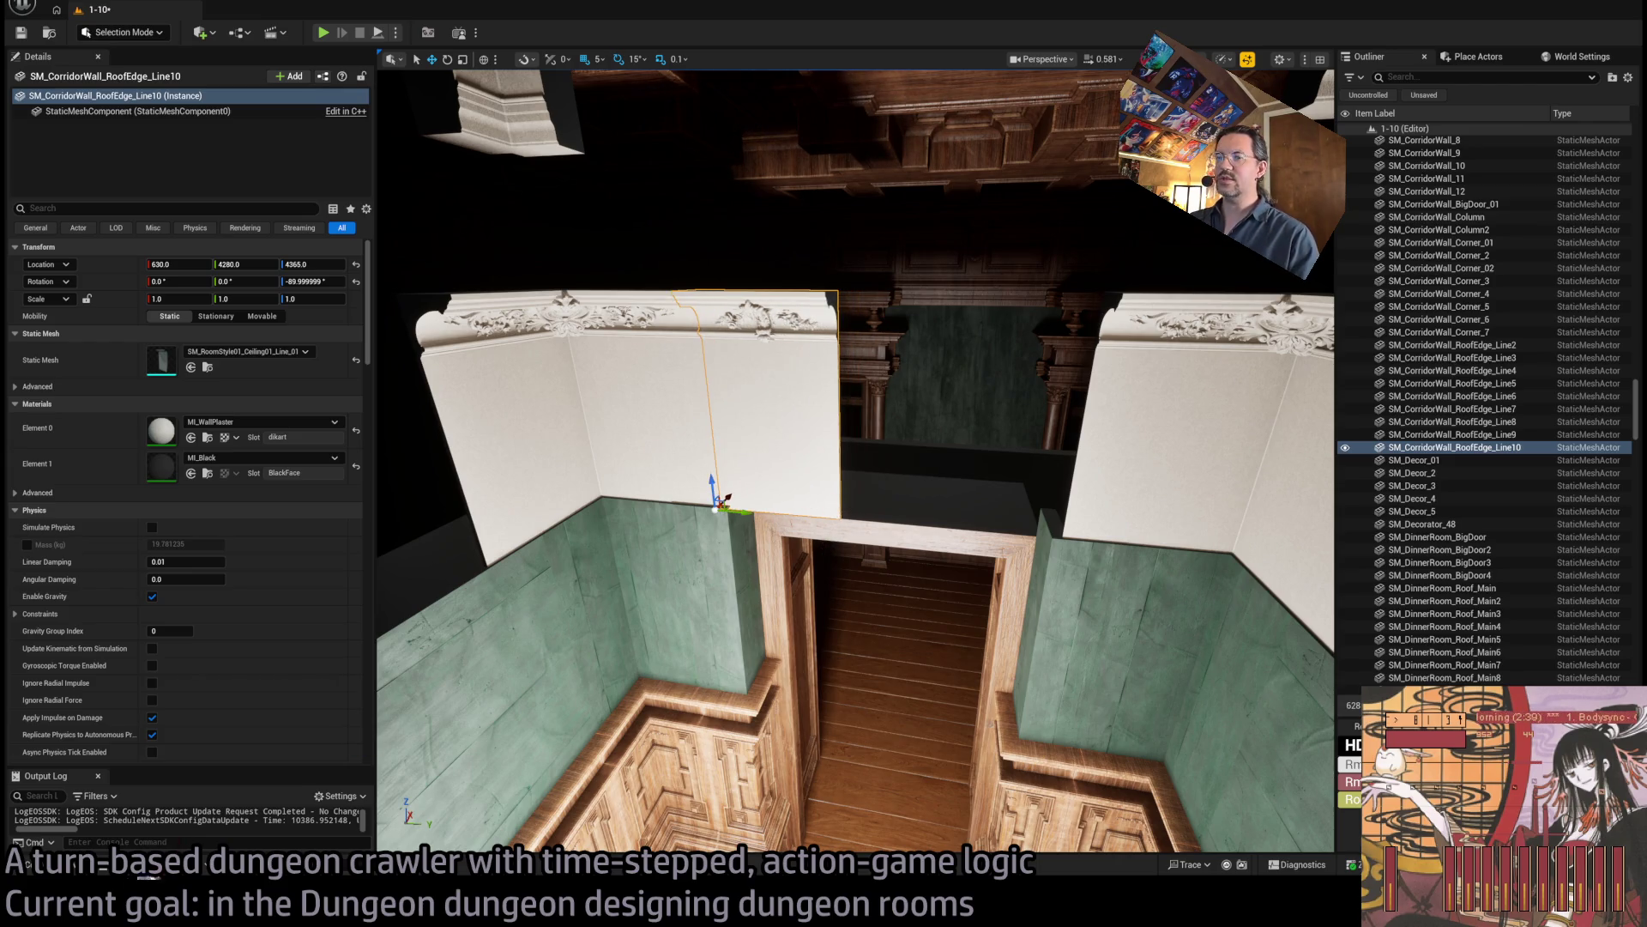
Assign the Ceiling01_Line_03 cornice mesh and add a copy, RoofEdge_Line11, at 630, 4280, 4365.
left_click(92, 875)
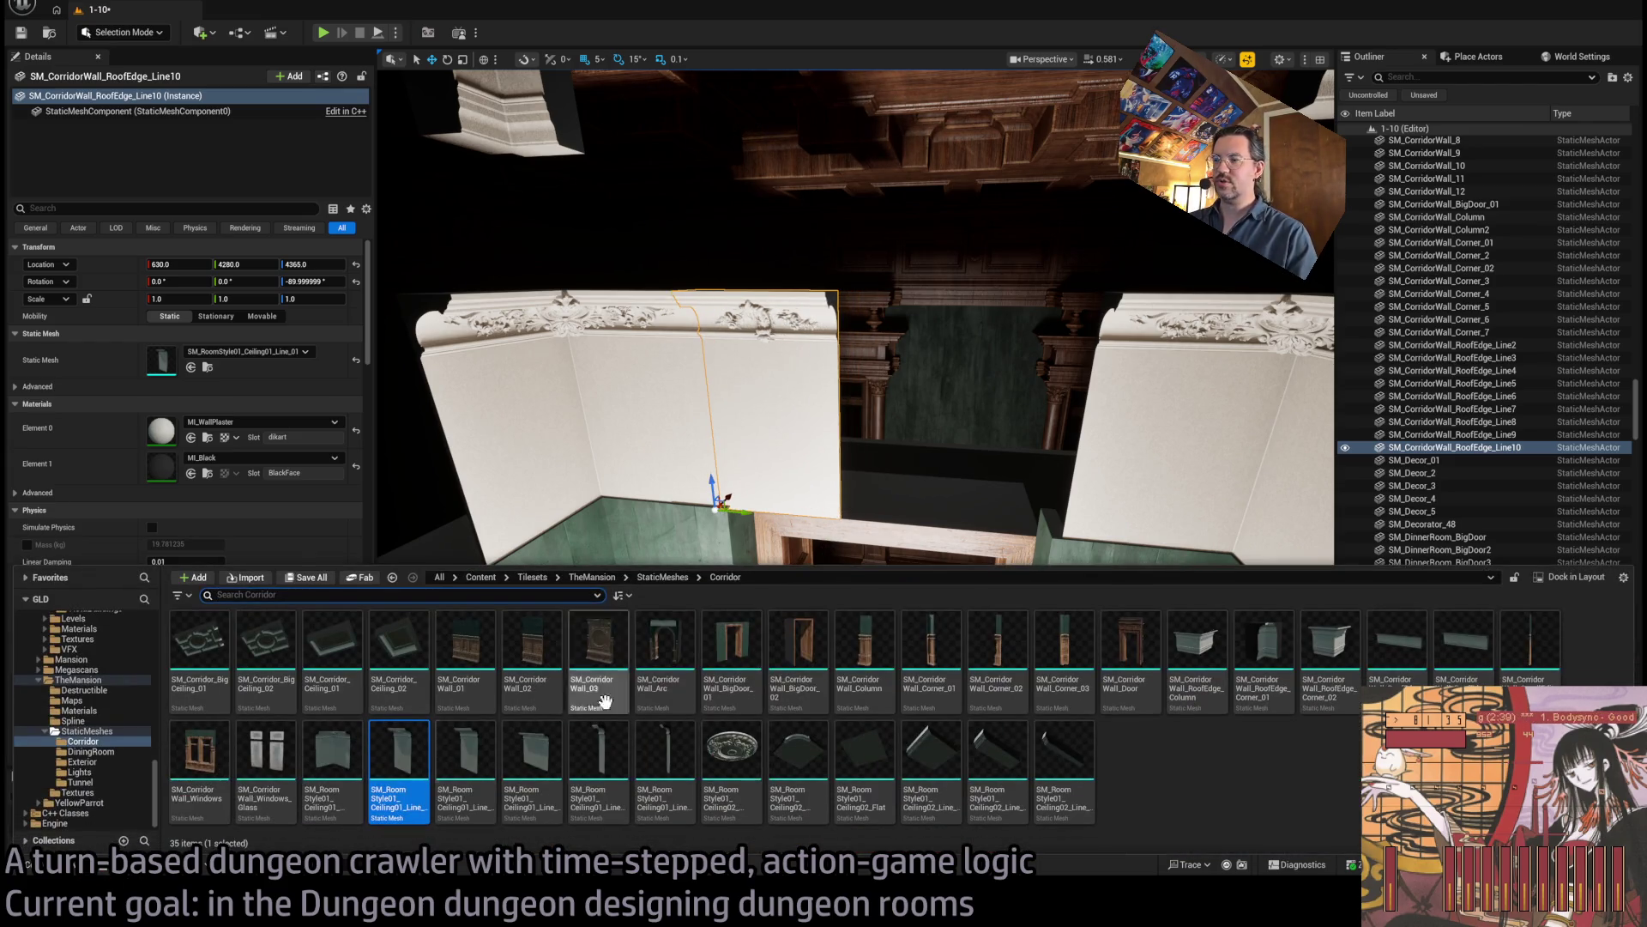
left_click(471, 771)
left_click(532, 768)
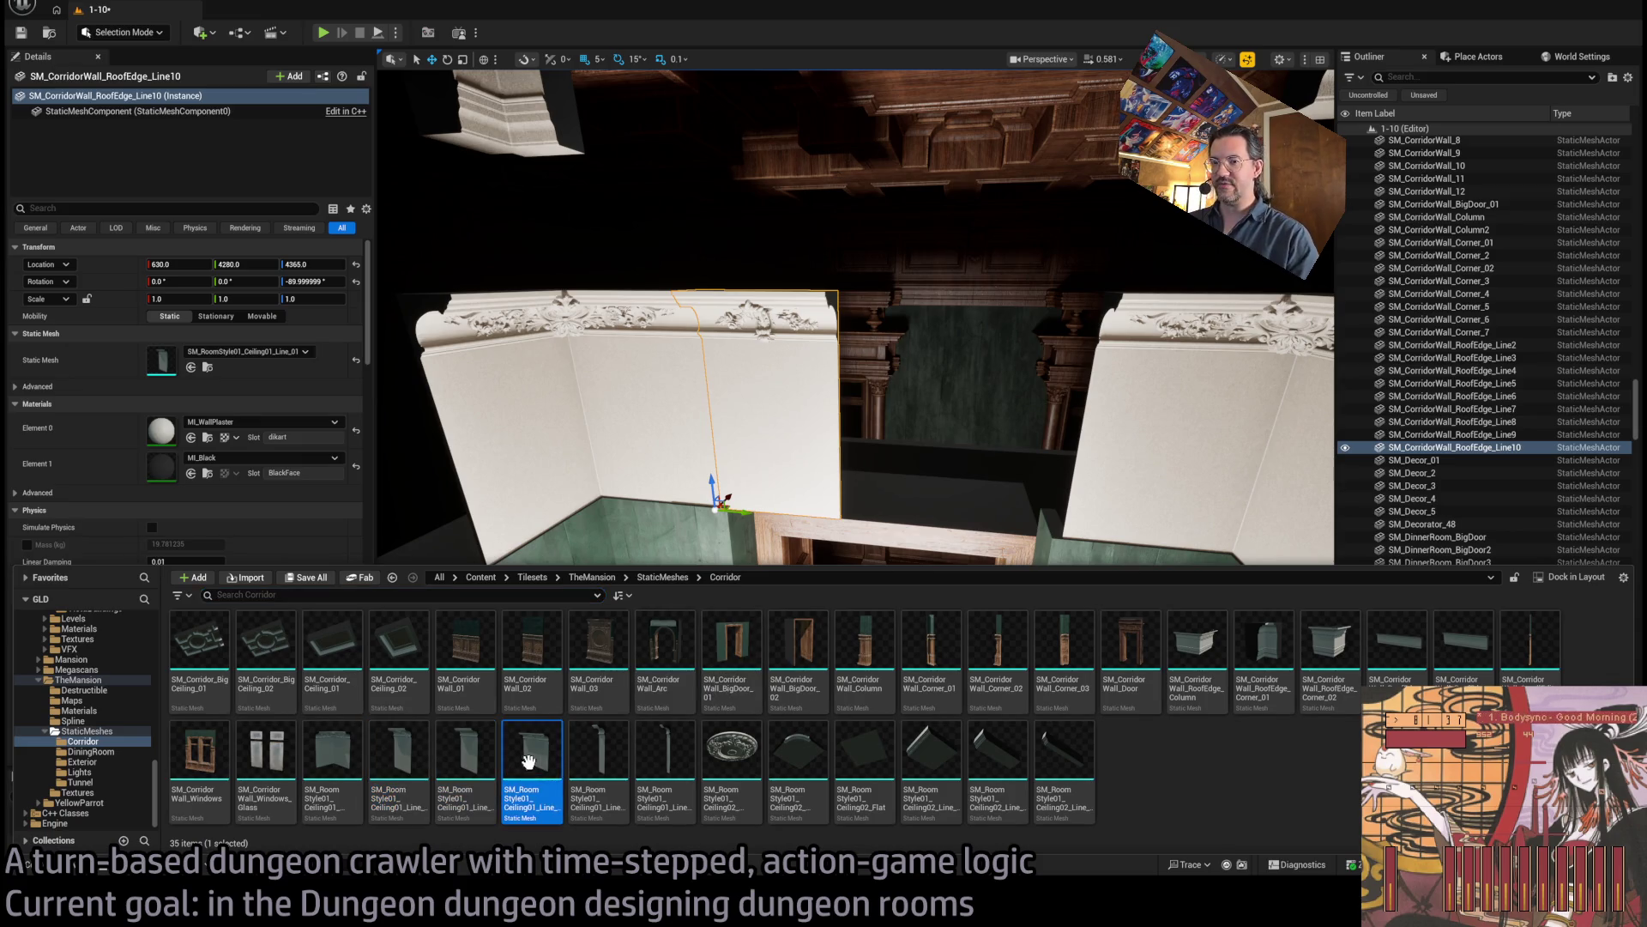
left_click(191, 367)
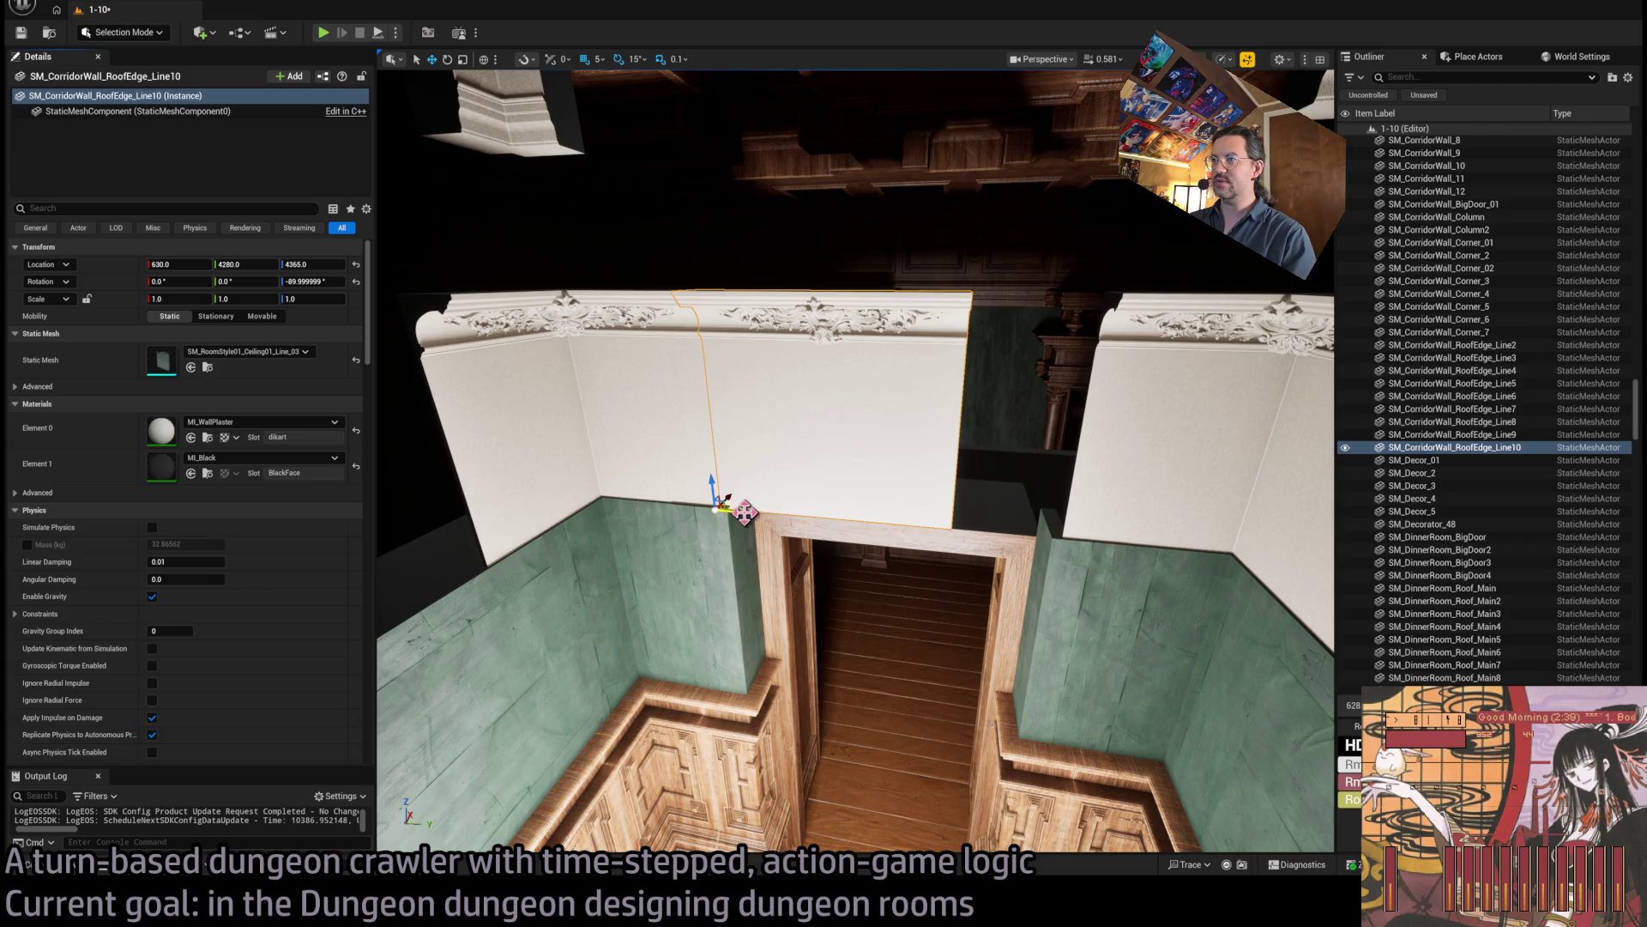
mouse_move(746, 511)
left_mouse_down()
mouse_move(796, 517)
mouse_move(749, 517)
left_mouse_up()
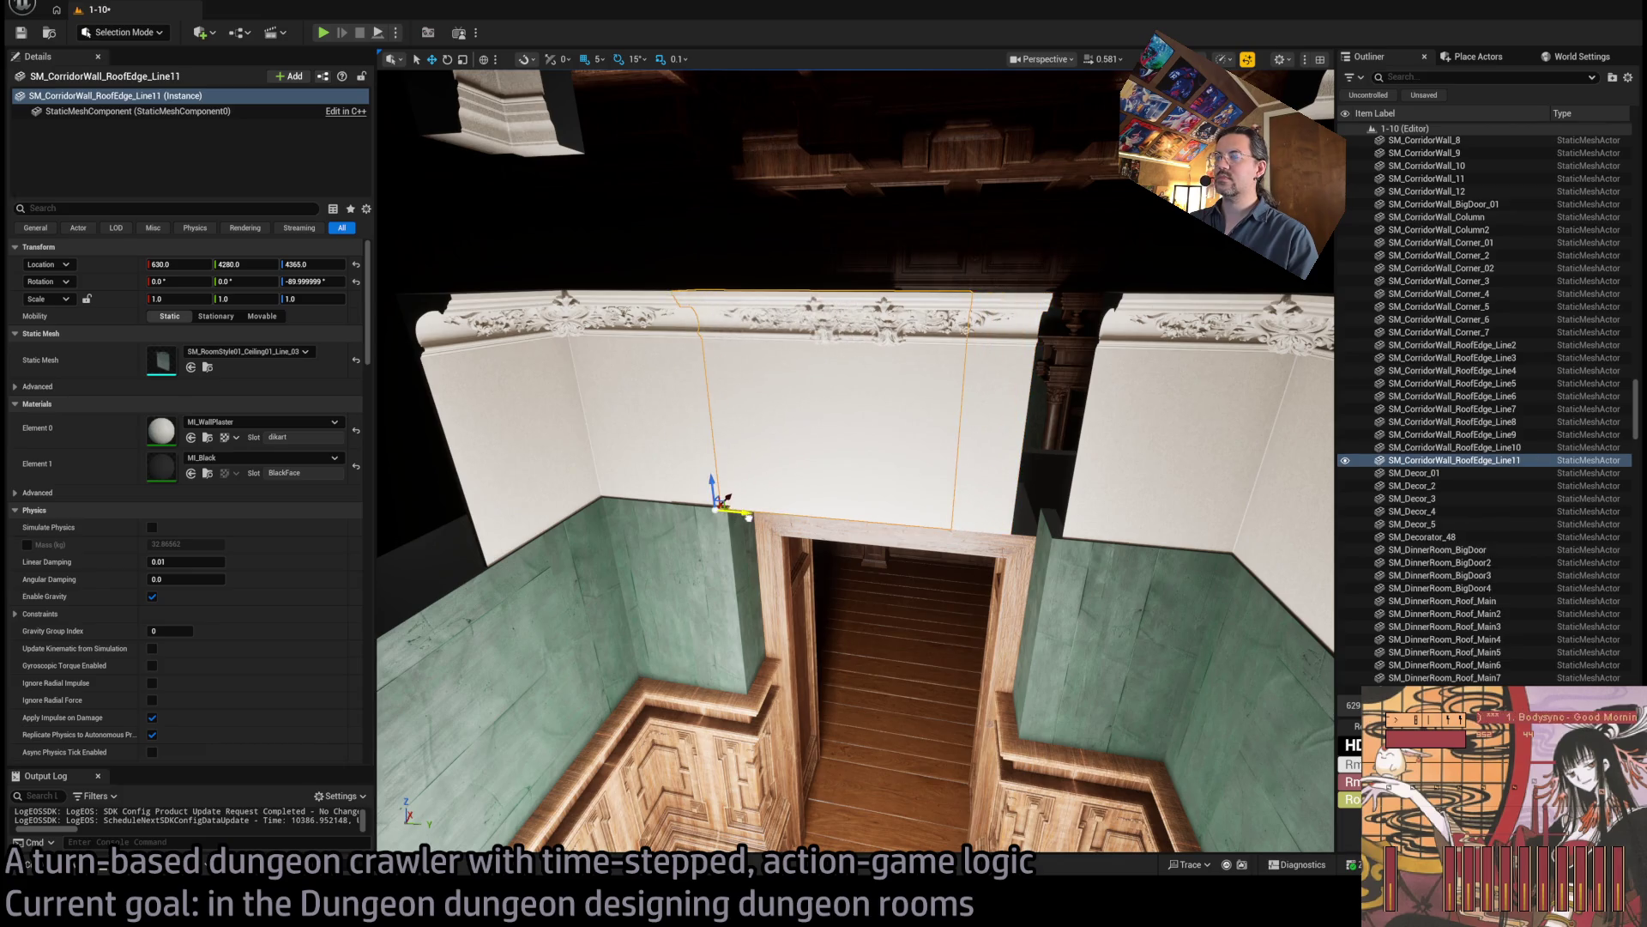
key("ctrl+space")
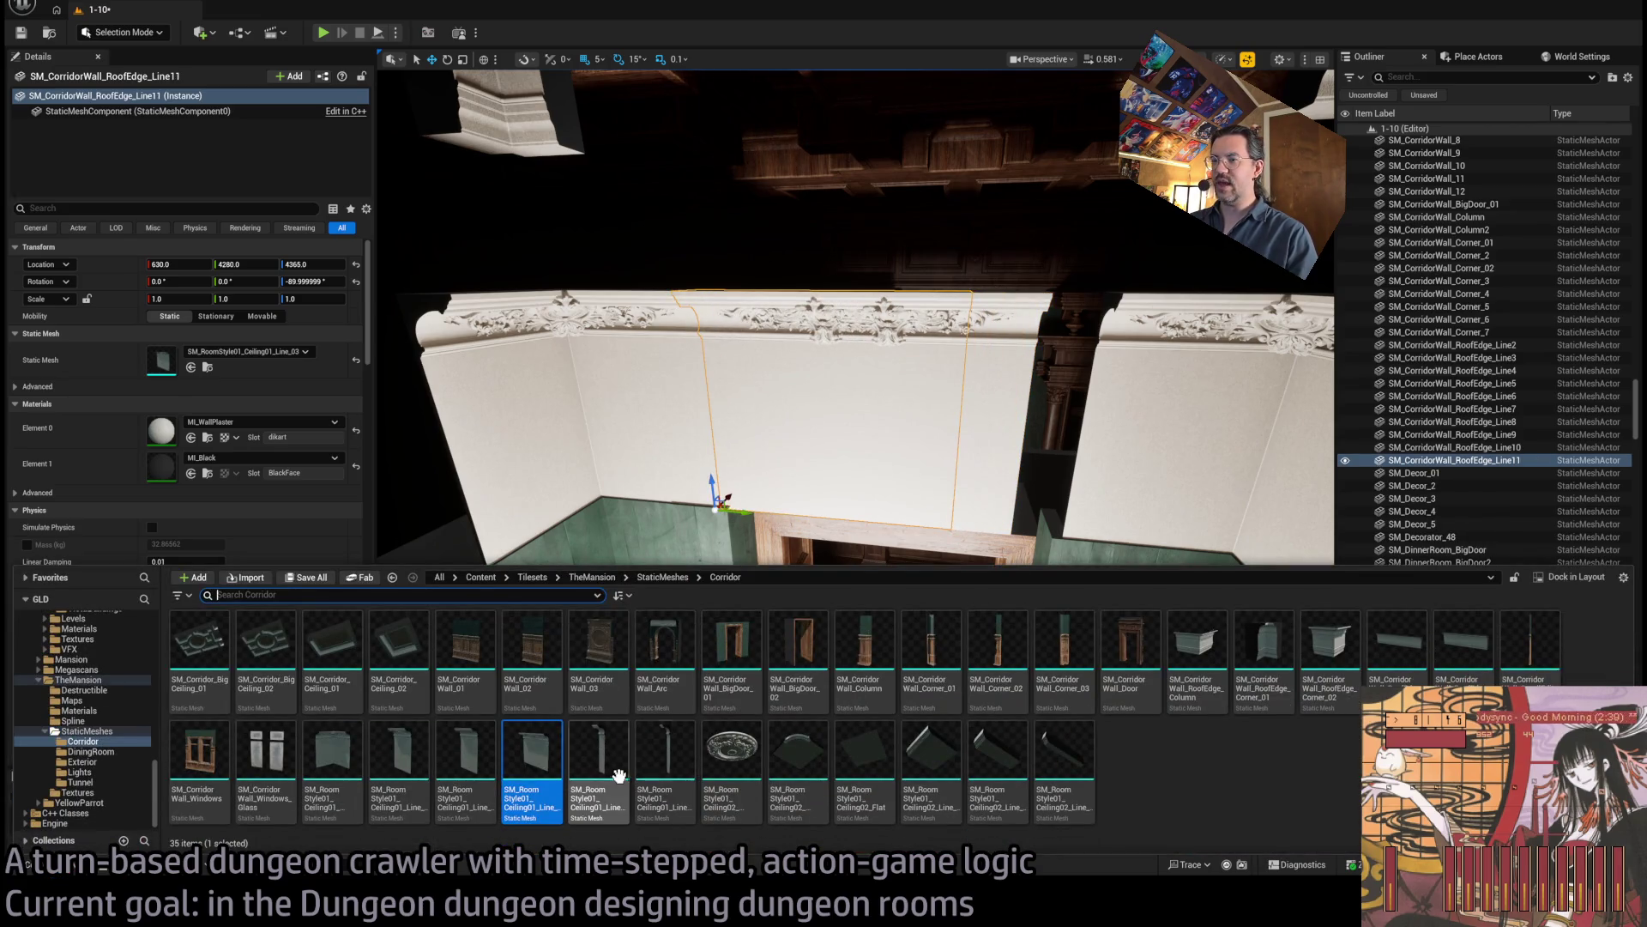
Assign Ceiling01_LineSmall_01 to the cornice piece and widen it to Scale X 1.5.
left_click(190, 366)
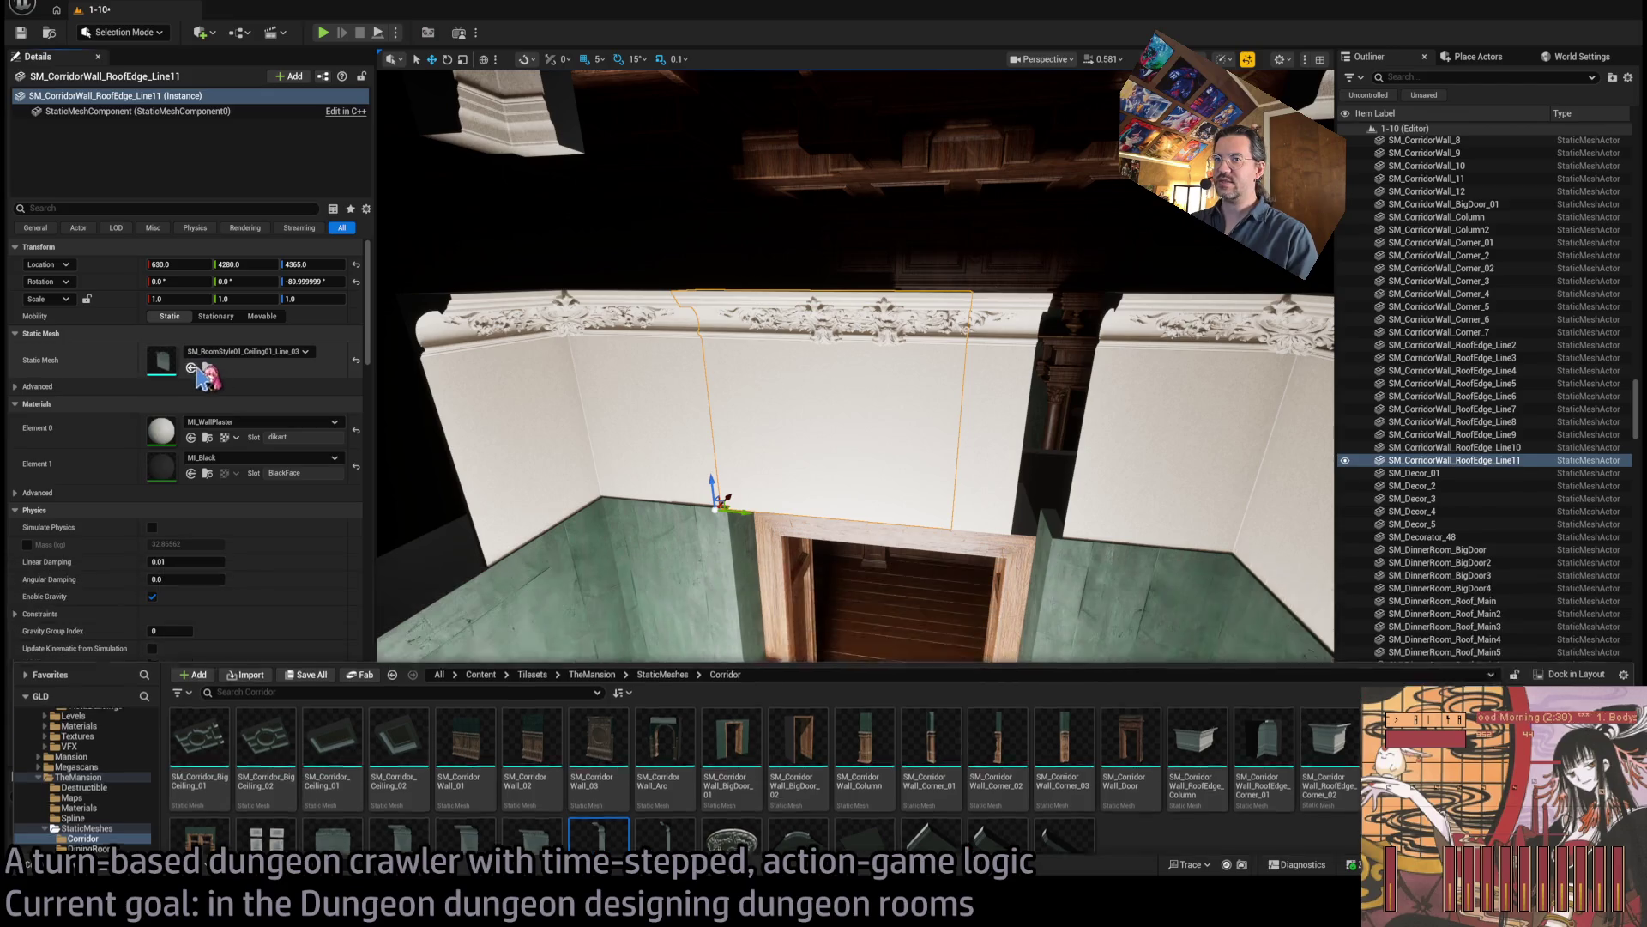
key("f")
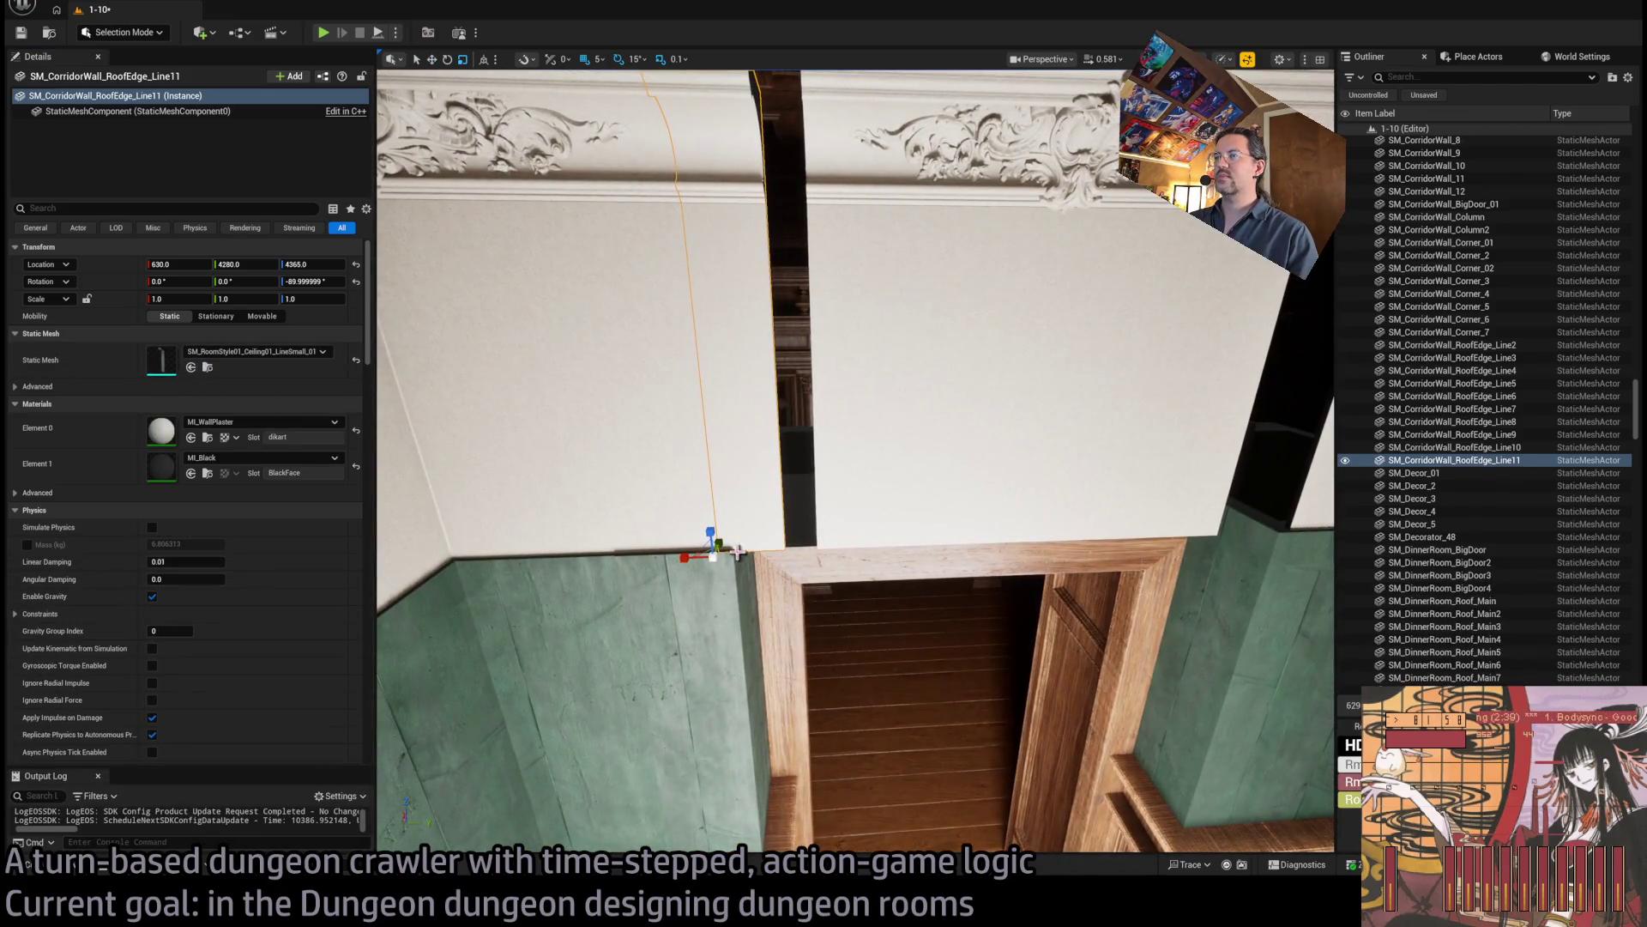
left_click_drag(176, 299, 206, 299)
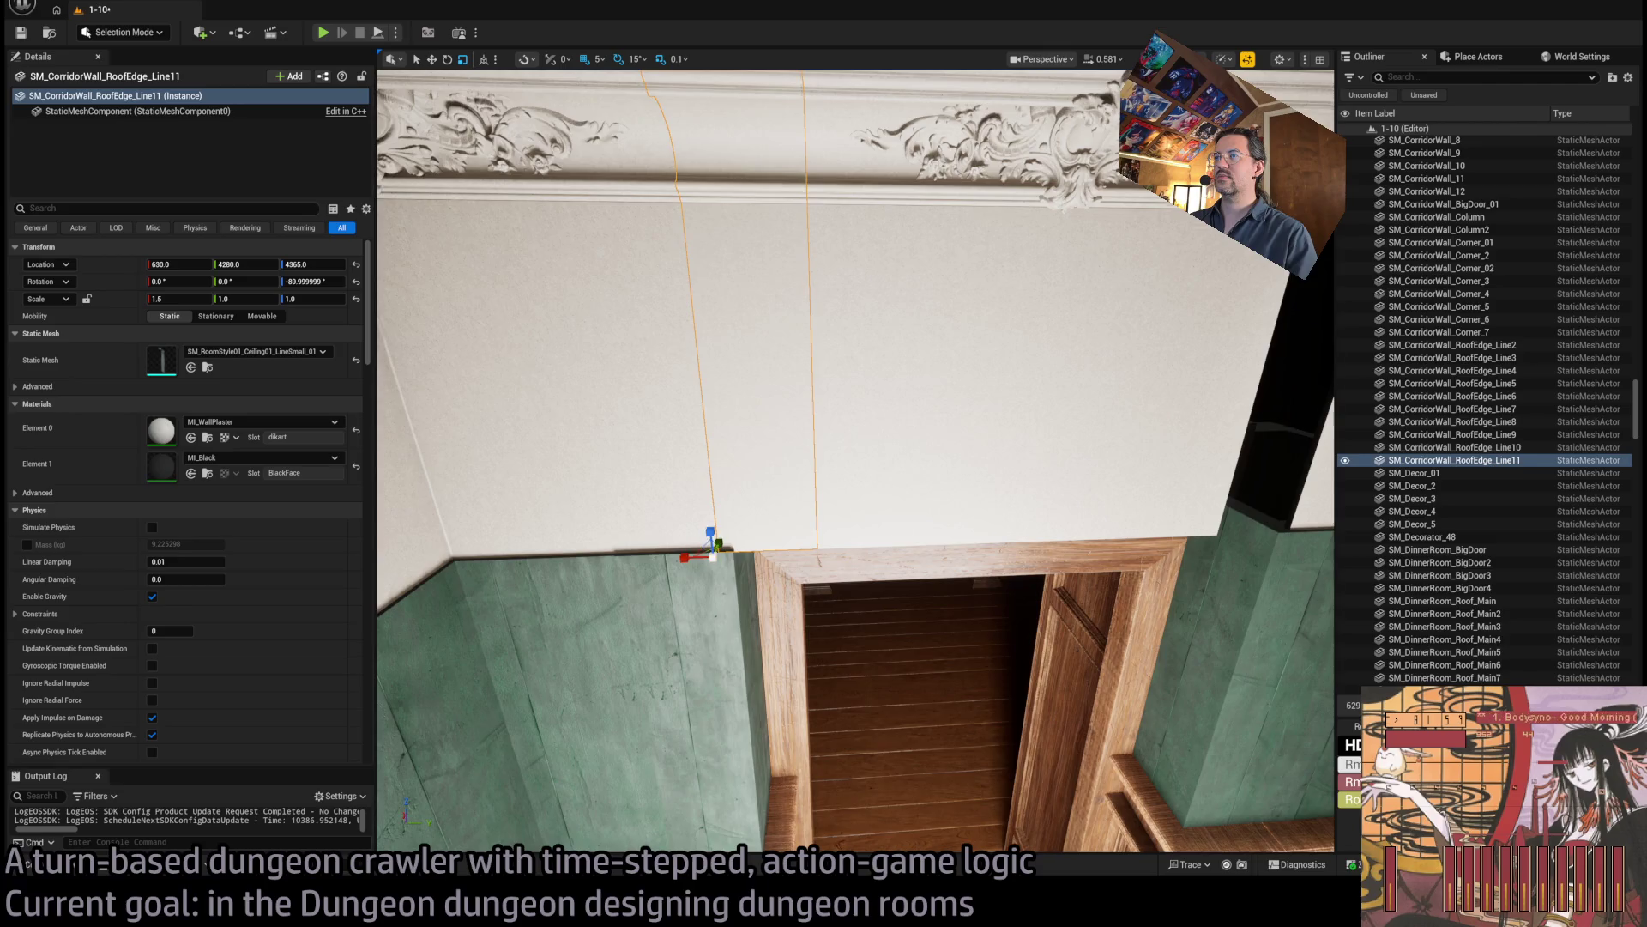
scroll(750, 541, "down", 5)
Alt-drag a copy to the far end of the wall and narrow it to Scale X 1.25.
left_click_drag(661, 513, 878, 511)
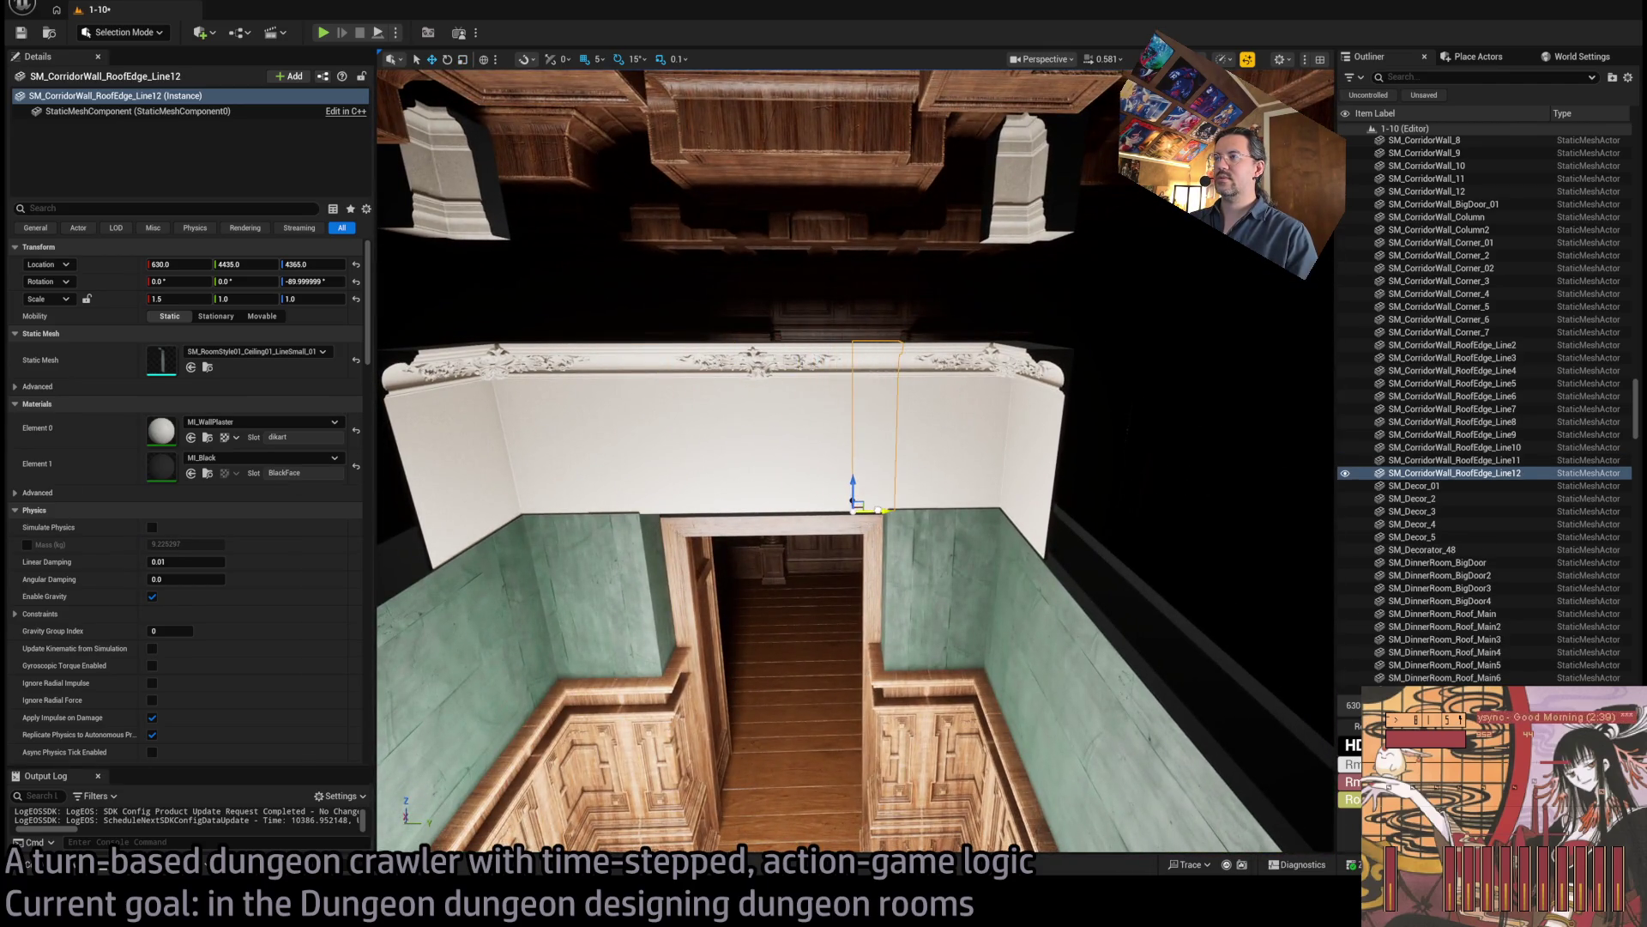
key("f")
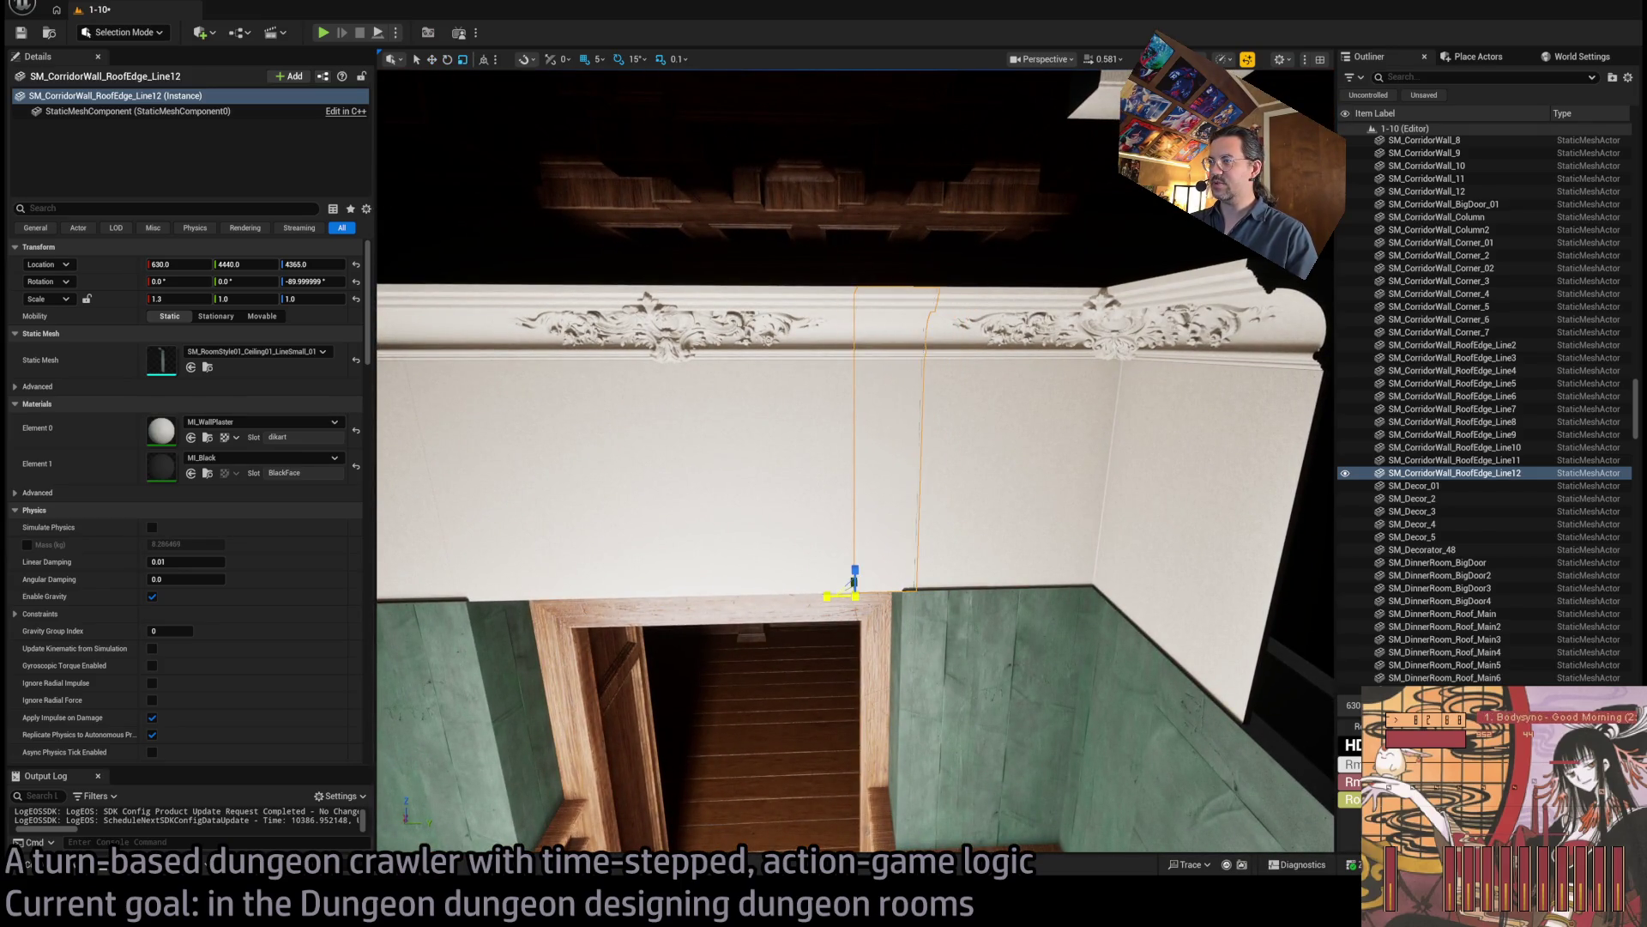
scroll(855, 462, "up", 5)
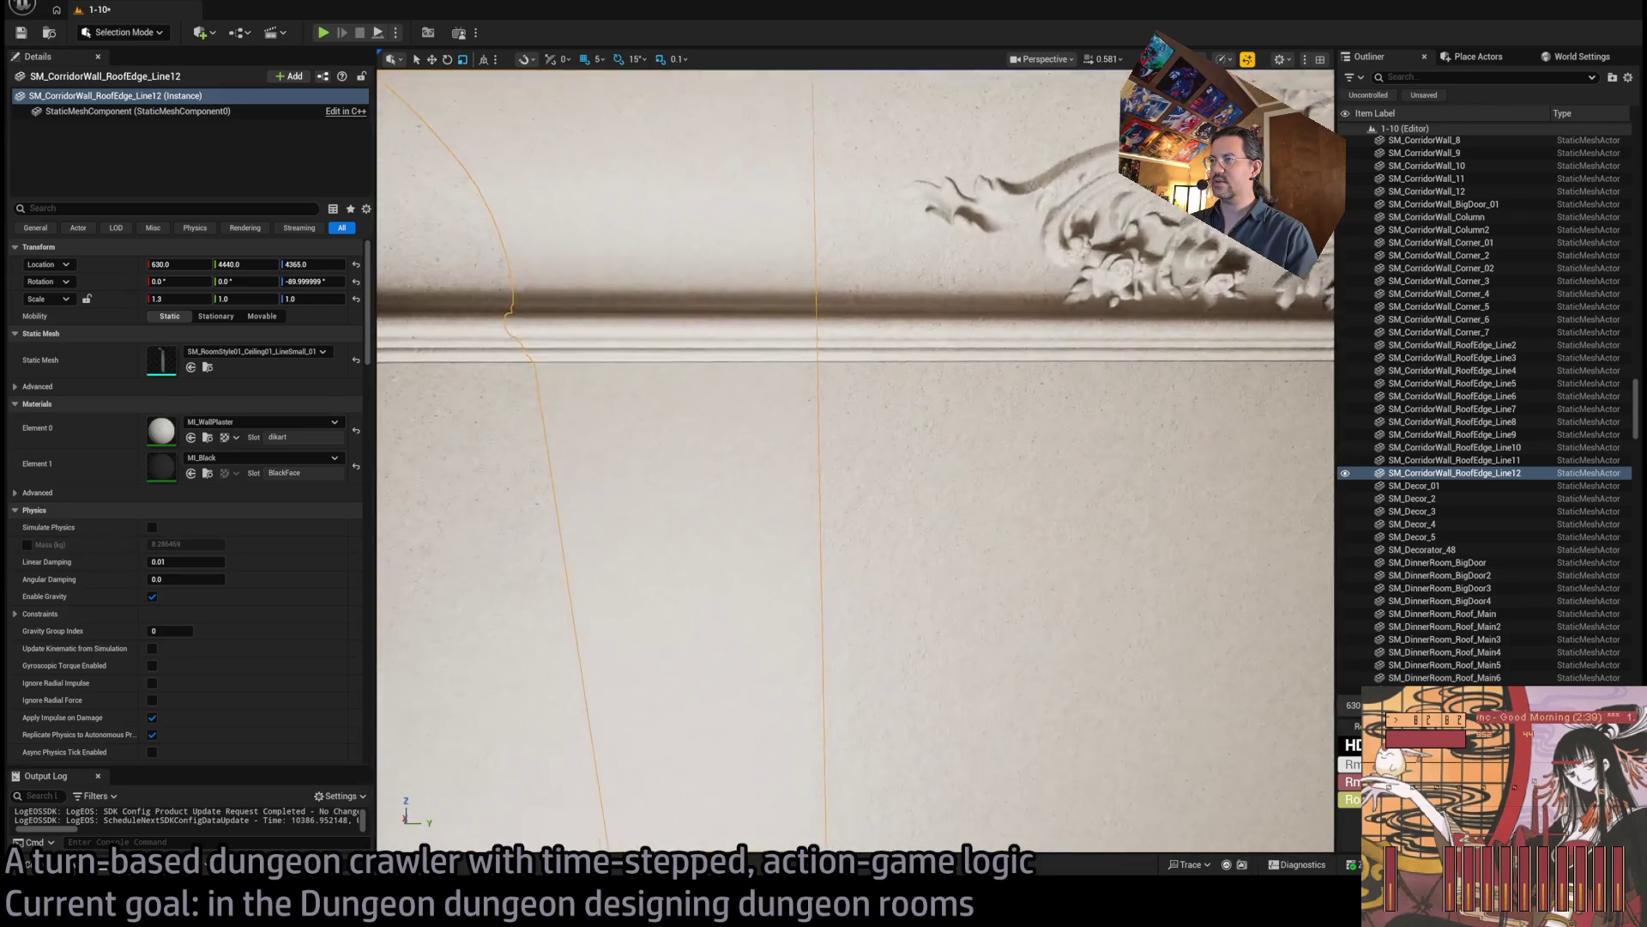
scroll(912, 548, "up", 3)
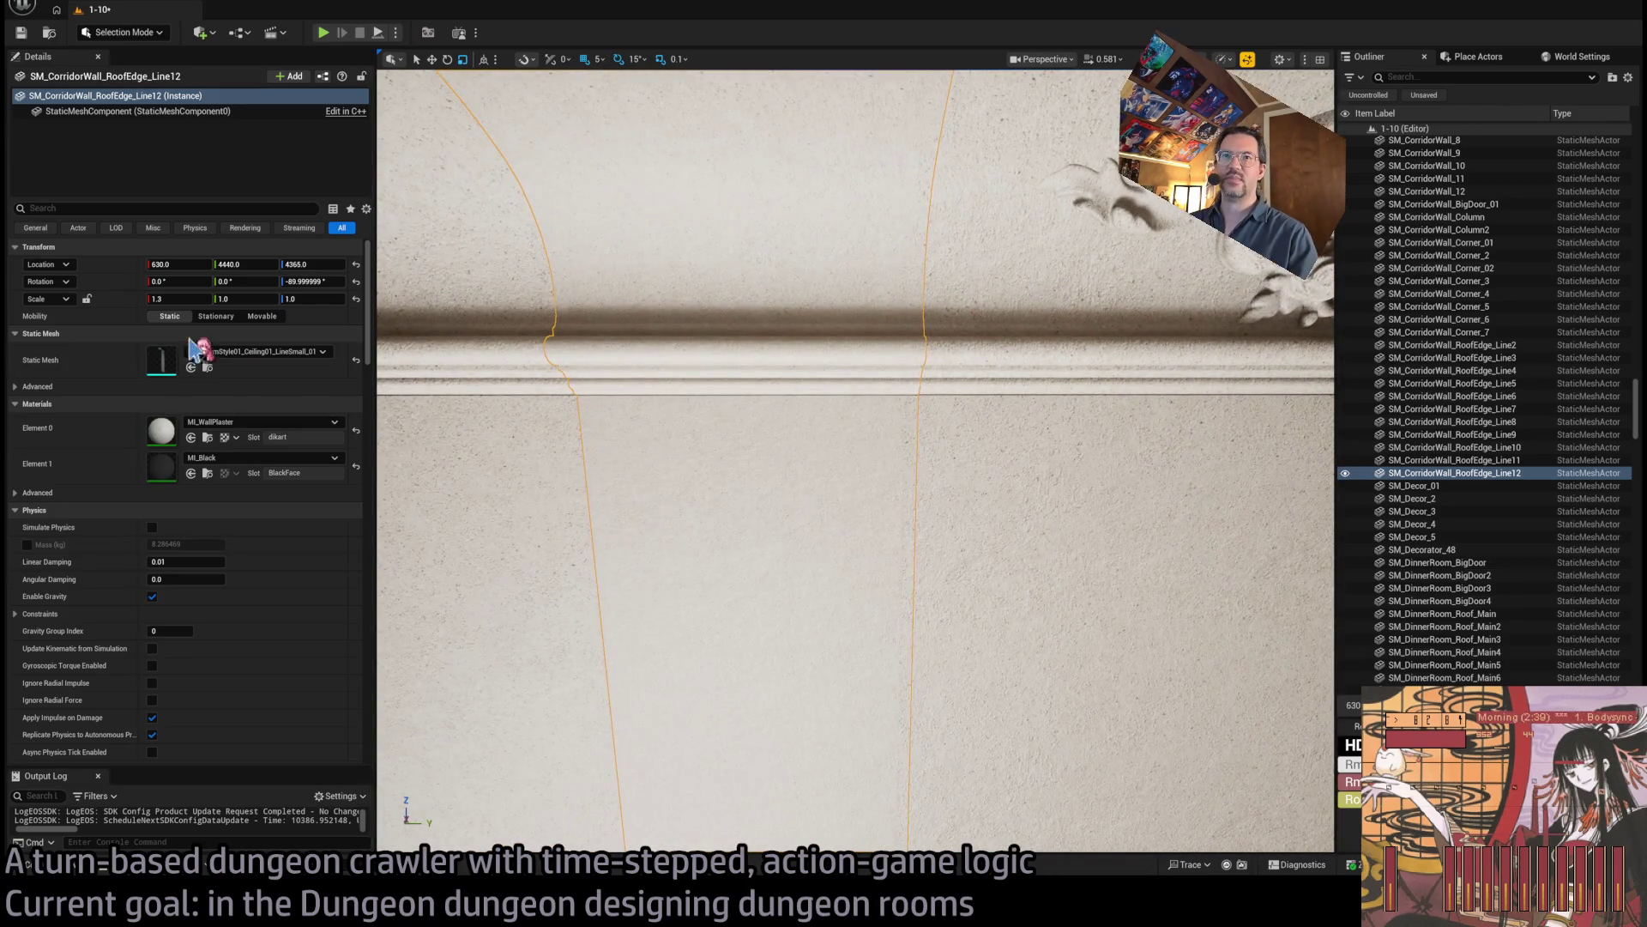
left_click_drag(178, 299, 168, 299)
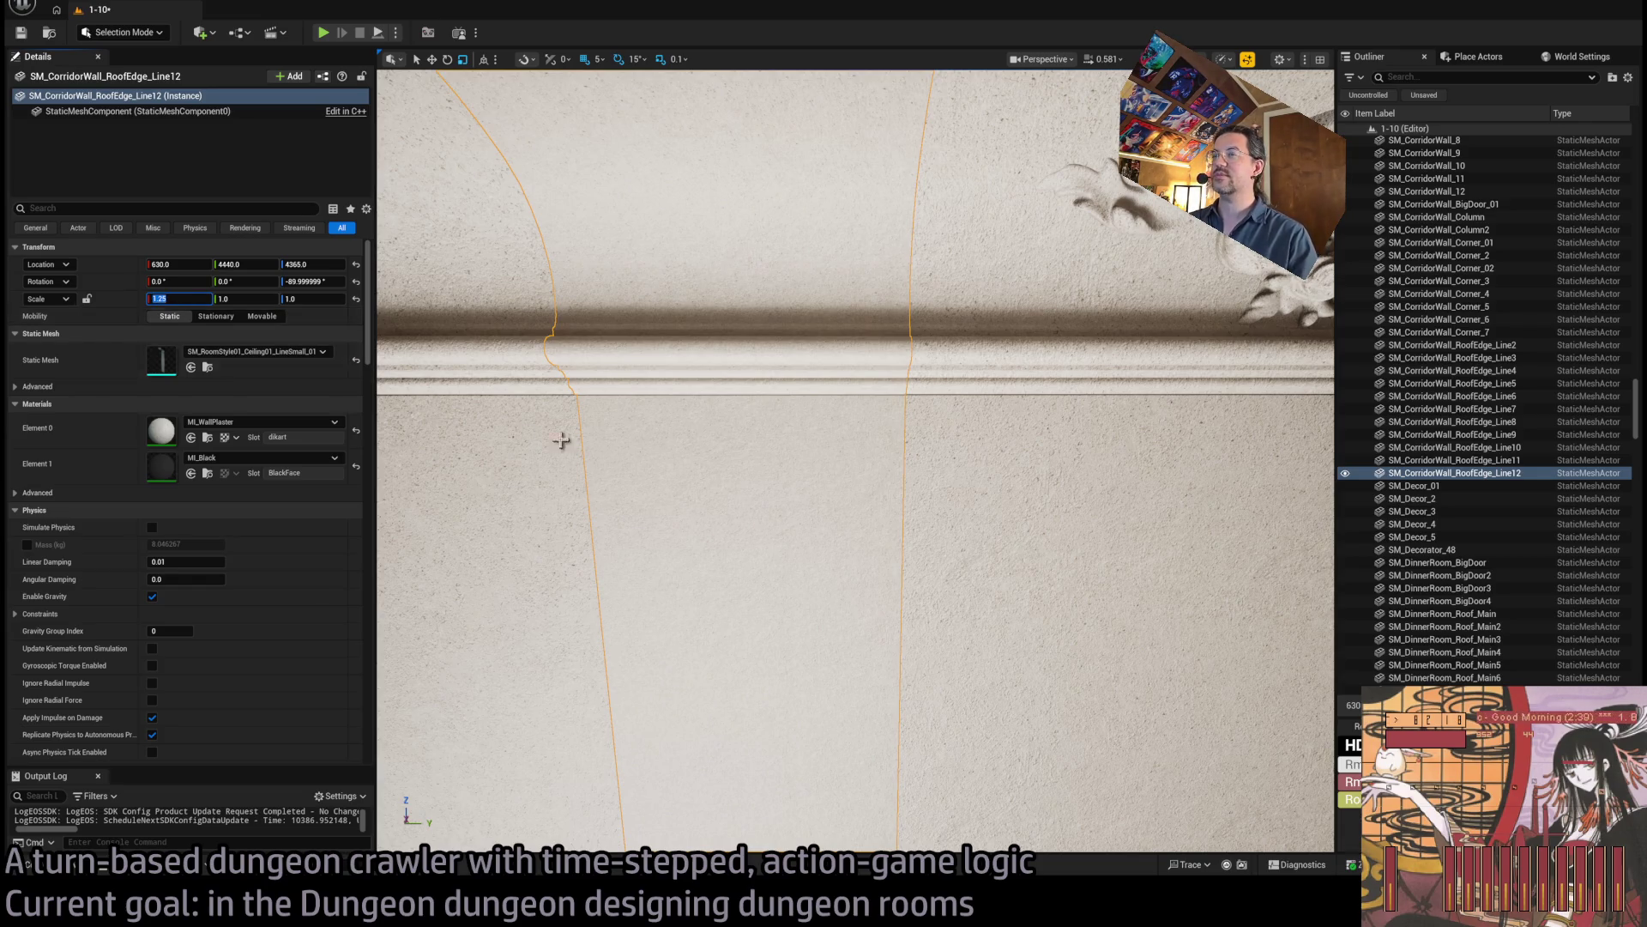
scroll(562, 439, "down", 10)
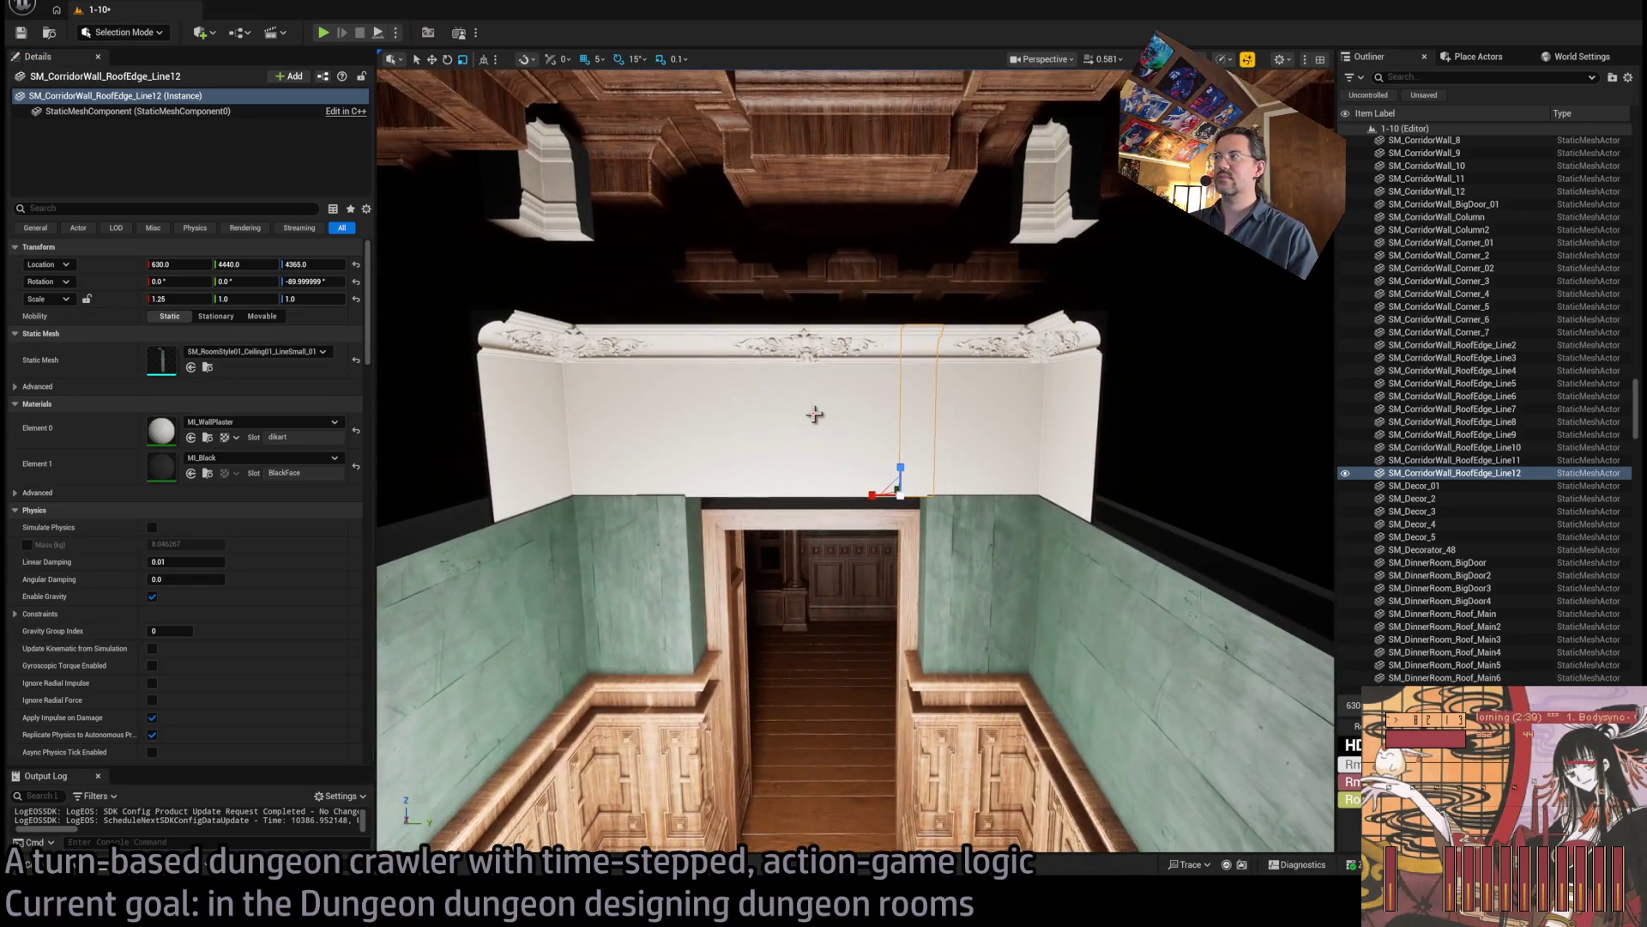
Rotate a copy of the first cornice section 90° onto the adjacent wall and duplicate it further along.
left_click(690, 412, "ctrl")
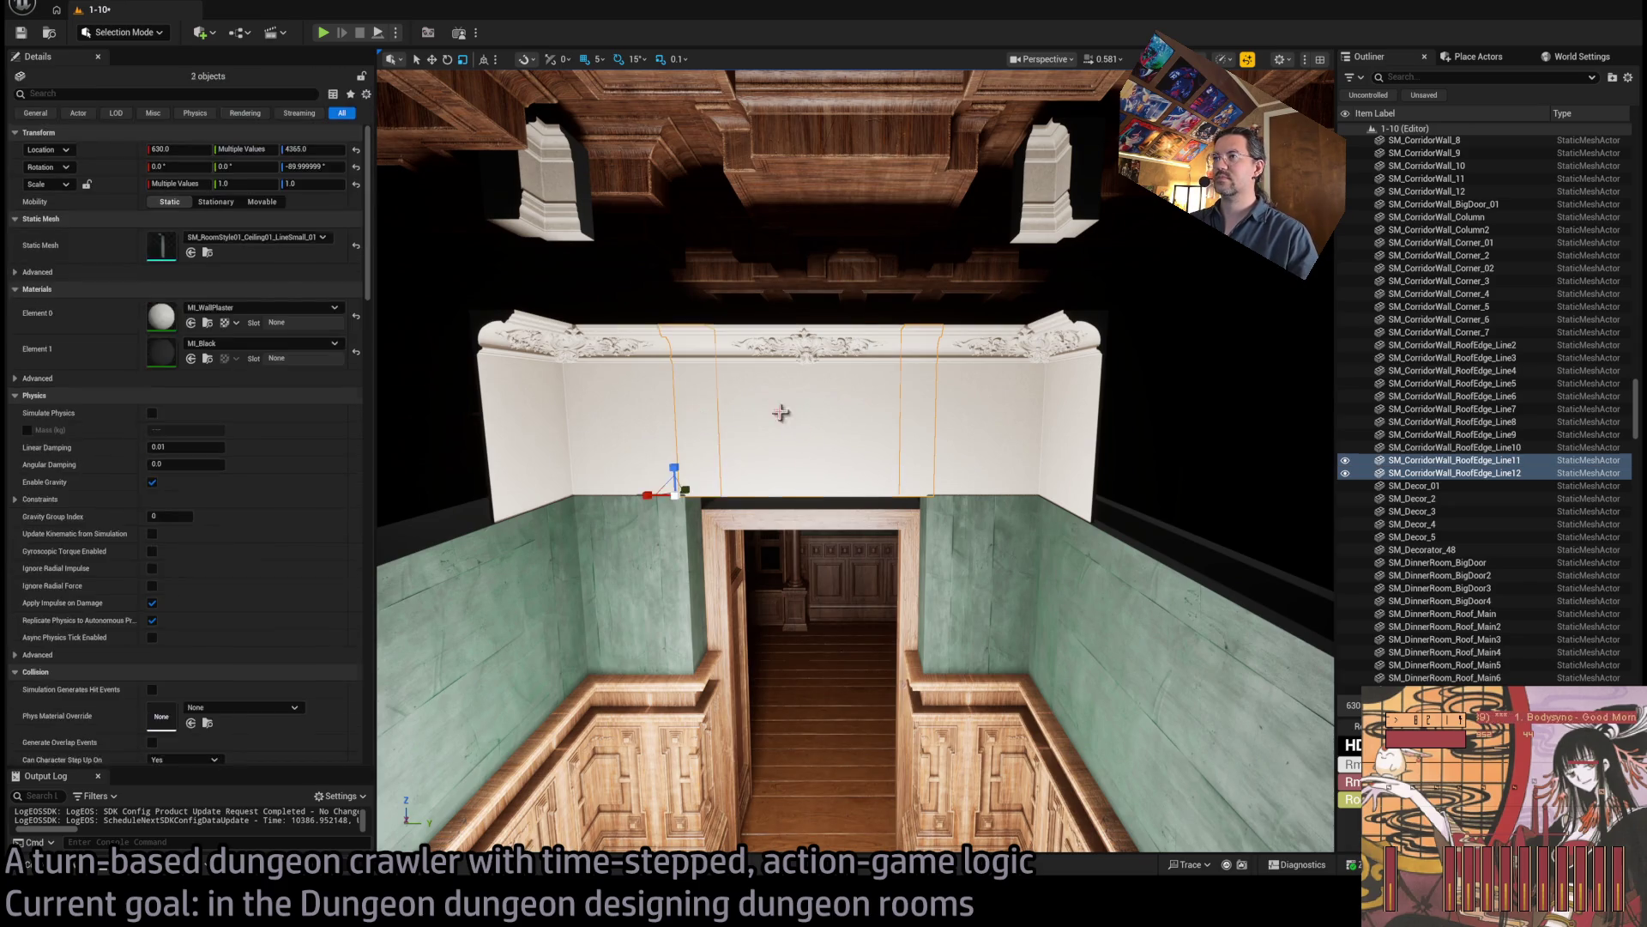
left_click(787, 452)
mouse_move(787, 452)
left_mouse_down()
mouse_move(868, 723)
mouse_move(791, 421)
left_mouse_up()
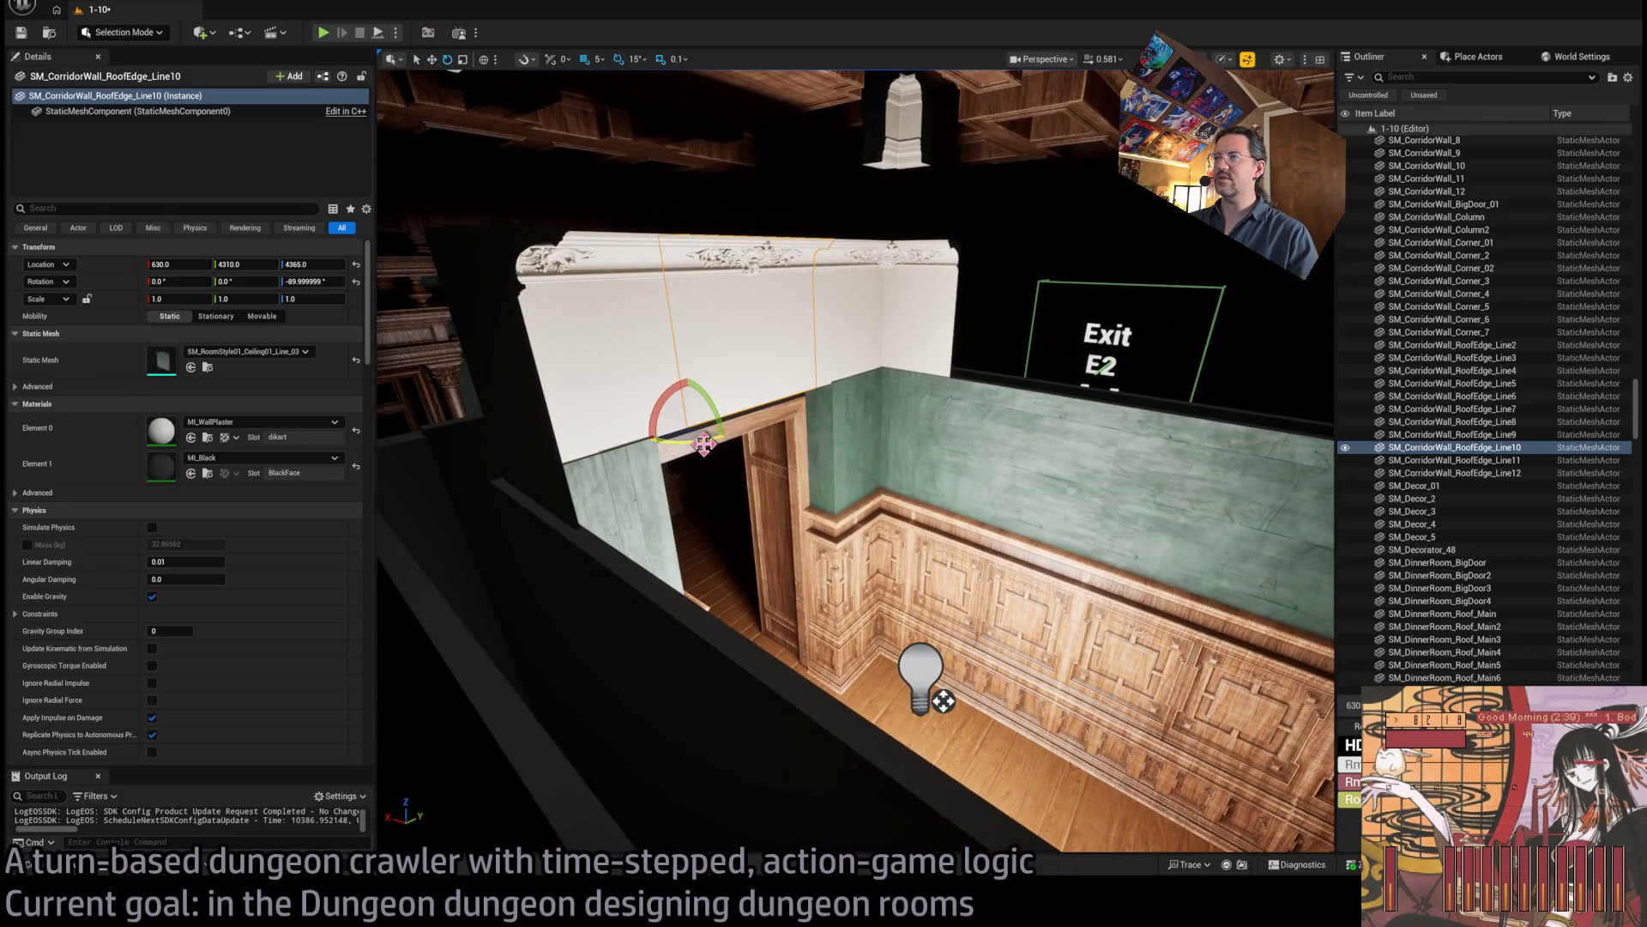
mouse_move(657, 418)
left_mouse_down()
mouse_move(743, 414)
mouse_move(887, 362)
mouse_move(945, 379)
mouse_move(929, 391)
left_mouse_up()
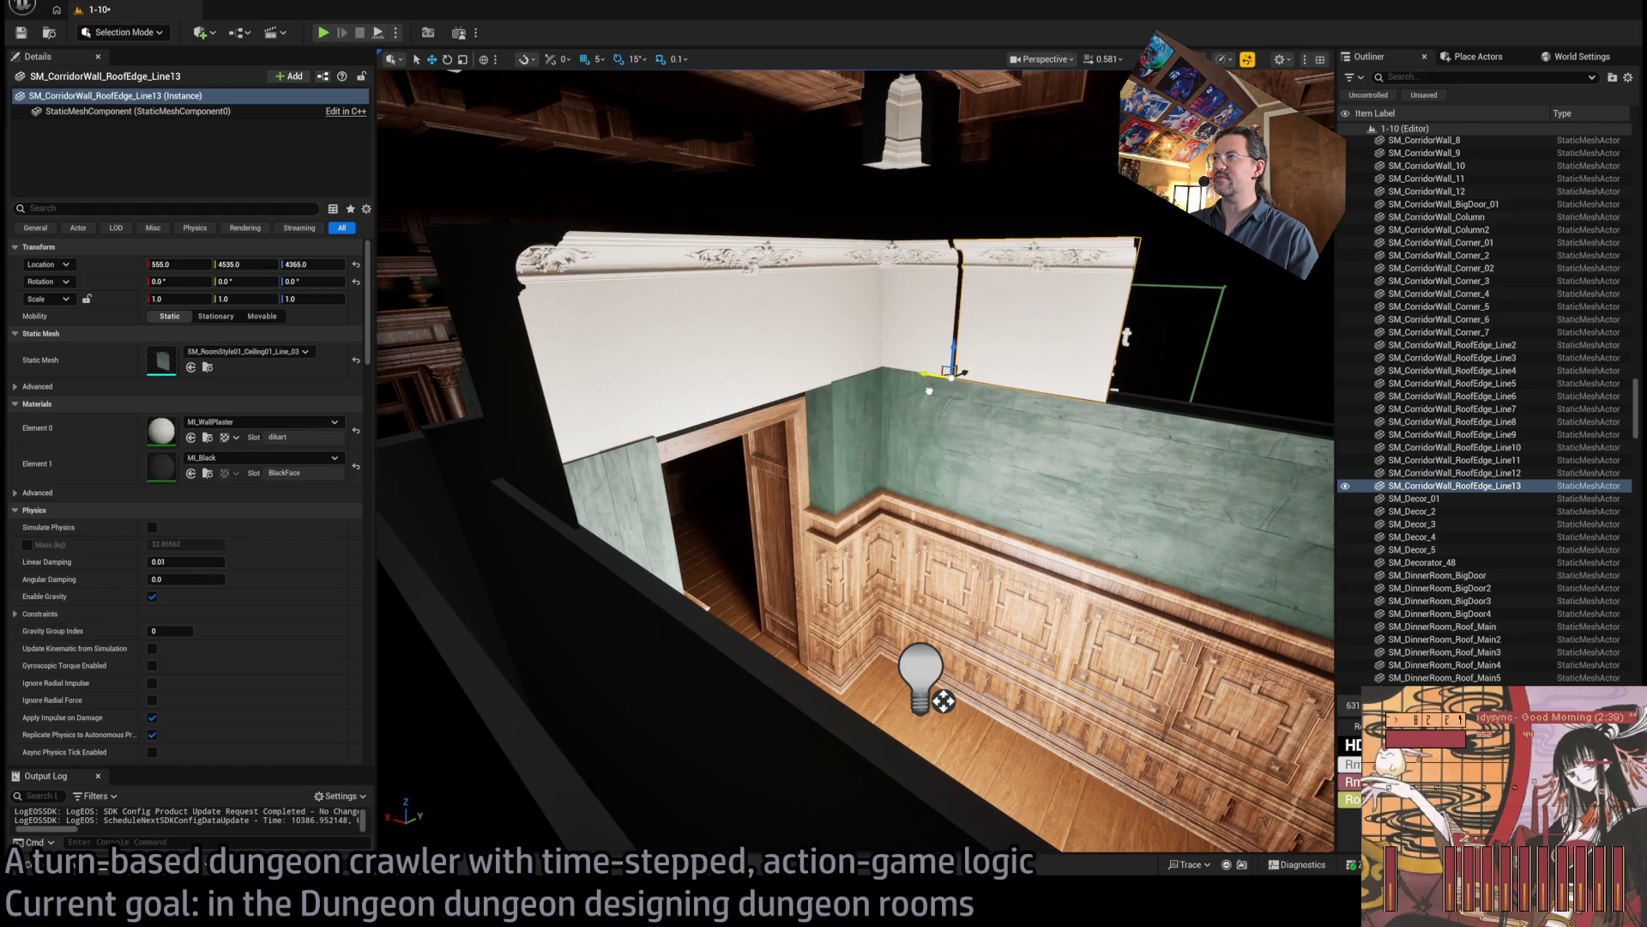
mouse_move(943, 701)
left_mouse_down()
mouse_move(910, 694)
mouse_move(927, 677)
mouse_move(901, 669)
mouse_move(914, 682)
left_mouse_up()
key("ctrl+space")
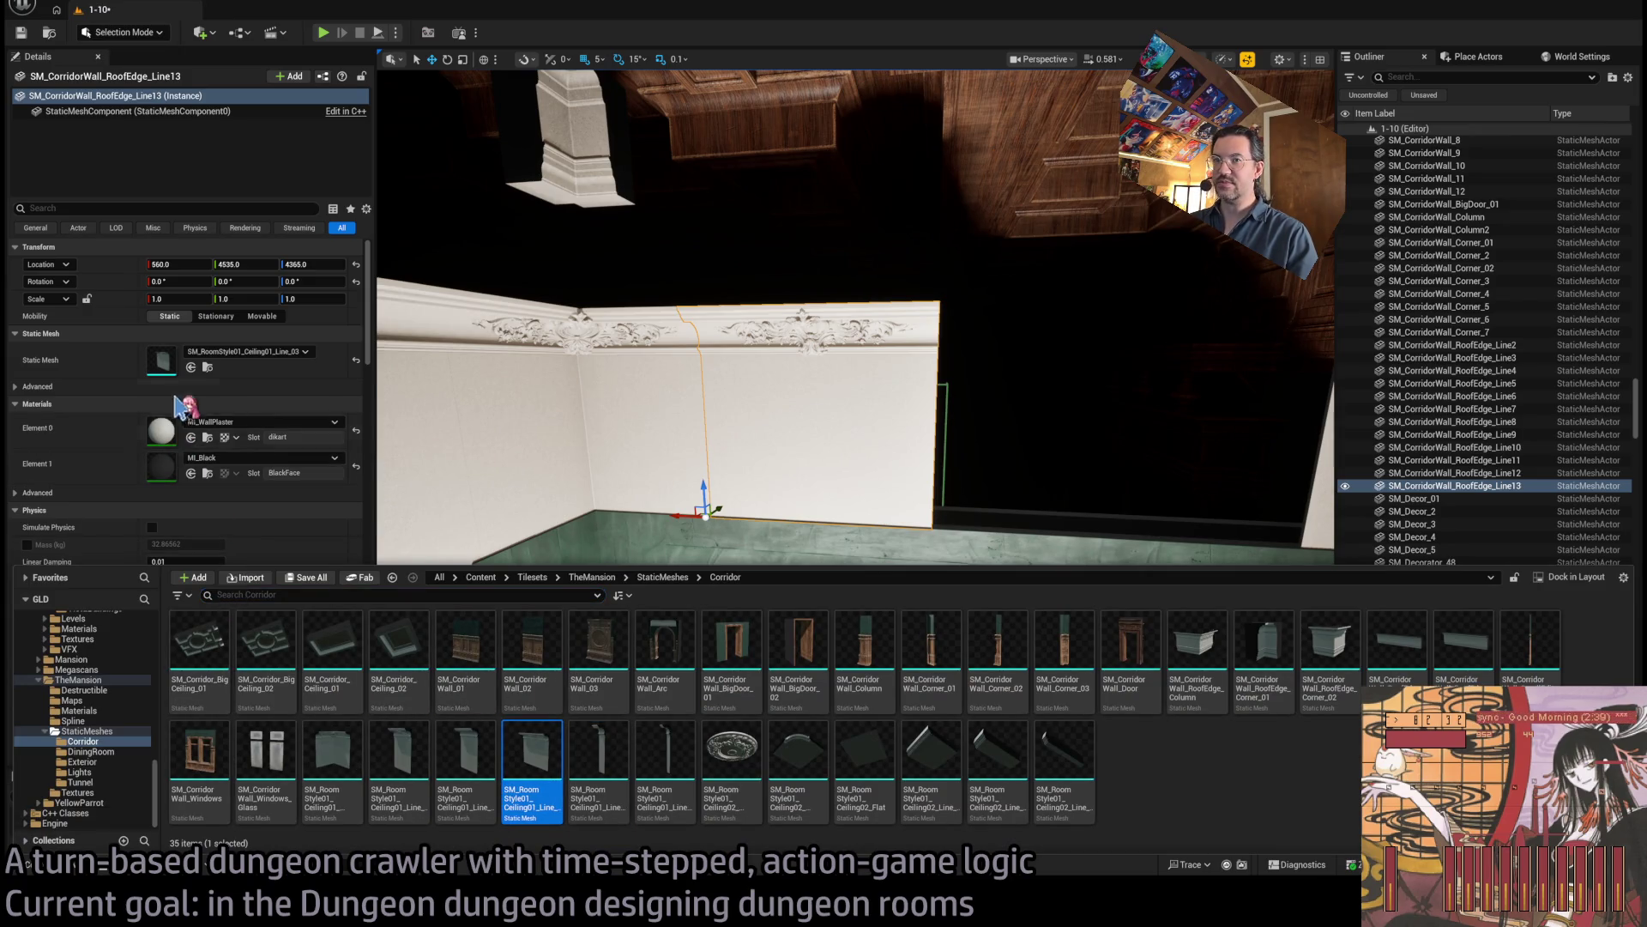
left_click_drag(772, 386, 755, 412)
mouse_move(622, 521)
left_mouse_down()
mouse_move(480, 498)
mouse_move(751, 489)
mouse_move(689, 496)
left_mouse_up()
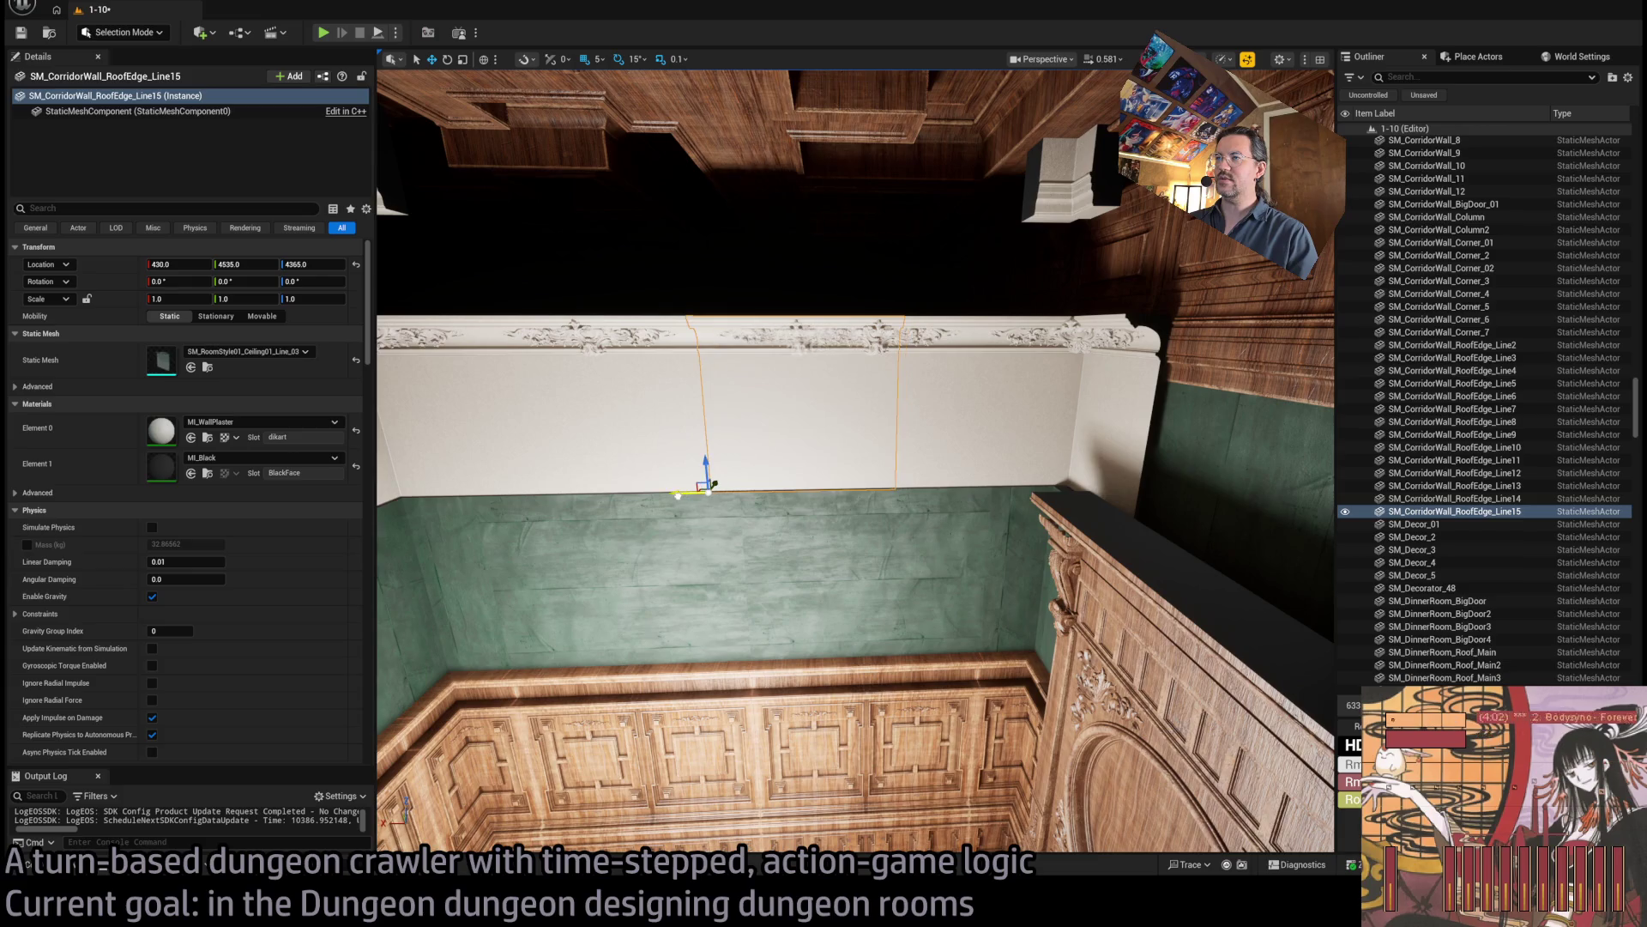
Swap the piece to SM_RoomStyle01_Ceiling01_Line_01 and set its Scale X to 0.715.
key("ctrl+space")
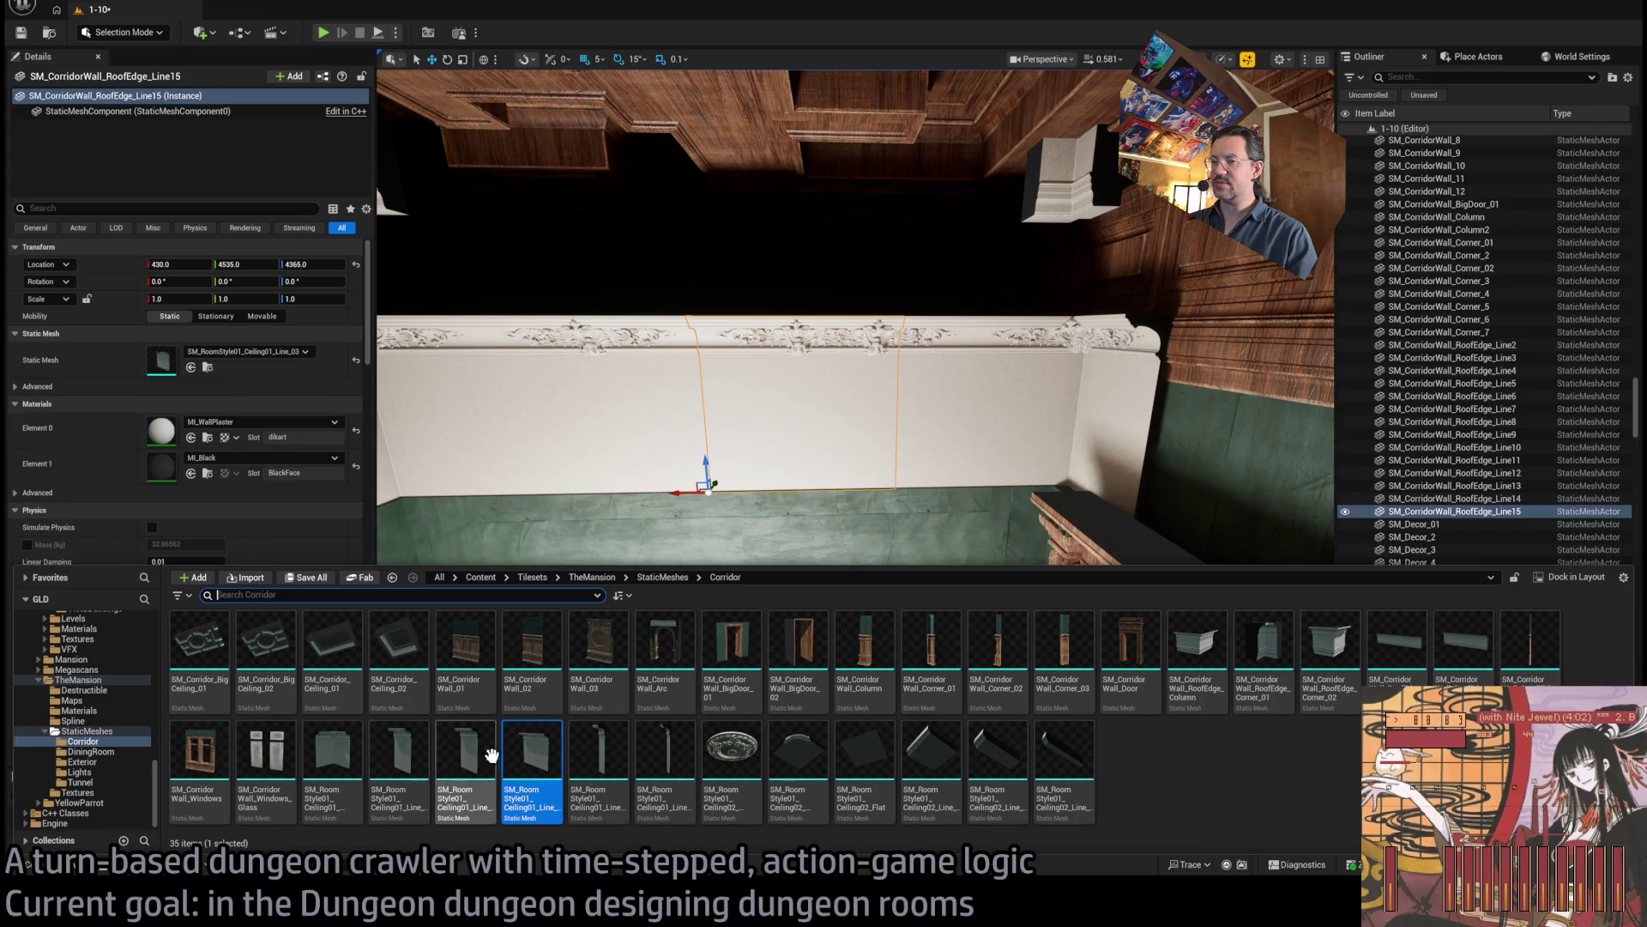
left_click(425, 771)
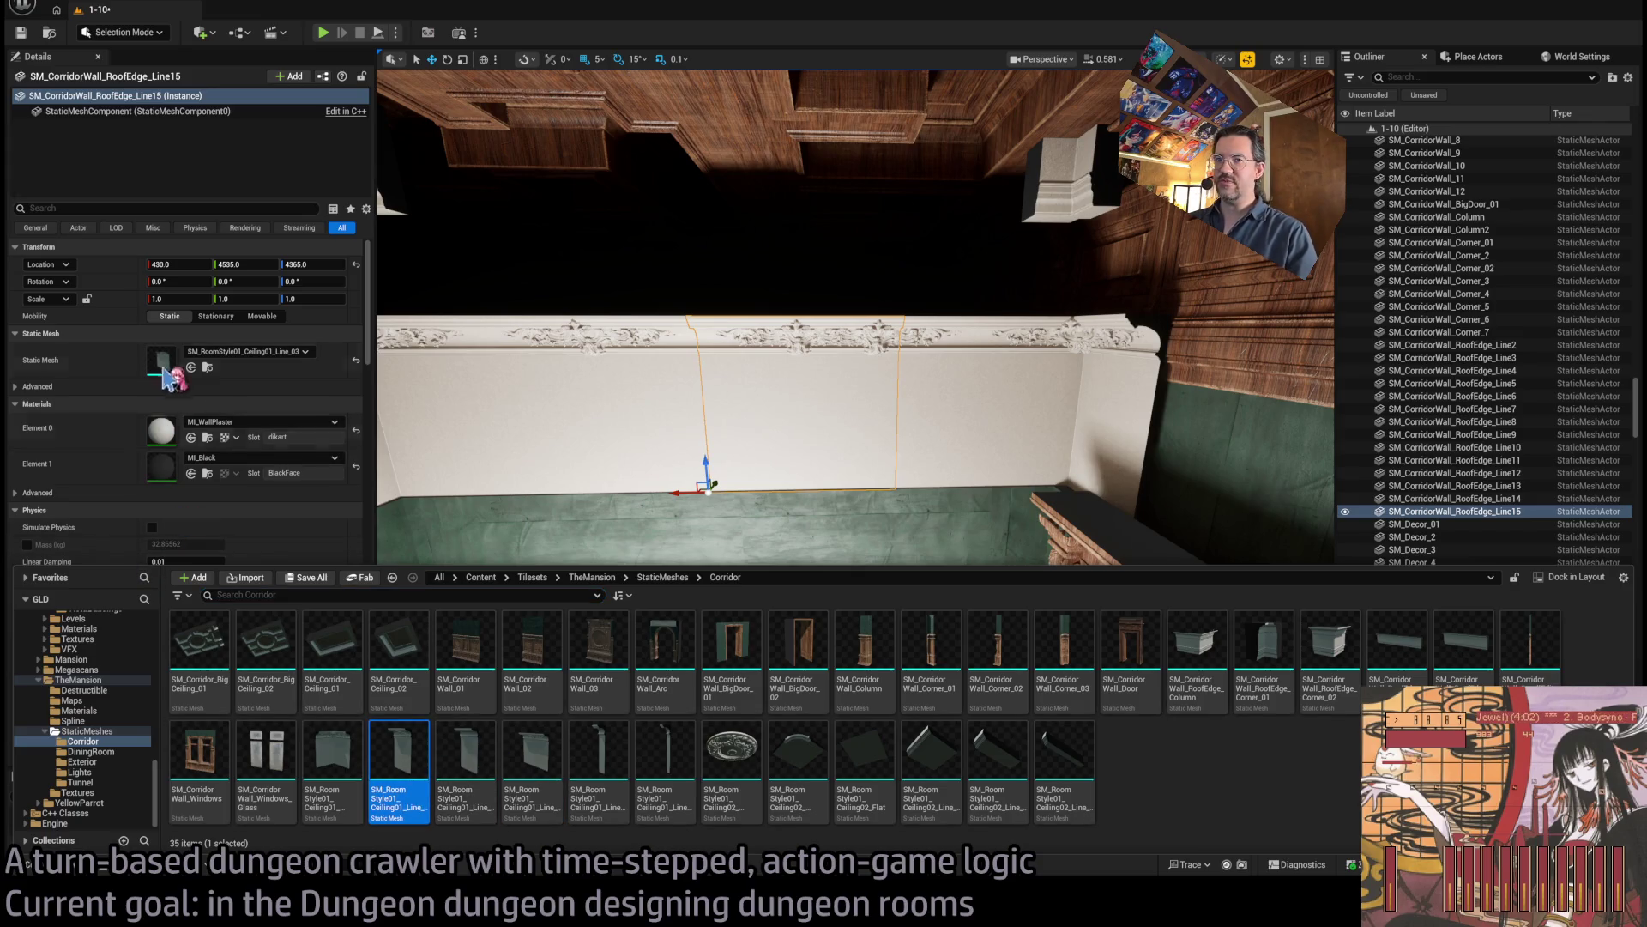
left_click_drag(169, 378, 175, 378)
scroll(666, 460, "up", 5)
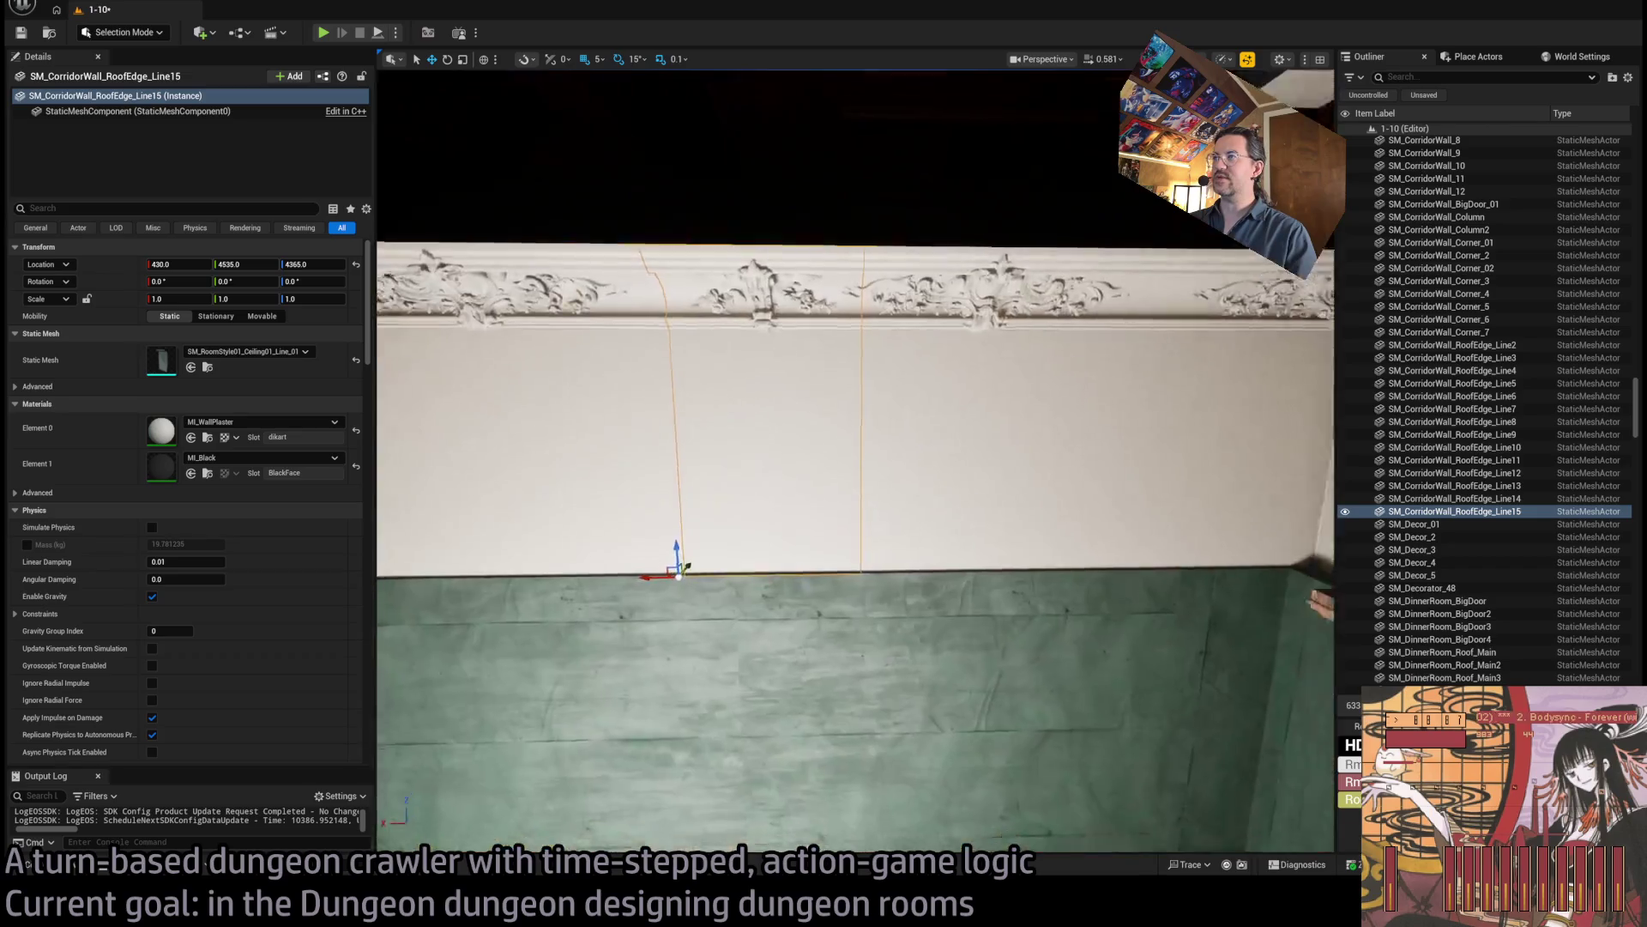
scroll(810, 490, "down", 3)
scroll(810, 491, "up", 3)
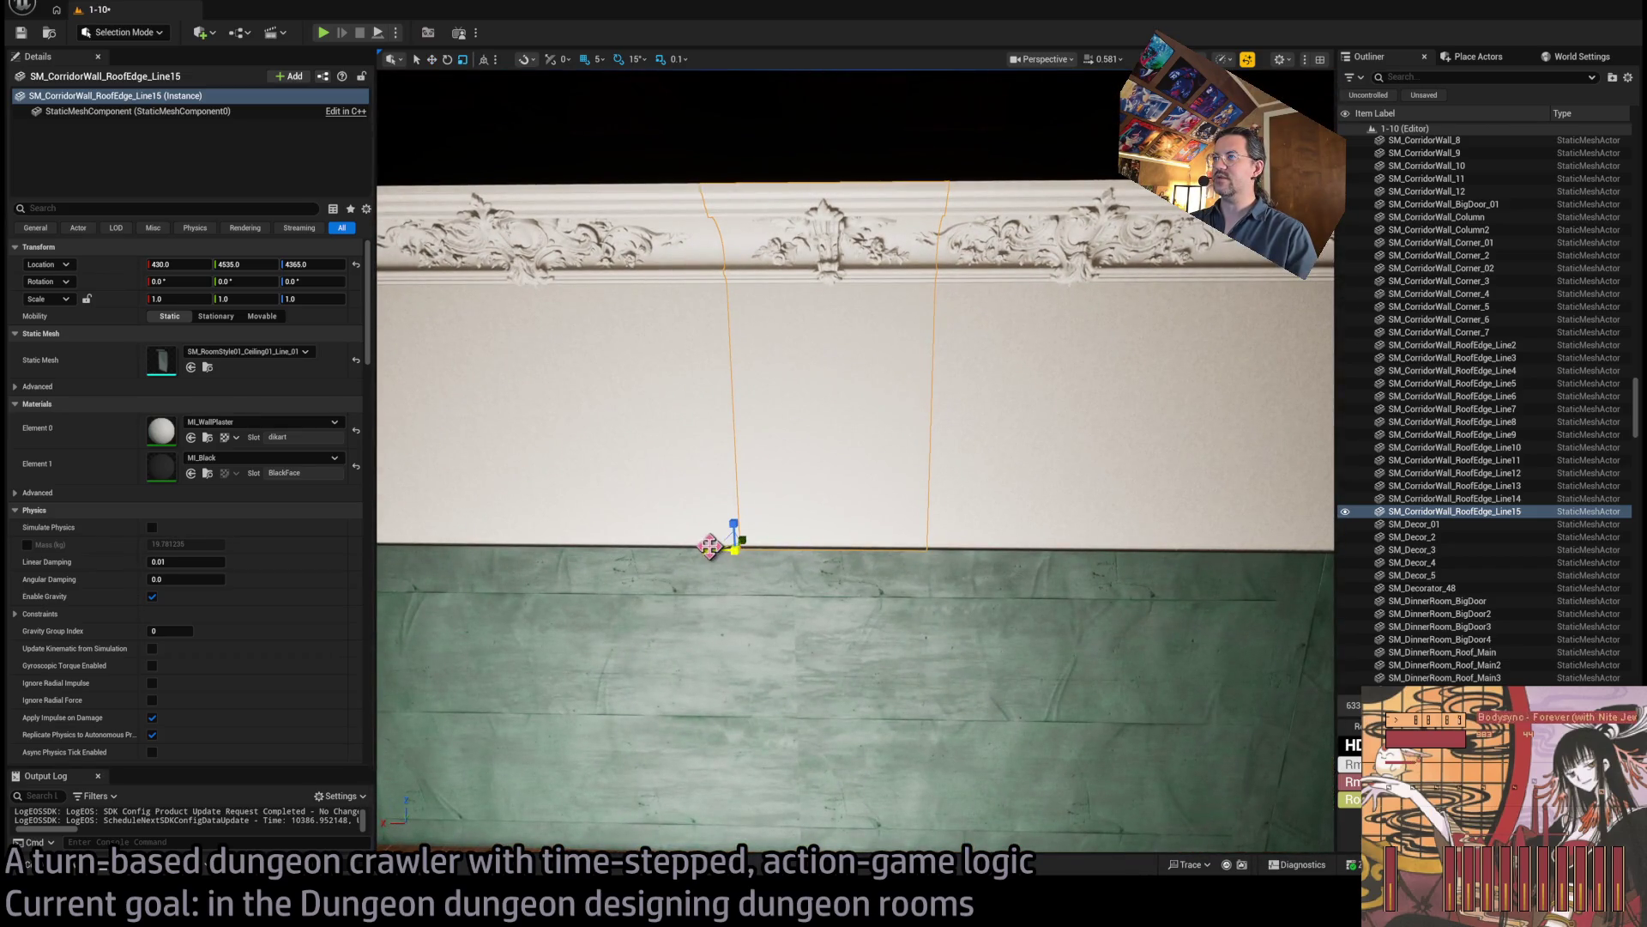
left_click_drag(709, 546, 695, 549)
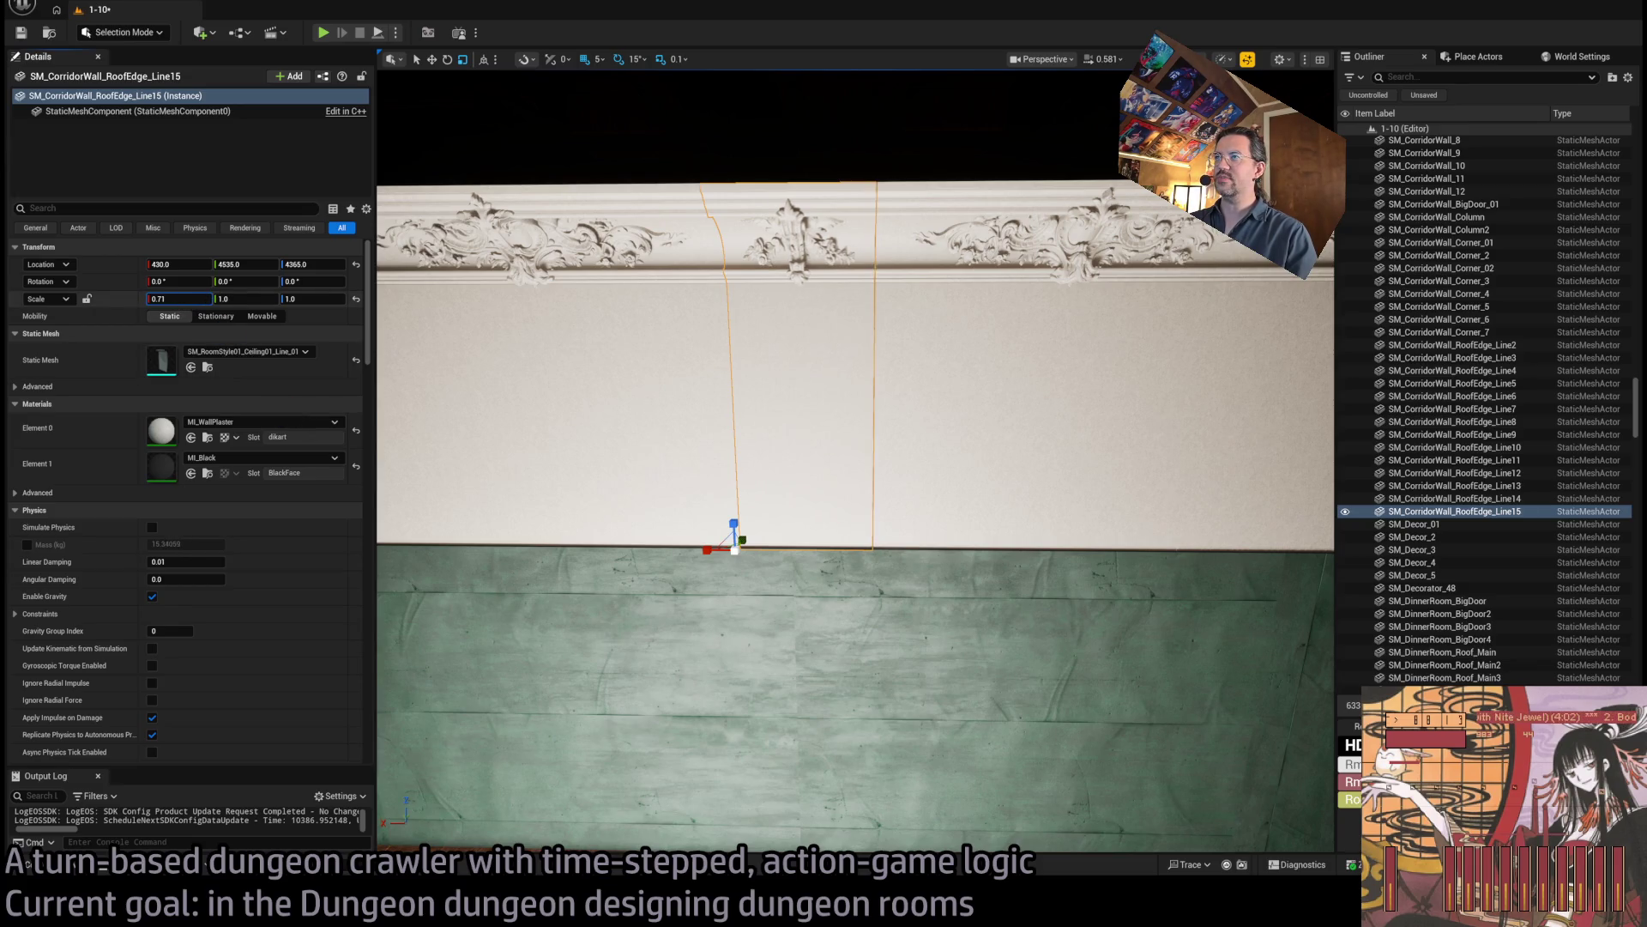
mouse_move(515, 383)
left_mouse_down()
mouse_move(515, 403)
mouse_move(515, 361)
mouse_move(549, 374)
mouse_move(549, 343)
mouse_move(558, 378)
mouse_move(583, 379)
left_mouse_up()
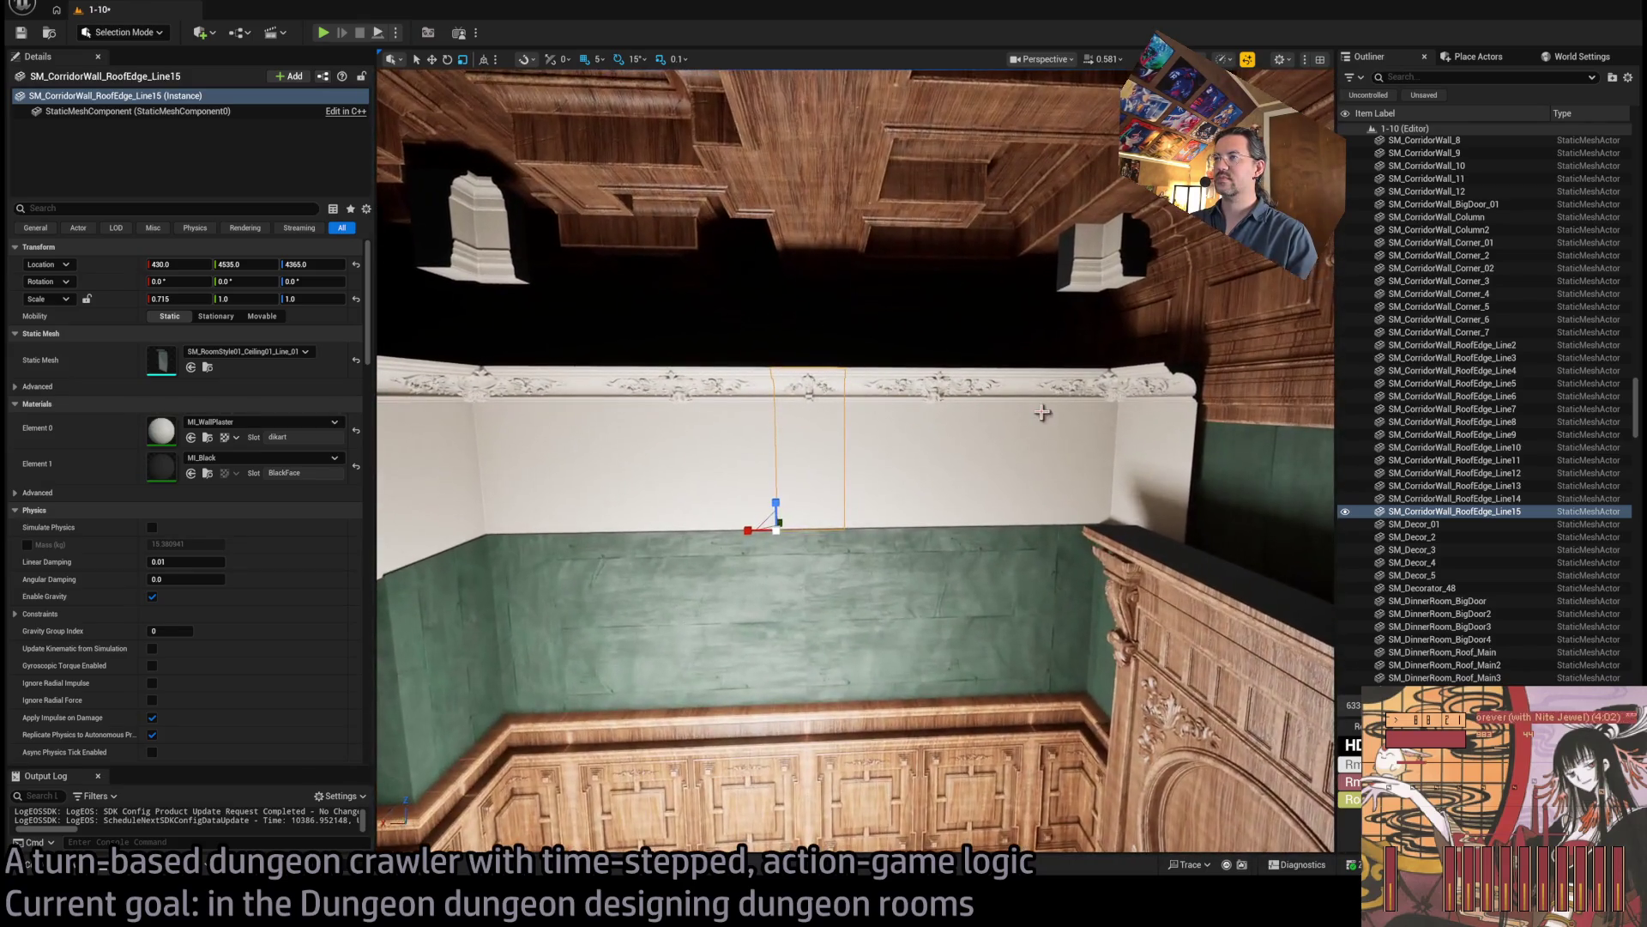
Duplicate the three trim pieces rotated onto the next wall and slide them into place.
left_click(919, 415)
left_click(784, 460)
left_click(807, 477)
left_click(772, 478, "ctrl")
left_click(718, 475, "ctrl")
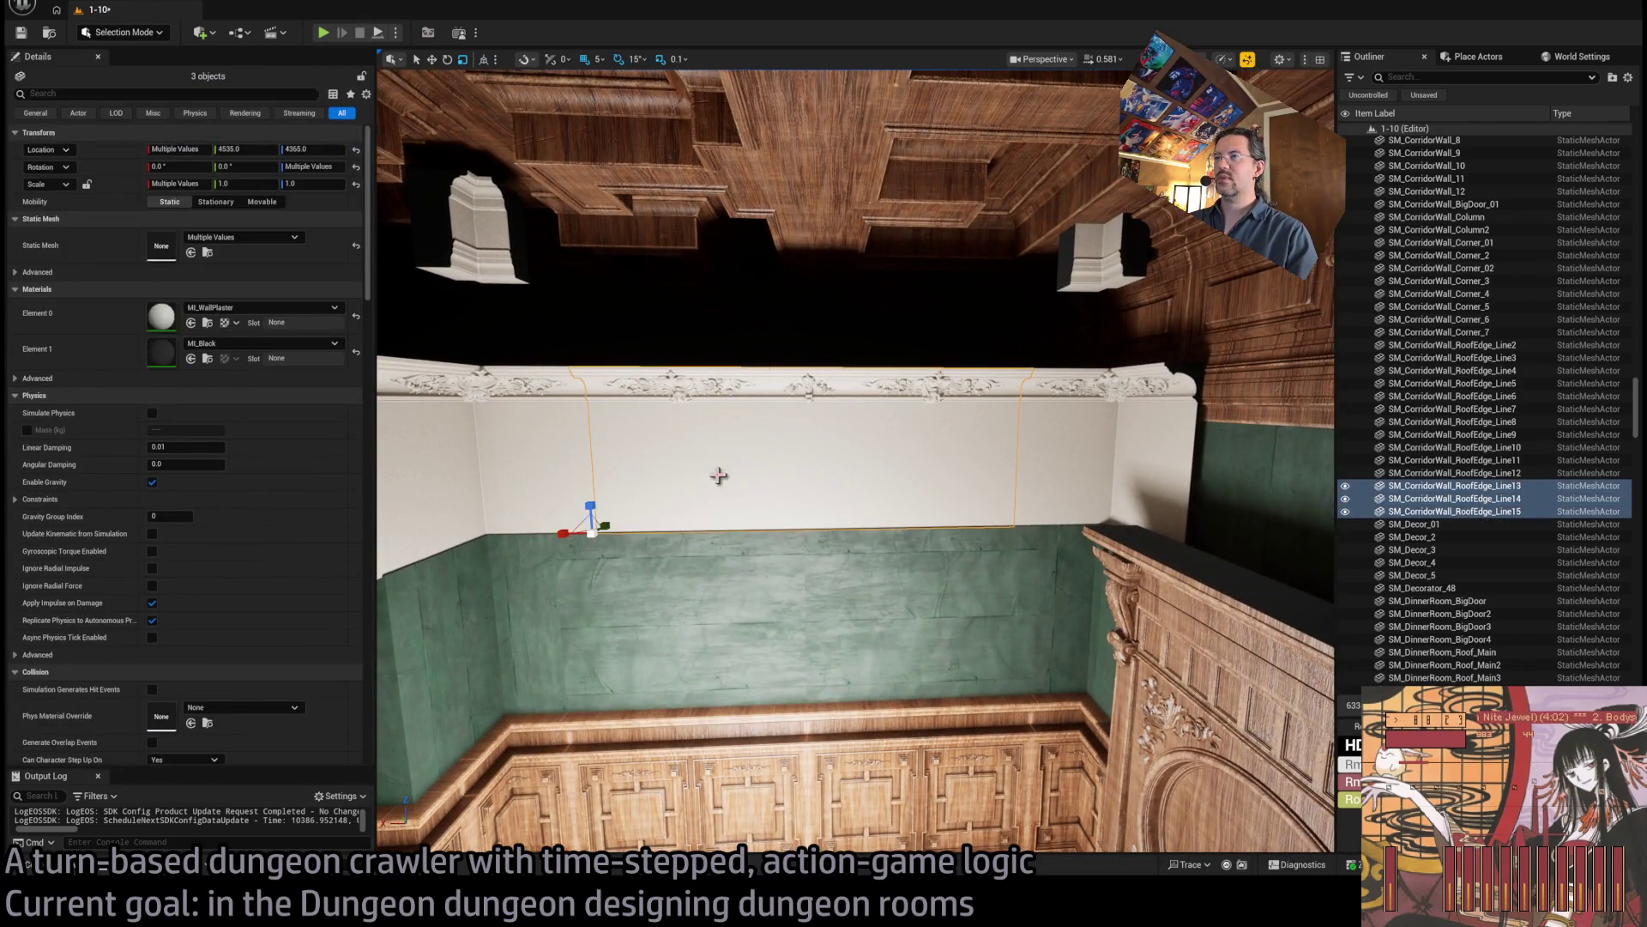
left_click_drag(775, 525, 798, 436)
key("e")
left_click_drag(738, 351, 776, 365)
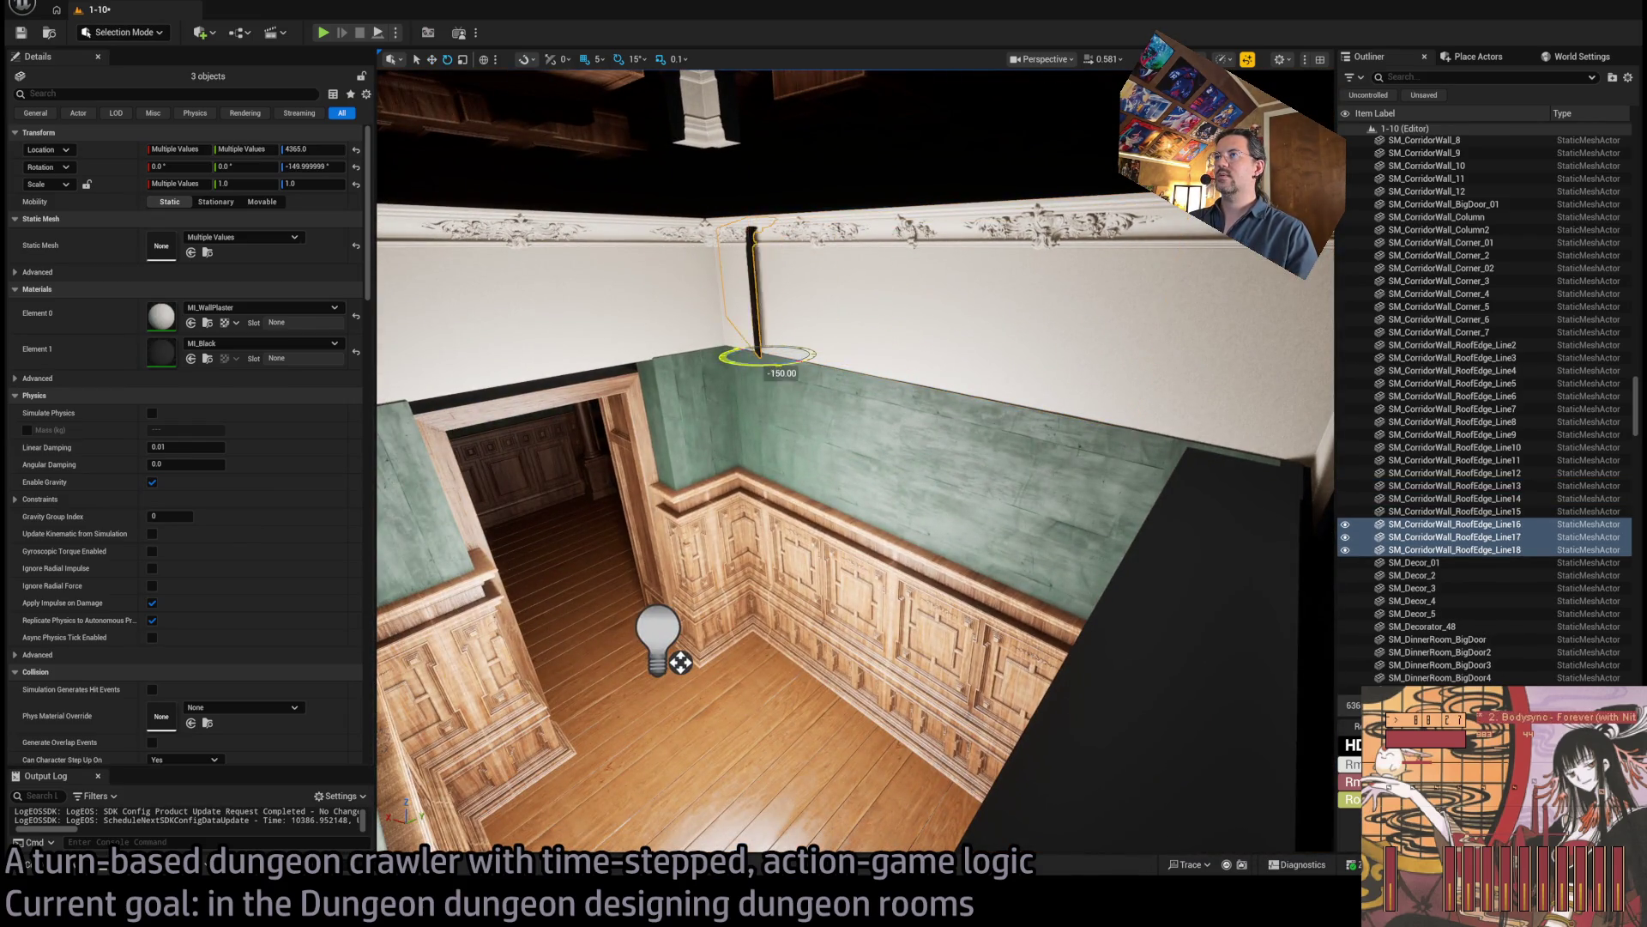
scroll(772, 360, "down", 6)
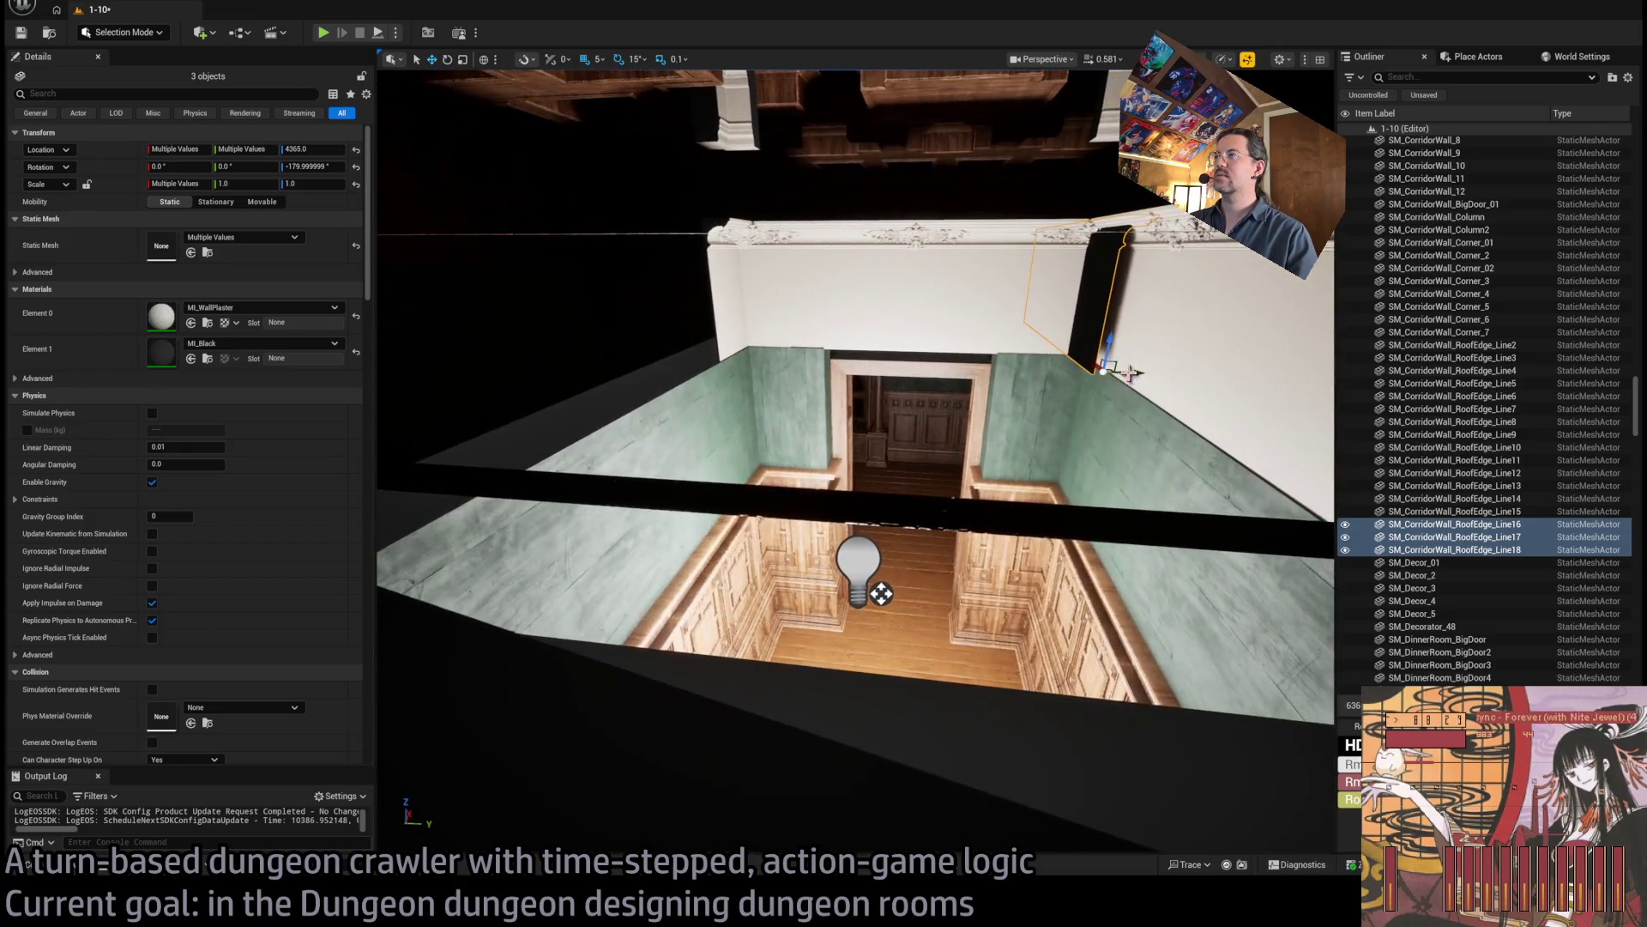
scroll(858, 613, "down", 5)
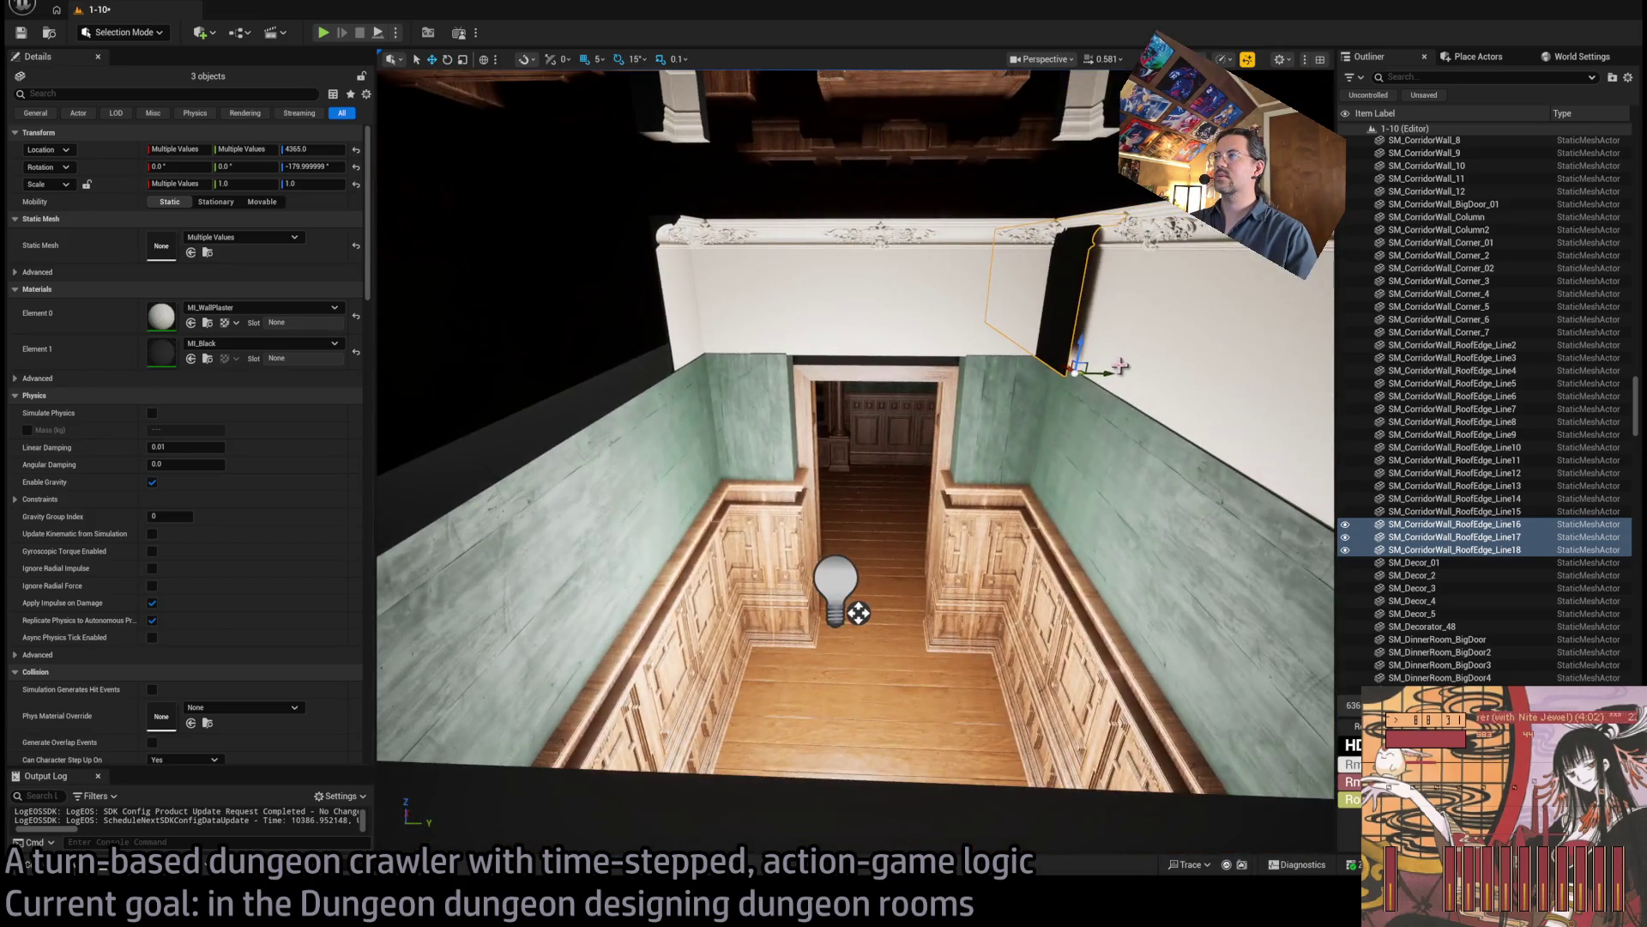
mouse_move(1037, 377)
left_mouse_down()
mouse_move(710, 390)
mouse_move(670, 369)
left_mouse_up()
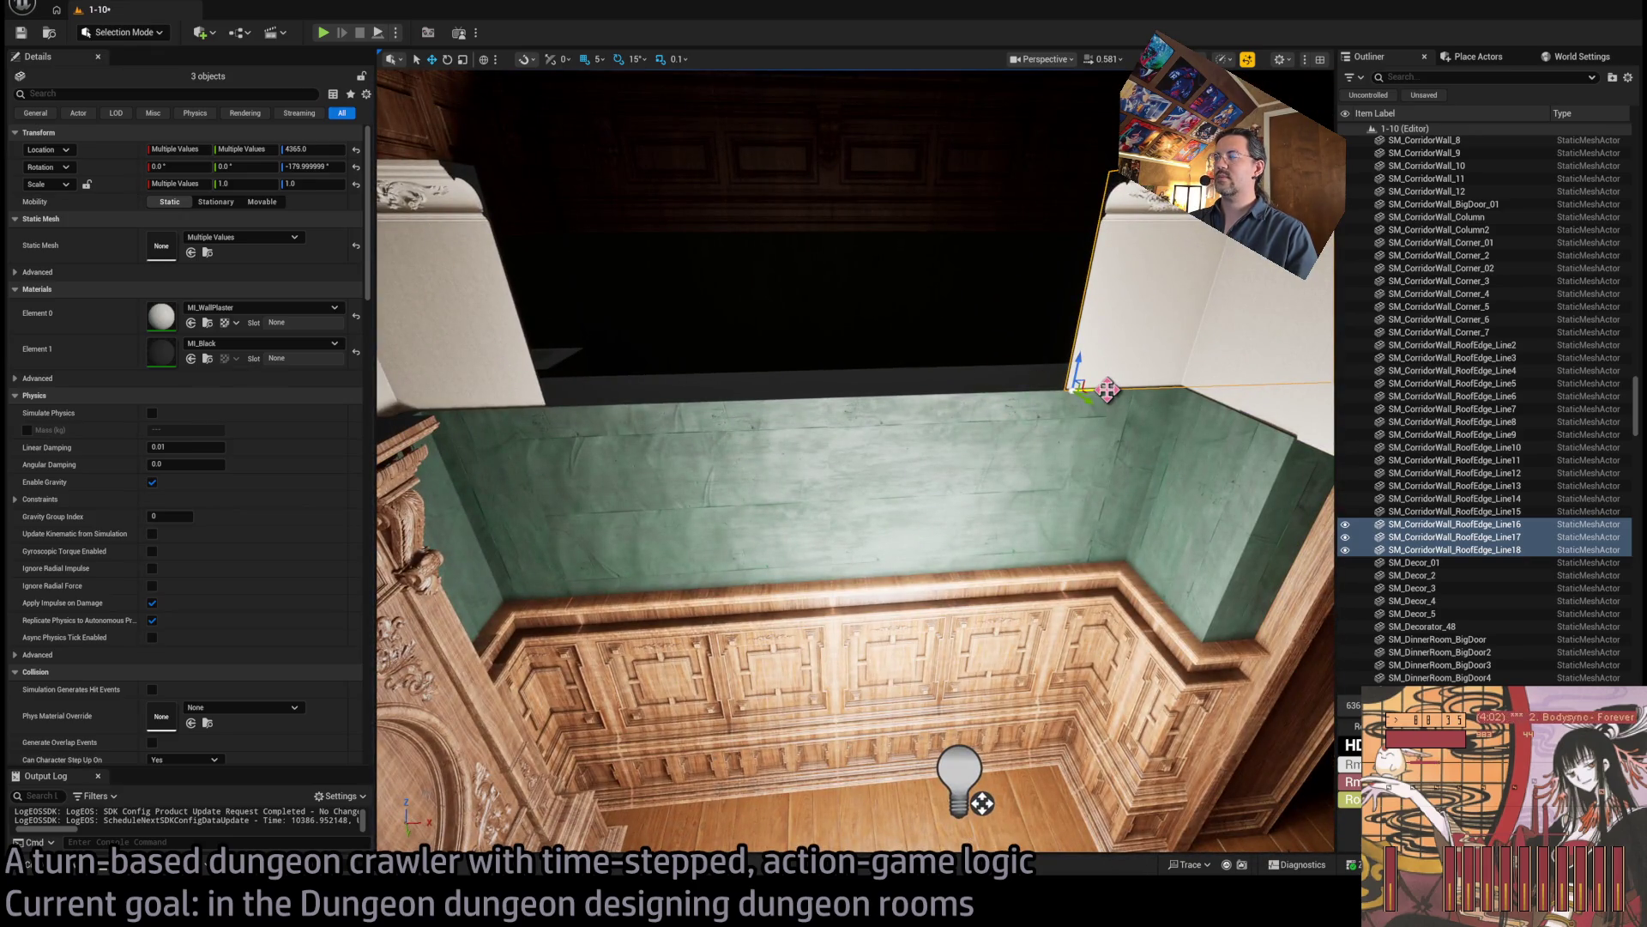
mouse_move(1108, 389)
left_mouse_down()
mouse_move(606, 396)
mouse_move(558, 378)
mouse_move(553, 360)
mouse_move(772, 313)
mouse_move(755, 309)
left_mouse_up()
Delete the extra RoofEdge_Line10 trim piece at the moulding corner.
left_click(773, 312)
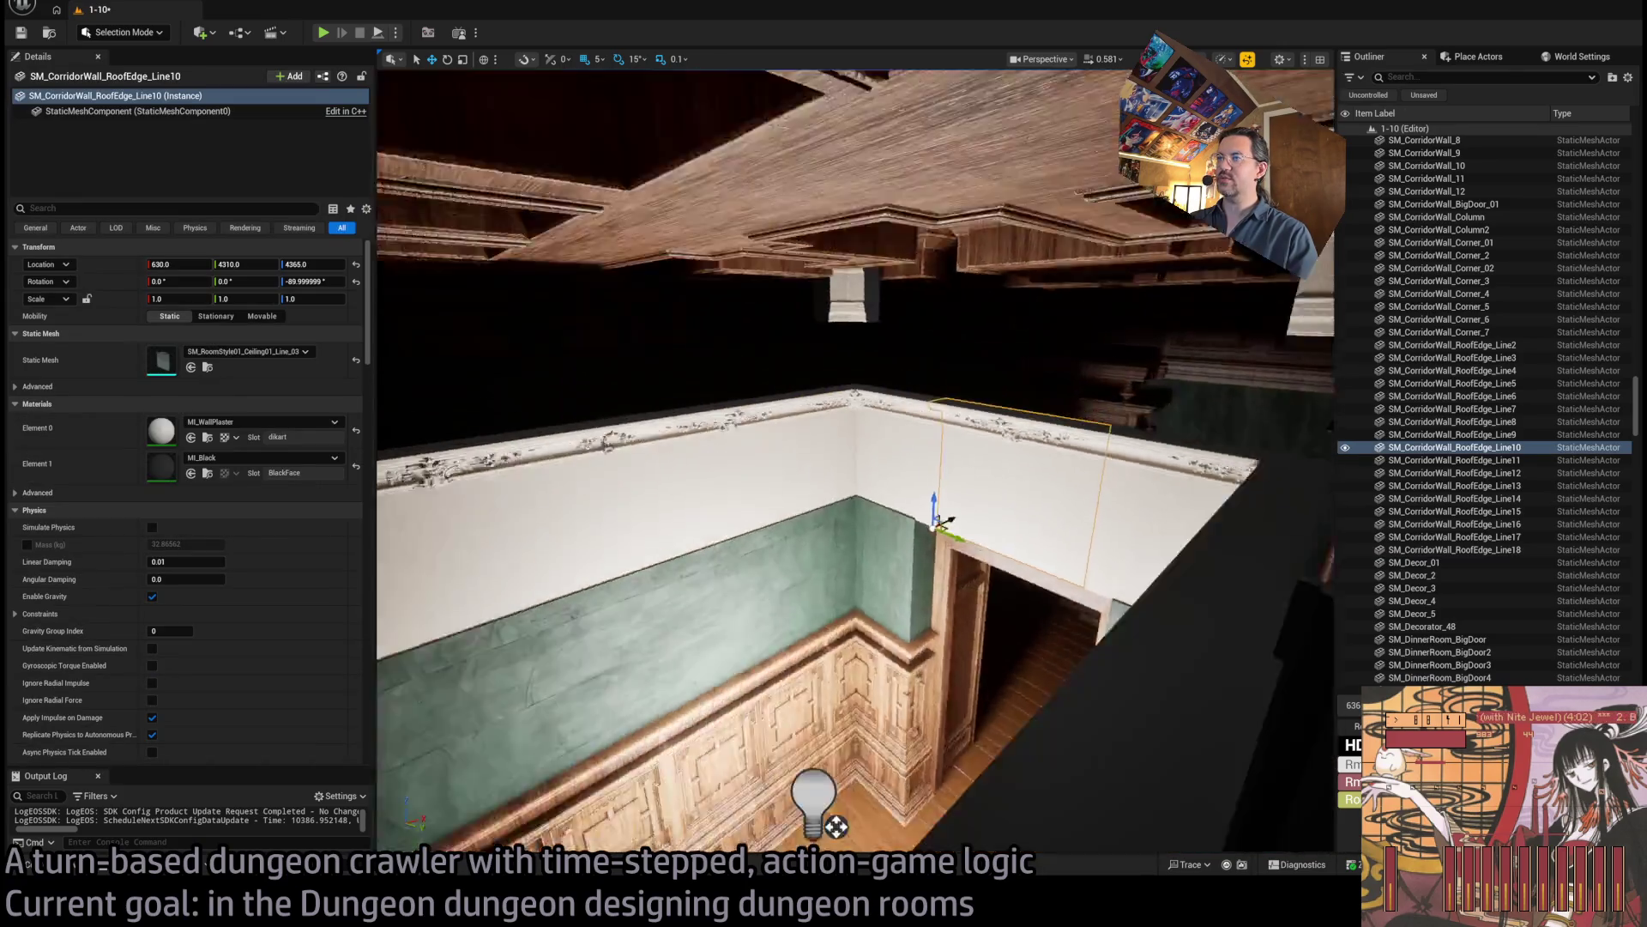
mouse_move(944, 521)
left_mouse_down()
mouse_move(823, 562)
mouse_move(703, 463)
mouse_move(703, 429)
left_mouse_up()
key("e")
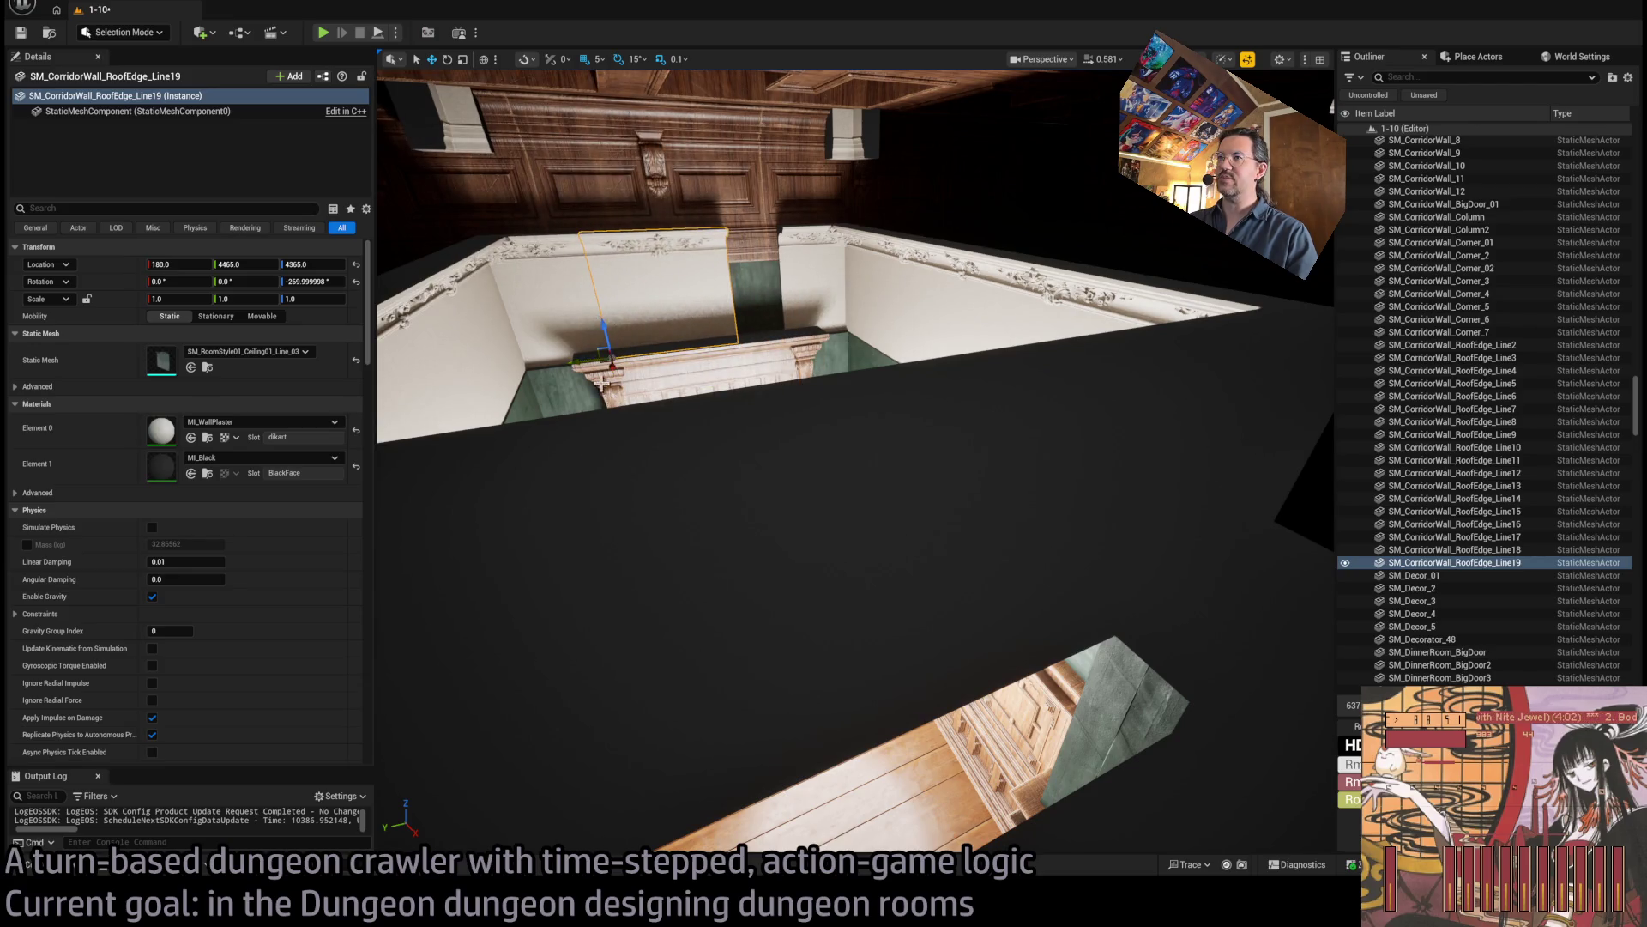
mouse_move(602, 383)
left_mouse_down()
mouse_move(602, 412)
mouse_move(661, 489)
left_mouse_up()
key("Delete")
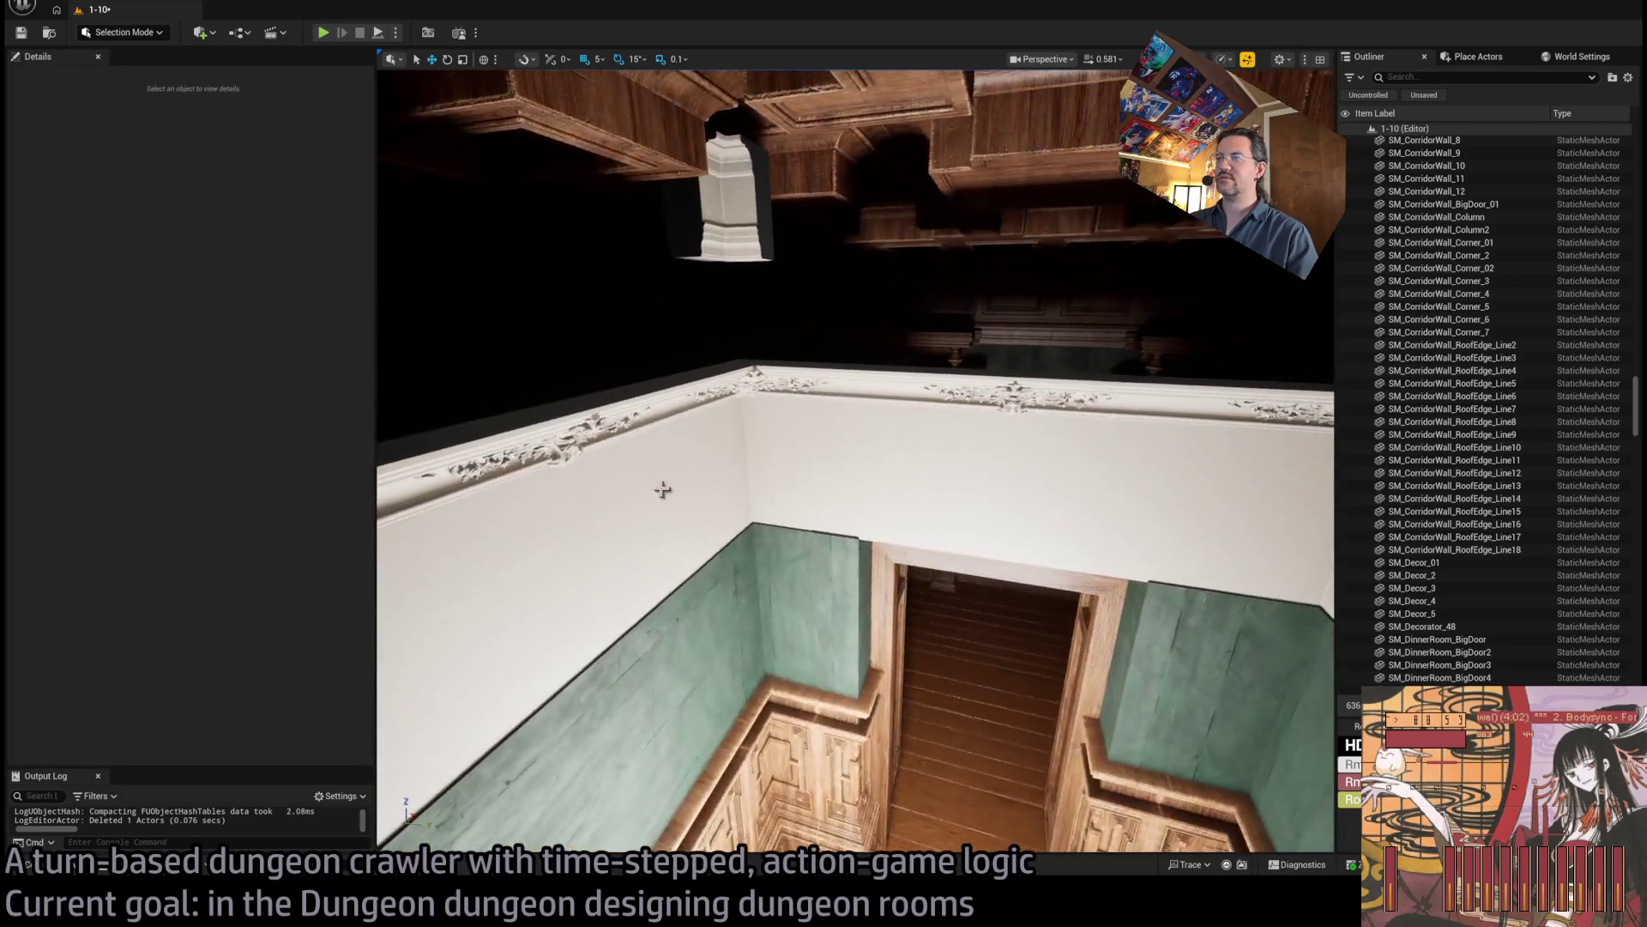
Duplicate the RoofEdge_Line10–12 trim pieces with Ctrl+D for the facing wall.
left_click(892, 426)
left_click(986, 426, "ctrl")
mouse_move(986, 426)
left_mouse_down()
mouse_move(987, 515)
mouse_move(995, 502)
mouse_move(1023, 572)
mouse_move(965, 540)
mouse_move(956, 575)
mouse_move(957, 557)
mouse_move(1029, 517)
left_mouse_up()
key("ctrl+d")
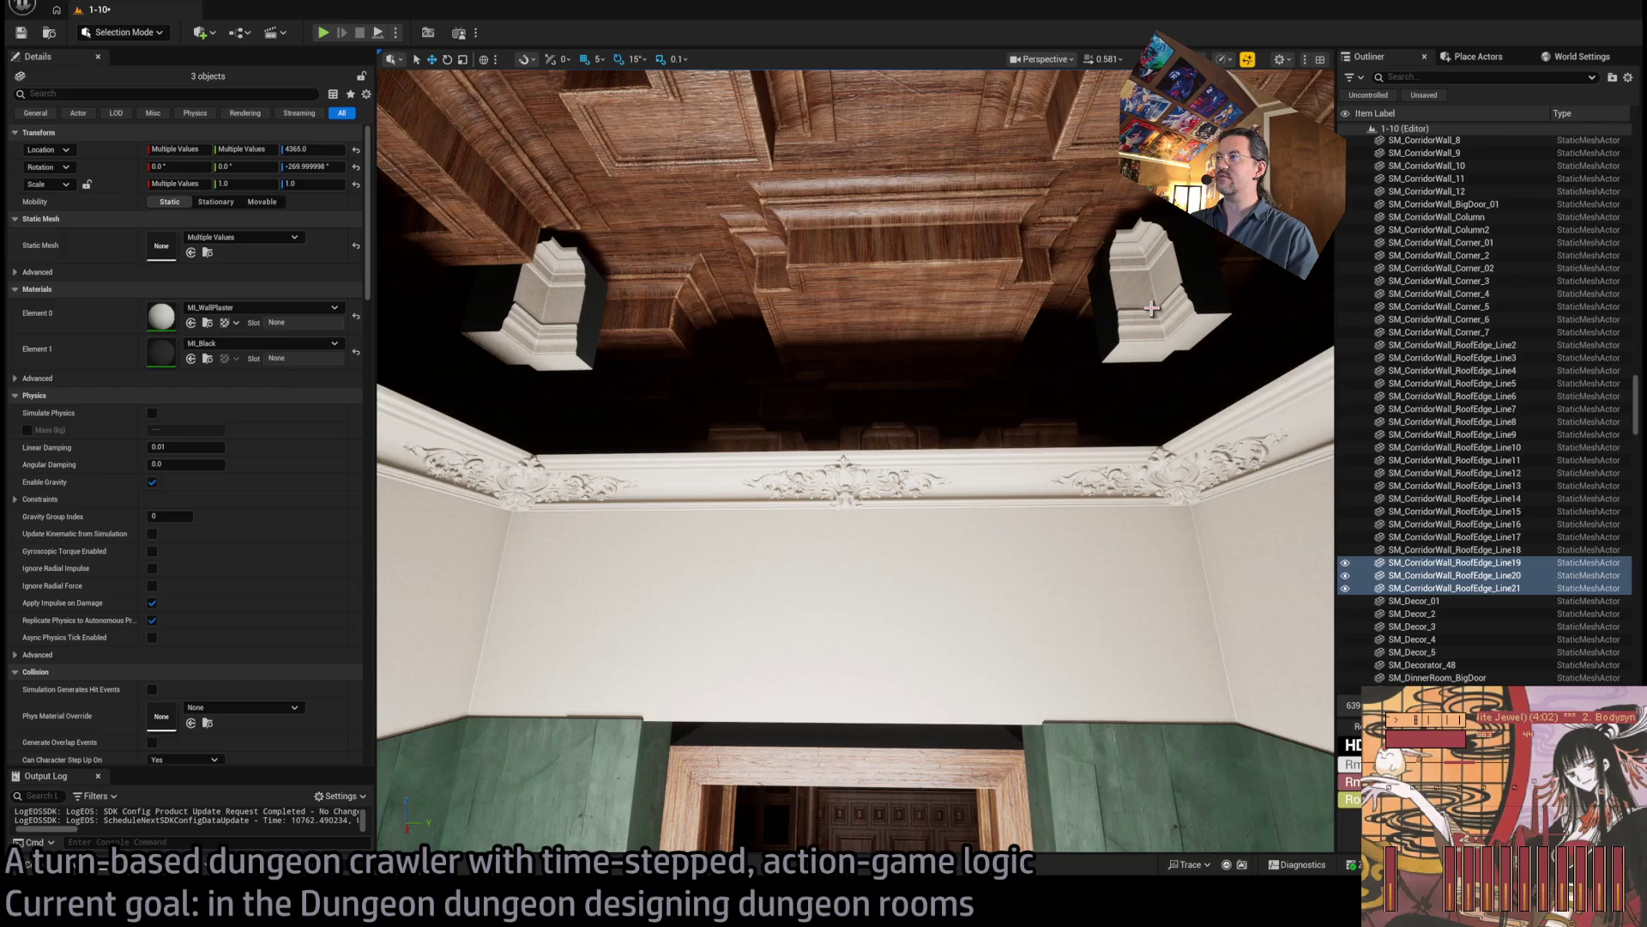
Raise both plaster corner blocks to Location Z 4485.
left_click(1151, 307)
left_click(540, 339, "ctrl")
left_click_drag(681, 371, 1008, 382)
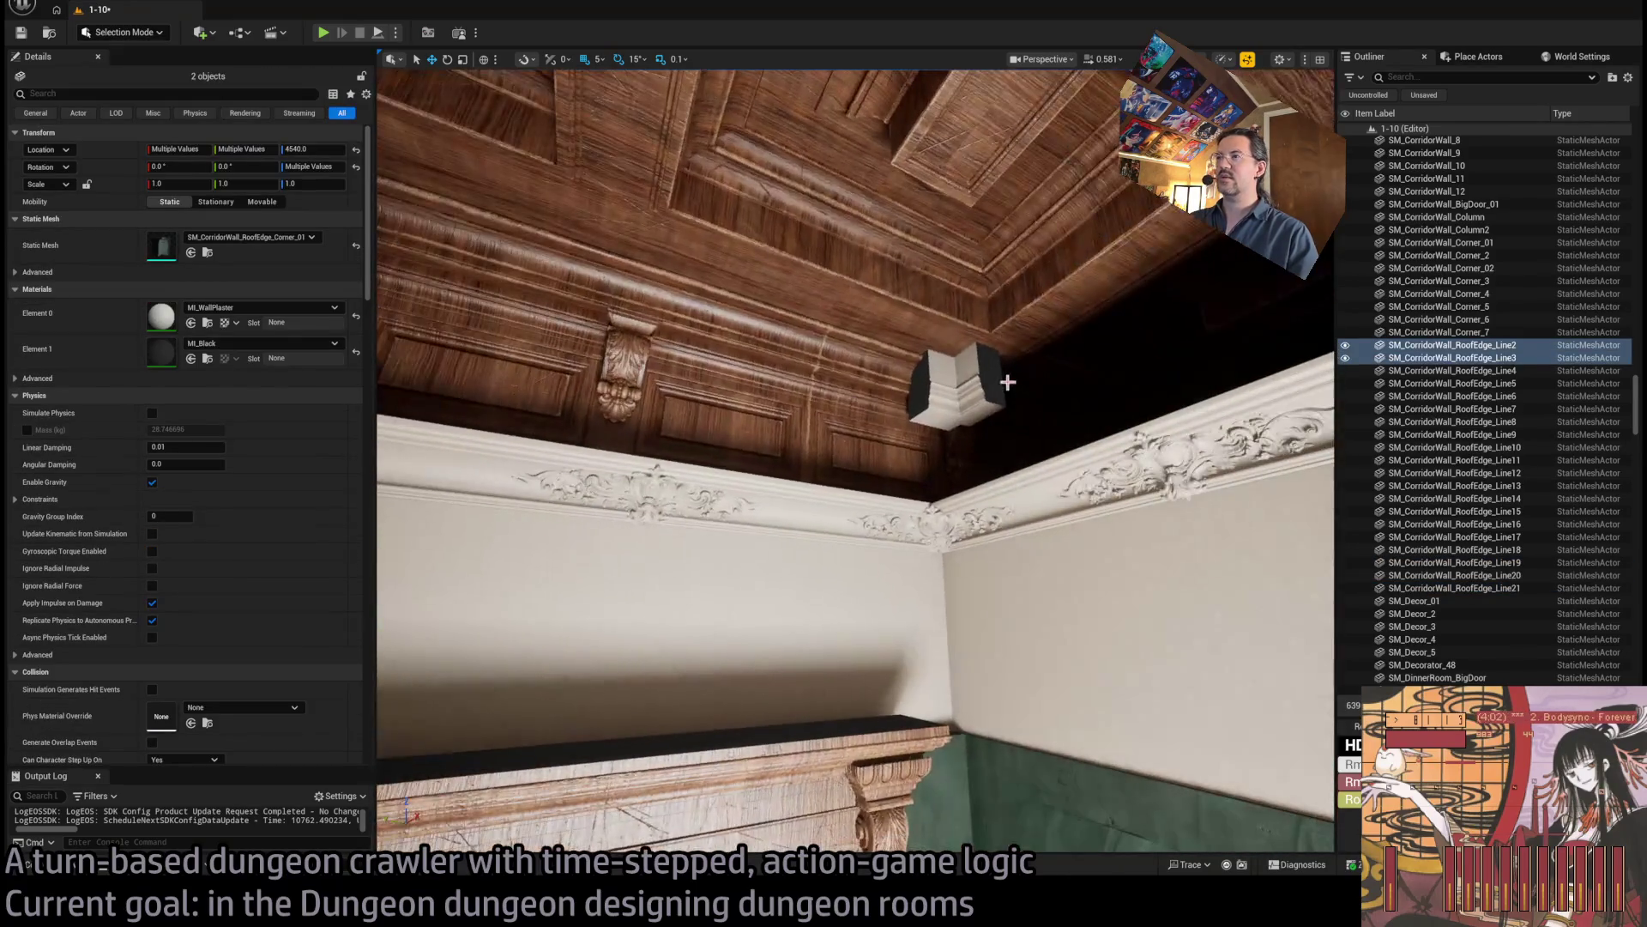
left_click_drag(1082, 442, 786, 380)
scroll(848, 389, "down", 3)
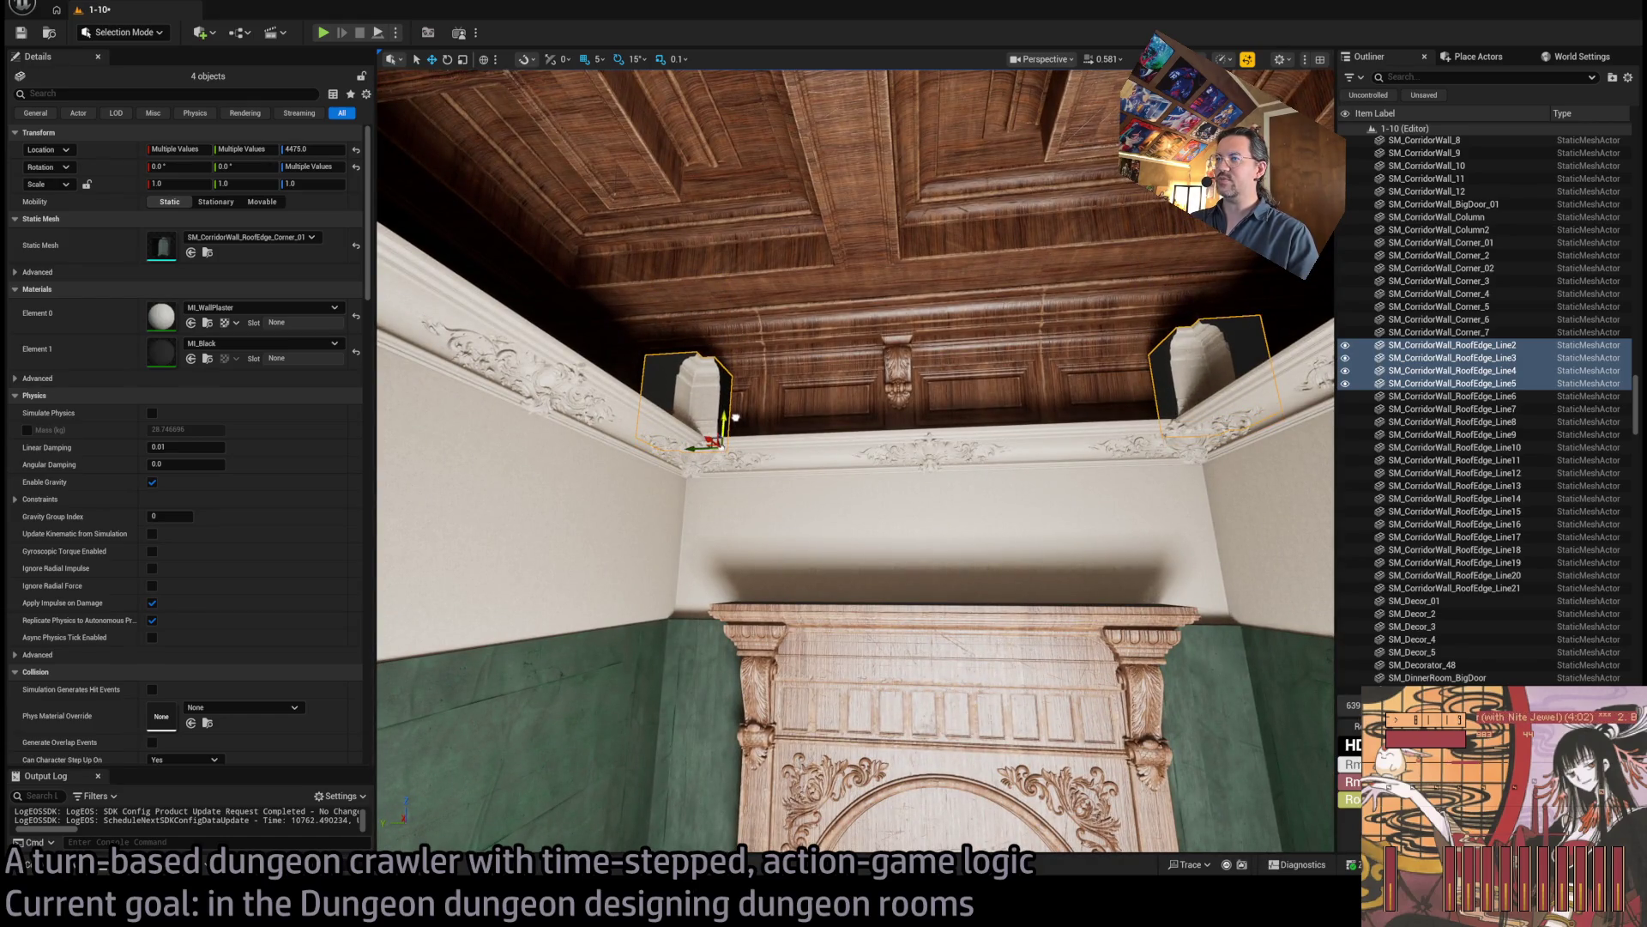
mouse_move(736, 418)
left_mouse_down()
mouse_move(948, 498)
mouse_move(922, 539)
left_mouse_up()
Nudge corner pieces Line5 and Line3 into their corners, Line3 ending at 590, 4525, 4480.
left_click(970, 532)
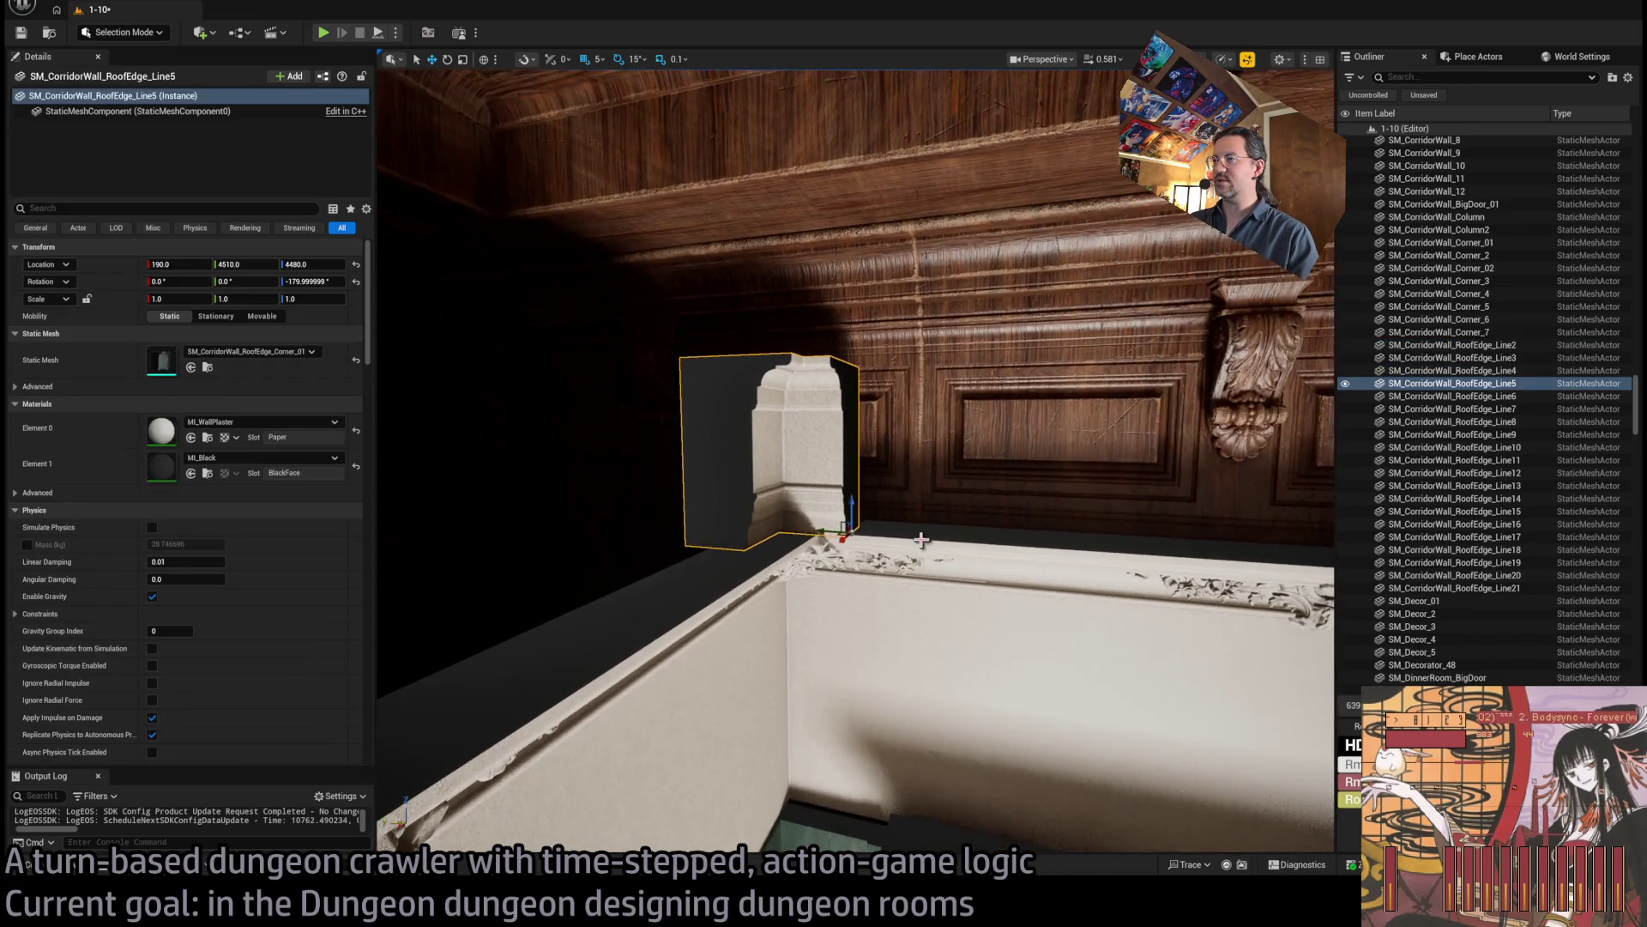
left_click(834, 529)
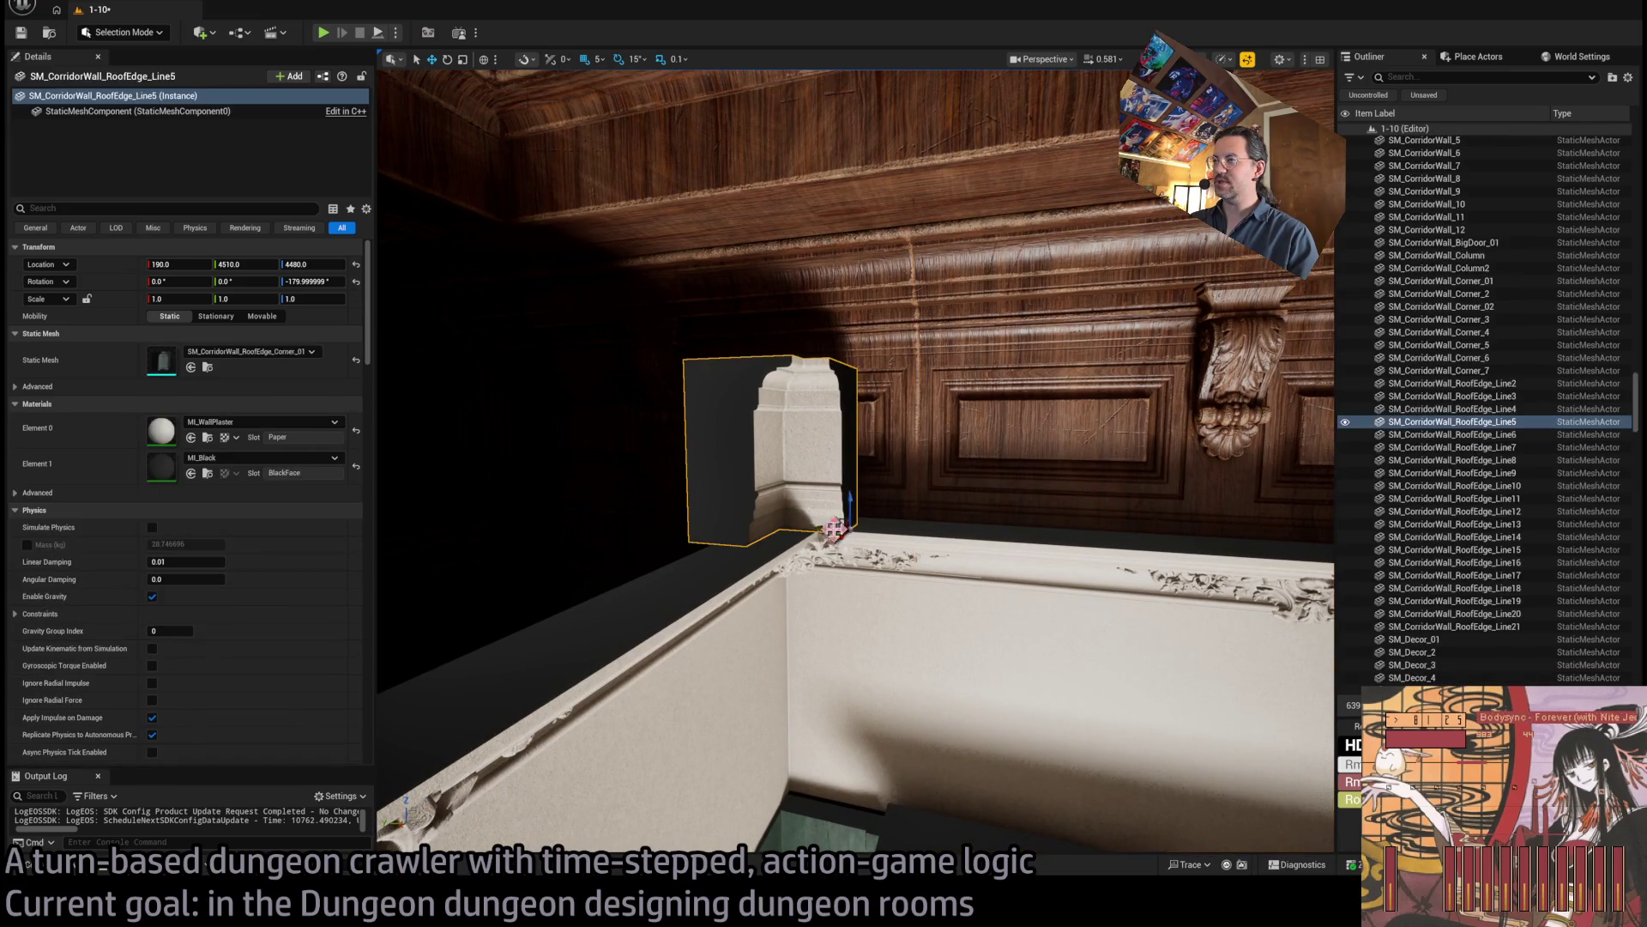
mouse_move(819, 527)
left_mouse_down()
mouse_move(900, 514)
mouse_move(807, 455)
mouse_move(965, 490)
mouse_move(915, 507)
mouse_move(910, 562)
mouse_move(828, 351)
mouse_move(1060, 655)
left_mouse_up()
left_click(879, 515)
left_click(814, 472)
left_click(1061, 654)
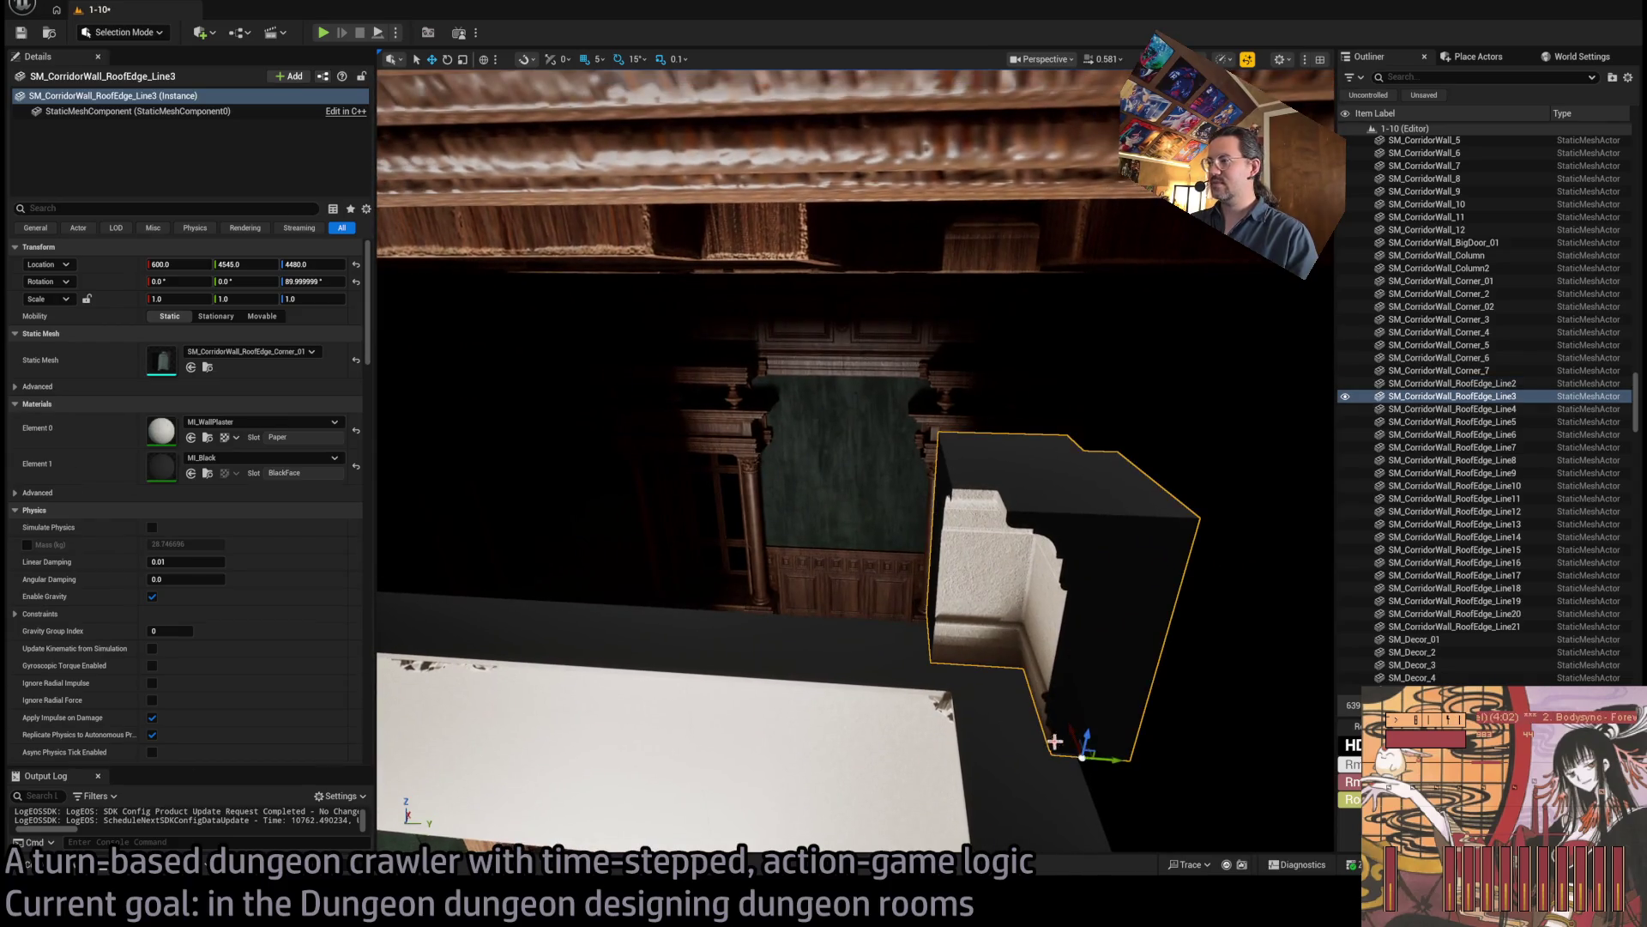
left_click_drag(1112, 770, 1019, 763)
mouse_move(976, 713)
left_mouse_down()
mouse_move(978, 732)
mouse_move(978, 618)
mouse_move(983, 678)
mouse_move(1029, 678)
mouse_move(755, 647)
left_mouse_up()
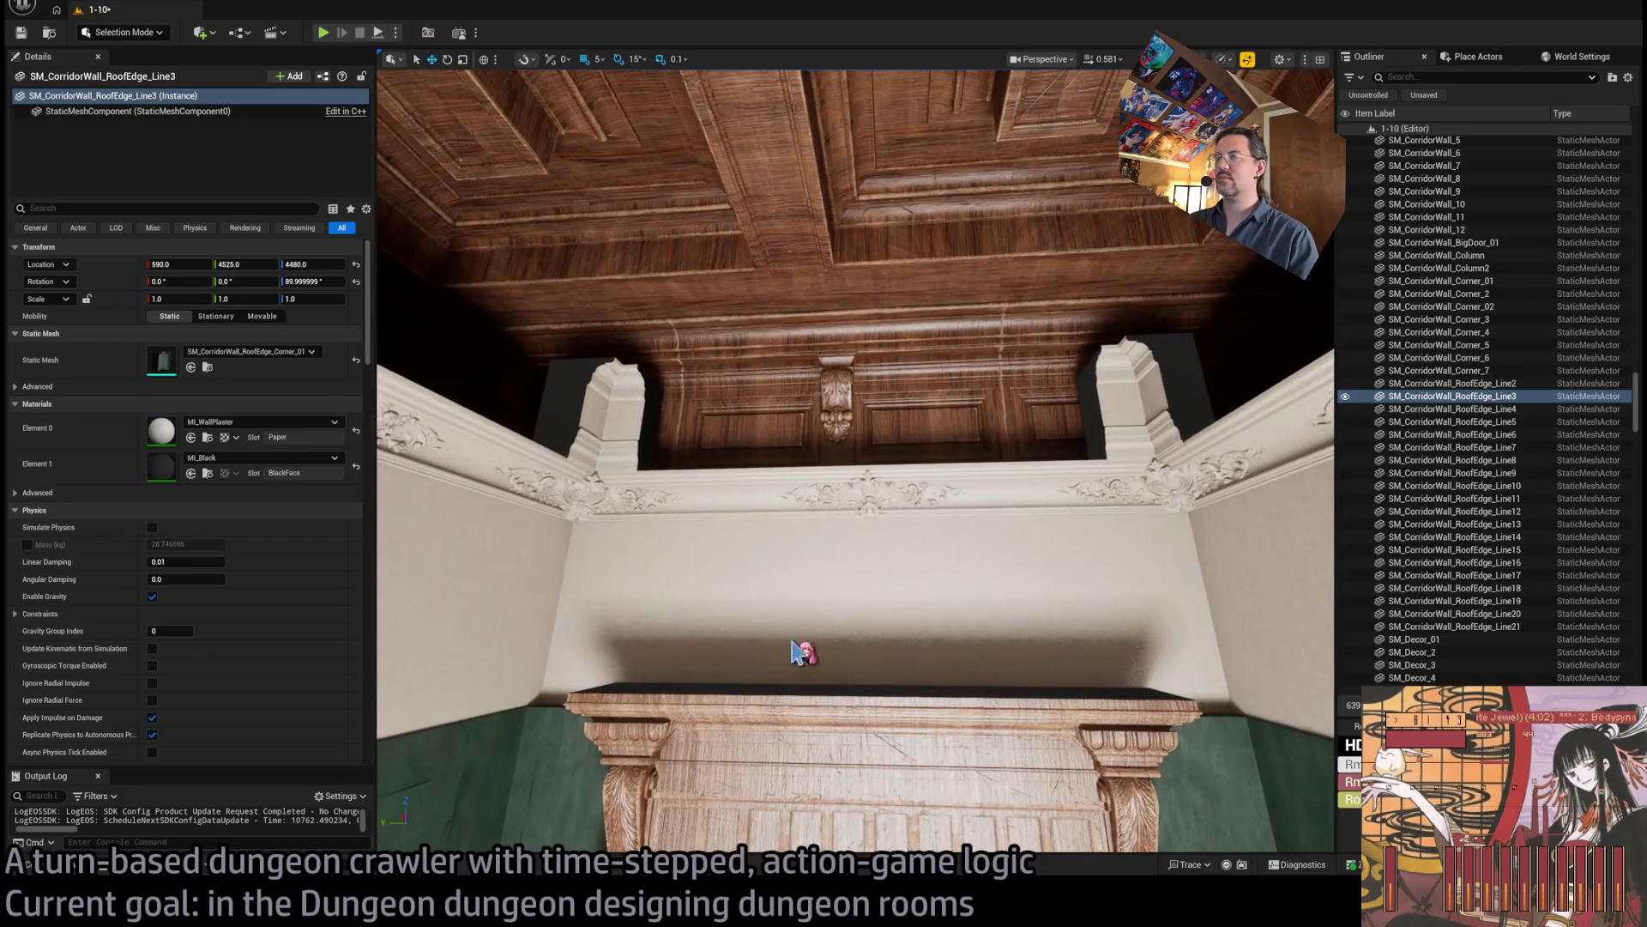
left_click(52, 865)
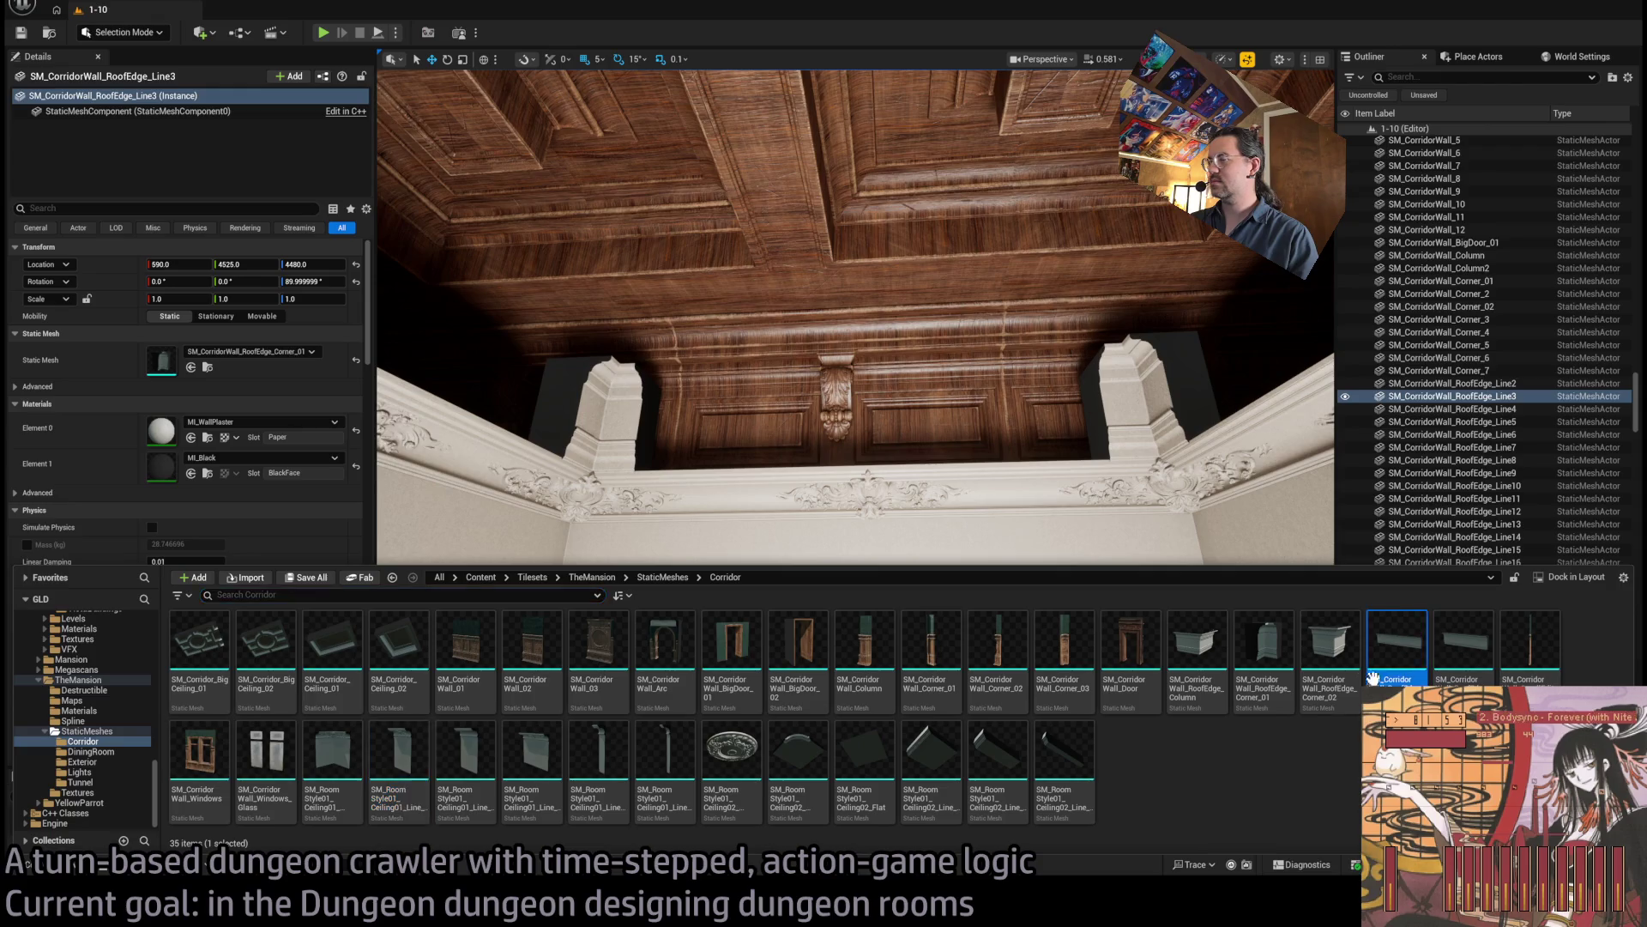
Place new roof-edge trim piece Line22, rotate it, and slide it into the wall corner.
mouse_move(1373, 678)
left_mouse_down()
mouse_move(987, 507)
mouse_move(1029, 512)
mouse_move(594, 488)
mouse_move(621, 471)
mouse_move(598, 506)
mouse_move(628, 505)
mouse_move(445, 393)
left_mouse_up()
key("e")
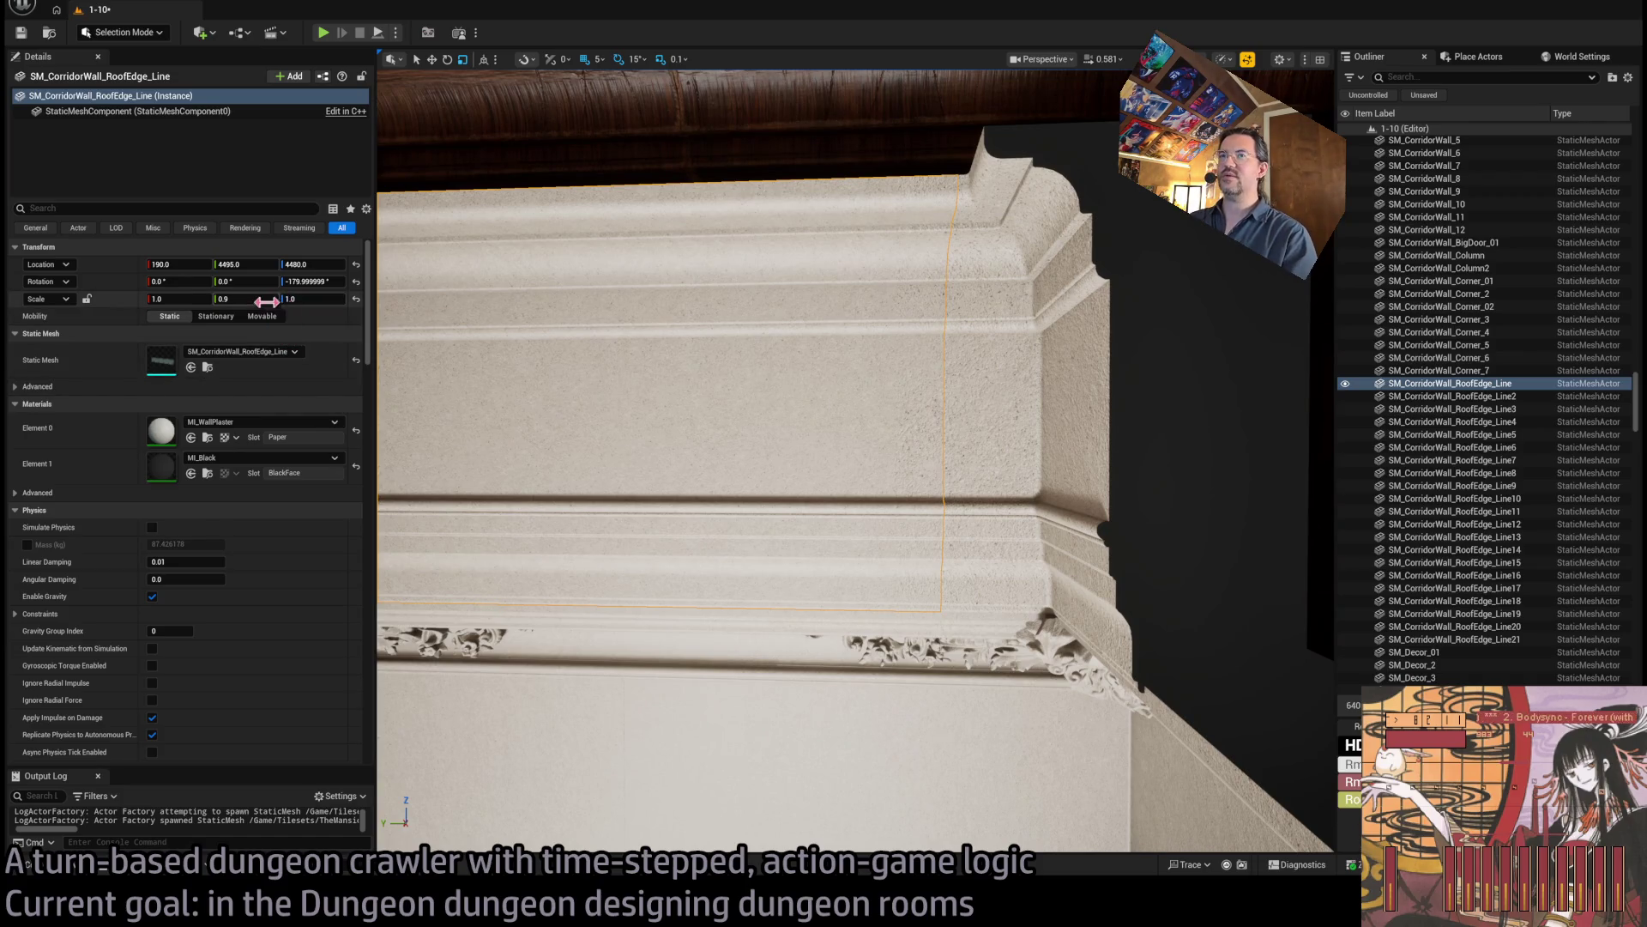
left_click_drag(246, 299, 244, 298)
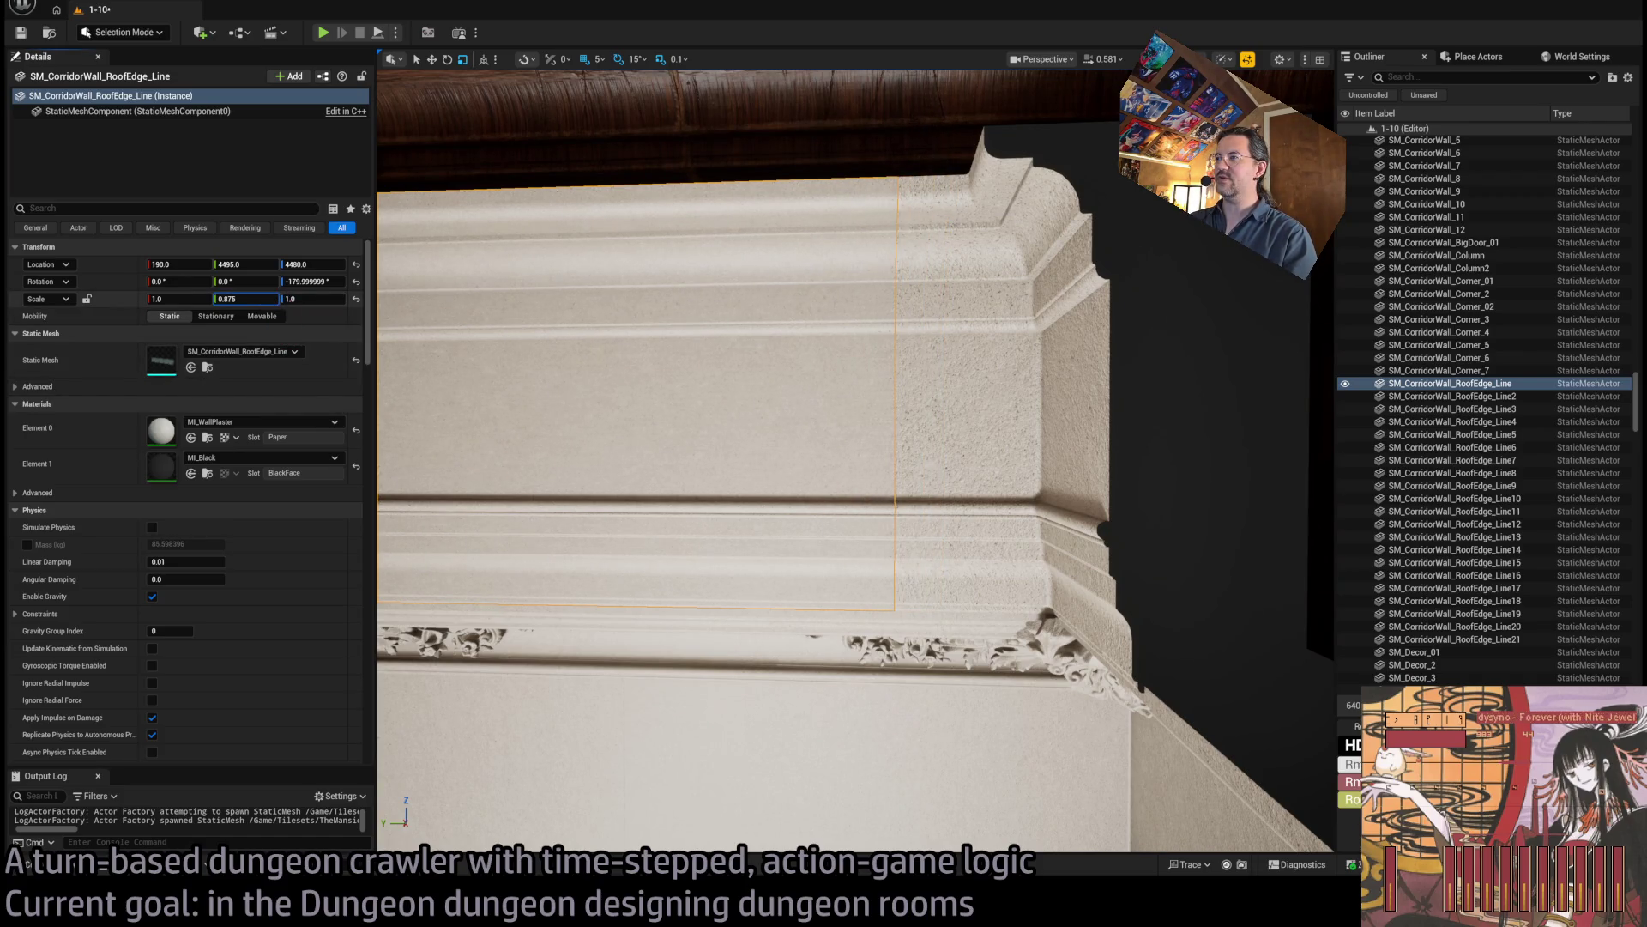
mouse_move(570, 448)
left_mouse_down()
mouse_move(570, 592)
mouse_move(600, 601)
mouse_move(618, 643)
left_mouse_up()
mouse_move(1036, 403)
left_mouse_down()
mouse_move(1035, 421)
mouse_move(1013, 412)
mouse_move(1035, 403)
left_mouse_up()
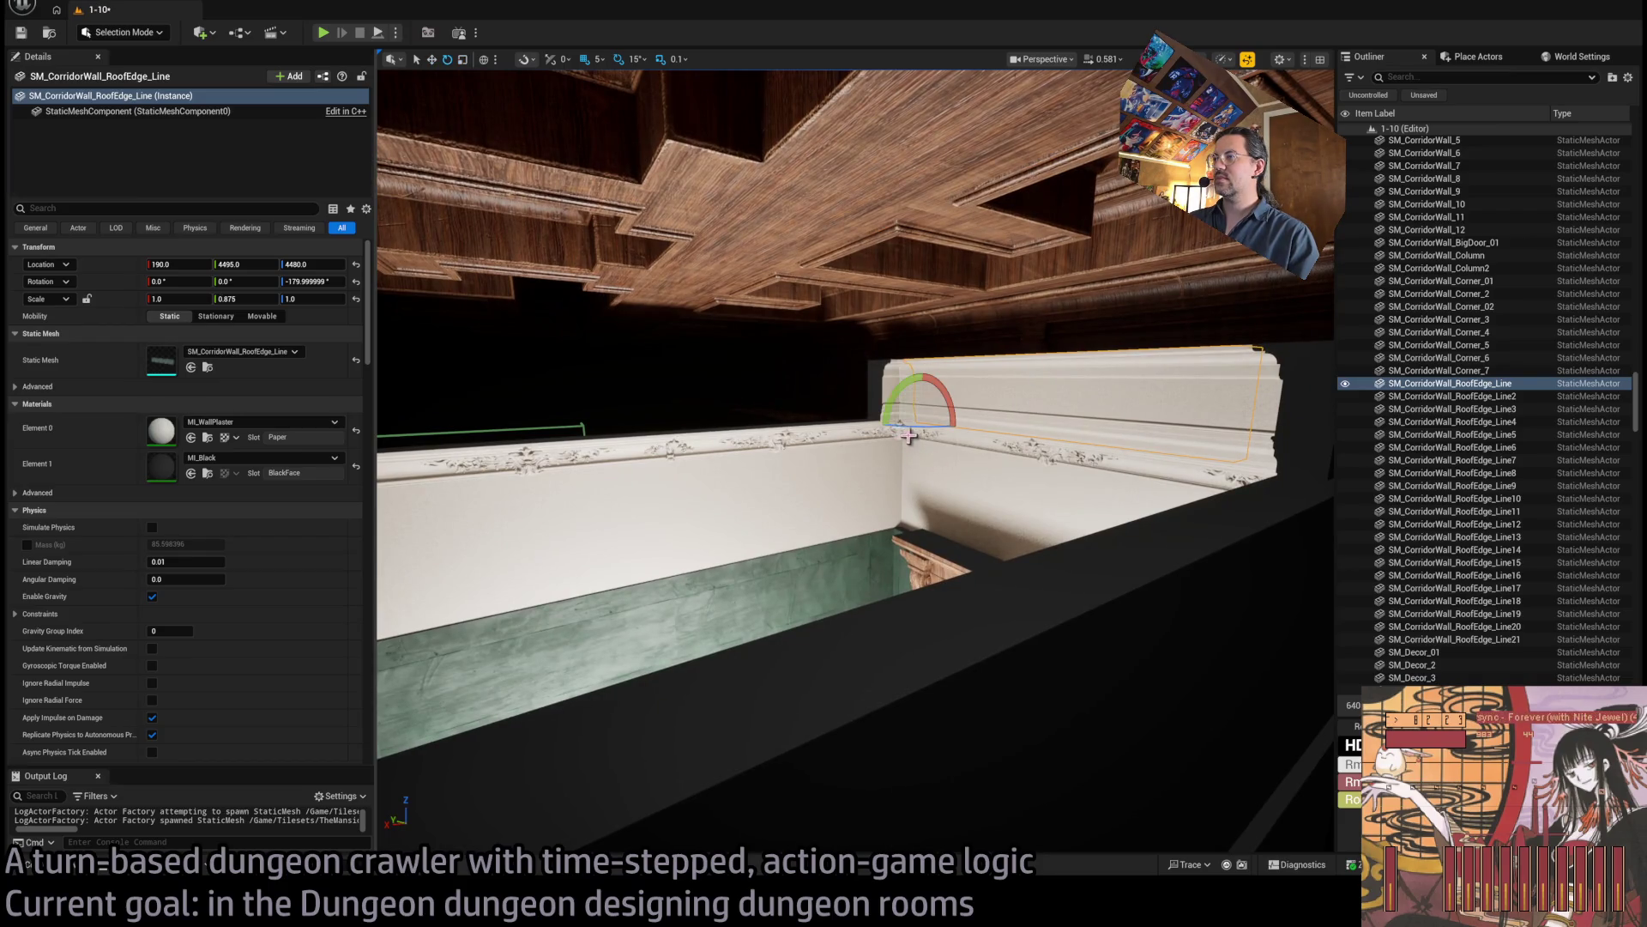
mouse_move(908, 436)
left_mouse_down()
mouse_move(909, 468)
mouse_move(927, 438)
mouse_move(970, 445)
left_mouse_up()
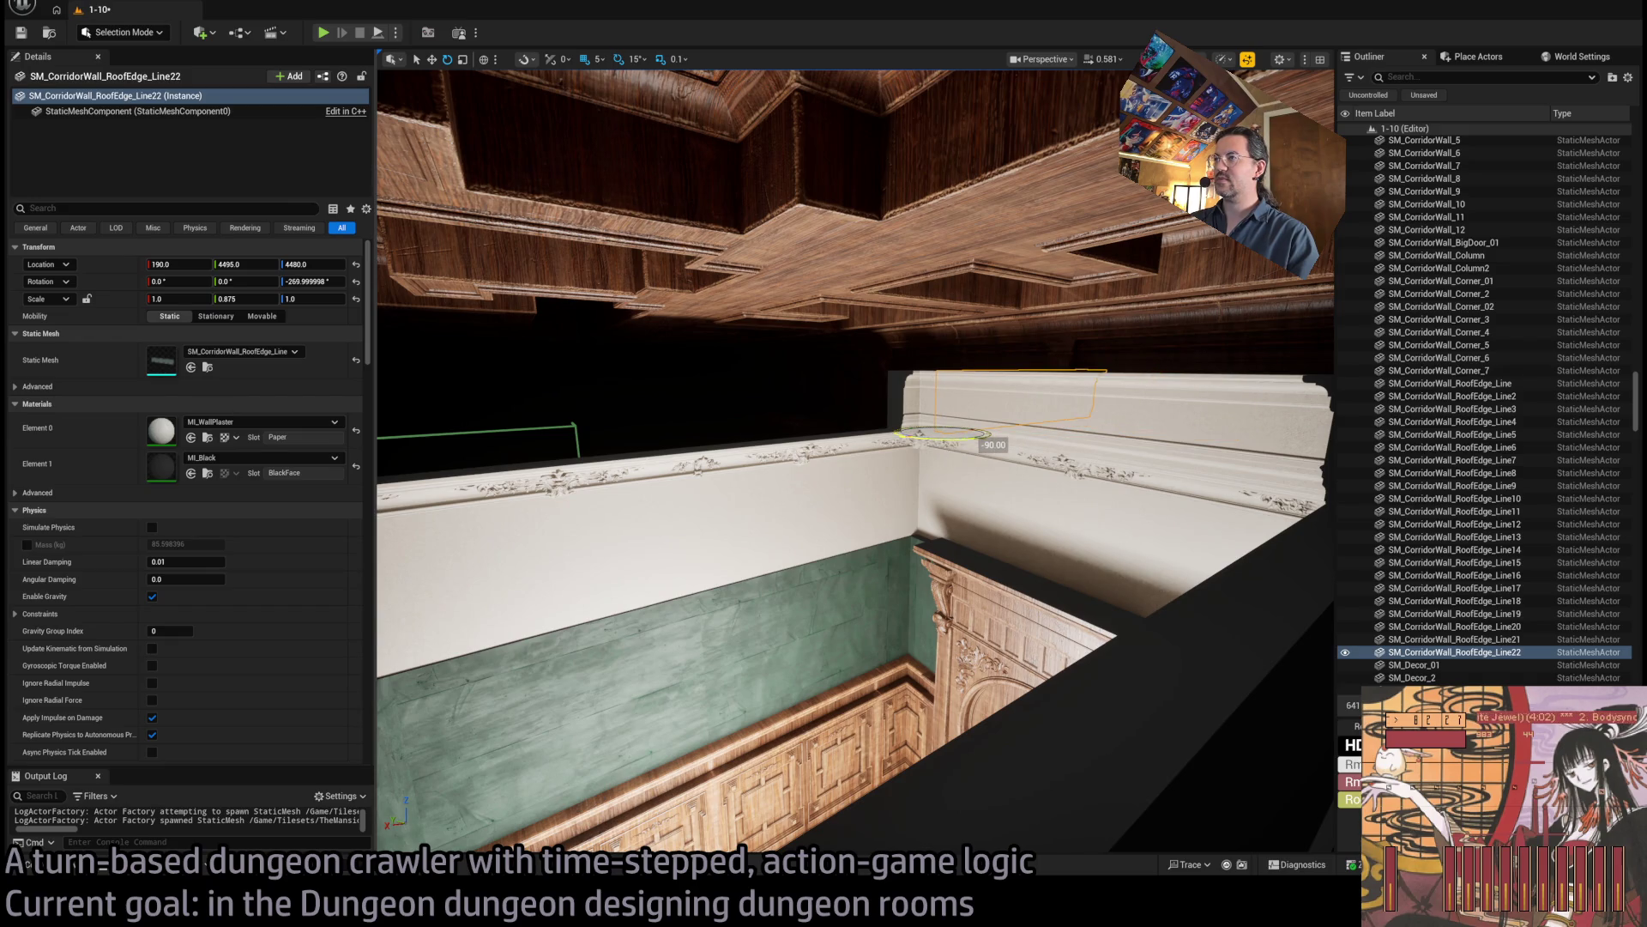
mouse_move(922, 435)
left_mouse_down()
mouse_move(754, 471)
mouse_move(782, 463)
mouse_move(725, 440)
left_mouse_up()
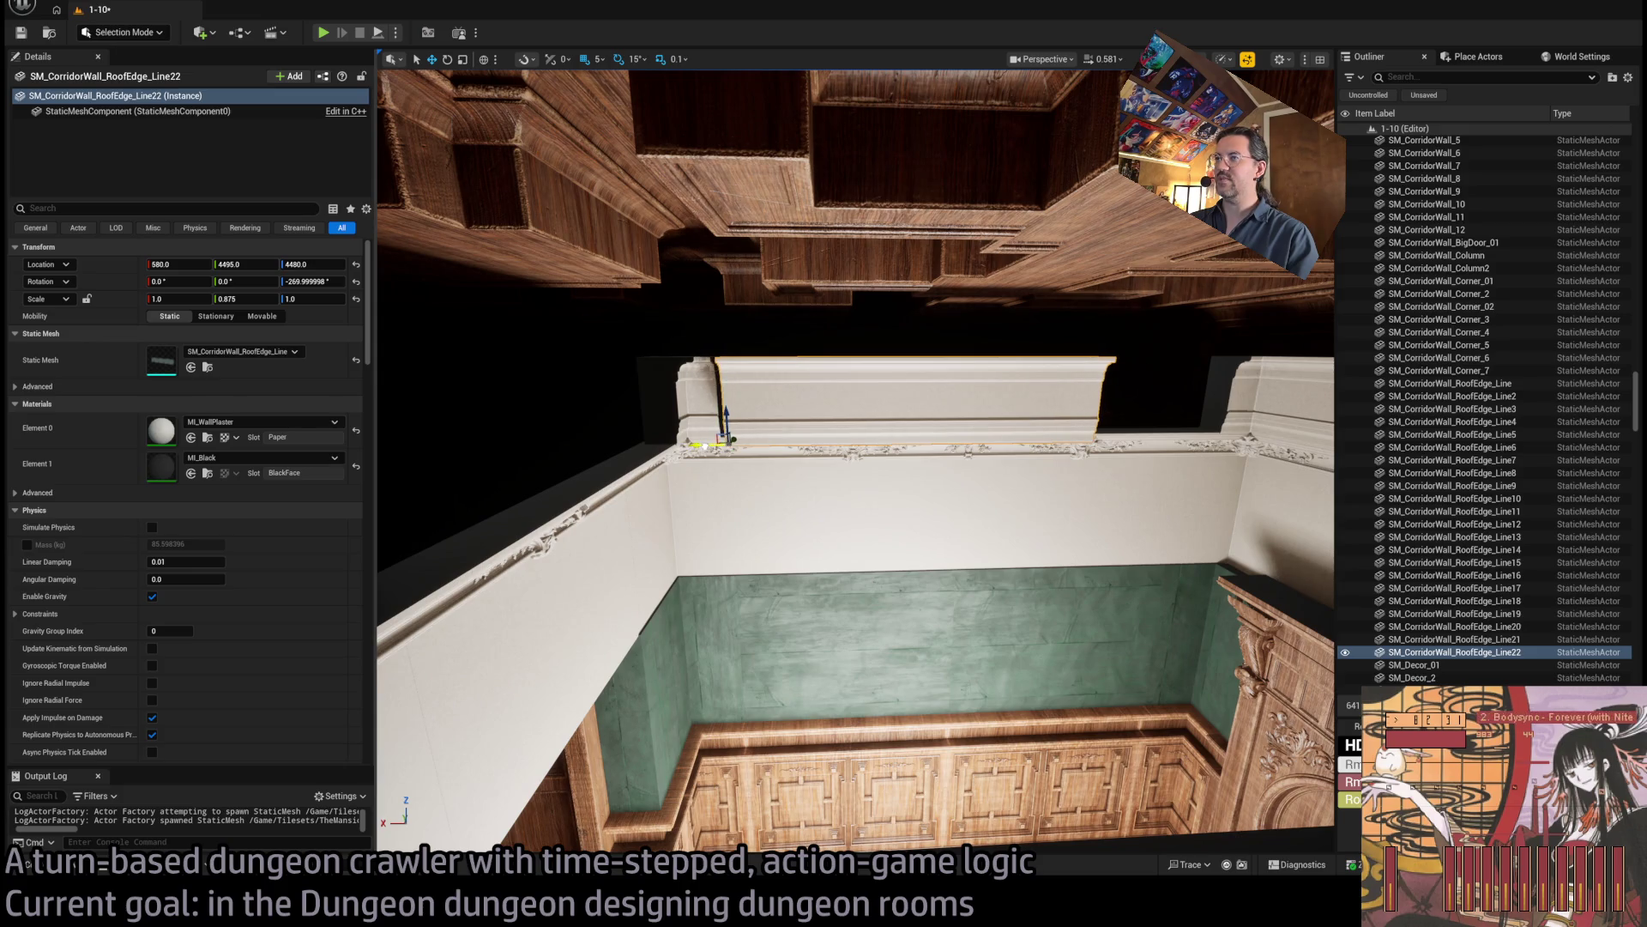
key("f")
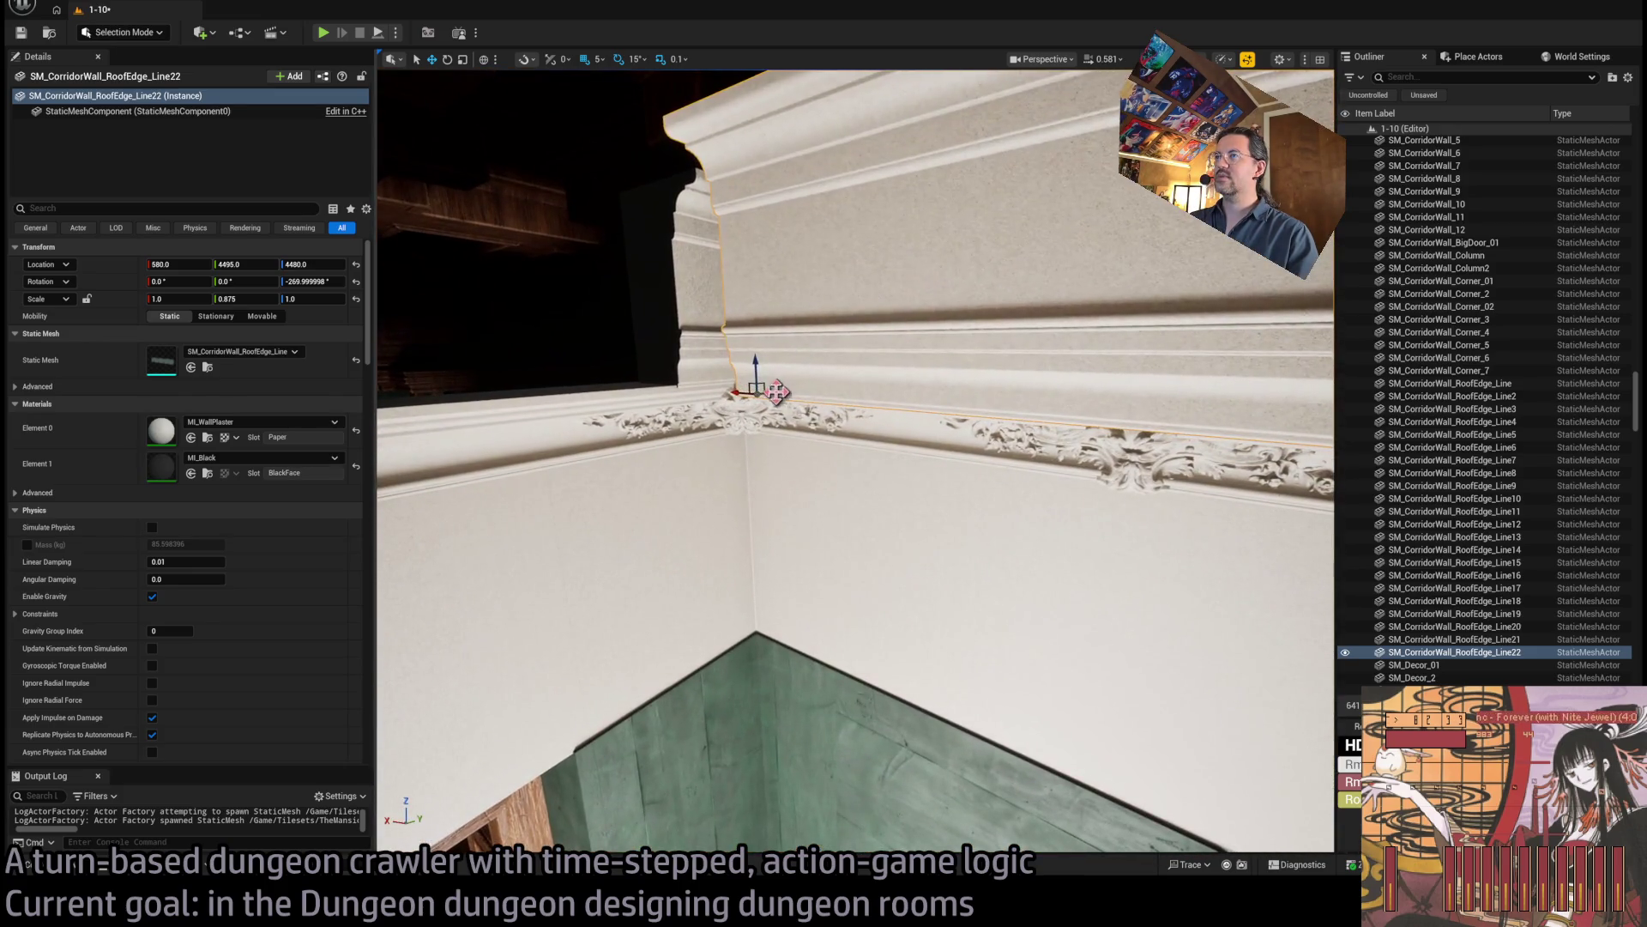
mouse_move(776, 392)
left_mouse_down()
mouse_move(838, 375)
mouse_move(780, 383)
left_mouse_up()
Set Line22's Scale Y to 1.325 so it closes the corner gap.
left_click_drag(858, 515, 661, 453)
left_click_drag(249, 298, 268, 299)
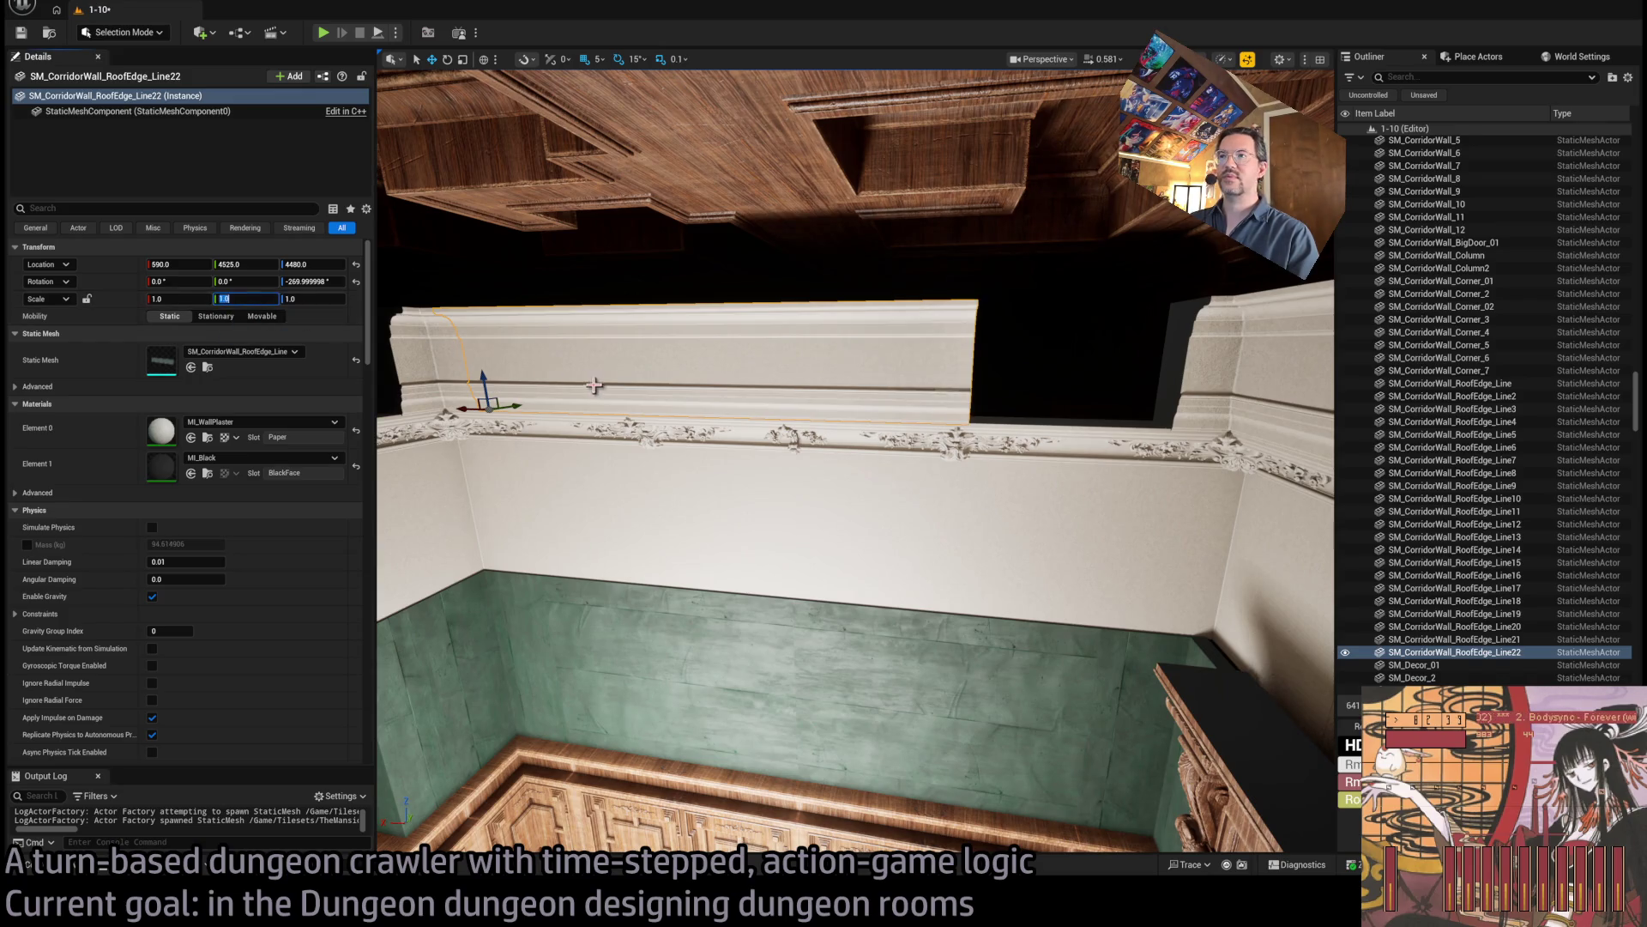
left_click_drag(453, 416, 515, 417)
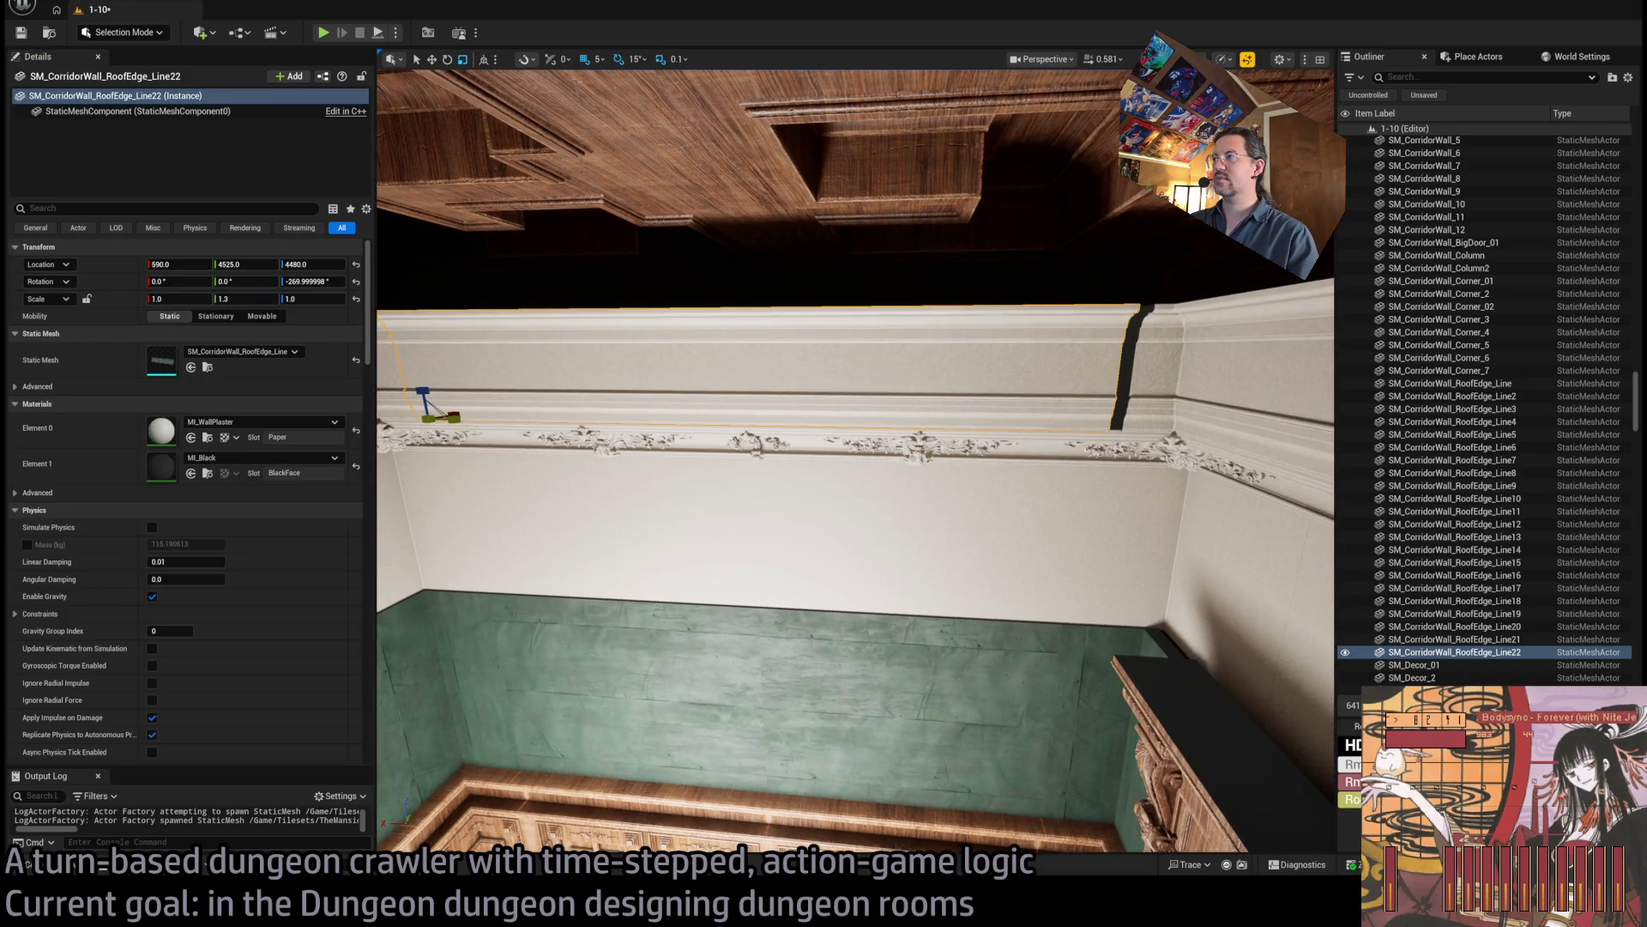
left_click_drag(686, 442, 680, 399)
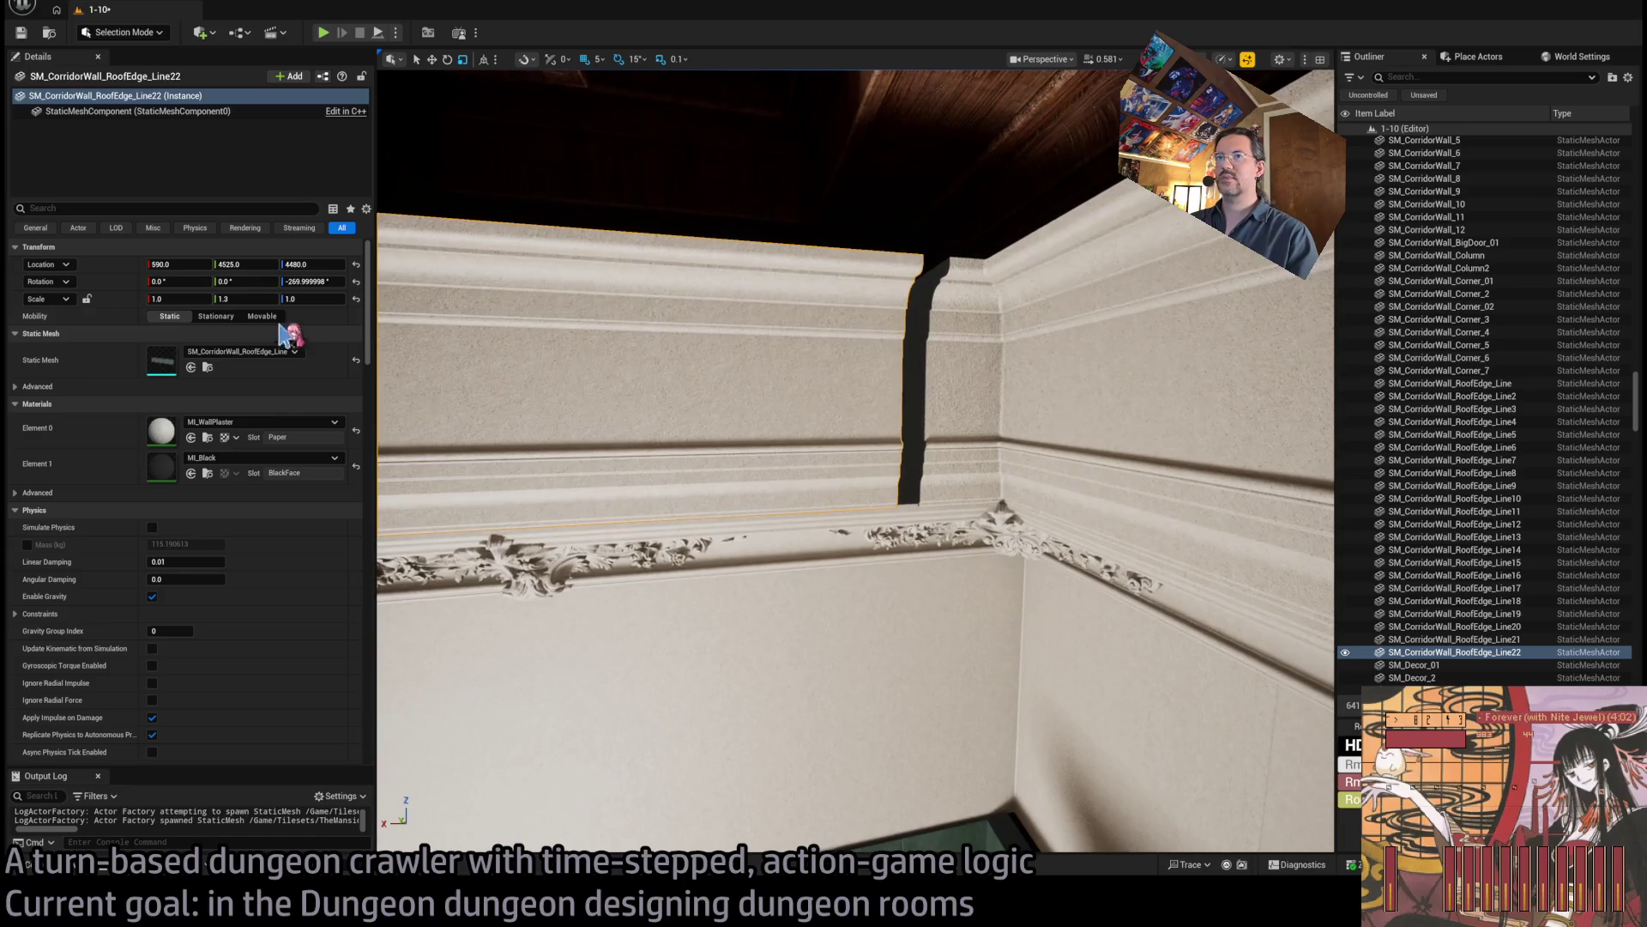
left_click_drag(249, 298, 254, 299)
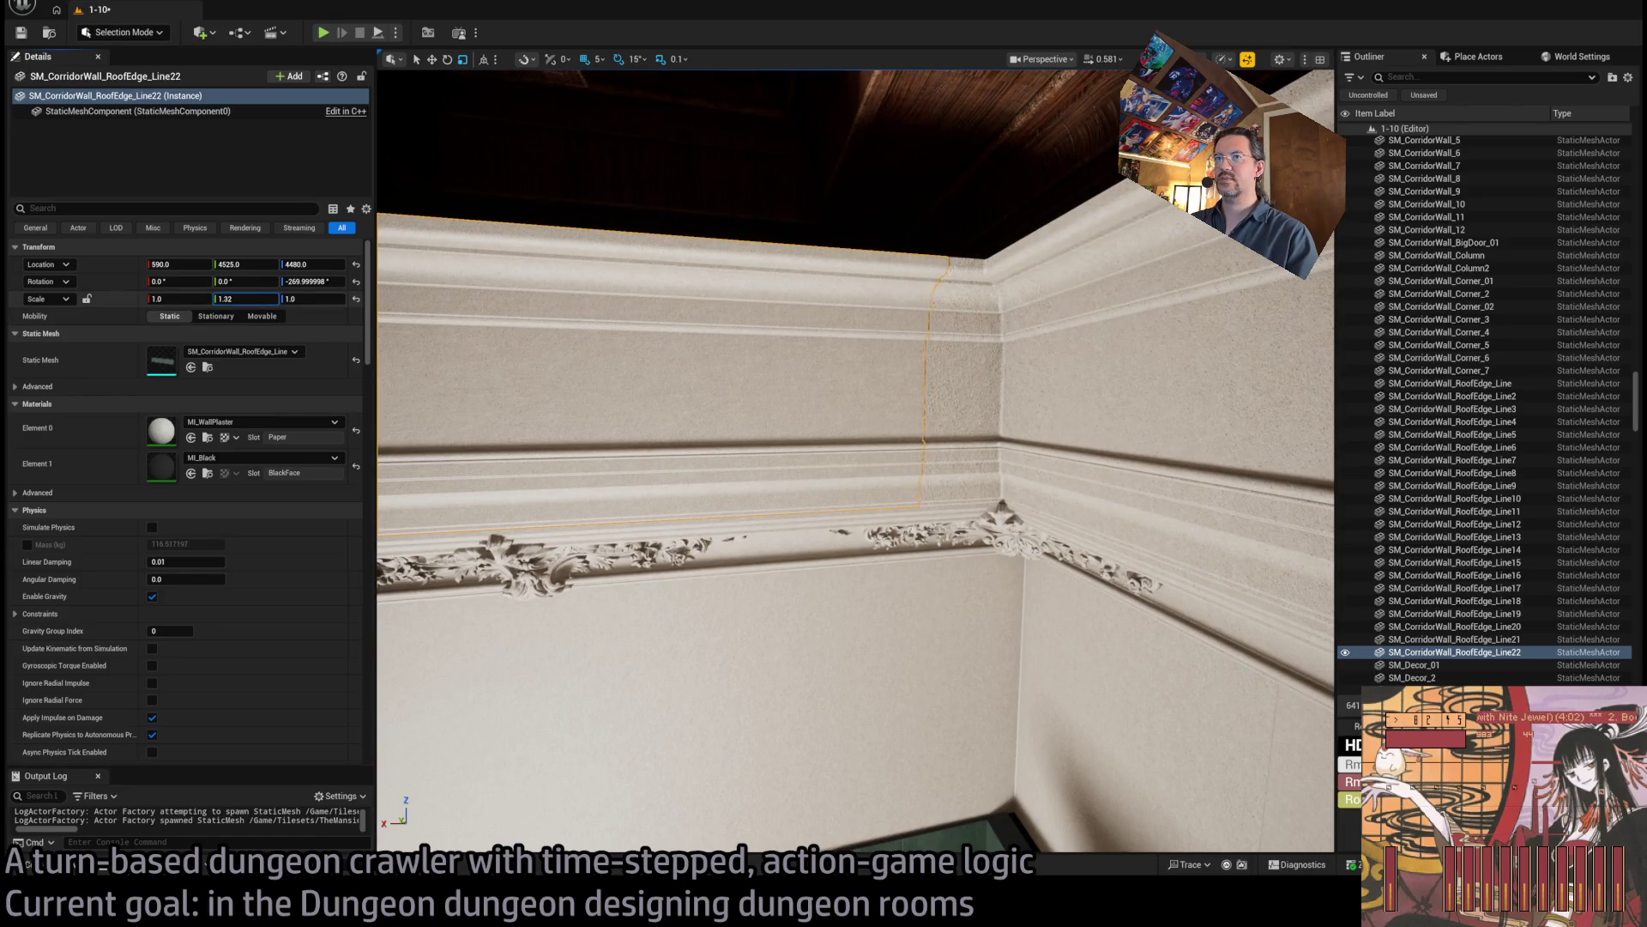
left_click(254, 298)
type("5")
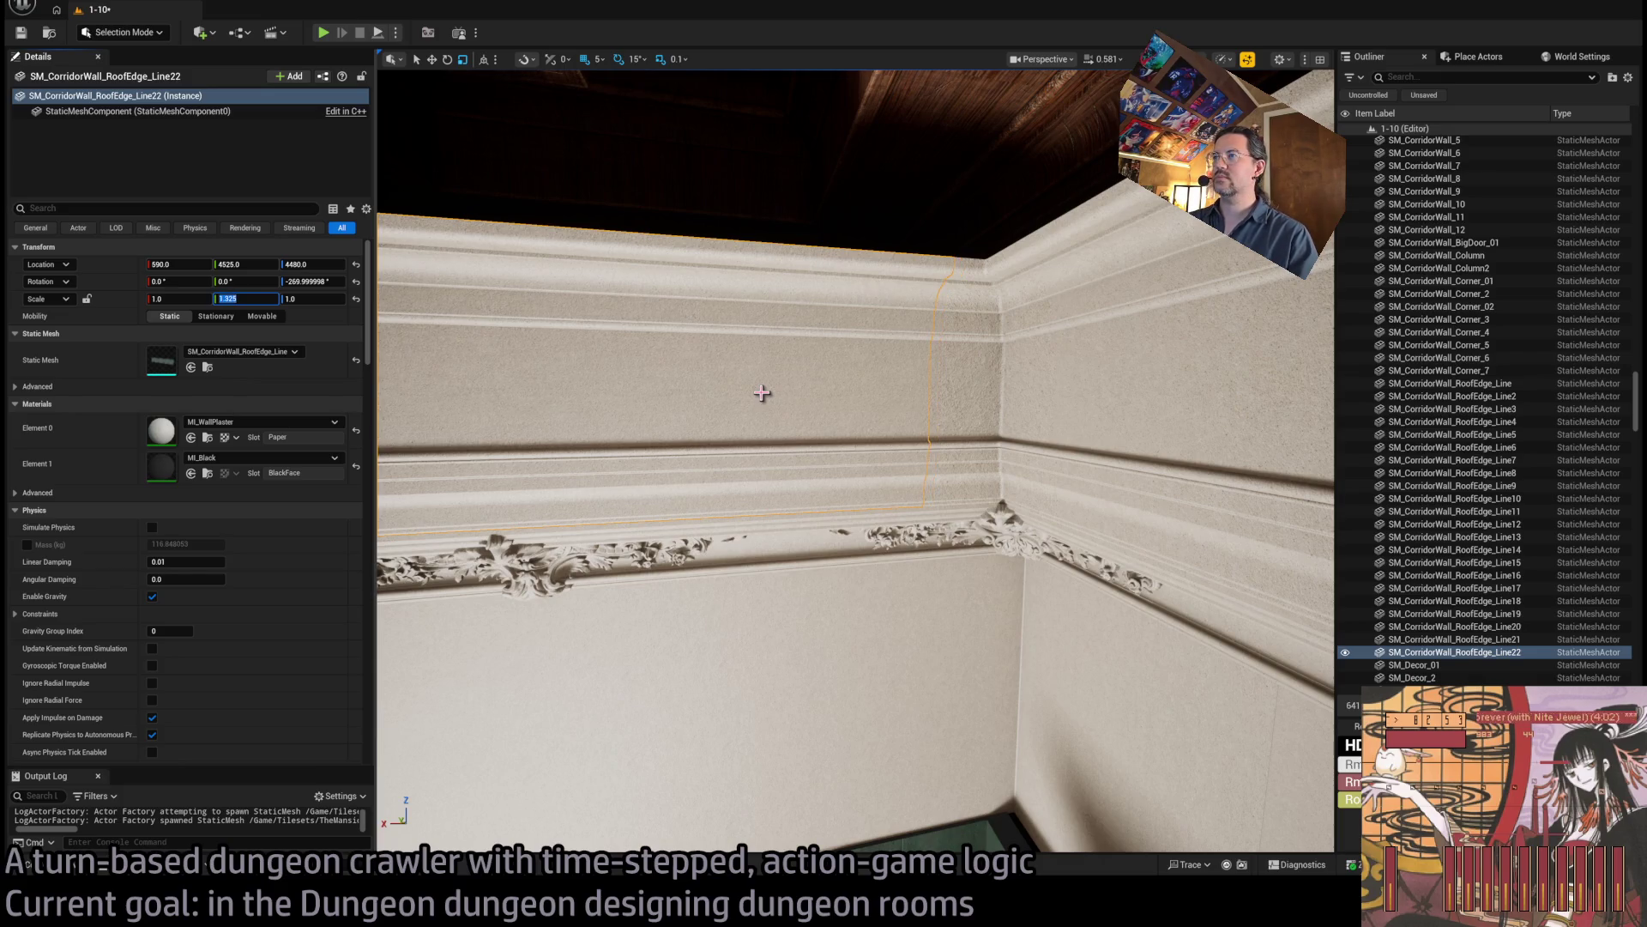
left_click_drag(762, 393, 762, 392)
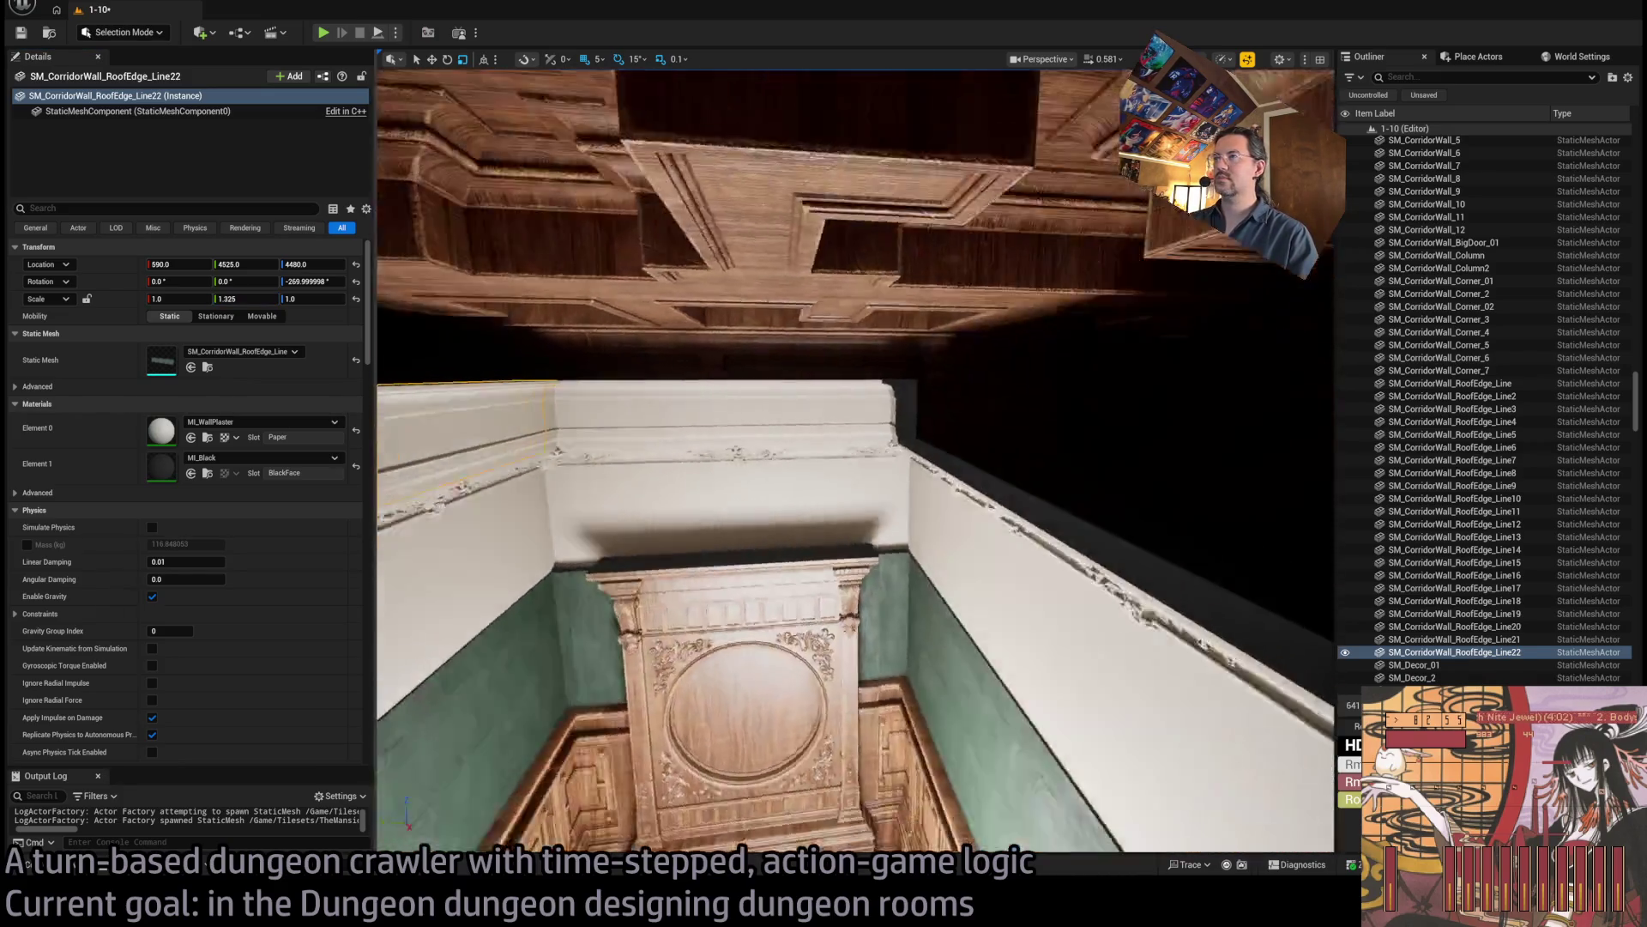
Alt-rotate a duplicate of the roof-edge trim to create Line23 on another wall.
left_click(749, 392)
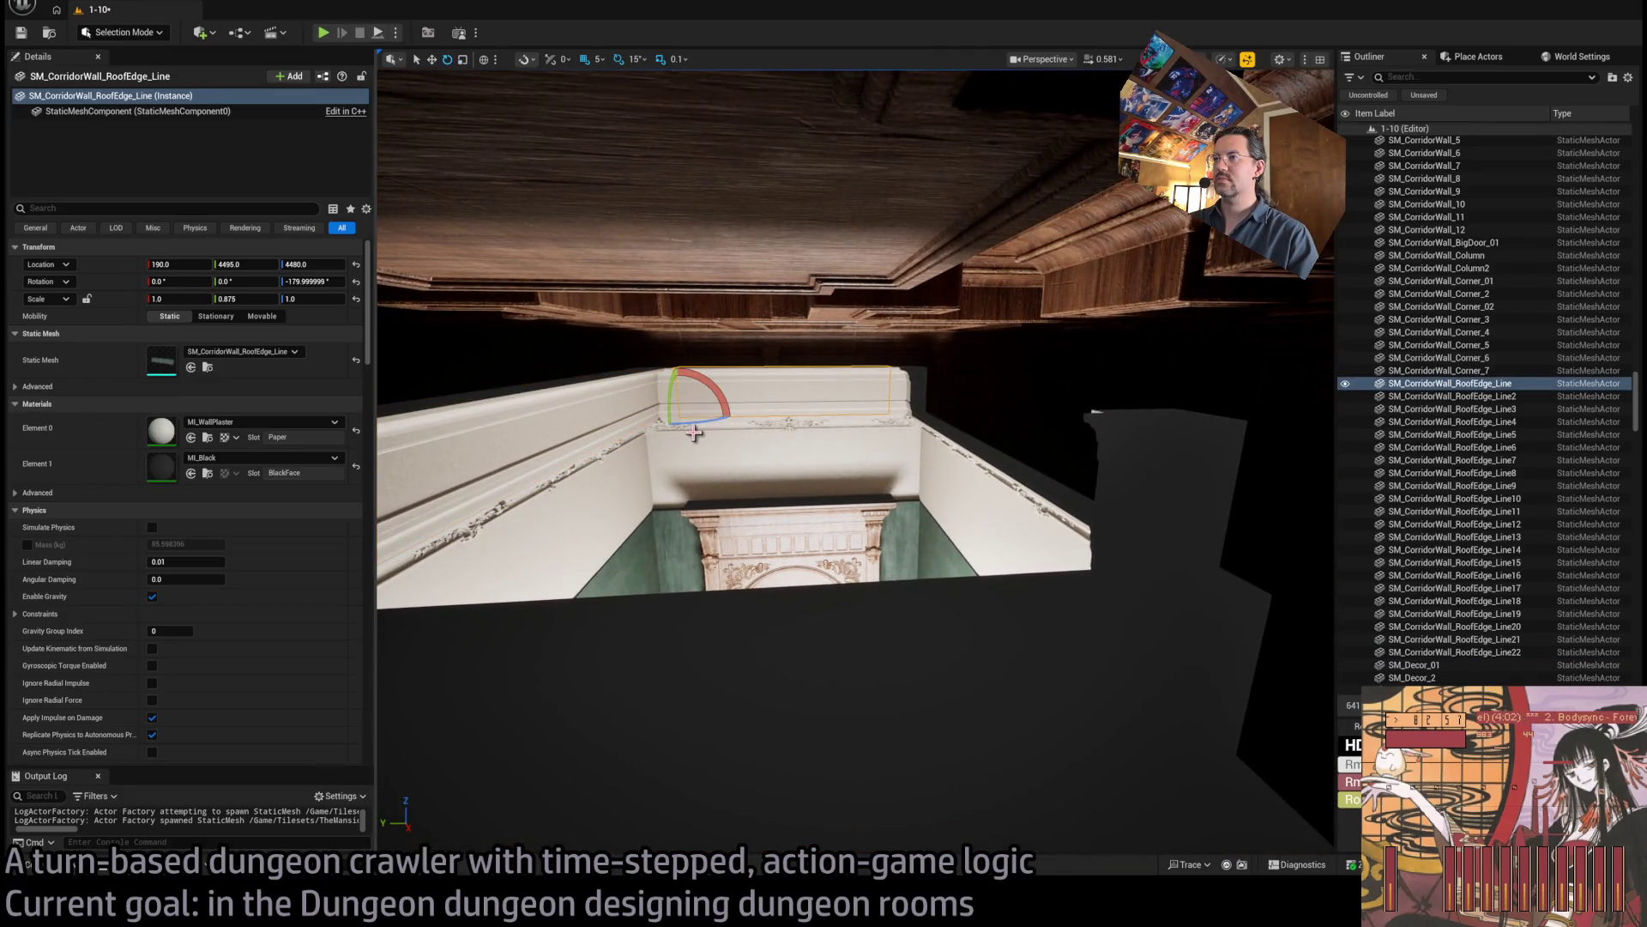
mouse_move(657, 420)
left_mouse_down()
mouse_move(715, 405)
mouse_move(687, 410)
left_mouse_up()
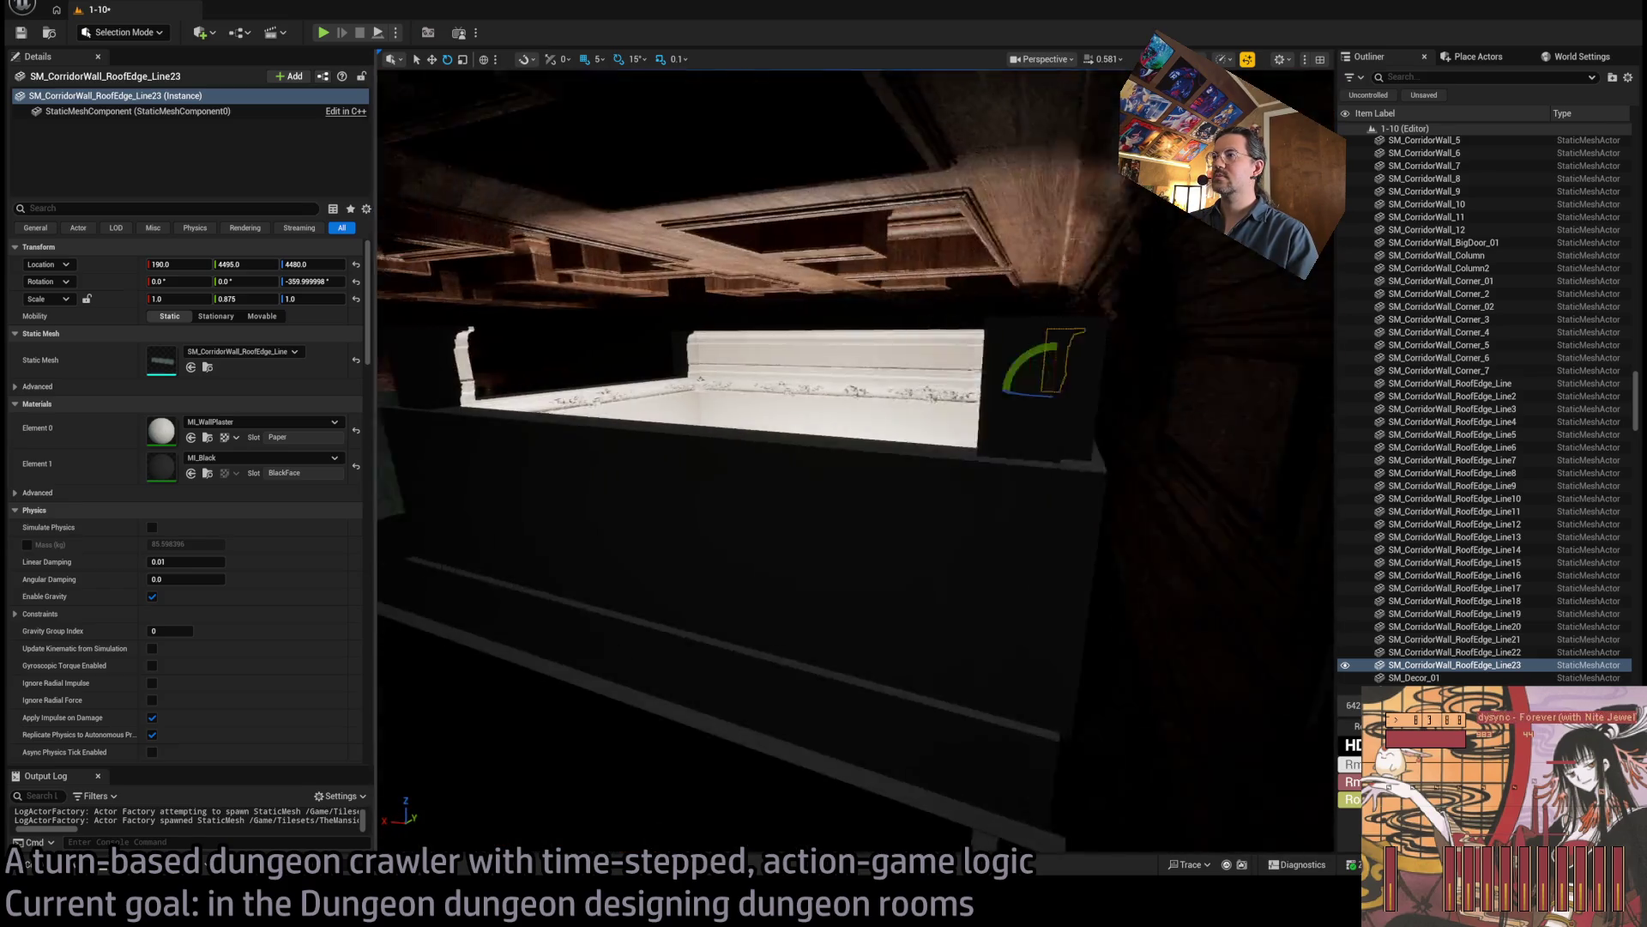
left_click_drag(944, 412, 964, 407)
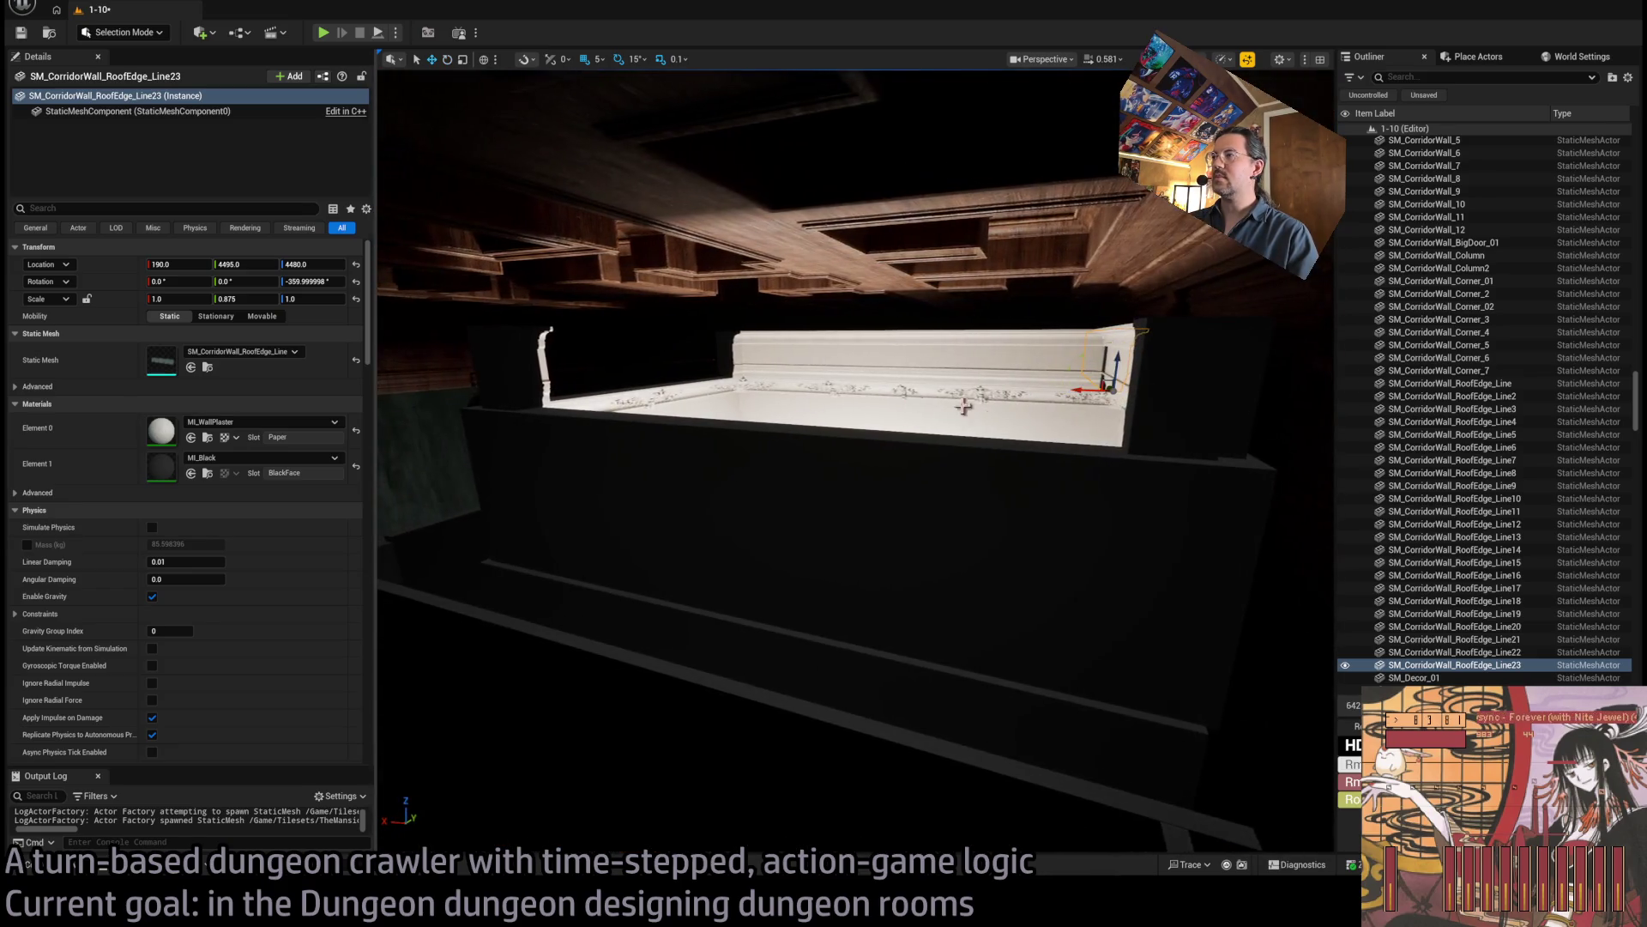
mouse_move(1084, 393)
left_mouse_down()
mouse_move(1088, 361)
mouse_move(1059, 392)
left_mouse_up()
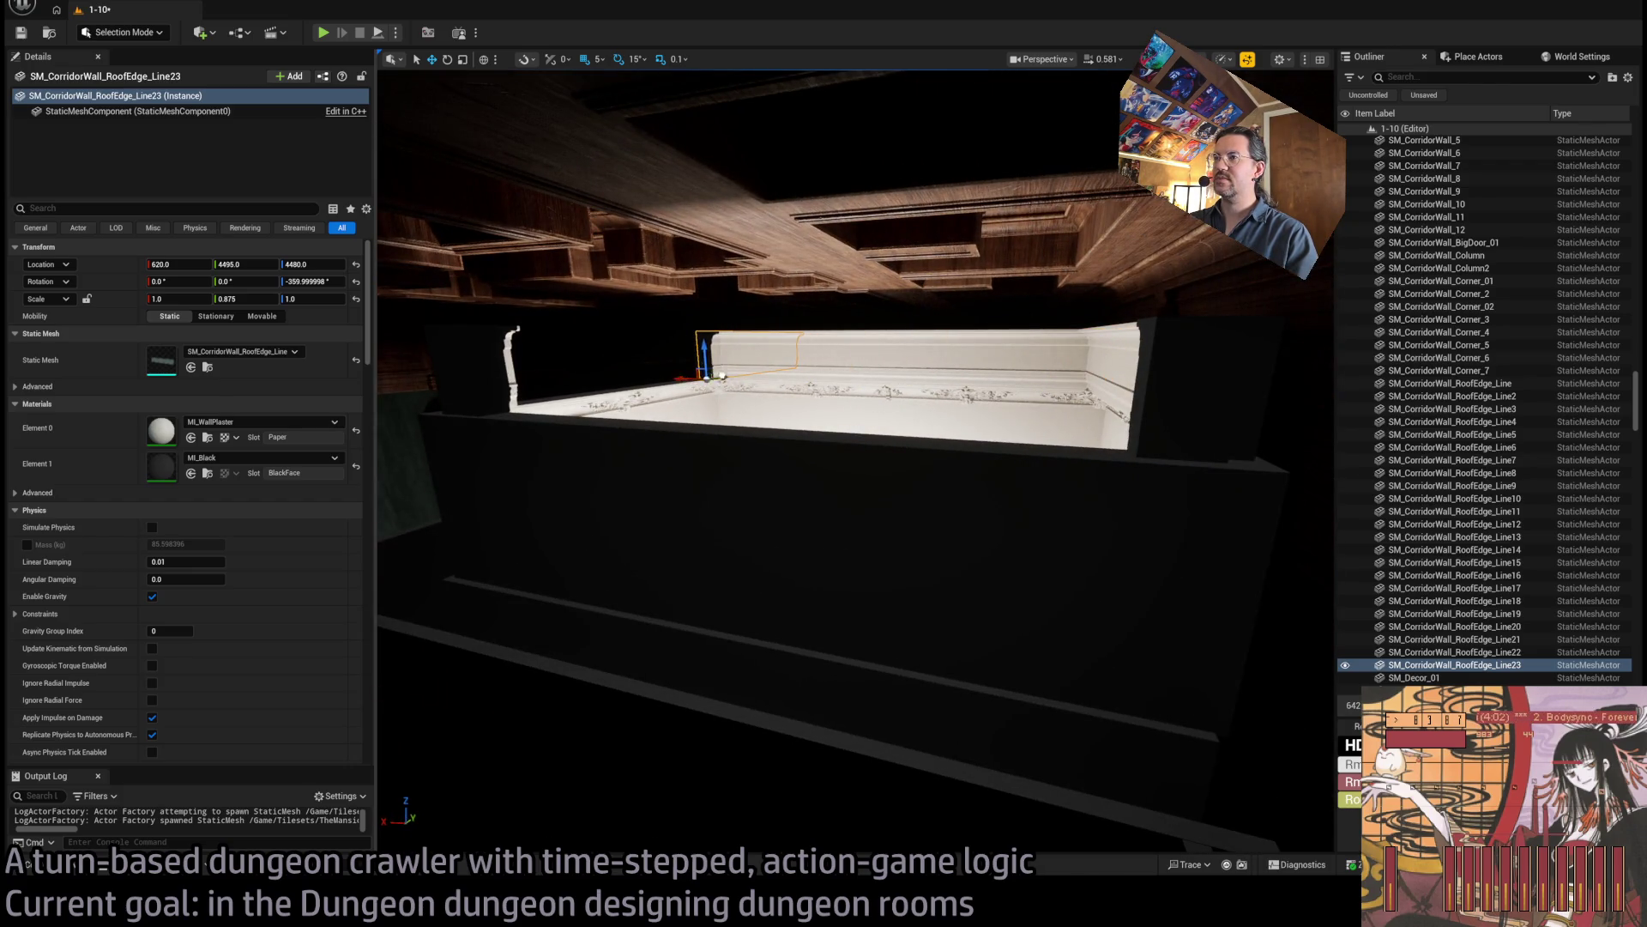
mouse_move(723, 375)
left_mouse_down()
mouse_move(1013, 337)
mouse_move(927, 344)
left_mouse_up()
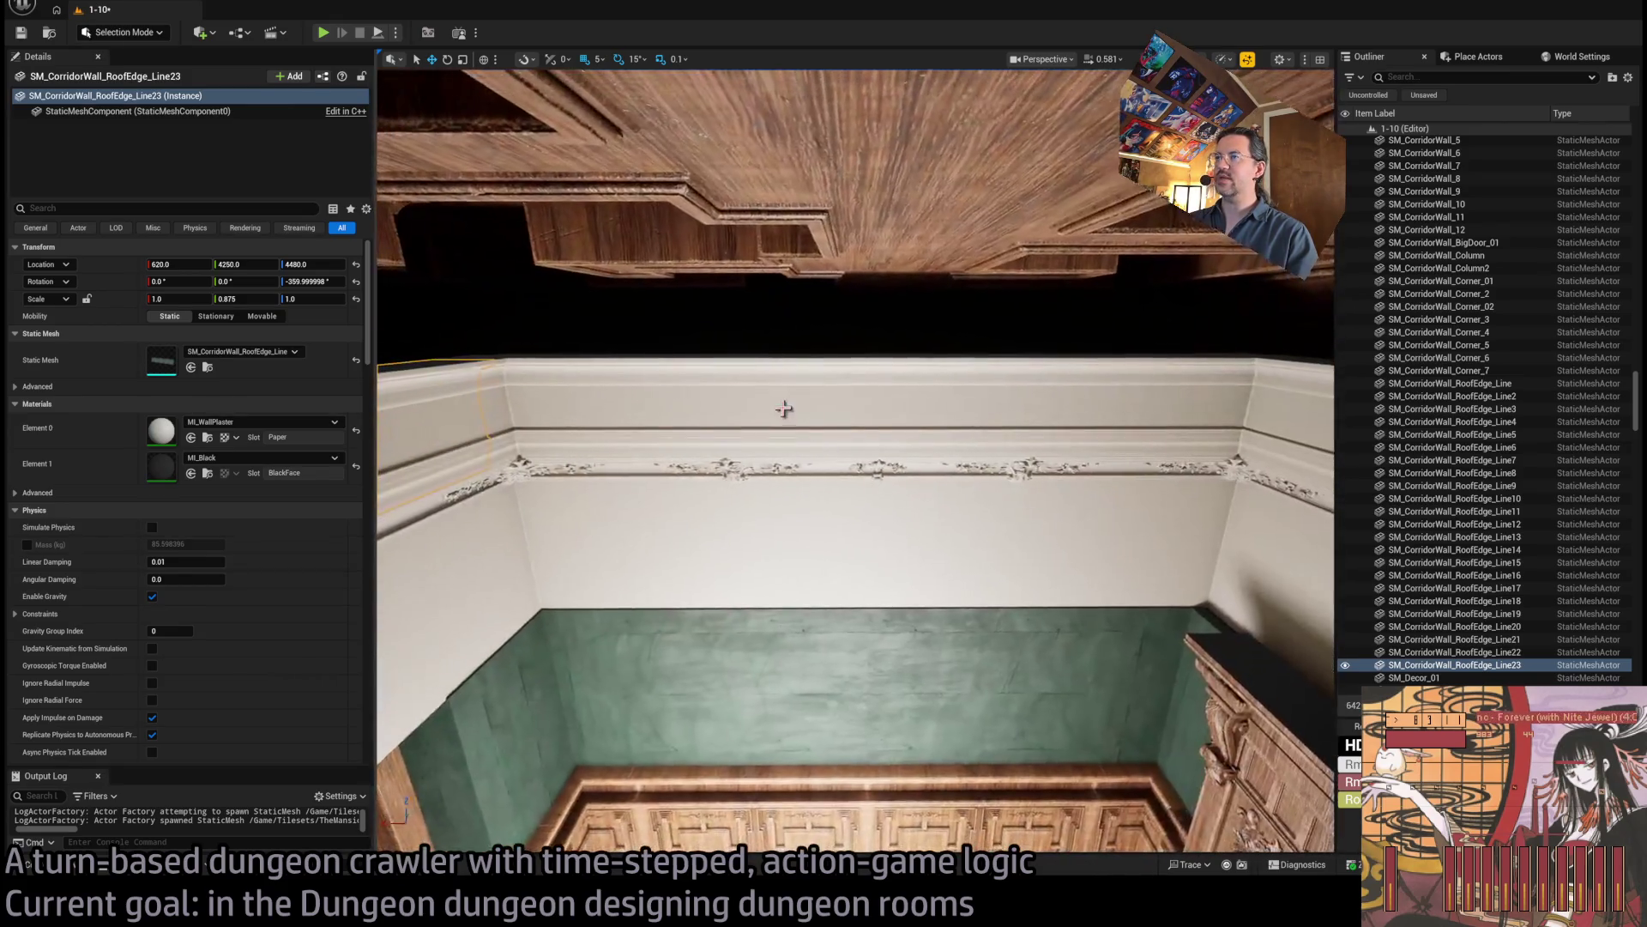
Duplicate Line22 rotated into Line24 and slide it to 220, 4220, 4480.
left_click(772, 398)
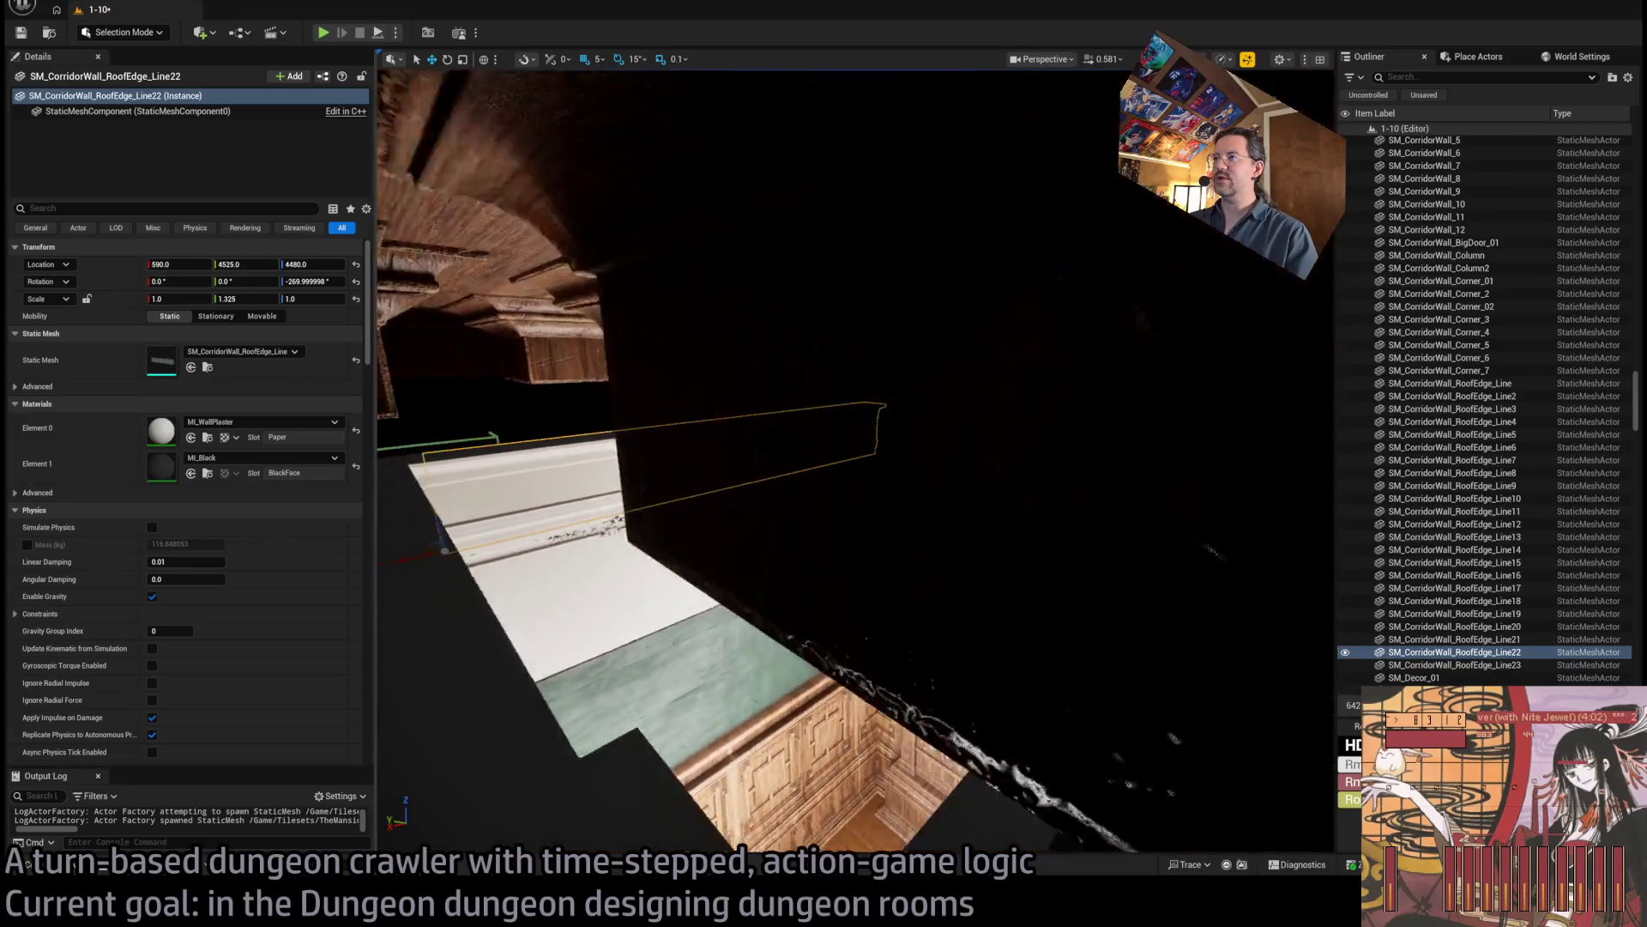
left_click_drag(855, 461, 855, 461)
left_click_drag(760, 444, 744, 466)
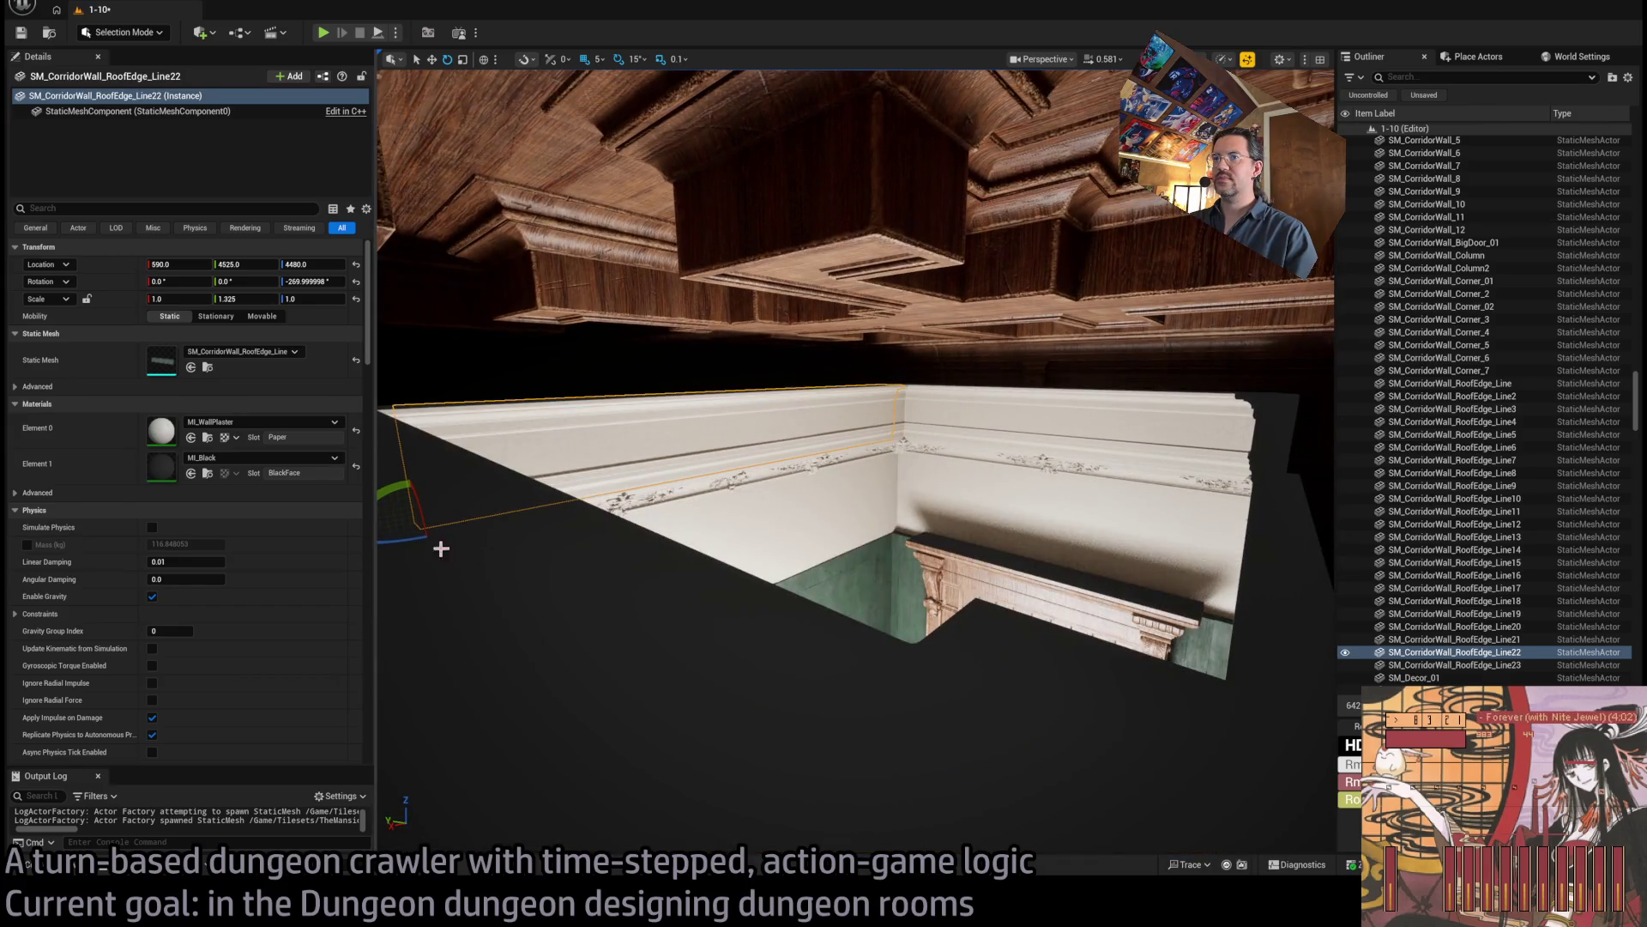
left_click_drag(409, 537, 468, 530)
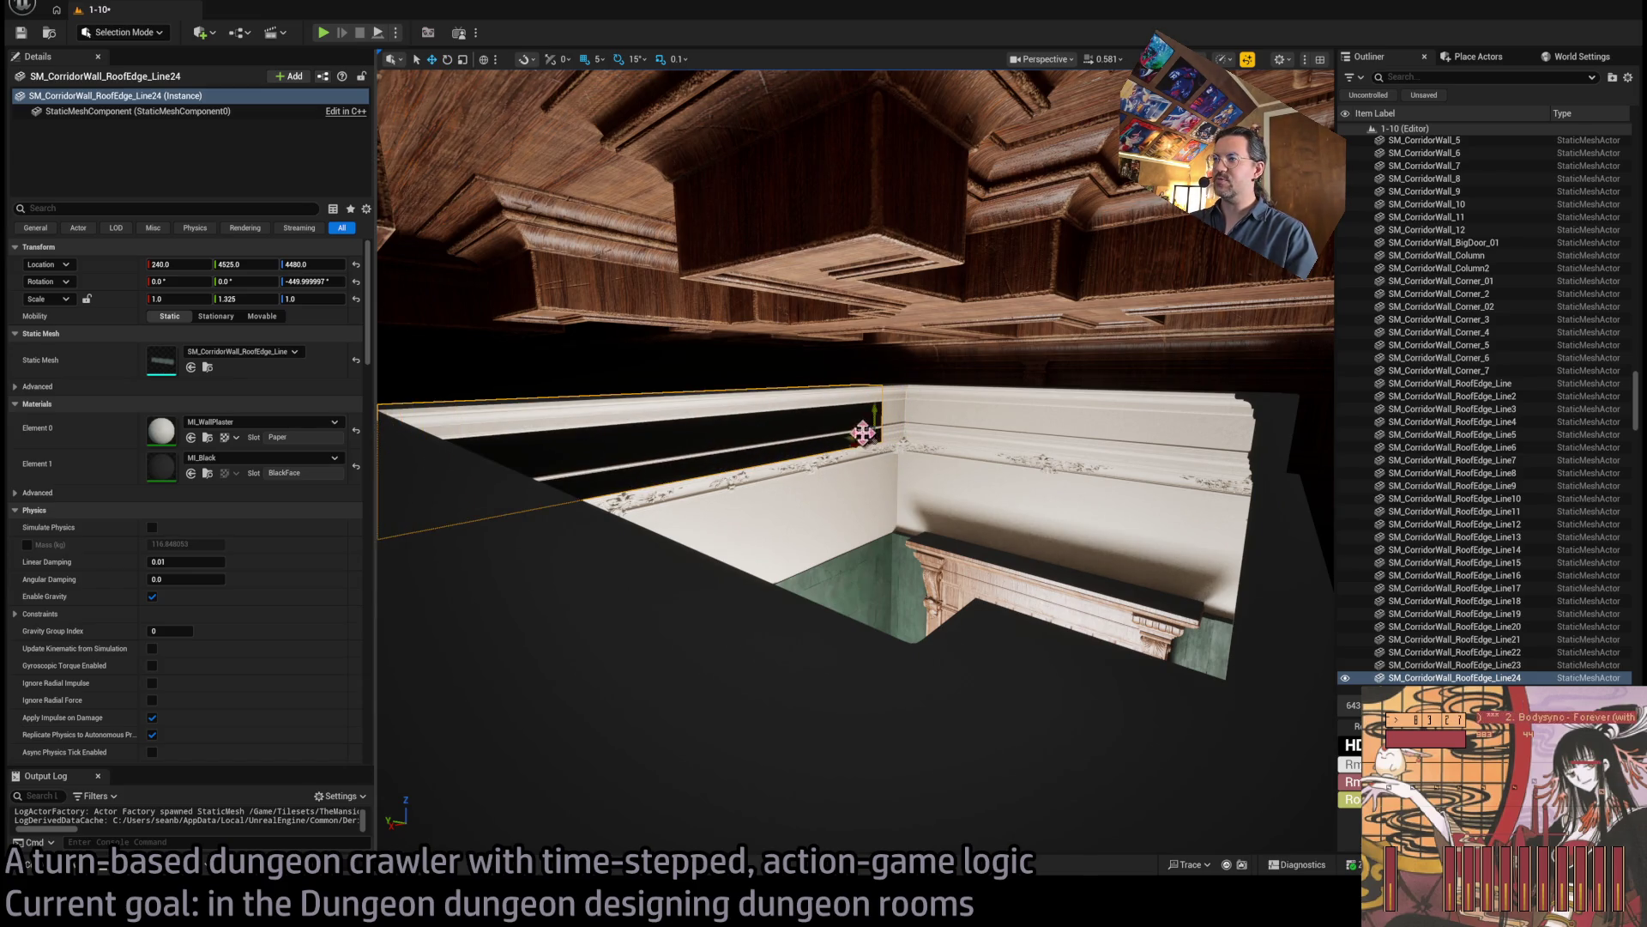
mouse_move(852, 439)
left_mouse_down()
mouse_move(1100, 478)
mouse_move(824, 424)
left_mouse_up()
scroll(839, 424, "up", 2)
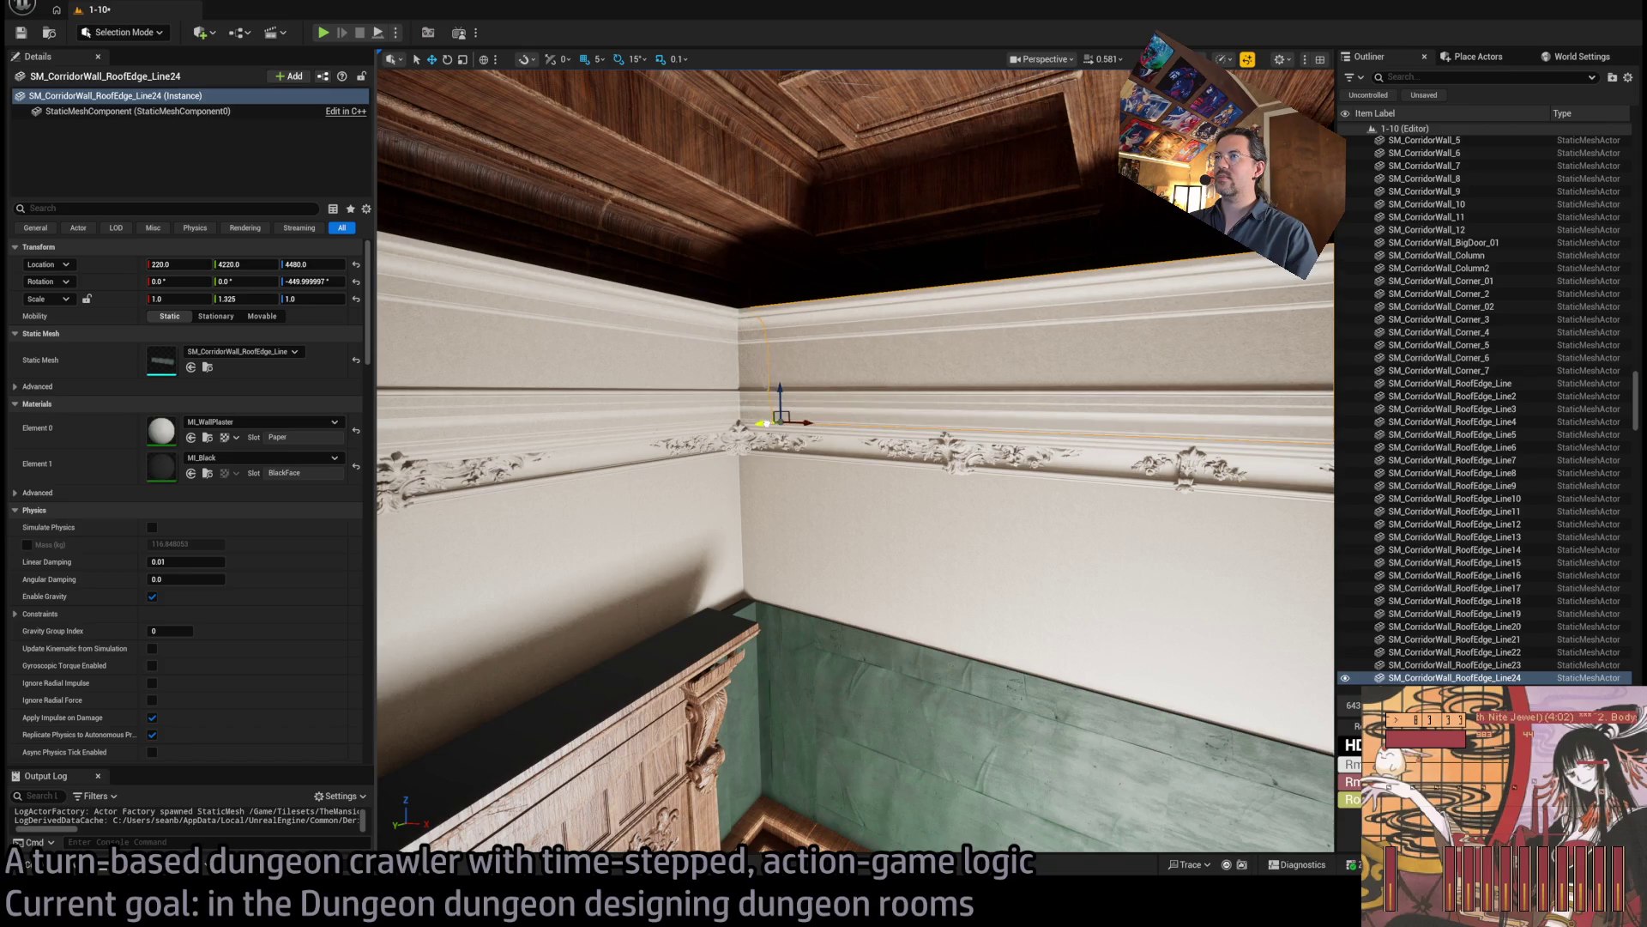
mouse_move(827, 441)
left_mouse_down()
mouse_move(789, 395)
mouse_move(819, 433)
mouse_move(807, 446)
mouse_move(824, 429)
mouse_move(807, 447)
left_mouse_up()
left_click_drag(941, 664, 941, 686)
left_click_drag(942, 841, 954, 809)
left_click(38, 864)
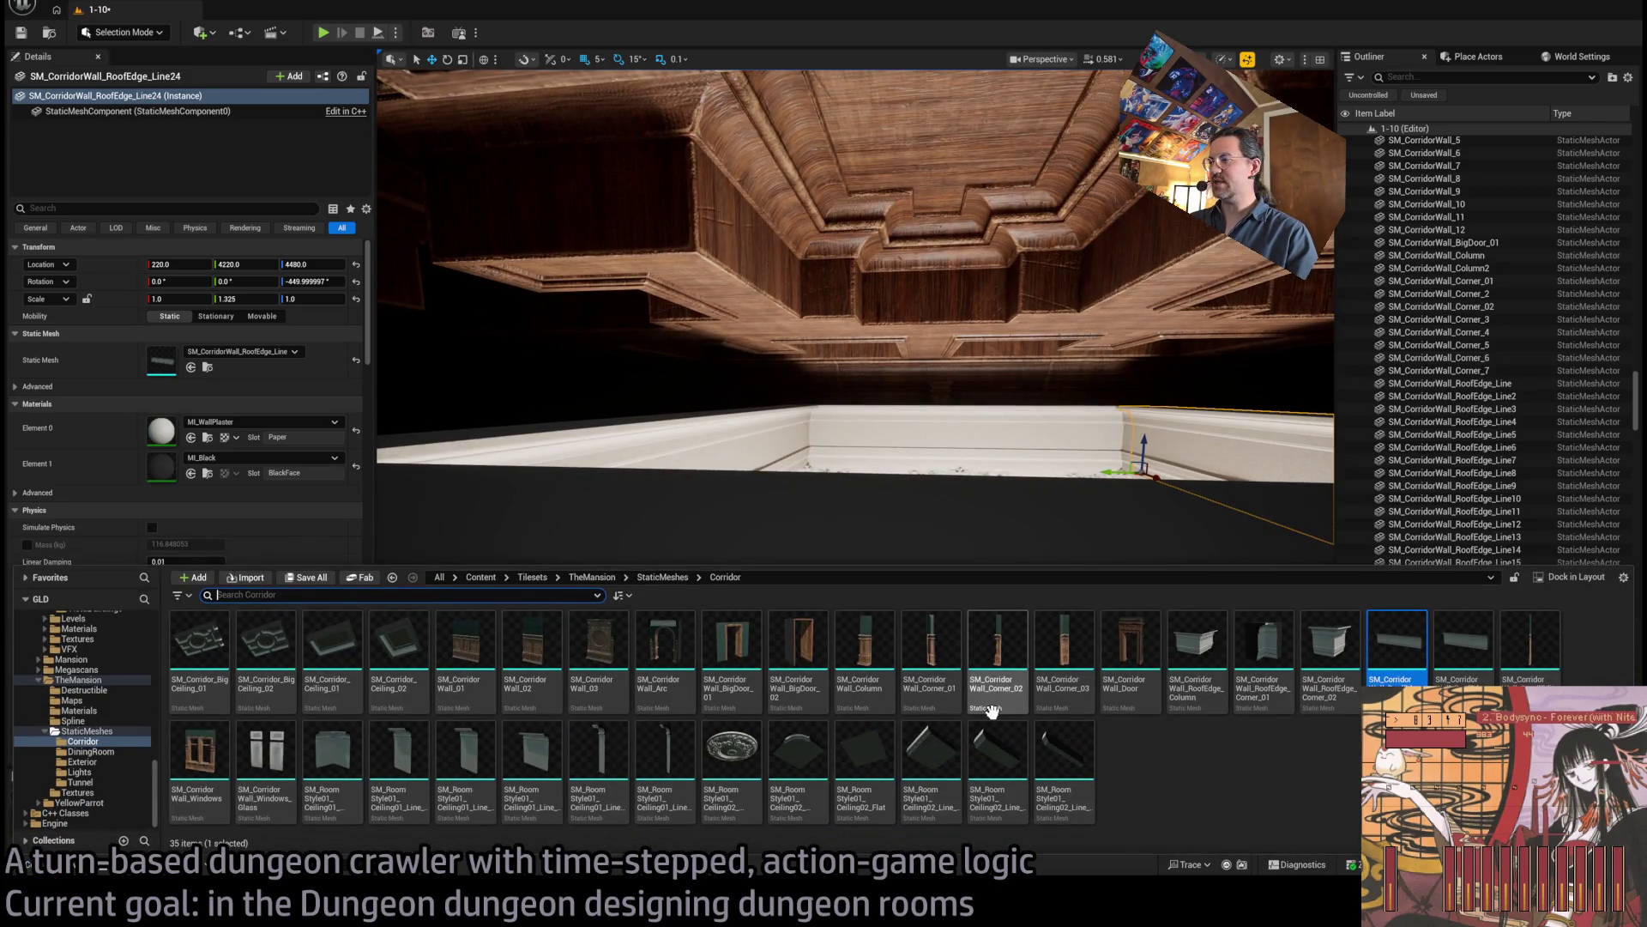
Place SM_RoomStyle01_Ceiling02_Flat panels and slide them along Y into position.
mouse_move(849, 763)
left_mouse_down()
mouse_move(832, 412)
mouse_move(891, 388)
left_mouse_up()
key("f")
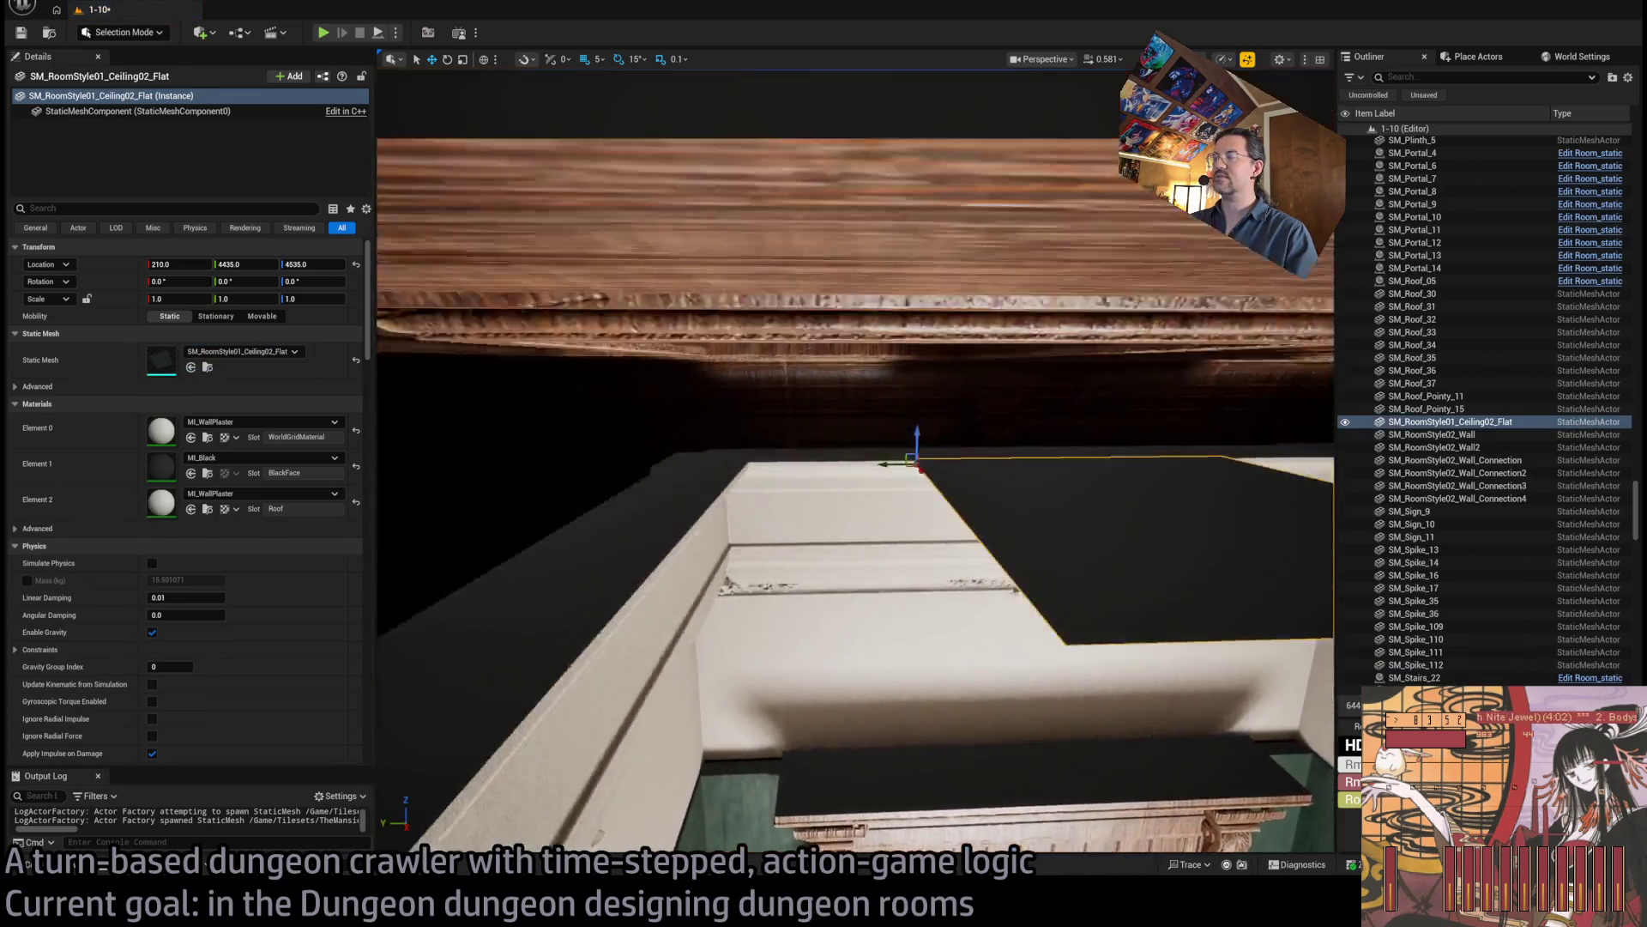
mouse_move(1004, 433)
left_mouse_down()
mouse_move(1004, 412)
mouse_move(1004, 434)
left_mouse_up()
mouse_move(1046, 350)
left_mouse_down()
mouse_move(789, 340)
mouse_move(831, 340)
mouse_move(737, 474)
mouse_move(961, 472)
mouse_move(942, 478)
left_mouse_up()
scroll(941, 478, "down", 5)
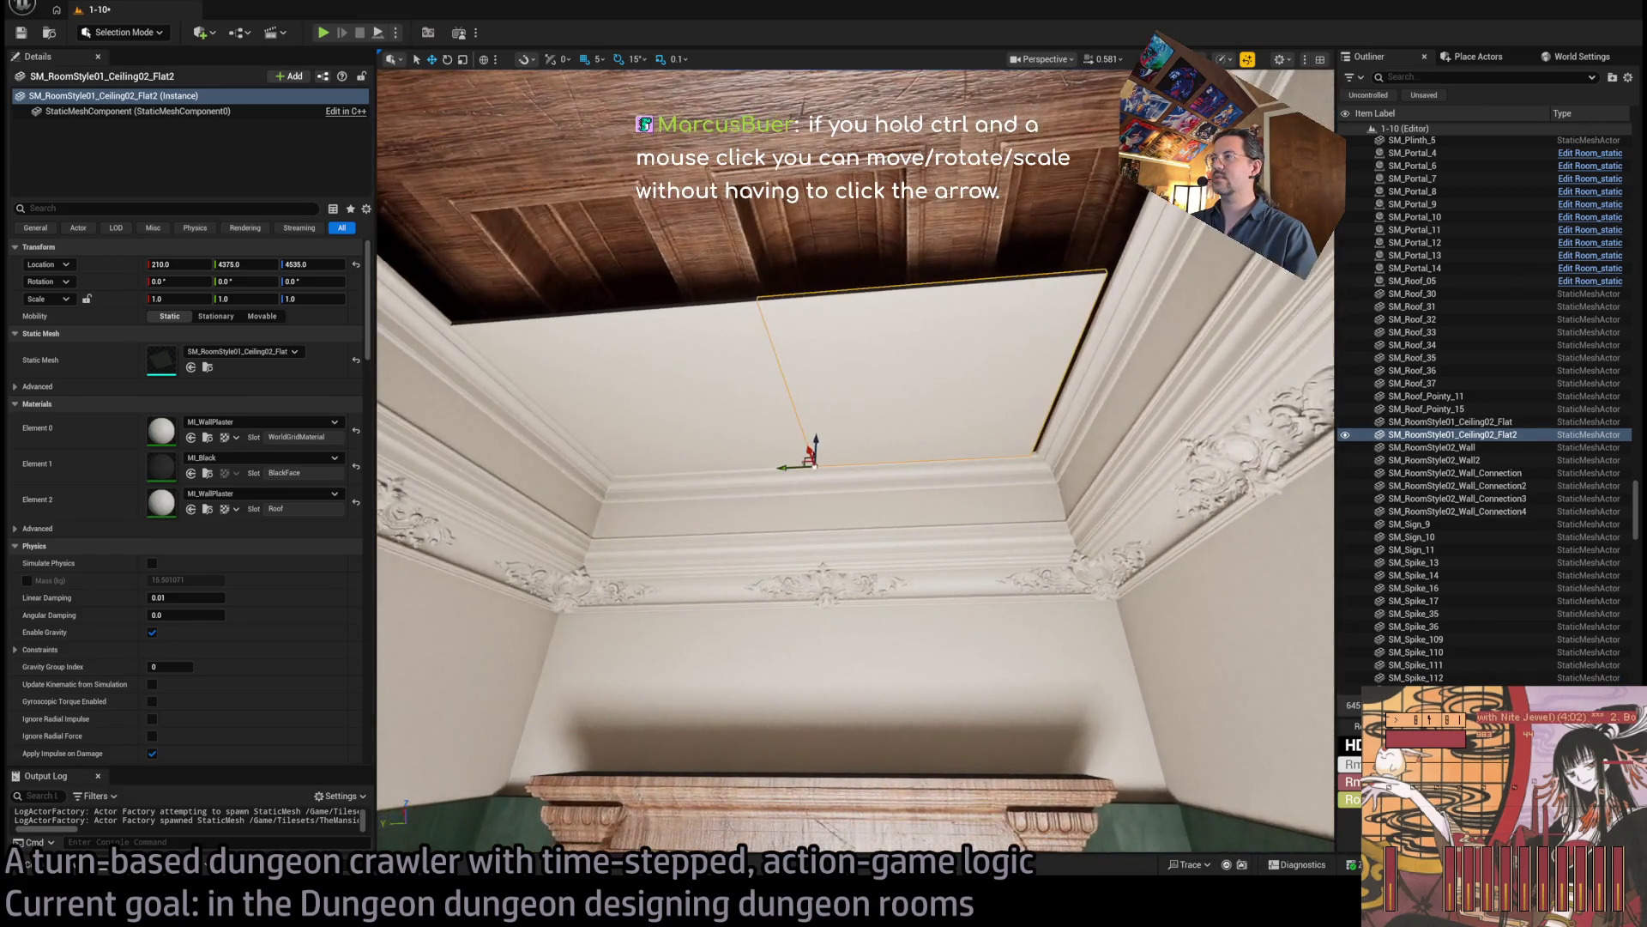
left_click(746, 424, "ctrl")
left_click_drag(585, 476, 592, 474)
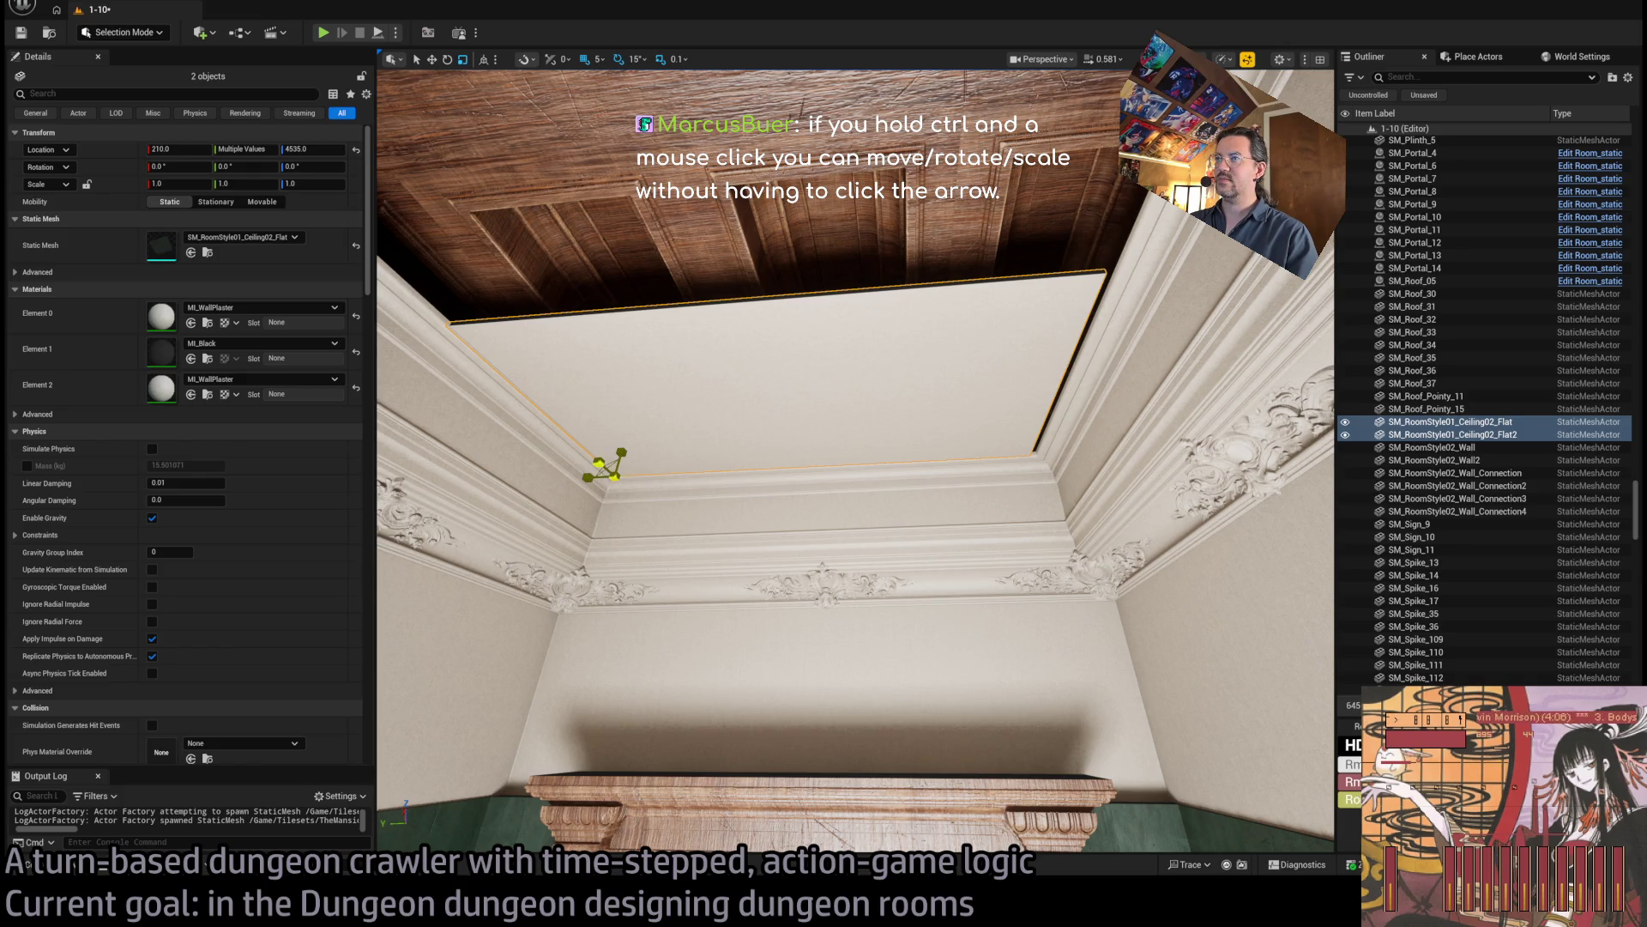
Enlarge both panels to 1.1 scale and duplicate them along X across the ceiling.
left_click_drag(605, 468, 824, 516)
key("w")
scroll(612, 464, "up", 3)
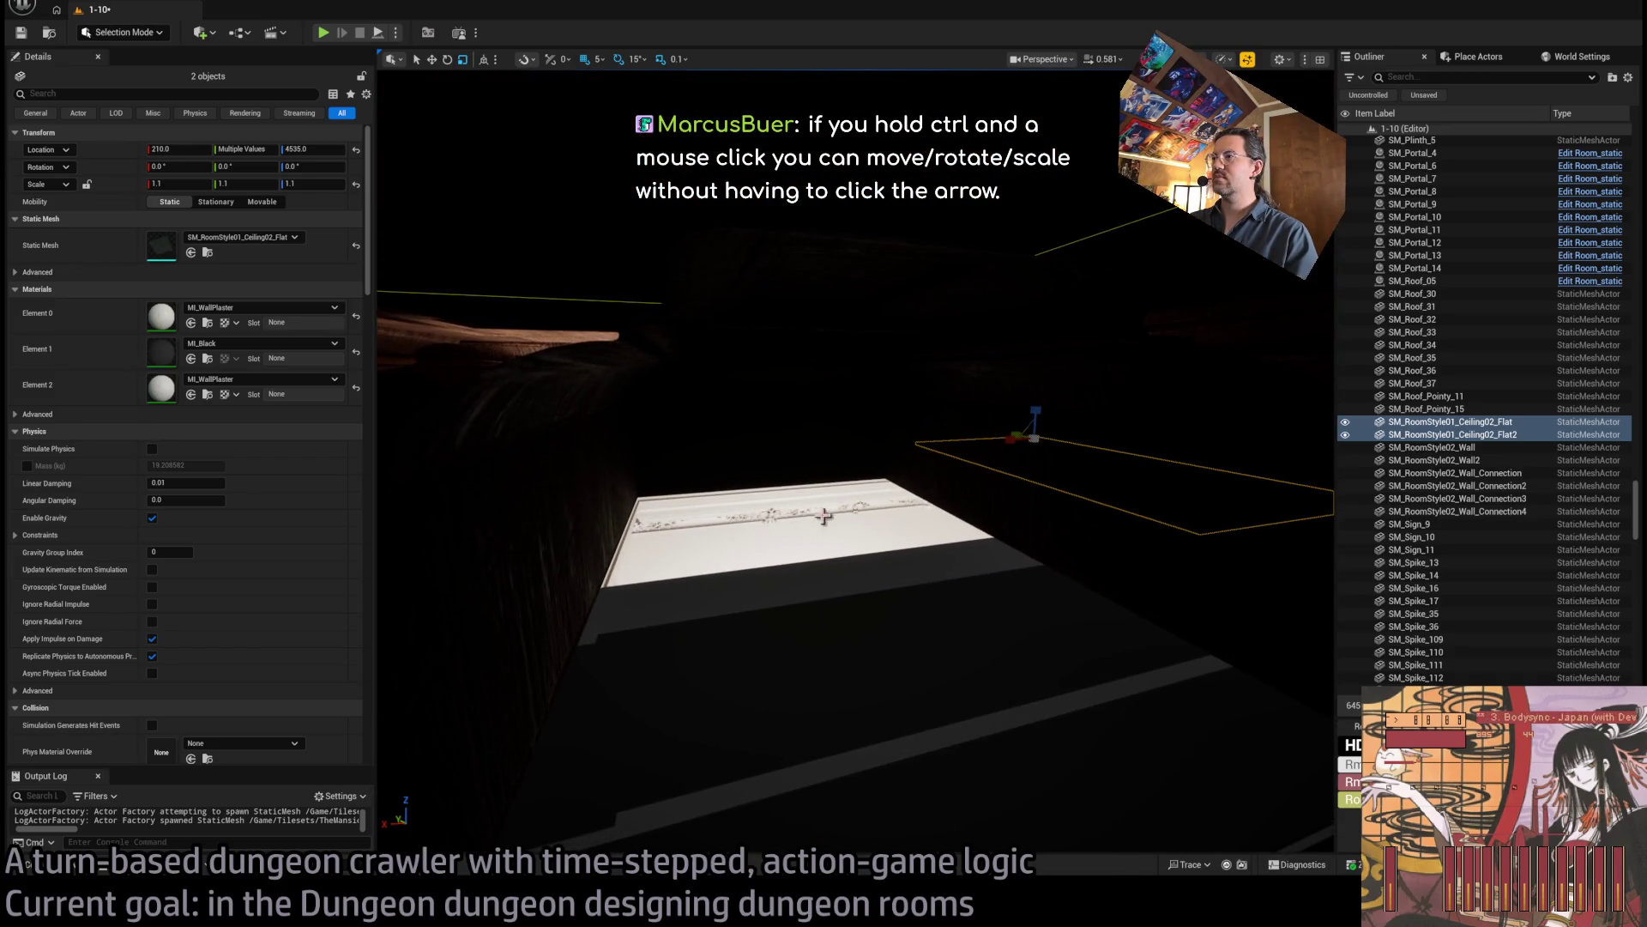
left_click_drag(1010, 442, 817, 464)
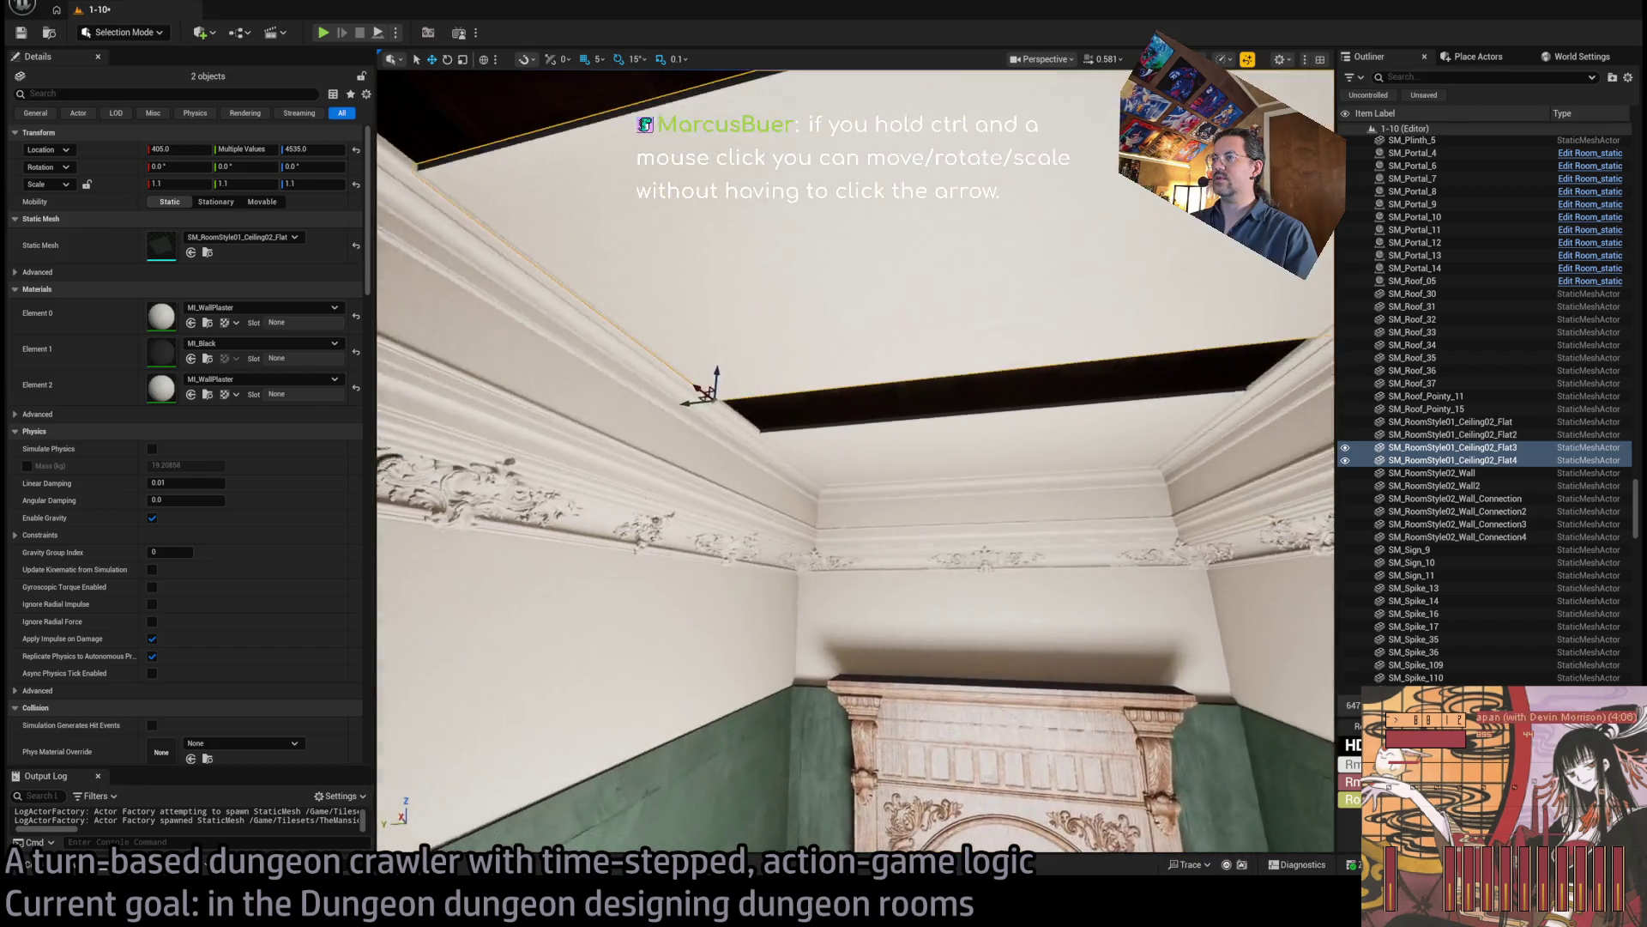
mouse_move(729, 397)
left_mouse_down()
mouse_move(712, 399)
mouse_move(769, 432)
mouse_move(823, 349)
mouse_move(802, 361)
mouse_move(887, 448)
mouse_move(605, 466)
left_mouse_up()
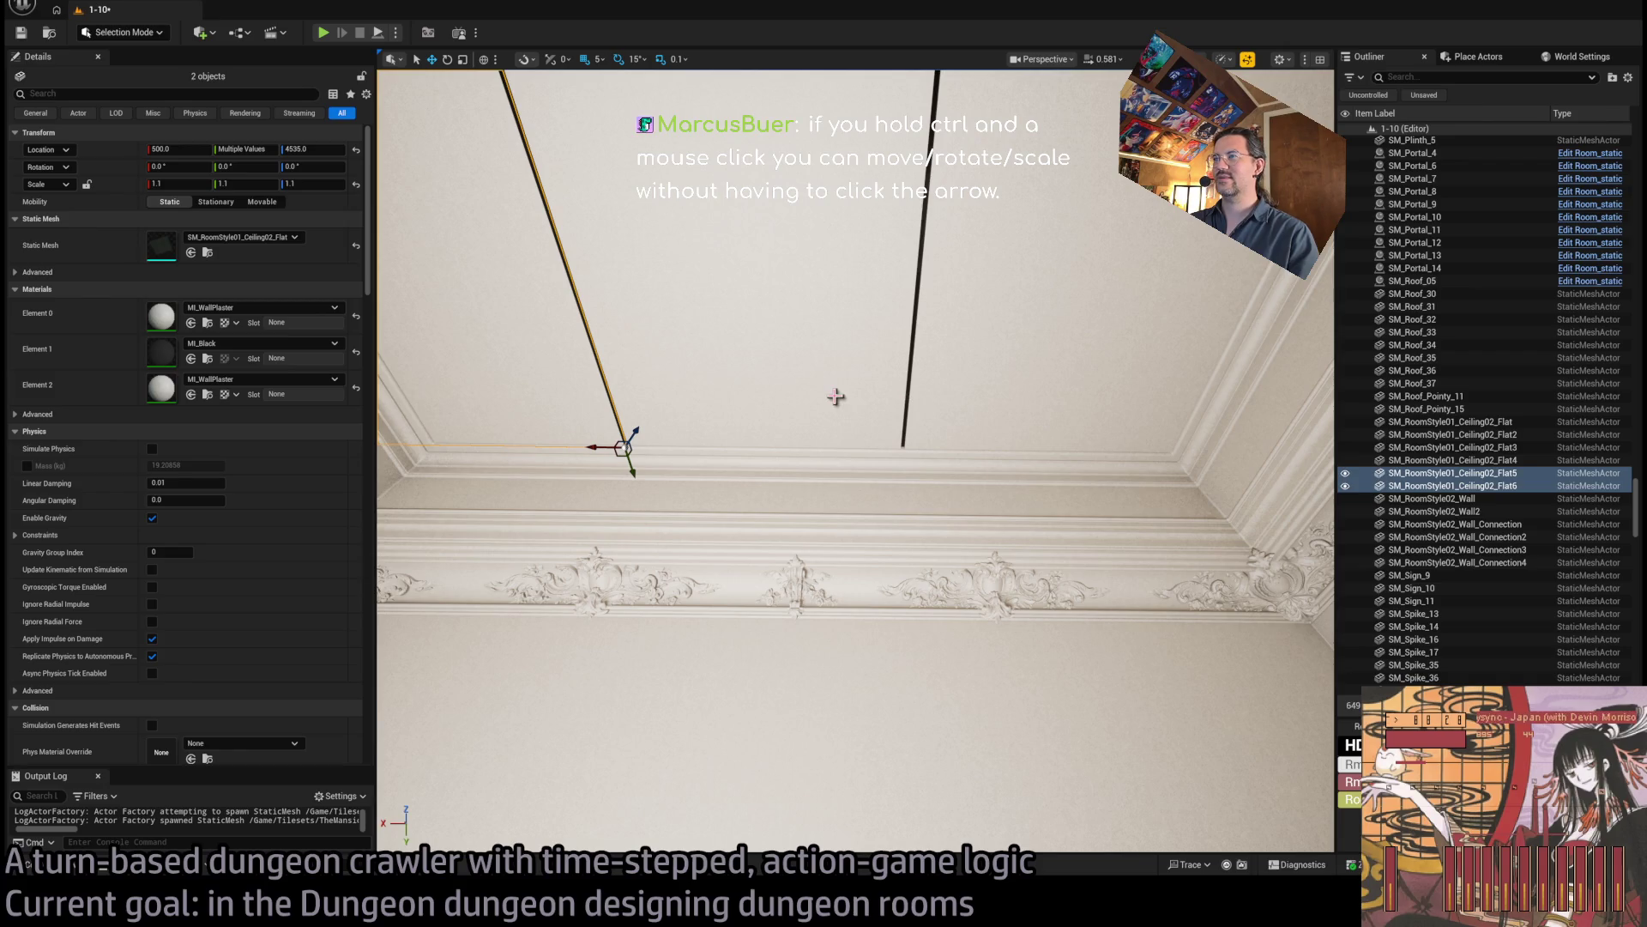
left_click_drag(836, 397, 963, 412)
Set the ceiling panel pairs' Scale X to 1.12.
left_click(963, 412)
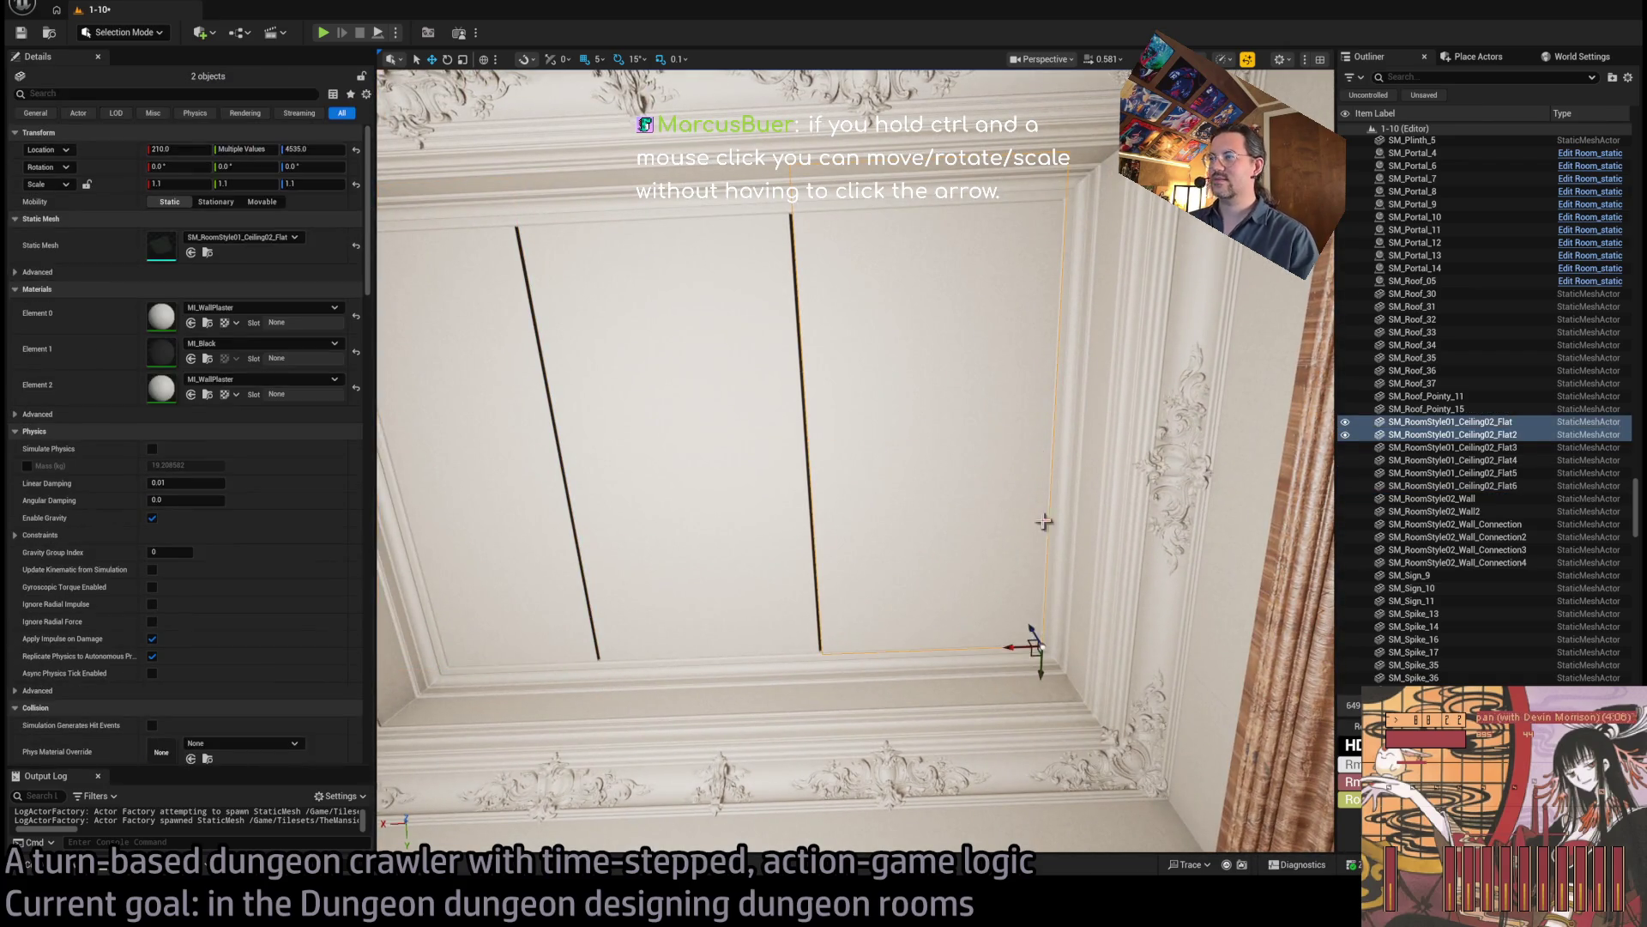
left_click(1017, 656)
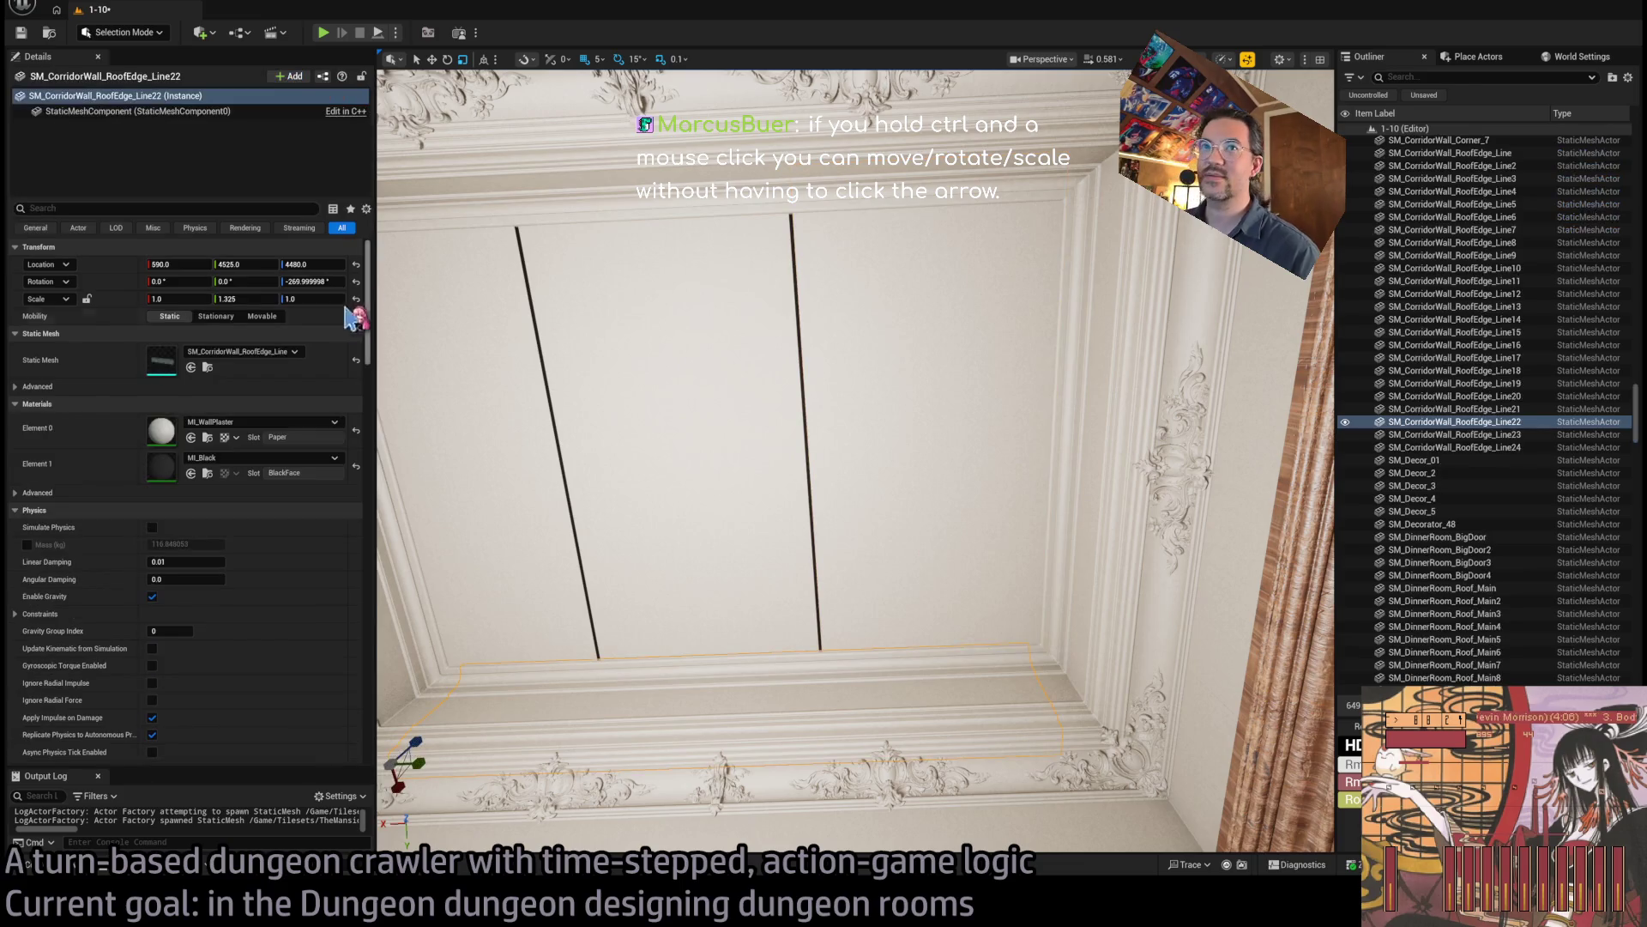
left_click(949, 368)
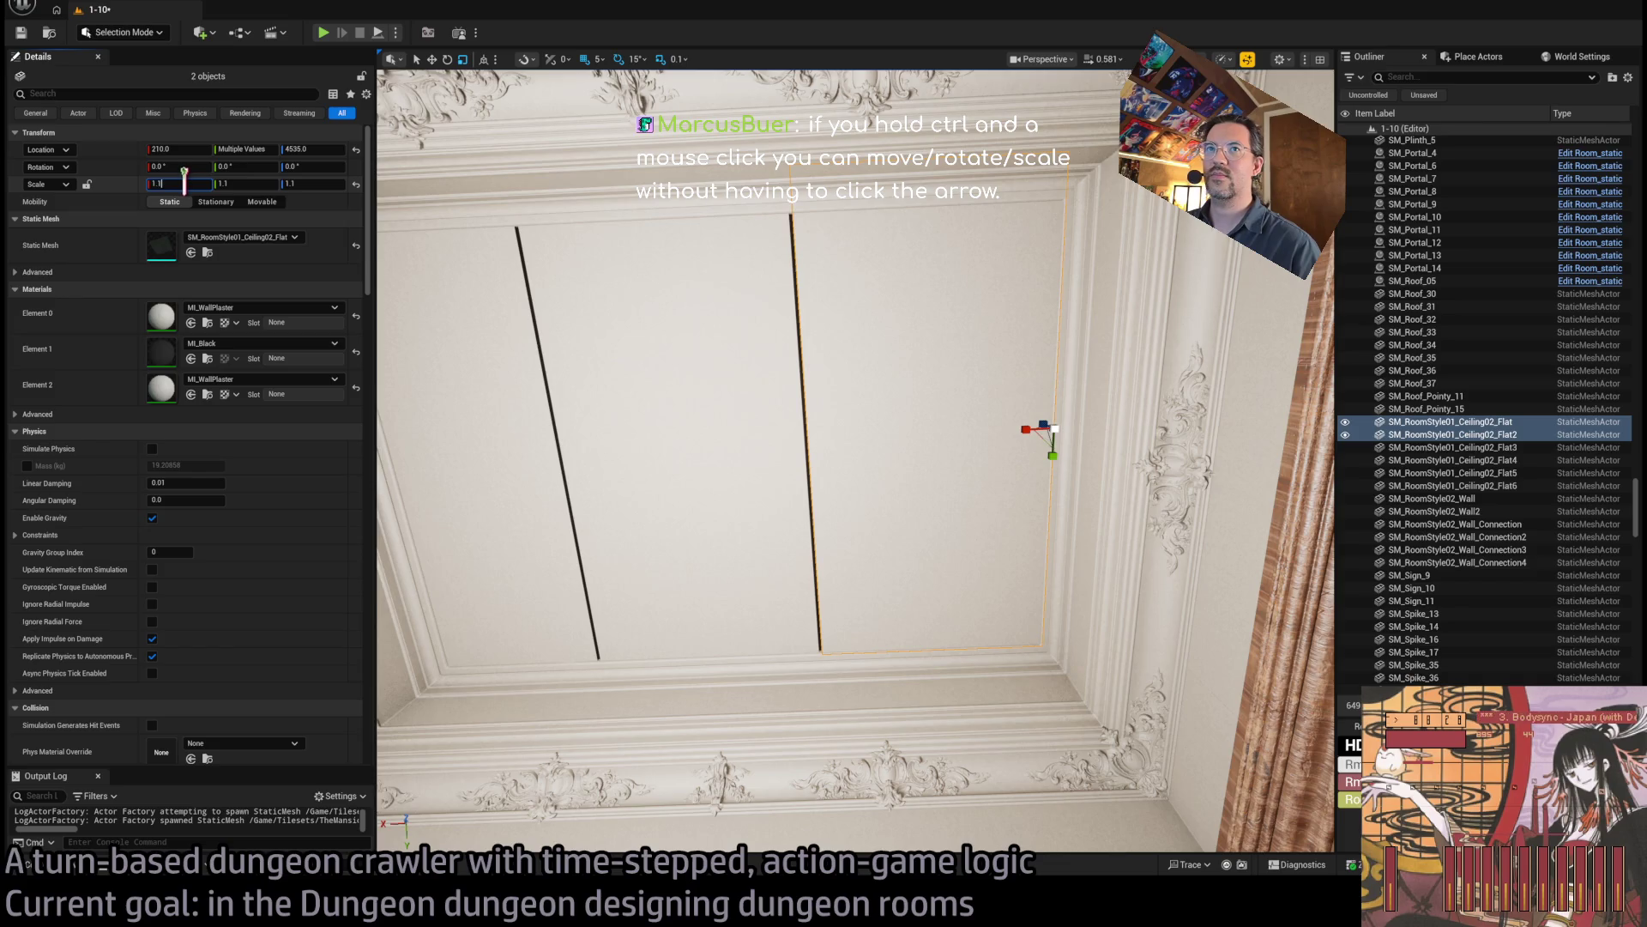
type("1.11")
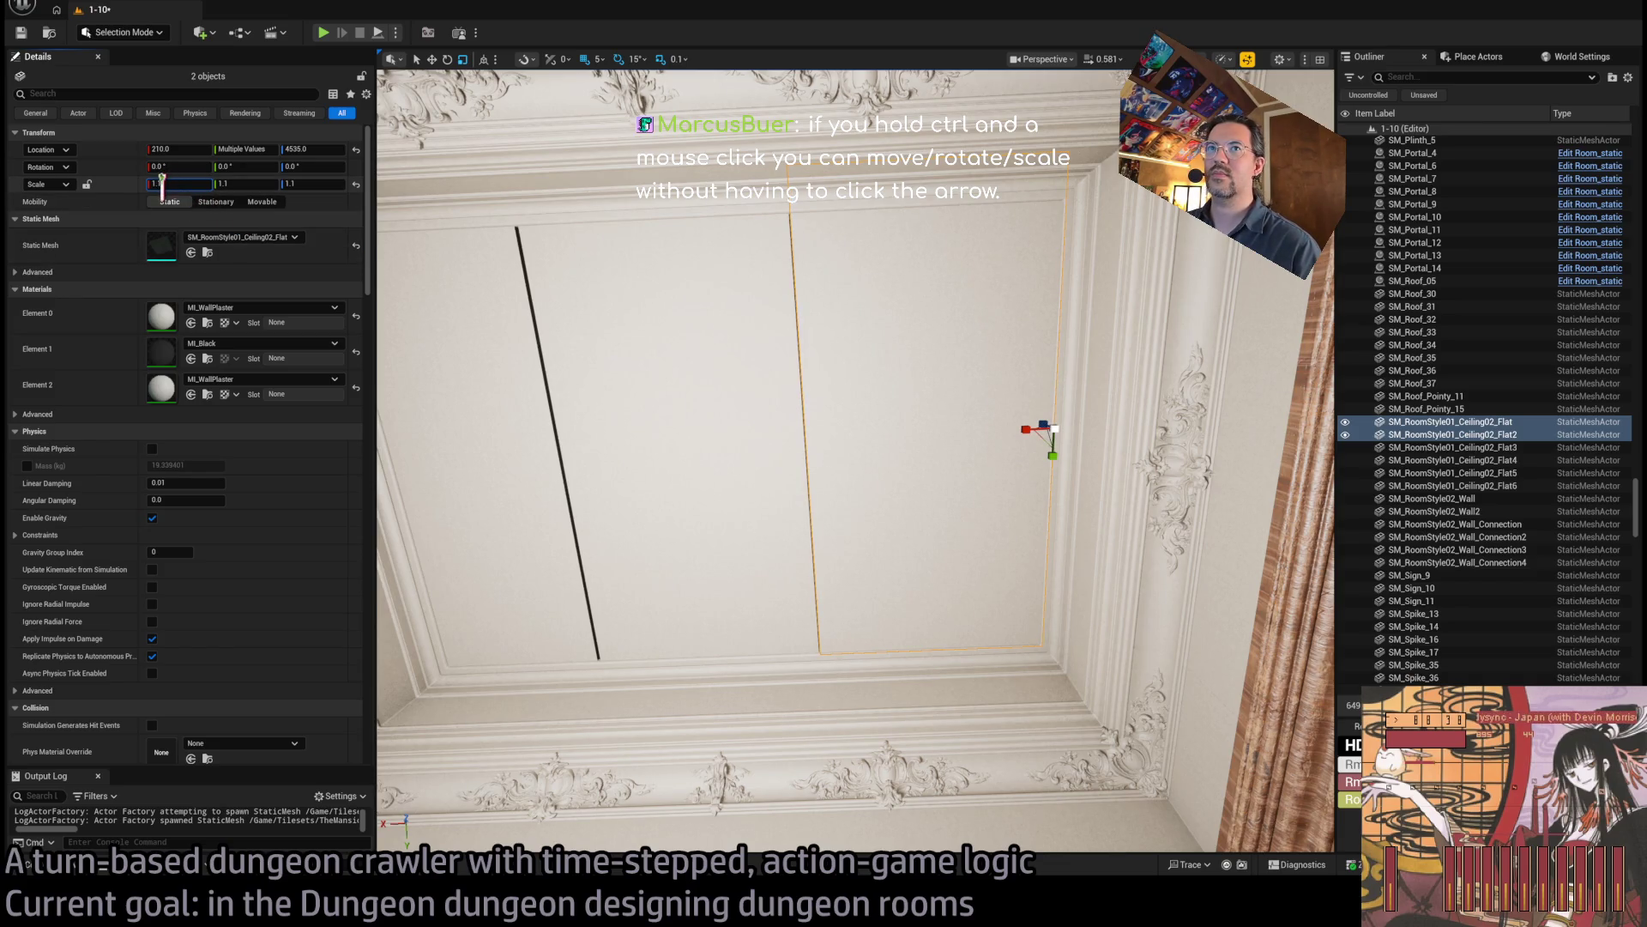
key("BackSpace")
type("2")
key("Return")
left_click(682, 423)
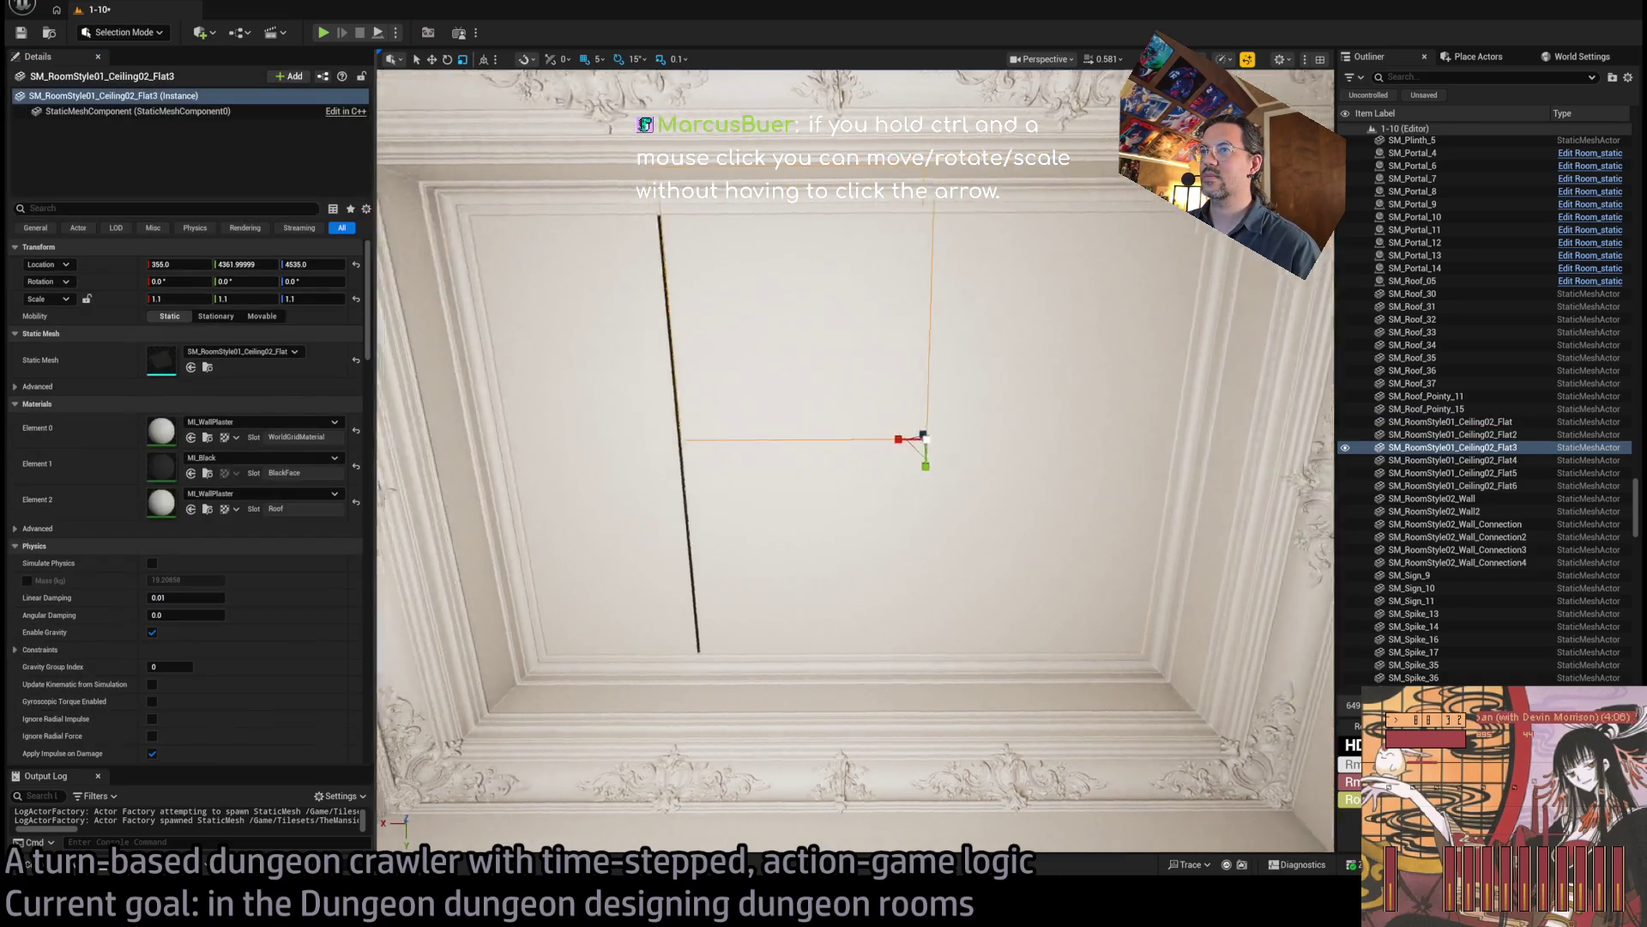
left_click(847, 540, "ctrl")
left_click(180, 183)
type("2")
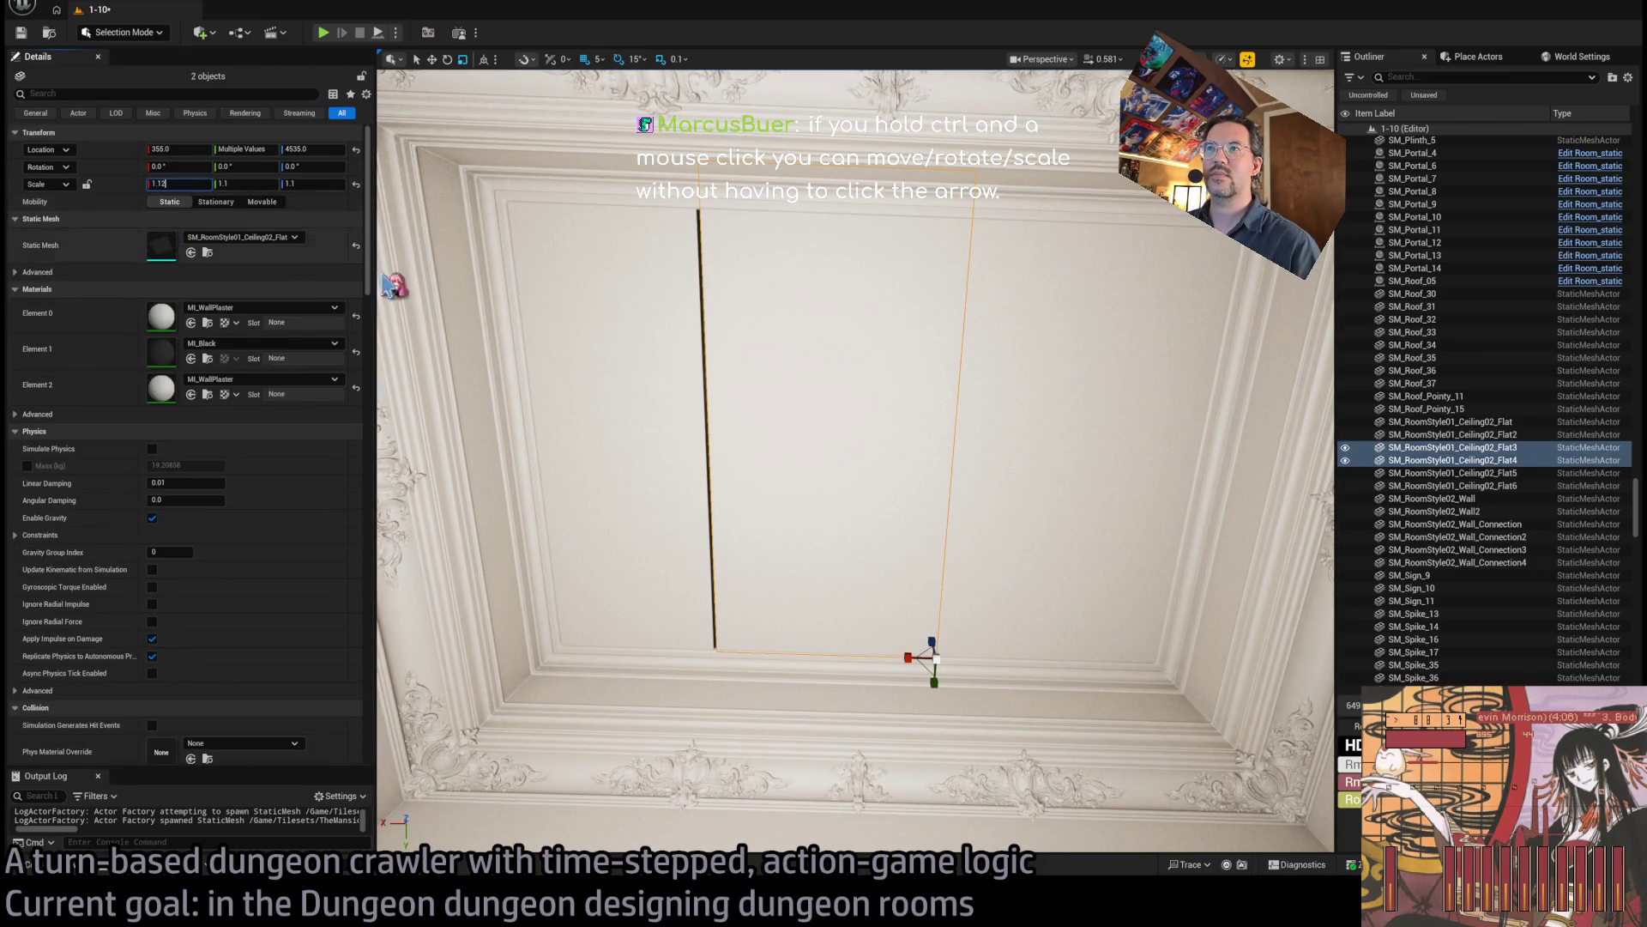
left_click(686, 386)
left_click(632, 554, "ctrl")
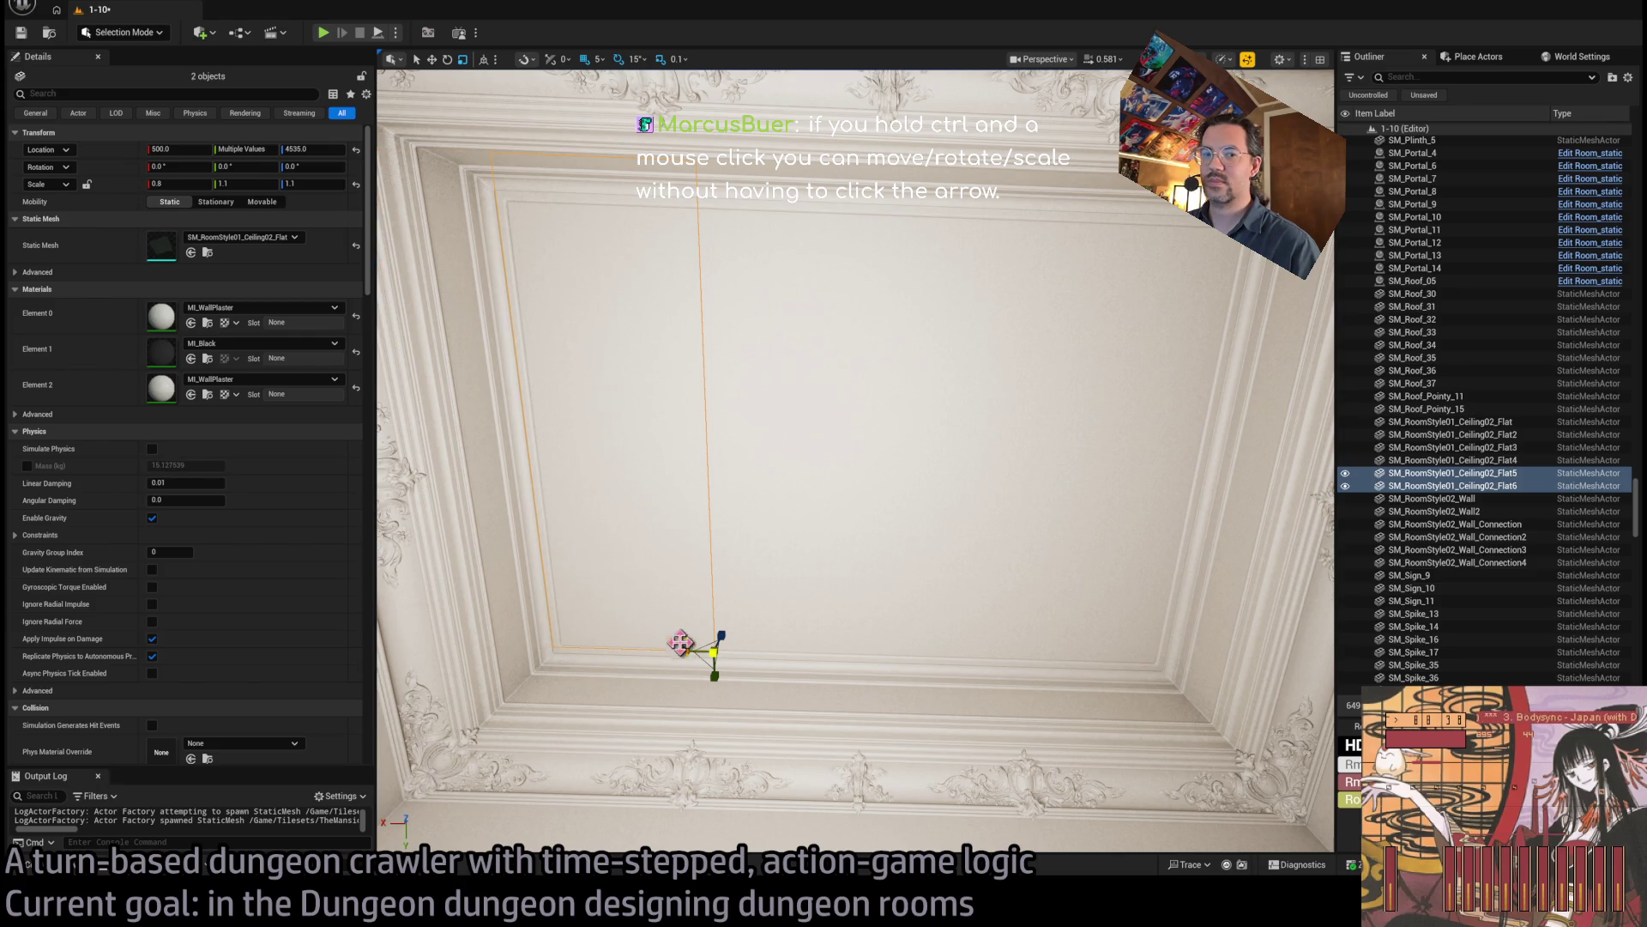
Save the level and rescale the last panel Flat6 to 0.8, 1.1, 1.1.
left_click_drag(632, 472, 630, 472)
key("ctrl+s")
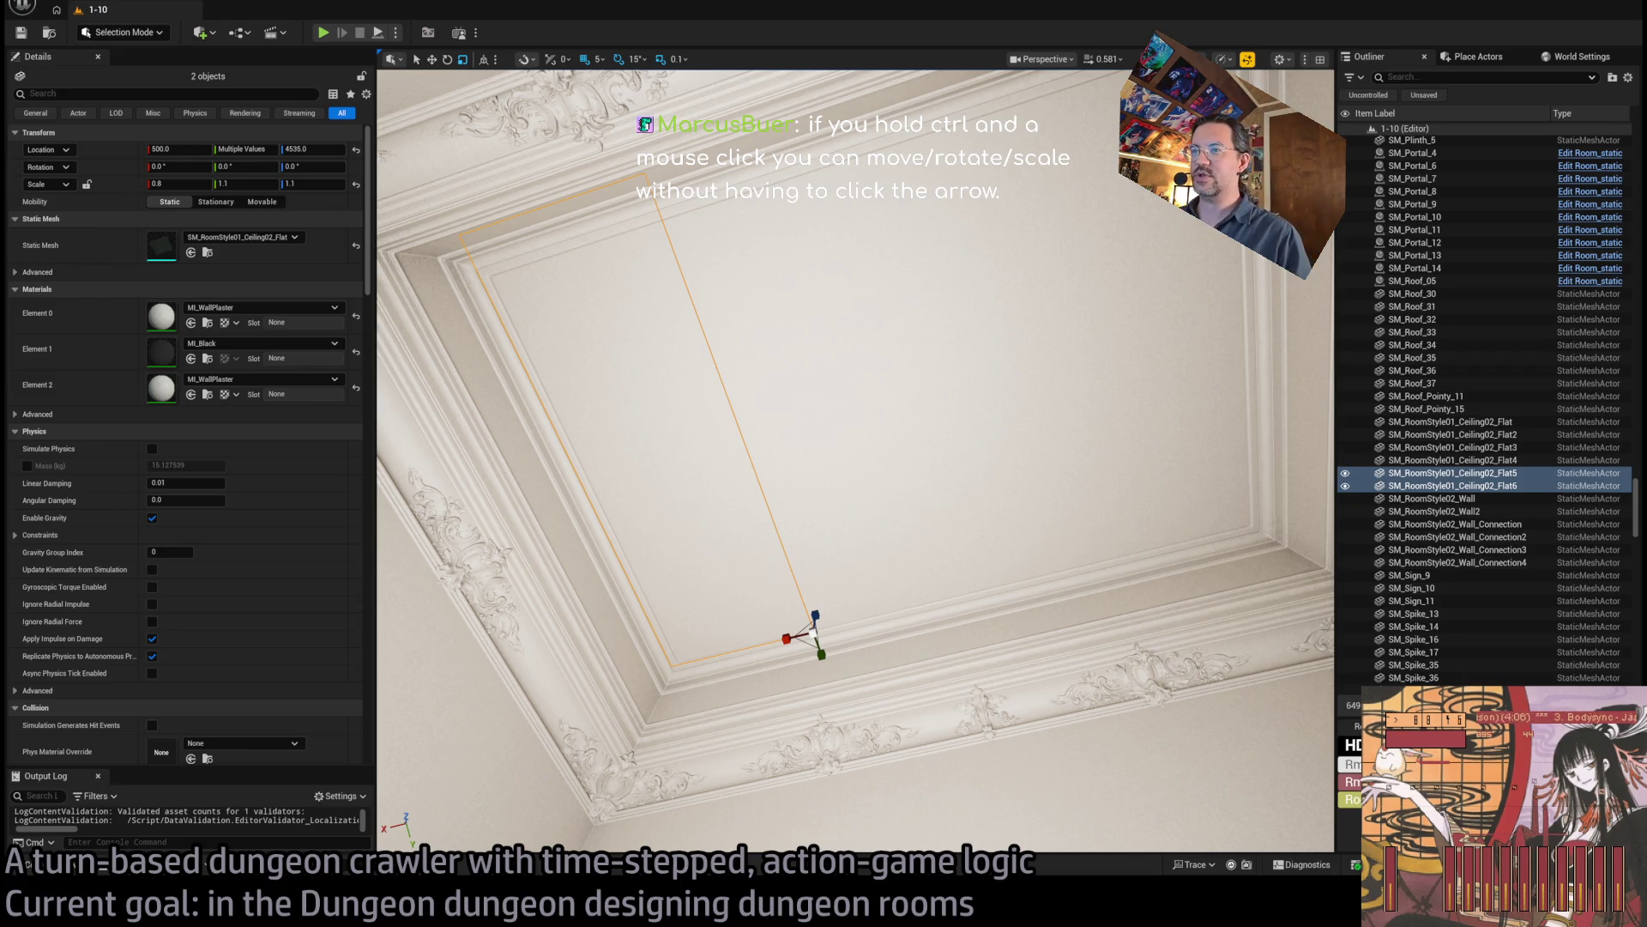
left_click(699, 485)
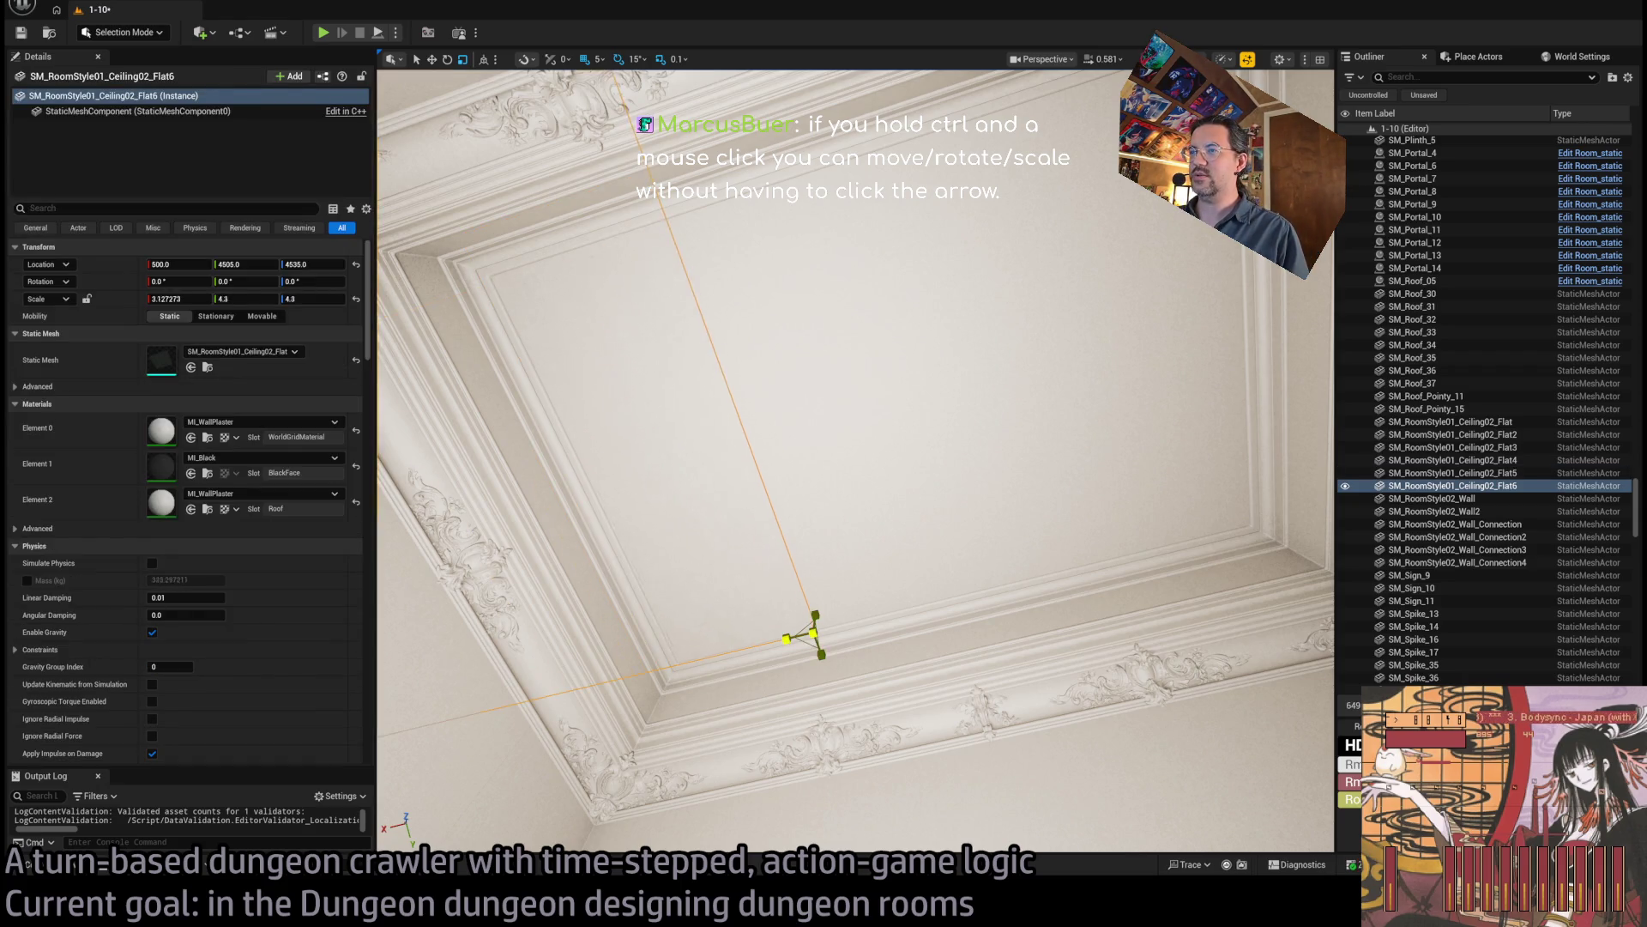
left_click_drag(813, 635, 790, 652)
key("ctrl+z")
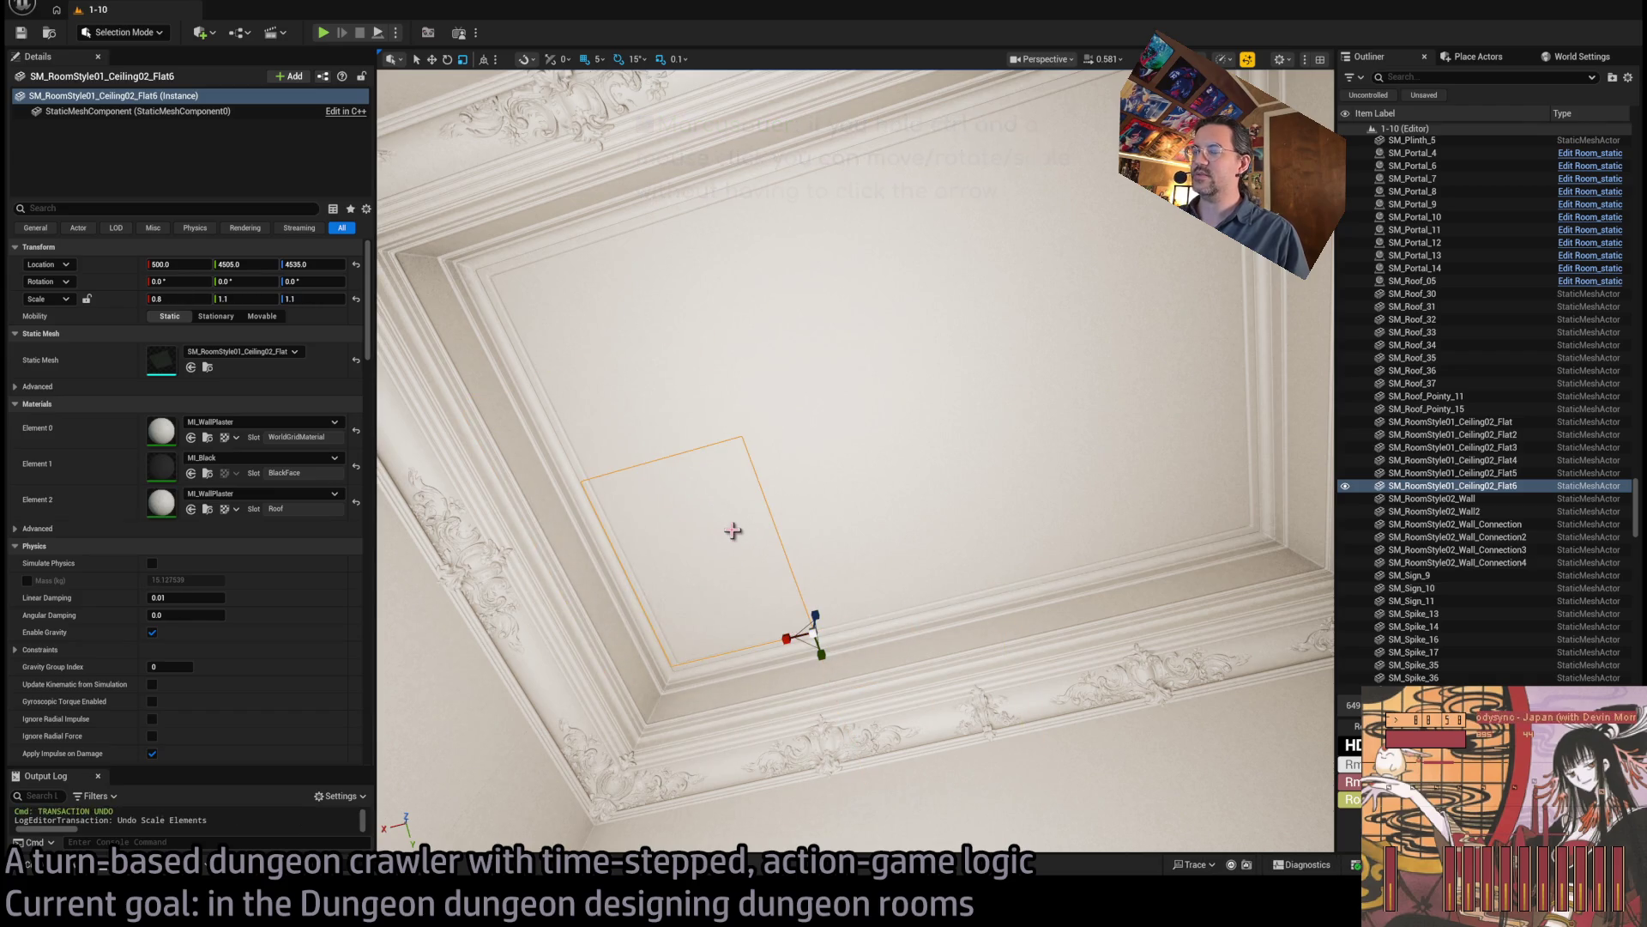
key("w")
mouse_move(732, 559)
left_mouse_down()
mouse_move(721, 567)
mouse_move(827, 632)
mouse_move(754, 655)
mouse_move(1206, 538)
left_mouse_up()
key("ctrl+z")
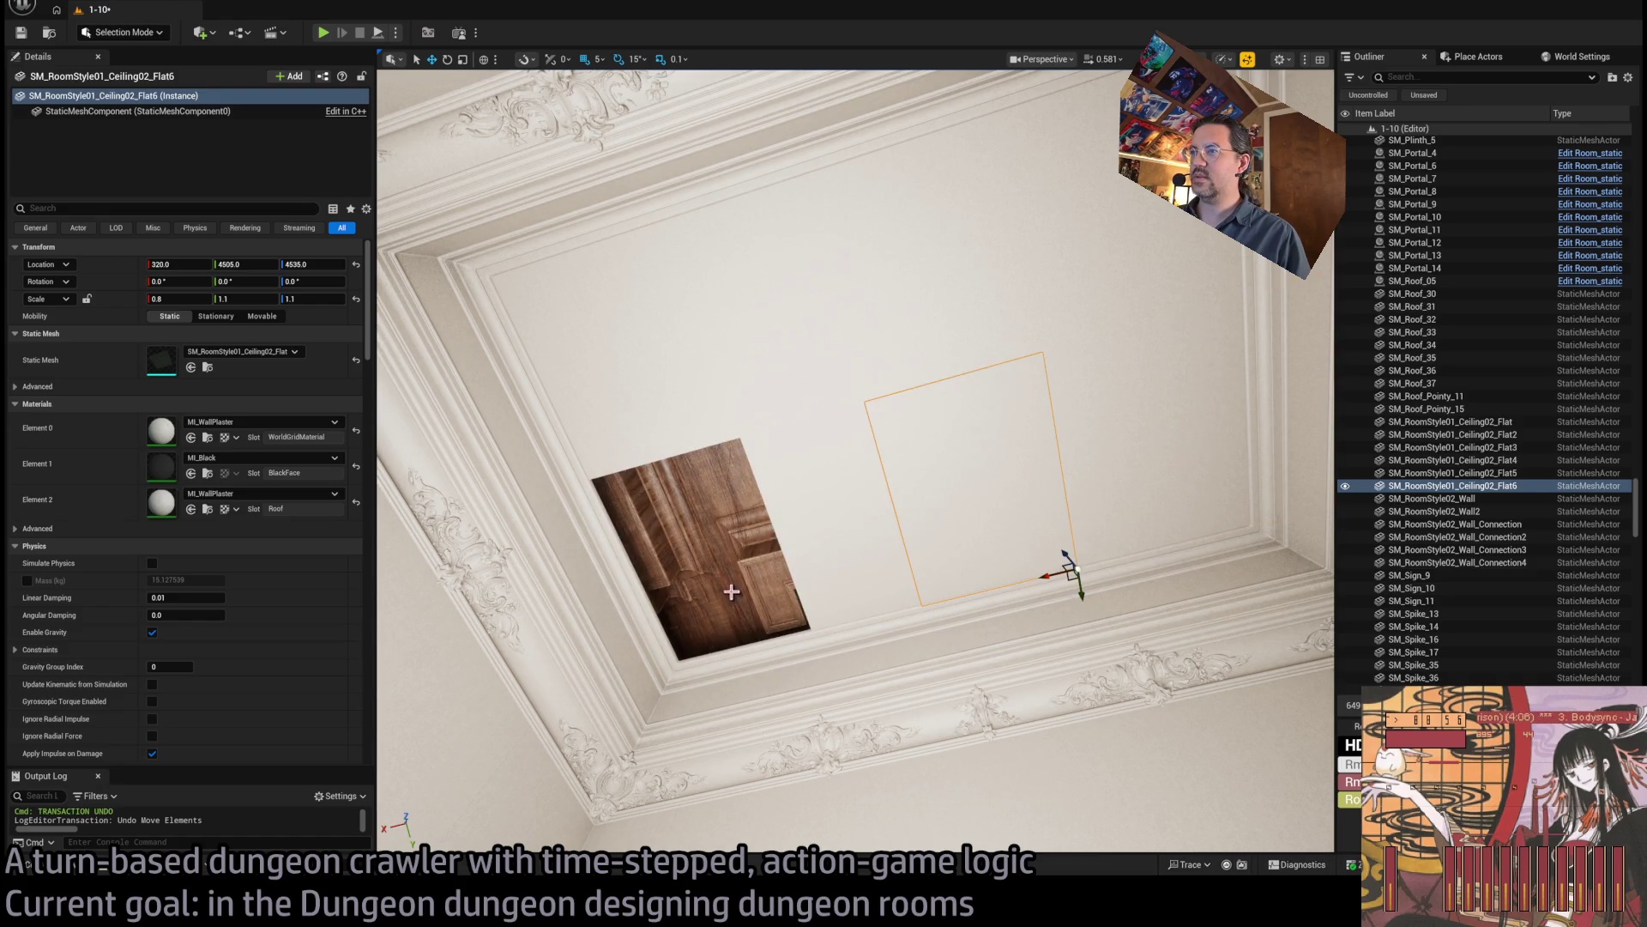
key("ctrl+z")
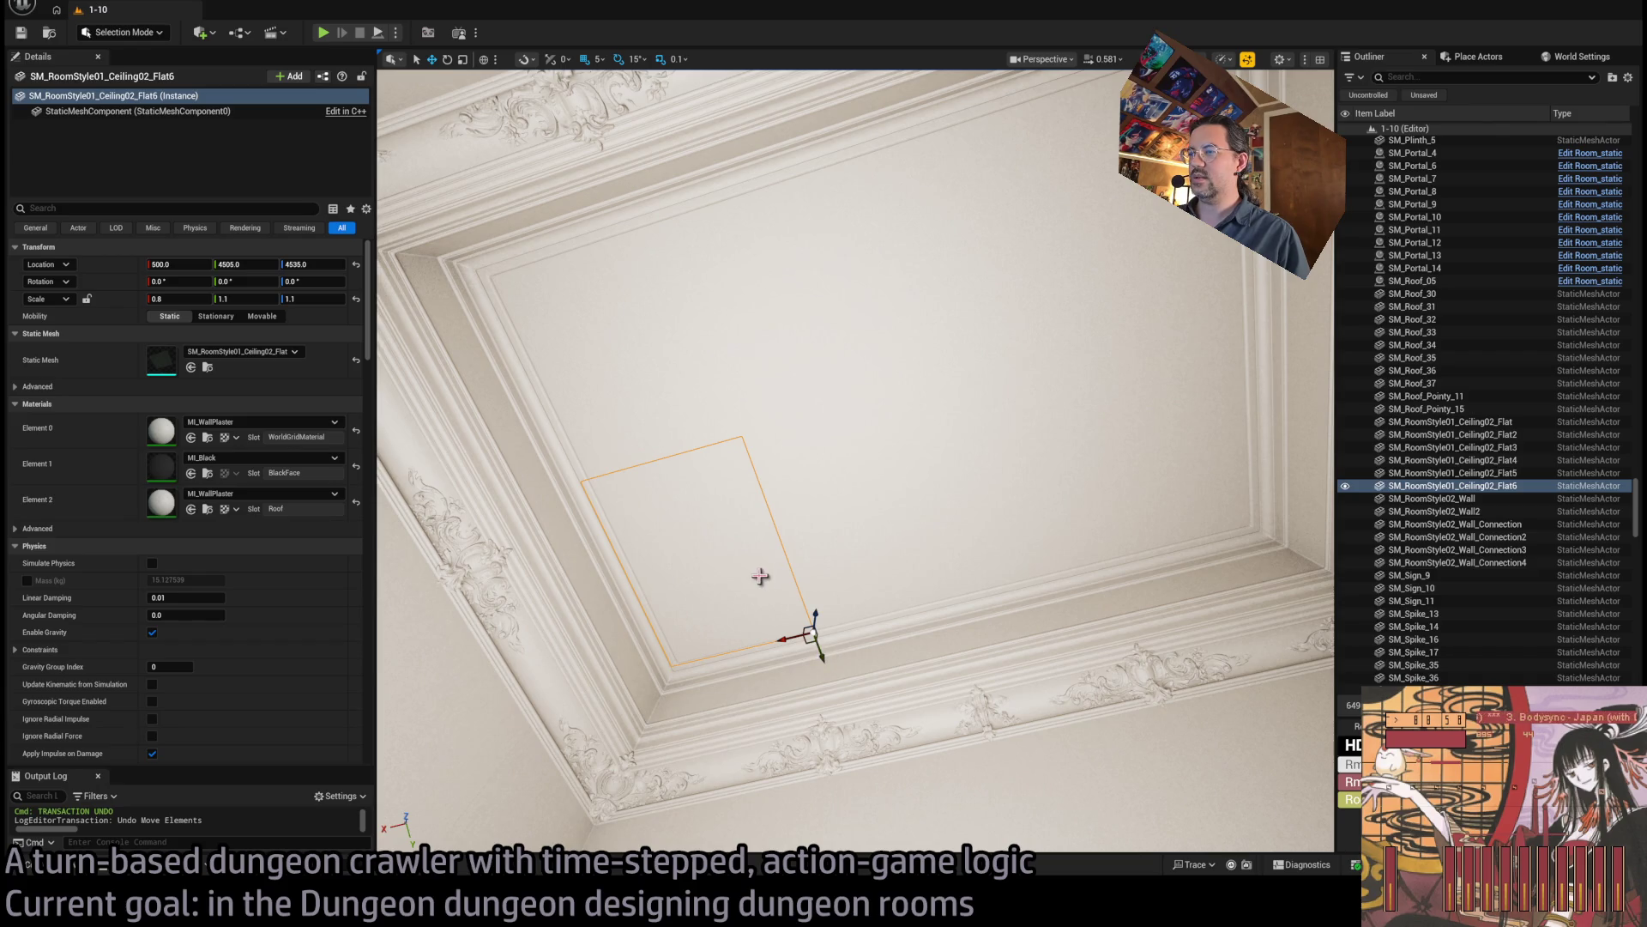
mouse_move(793, 639)
left_mouse_down()
mouse_move(772, 655)
mouse_move(893, 622)
left_mouse_up()
key("ctrl+z")
key("ctrl+z")
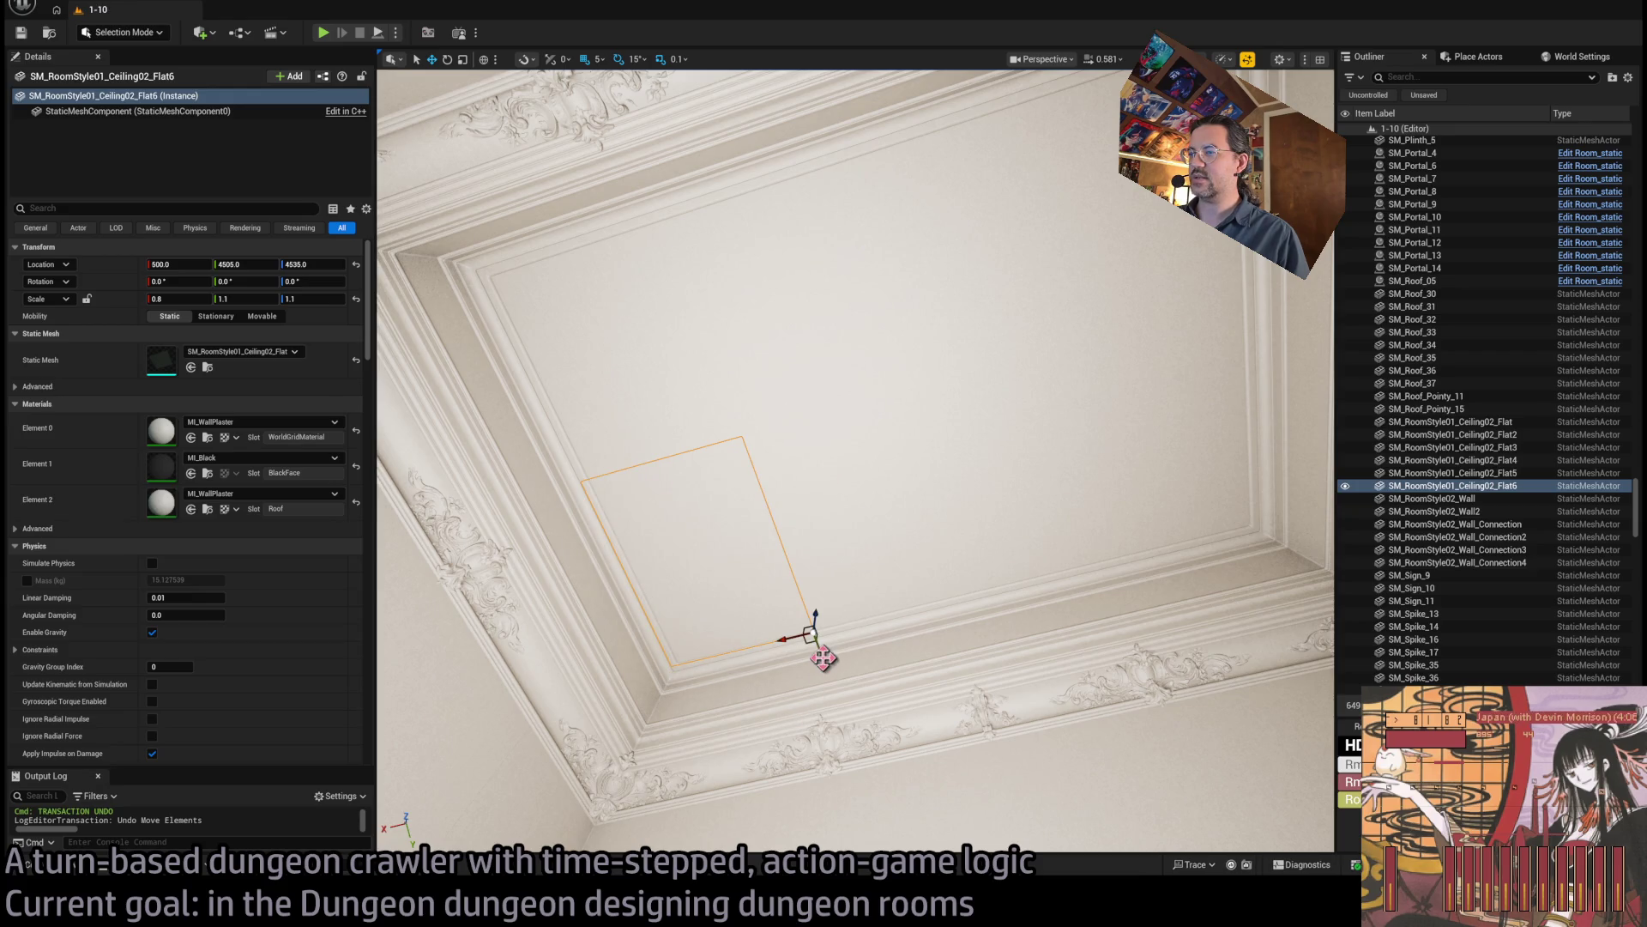
key("ctrl+z")
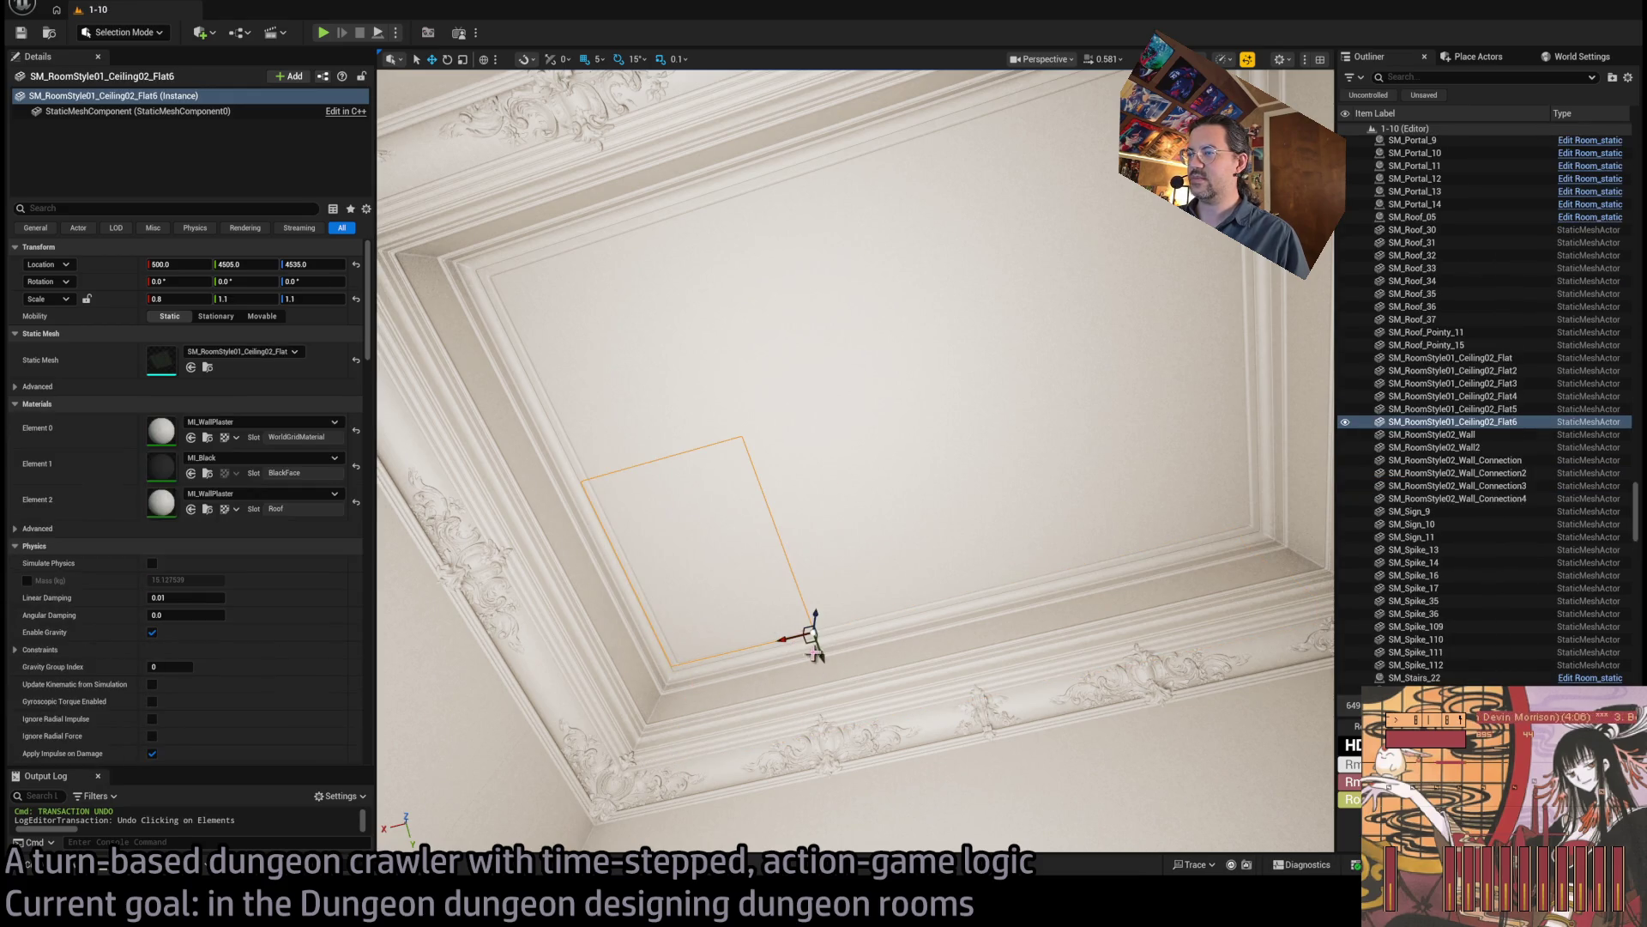
mouse_move(810, 635)
left_mouse_down()
mouse_move(673, 667)
mouse_move(787, 644)
left_mouse_up()
key("ctrl+z")
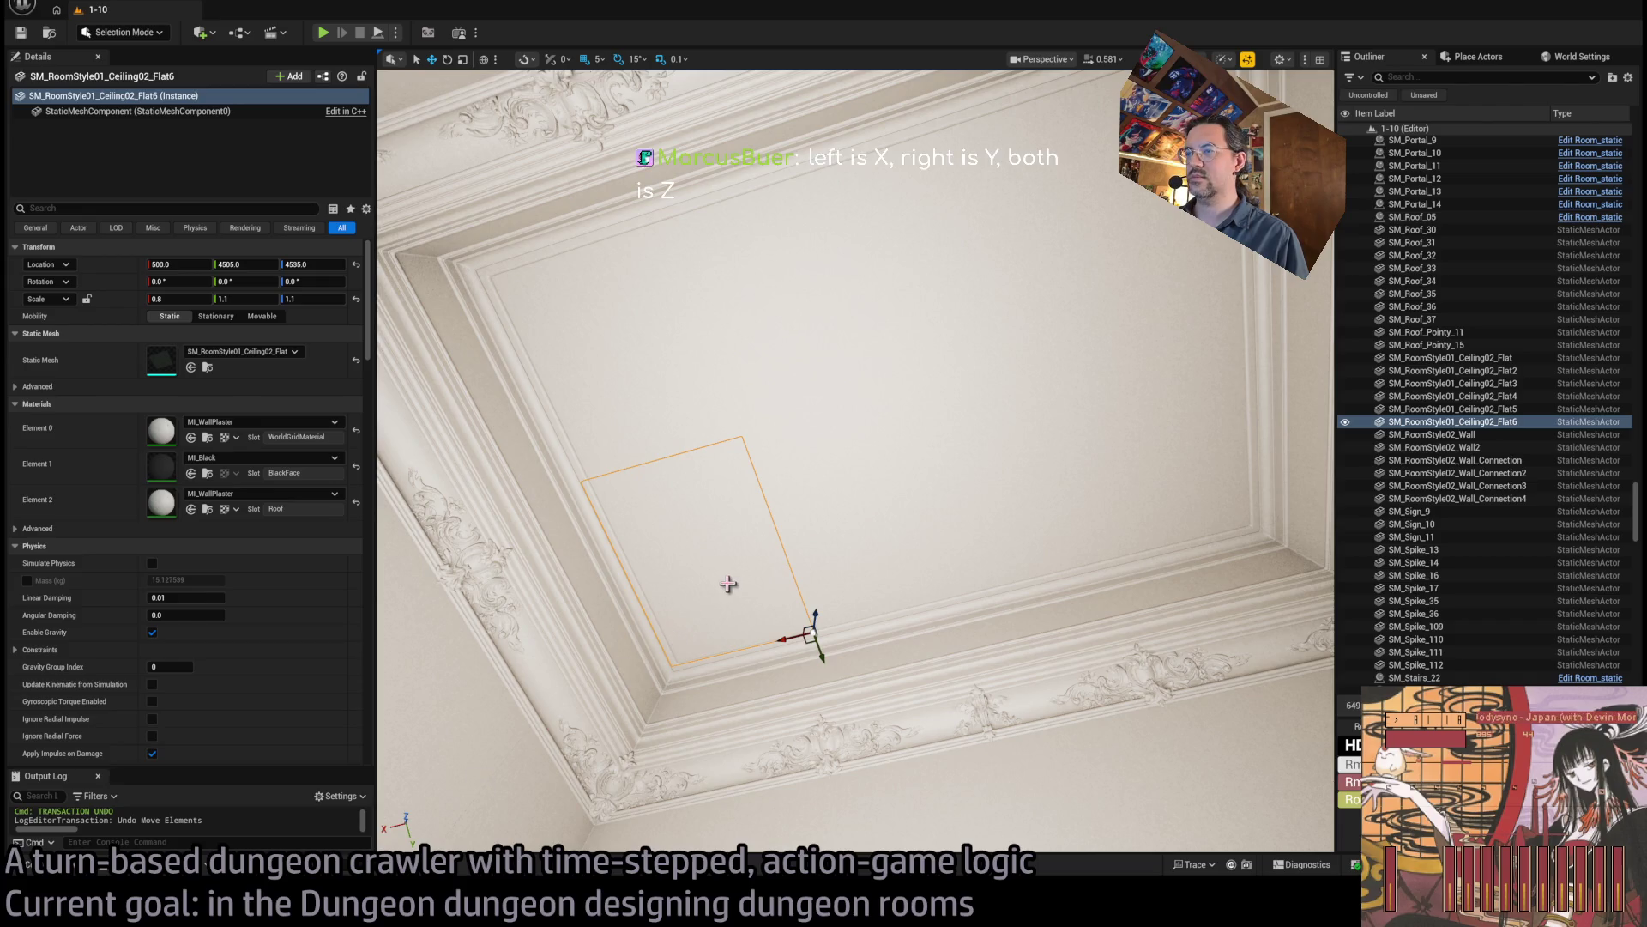
mouse_move(728, 584)
left_mouse_down()
mouse_move(733, 605)
mouse_move(768, 493)
mouse_move(750, 632)
left_mouse_up()
key("ctrl+z")
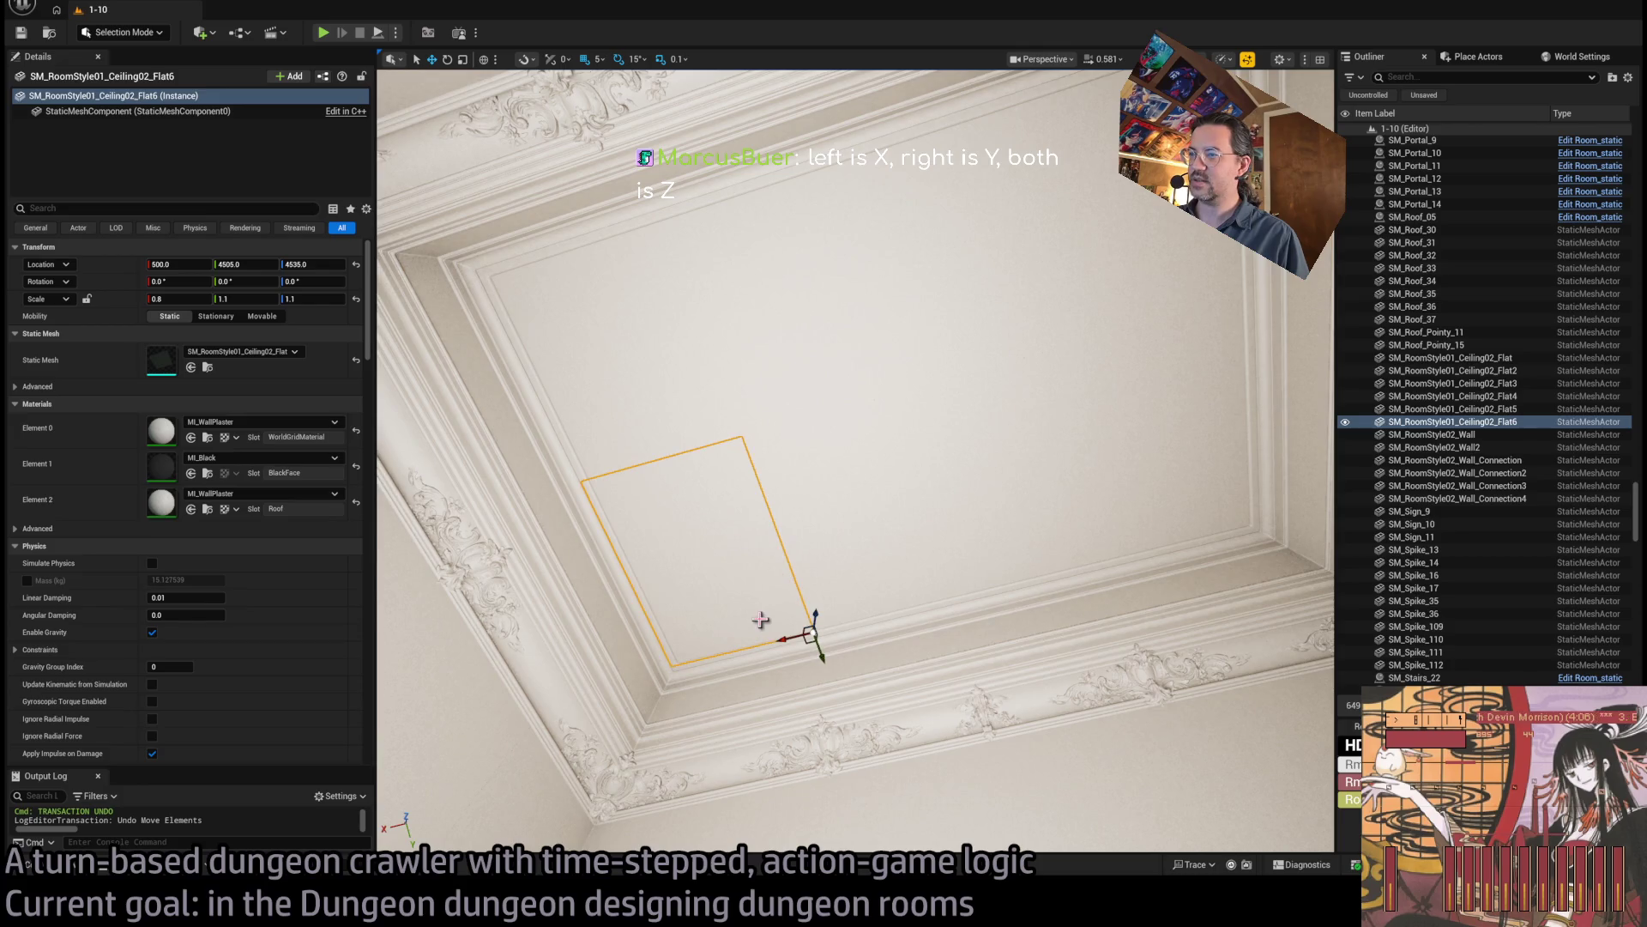
mouse_move(708, 622)
left_mouse_down()
mouse_move(687, 556)
mouse_move(687, 619)
mouse_move(713, 501)
mouse_move(710, 616)
left_mouse_up()
mouse_move(858, 463)
left_mouse_down()
mouse_move(841, 403)
mouse_move(858, 481)
mouse_move(858, 377)
mouse_move(867, 455)
mouse_move(892, 437)
left_mouse_up()
mouse_move(655, 592)
left_mouse_down()
mouse_move(655, 635)
mouse_move(654, 592)
left_mouse_up()
left_click(569, 361)
left_click(798, 434, "ctrl")
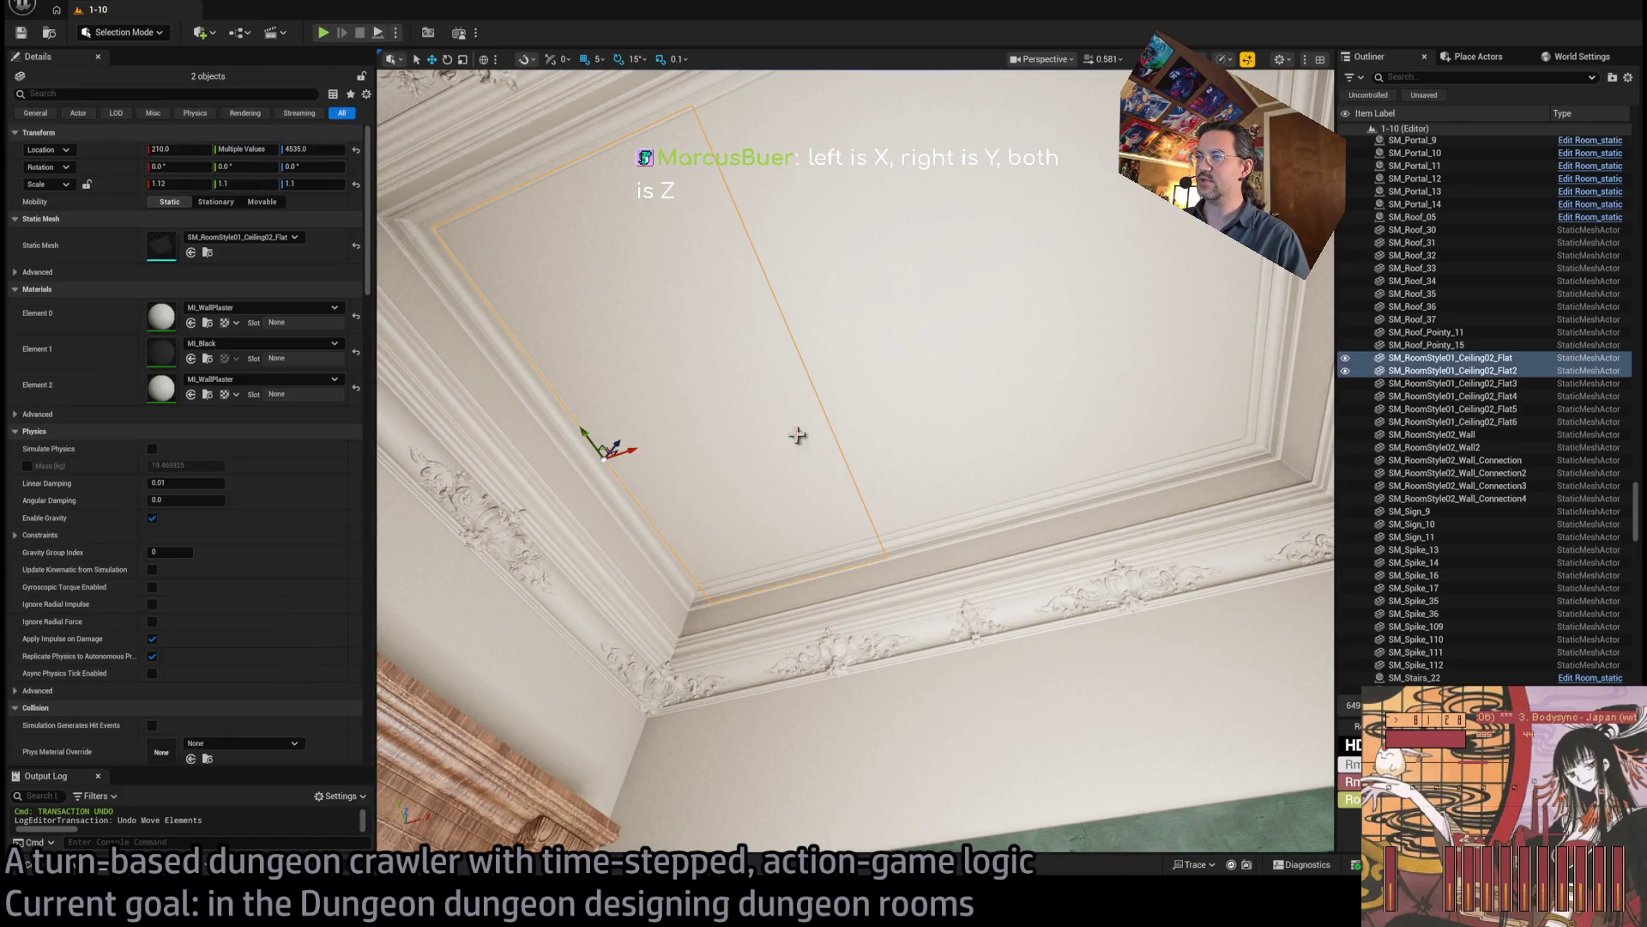
left_click(861, 306, "ctrl")
left_click(932, 306, "ctrl")
left_click(1094, 292)
mouse_move(1140, 368)
left_mouse_down()
mouse_move(917, 441)
mouse_move(822, 498)
mouse_move(816, 622)
mouse_move(1020, 310)
mouse_move(1020, 523)
left_mouse_up()
mouse_move(787, 457)
left_mouse_down()
mouse_move(787, 507)
mouse_move(787, 456)
mouse_move(884, 442)
left_mouse_up()
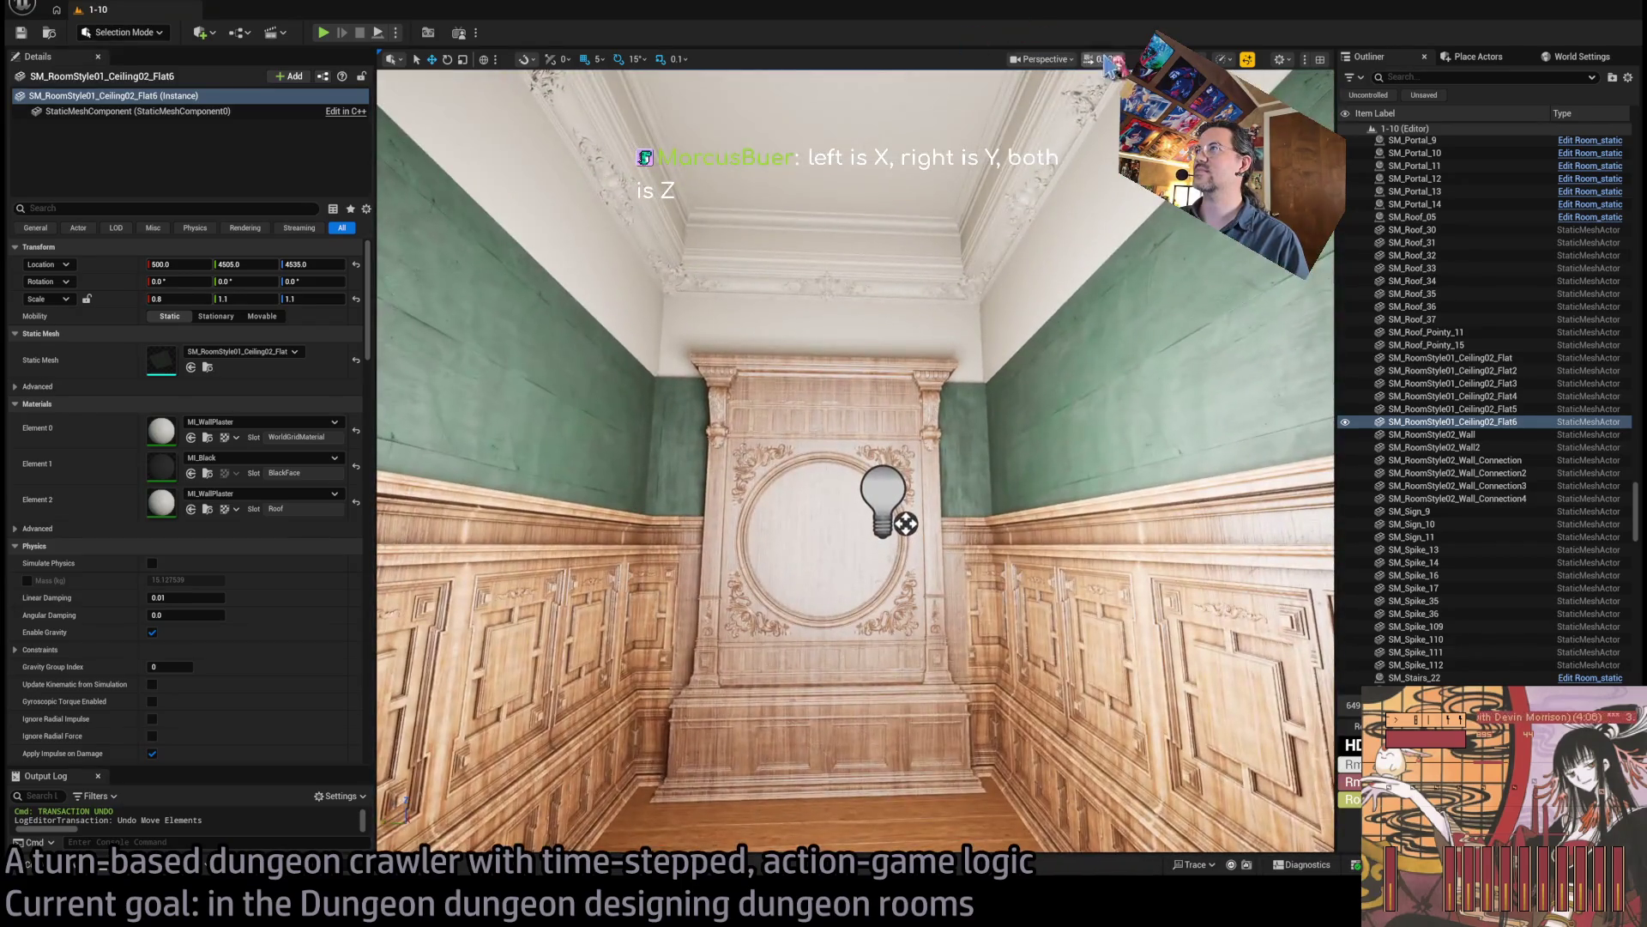
left_click_drag(858, 515, 858, 412)
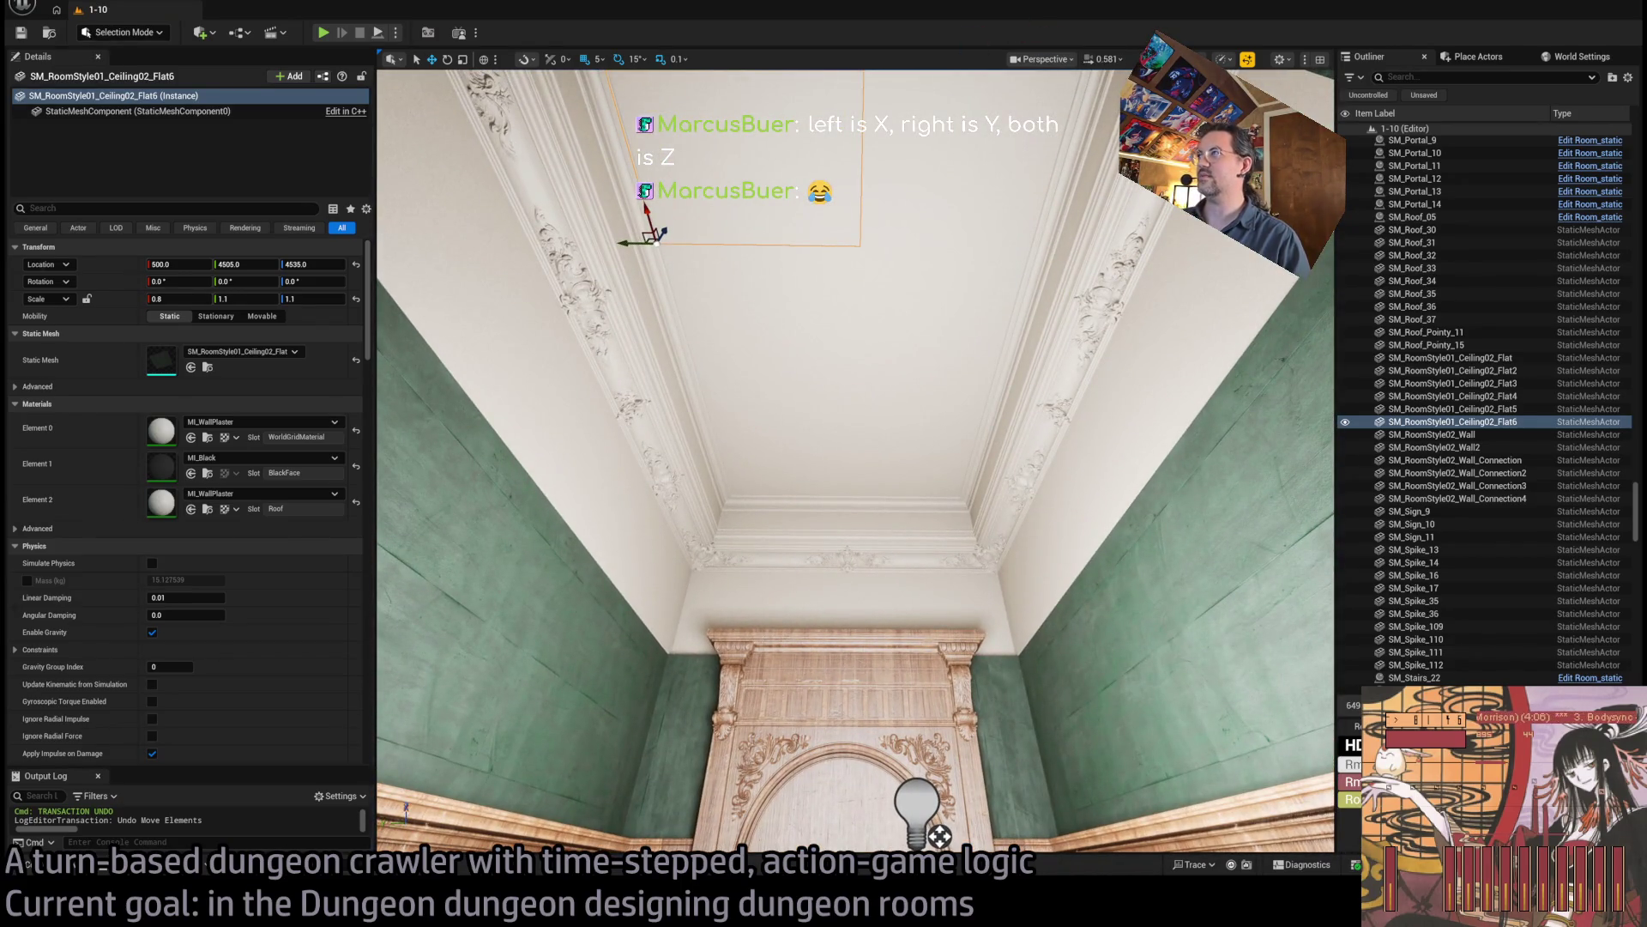
left_click_drag(939, 837, 882, 361)
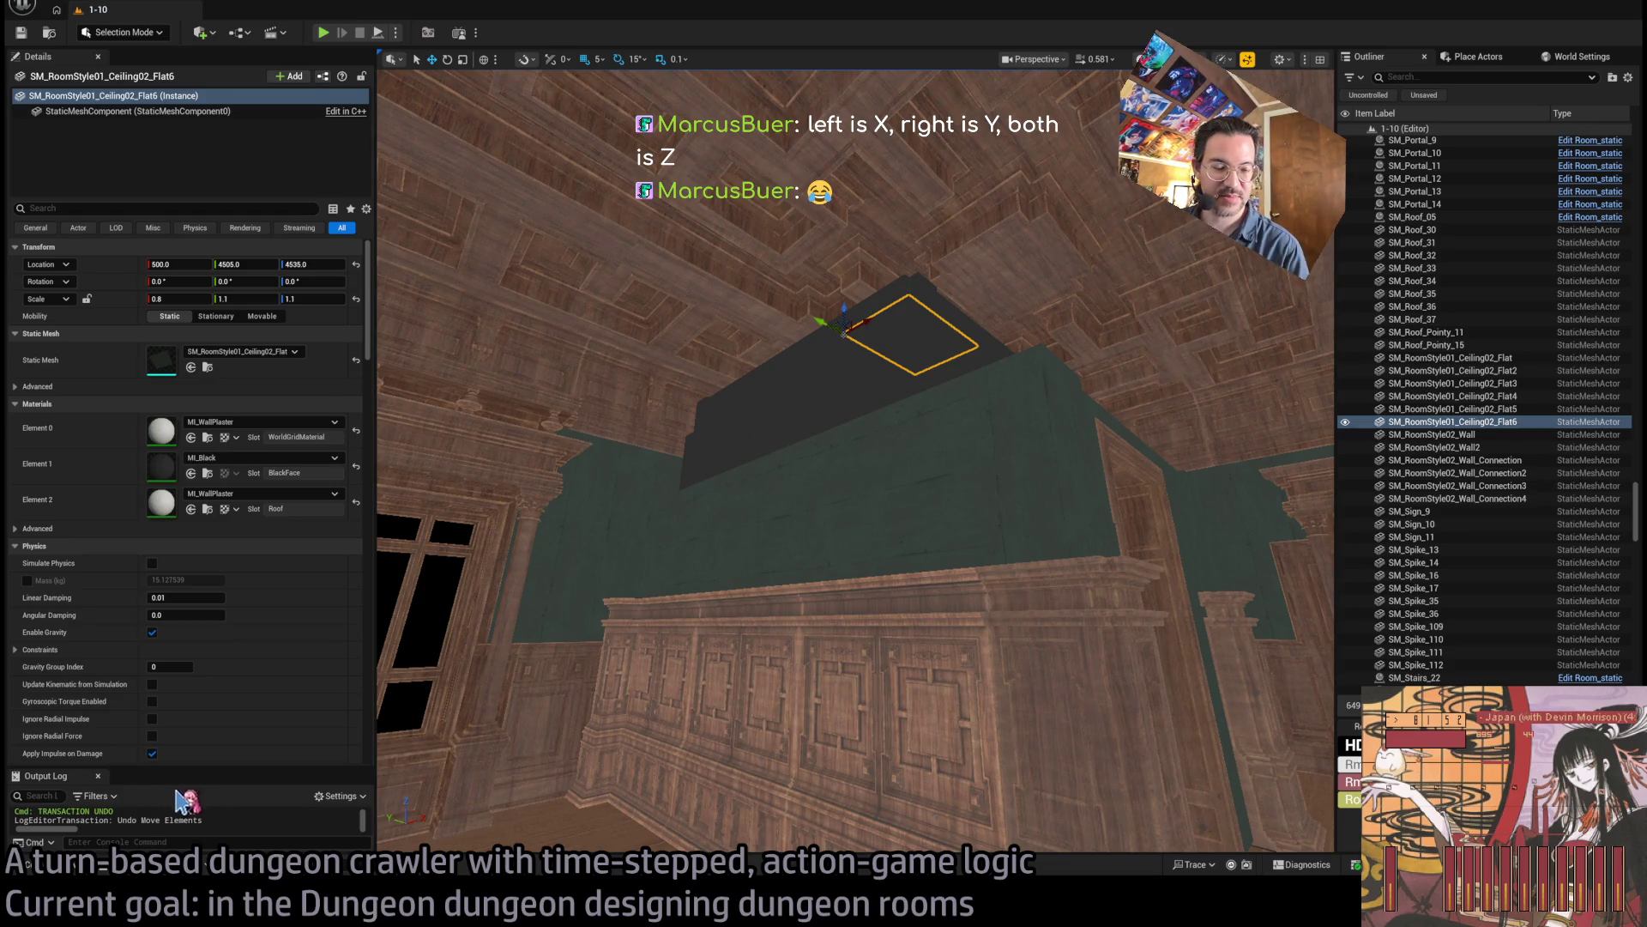
Browse Content > Base_classes in the Content Drawer and open the Puppetpuppet Blueprint.
left_click(73, 867)
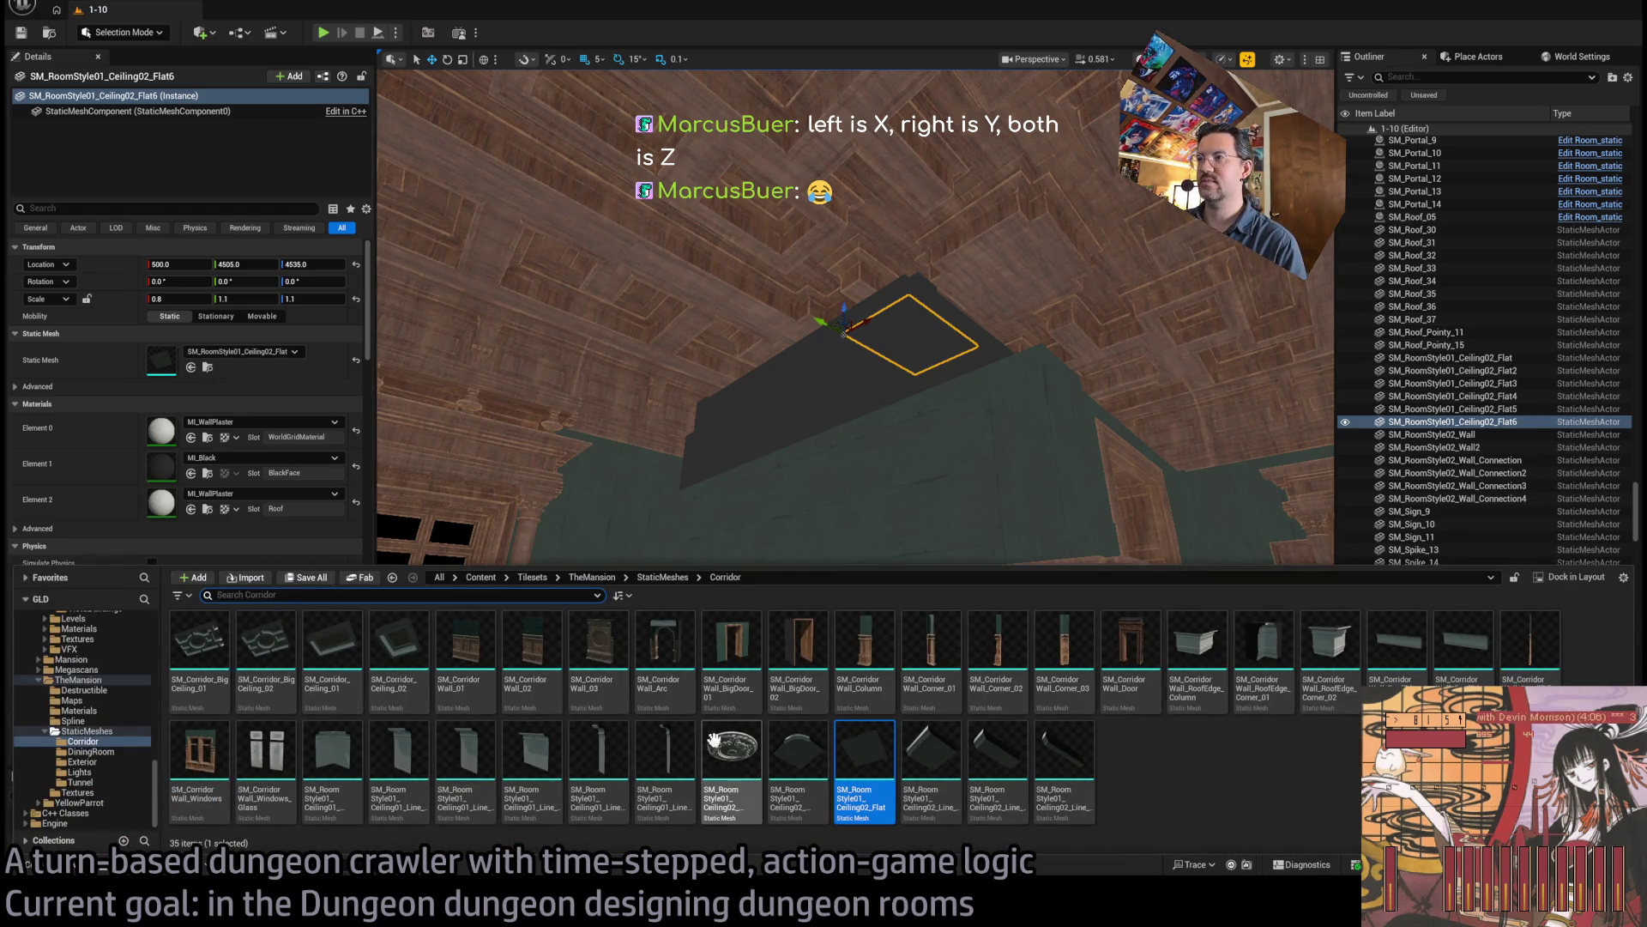
scroll(96, 740, "up", 10)
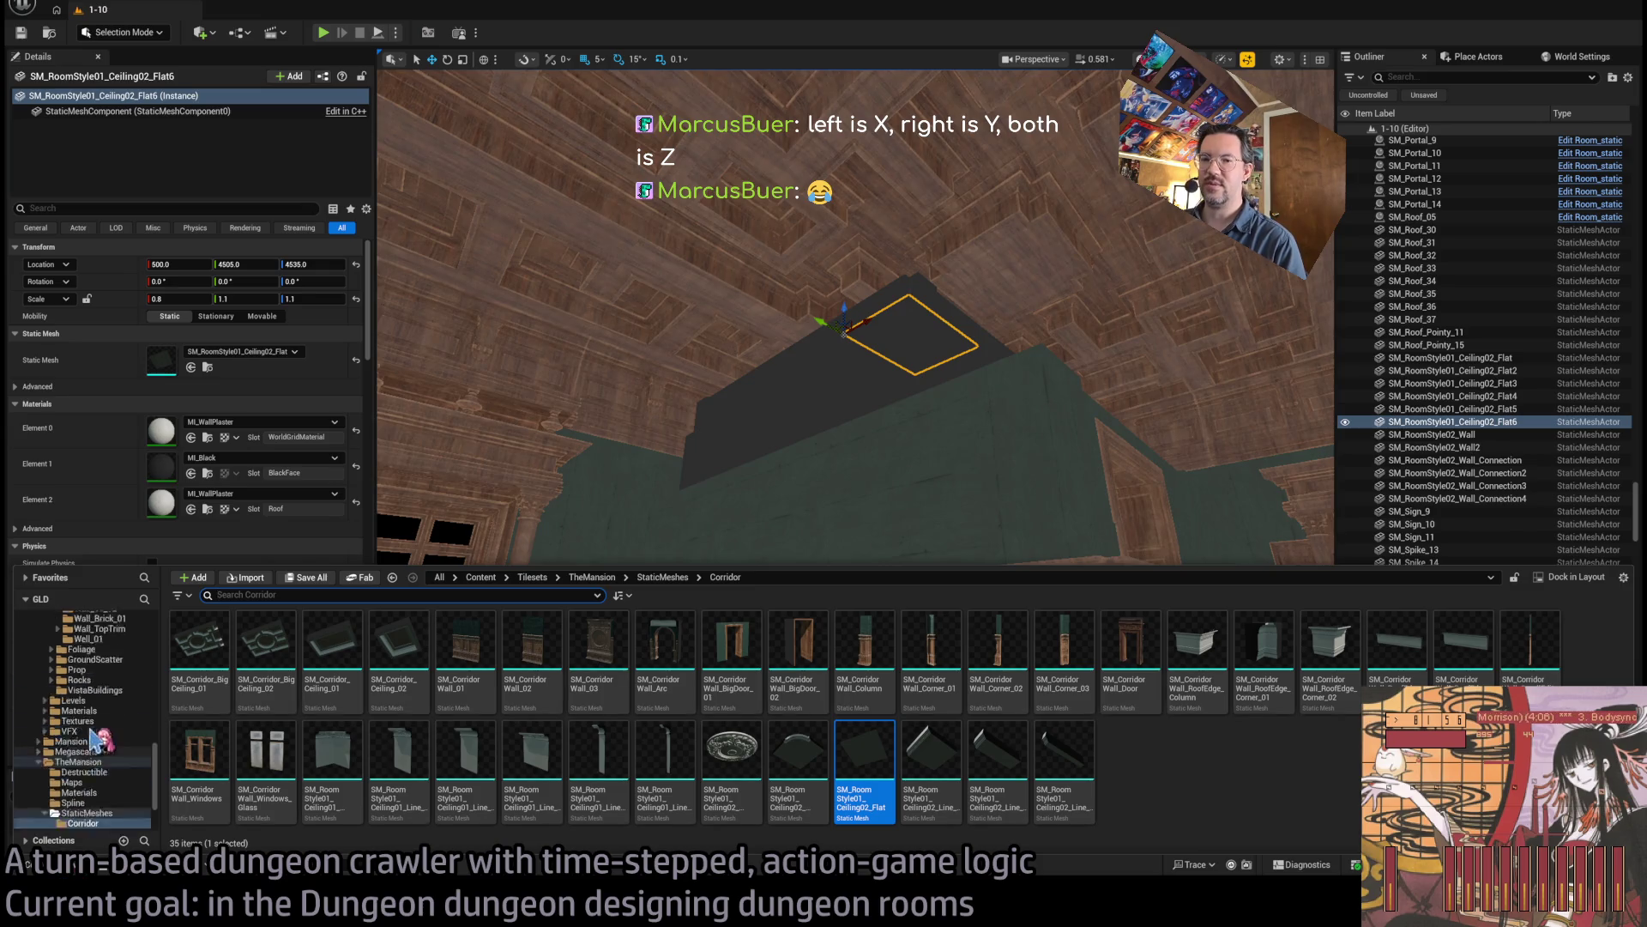
left_click(77, 638)
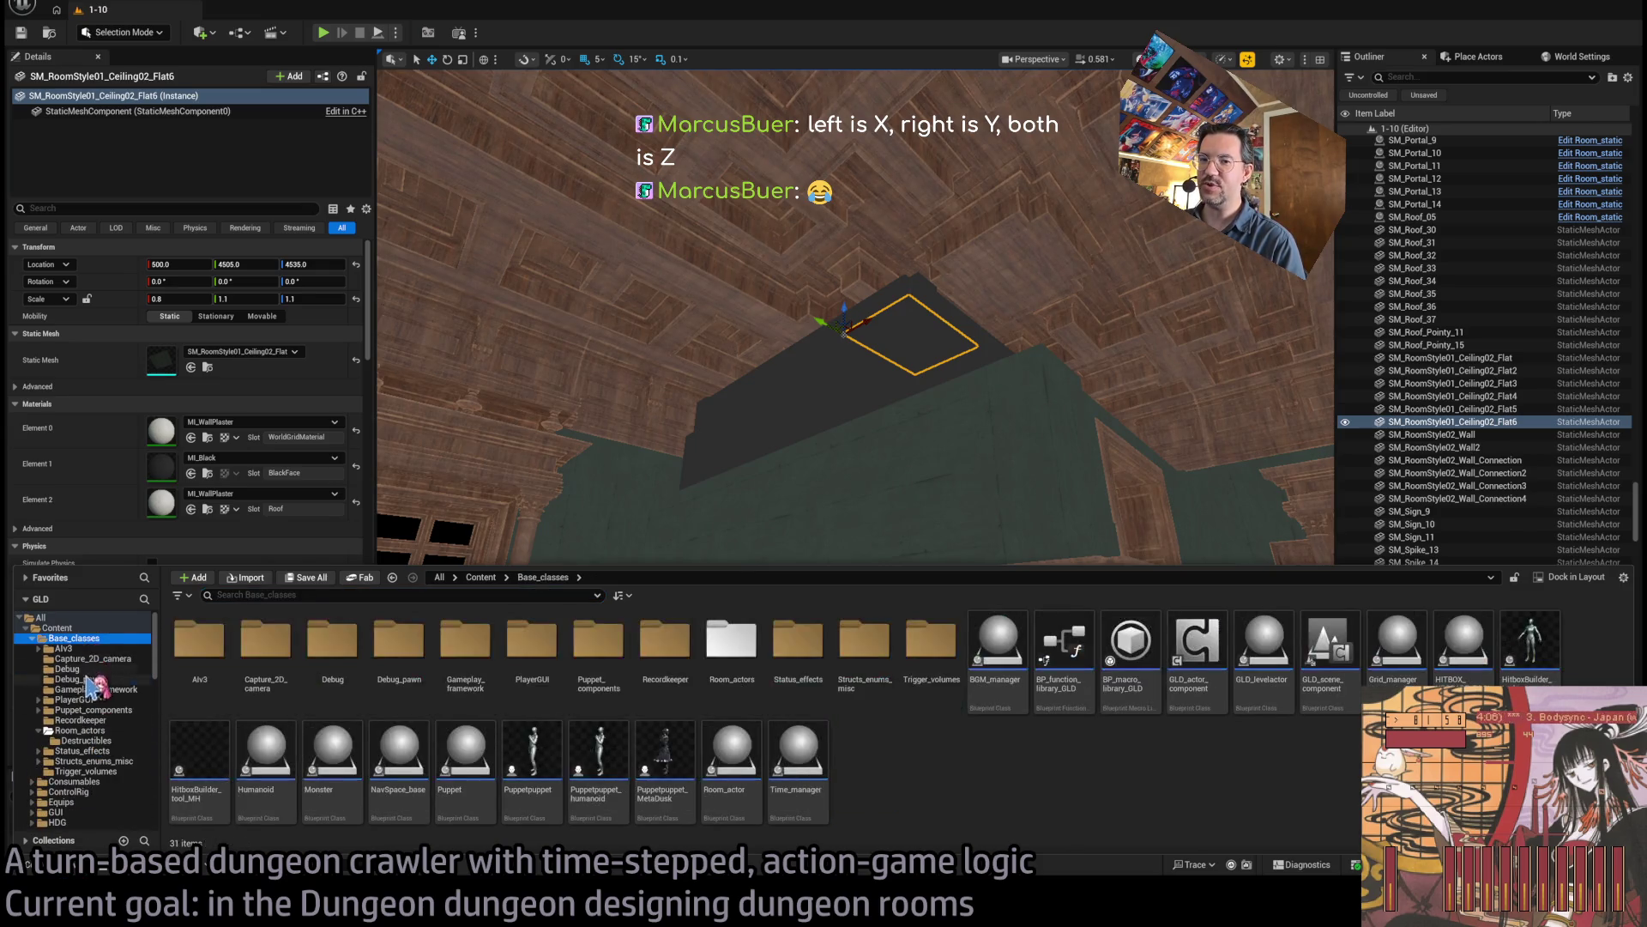
left_click(96, 679)
left_click(86, 689)
left_click(77, 699)
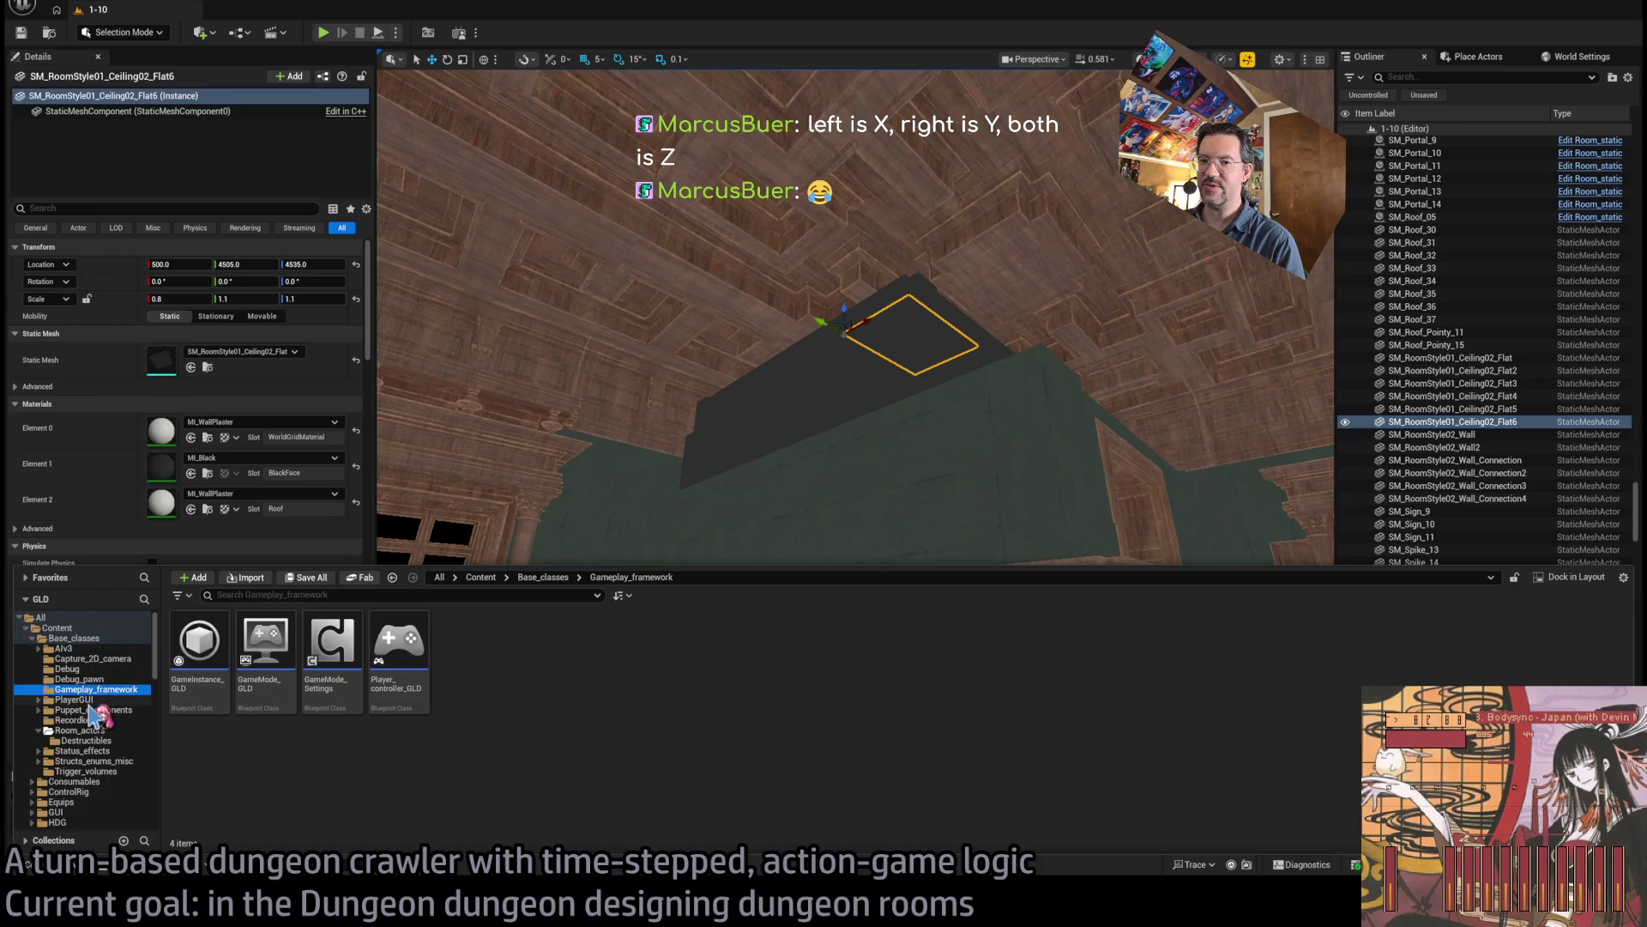
left_click(90, 710)
left_click(85, 720)
left_click(81, 731)
left_click(86, 740)
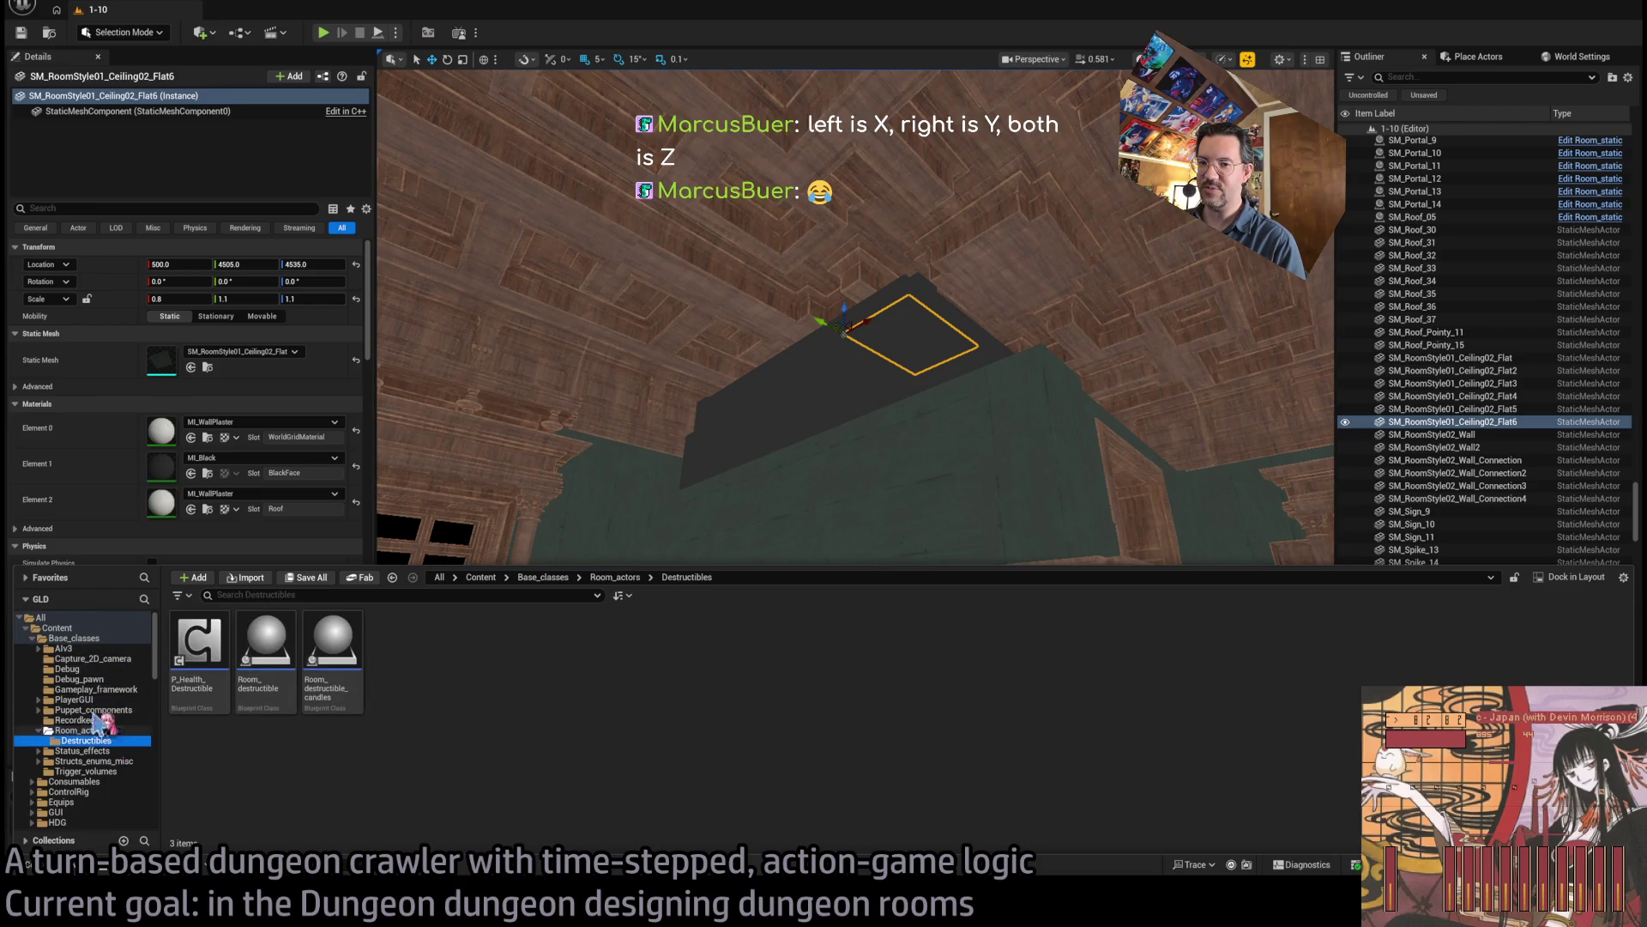
left_click(76, 639)
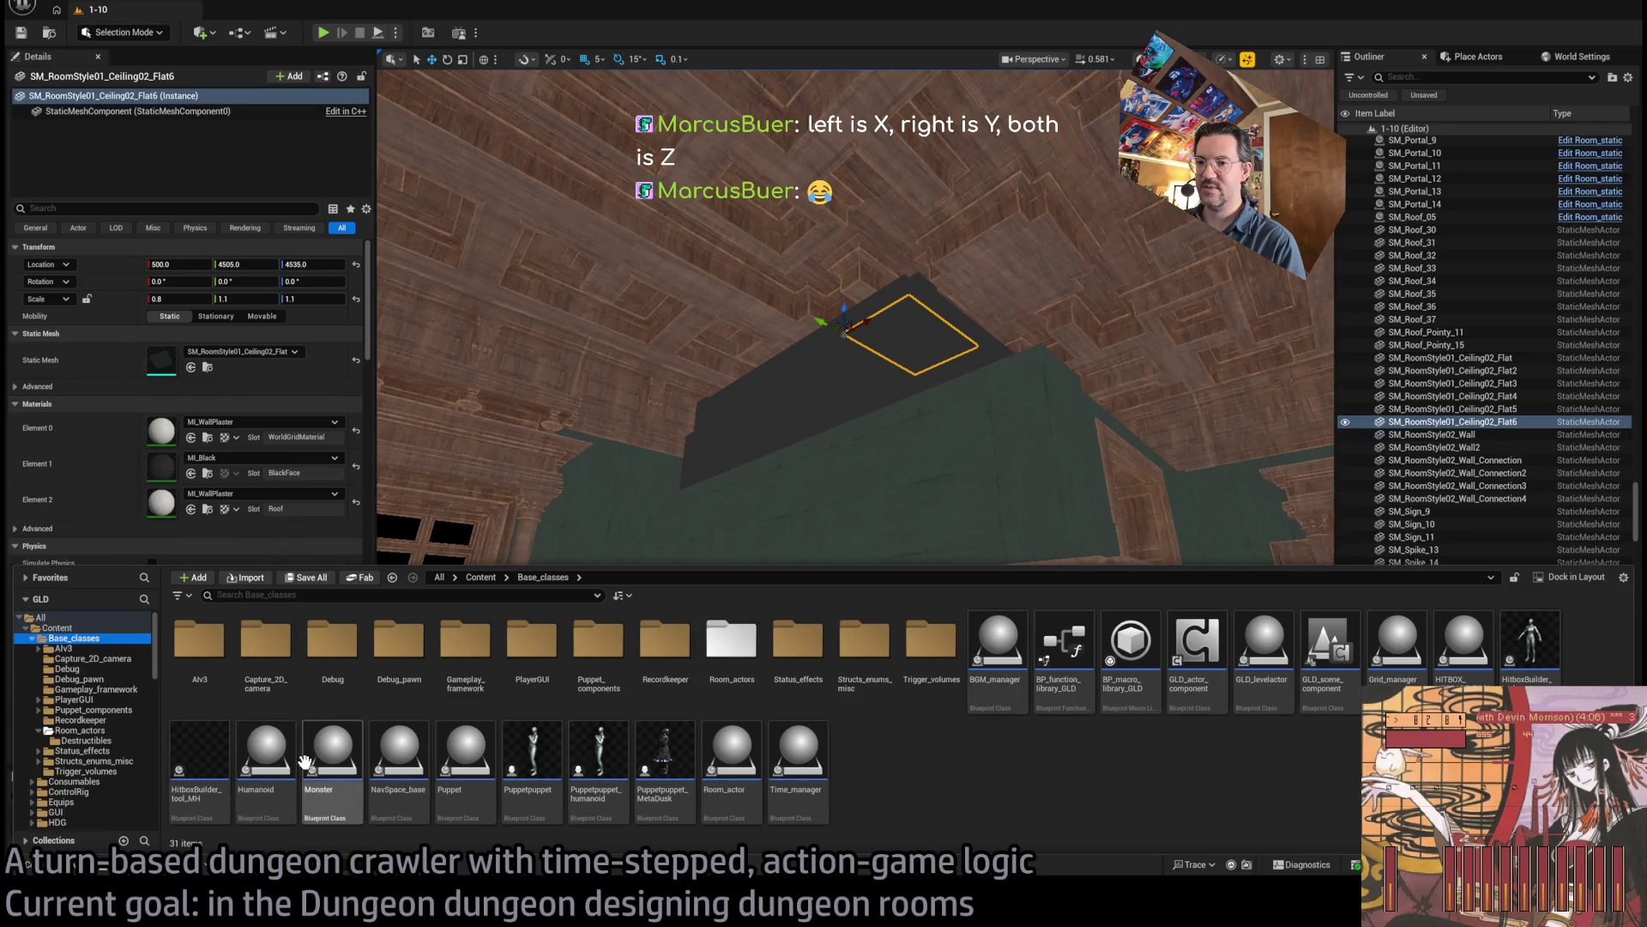
double_click(530, 758)
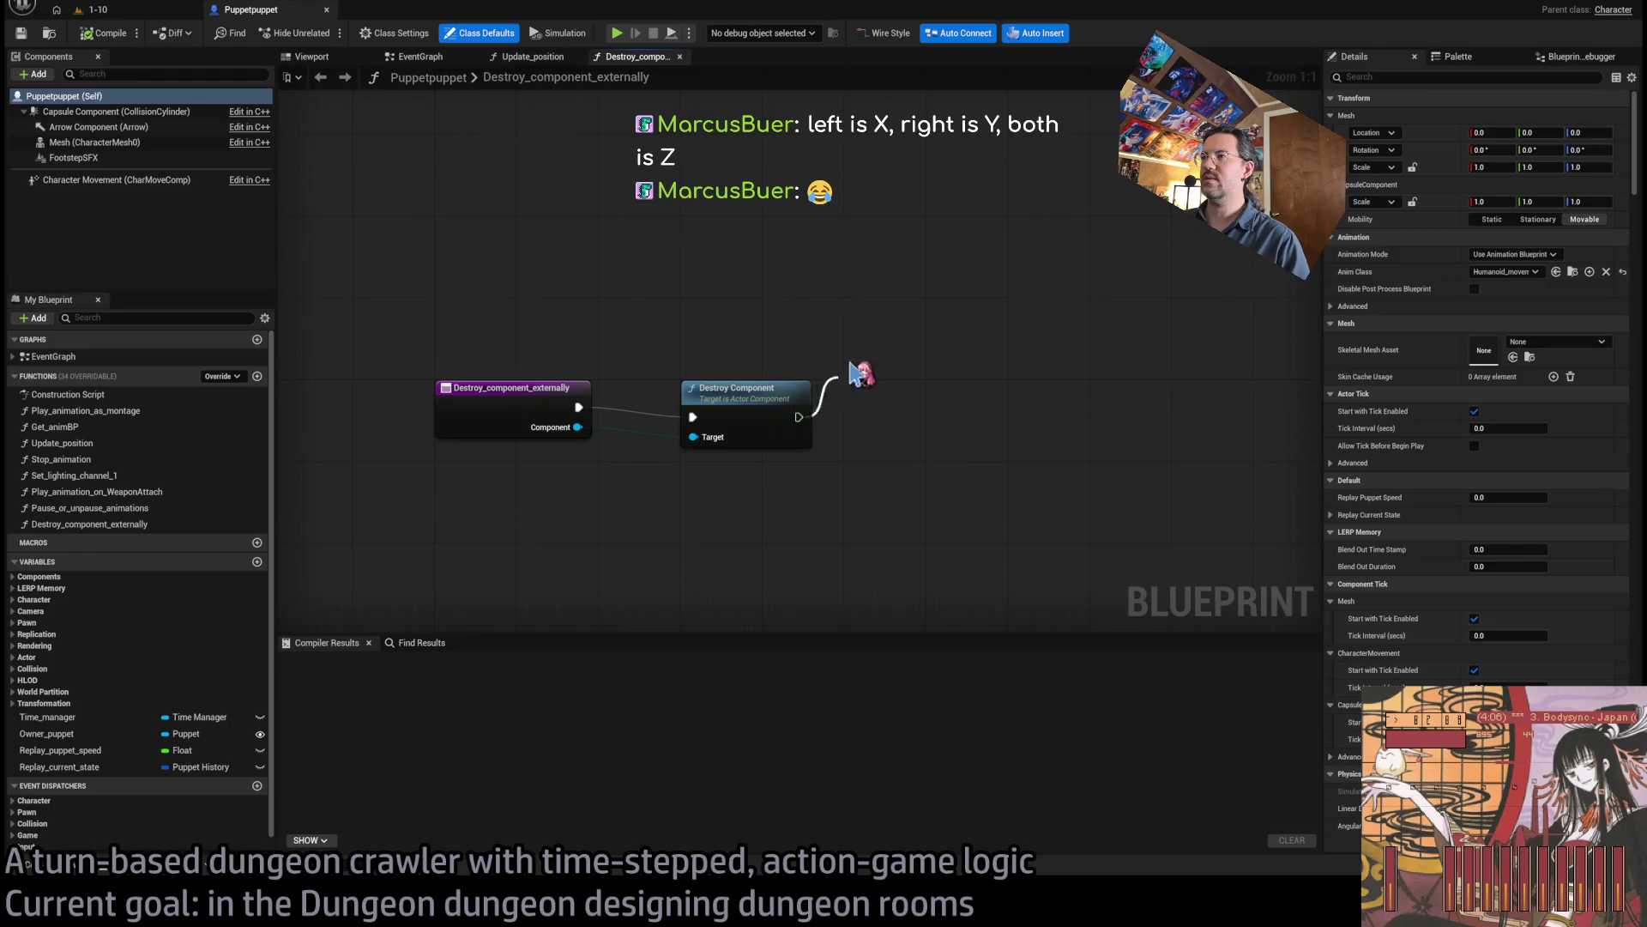
Try extra reroute wiring from Destroy Component's exec pin, then delete the reroute nodes.
mouse_move(799, 417)
left_mouse_down()
mouse_move(1029, 359)
mouse_move(1207, 229)
mouse_move(1180, 445)
mouse_move(986, 228)
mouse_move(975, 489)
mouse_move(1257, 478)
mouse_move(1155, 412)
mouse_move(1110, 464)
mouse_move(833, 451)
left_mouse_up()
left_click_drag(1073, 264, 1073, 264)
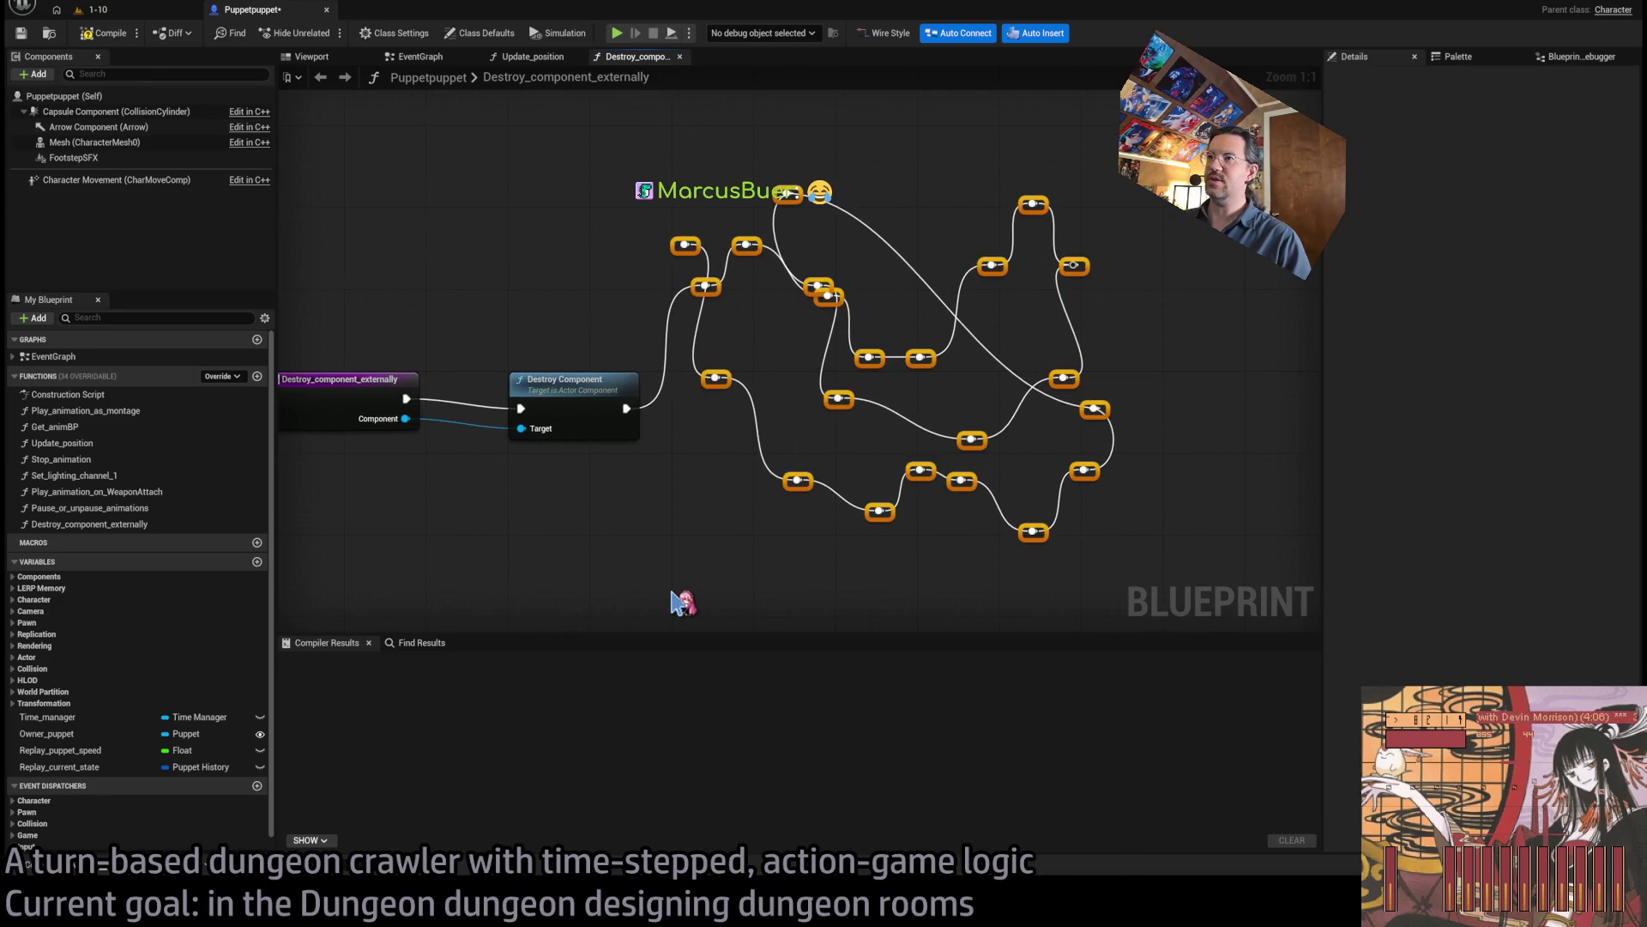
key("Delete")
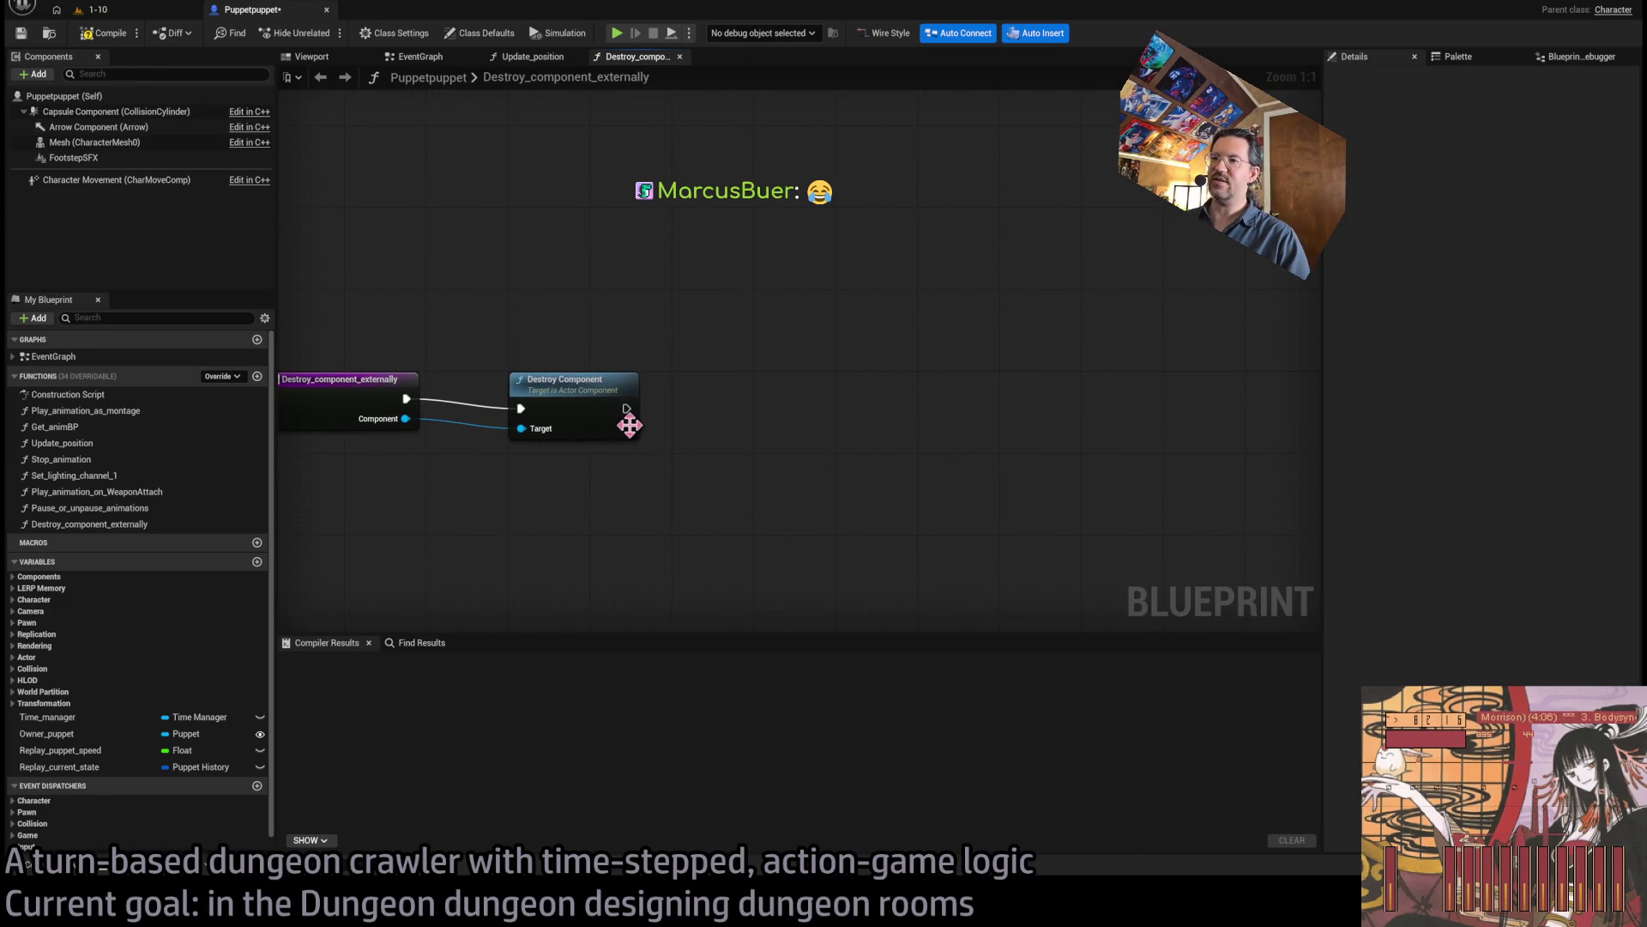
mouse_move(627, 409)
left_mouse_down()
mouse_move(687, 267)
mouse_move(1051, 233)
mouse_move(1159, 253)
mouse_move(1268, 367)
mouse_move(846, 451)
mouse_move(769, 202)
mouse_move(1094, 177)
mouse_move(766, 378)
left_mouse_up()
left_click_drag(1286, 121, 711, 532)
key("Delete")
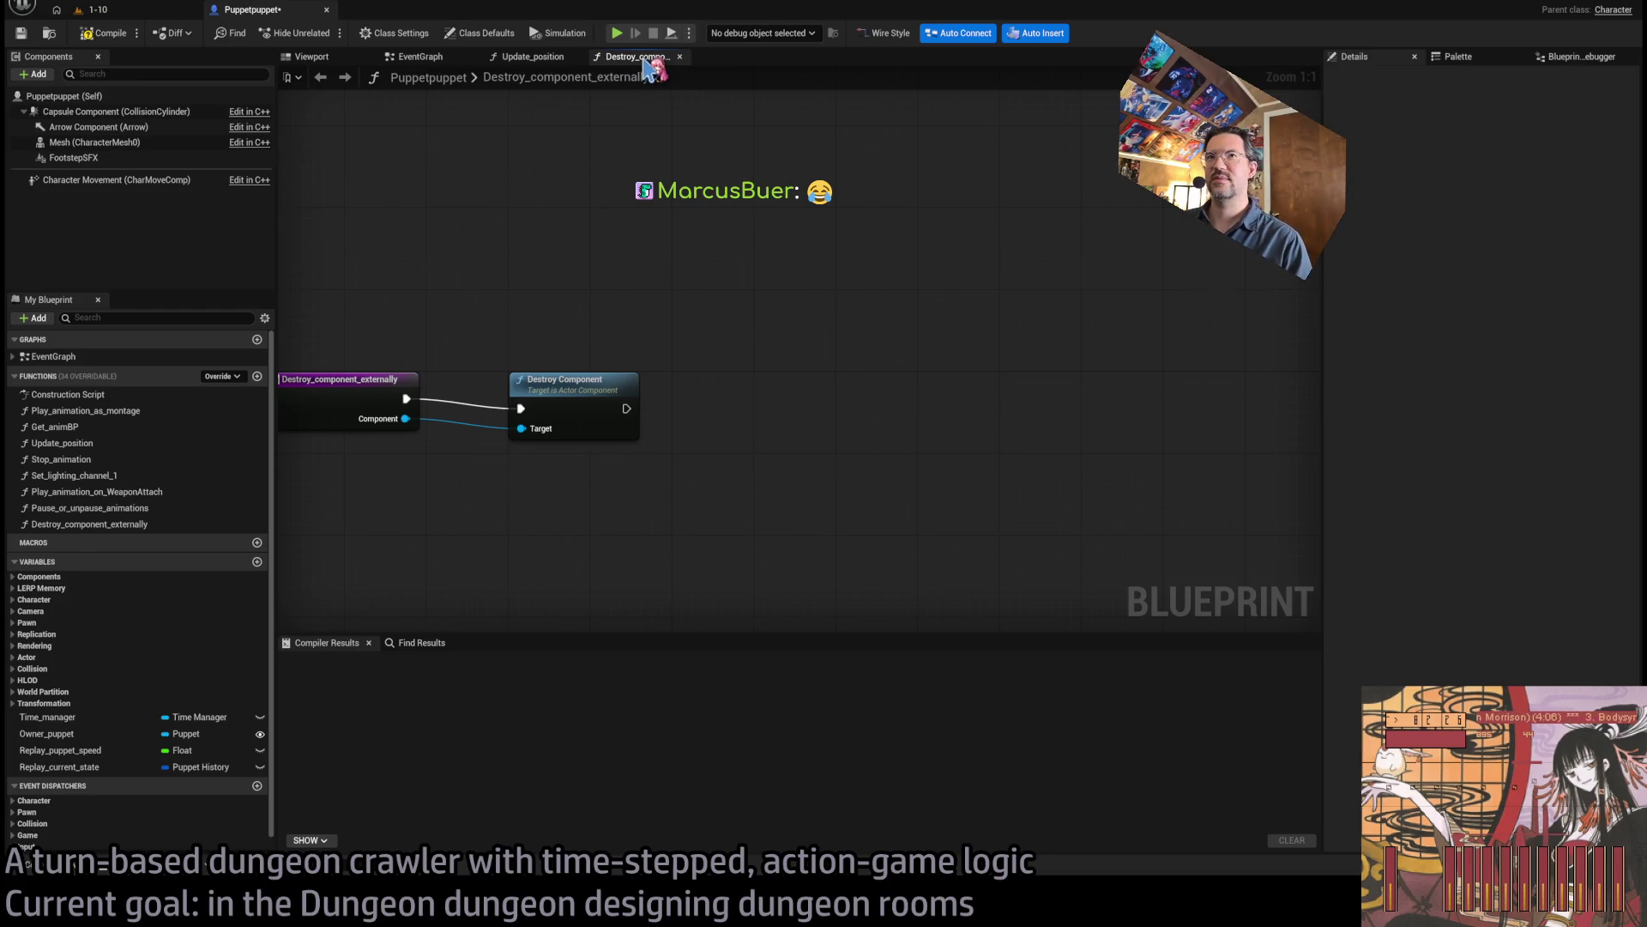
Close the Destroy_component_externally graph and return to the 1-10 level.
middle_click(645, 64)
left_click(103, 33)
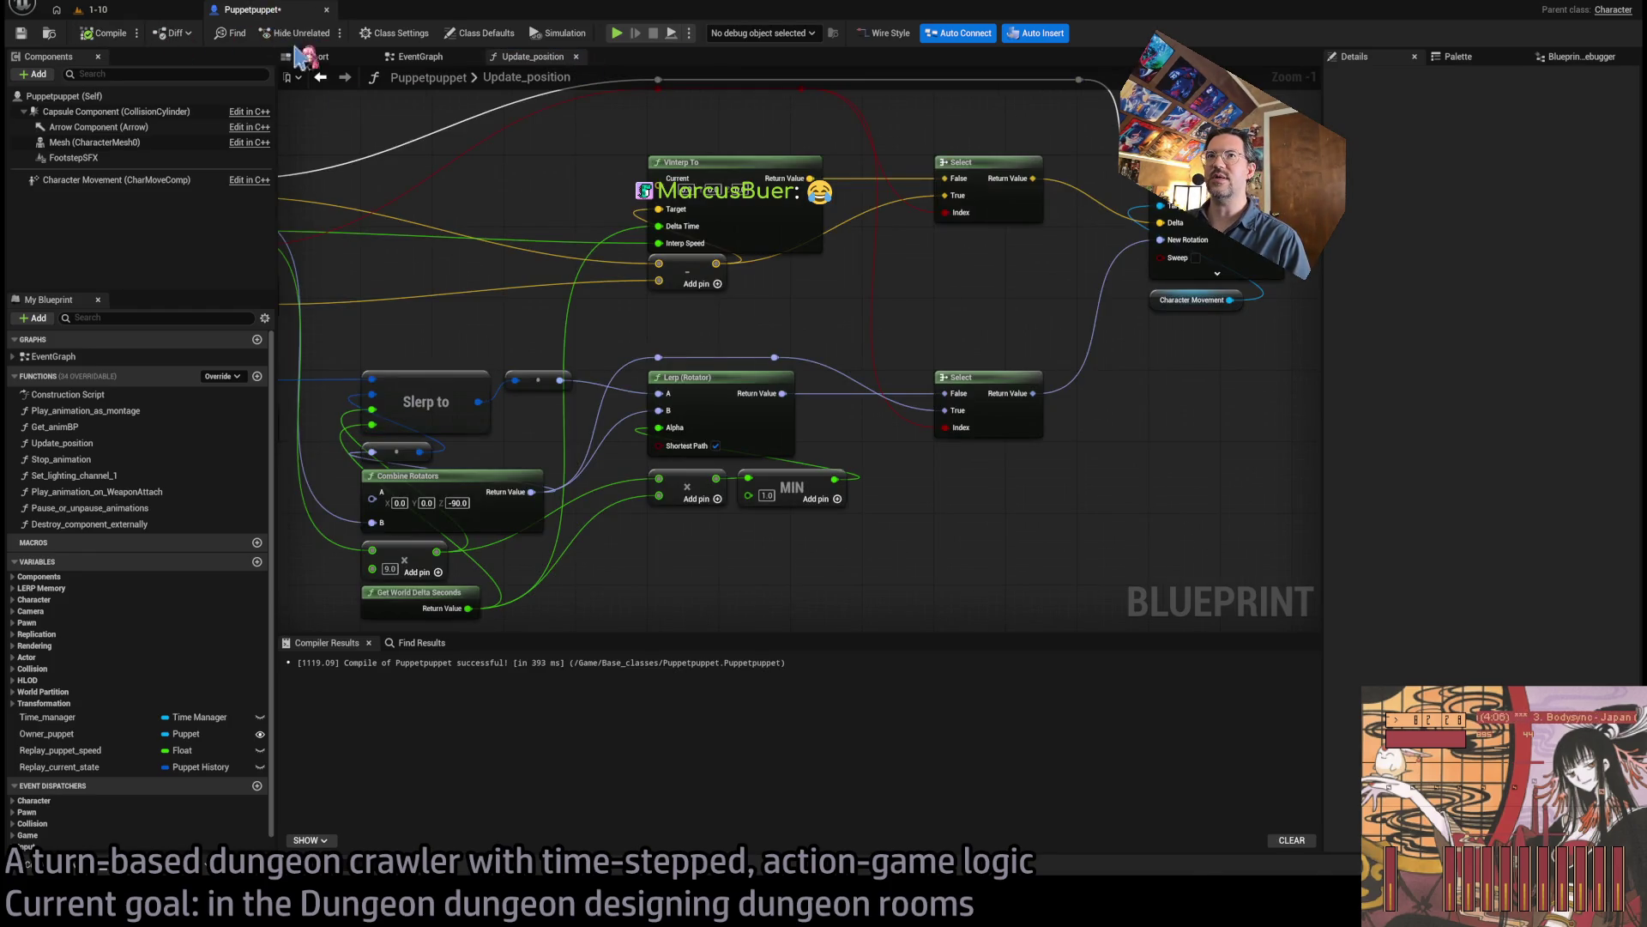
left_click(90, 9)
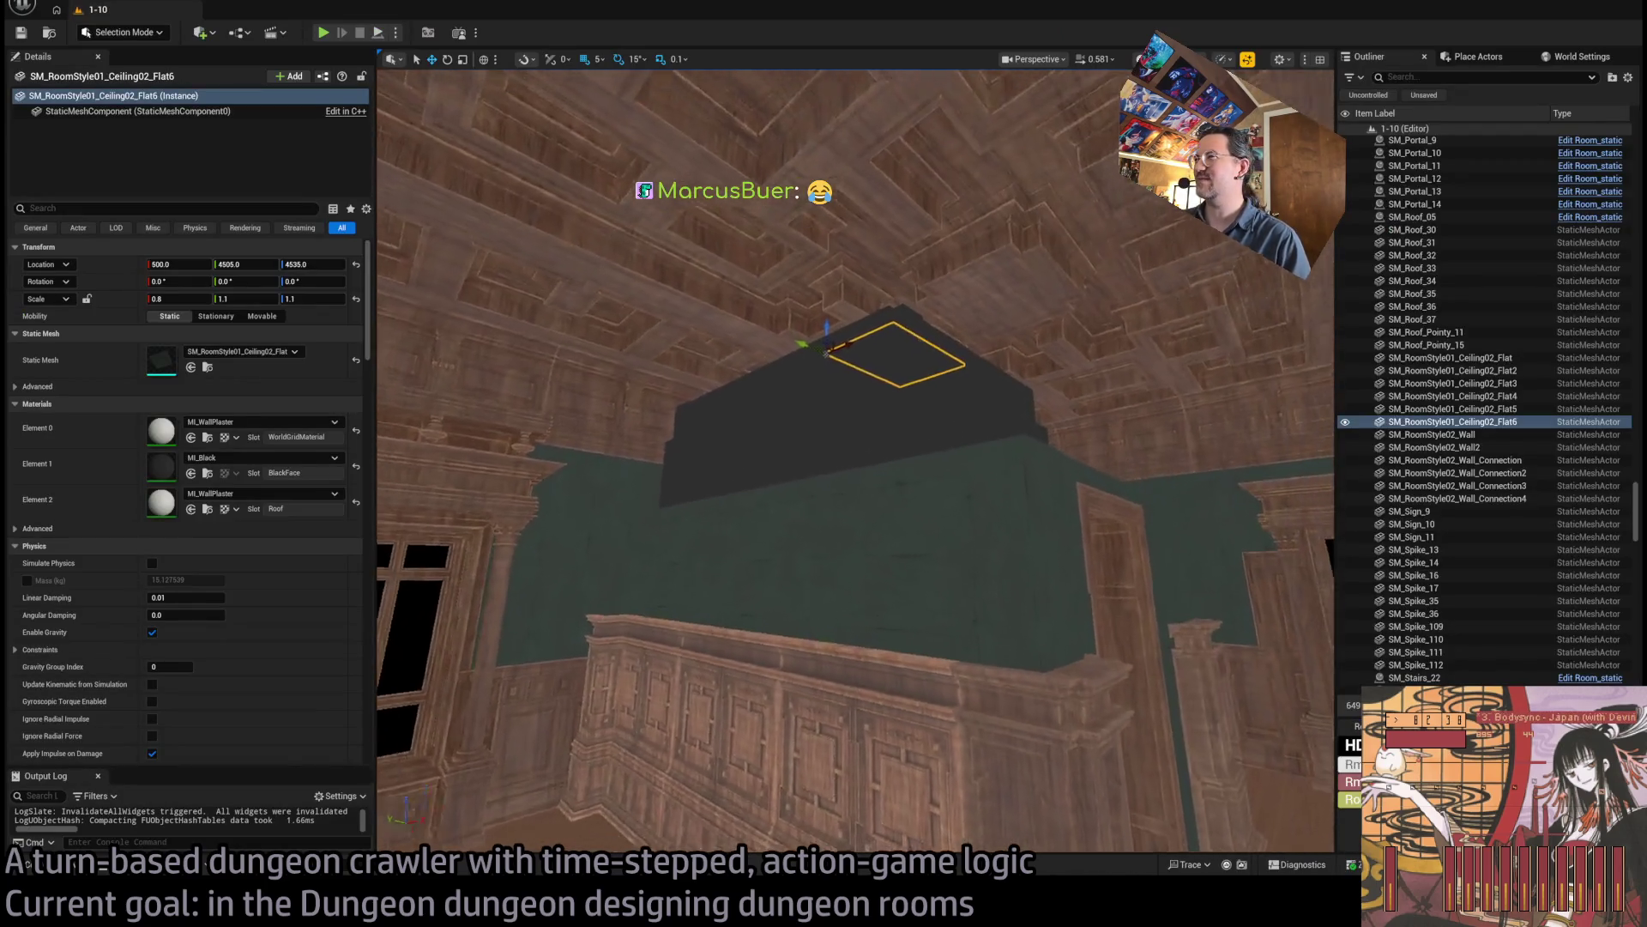
Check the Google Docs episode list, then bring the Twitch Following page forward.
mouse_move(765, 544)
left_mouse_down()
mouse_move(827, 558)
mouse_move(830, 581)
mouse_move(839, 537)
left_mouse_up()
key("alt+Tab")
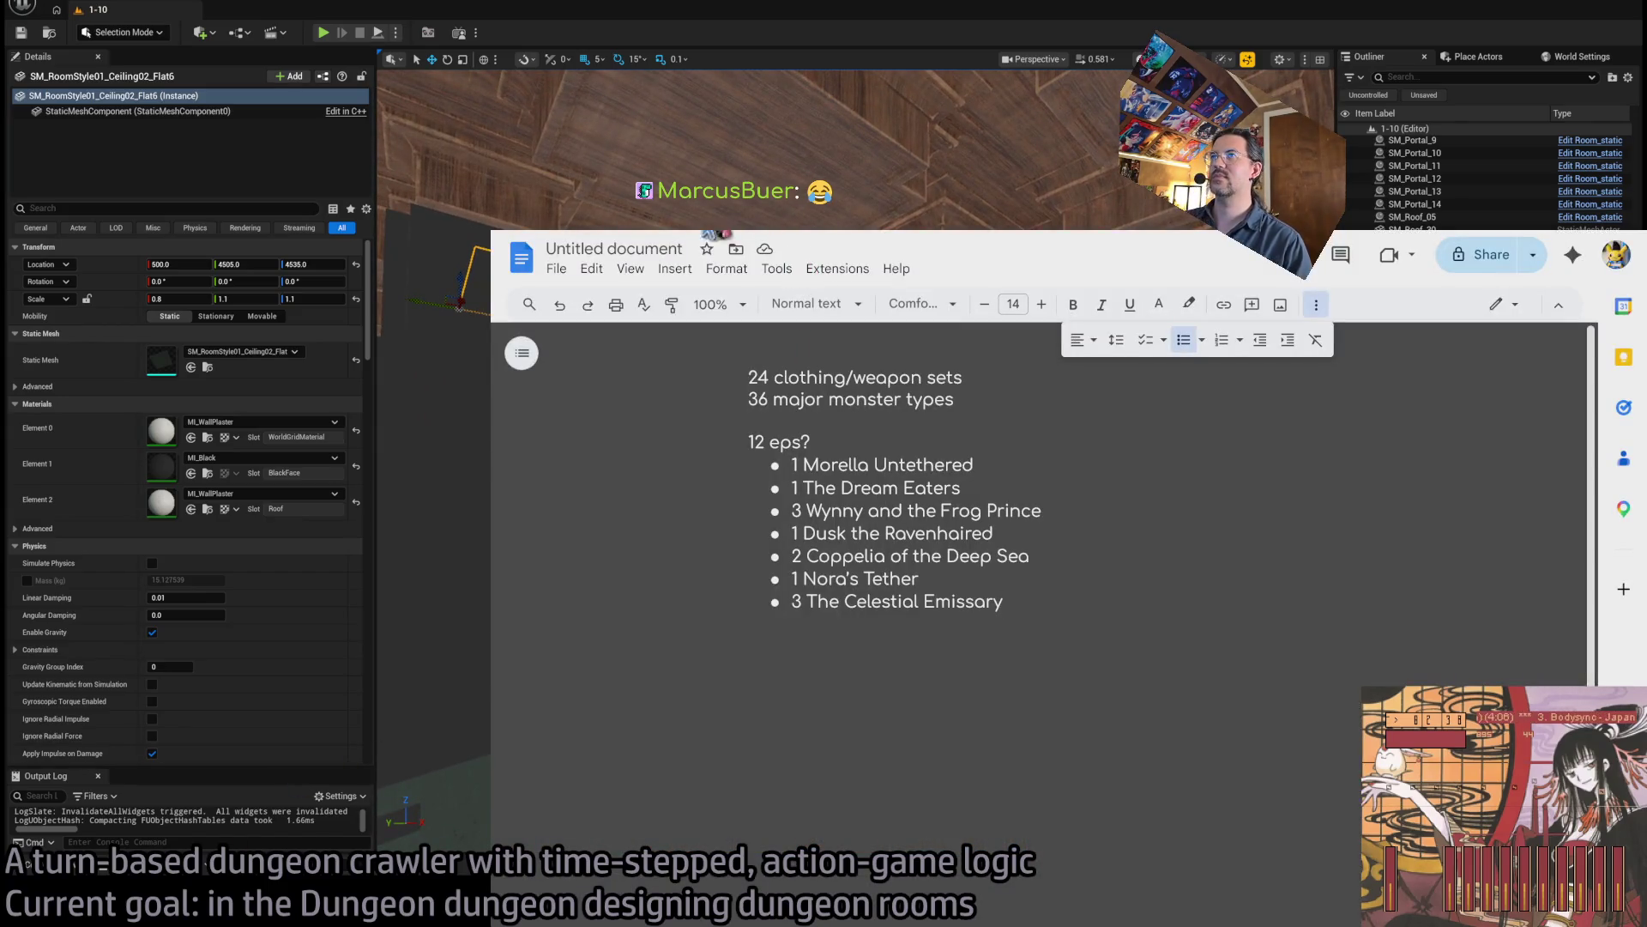
key("alt+Tab")
key("alt+Tab")
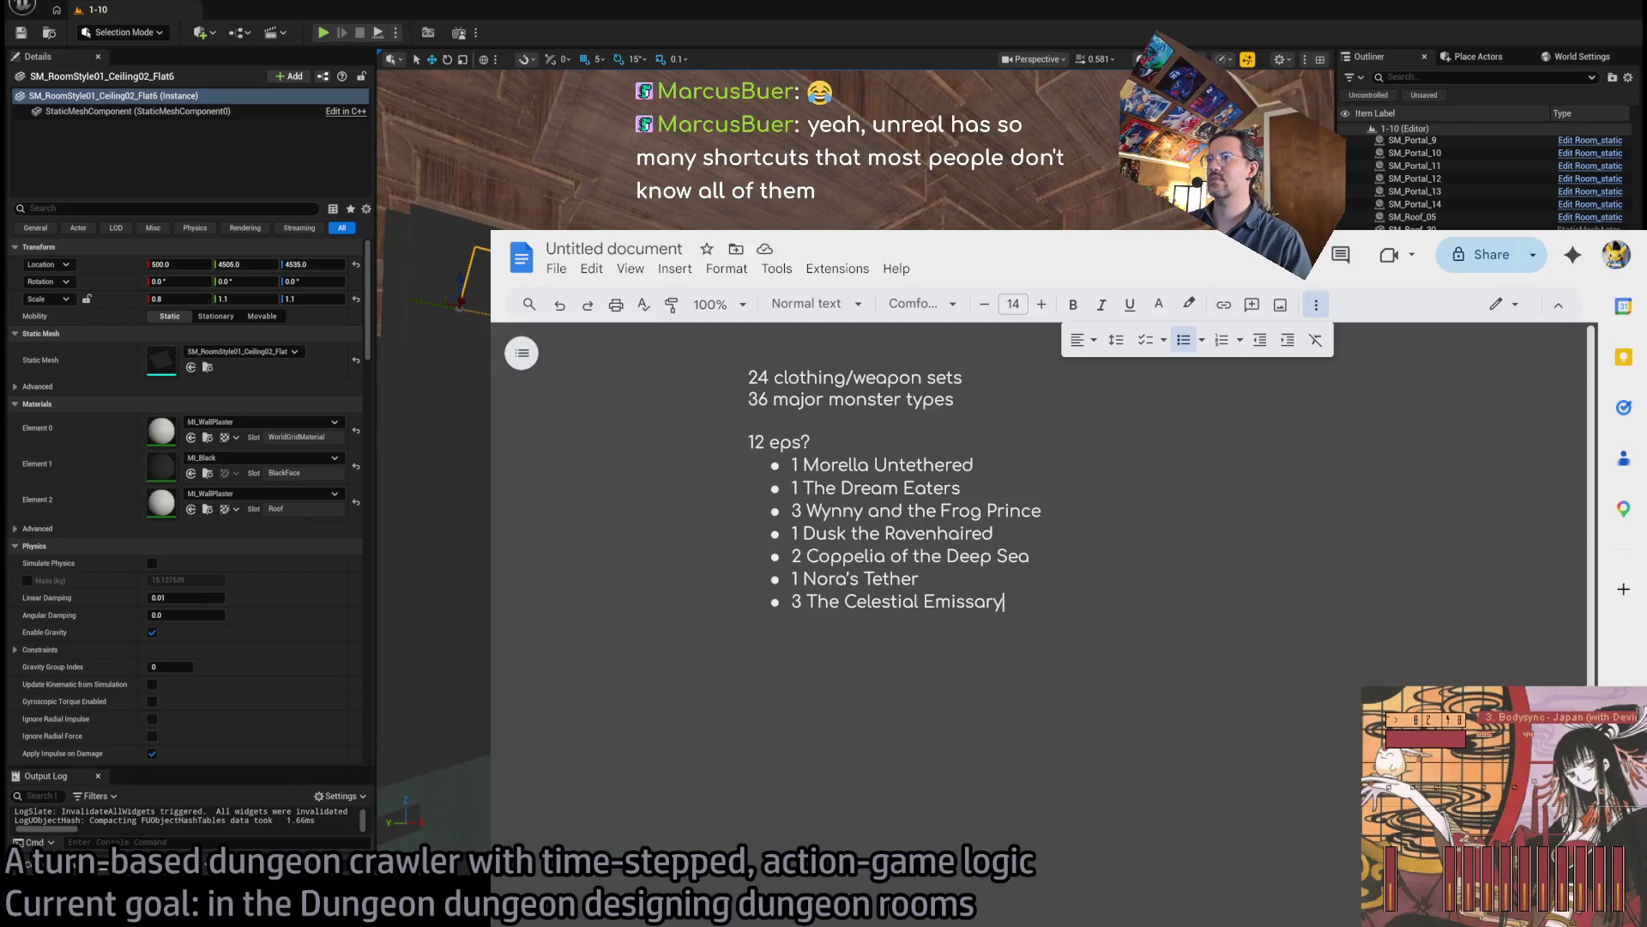
key("alt+Left")
key("alt+Tab")
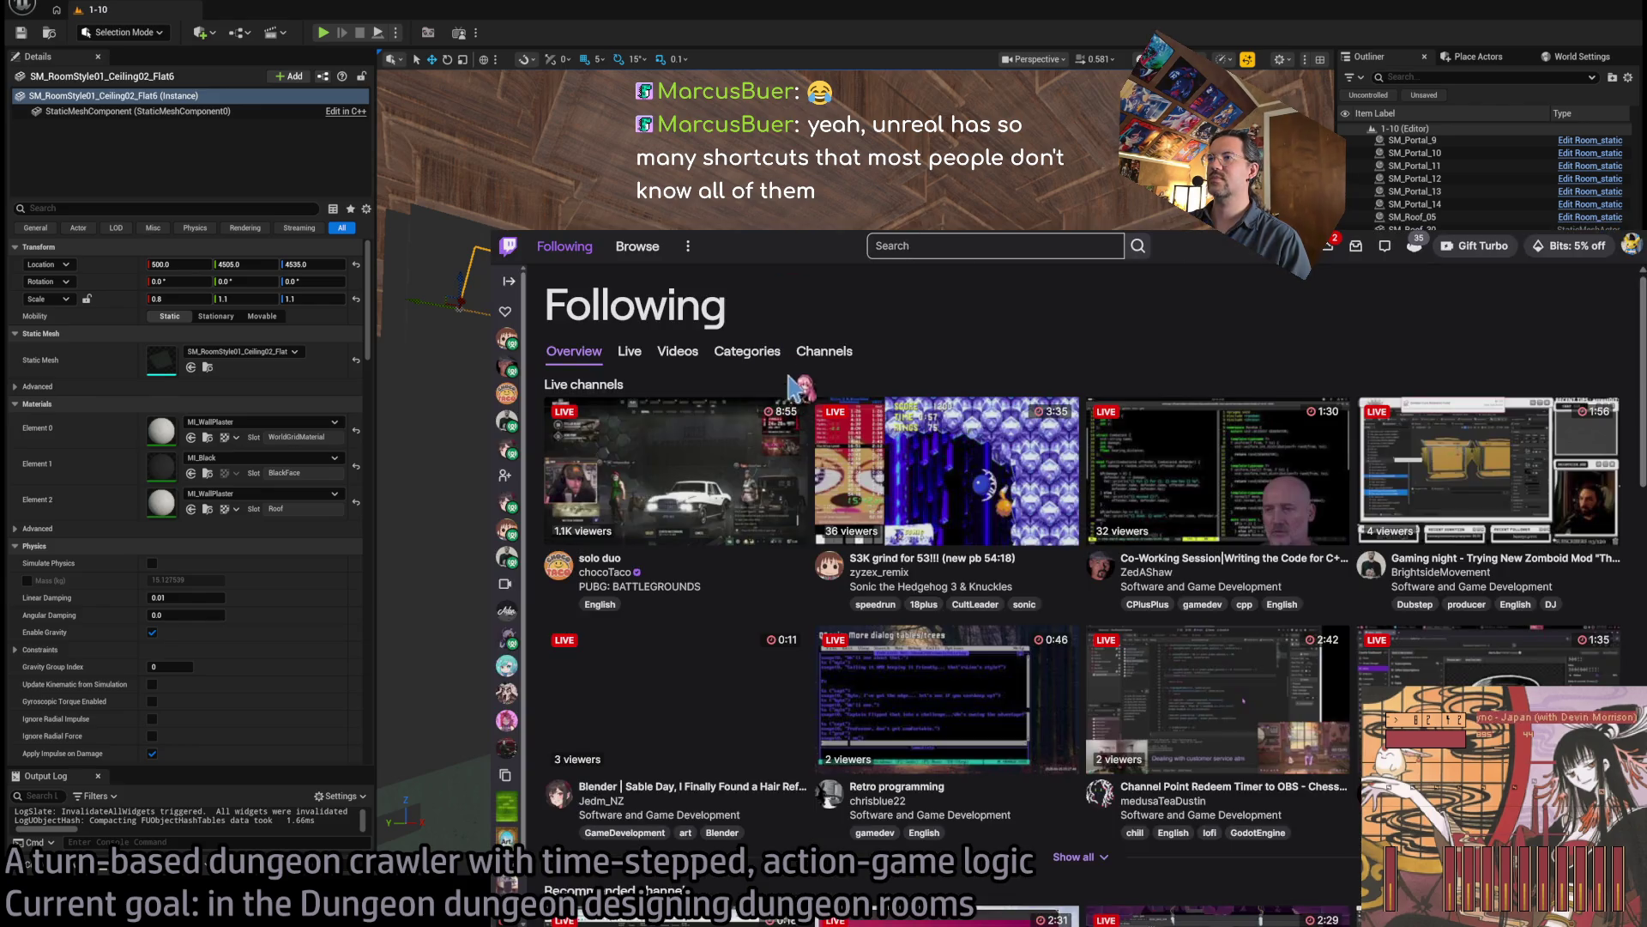
Filter Twitch Following to live channels, then leave it for the BRB screen playlist.
left_click(629, 351)
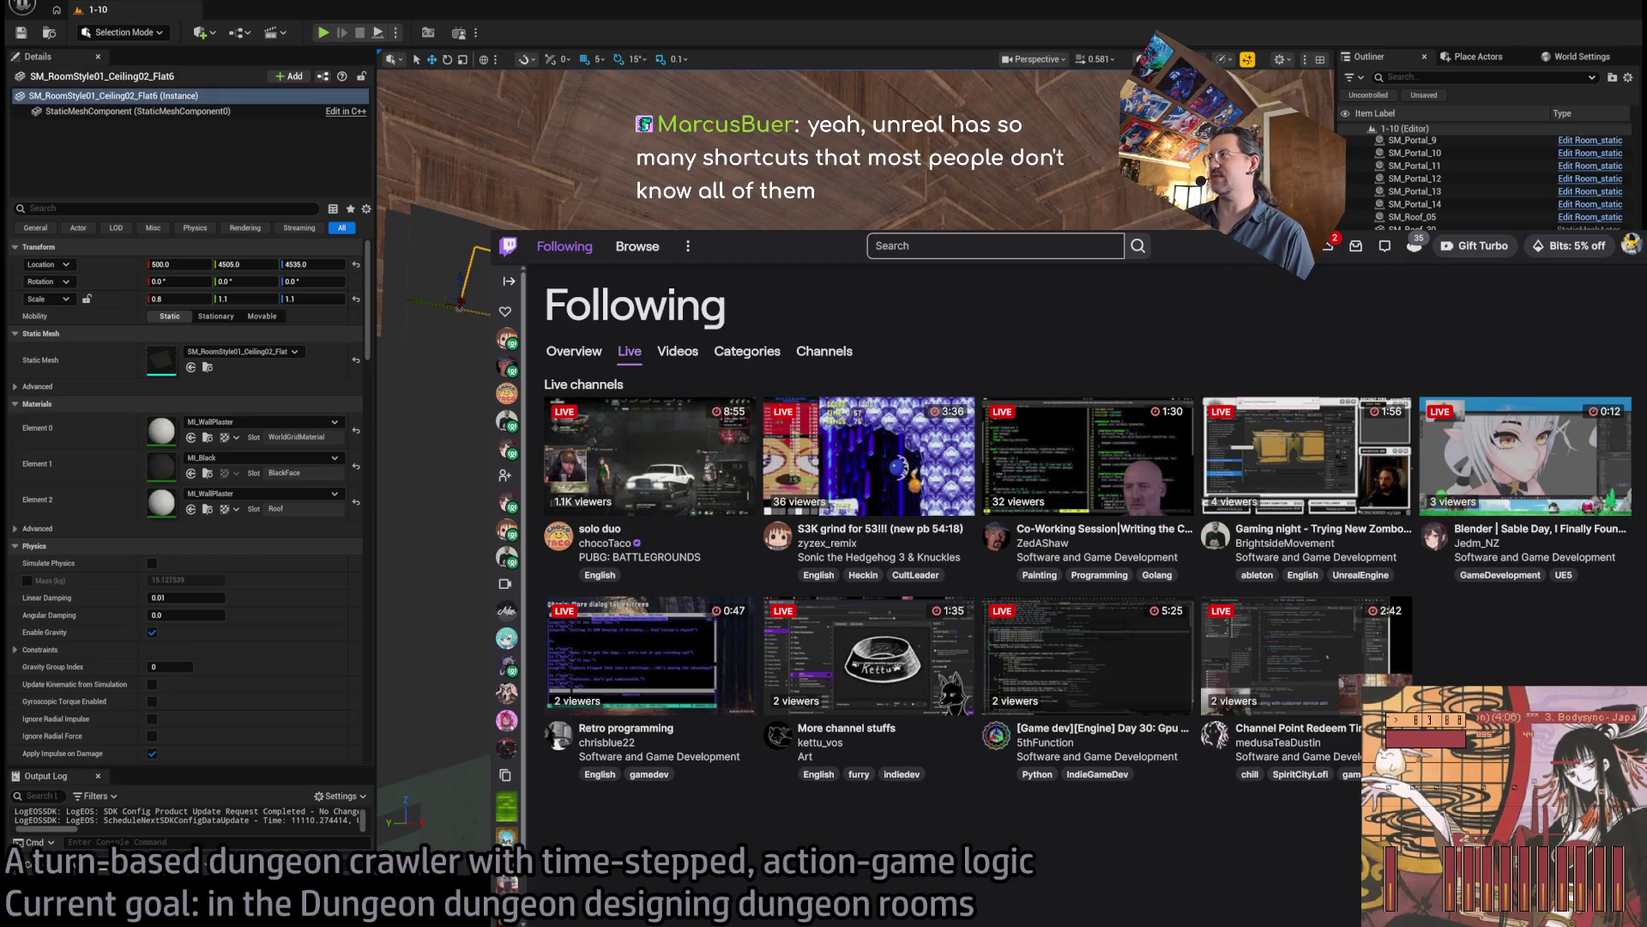
key("alt+Tab")
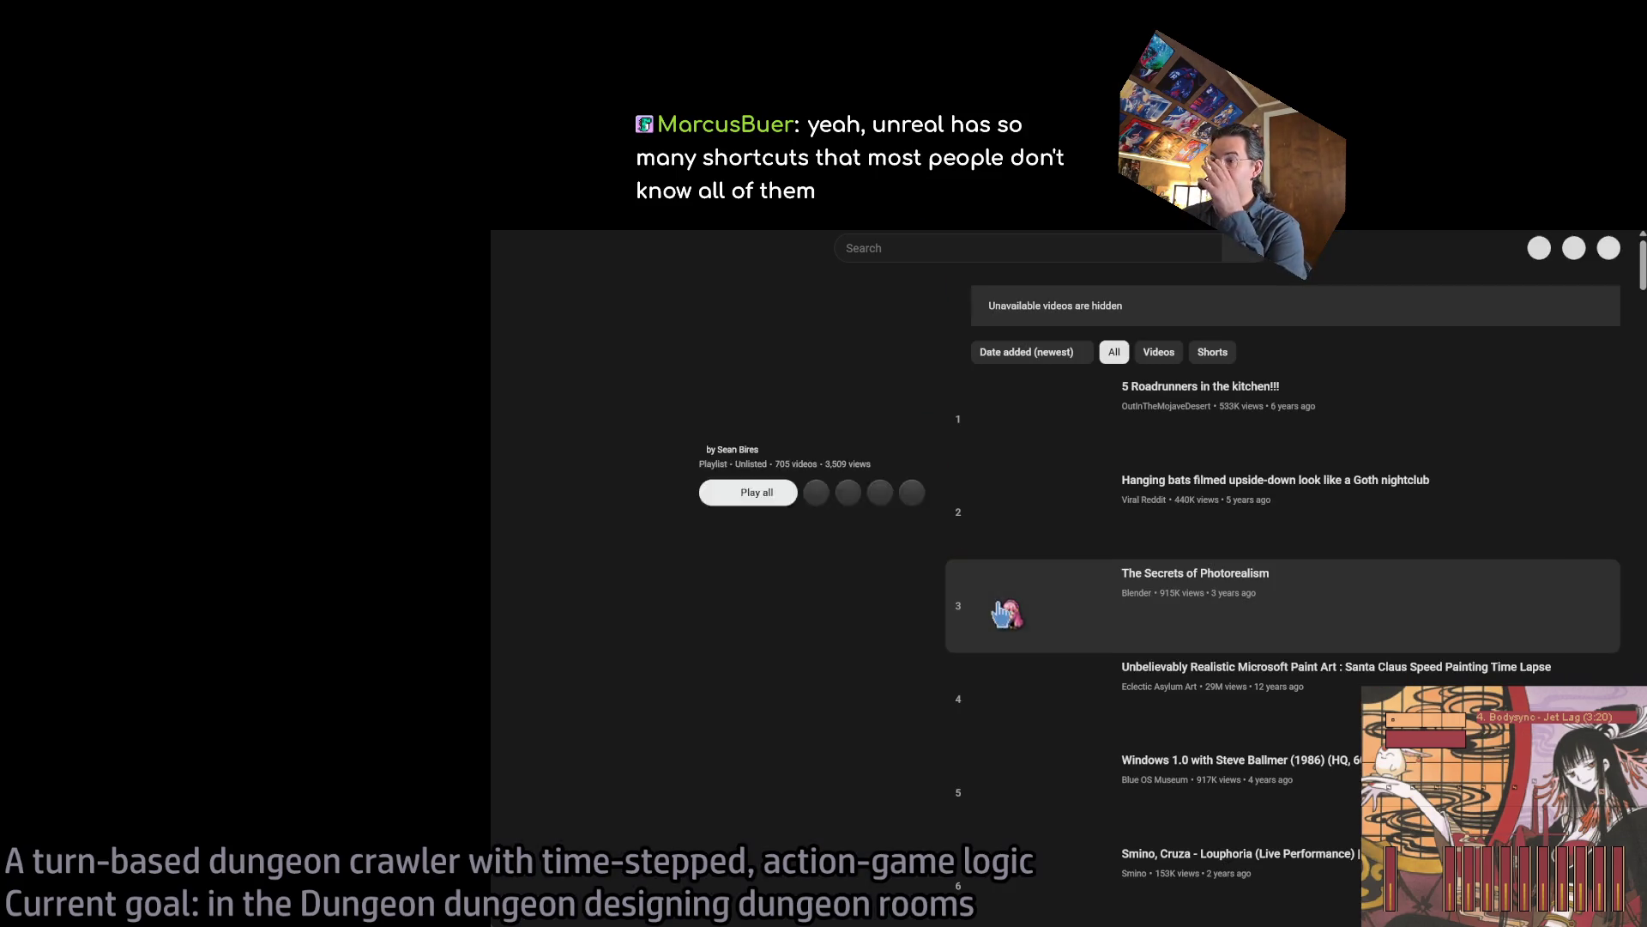
Play 'Hanging bats' from the BRB screen playlist and set the overlay to Back @ xx:49.
left_click(1240, 508)
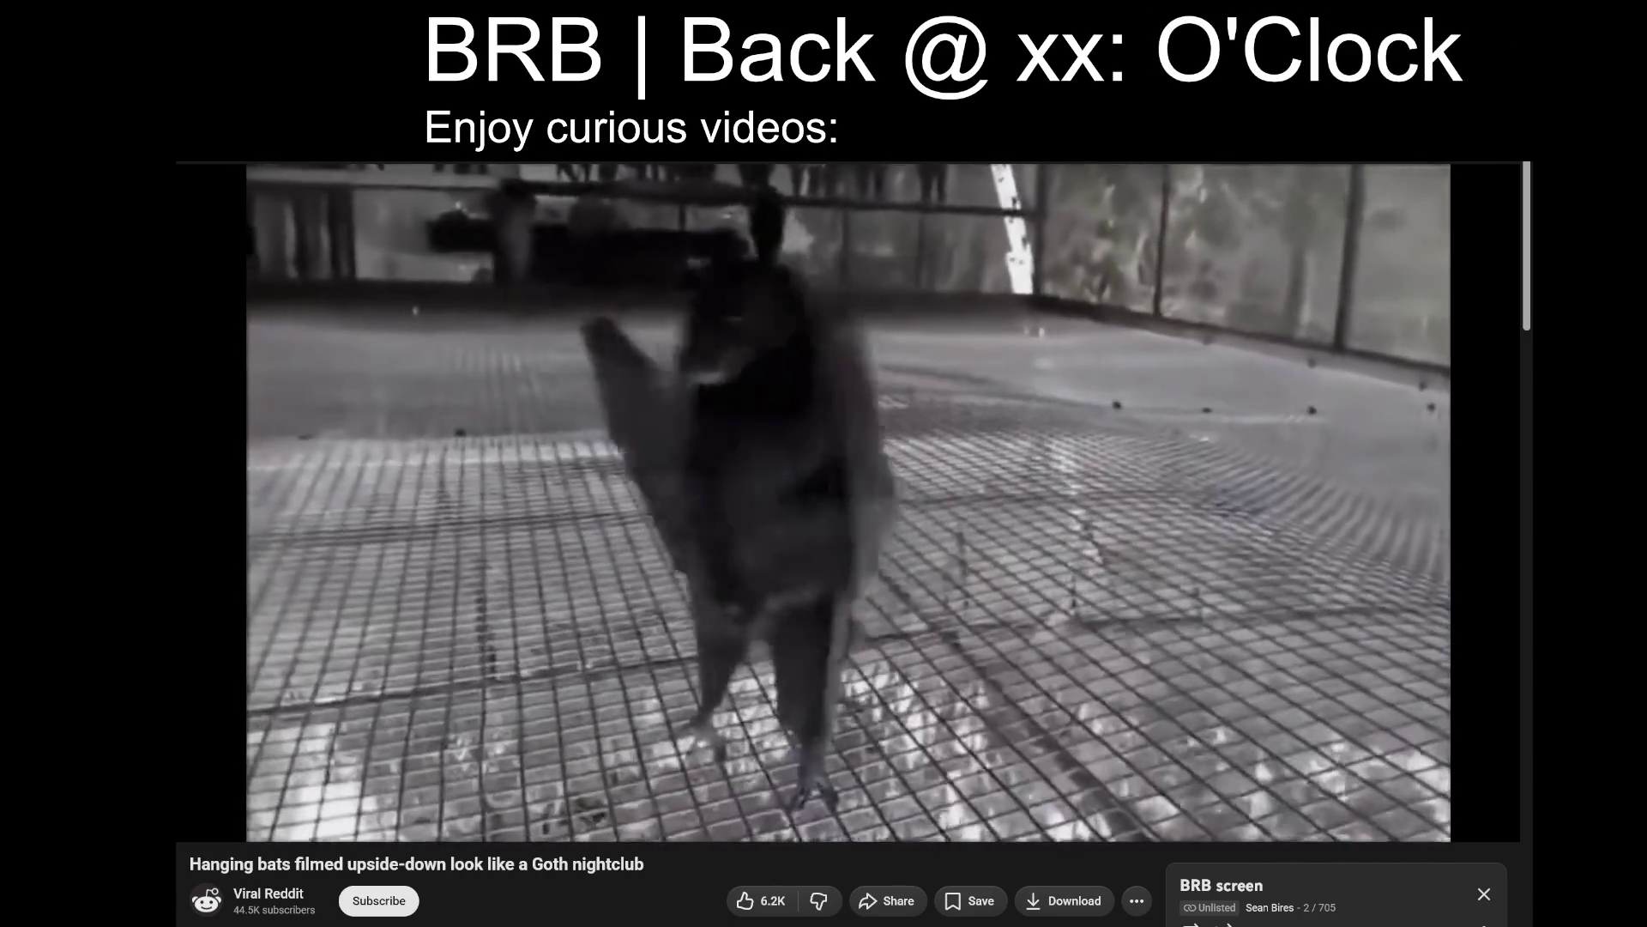
type("58")
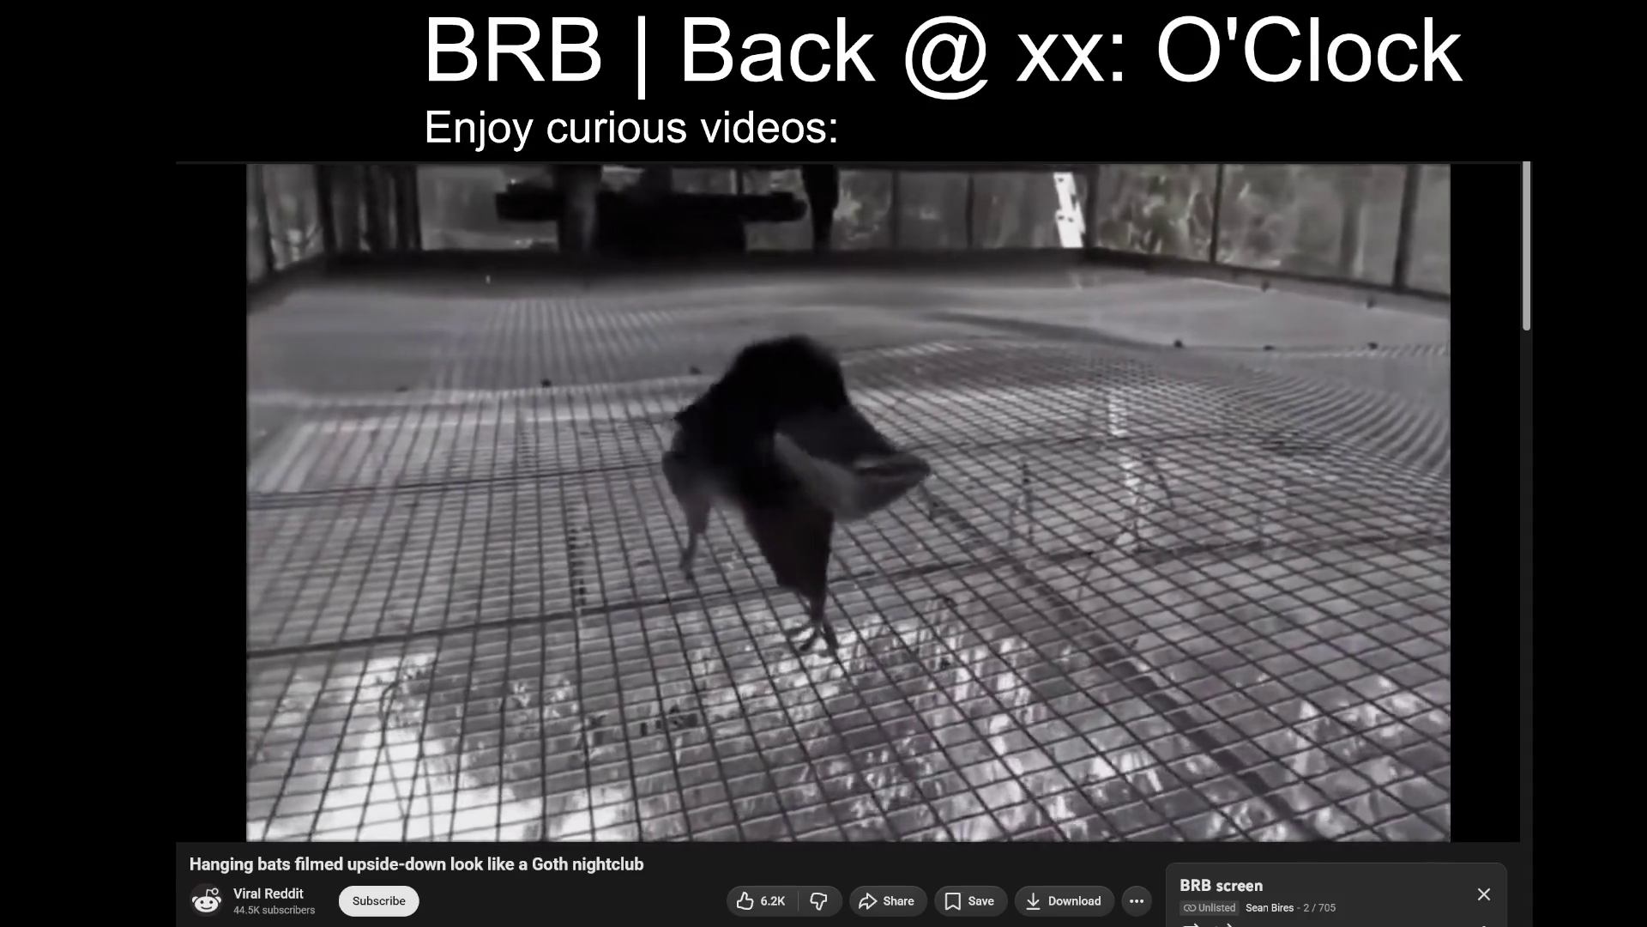
key("BackSpace")
type("9")
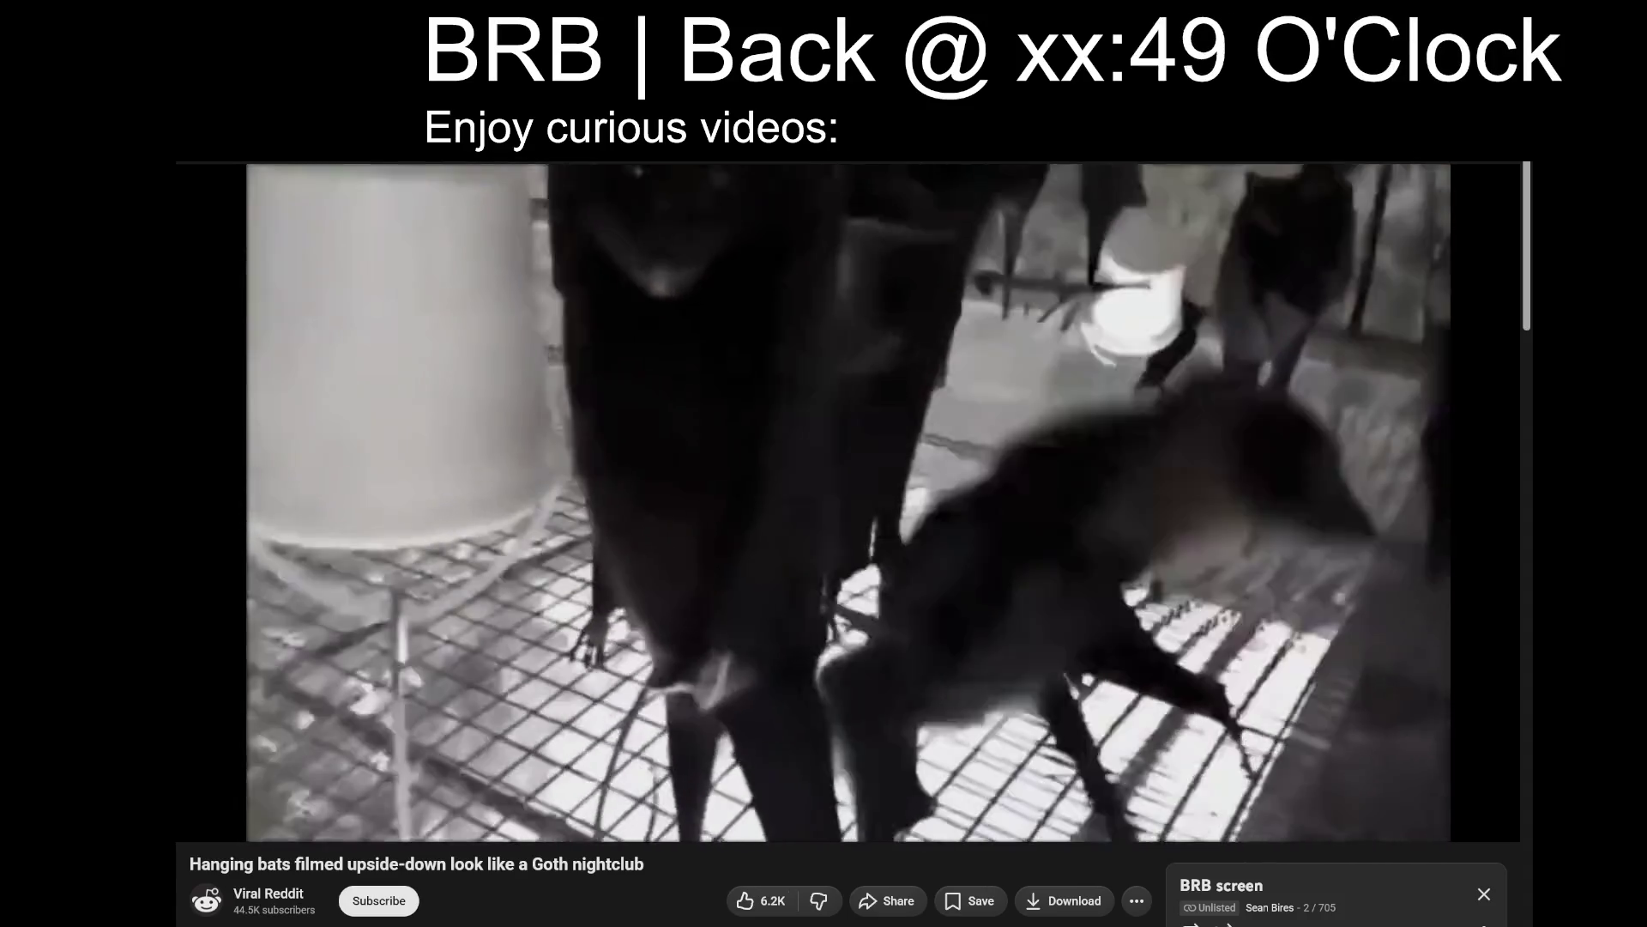
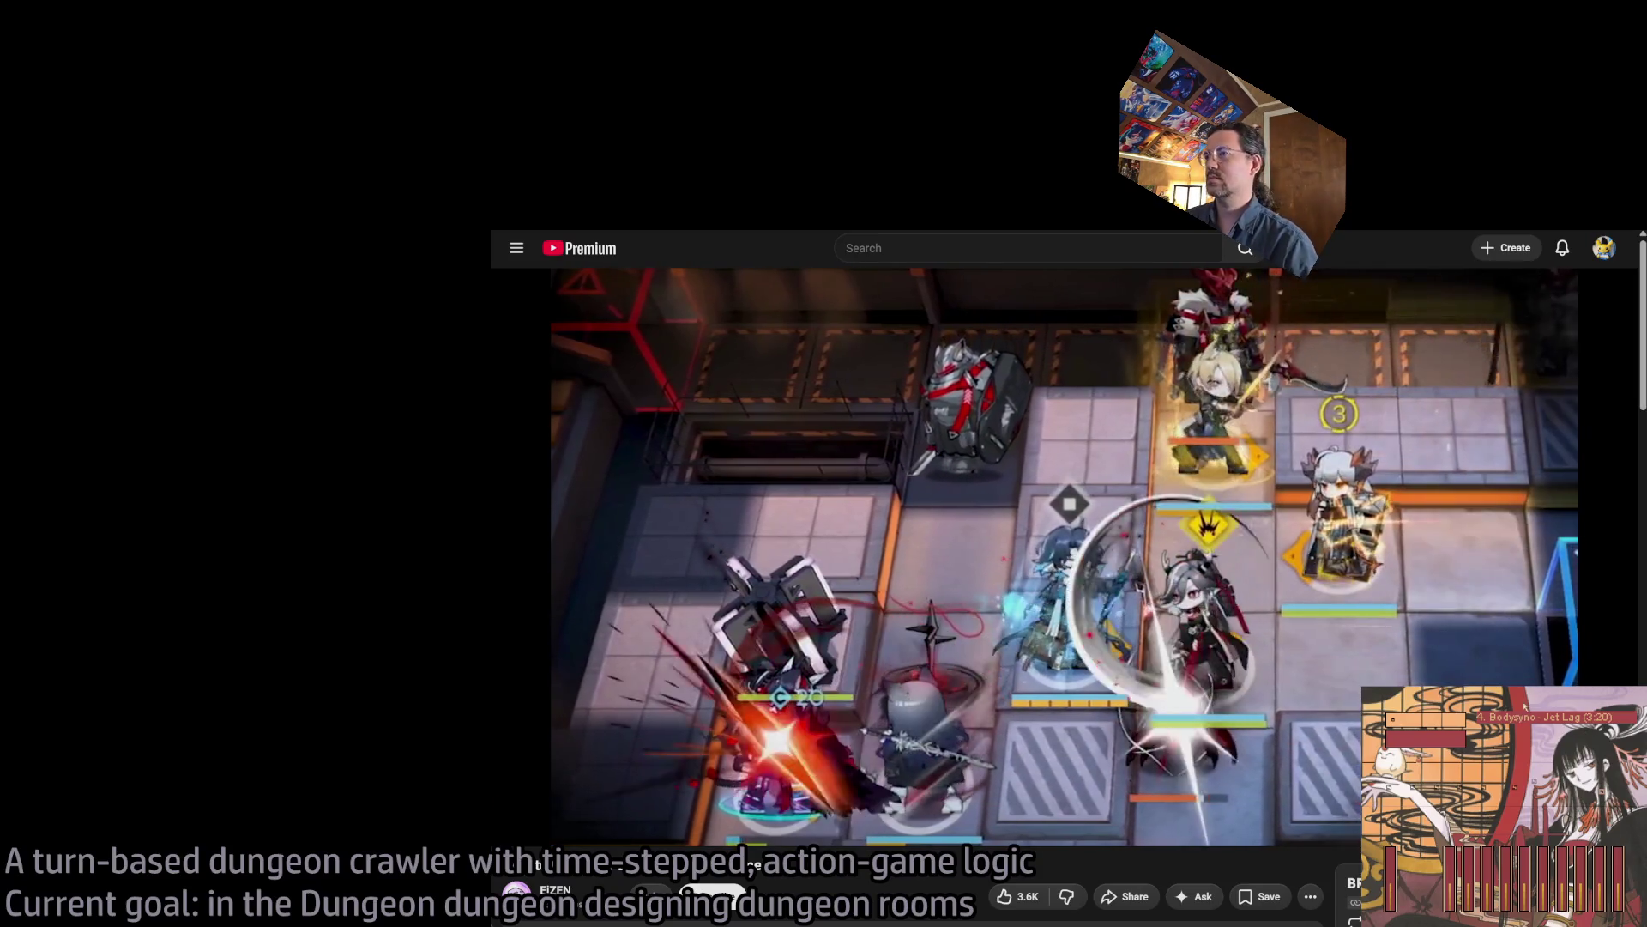
Duplicate roof-edge moulding Line23 as Line25 and lower it to 660, 4250, 4305 above the doorway.
key("ctrl+Tab")
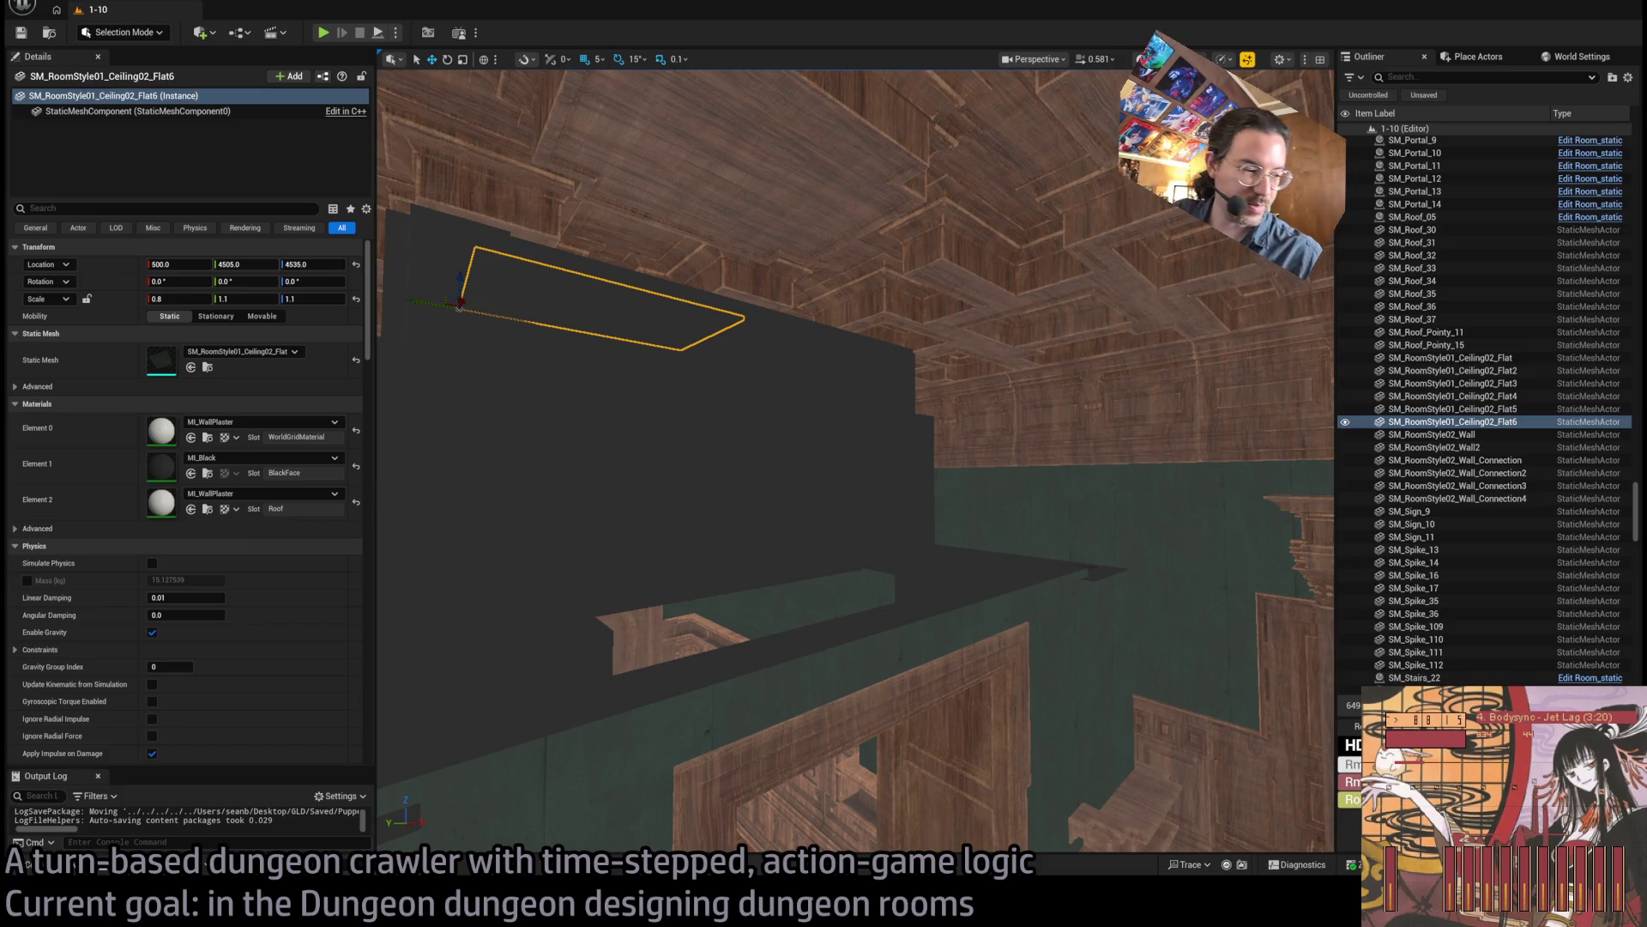
left_click_drag(841, 740, 813, 577)
mouse_move(841, 740)
left_mouse_down()
mouse_move(812, 558)
mouse_move(824, 532)
left_mouse_up()
left_click(1014, 433)
left_click_drag(1014, 432, 1055, 362)
left_click(991, 260)
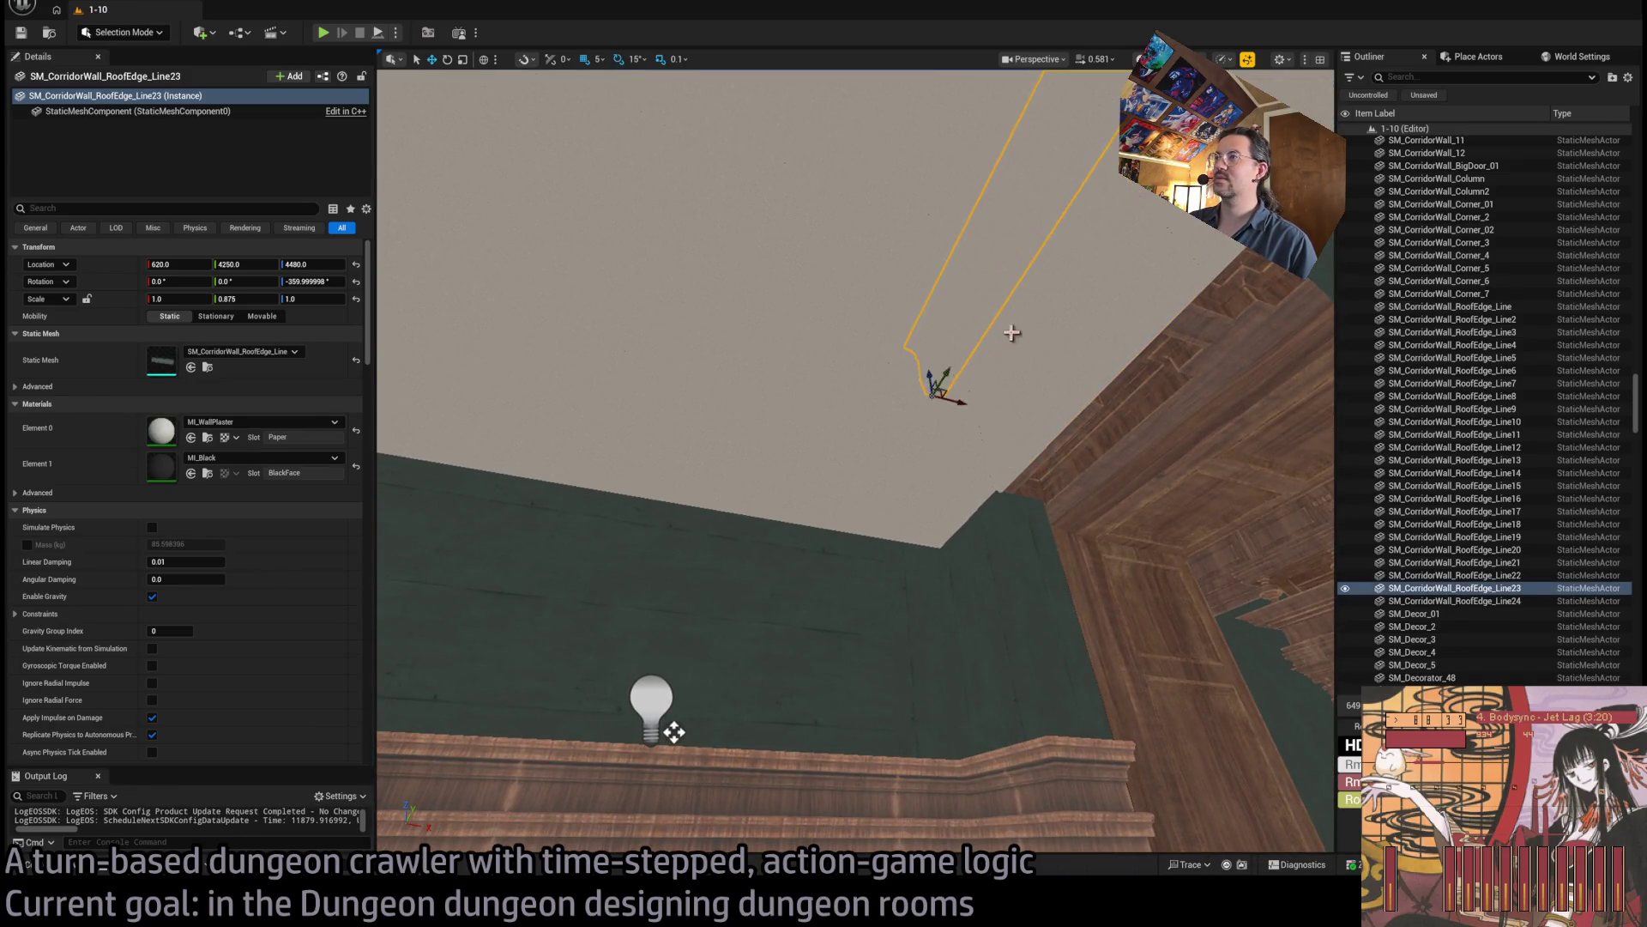
left_click_drag(948, 393, 959, 400)
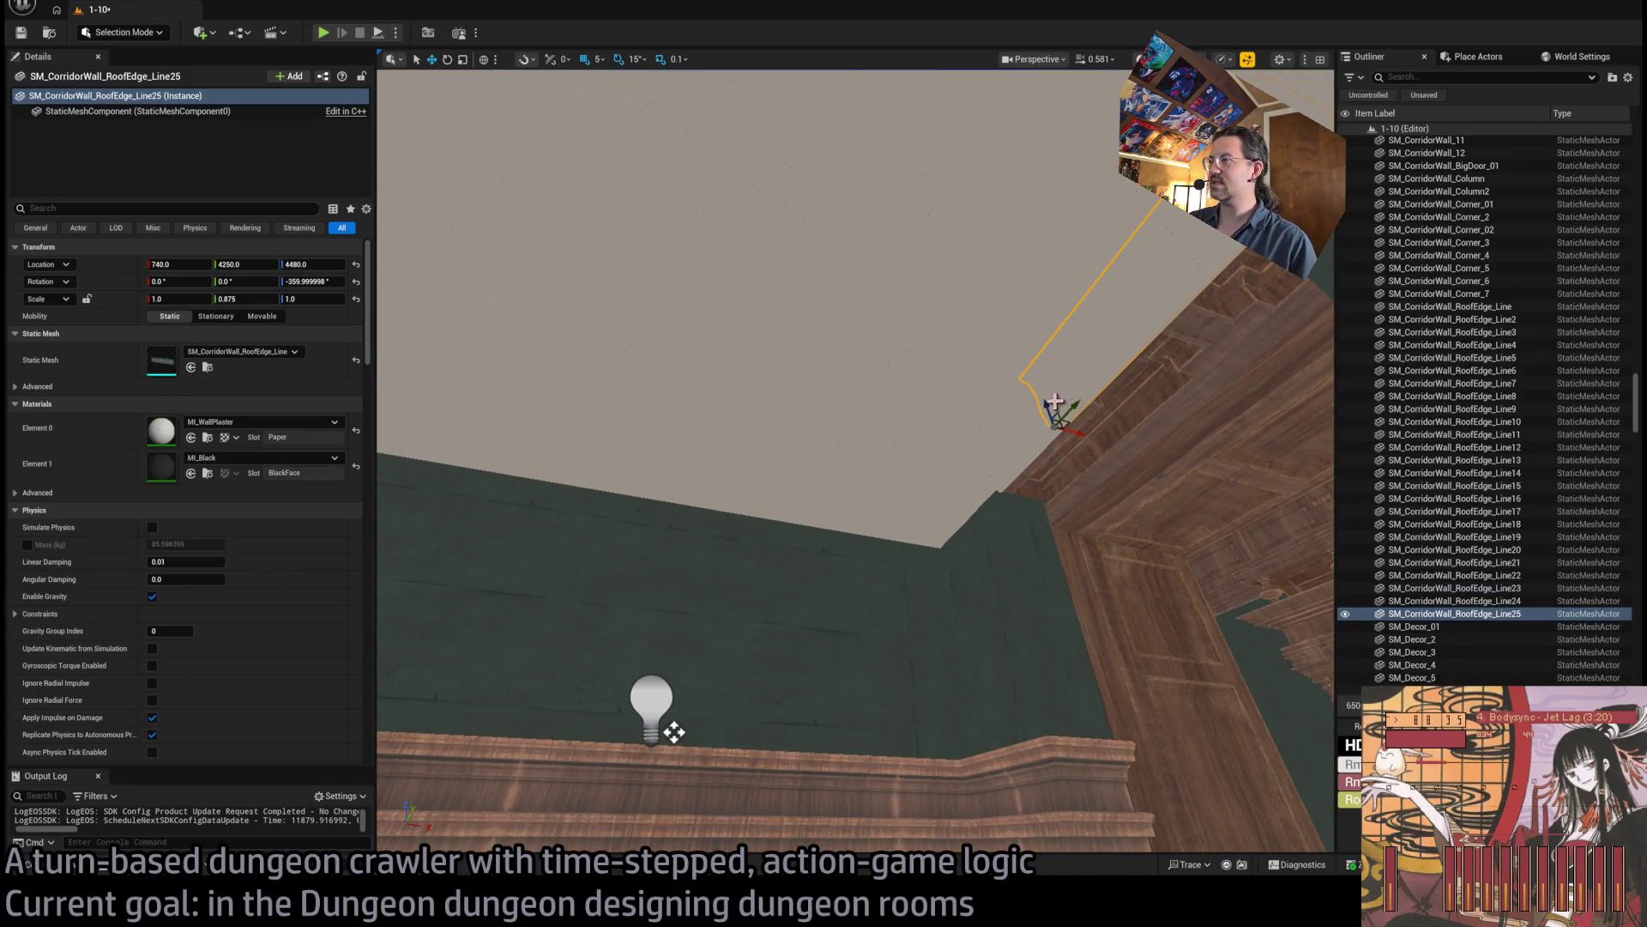
mouse_move(1052, 503)
left_mouse_down()
mouse_move(1056, 543)
mouse_move(1057, 529)
left_mouse_up()
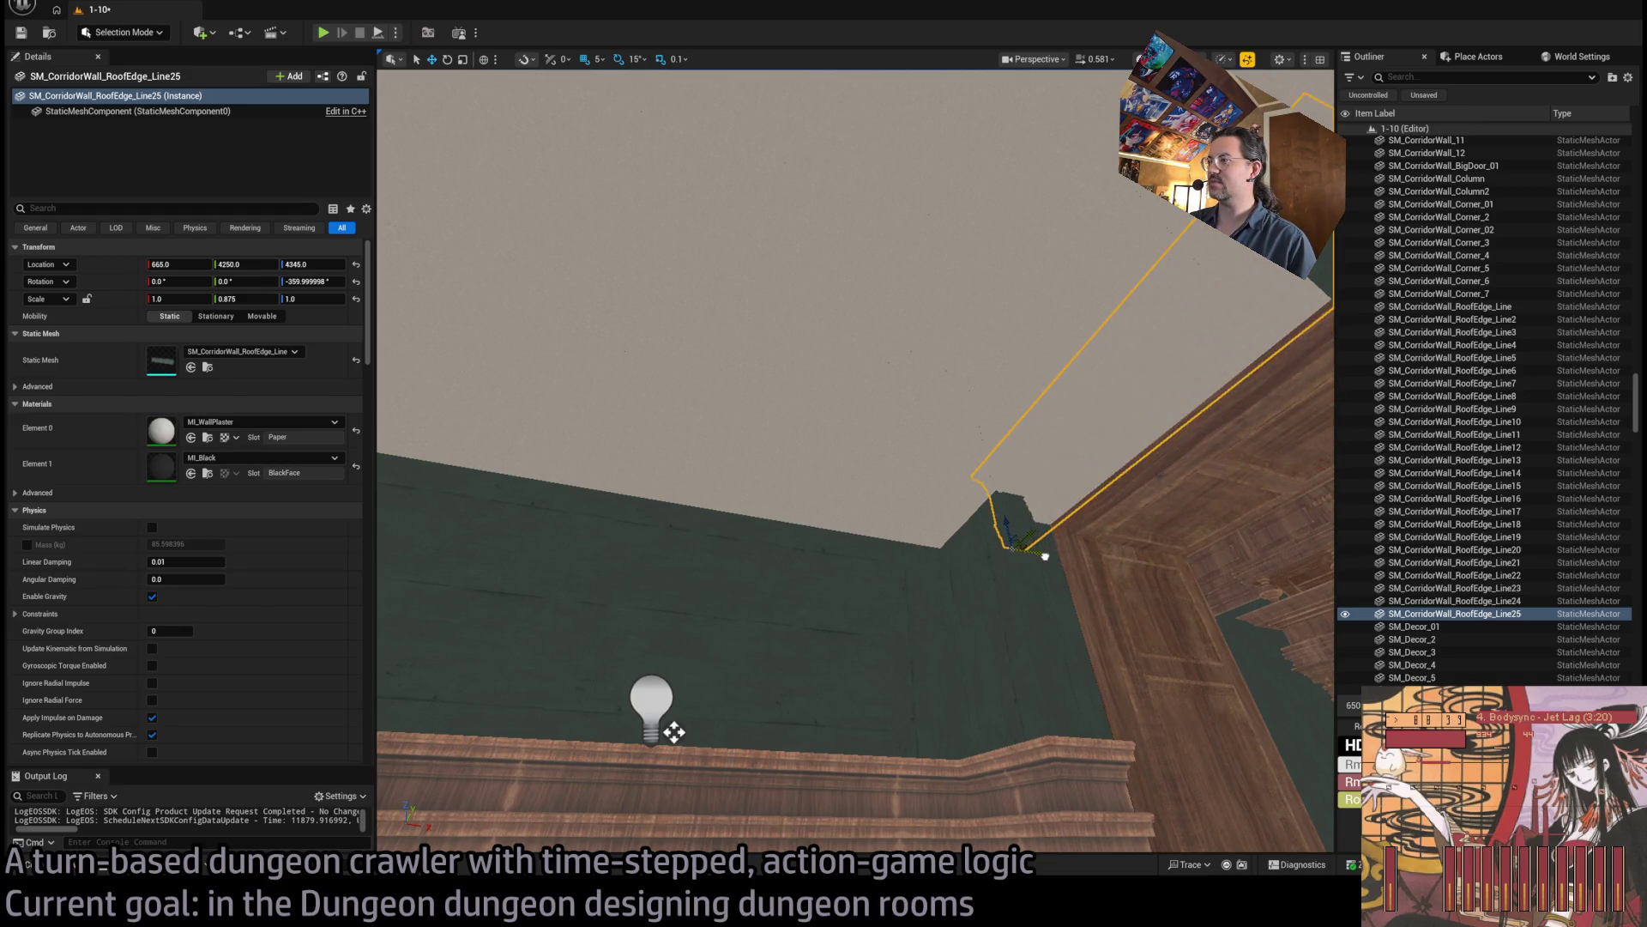
key("d")
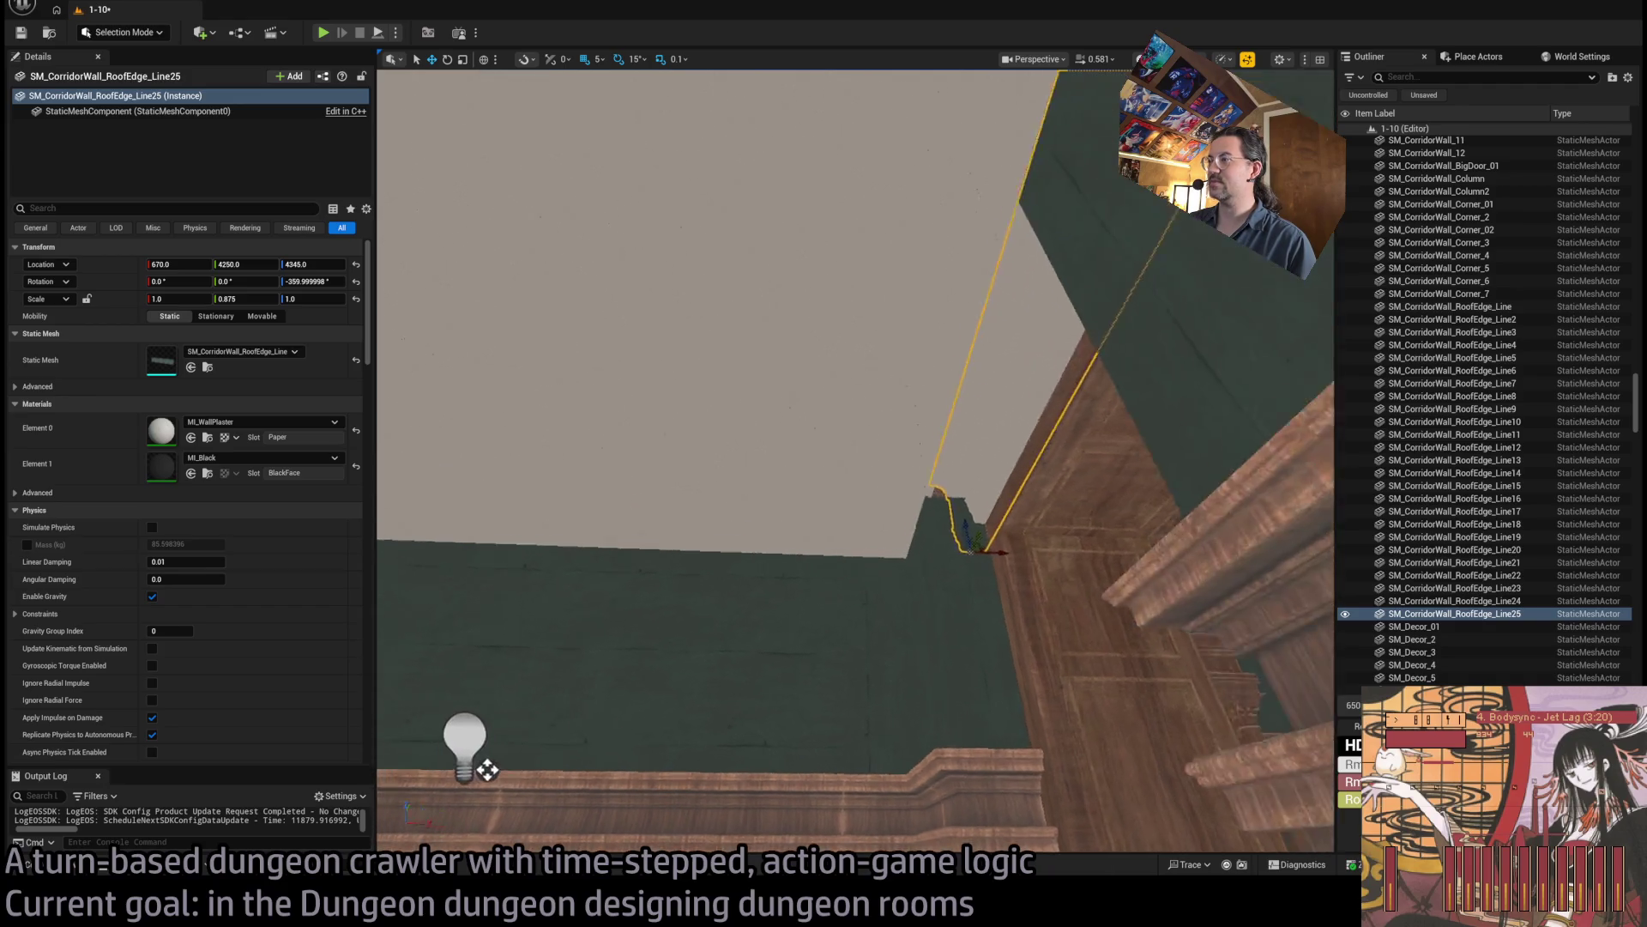
mouse_move(385, 763)
left_mouse_down()
mouse_move(1053, 403)
mouse_move(841, 431)
mouse_move(823, 512)
mouse_move(814, 468)
mouse_move(827, 515)
mouse_move(967, 575)
mouse_move(626, 816)
mouse_move(391, 358)
left_mouse_up()
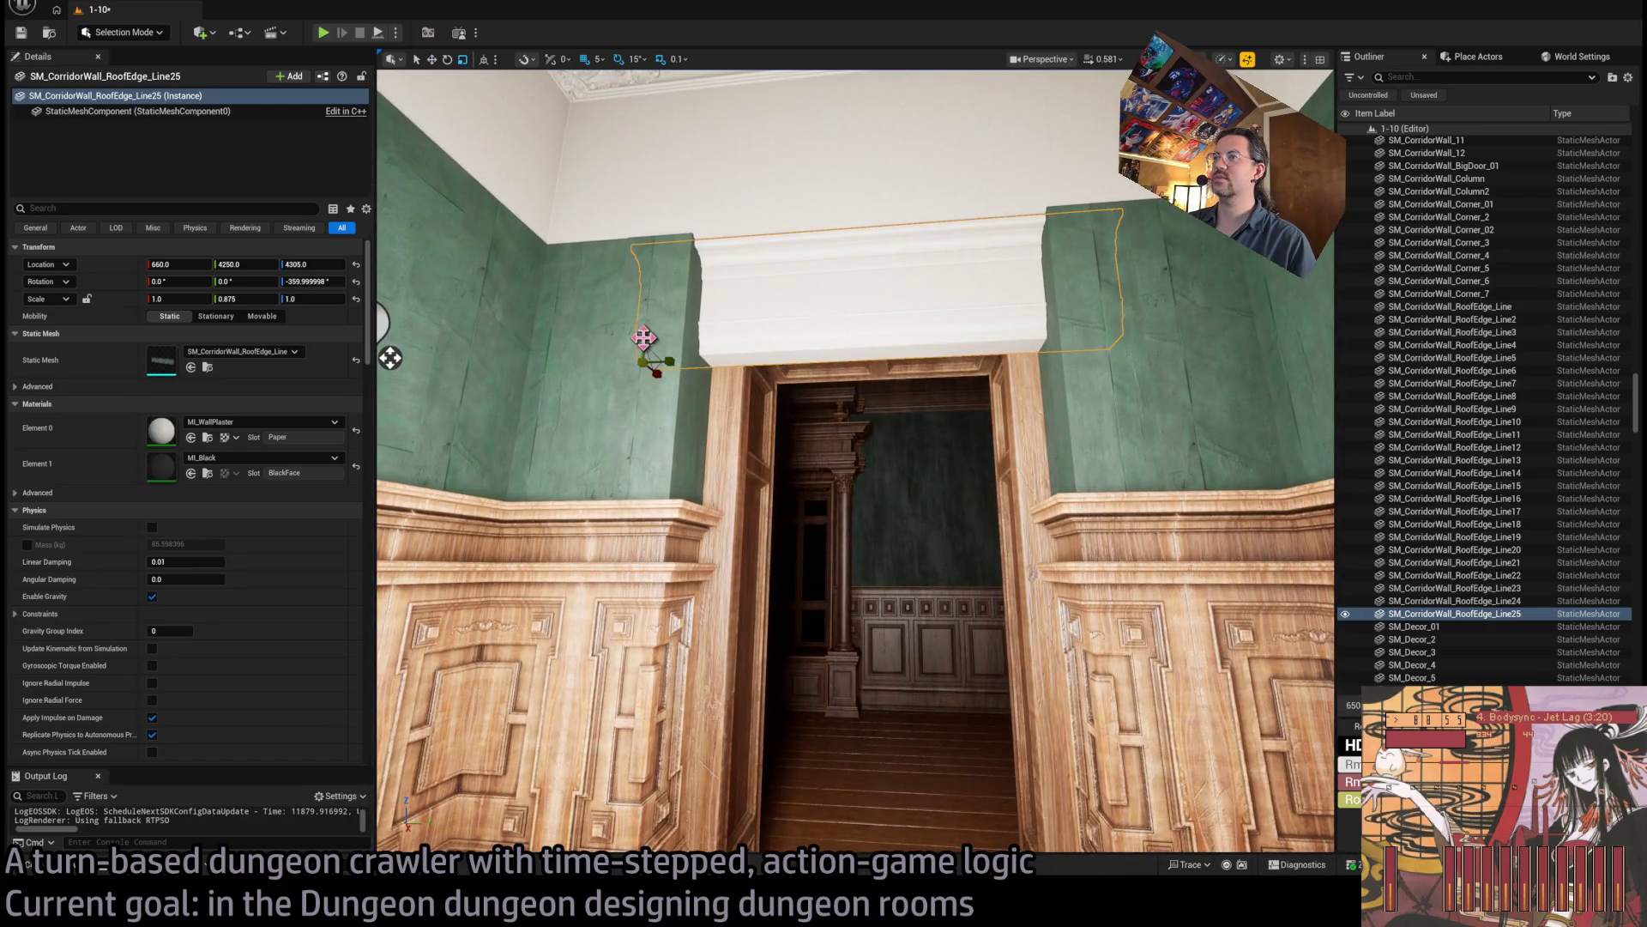
Flatten RoofEdge_Line25 to Z scale 0.3, widen X to 1.1, and raise it to height 4345.
mouse_move(644, 337)
left_mouse_down()
mouse_move(644, 378)
mouse_move(666, 284)
mouse_move(653, 258)
left_mouse_up()
key("w")
key("r")
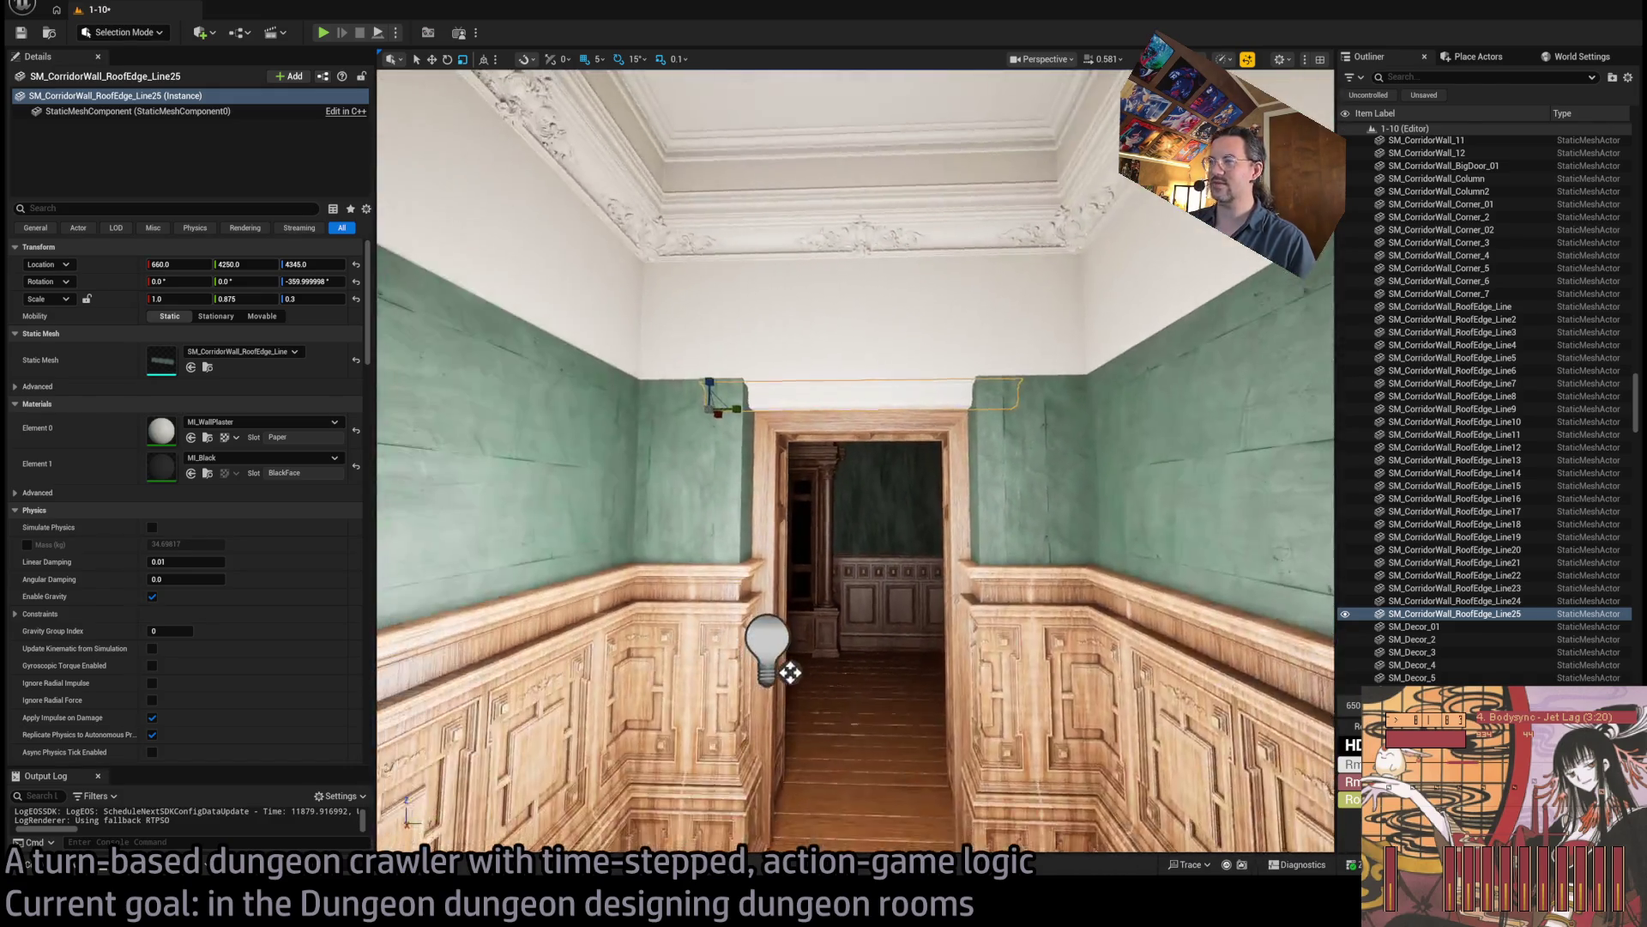
left_click(770, 652)
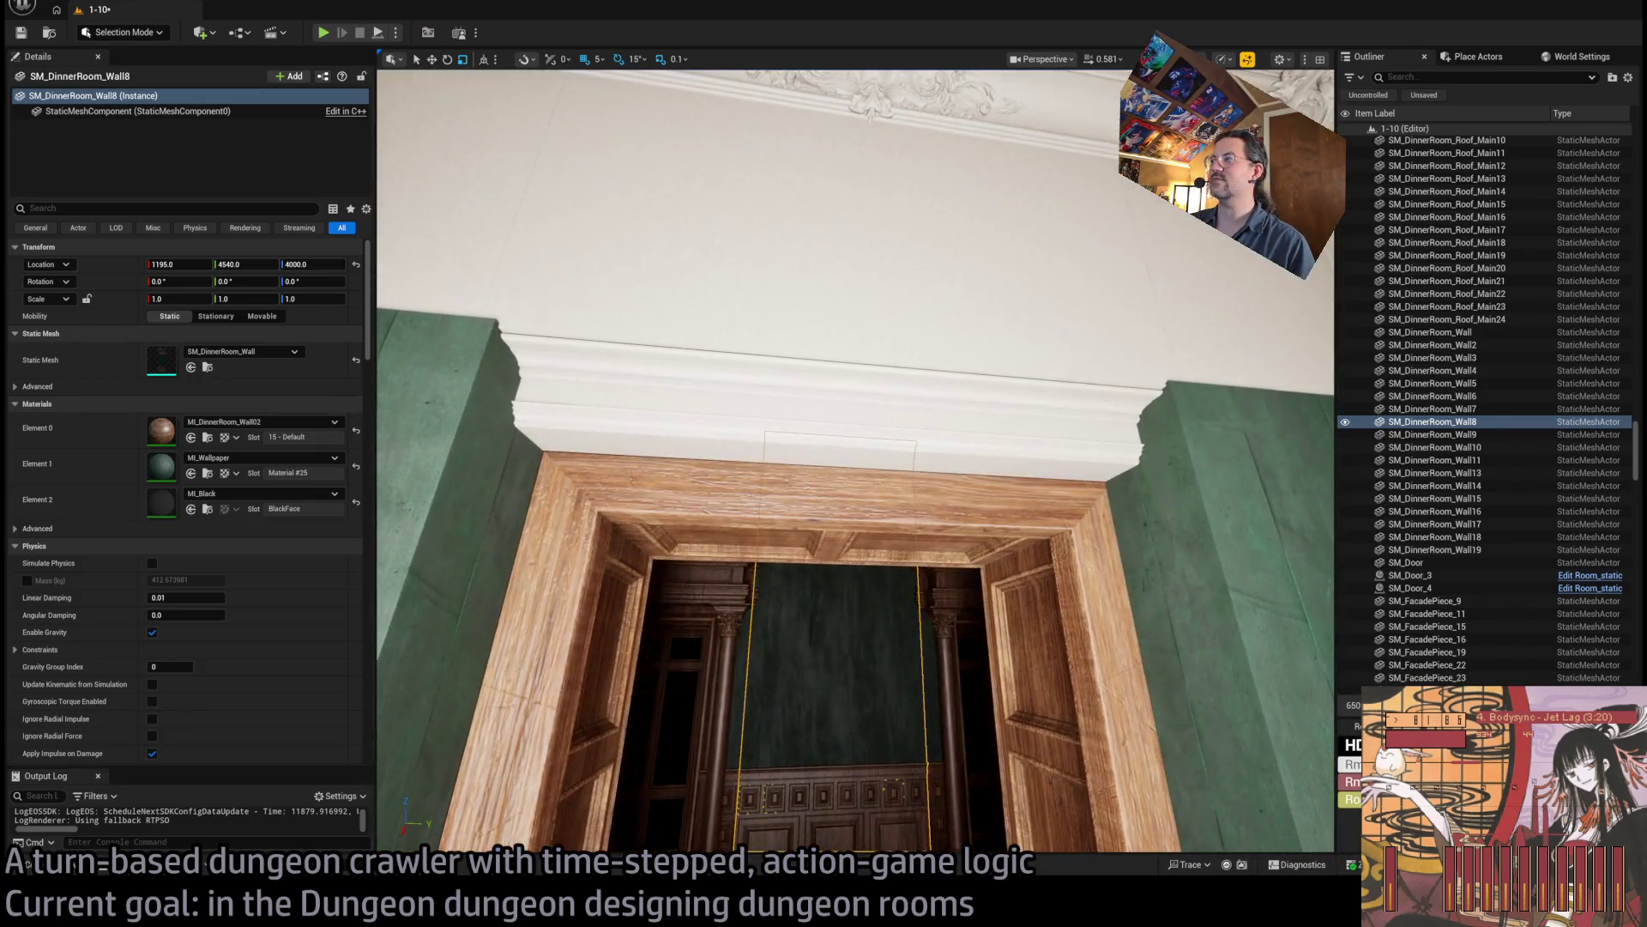
left_click(841, 378)
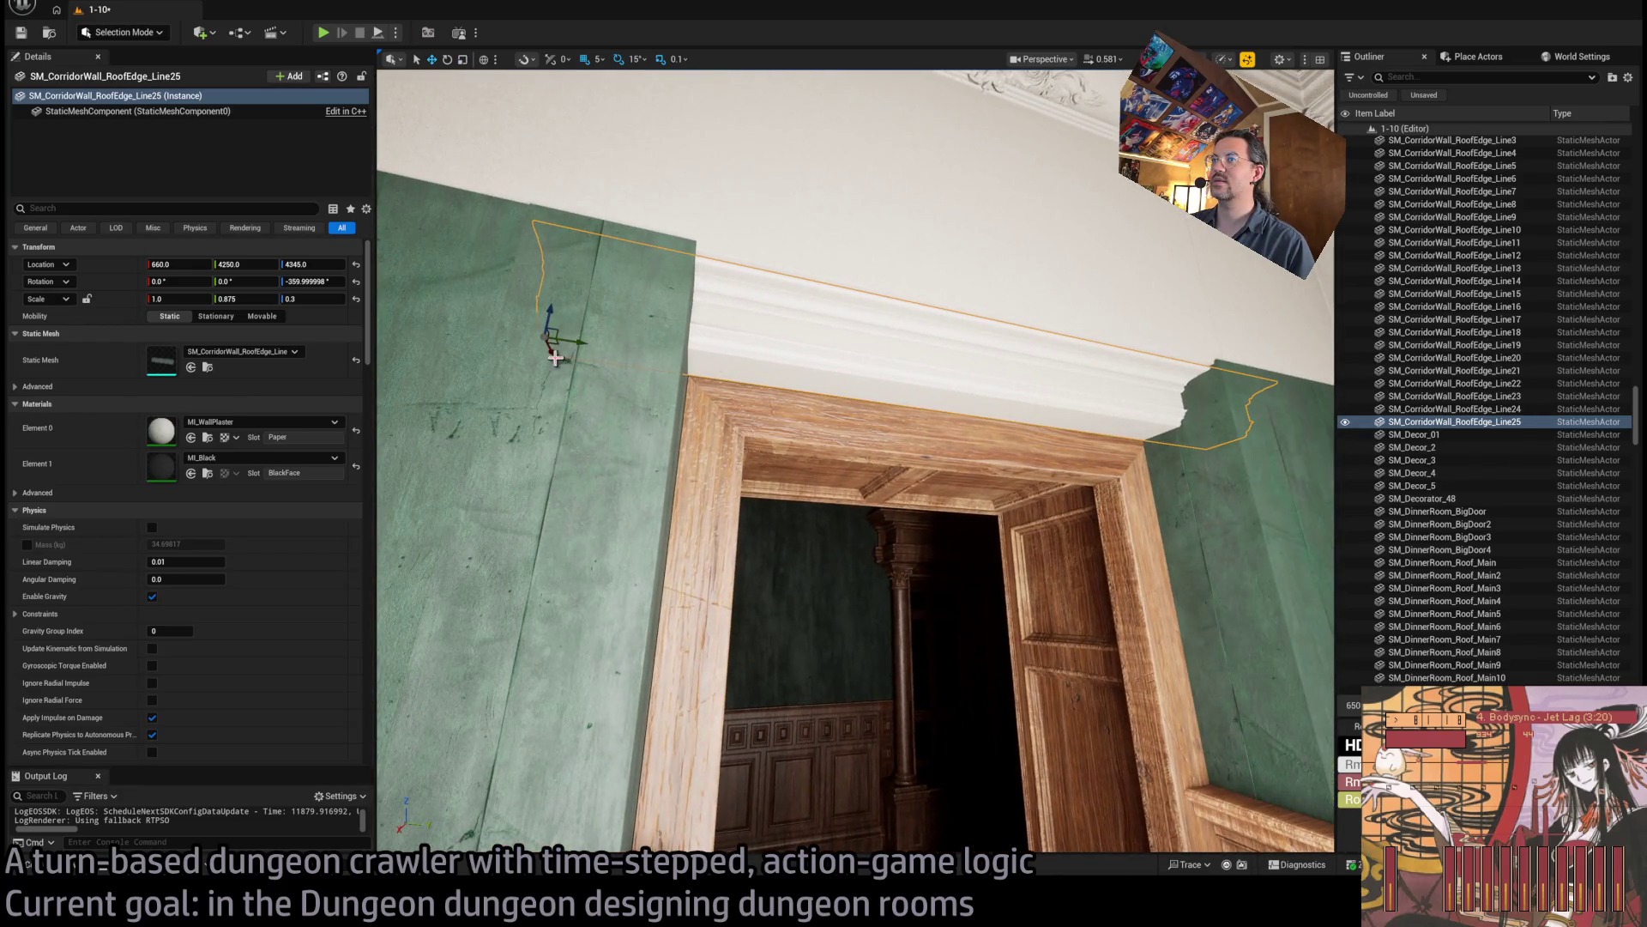
left_click_drag(555, 358, 550, 351)
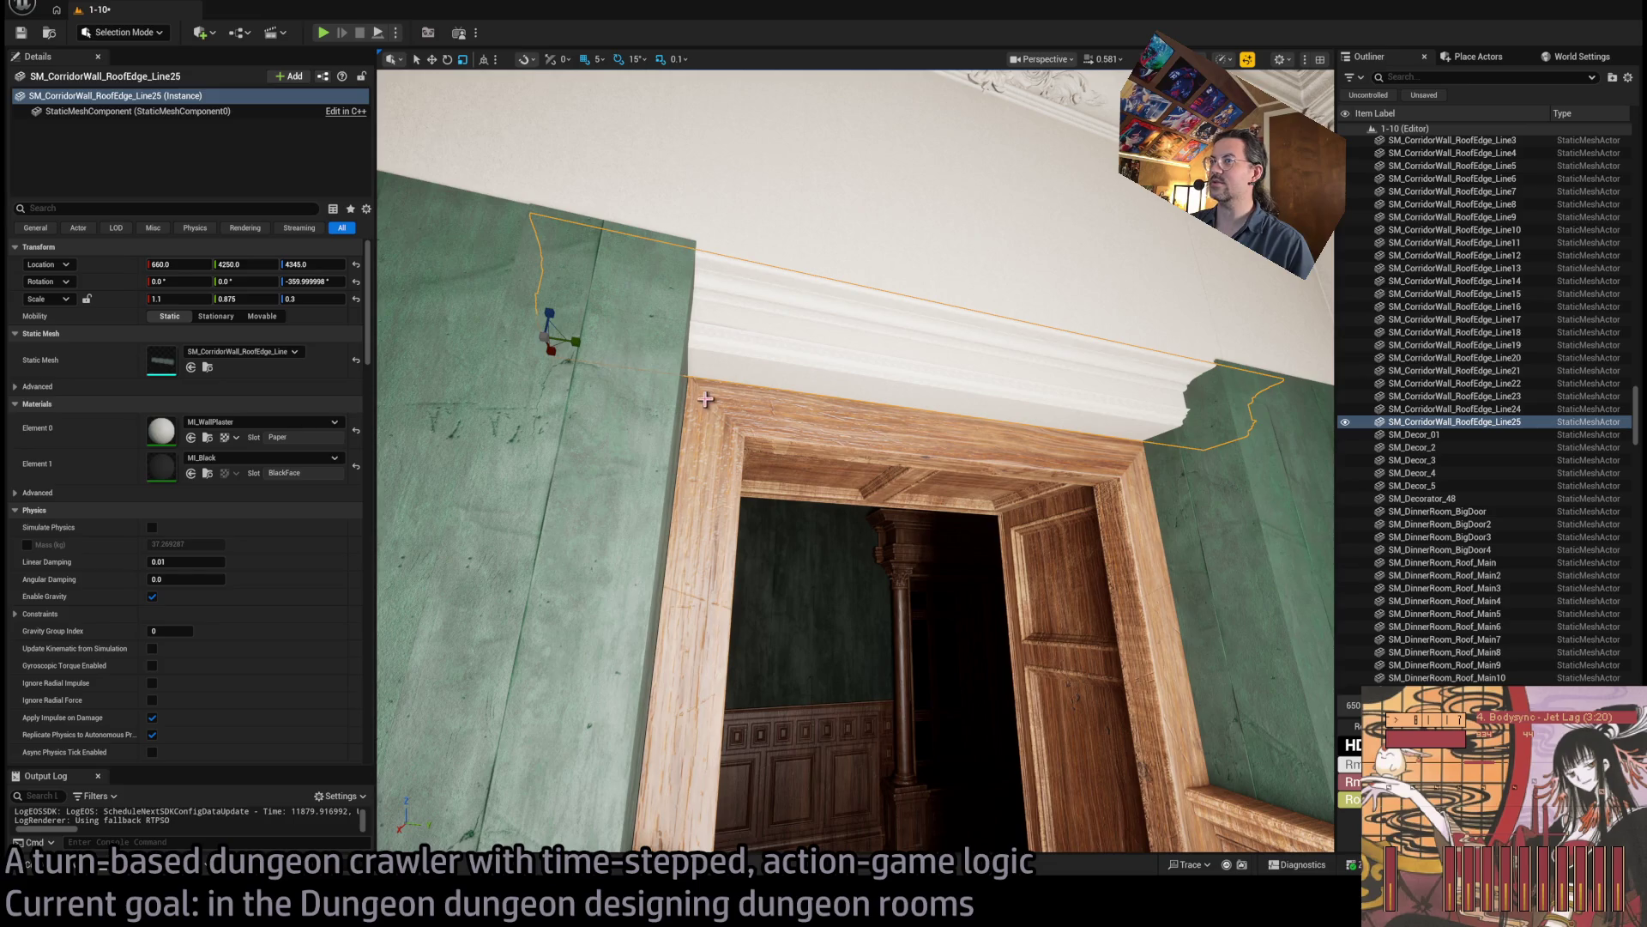
mouse_move(705, 399)
left_mouse_down()
mouse_move(661, 378)
mouse_move(903, 429)
mouse_move(920, 494)
mouse_move(1001, 199)
mouse_move(875, 268)
mouse_move(819, 343)
mouse_move(802, 249)
mouse_move(776, 232)
left_mouse_up()
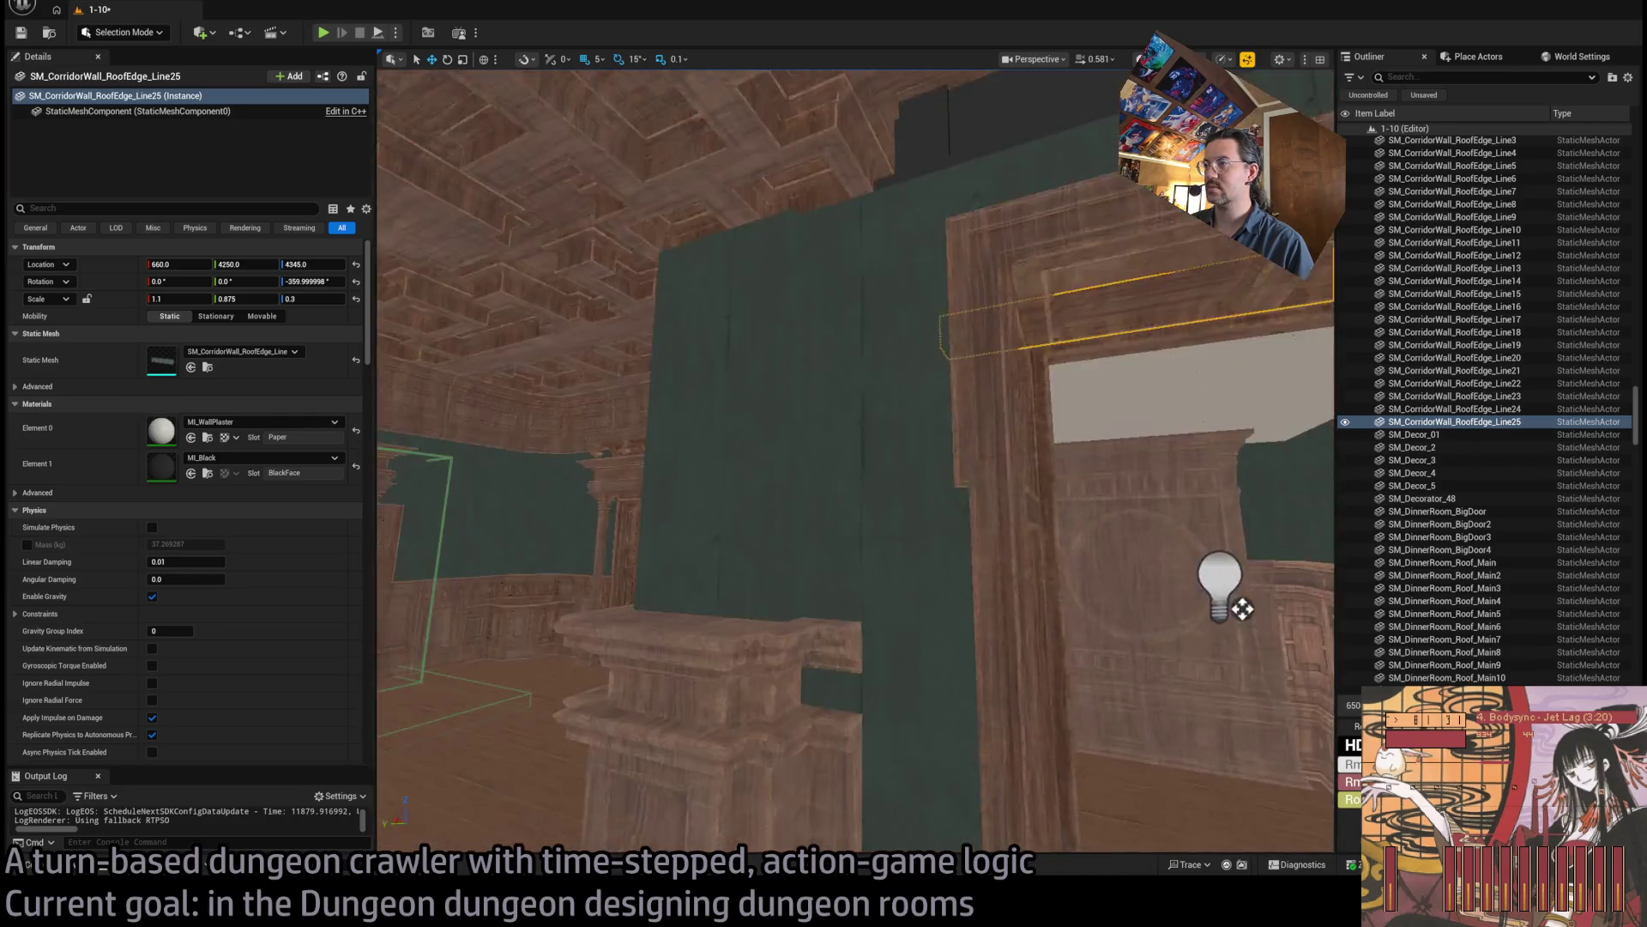
left_click_drag(1243, 608, 629, 692)
left_click(51, 865)
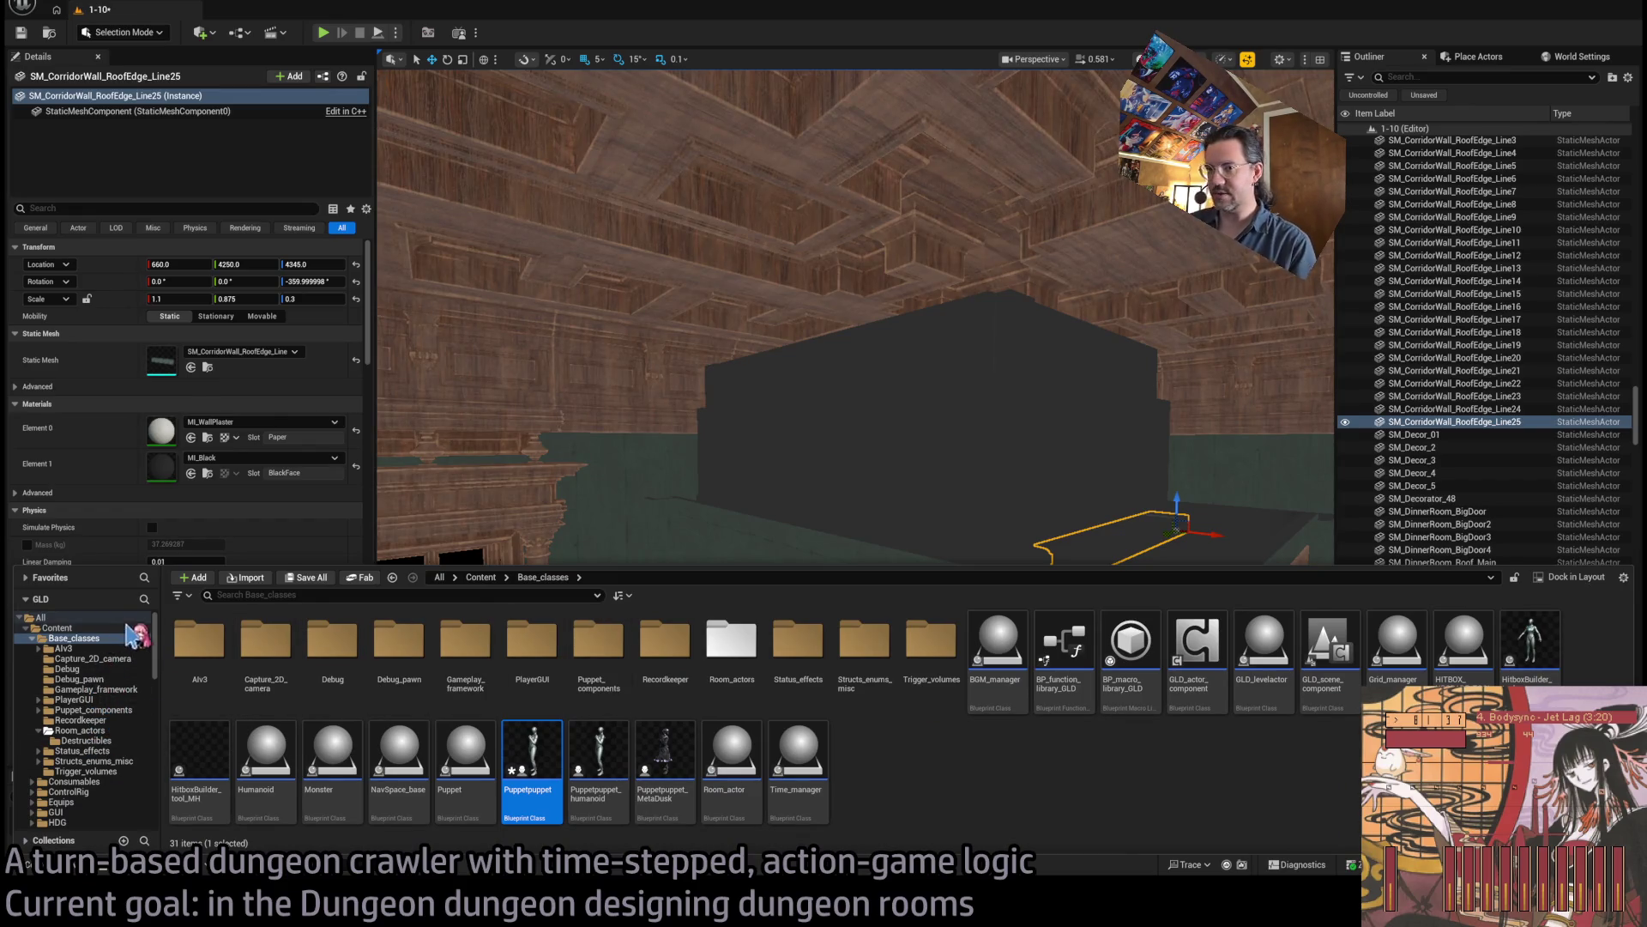
scroll(120, 677, "down", 10)
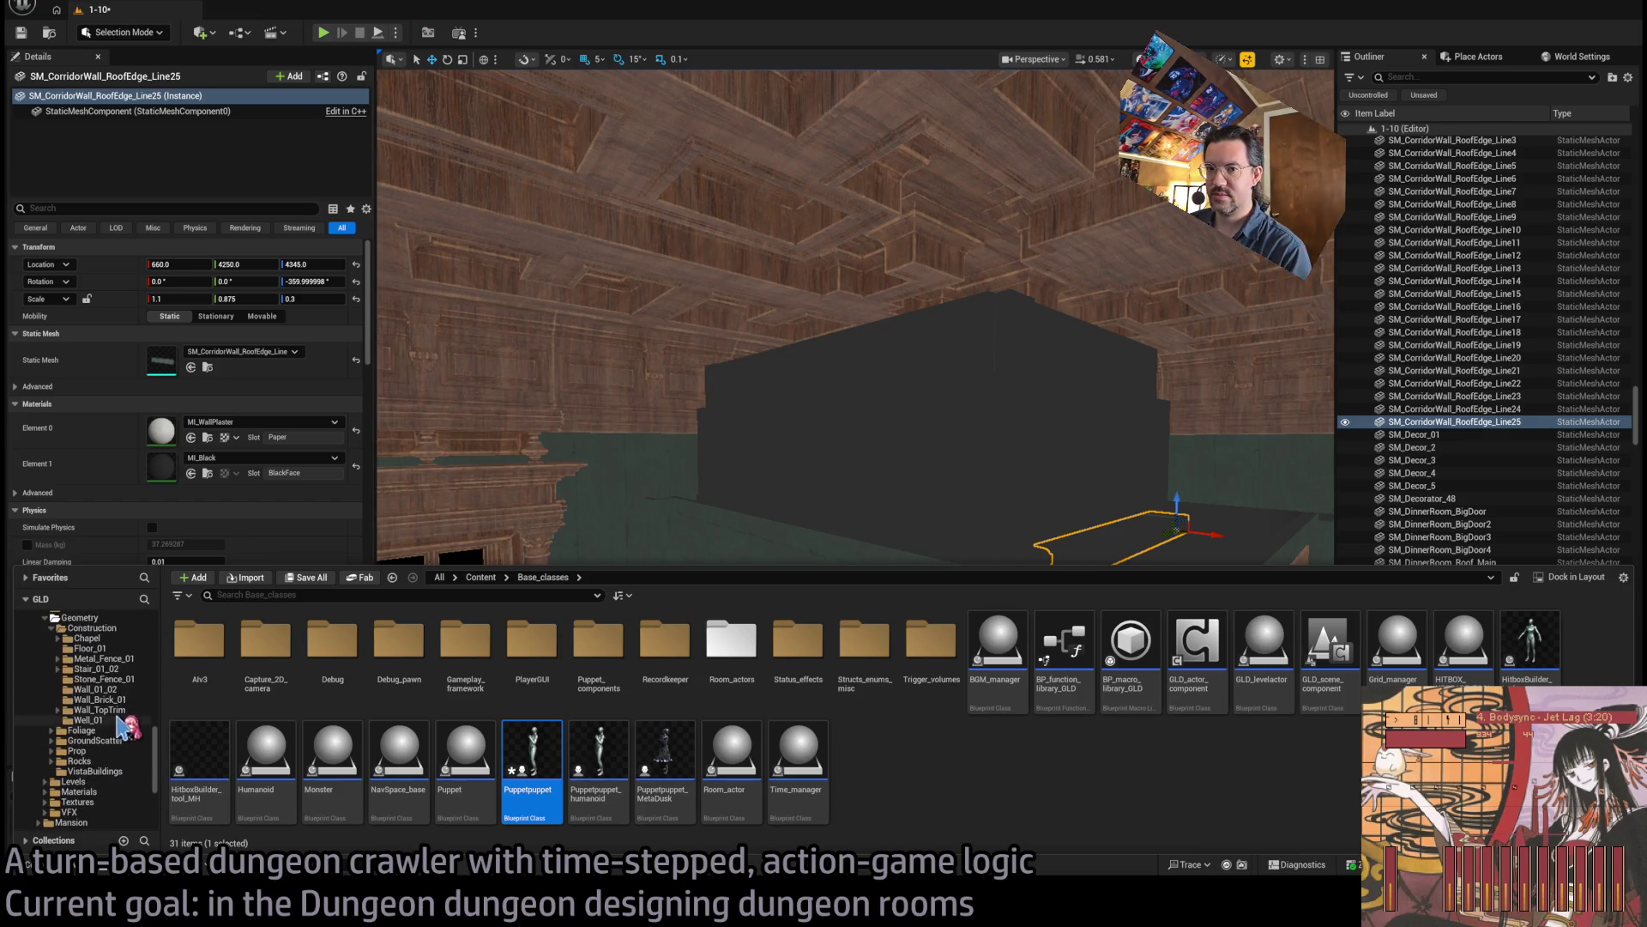
left_click(94, 730)
left_click(96, 741)
left_click(94, 751)
left_click(95, 761)
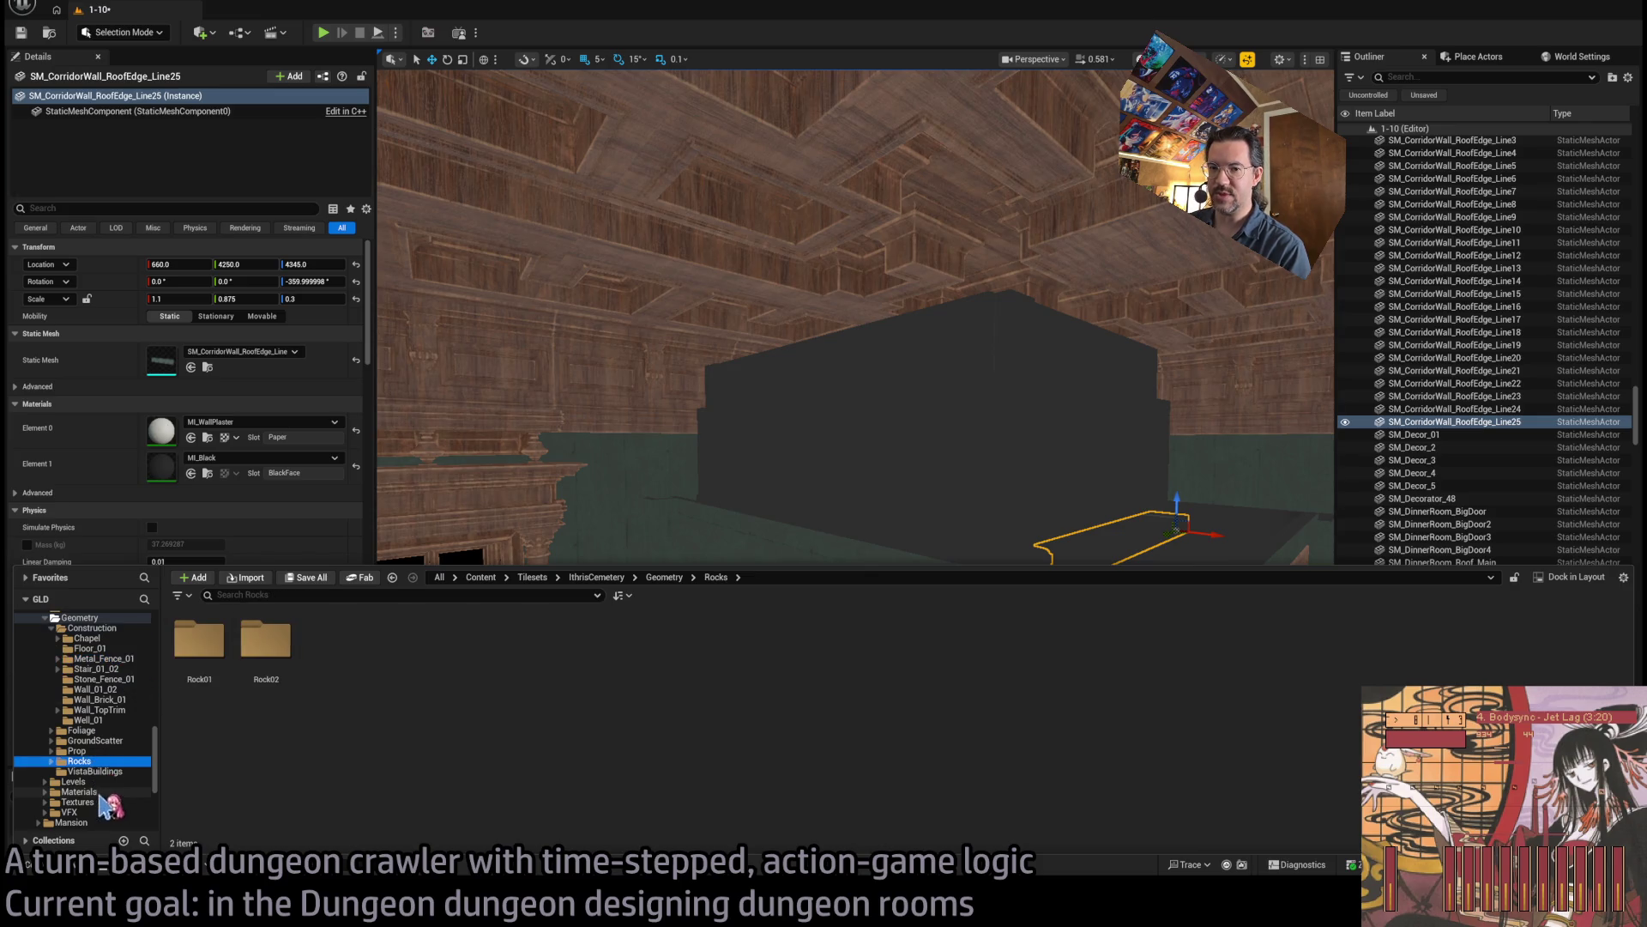
scroll(108, 805, "down", 5)
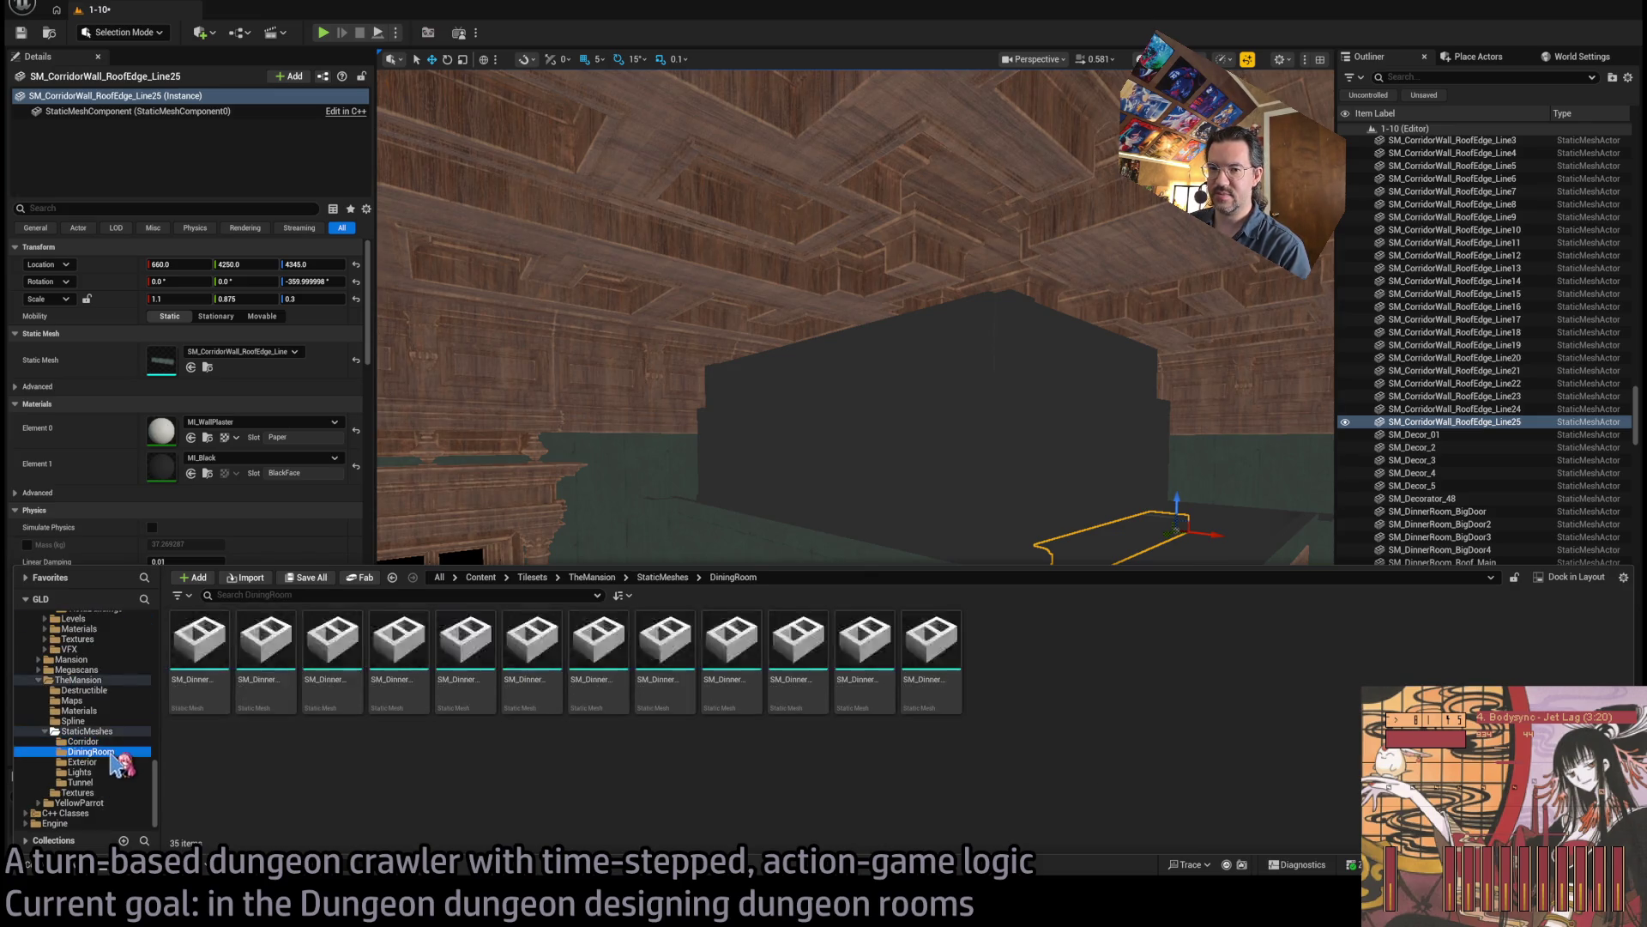
left_click(118, 752)
left_click(112, 740)
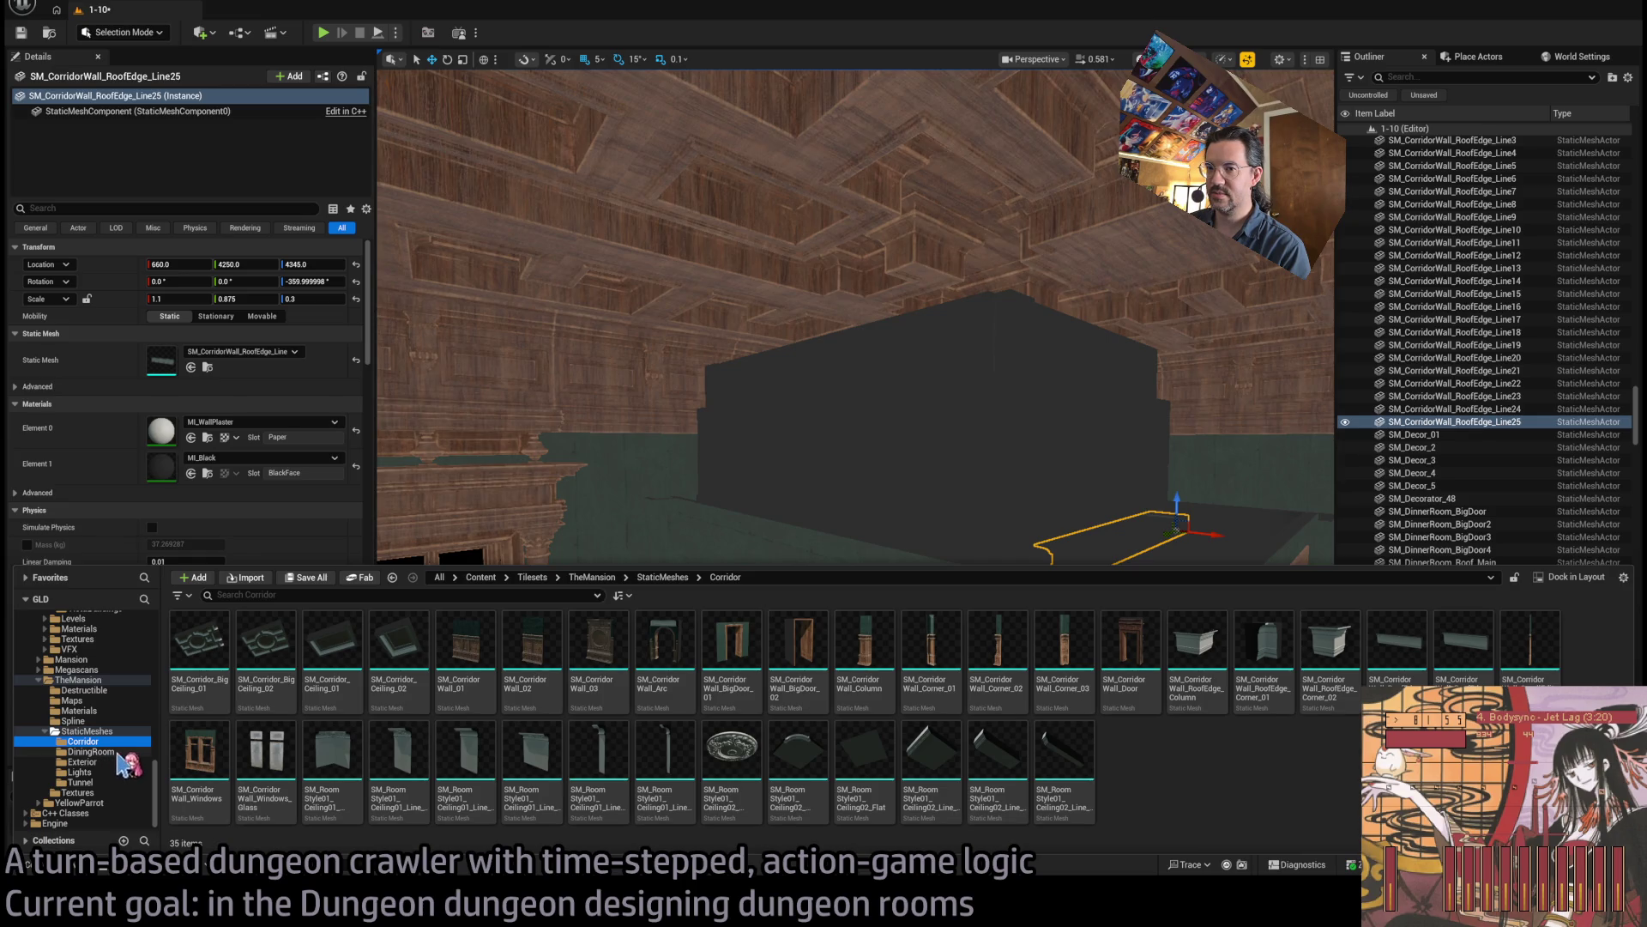
left_click(118, 752)
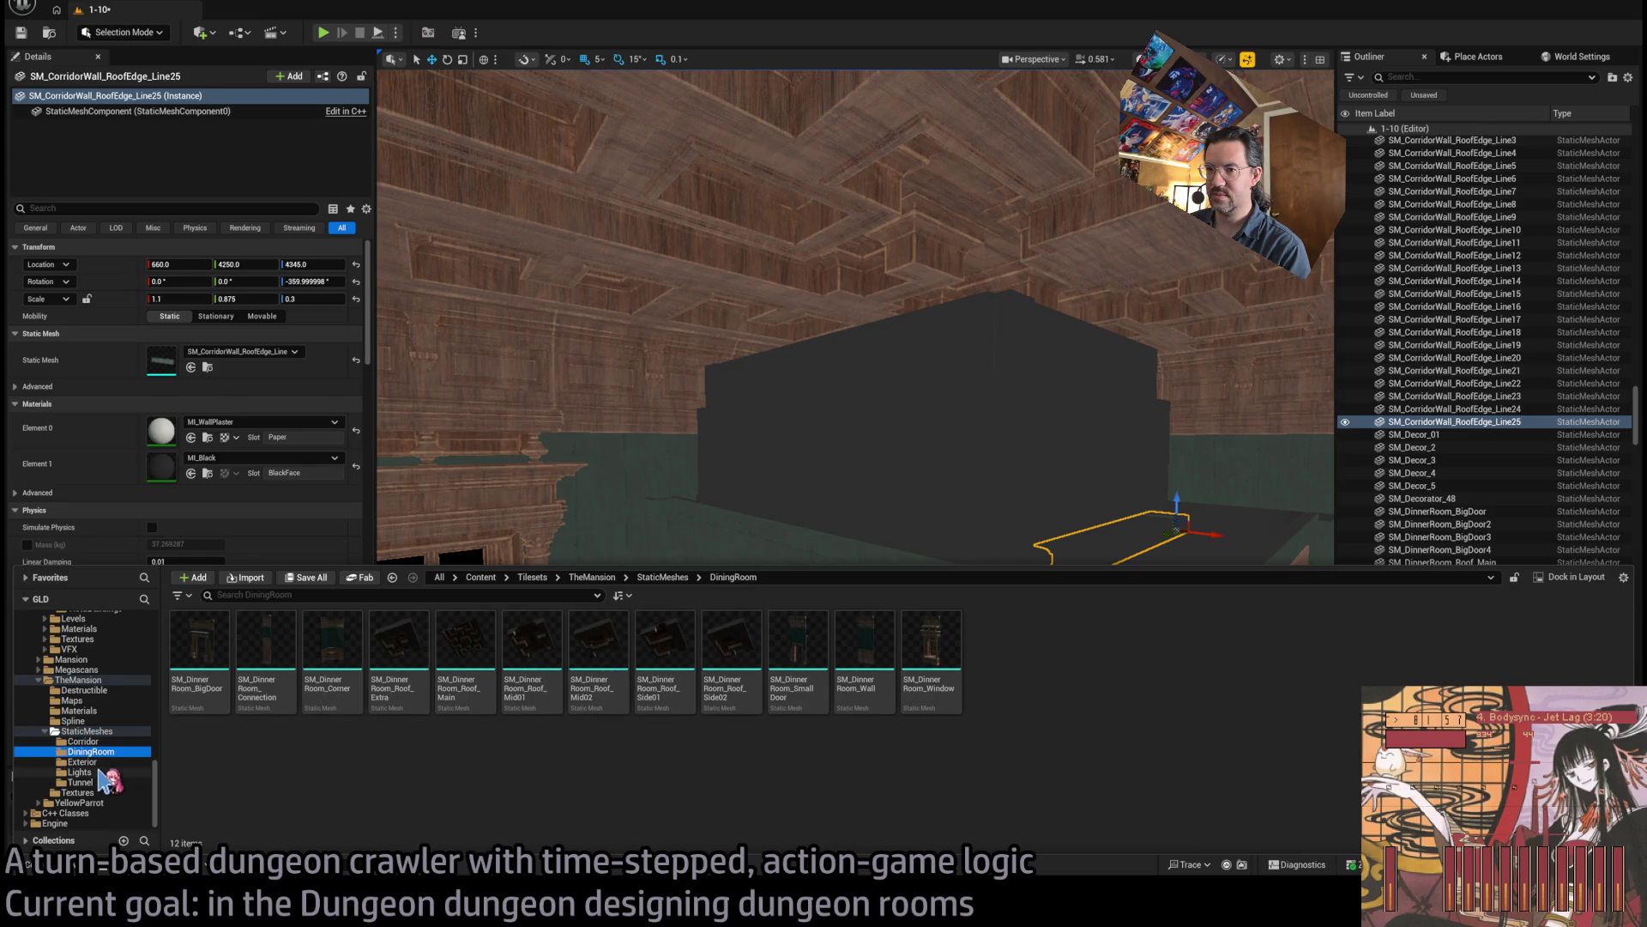
left_click(81, 773)
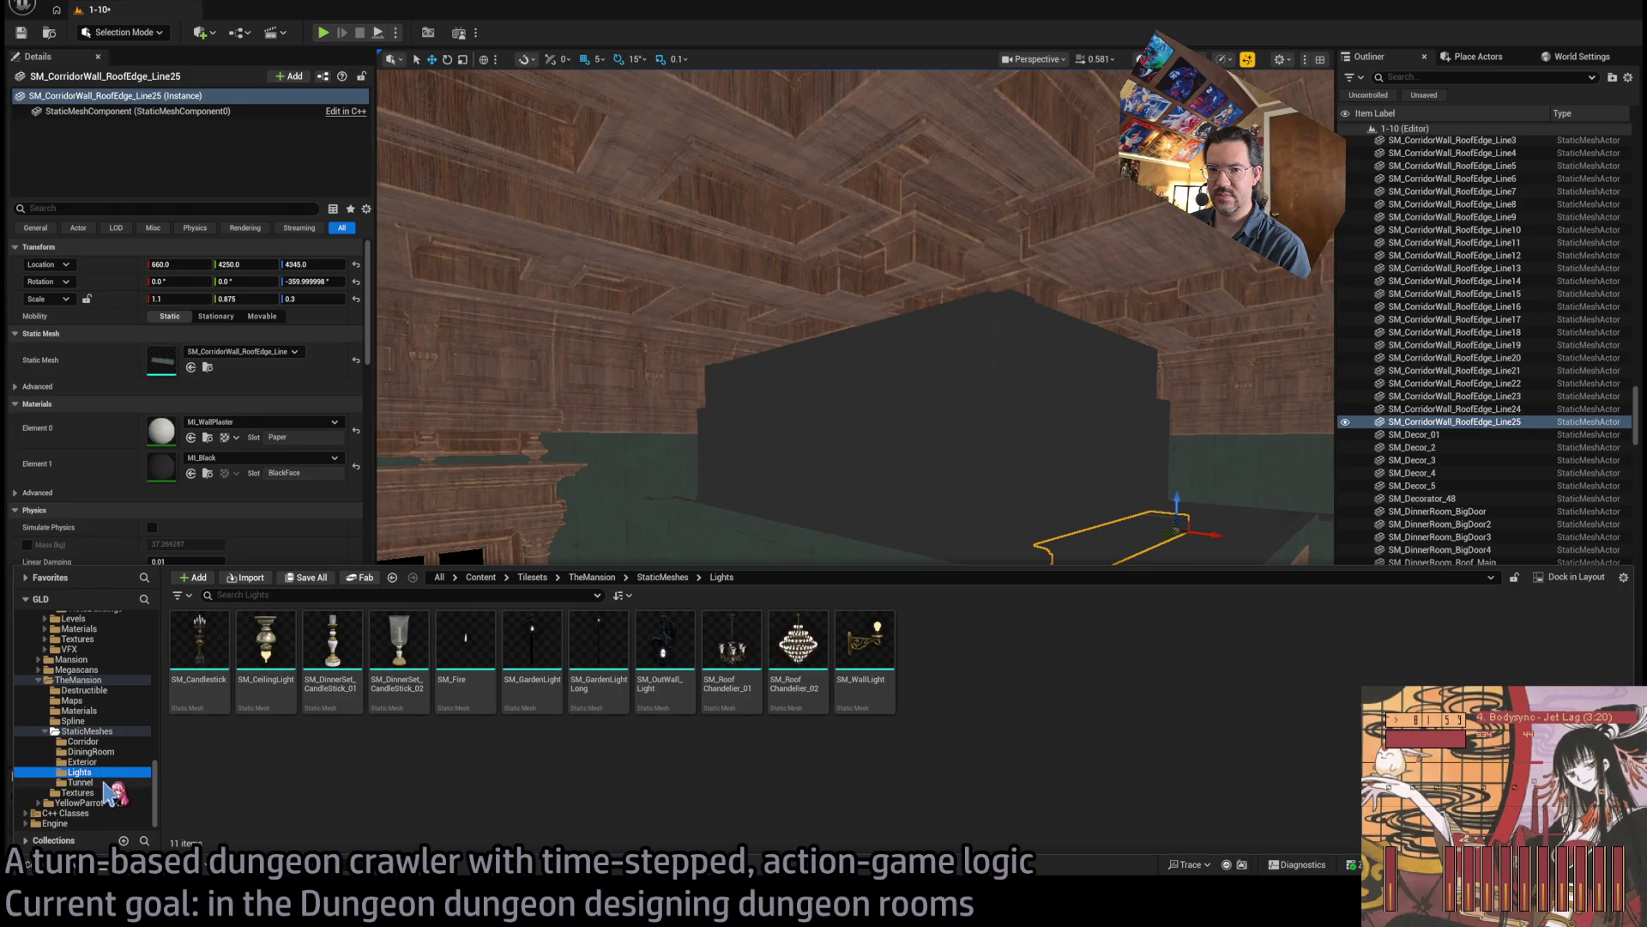
left_click(101, 782)
left_click(83, 742)
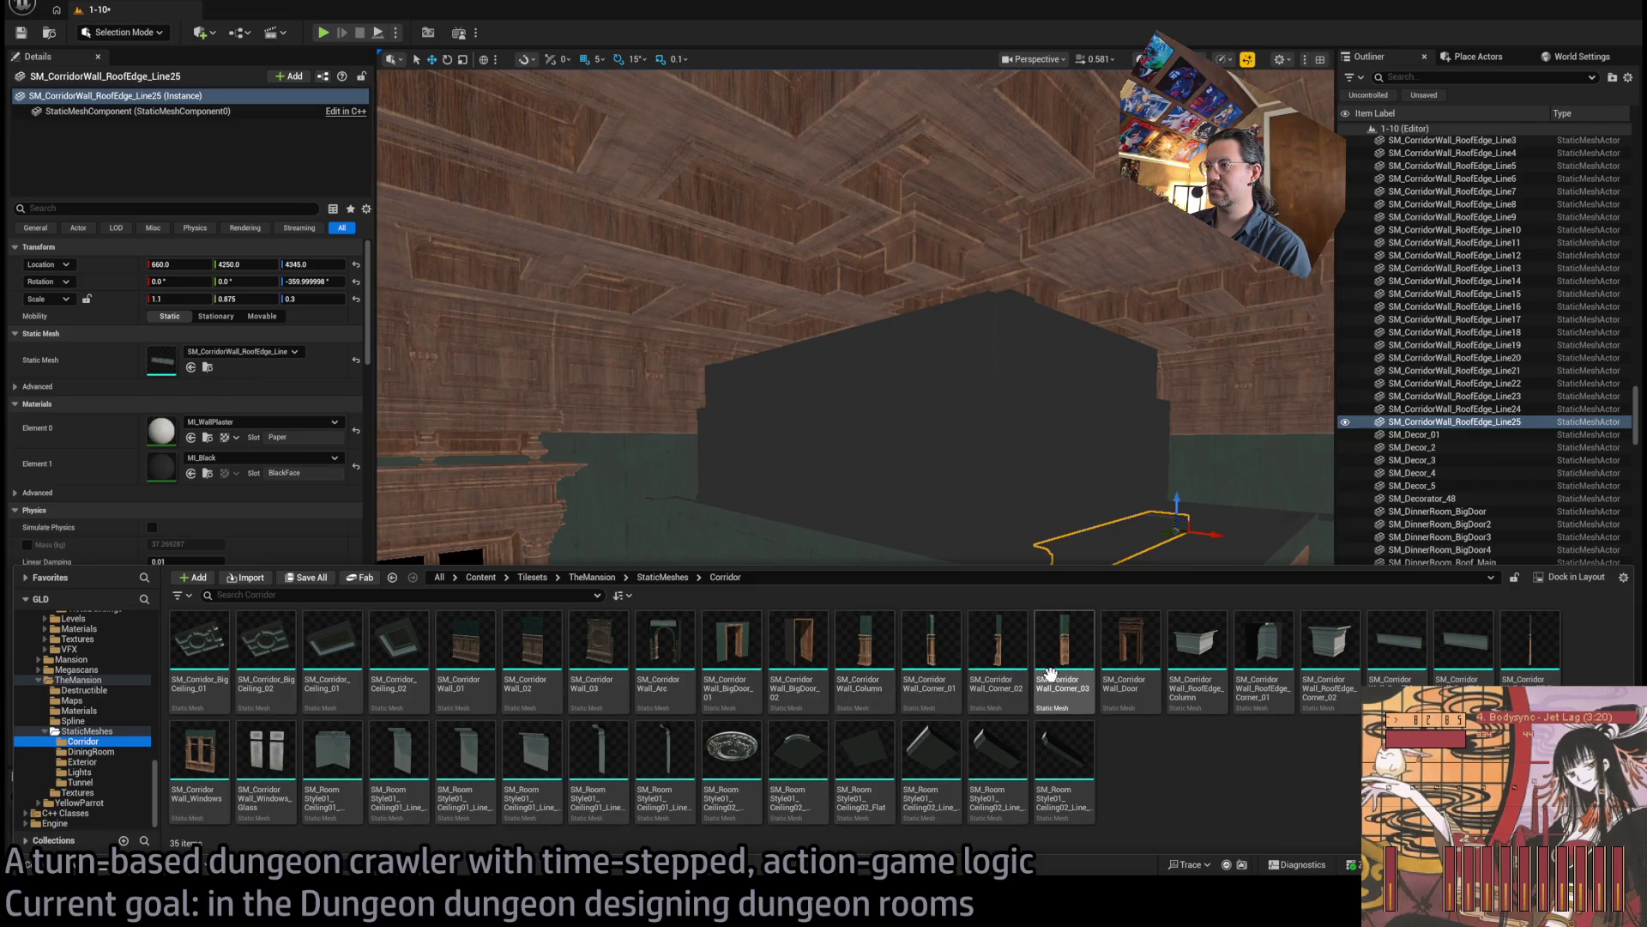
Select the ten front corridor wall, column and corner pieces near the doorway.
key("ctrl+space")
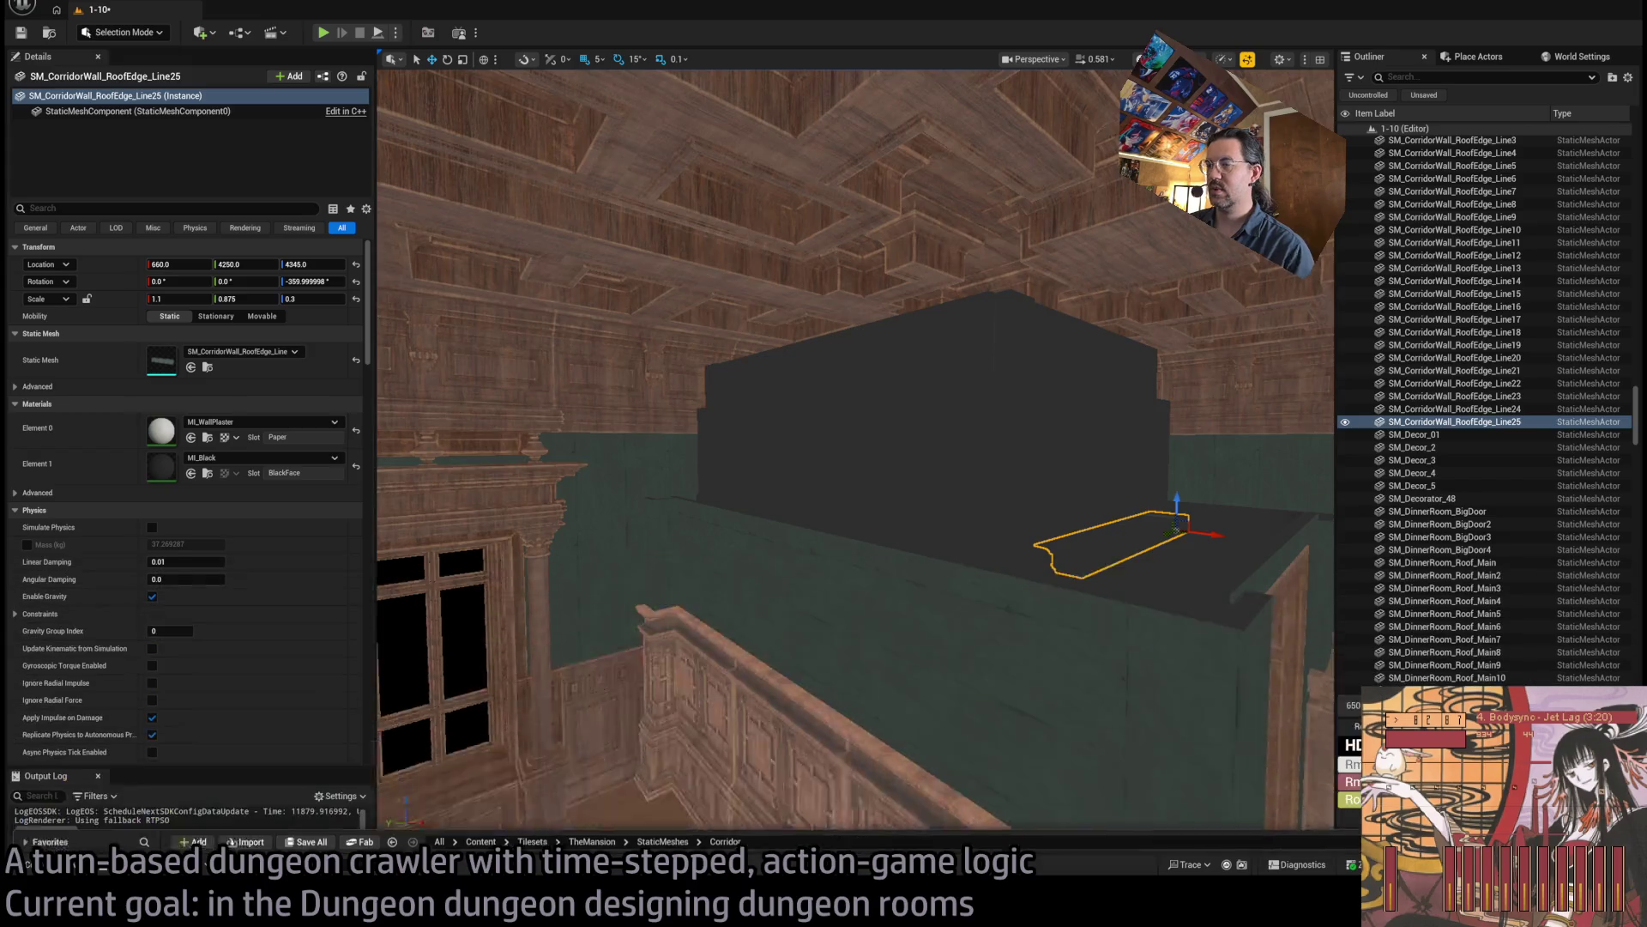
left_click_drag(979, 688, 979, 688)
left_click(952, 660)
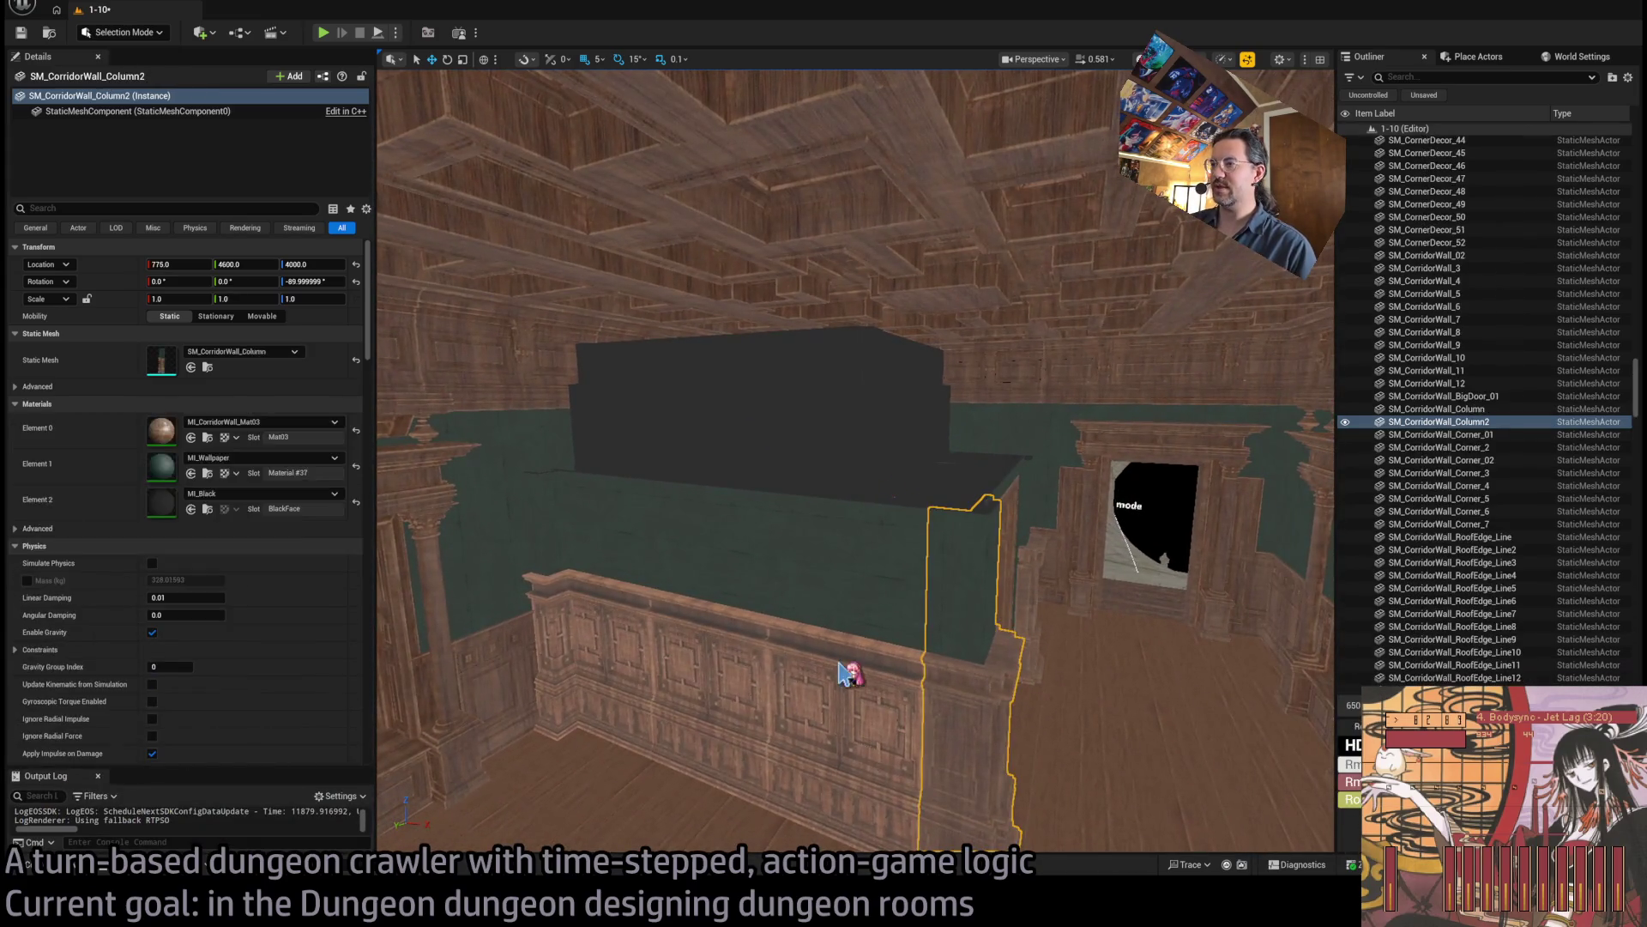
left_click(632, 636, "ctrl")
left_click(559, 614, "ctrl")
left_click(532, 652, "ctrl")
left_click_drag(668, 538, 667, 538)
left_click(938, 532, "ctrl")
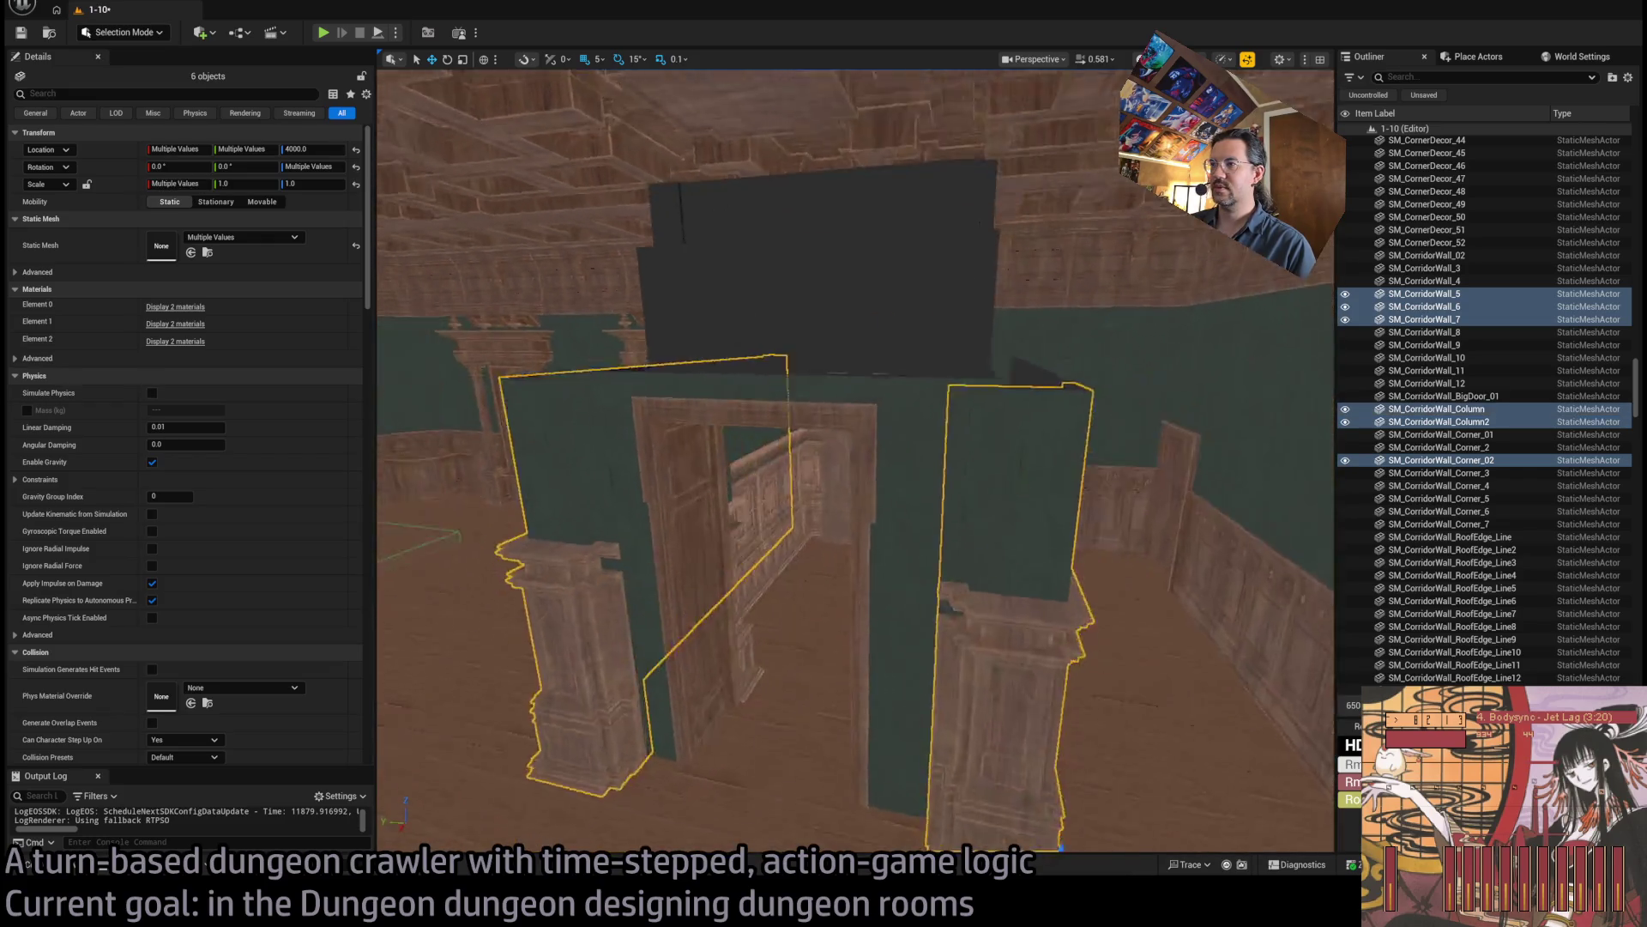
left_click(836, 599, "ctrl")
left_click(926, 557, "ctrl")
left_click(986, 515, "ctrl")
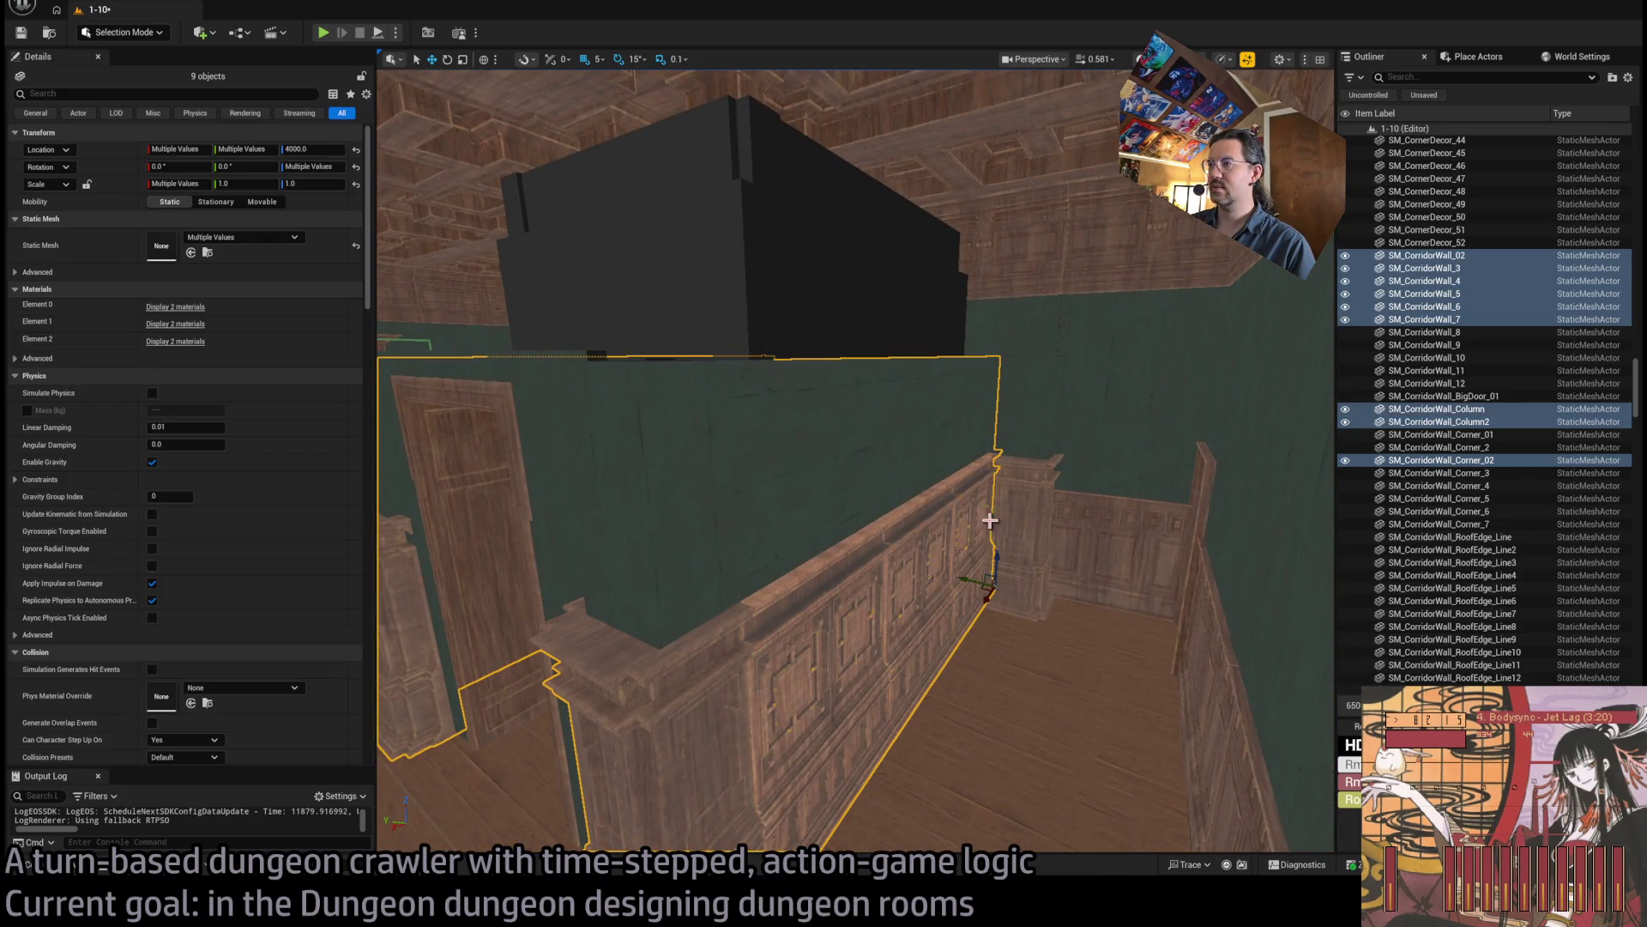
left_click(1030, 566, "ctrl")
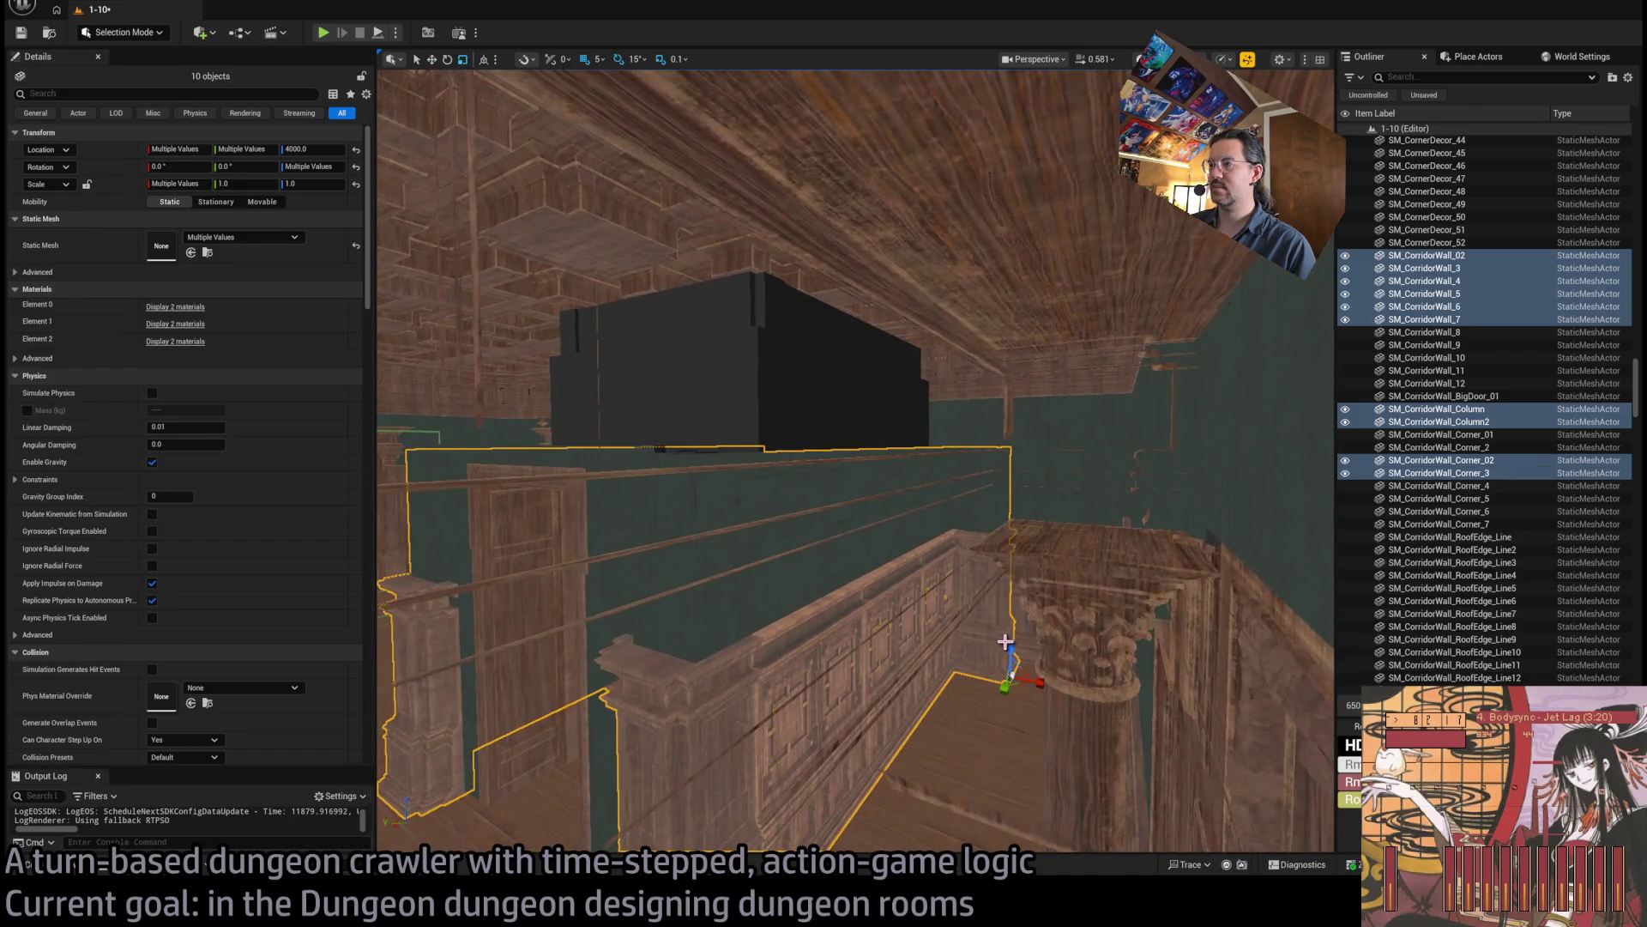
left_click_drag(1008, 654, 1006, 669)
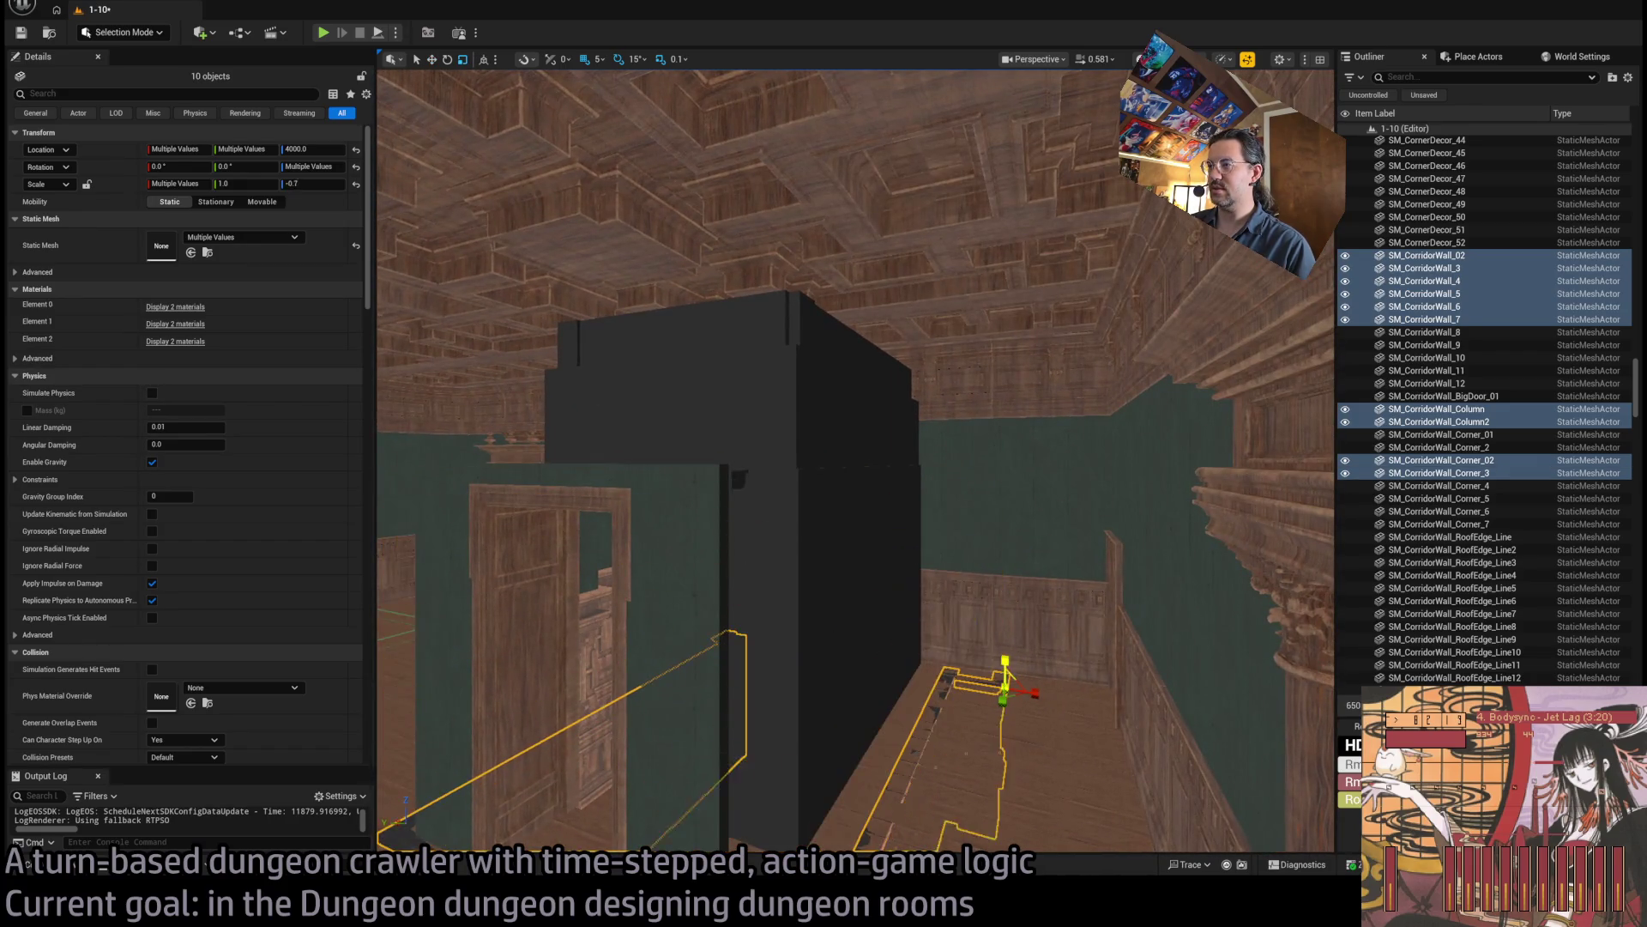
Undo the trial flip and raise, leaving the walls at height 4800 with Z scale -1.2.
key("ctrl+z")
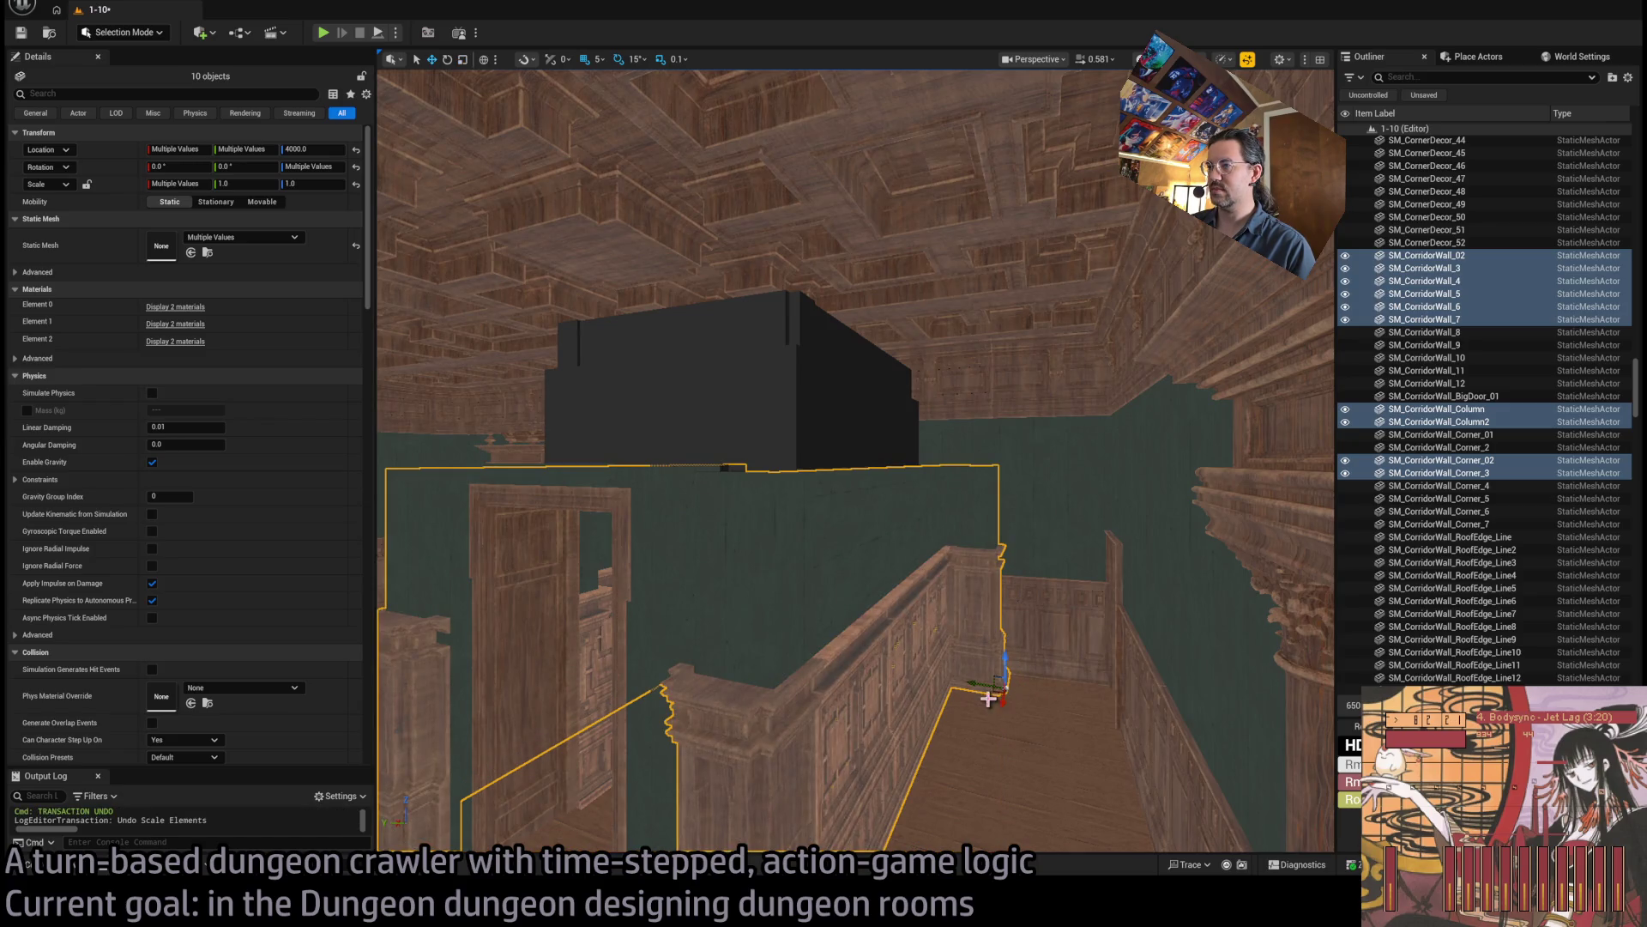
key("ctrl+z")
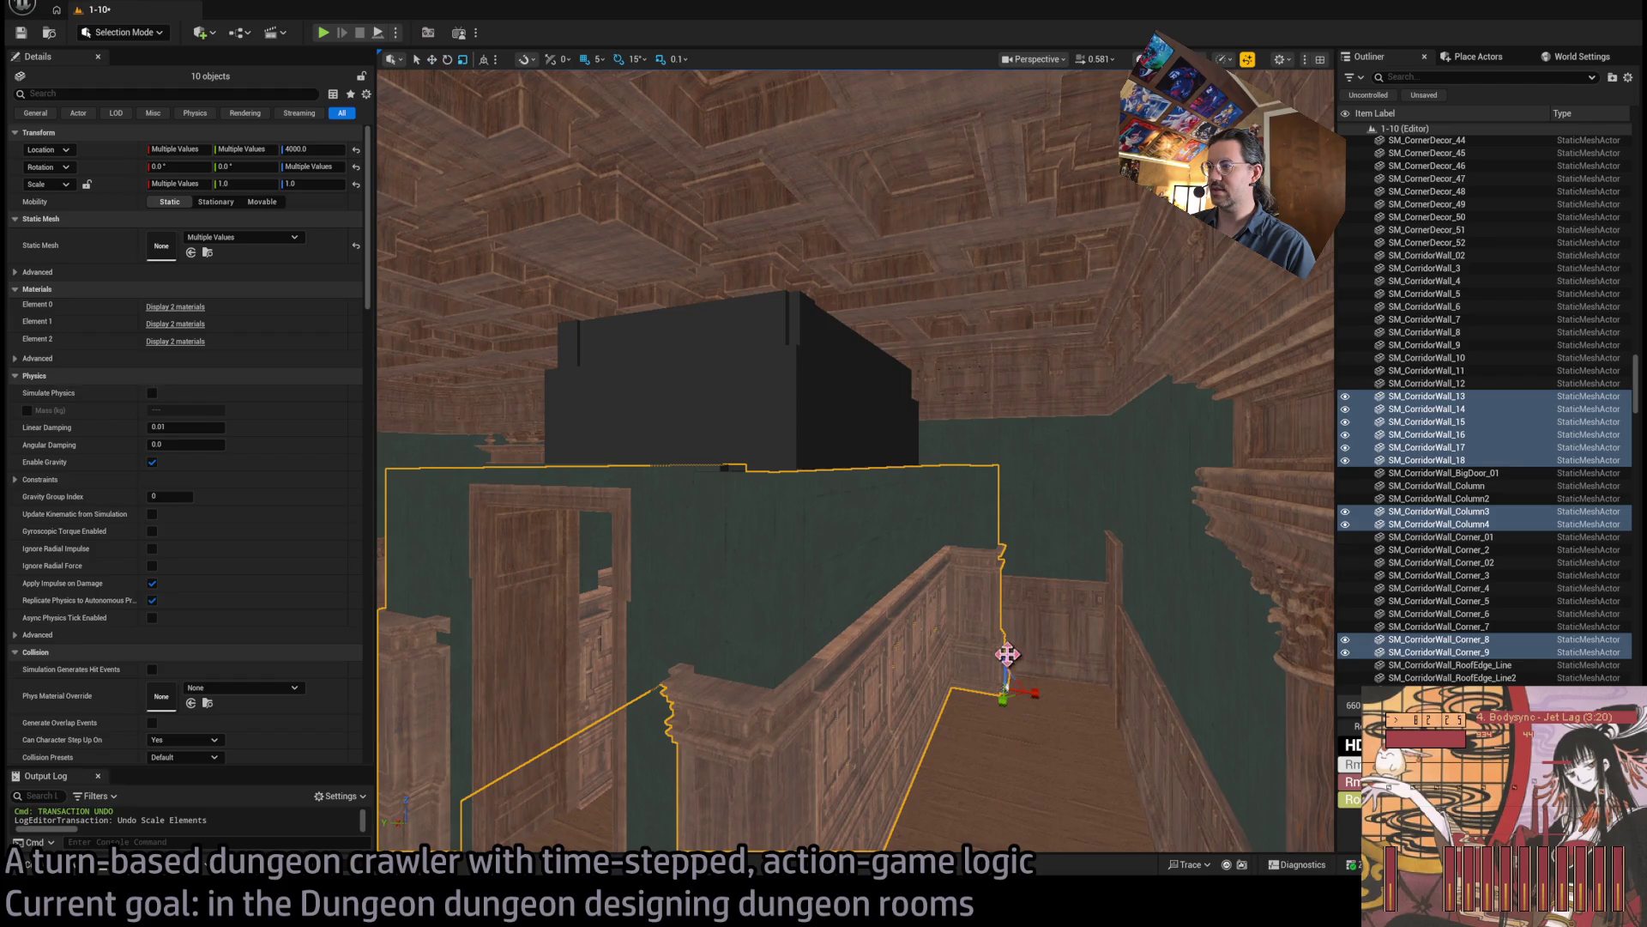
mouse_move(1007, 655)
left_mouse_down()
mouse_move(1005, 673)
mouse_move(990, 335)
left_mouse_up()
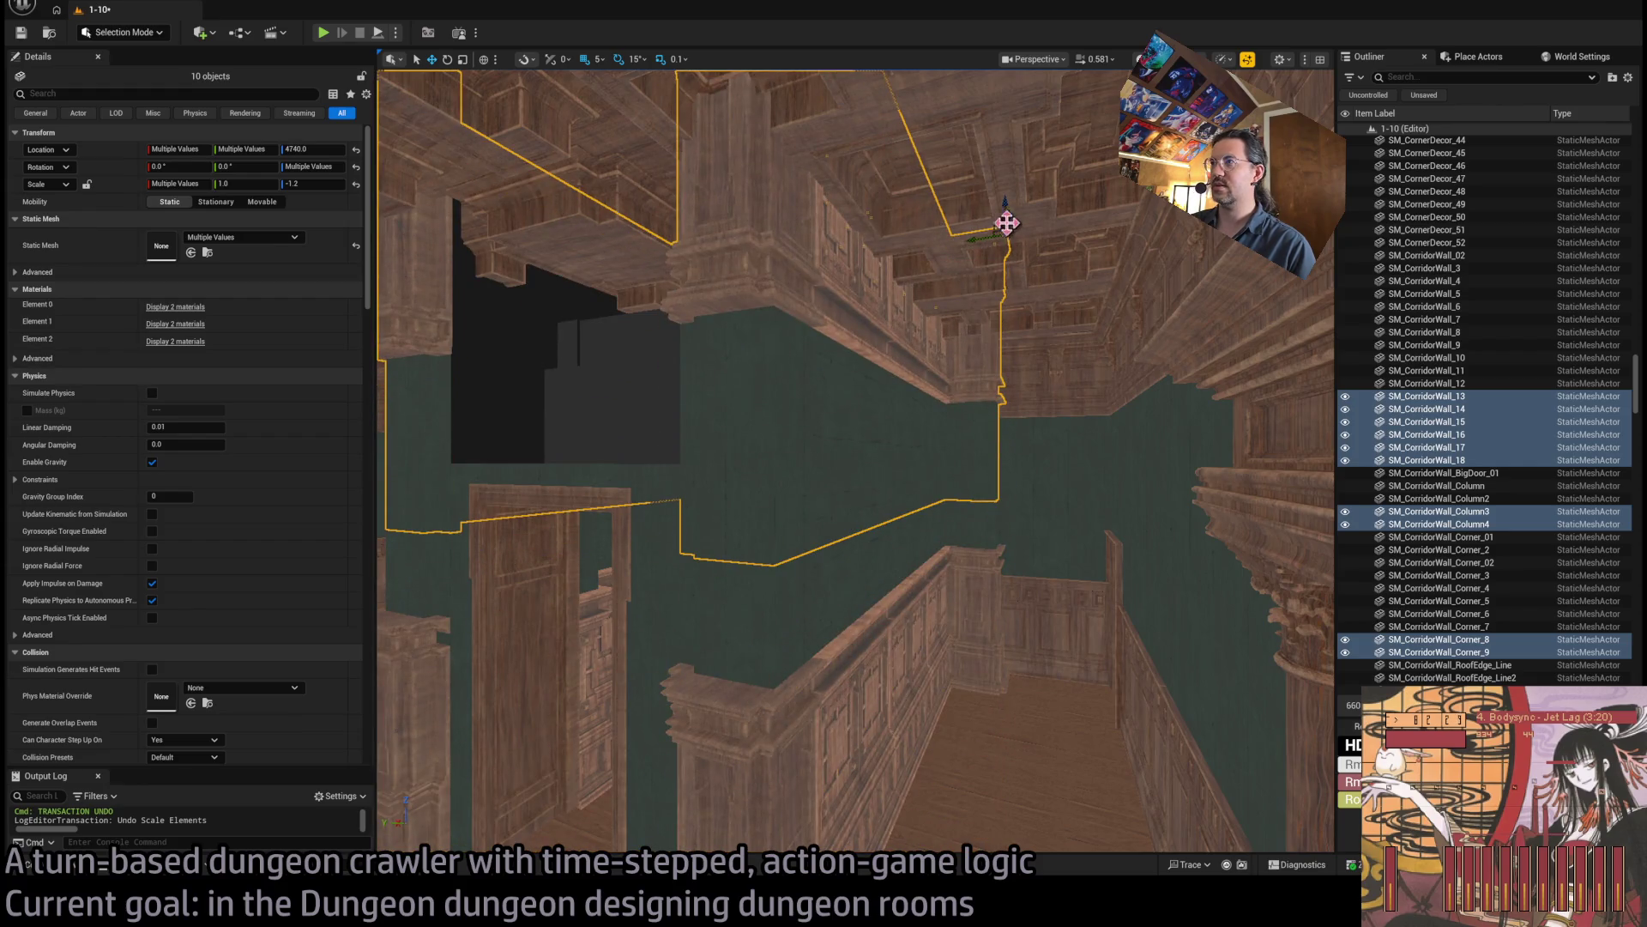
left_click_drag(1007, 223, 1000, 172)
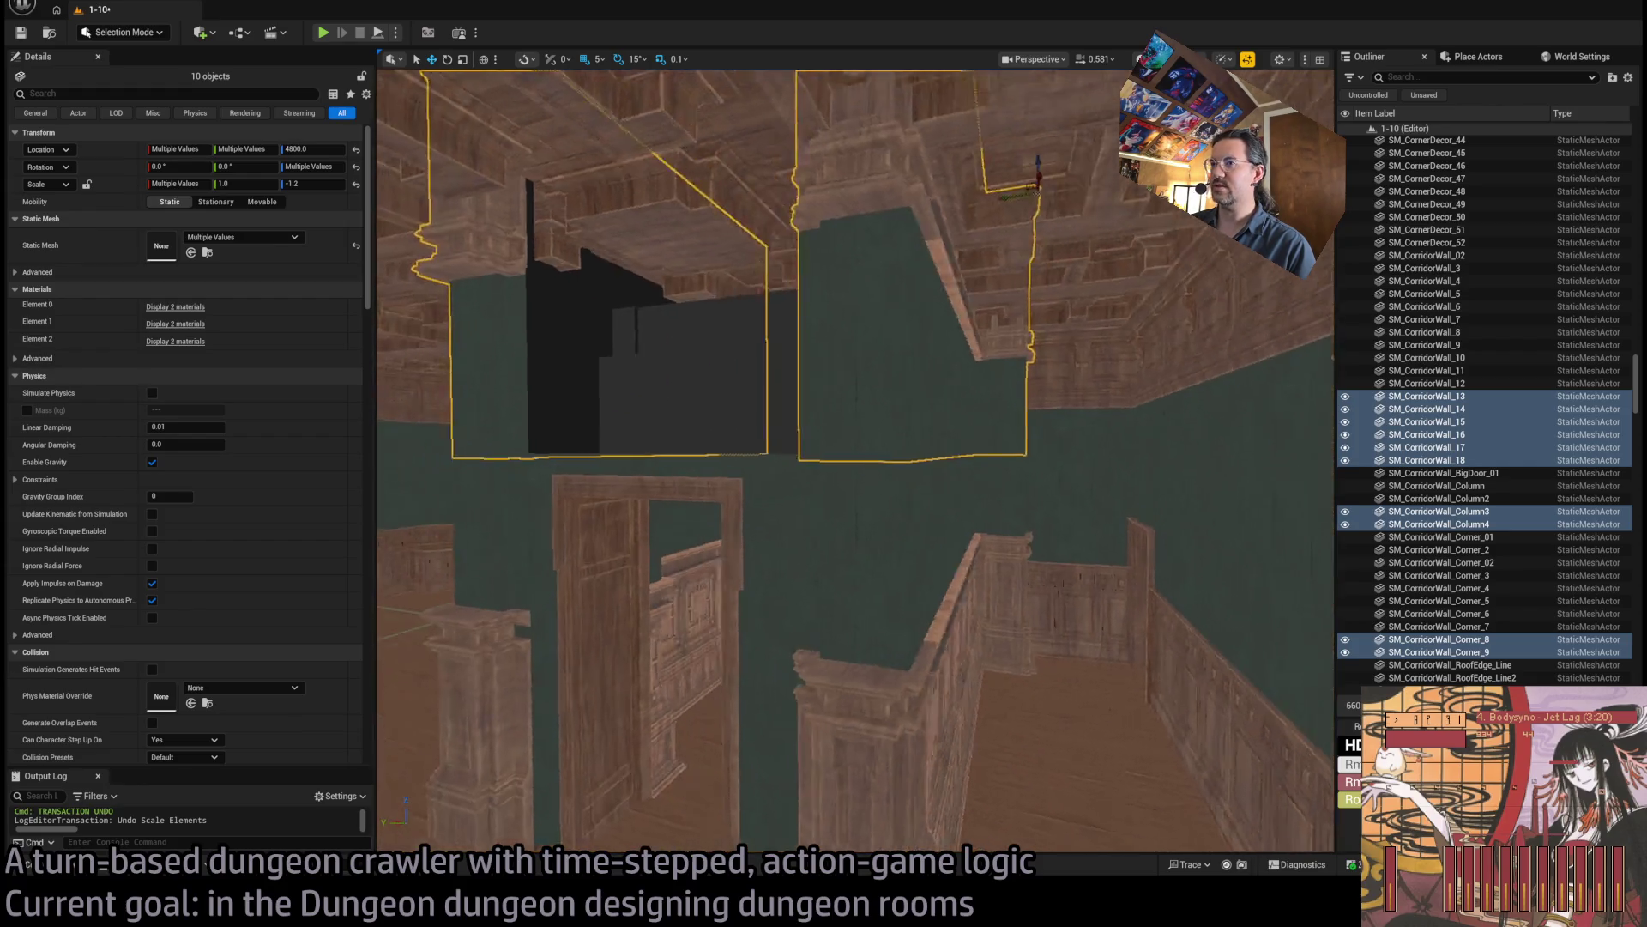
mouse_move(866, 583)
left_mouse_down()
mouse_move(853, 633)
mouse_move(892, 678)
mouse_move(849, 665)
mouse_move(807, 248)
mouse_move(808, 303)
left_mouse_up()
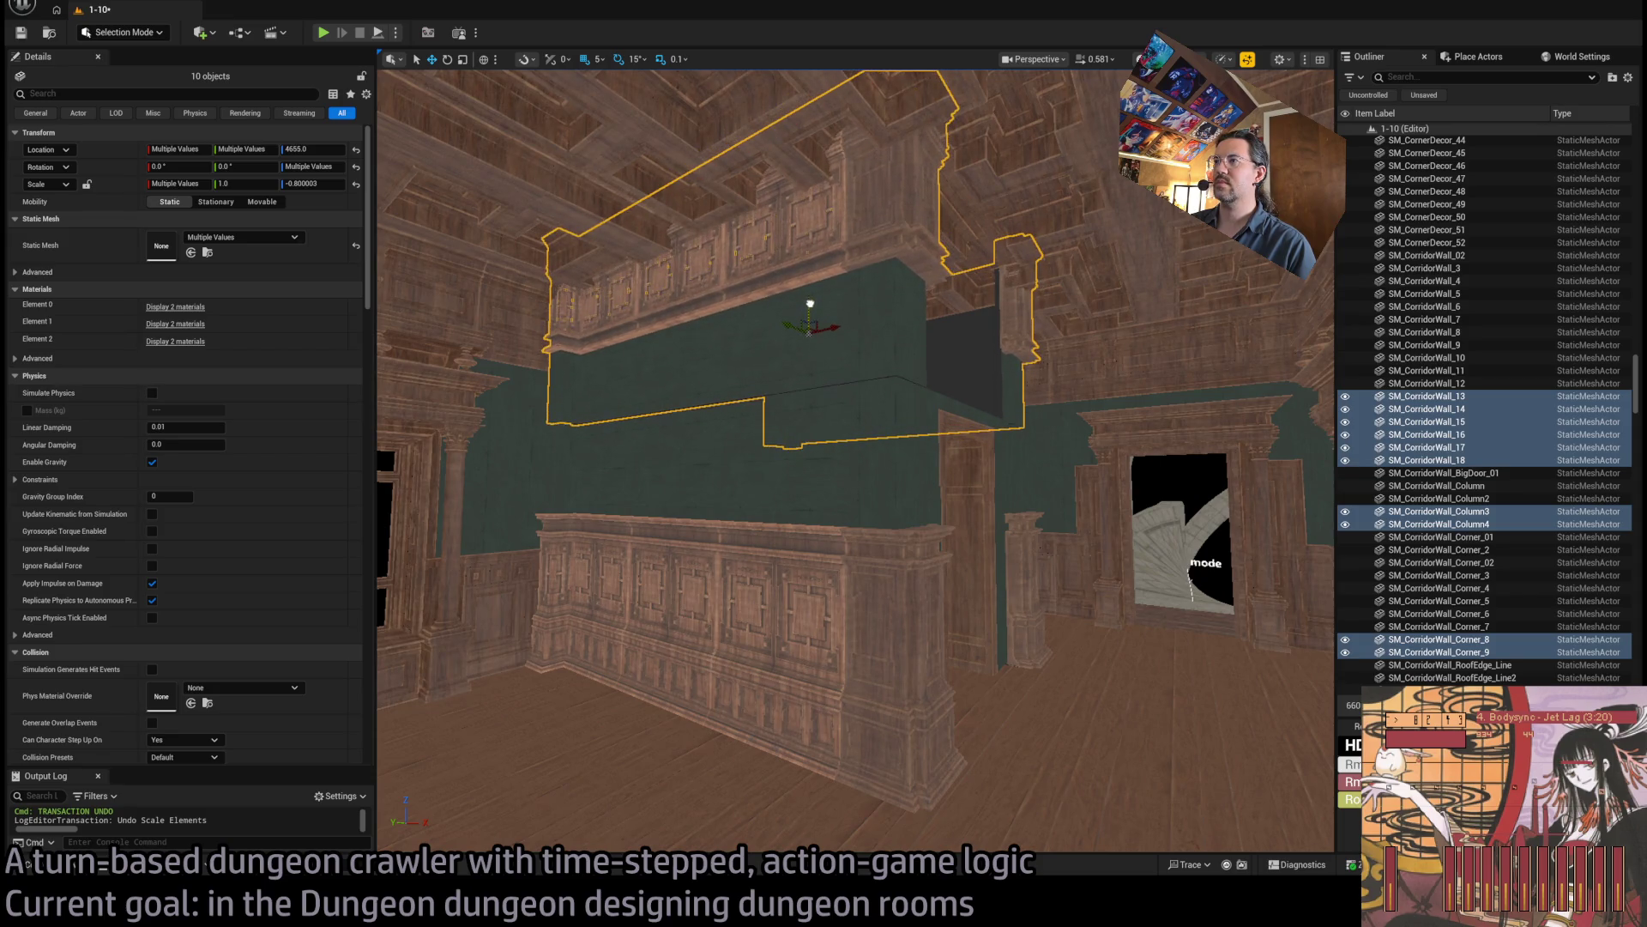
key("ctrl+z")
key("ctrl+z")
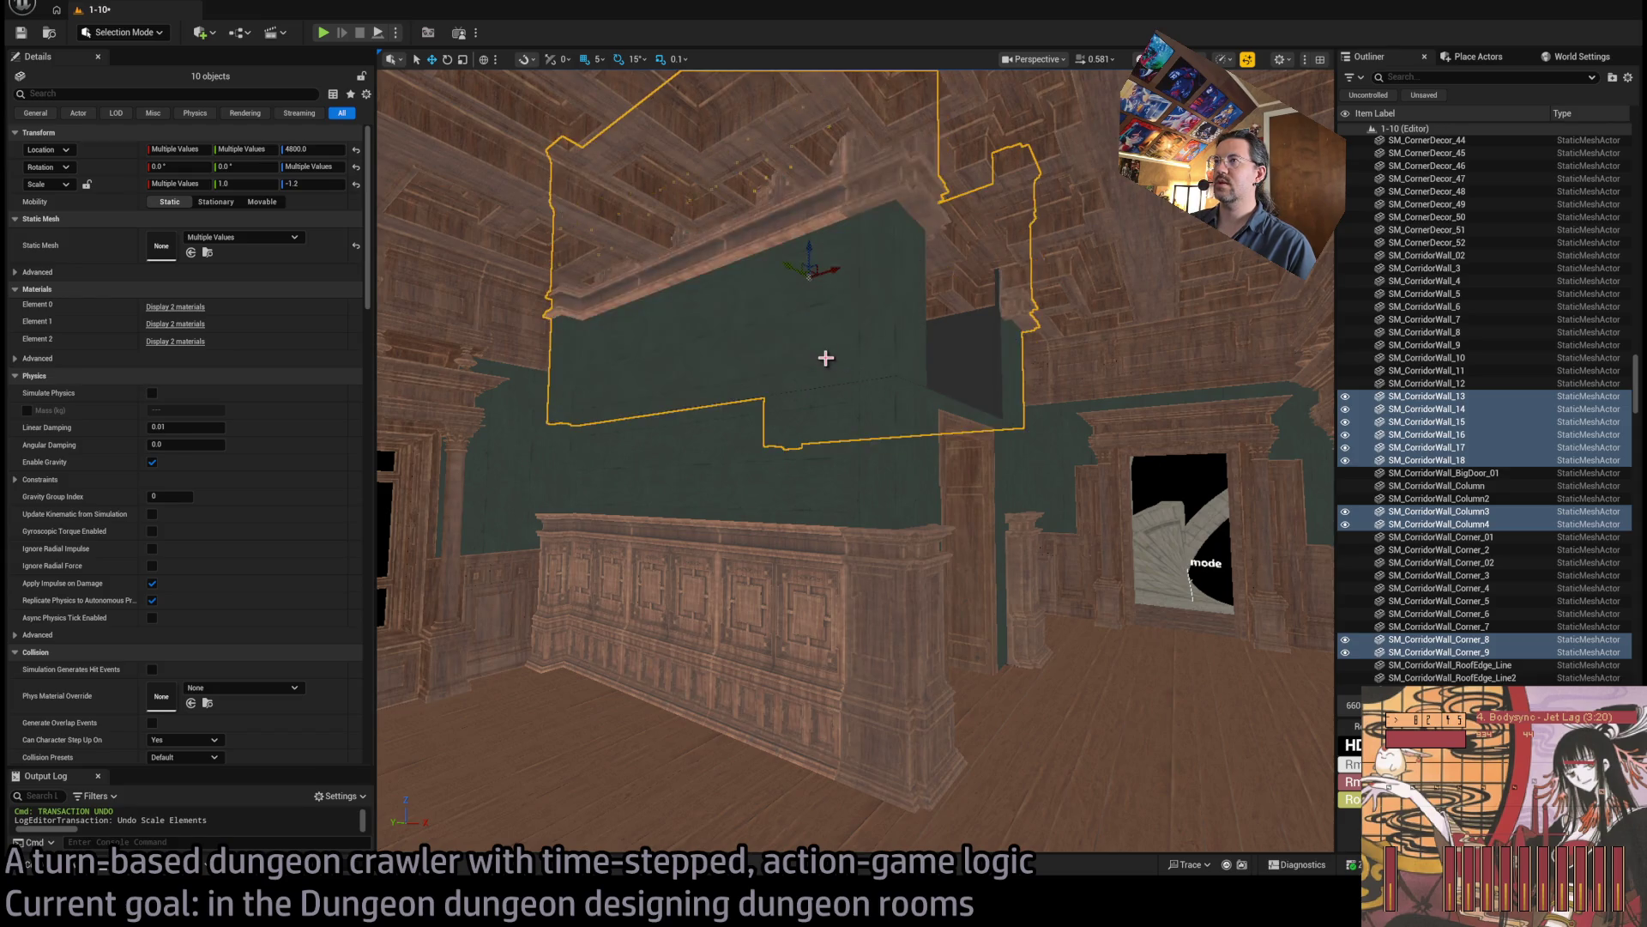
left_click_drag(856, 464, 832, 352)
left_click_drag(964, 362, 964, 361)
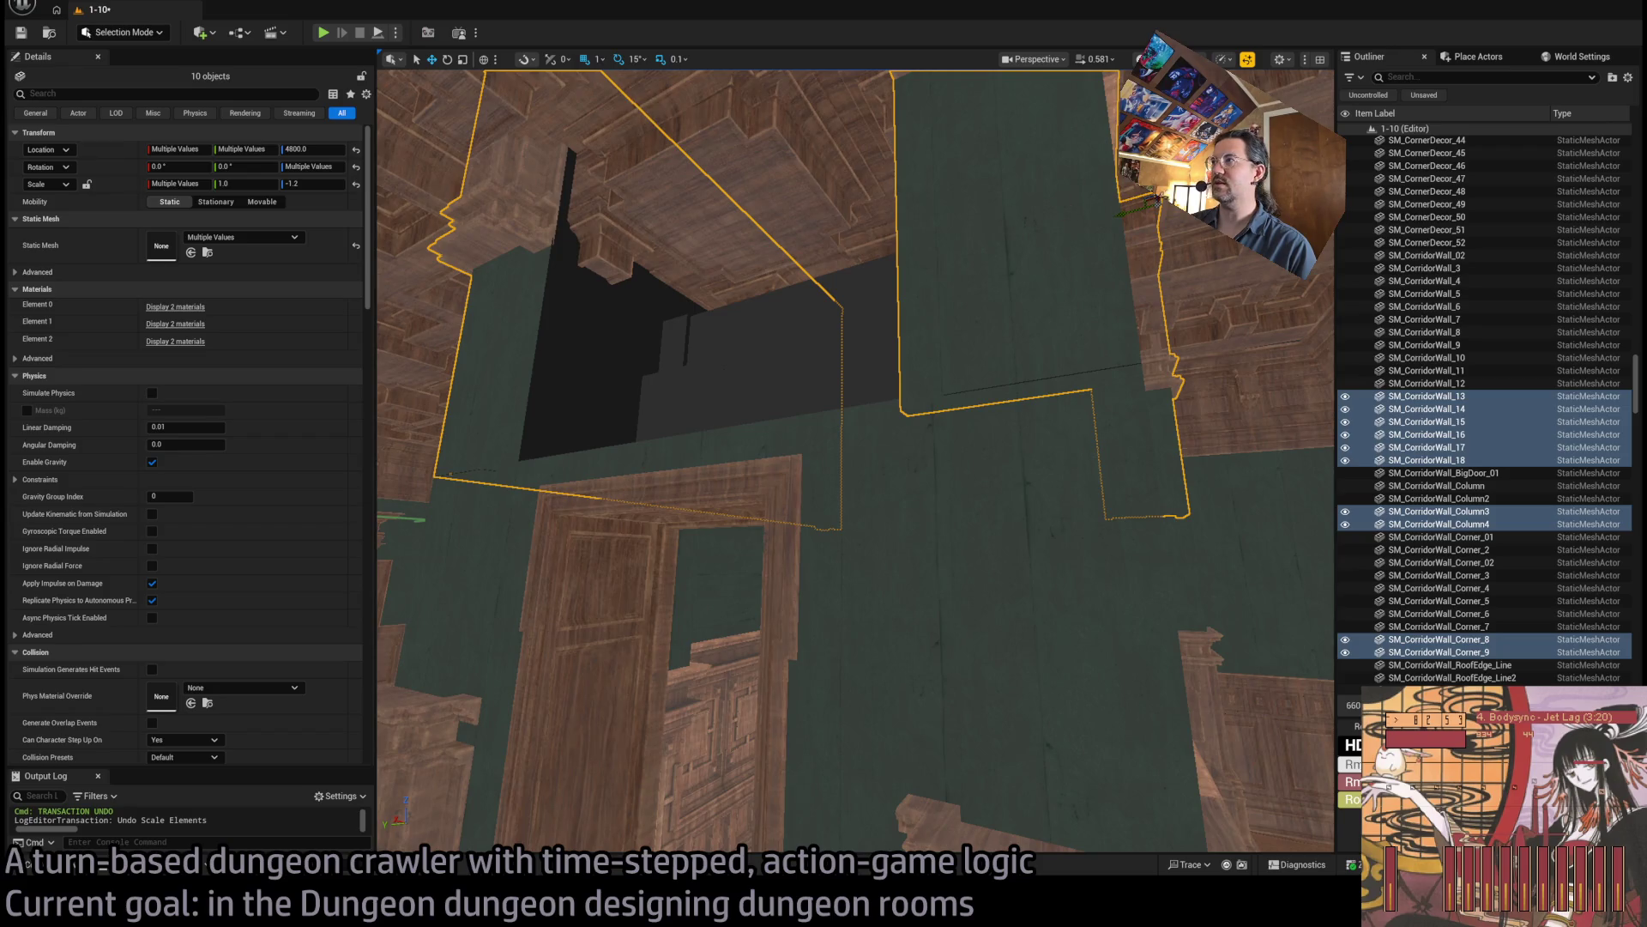
Frame the doorway and its column, then select corridor wall SM_CorridorWall_13 above.
left_click_drag(1100, 203, 847, 355)
left_click(882, 520)
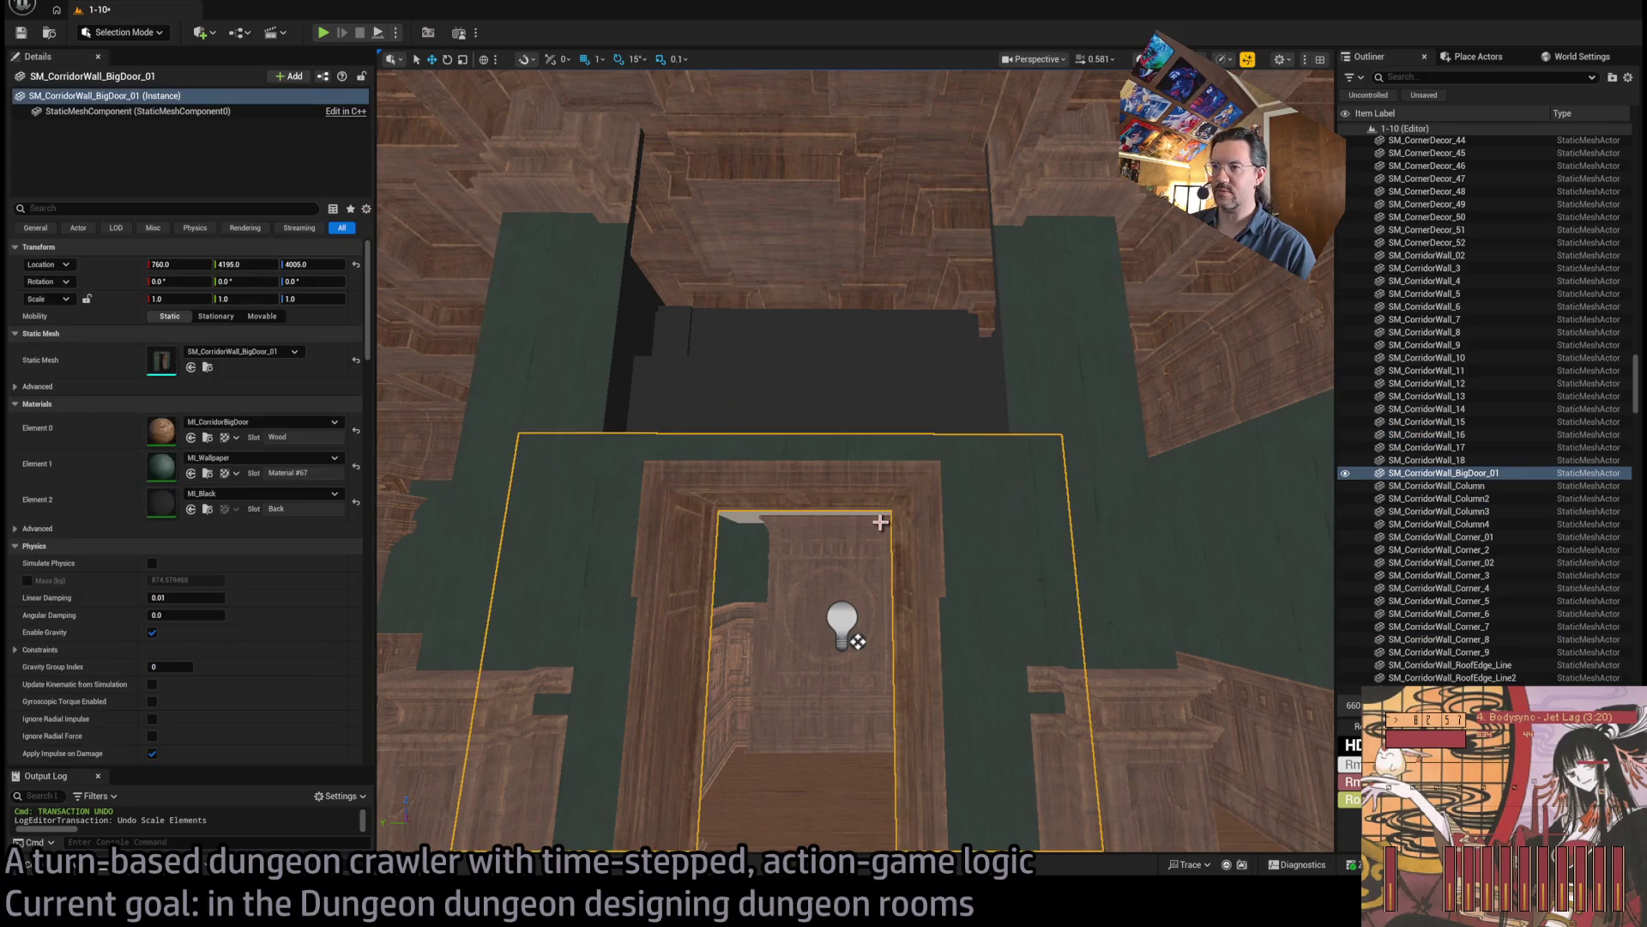
key("f")
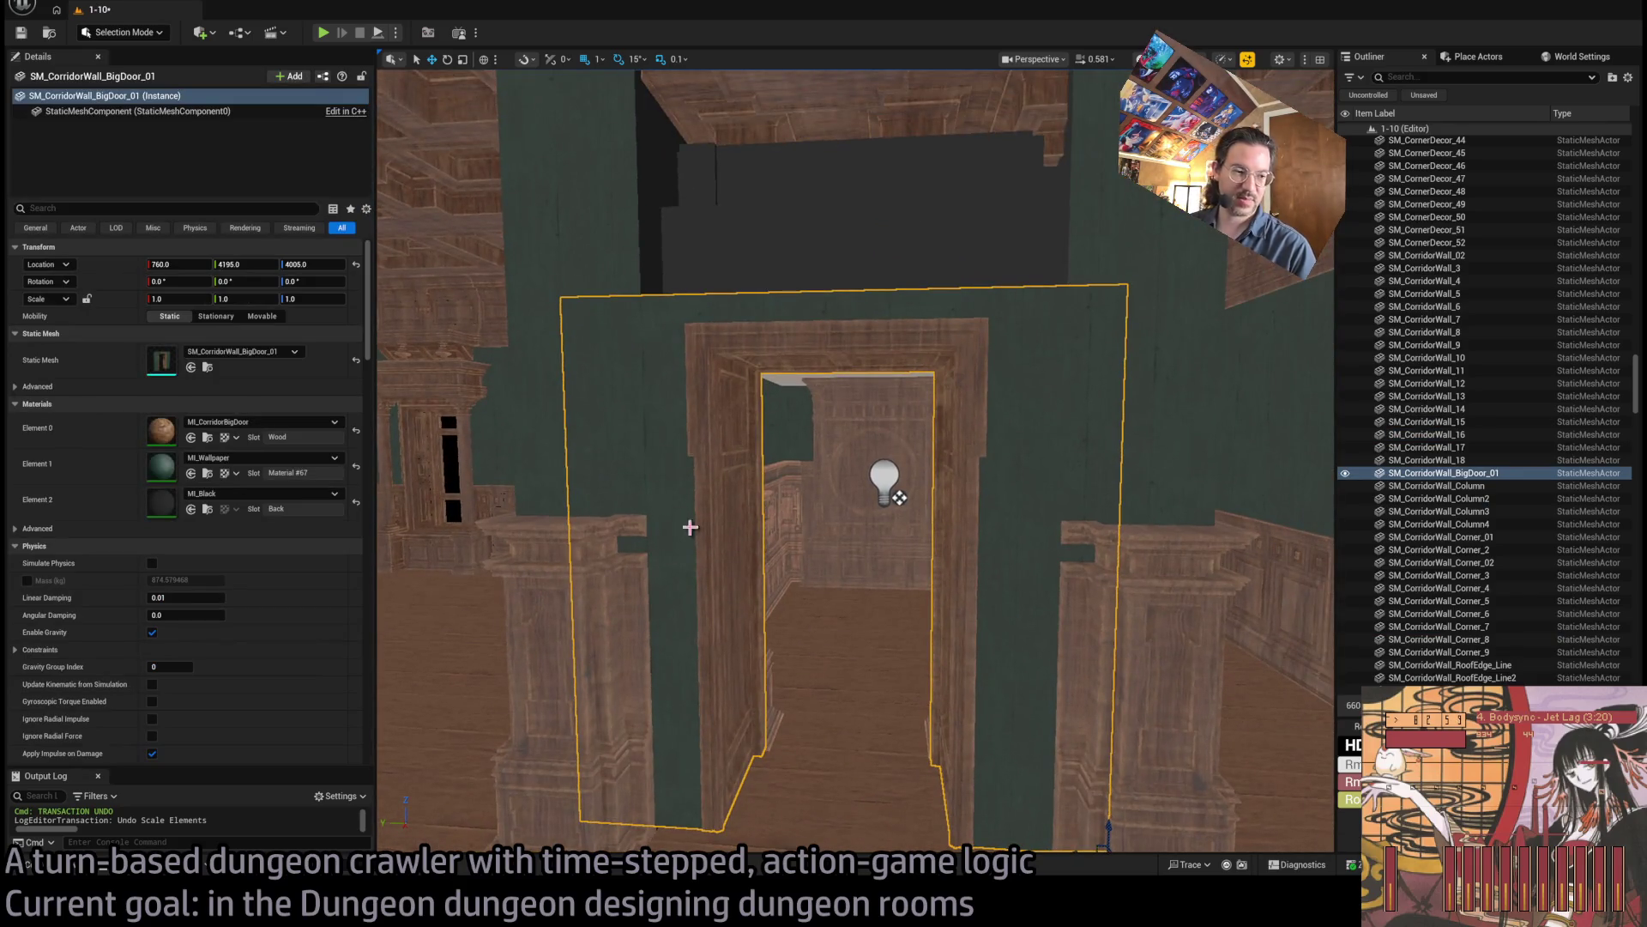
left_click_drag(551, 632, 555, 243)
left_click(555, 244)
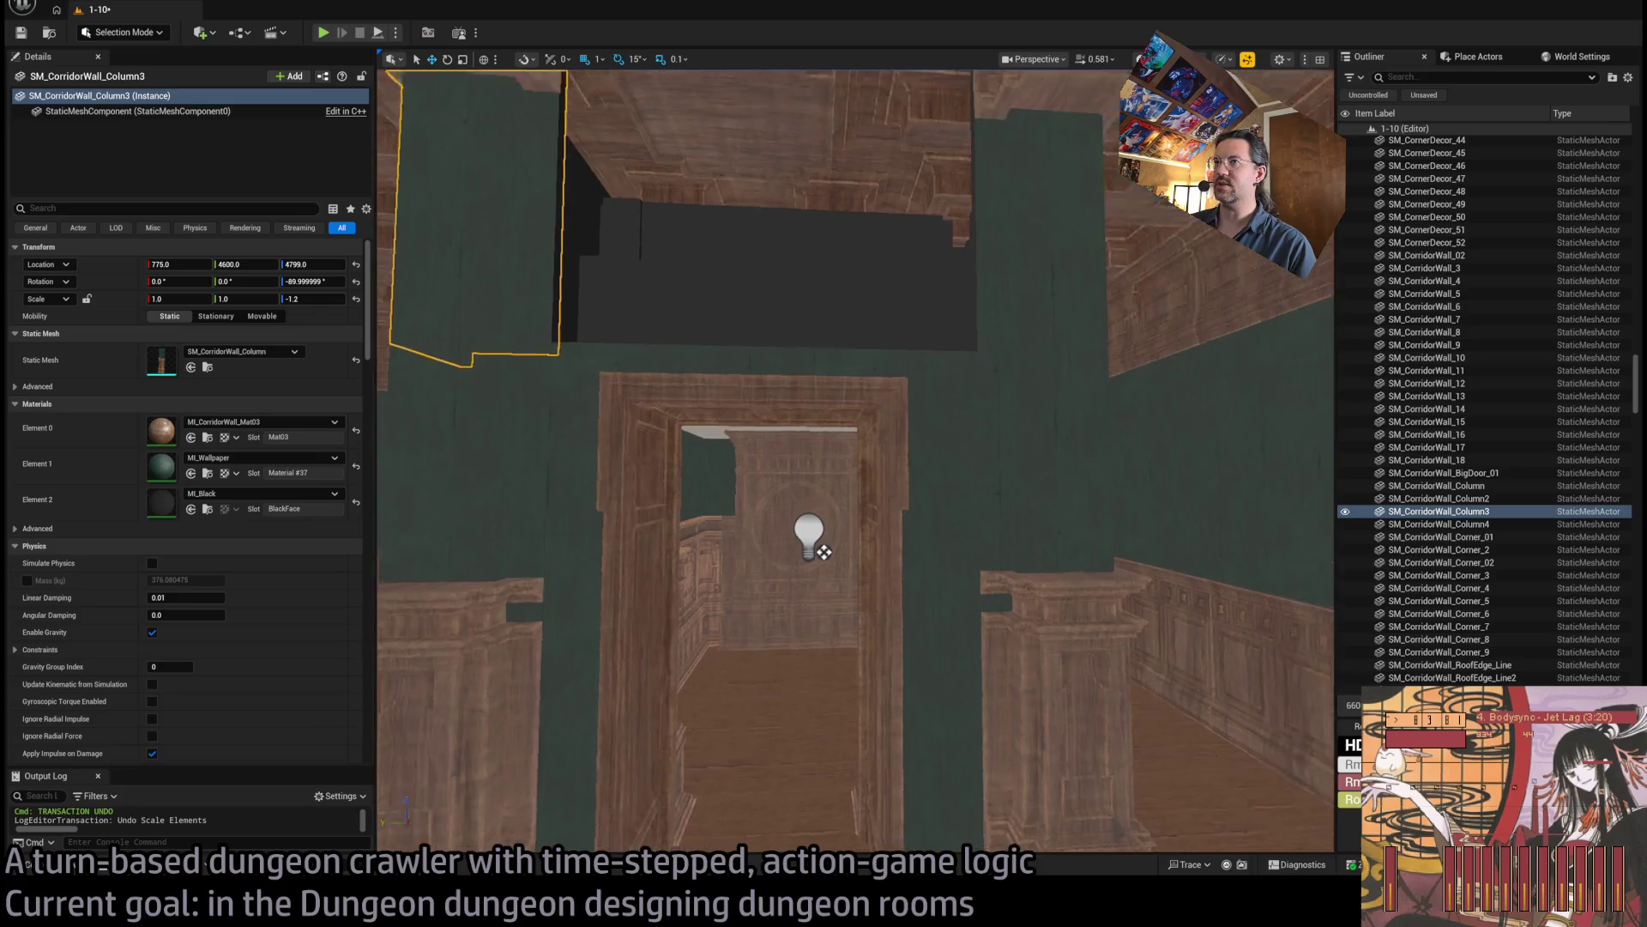
key("f")
left_click(693, 413)
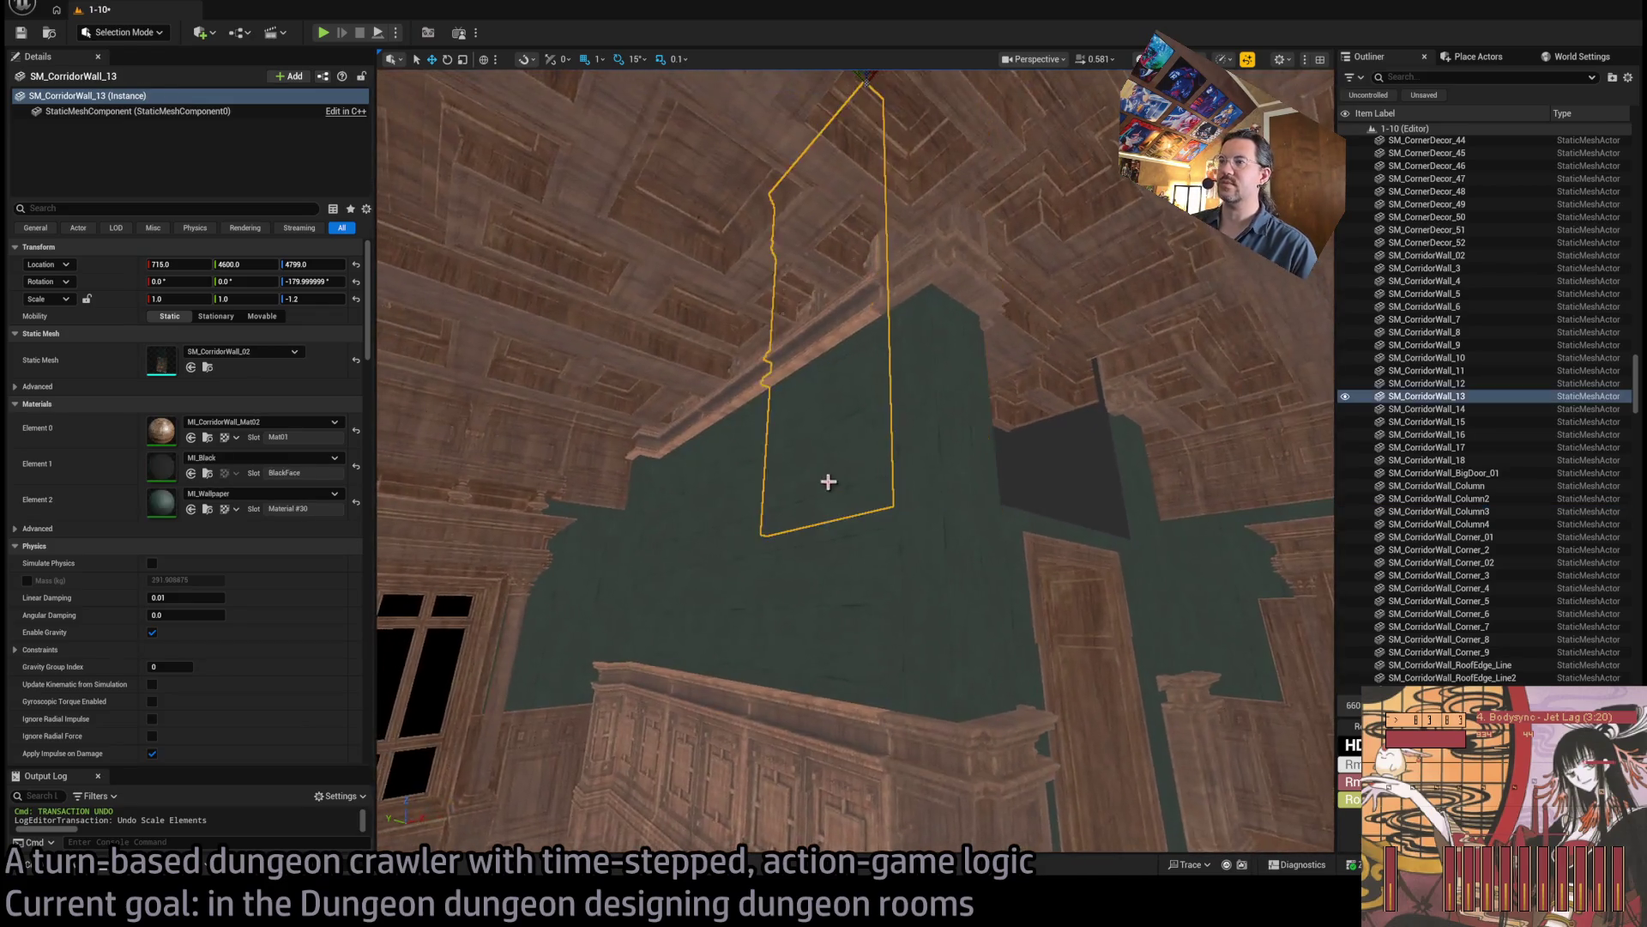
key("f")
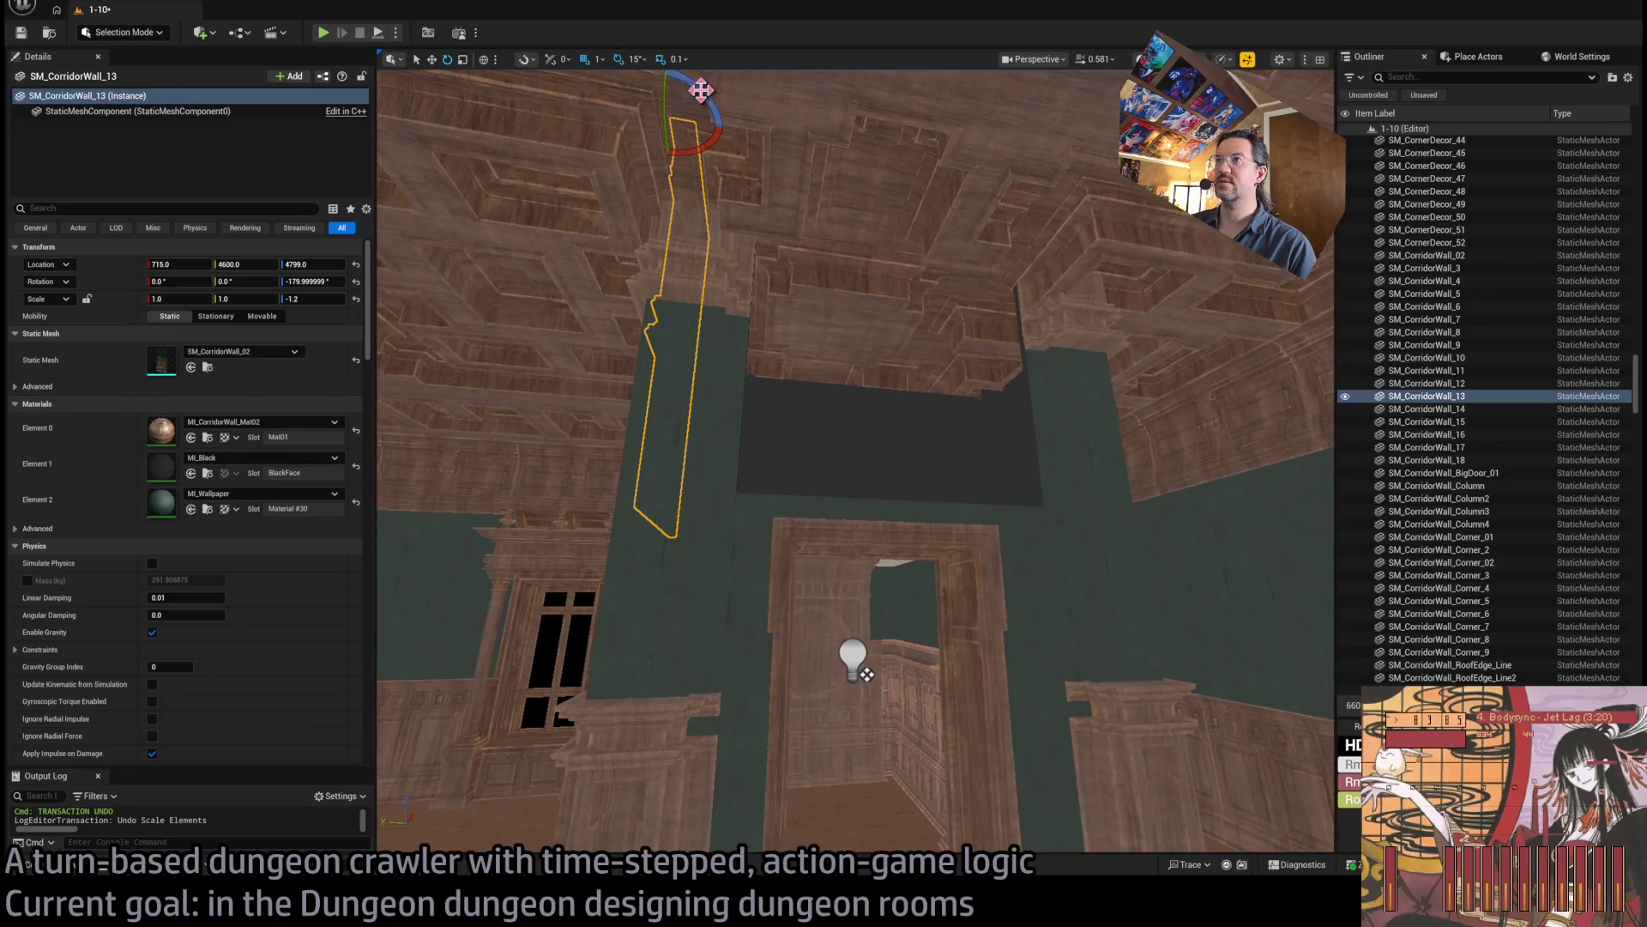
Duplicate it rotated -90° as SM_CorridorWall_19, slide it to 775, 4230, 4799, and scale X to 1.5.
mouse_move(624, 109)
left_mouse_down()
mouse_move(911, 171)
mouse_move(1012, 168)
left_mouse_up()
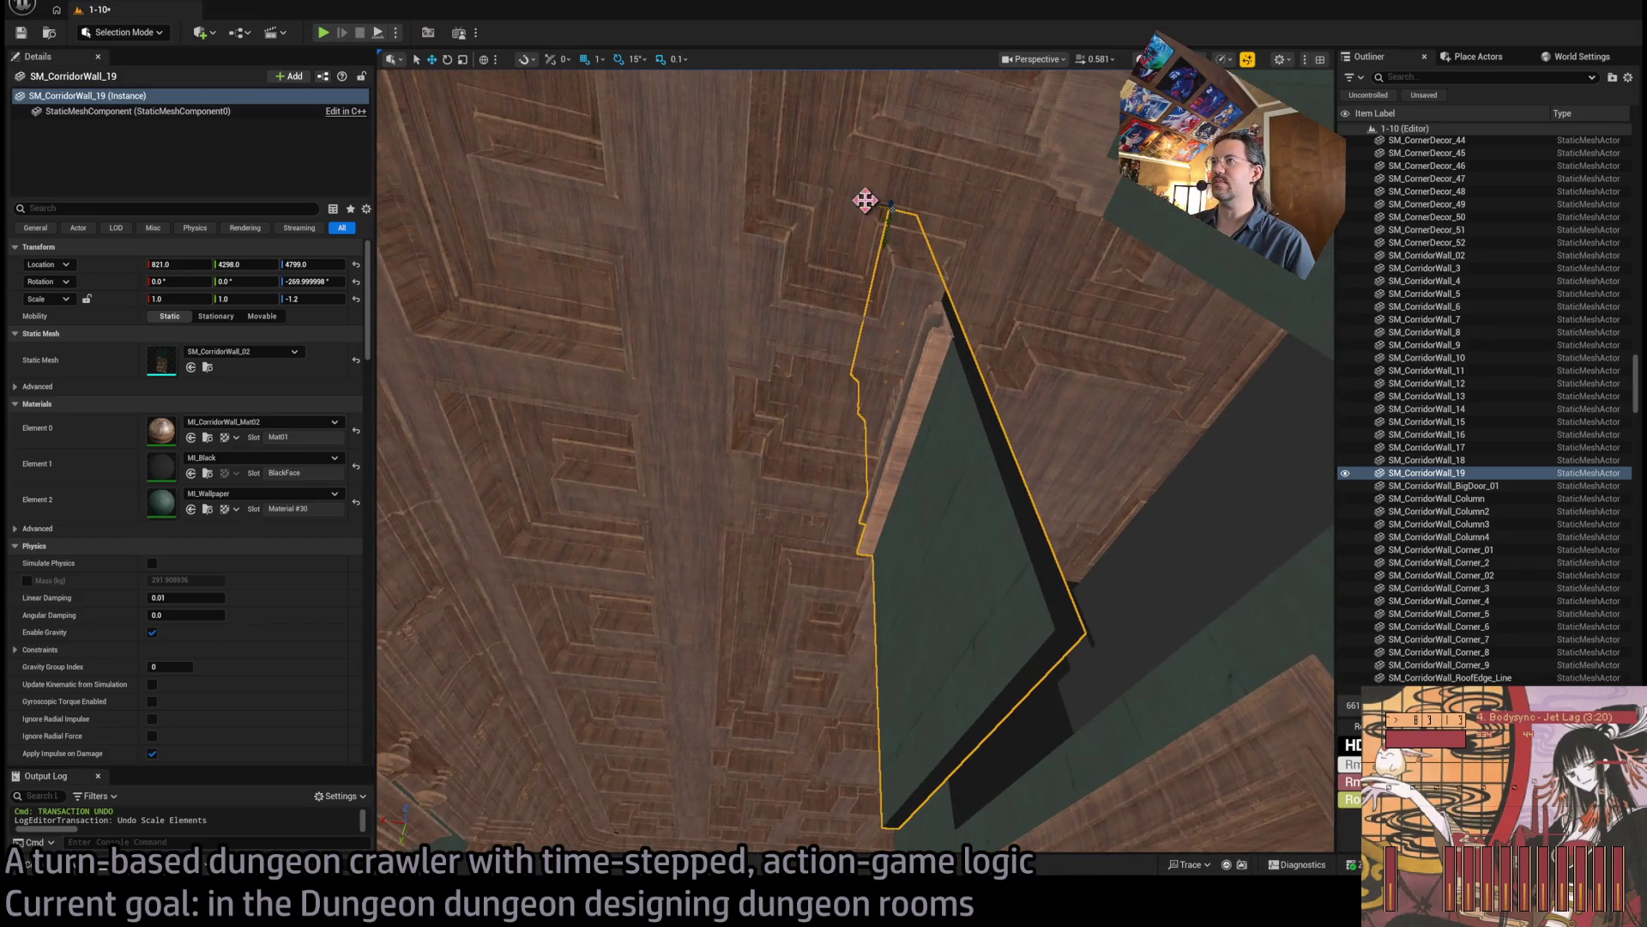
mouse_move(865, 200)
left_mouse_down()
mouse_move(916, 214)
mouse_move(912, 247)
mouse_move(893, 246)
mouse_move(920, 272)
mouse_move(931, 172)
mouse_move(915, 811)
mouse_move(930, 306)
left_mouse_up()
scroll(944, 275, "down", 4)
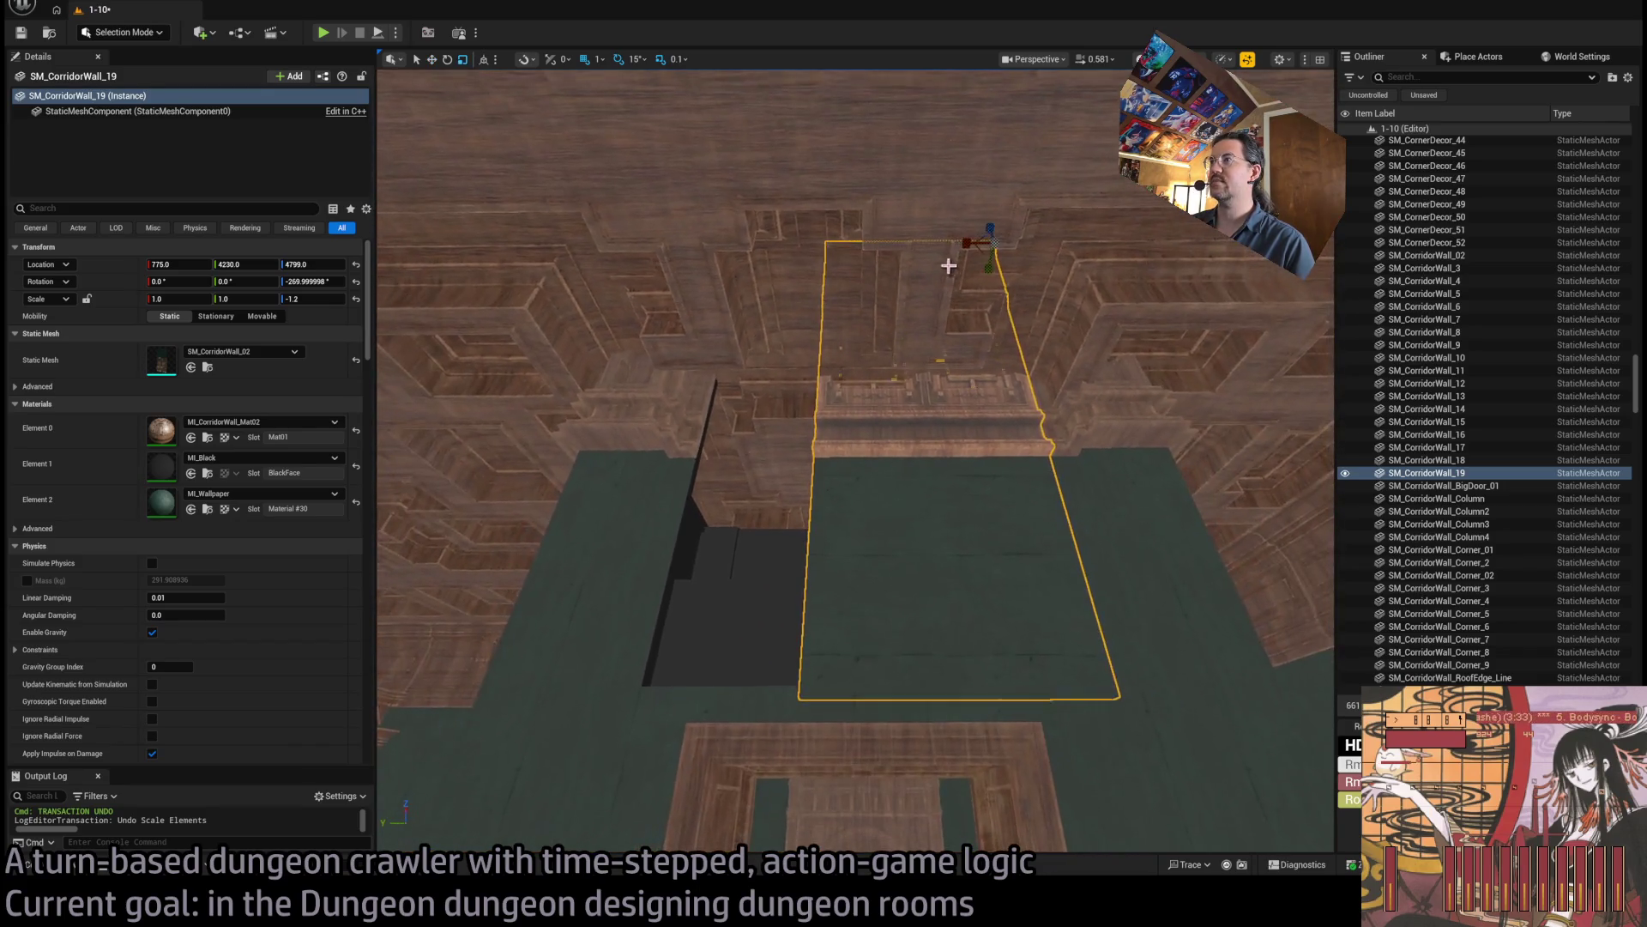
left_click_drag(964, 246, 909, 249)
scroll(910, 249, "up", 5)
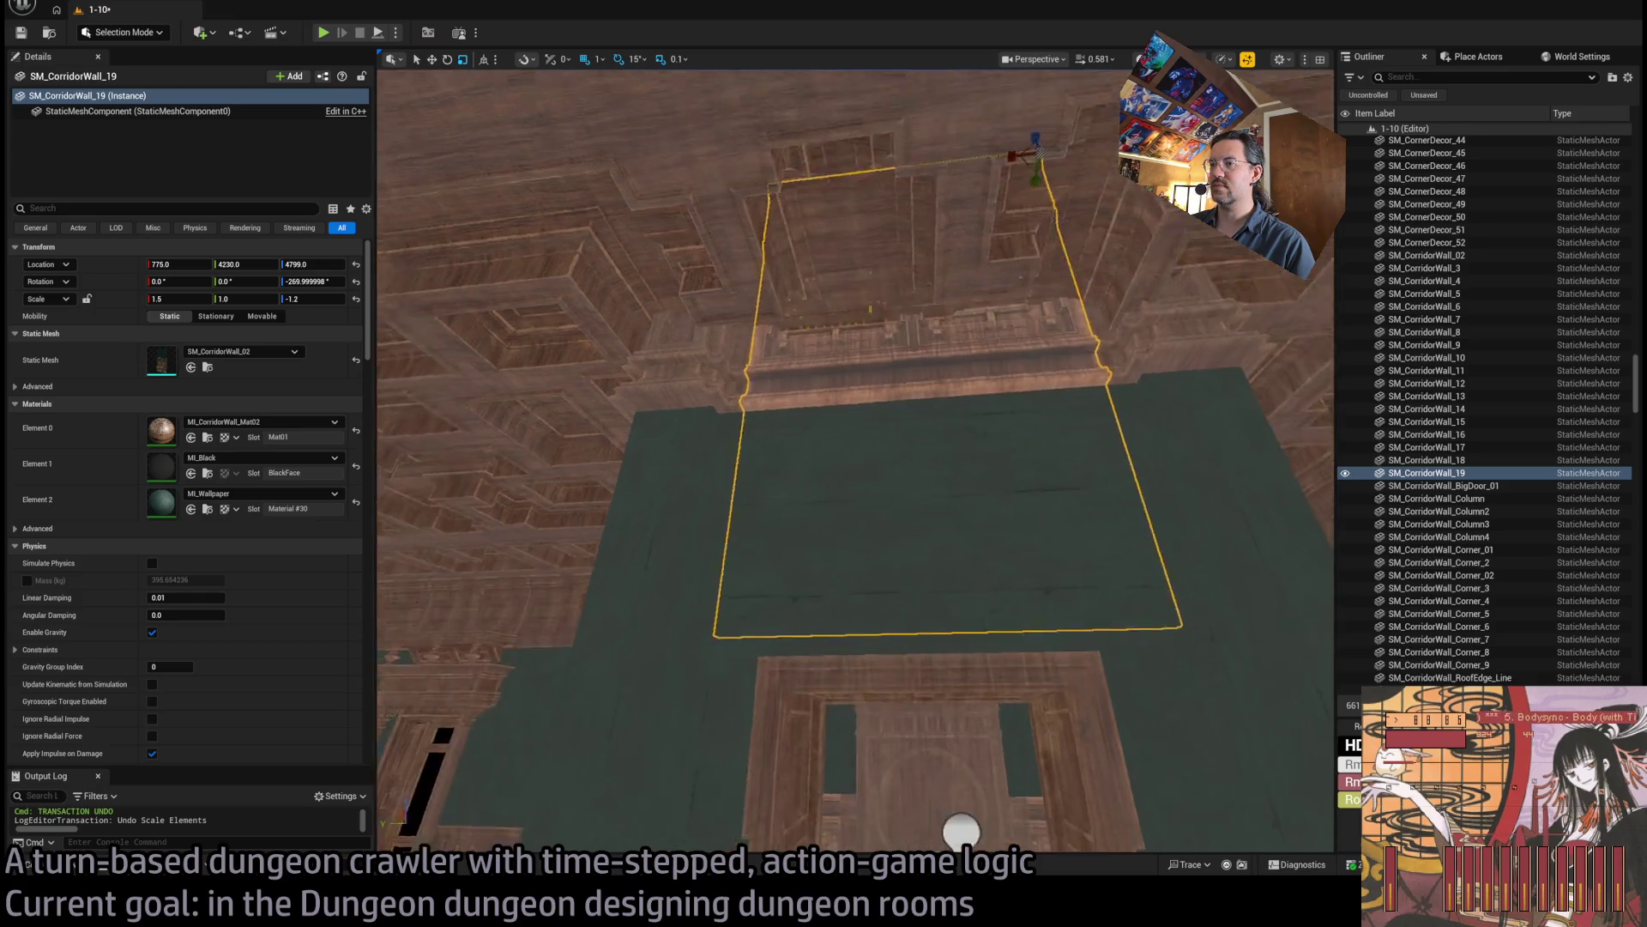
key("a")
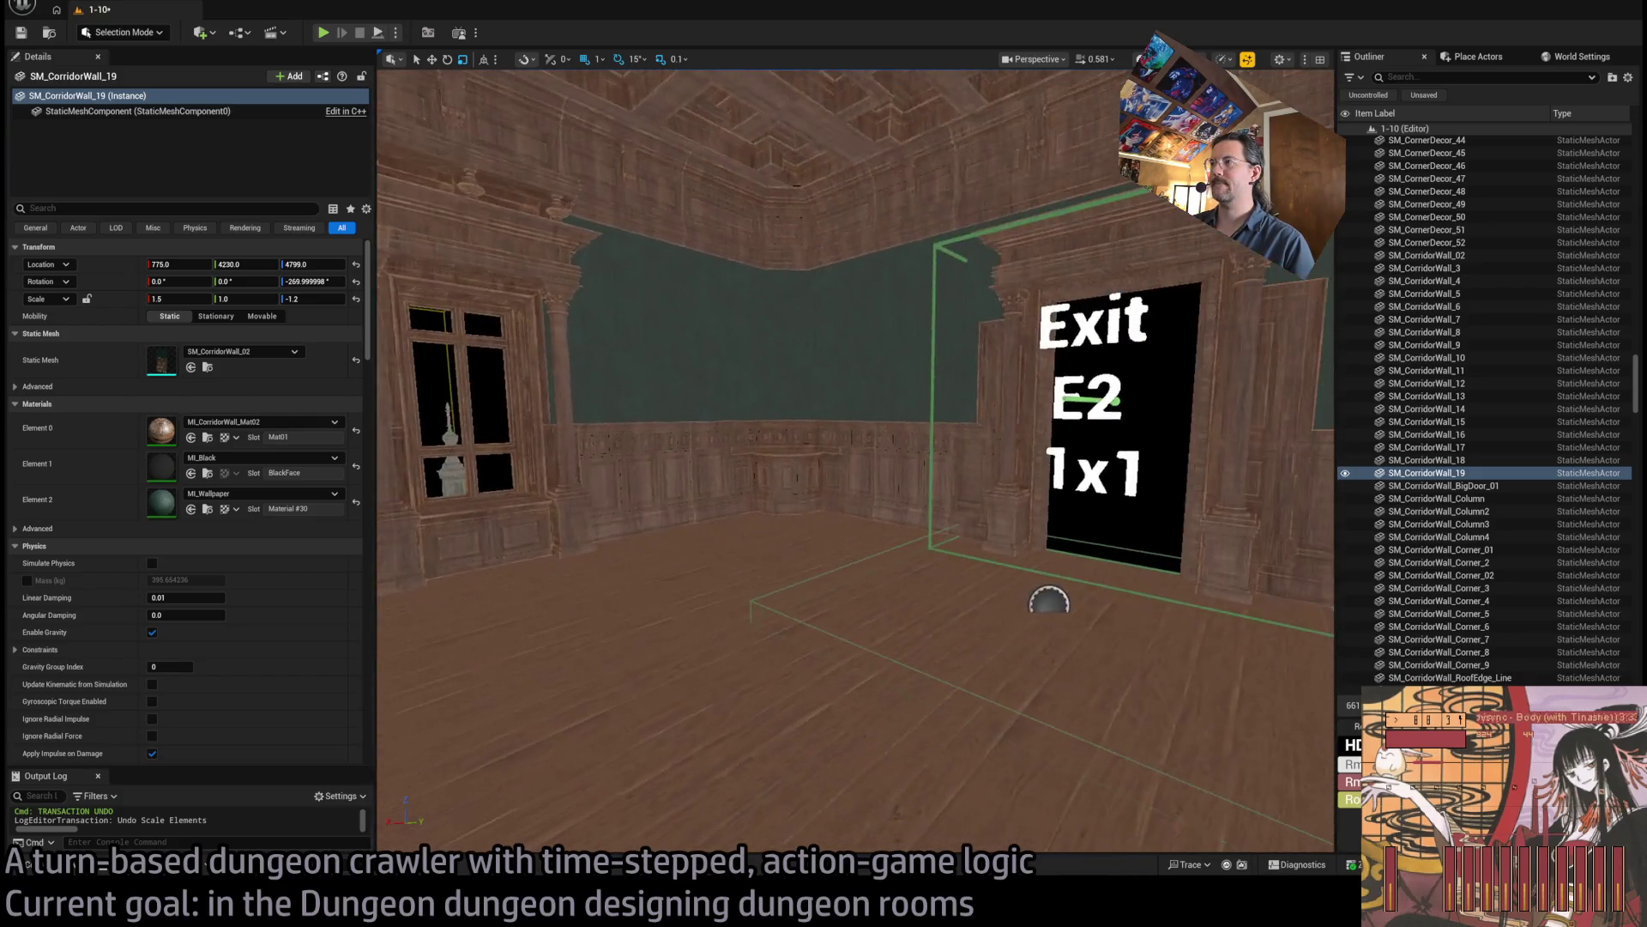
mouse_move(858, 463)
left_mouse_down()
mouse_move(686, 463)
mouse_move(764, 429)
mouse_move(712, 249)
mouse_move(687, 232)
mouse_move(773, 232)
left_mouse_up()
Start the selection with the window-side corner, nearby walls, columns, the BigDoor and the turned wall.
left_click(802, 445)
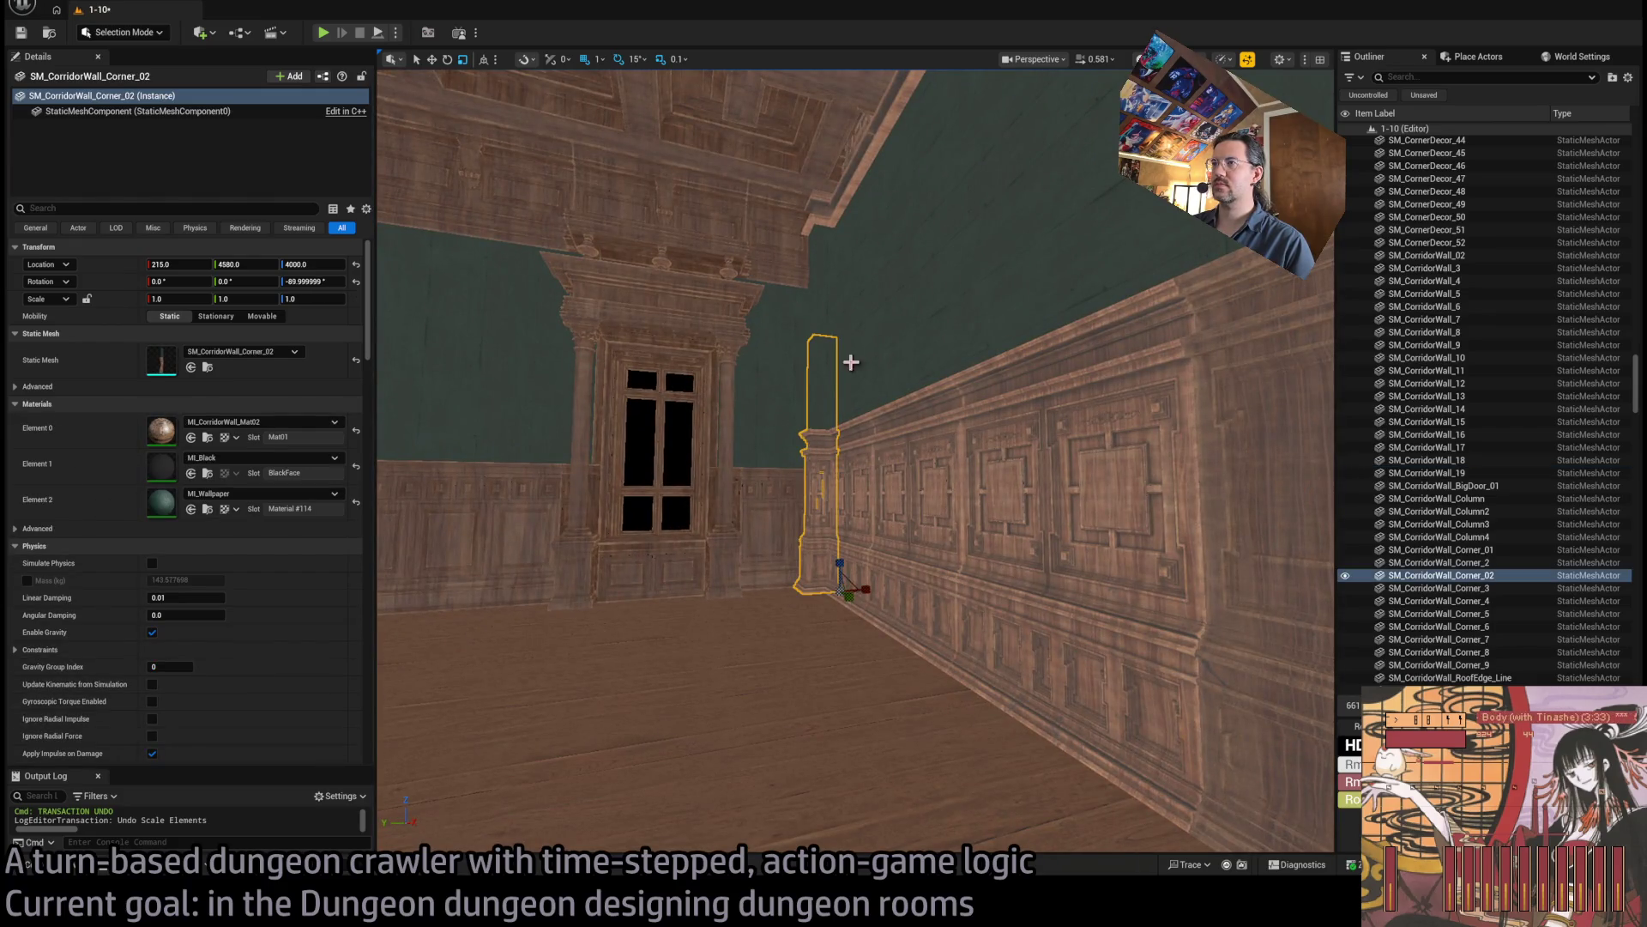
left_click_drag(849, 360, 830, 267)
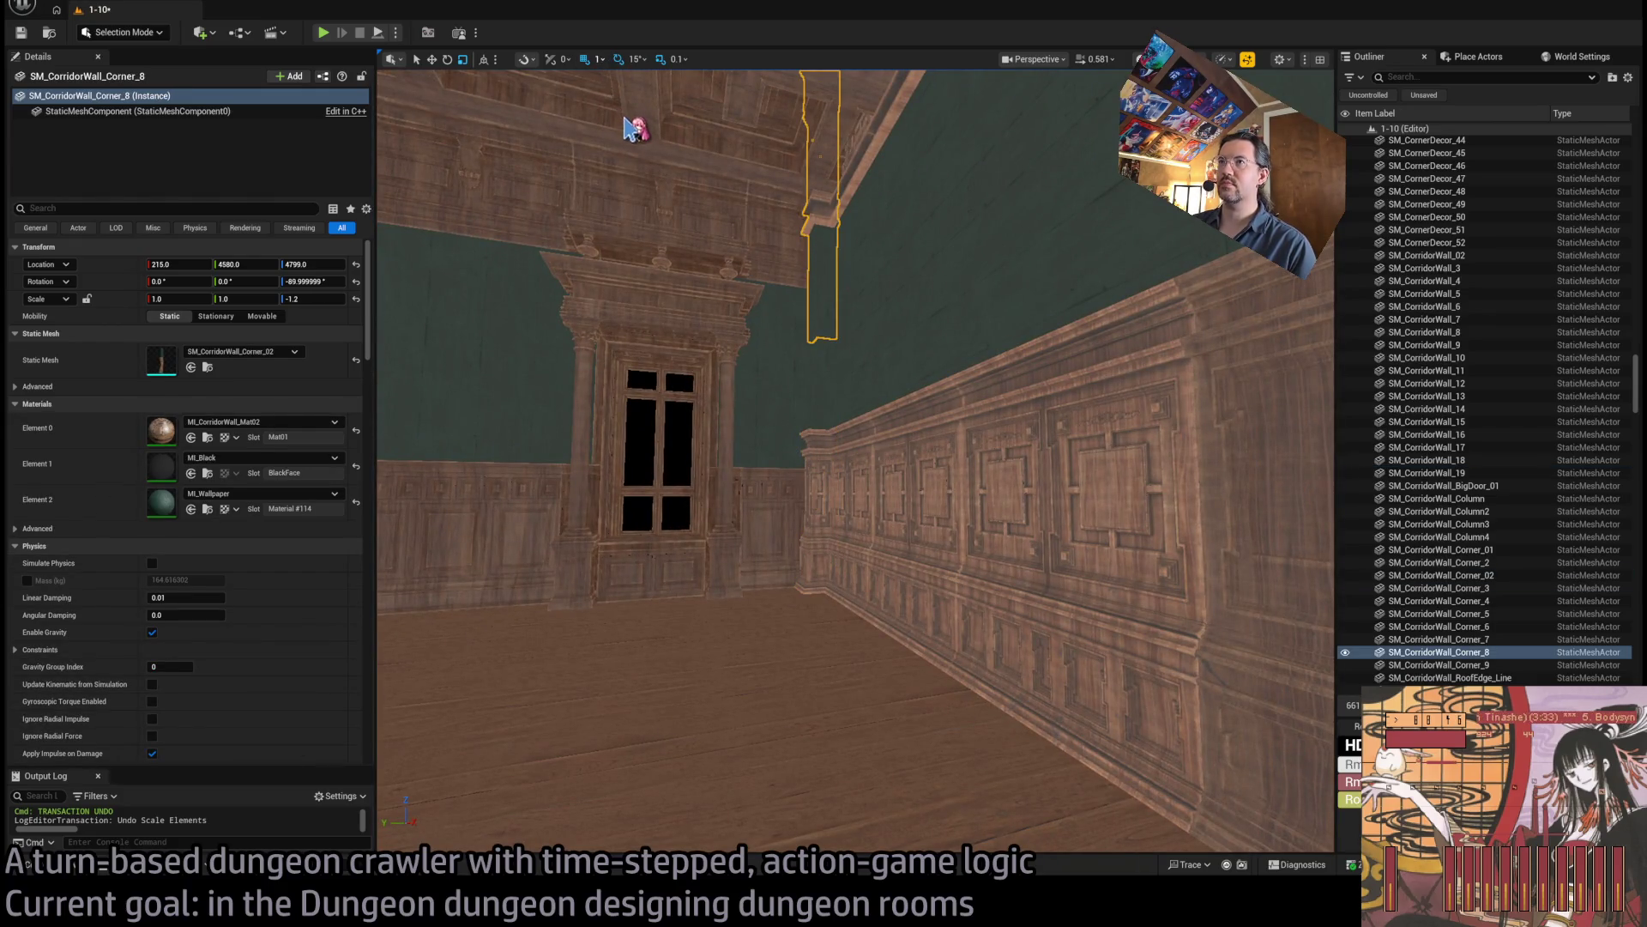
left_click(821, 404, "ctrl")
left_click(862, 386, "ctrl")
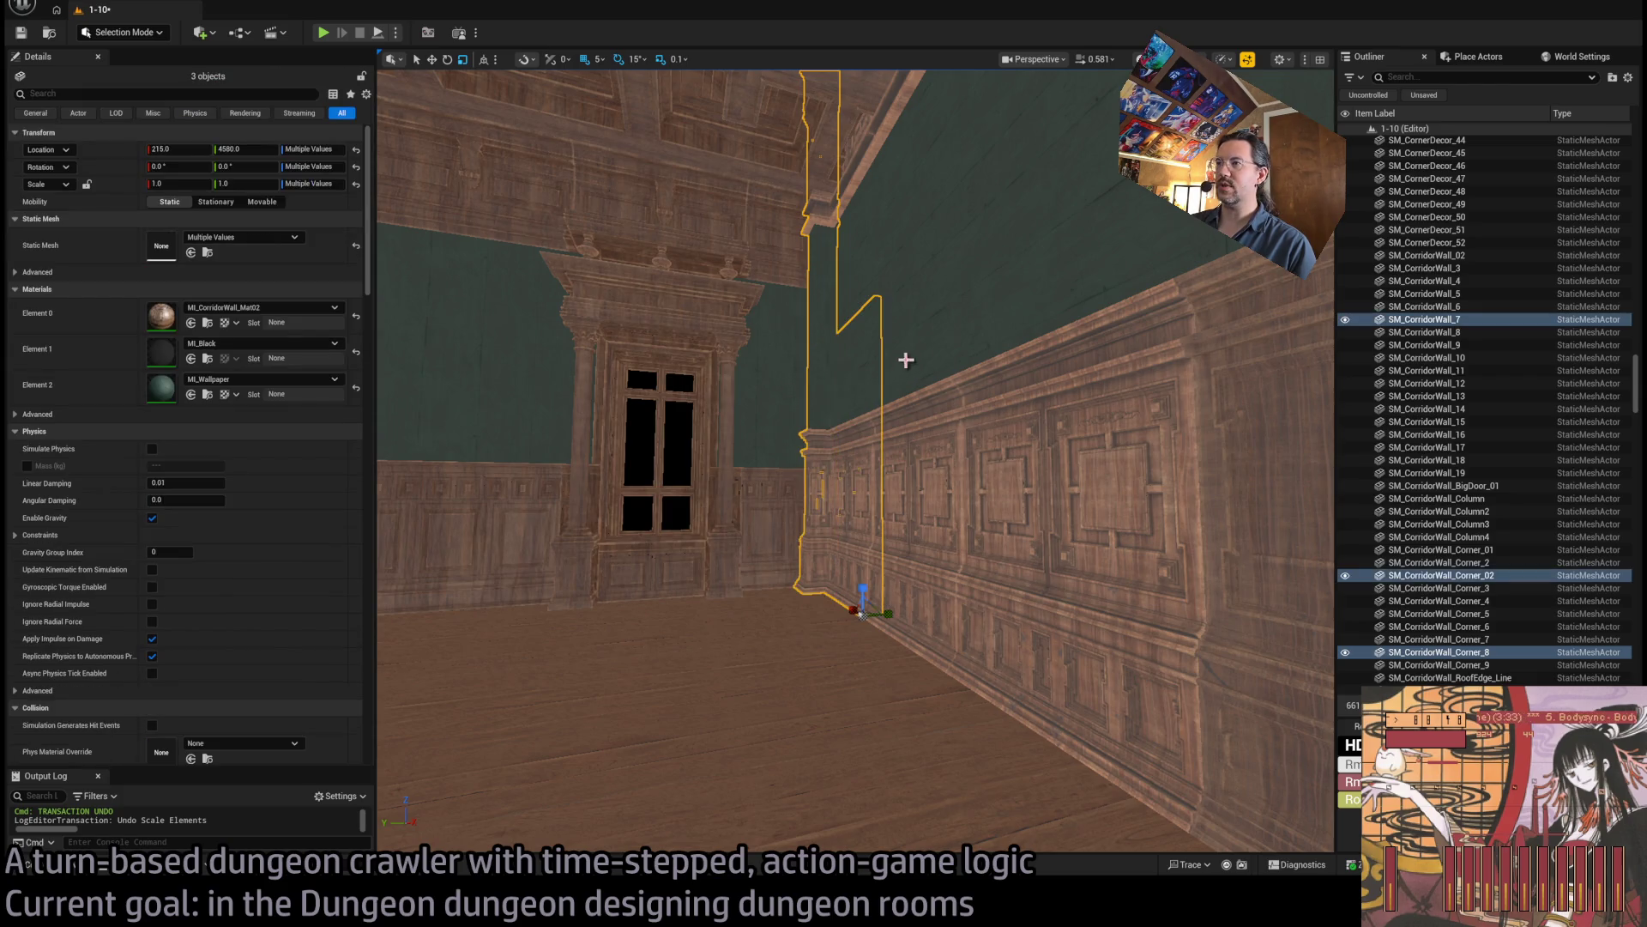
left_click(880, 242, "ctrl")
left_click(938, 408, "ctrl")
left_click(936, 412, "ctrl")
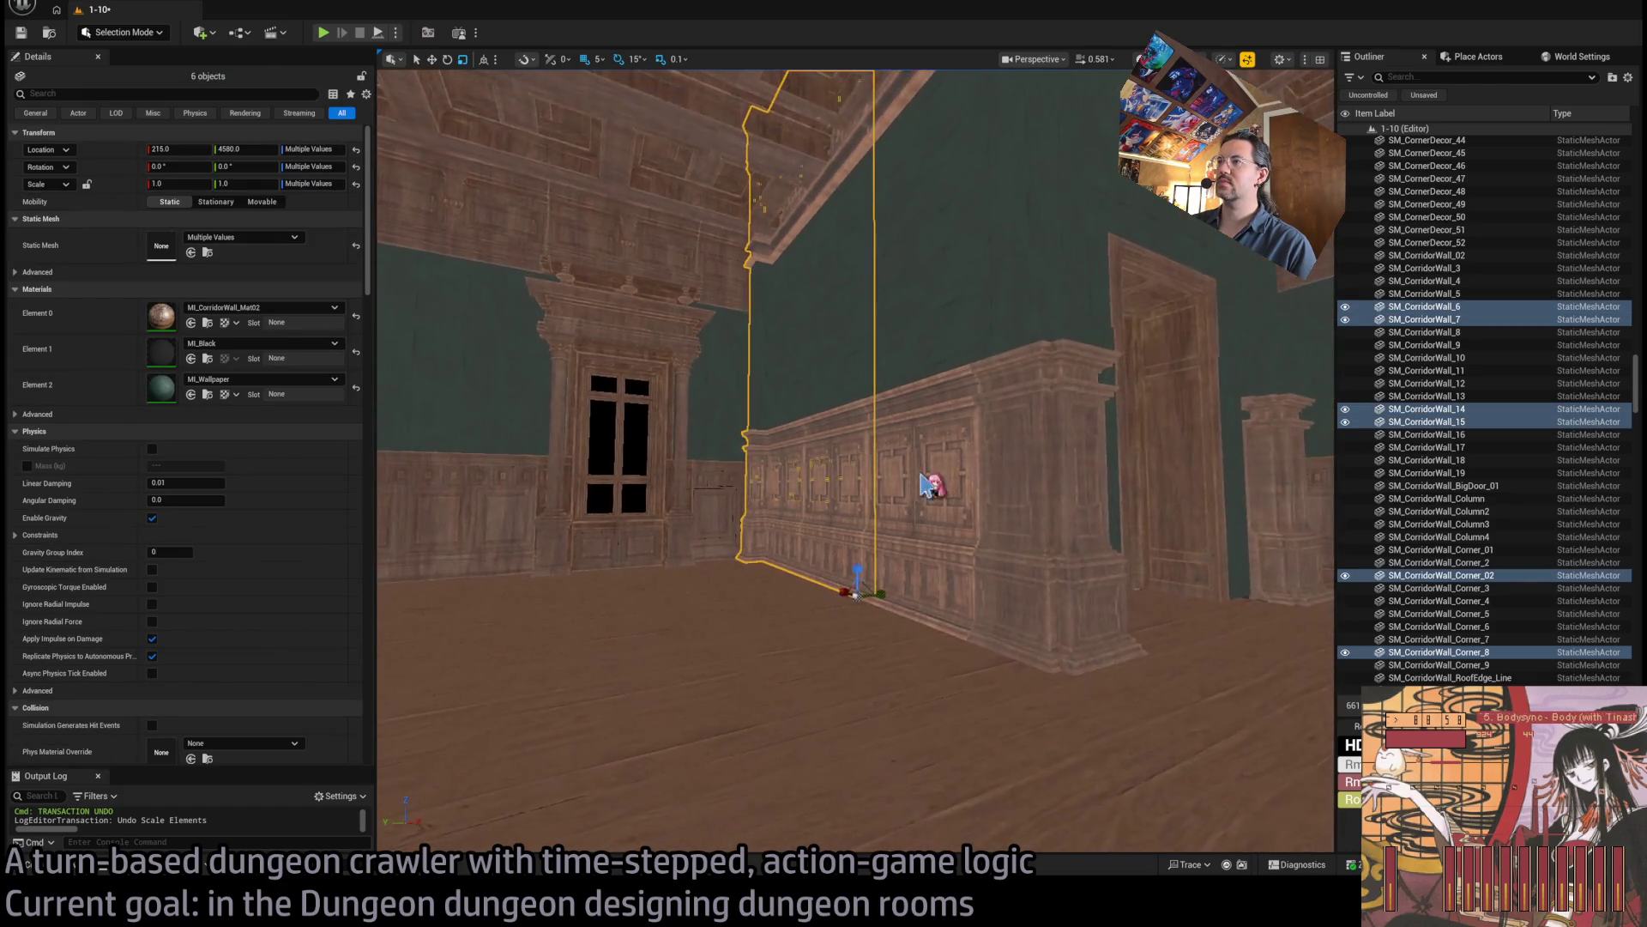
left_click(1019, 214, "ctrl")
left_click(941, 147, "ctrl")
left_click(942, 147, "ctrl")
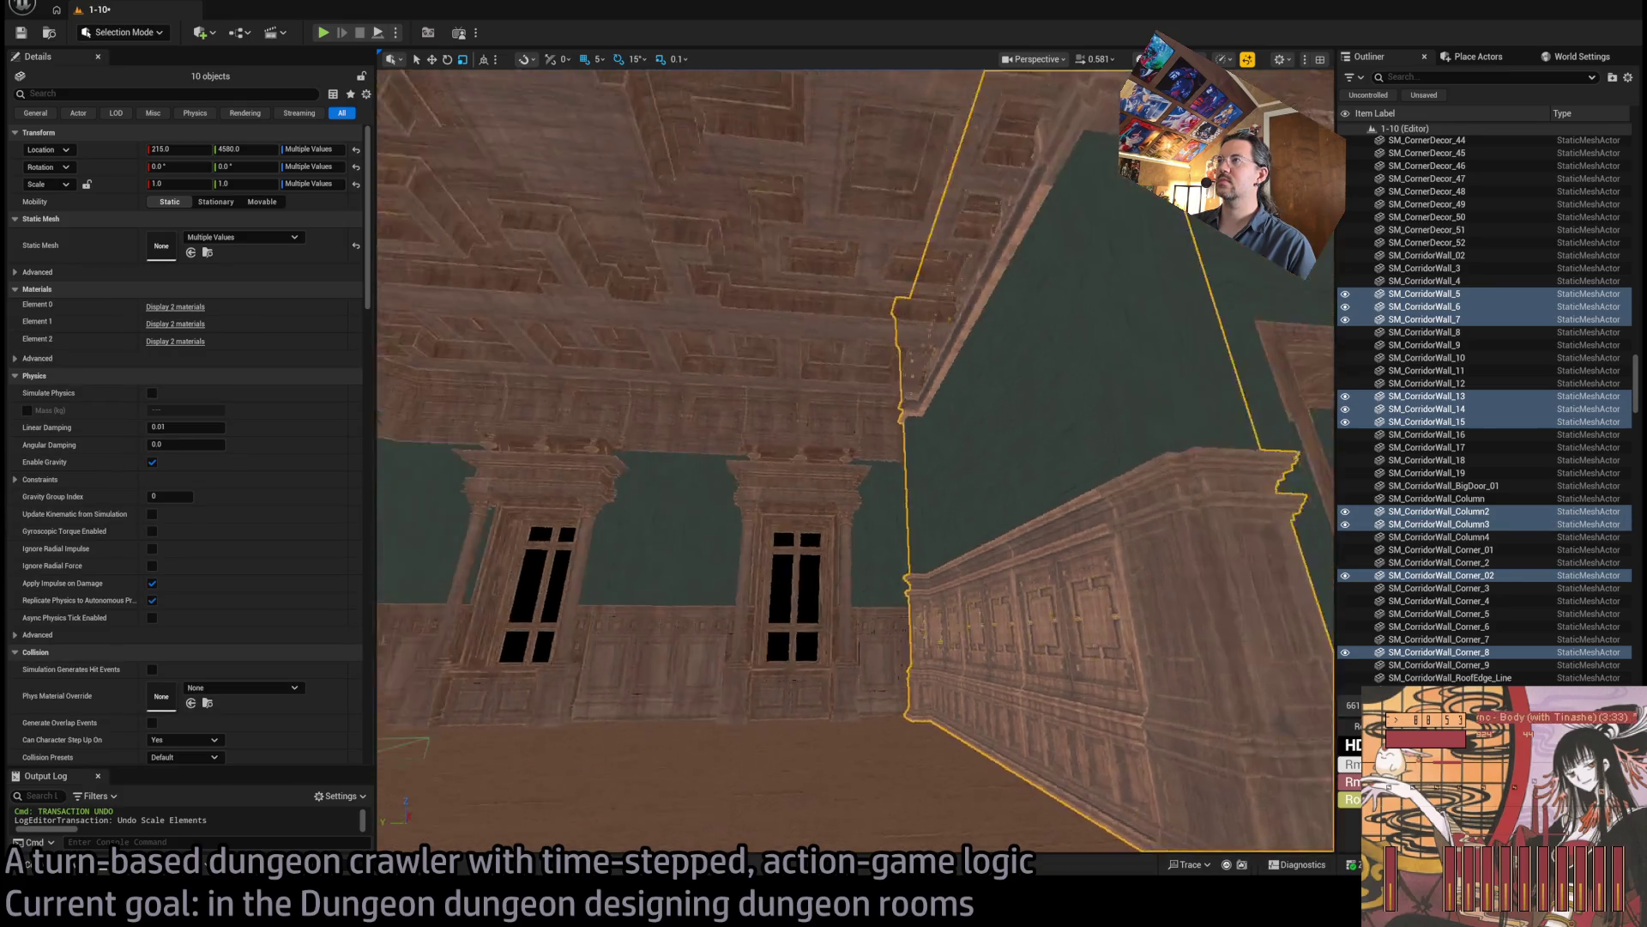
left_click(1104, 328, "ctrl")
left_click(1204, 357, "ctrl")
left_click(1037, 492, "ctrl")
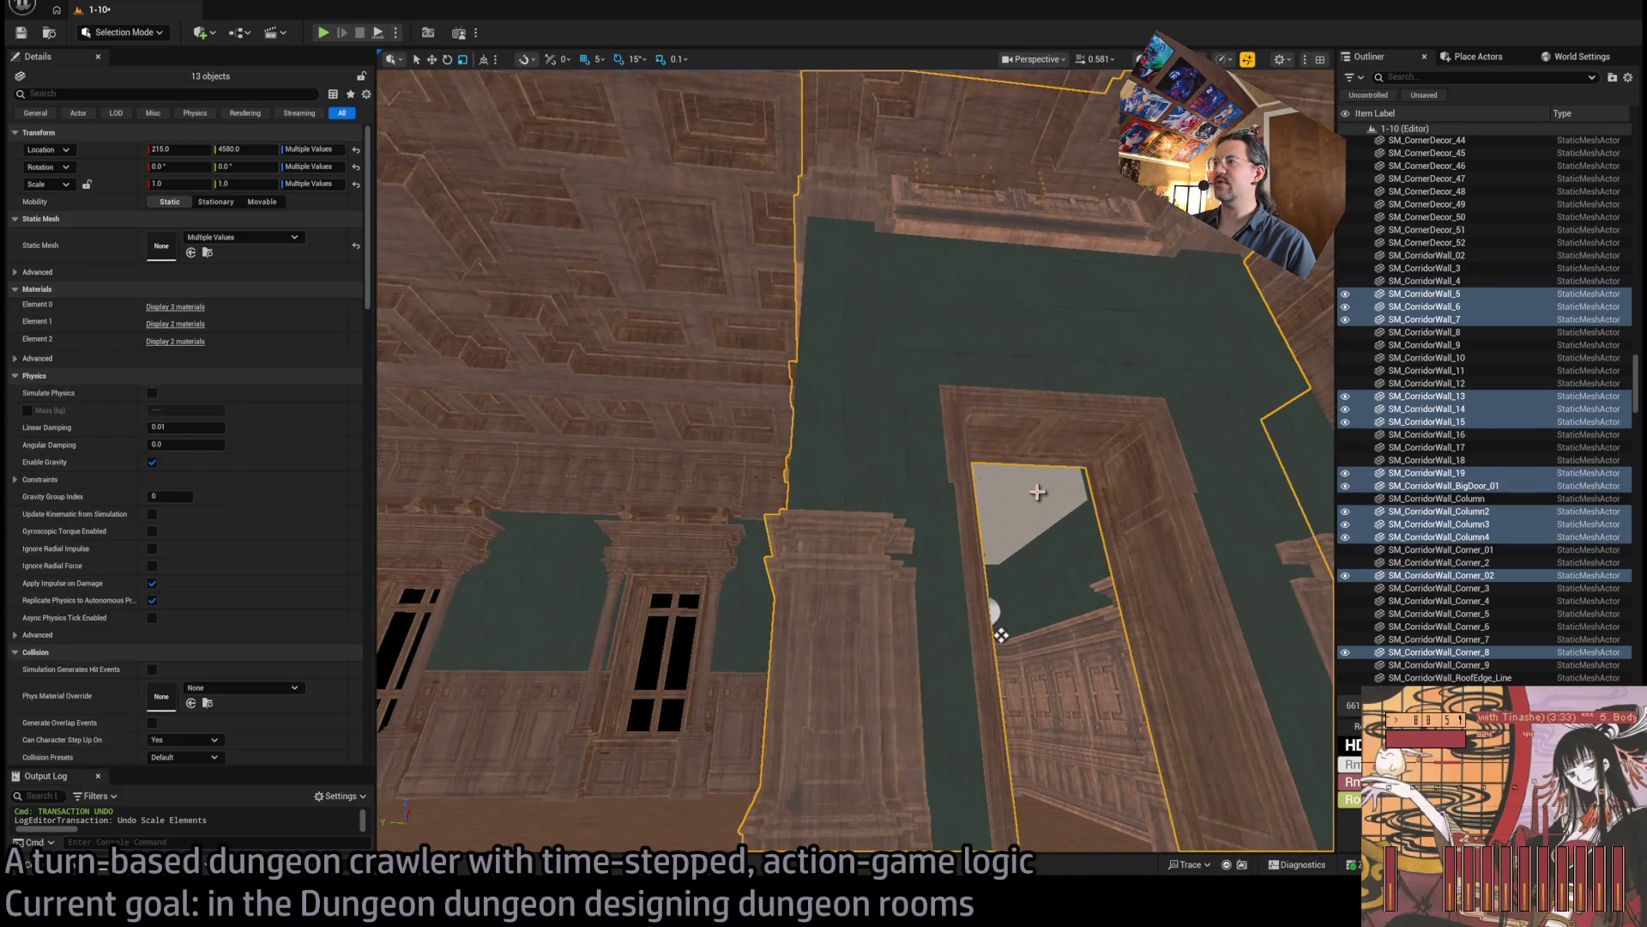
left_click(1085, 481, "ctrl")
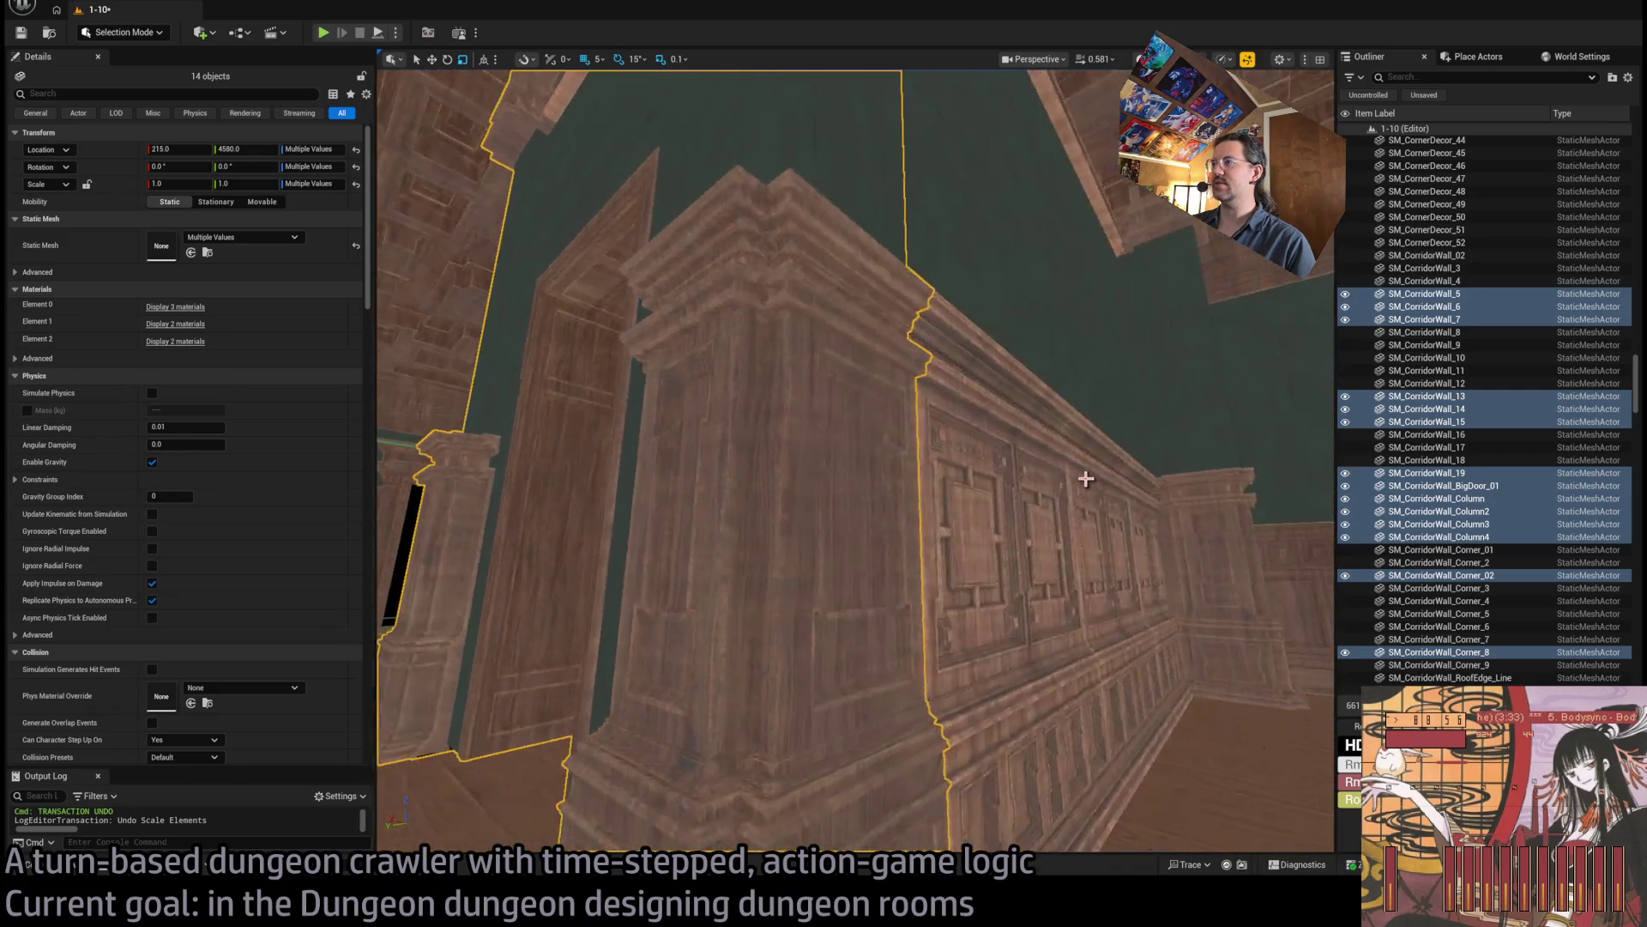
Add the remaining wall panels, corners, end wall and left-side walls to reach 33 objects.
left_click(1081, 521, "ctrl")
left_click(1151, 515, "ctrl")
left_click(1200, 519, "ctrl")
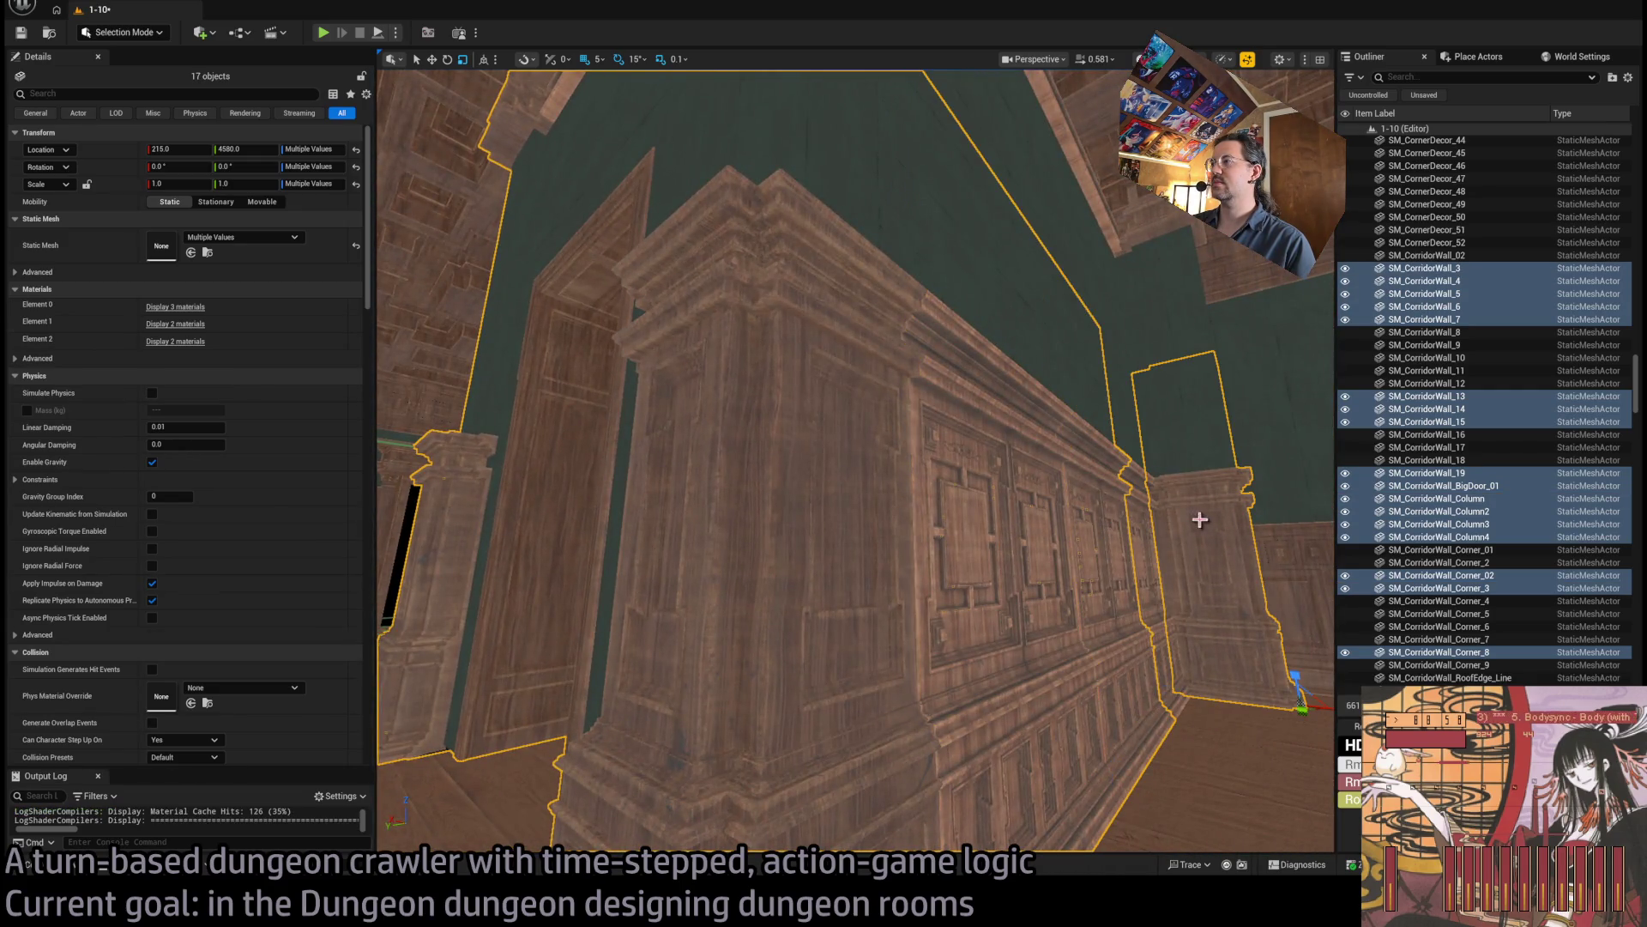
left_click(1146, 521, "ctrl")
left_click(1045, 176, "ctrl")
left_click(858, 266, "ctrl")
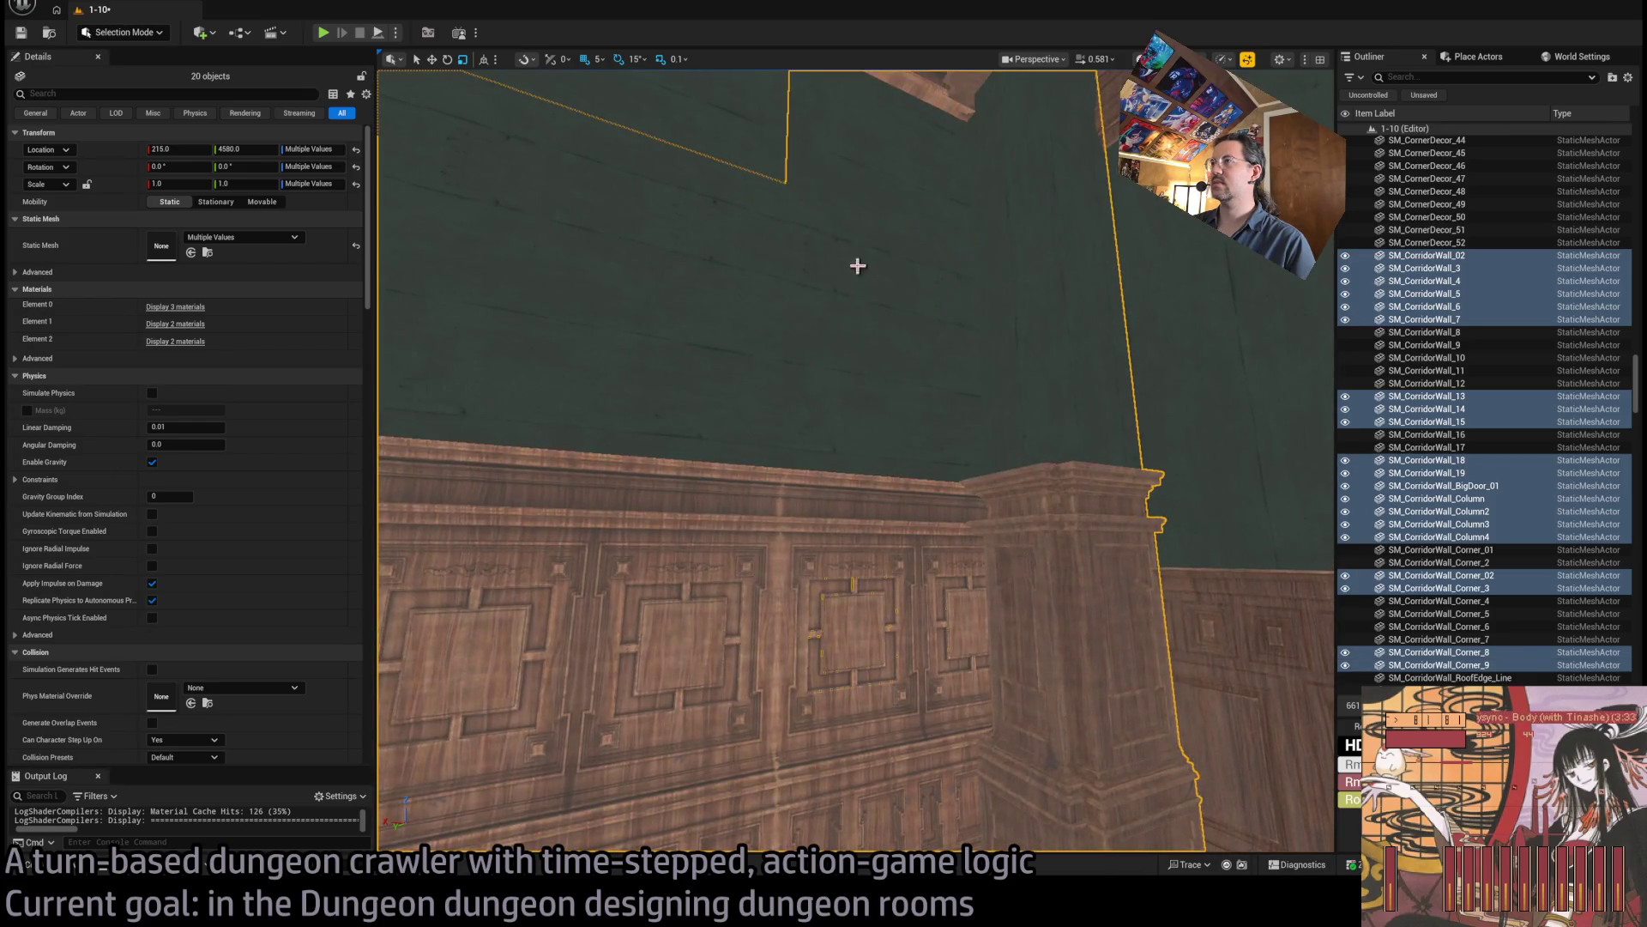
left_click(960, 269, "ctrl")
left_click(786, 353, "ctrl")
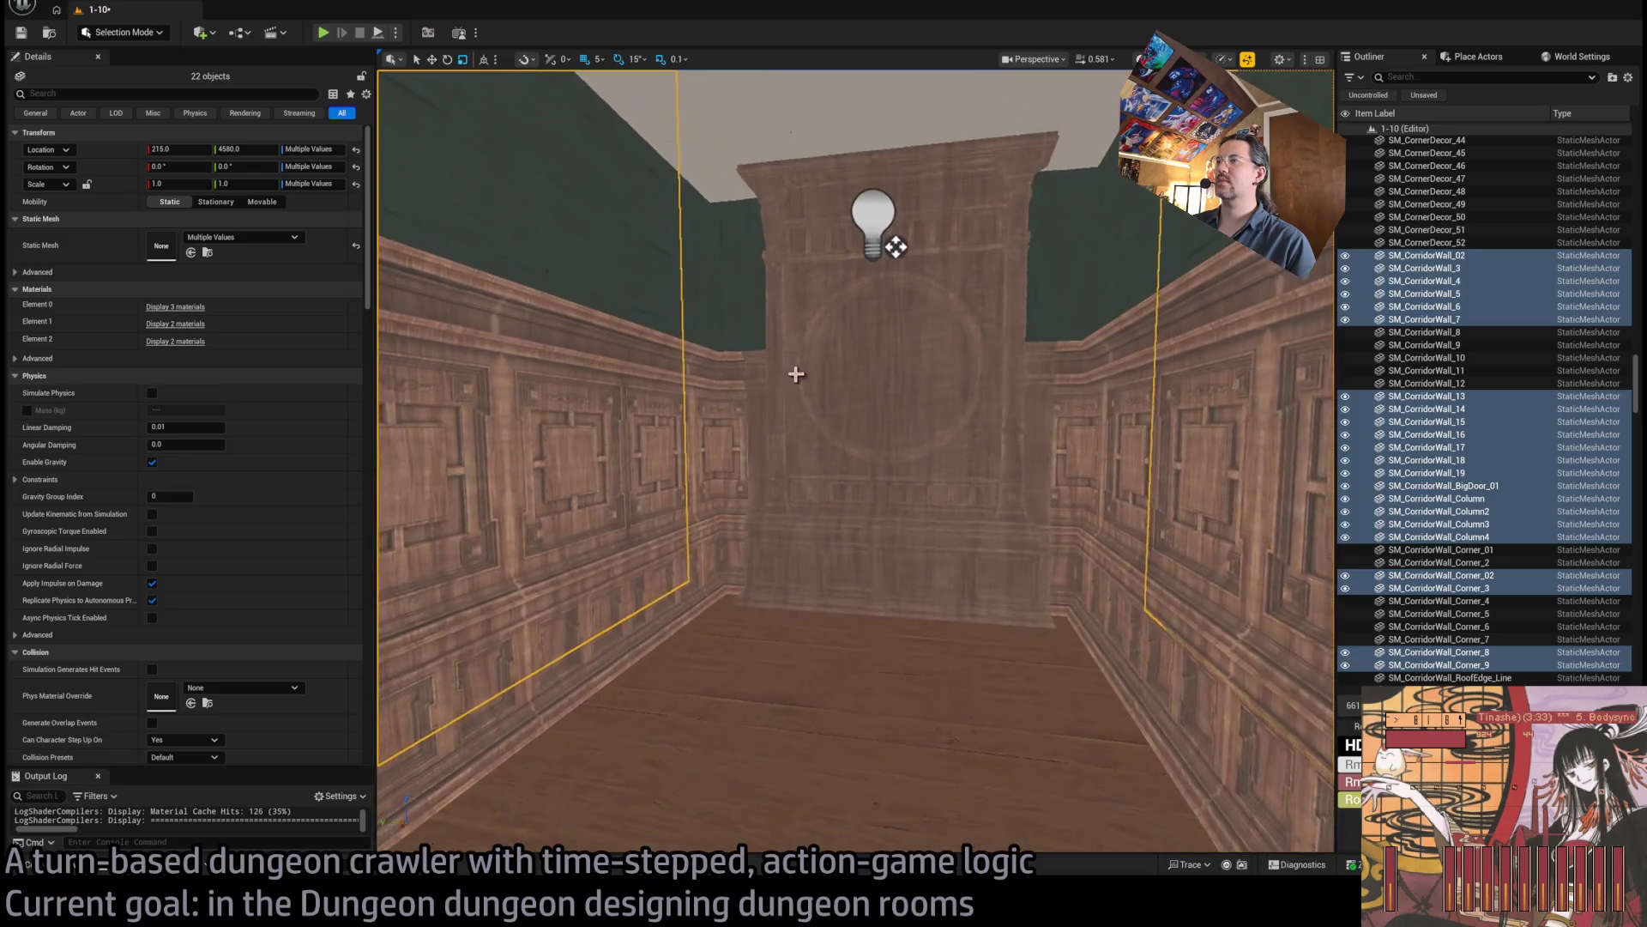
left_click(733, 407, "ctrl")
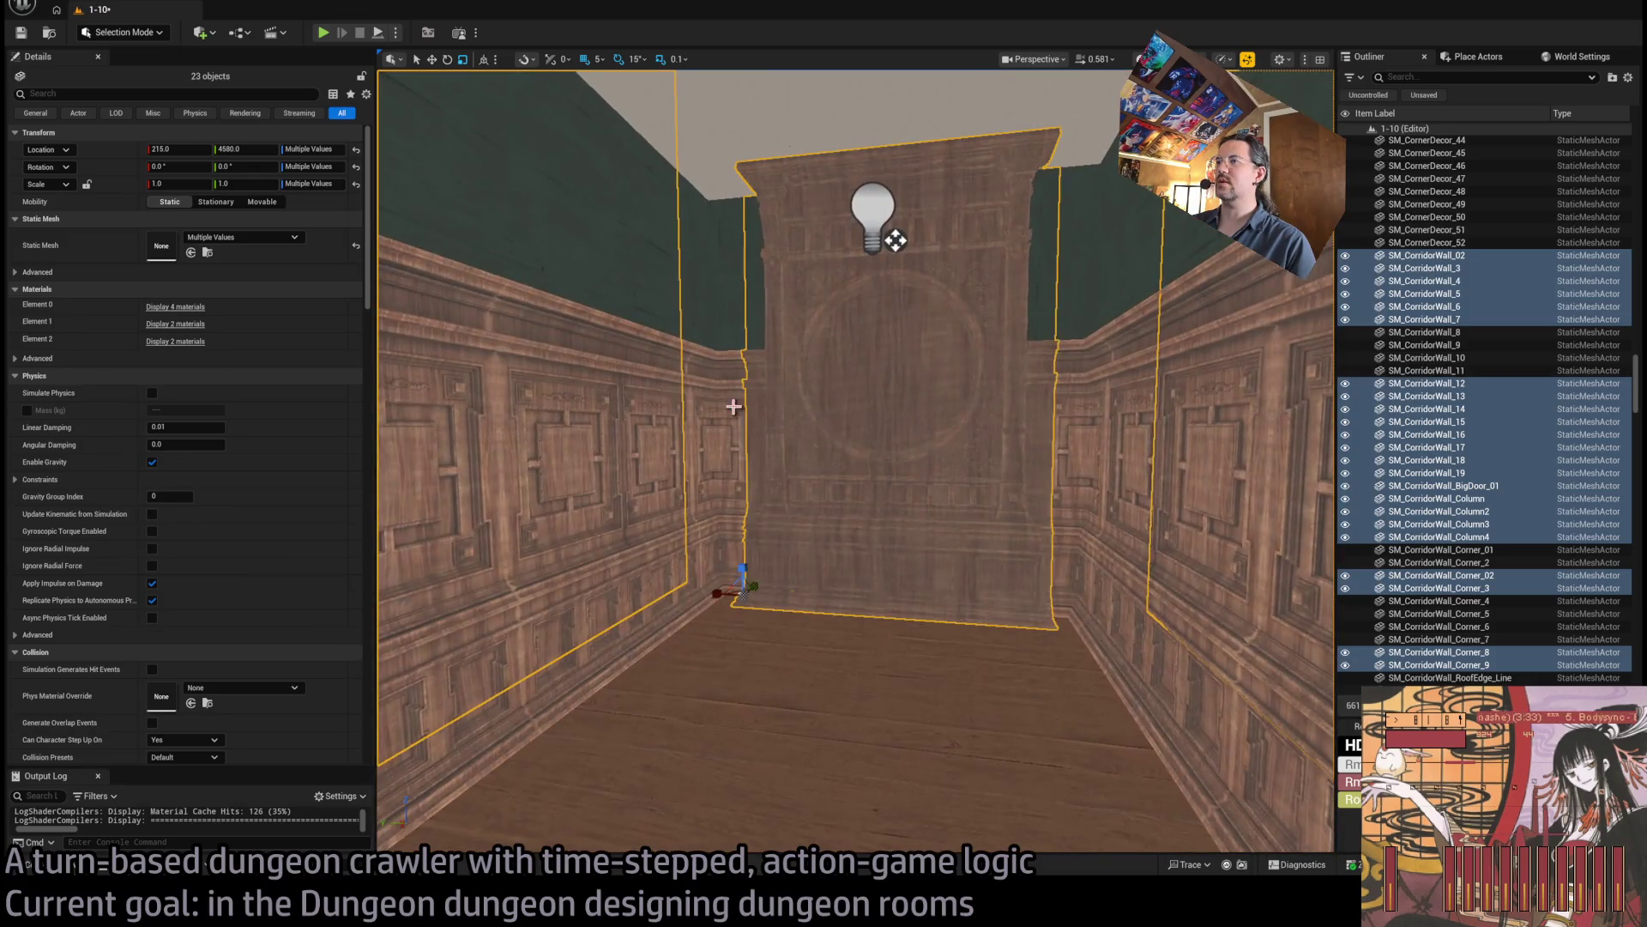
left_click(643, 452, "ctrl")
left_click(586, 633, "ctrl")
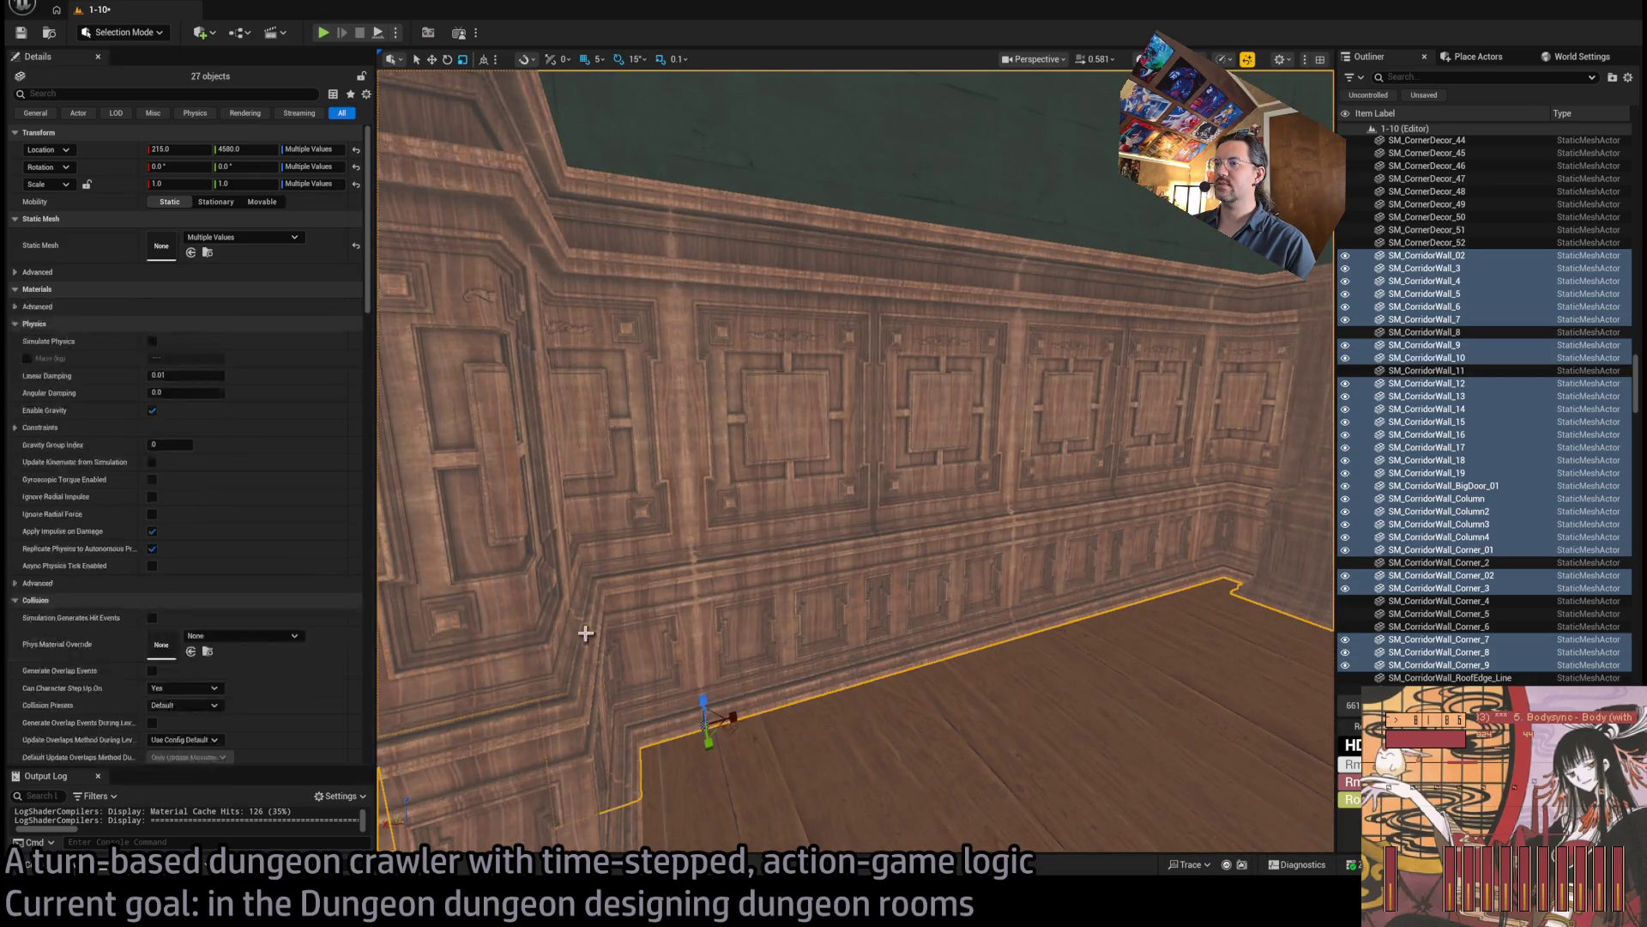
left_click(545, 652, "ctrl")
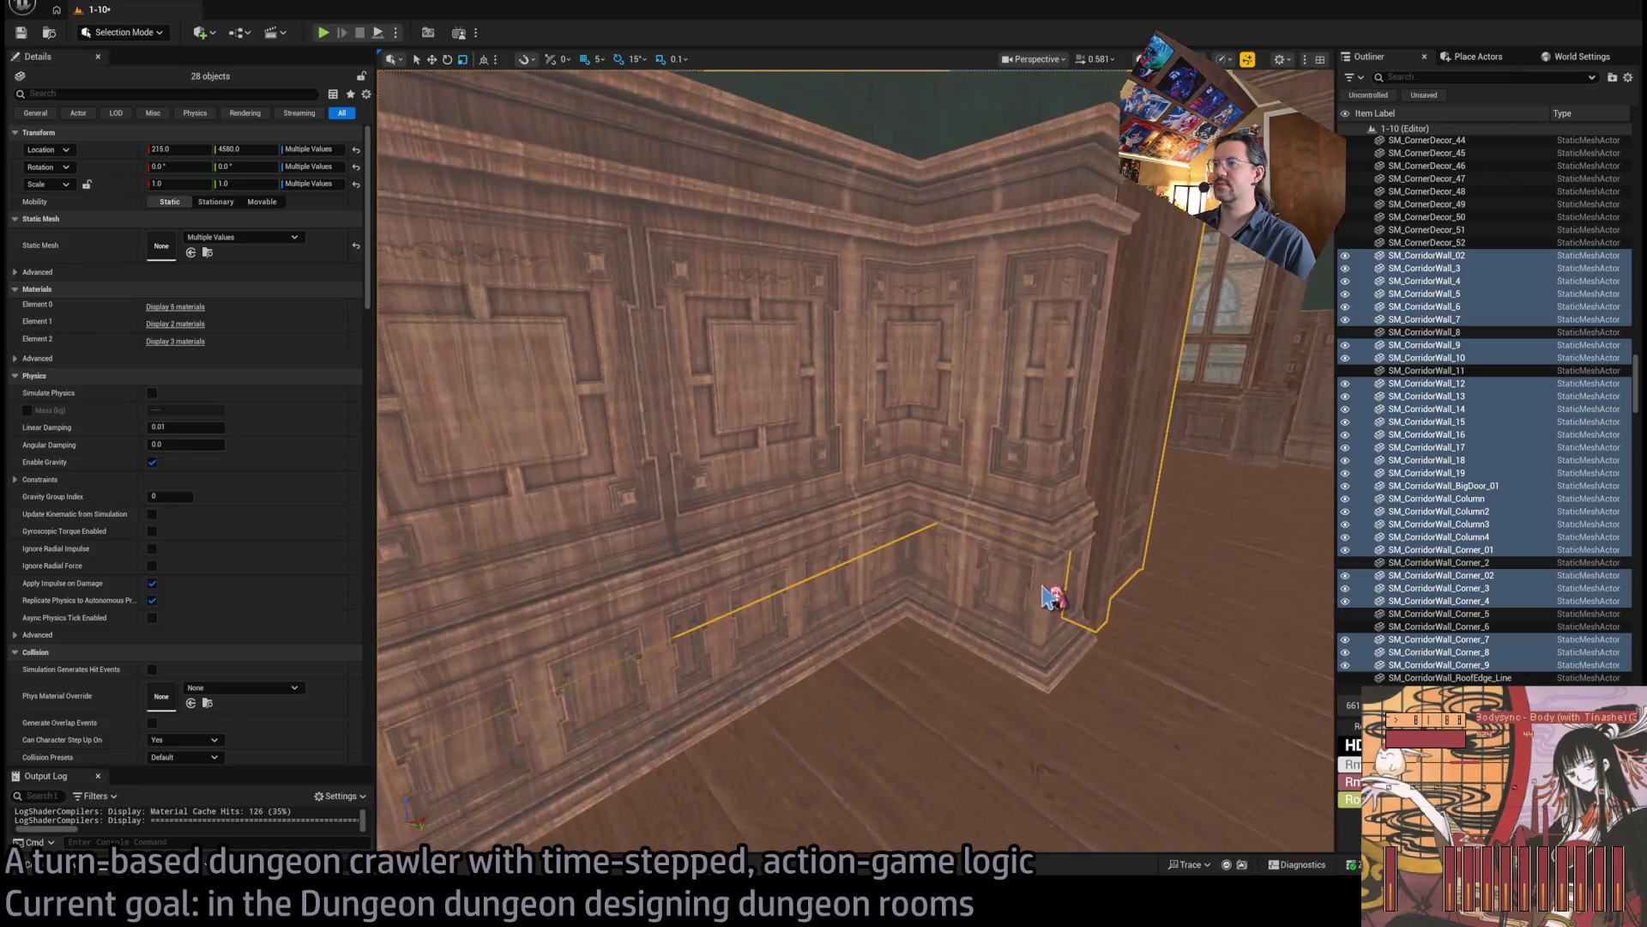
left_click(1103, 503, "ctrl")
left_click(894, 544, "ctrl")
left_click(893, 600, "ctrl")
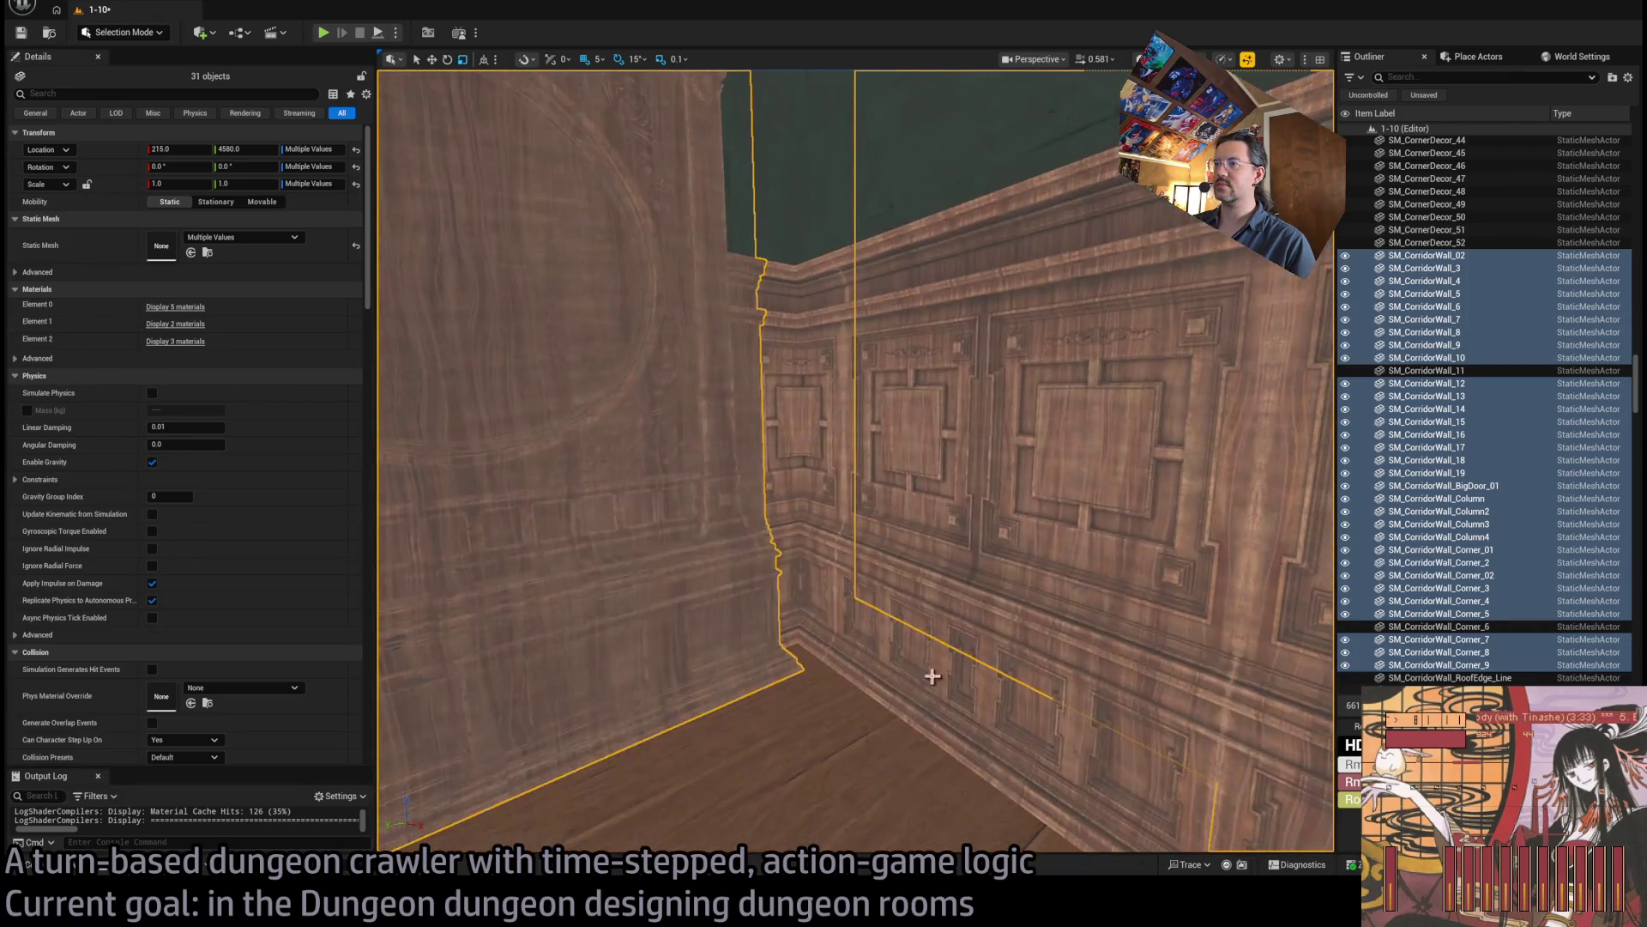
left_click(930, 673, "ctrl")
left_click(801, 558, "ctrl")
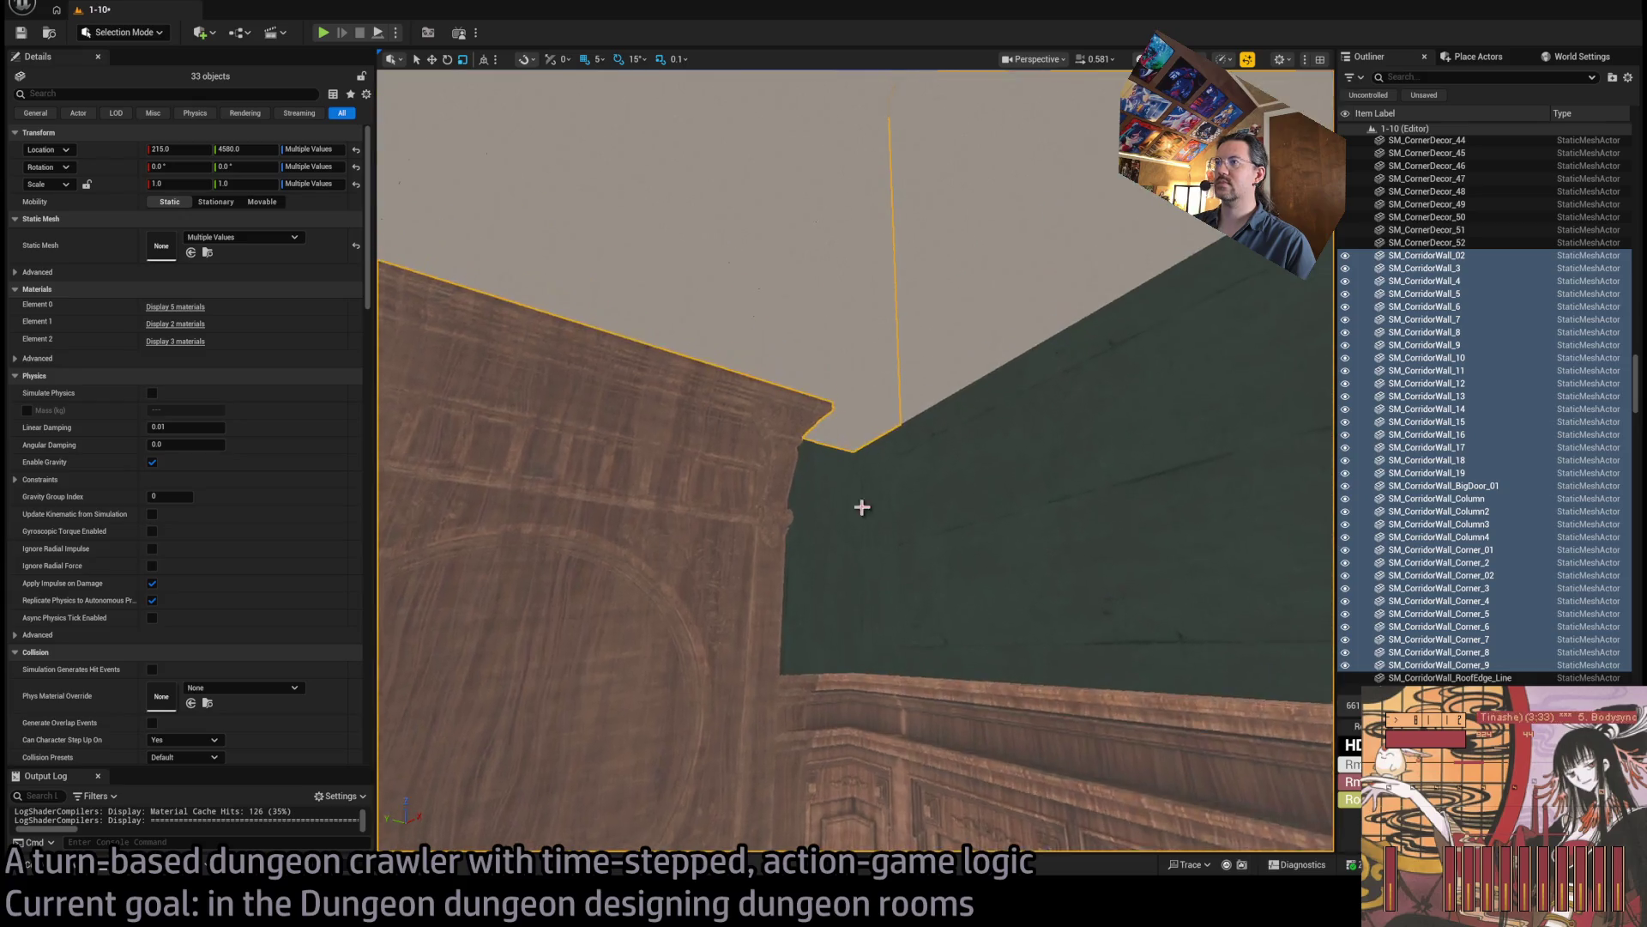
left_click_drag(862, 507, 861, 501)
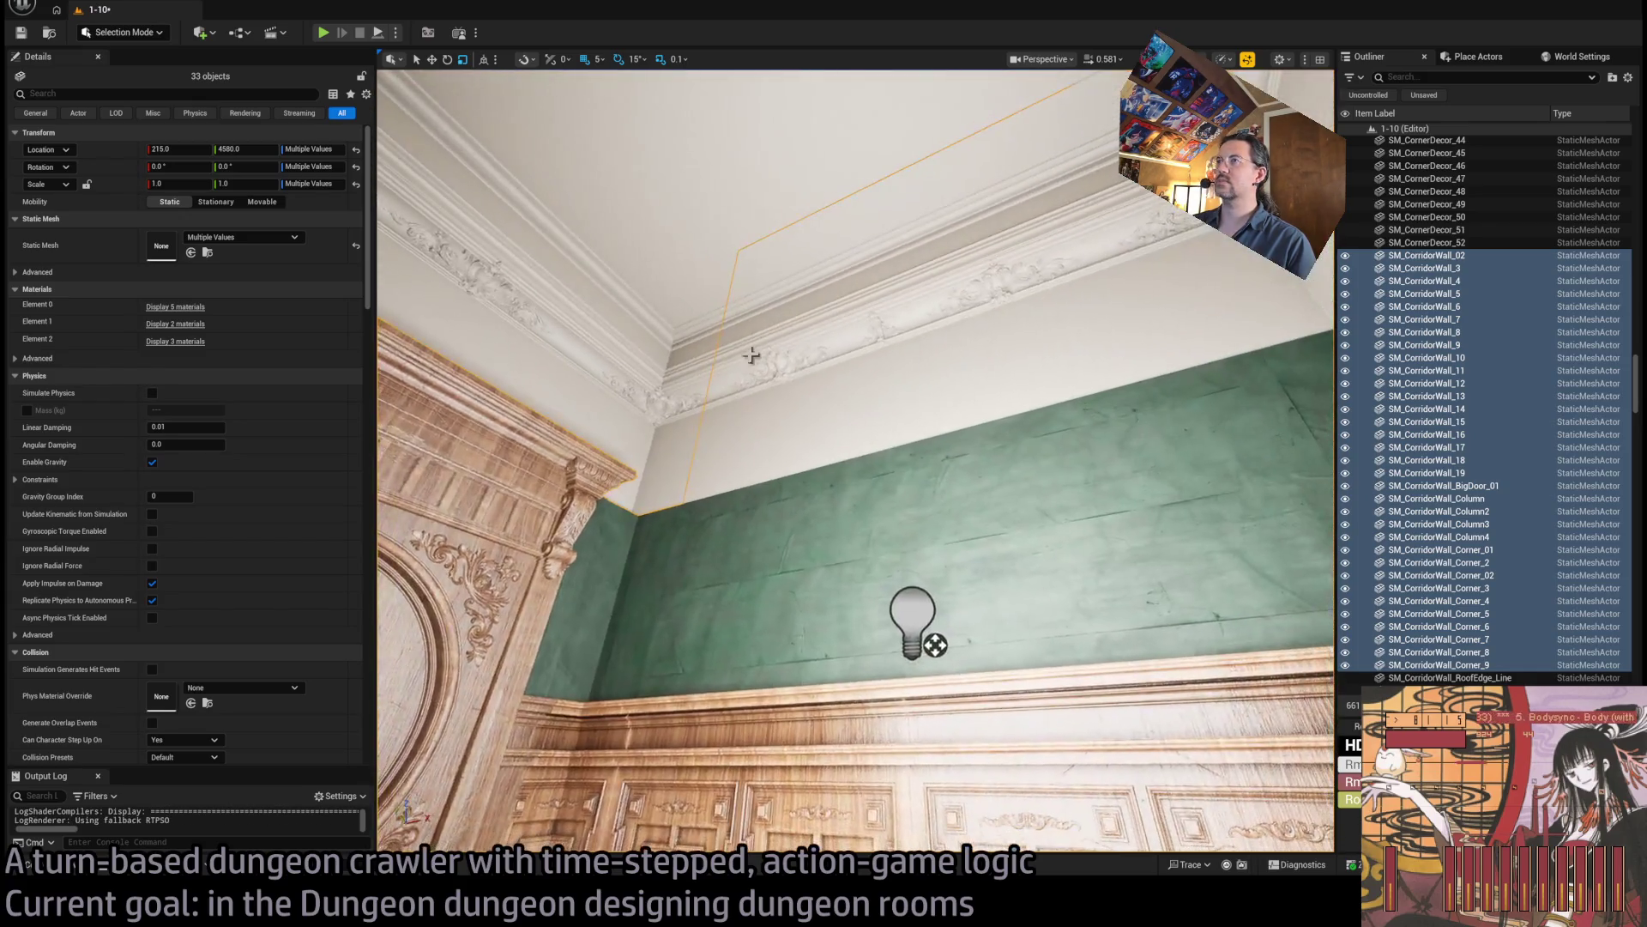
Add roof-edges Line18, Line24, Line6, Line23, the flat ceiling pieces, more walls and cornice trim.
left_click(754, 357, "ctrl")
left_click(777, 341, "ctrl")
left_click(738, 279, "ctrl")
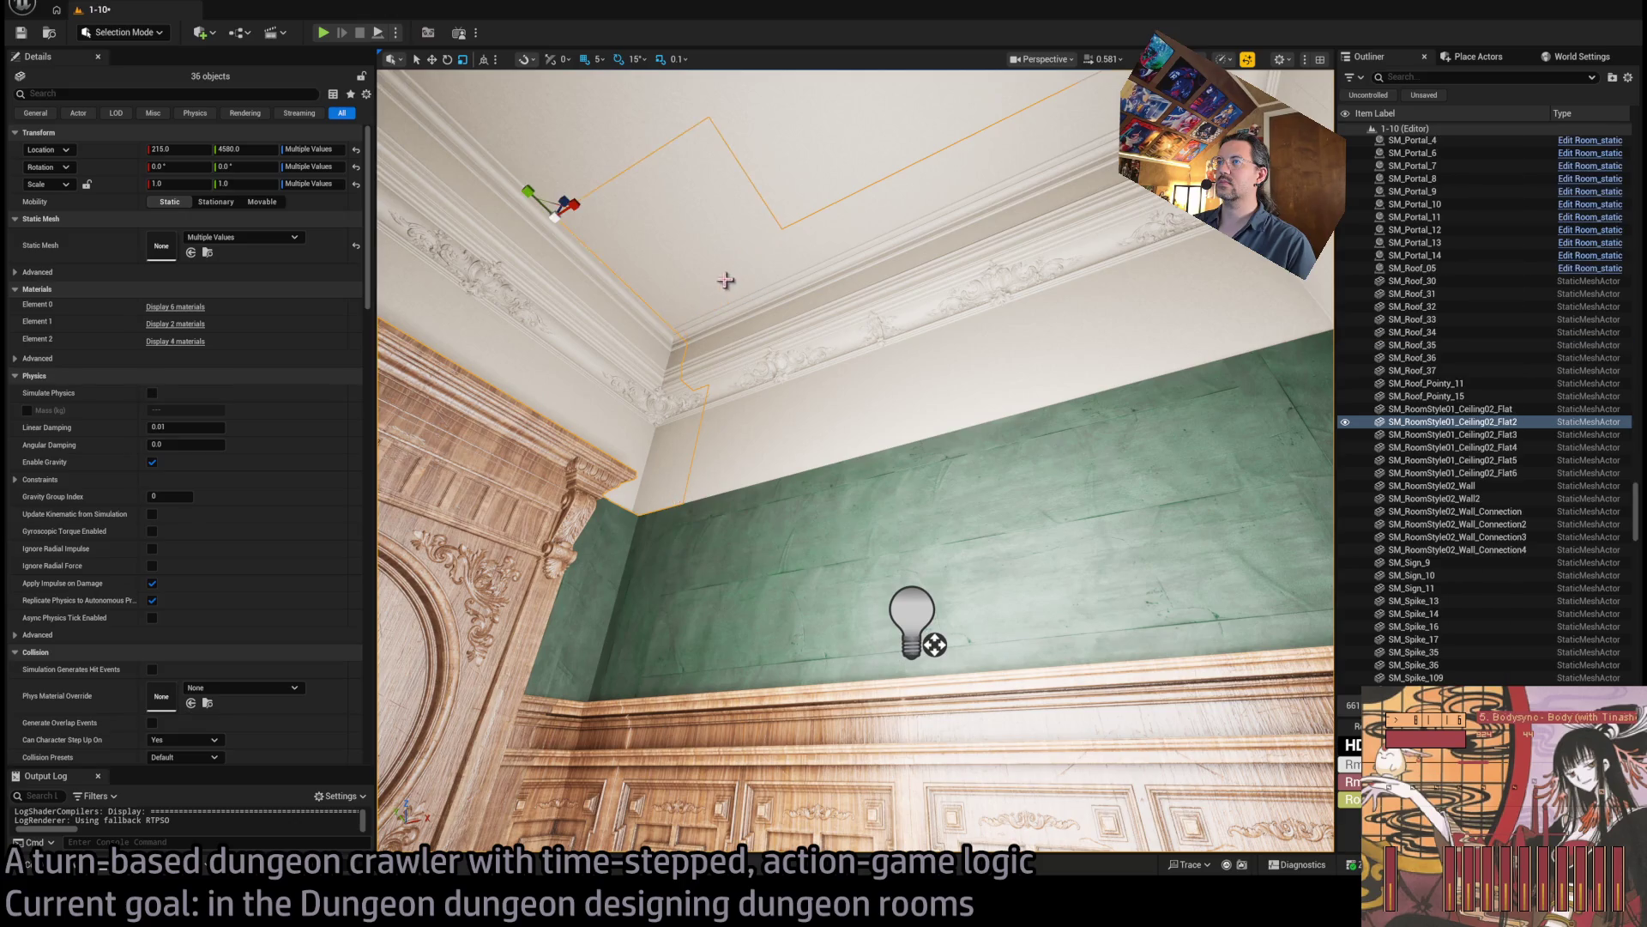
mouse_move(738, 278)
left_mouse_down()
mouse_move(738, 197)
mouse_move(845, 314)
left_mouse_up()
left_click(849, 360, "ctrl")
left_click(972, 226, "ctrl")
left_click_drag(972, 225, 993, 286)
left_click(989, 315, "ctrl")
left_click(938, 265, "ctrl")
left_click(1169, 336, "ctrl")
left_click(1227, 438, "ctrl")
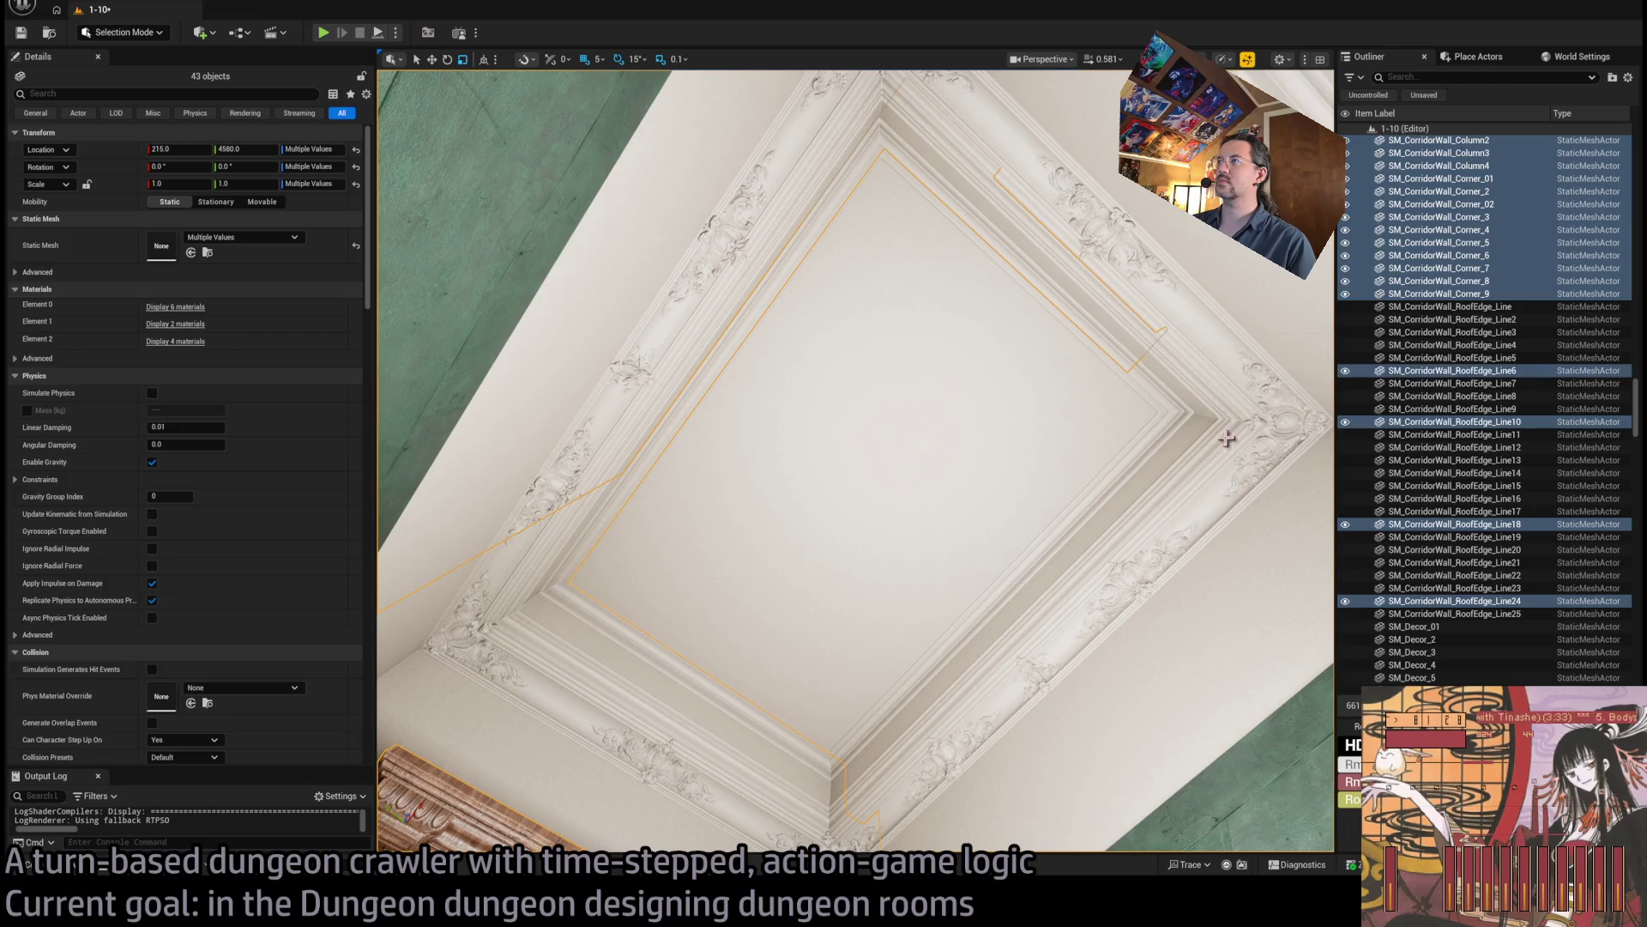
left_click(1071, 248, "ctrl")
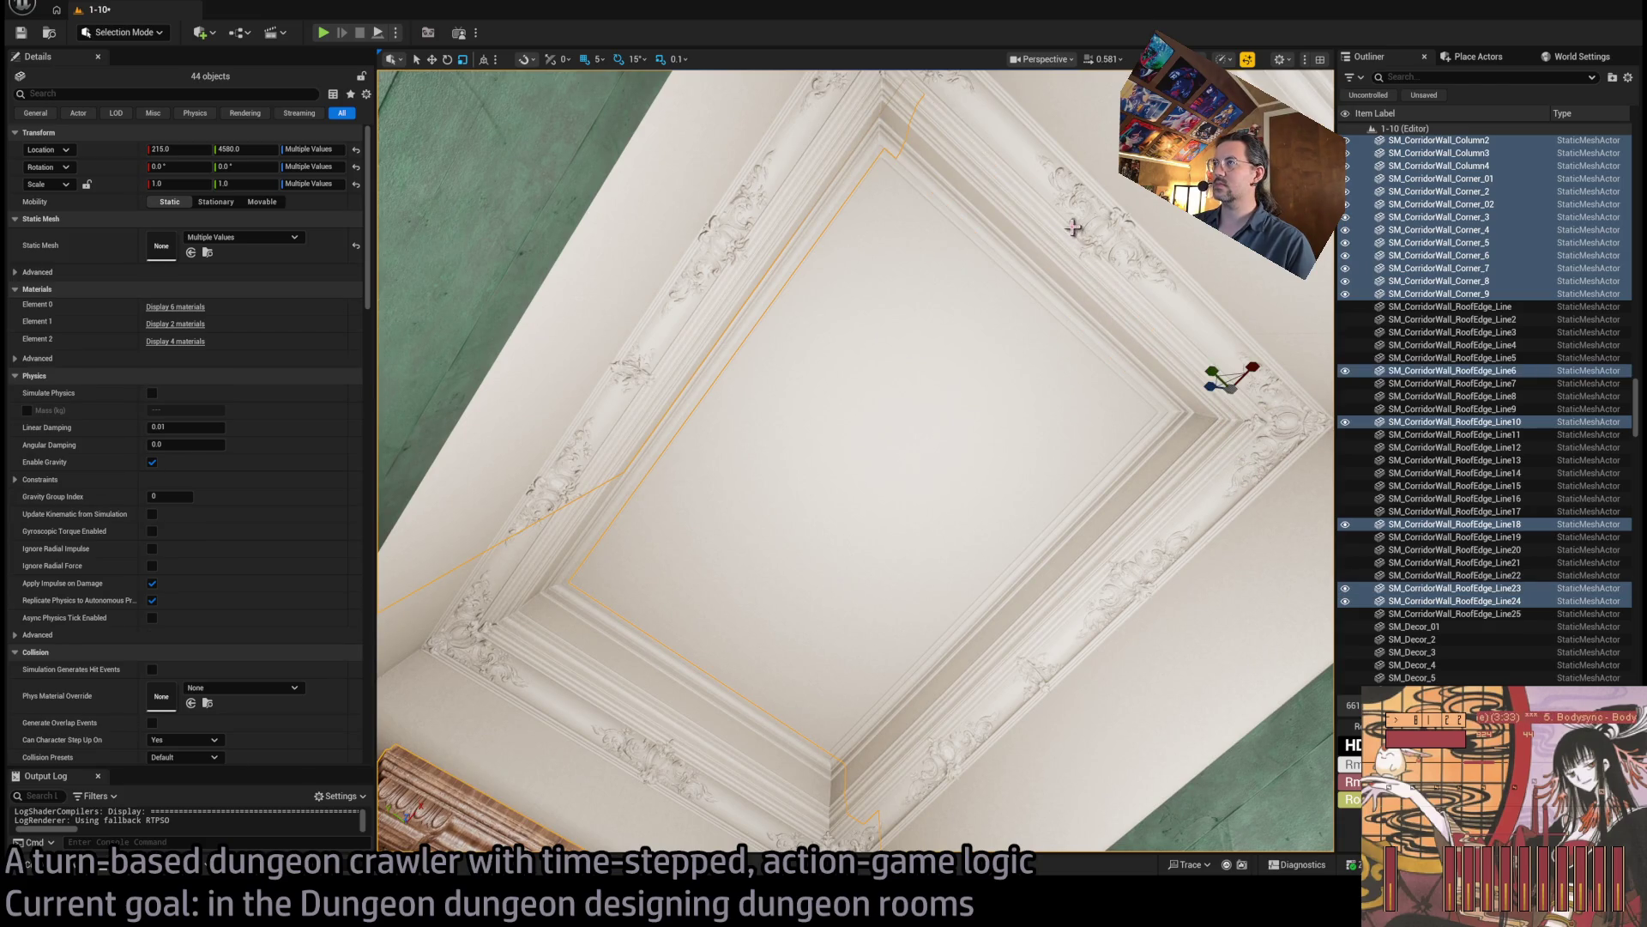
left_click(879, 142, "ctrl")
left_click(816, 136, "ctrl")
left_click(769, 228, "ctrl")
left_click(748, 267, "ctrl")
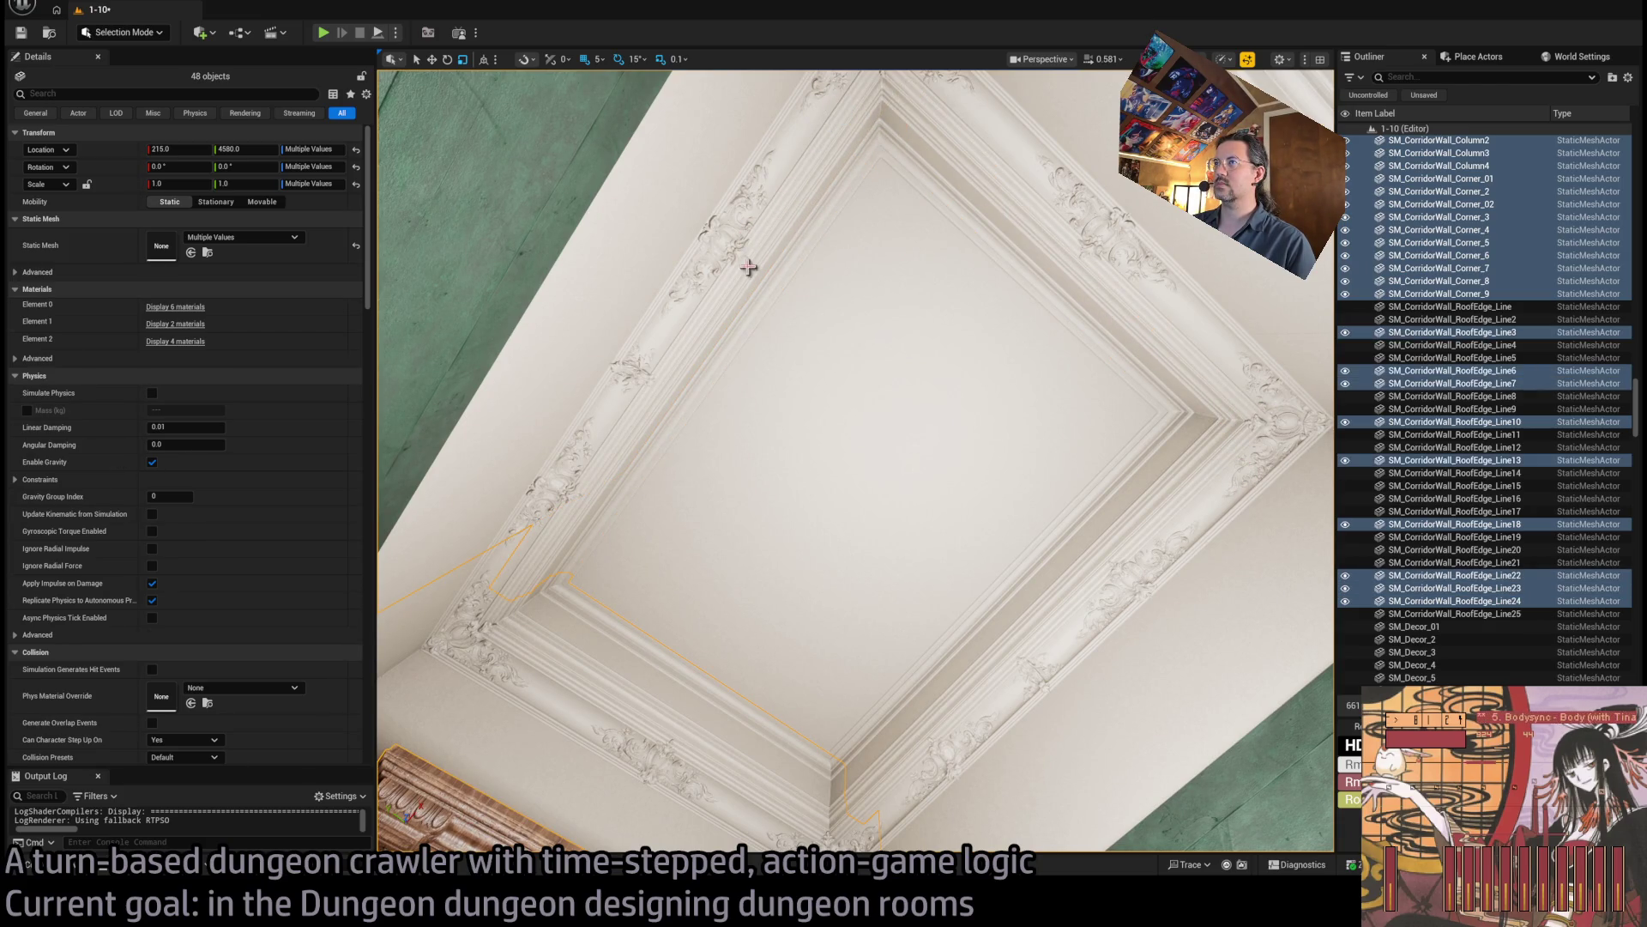
Add roof-edges Line14, Line9, Line, Line5, Line19, Line20, Line4, Line8, Line21; undo a trial X move.
left_click(513, 488, "ctrl")
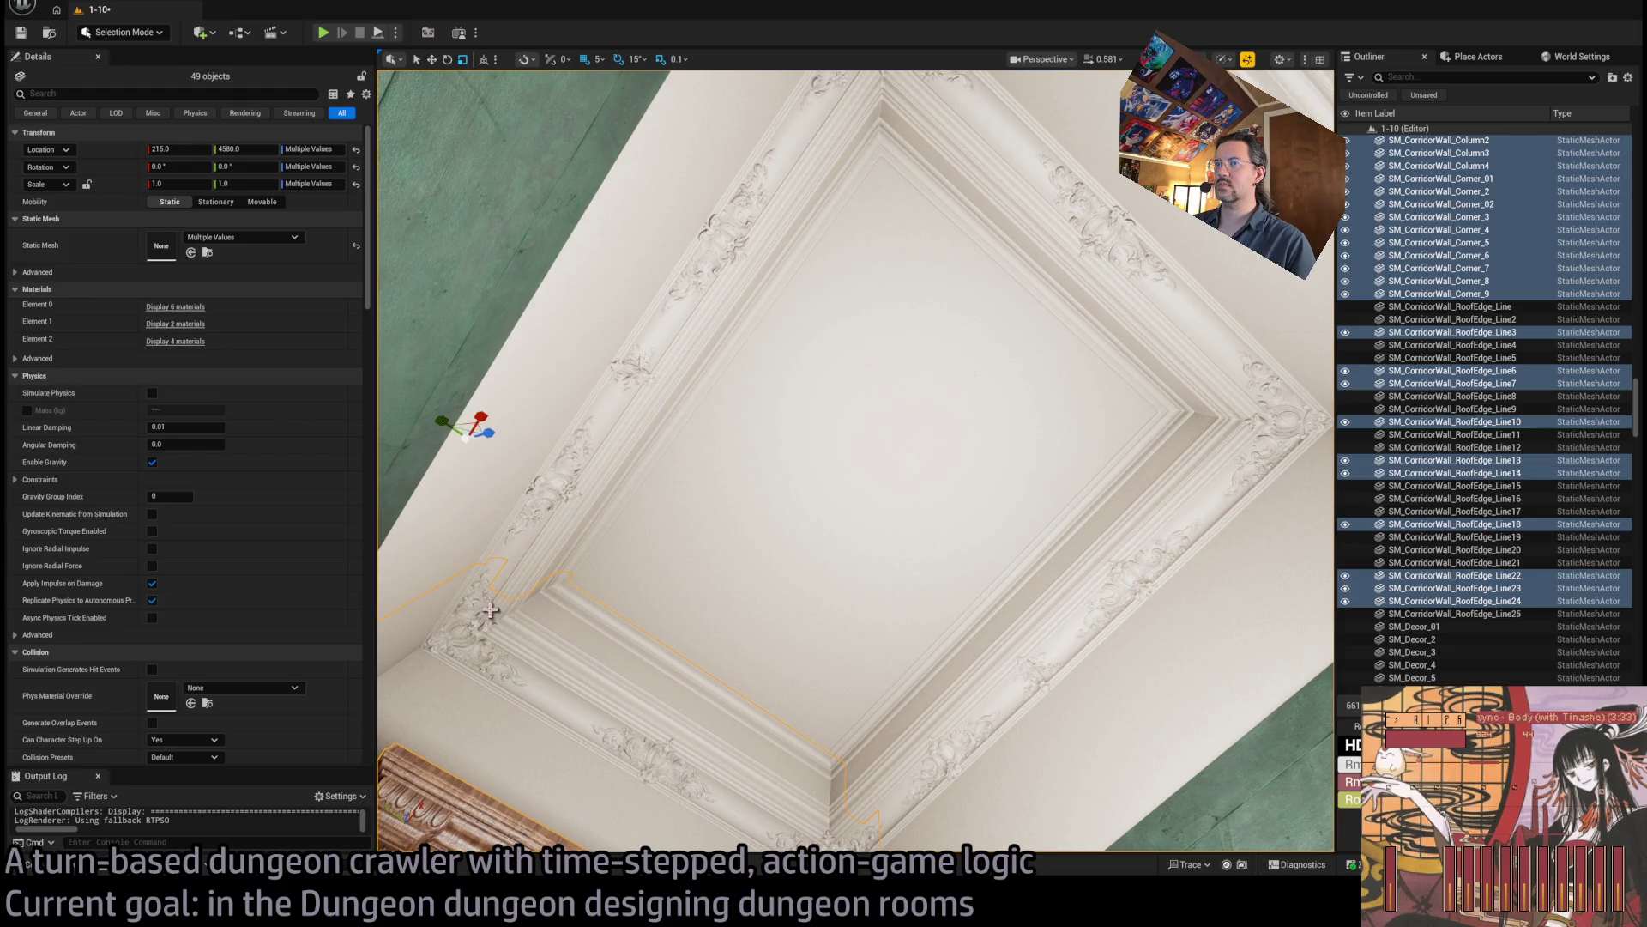
left_click(399, 639, "ctrl")
left_click(471, 703, "ctrl")
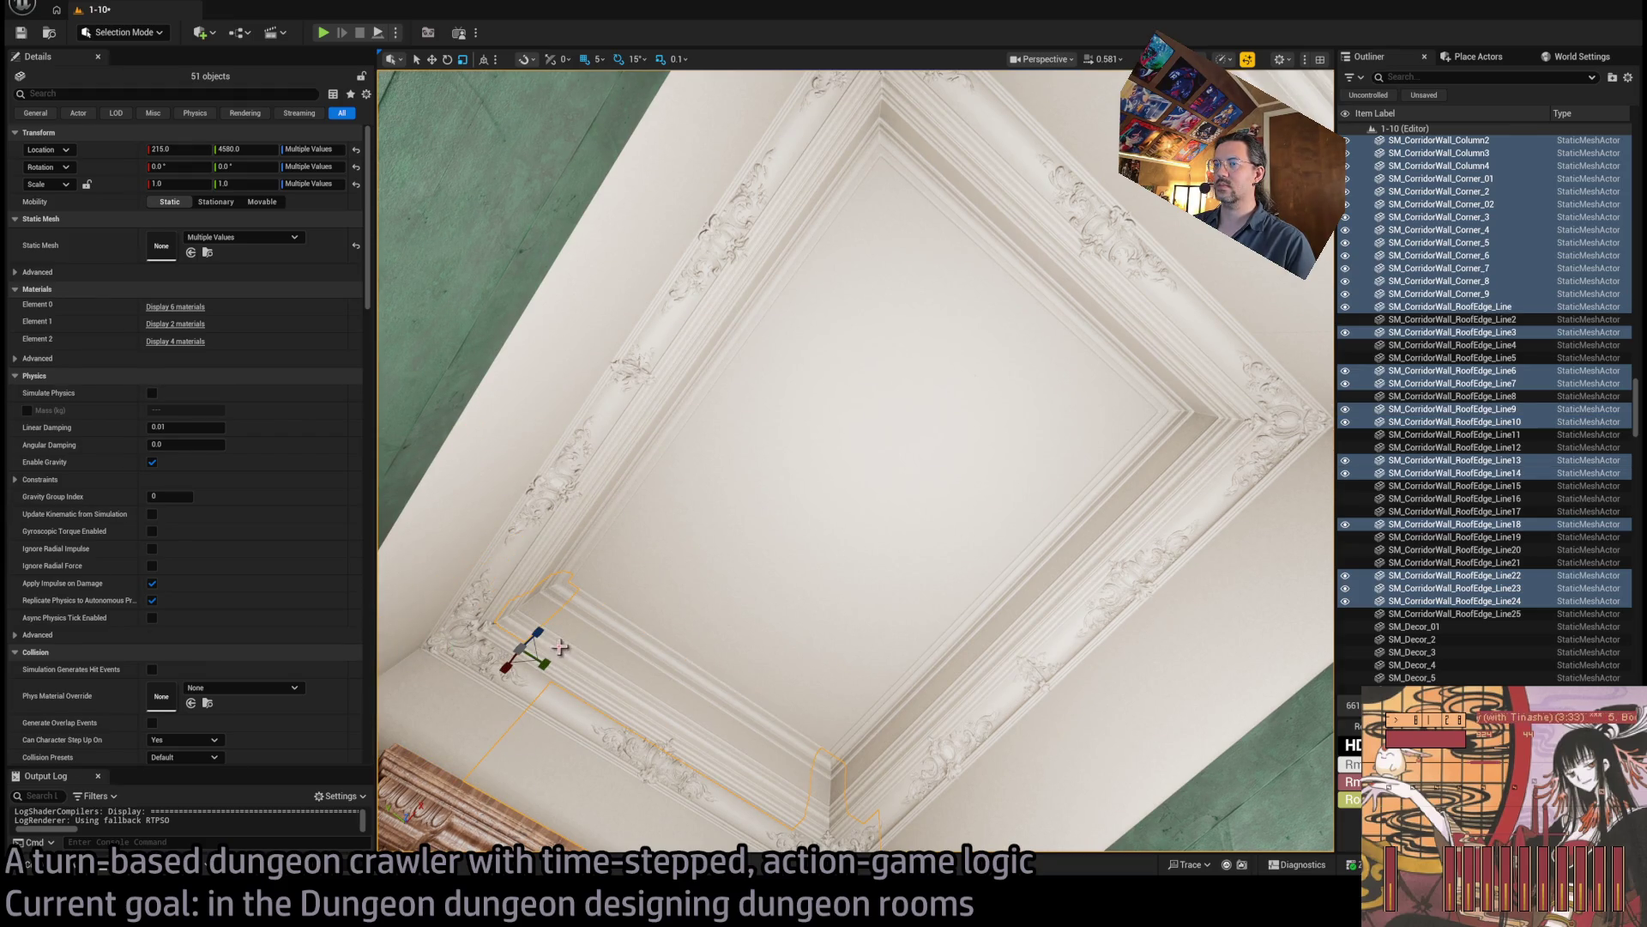
left_click(538, 615, "ctrl")
left_click(634, 670, "ctrl")
left_click(662, 803, "ctrl")
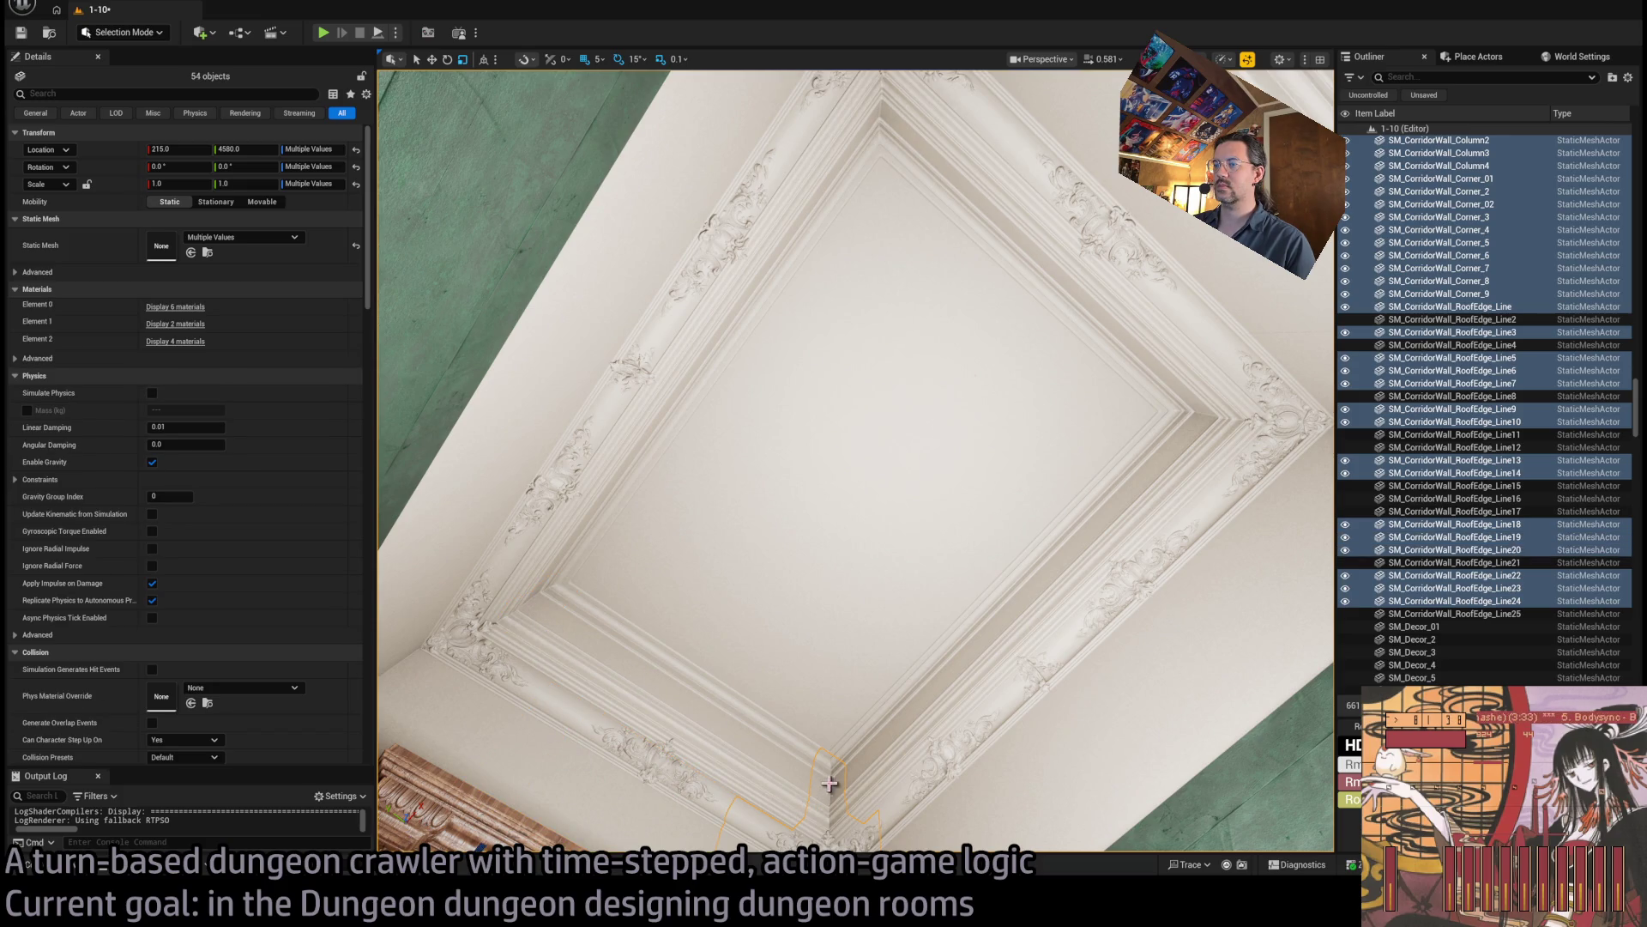
left_click(833, 785, "ctrl")
left_click(819, 644, "ctrl")
left_click(860, 644, "ctrl")
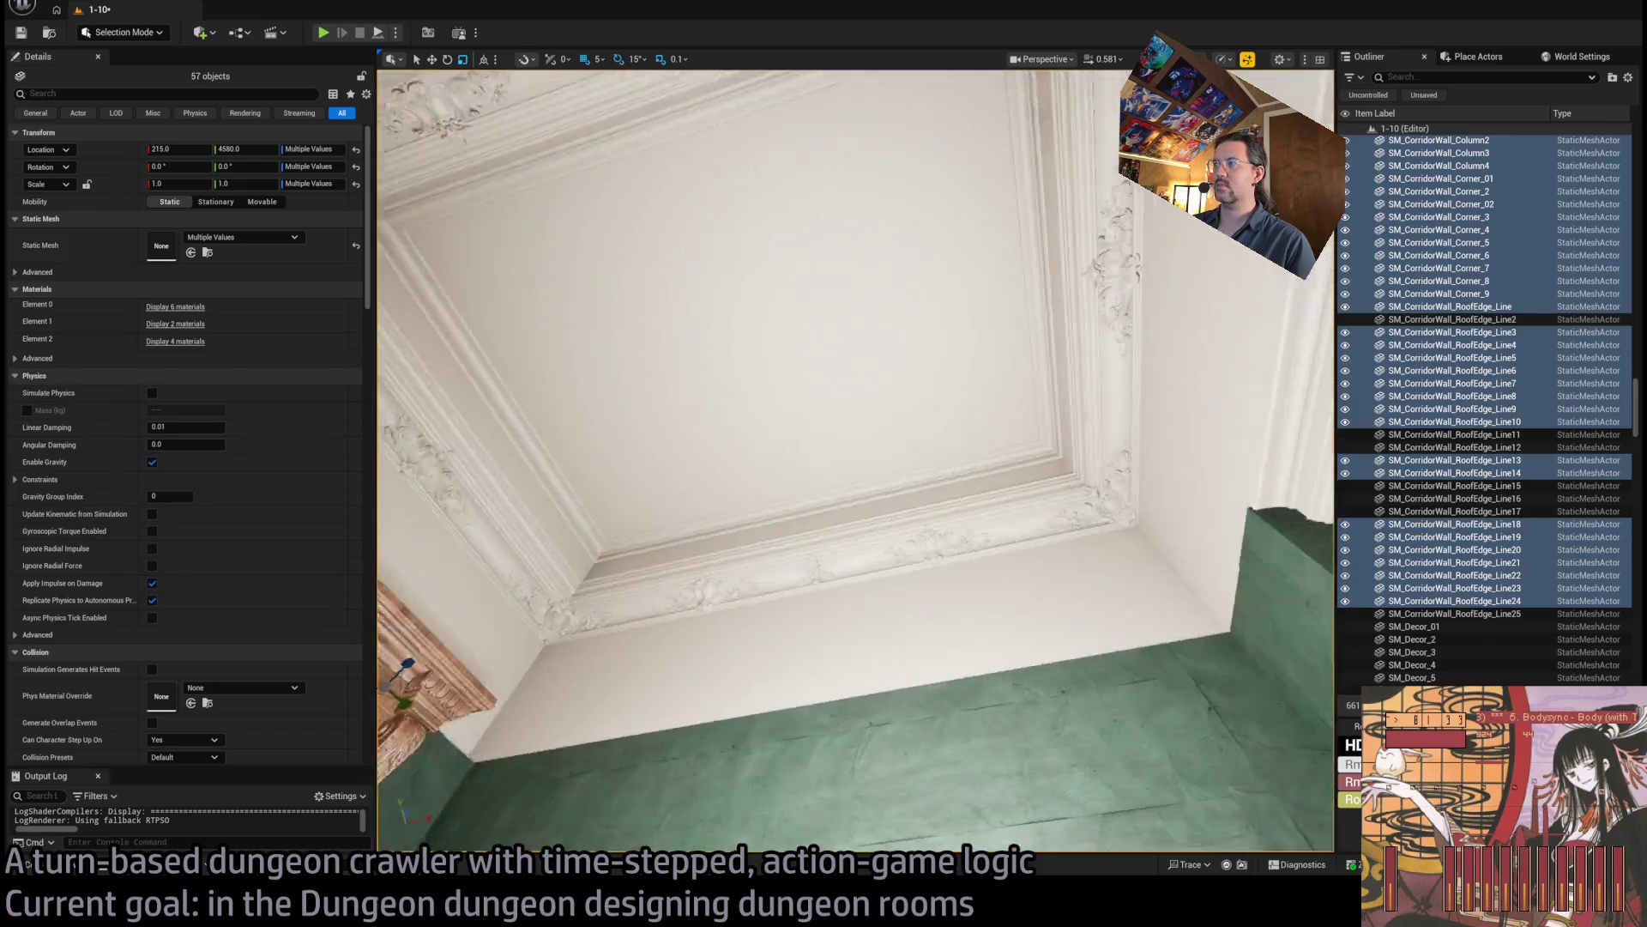
mouse_move(459, 675)
left_mouse_down()
mouse_move(532, 686)
mouse_move(486, 697)
left_mouse_up()
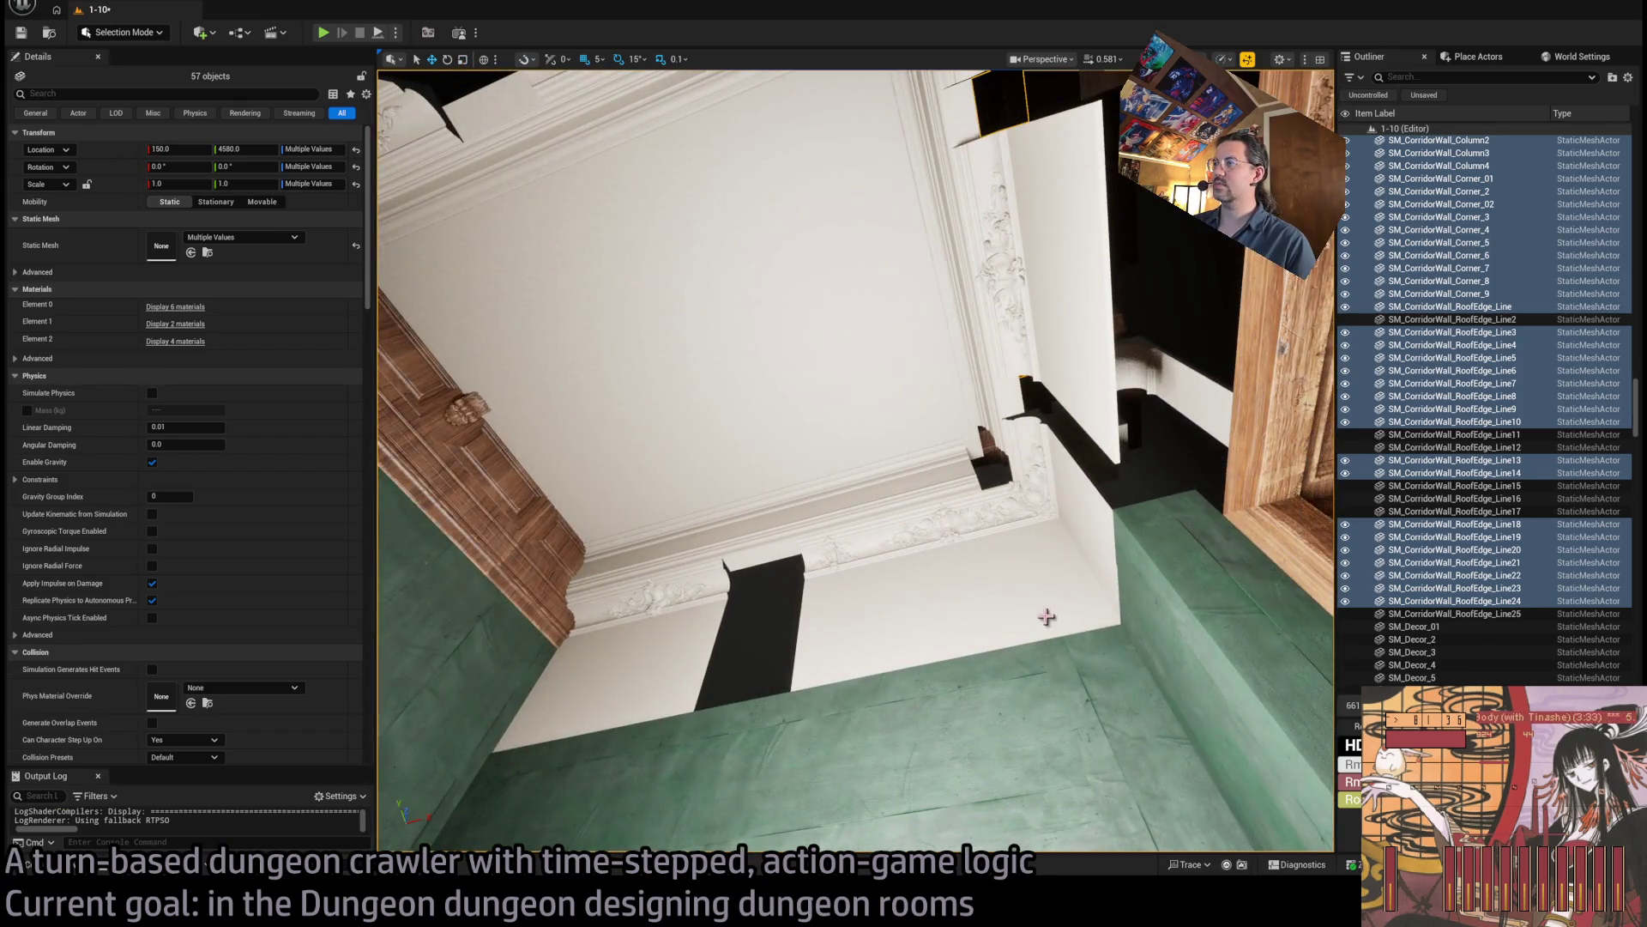
key("ctrl+z")
Add the last roof-edges Line16, Line11, Line25, Line17, Line15, Line12 and Line2, completing 64 objects.
left_click(947, 587, "ctrl")
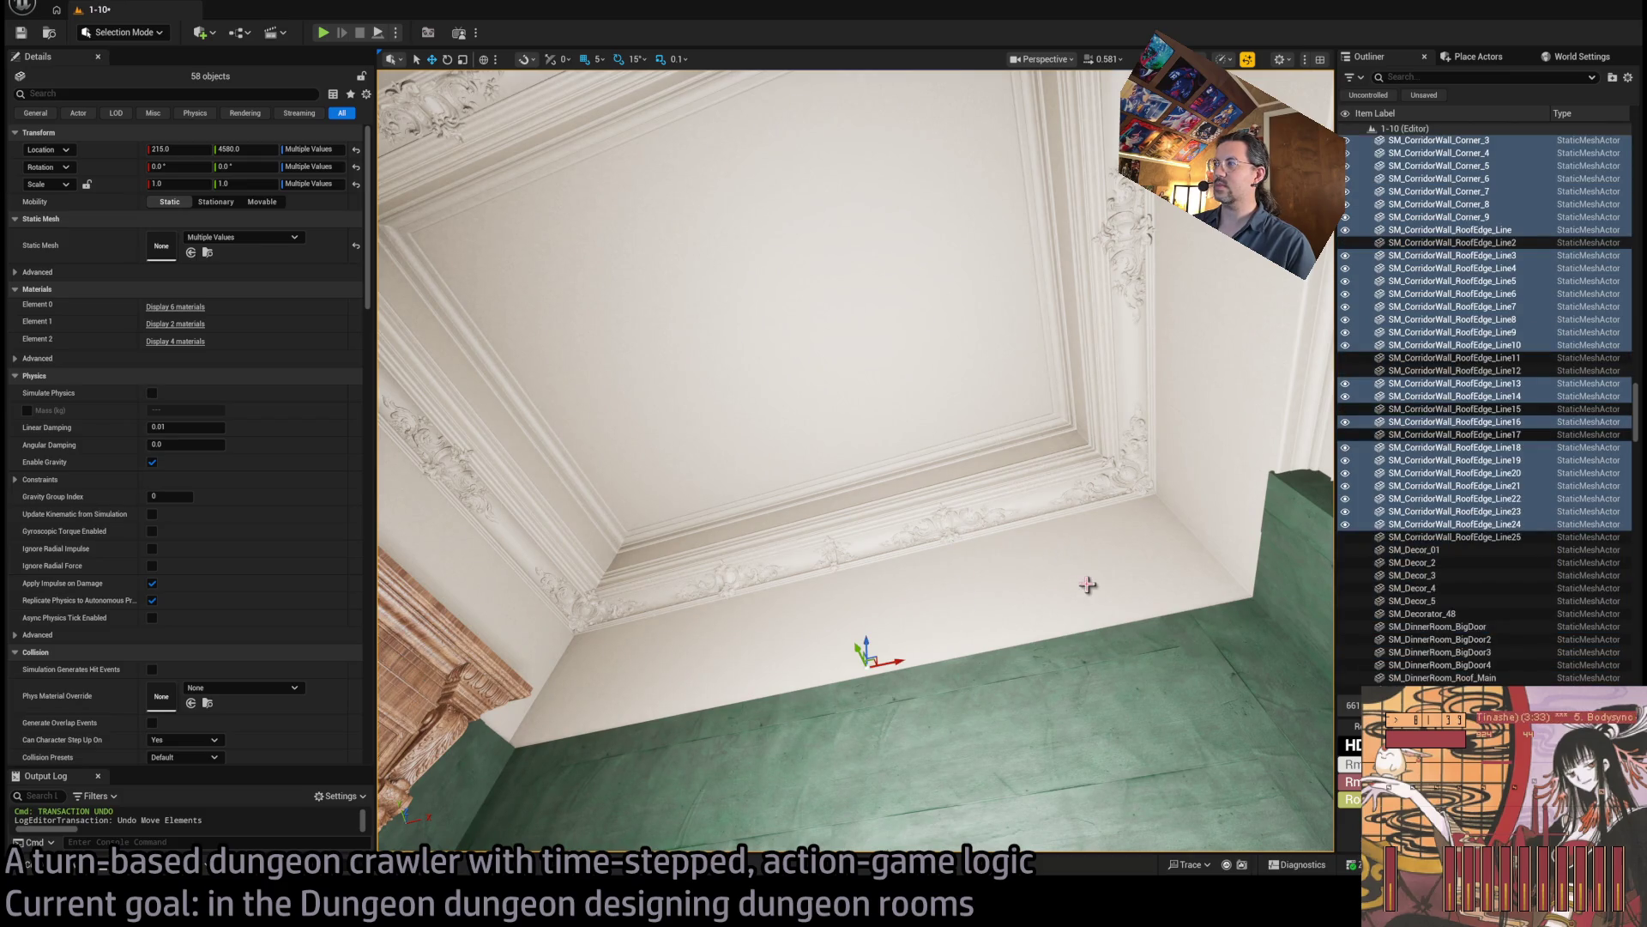
left_click(1158, 405, "ctrl")
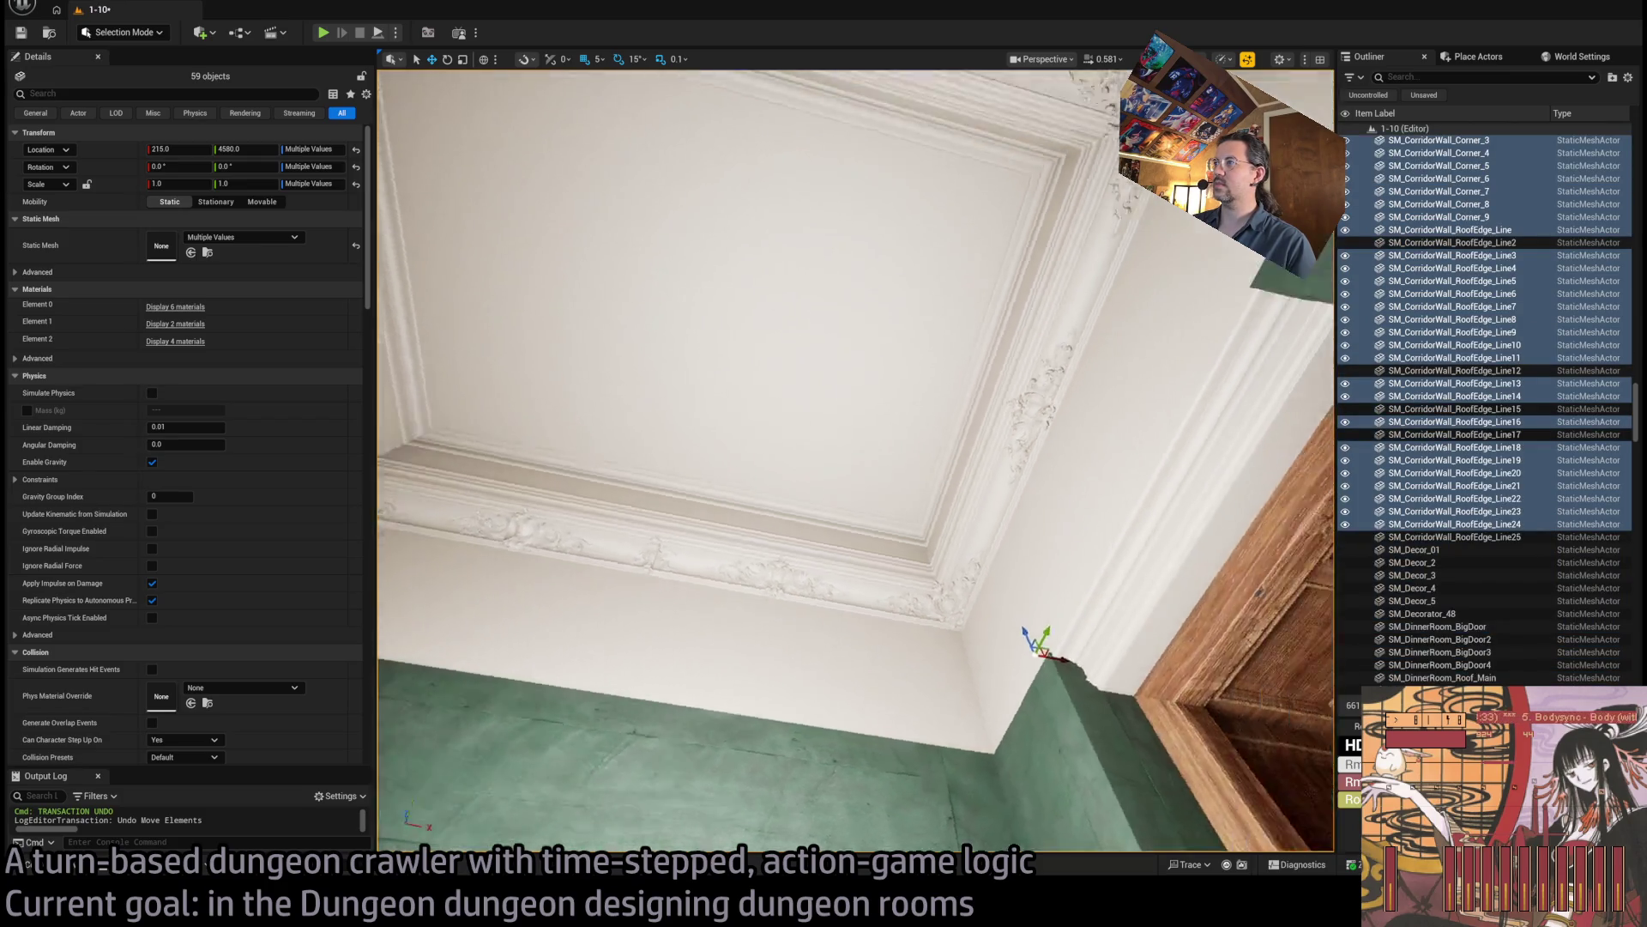
left_click(947, 611, "ctrl")
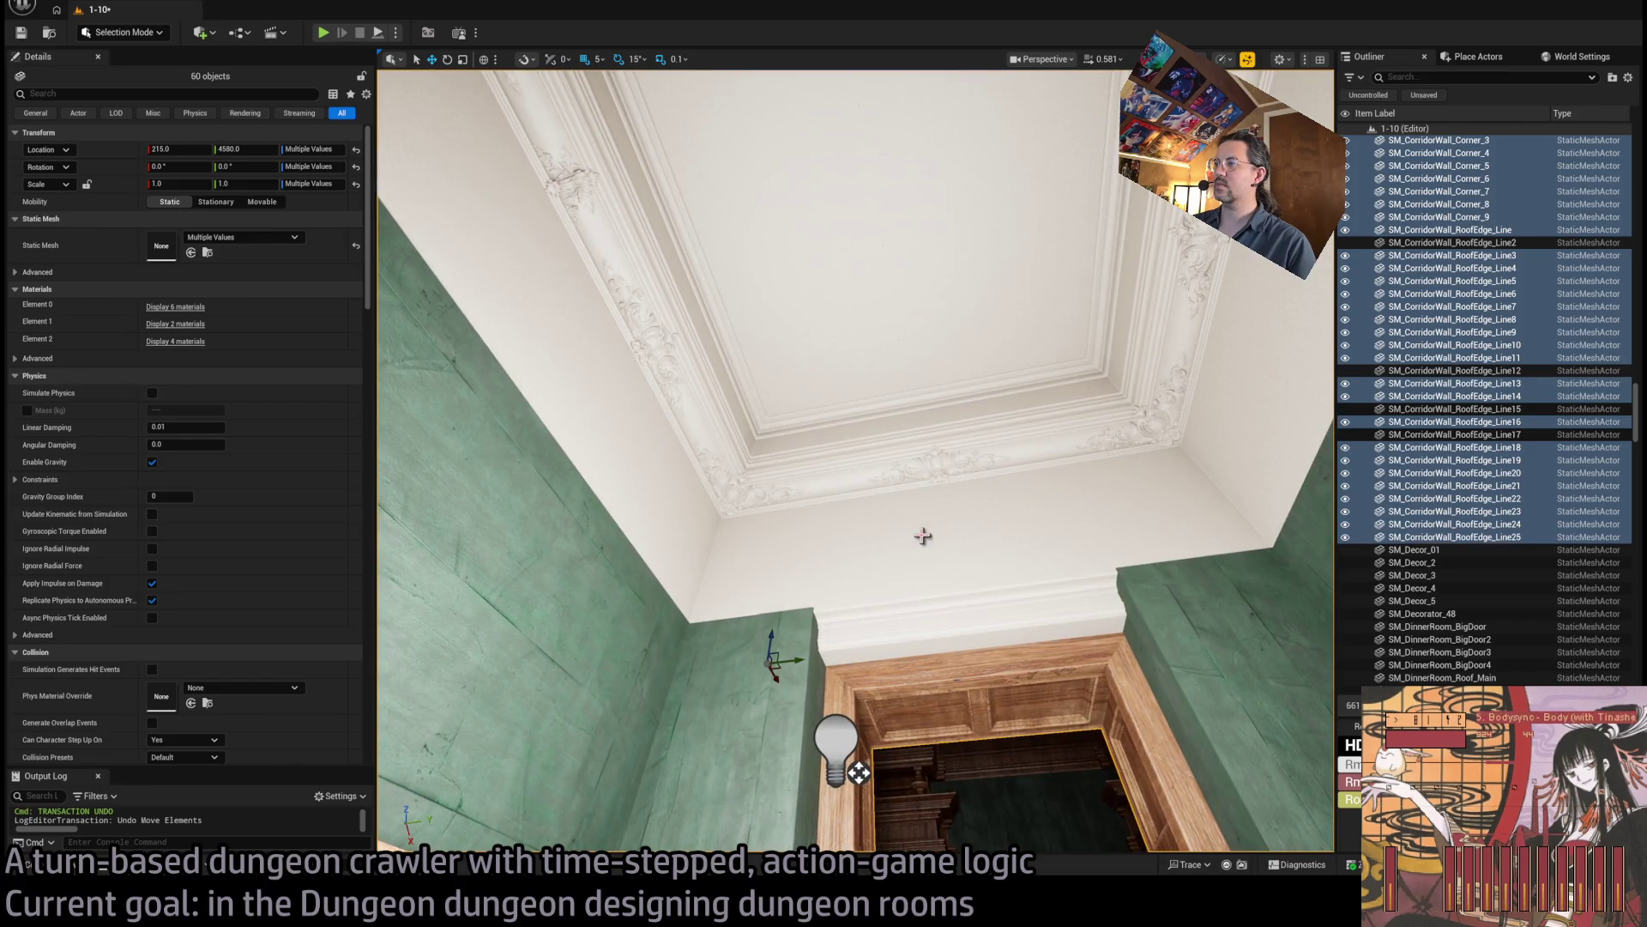
left_click(1458, 434, "ctrl")
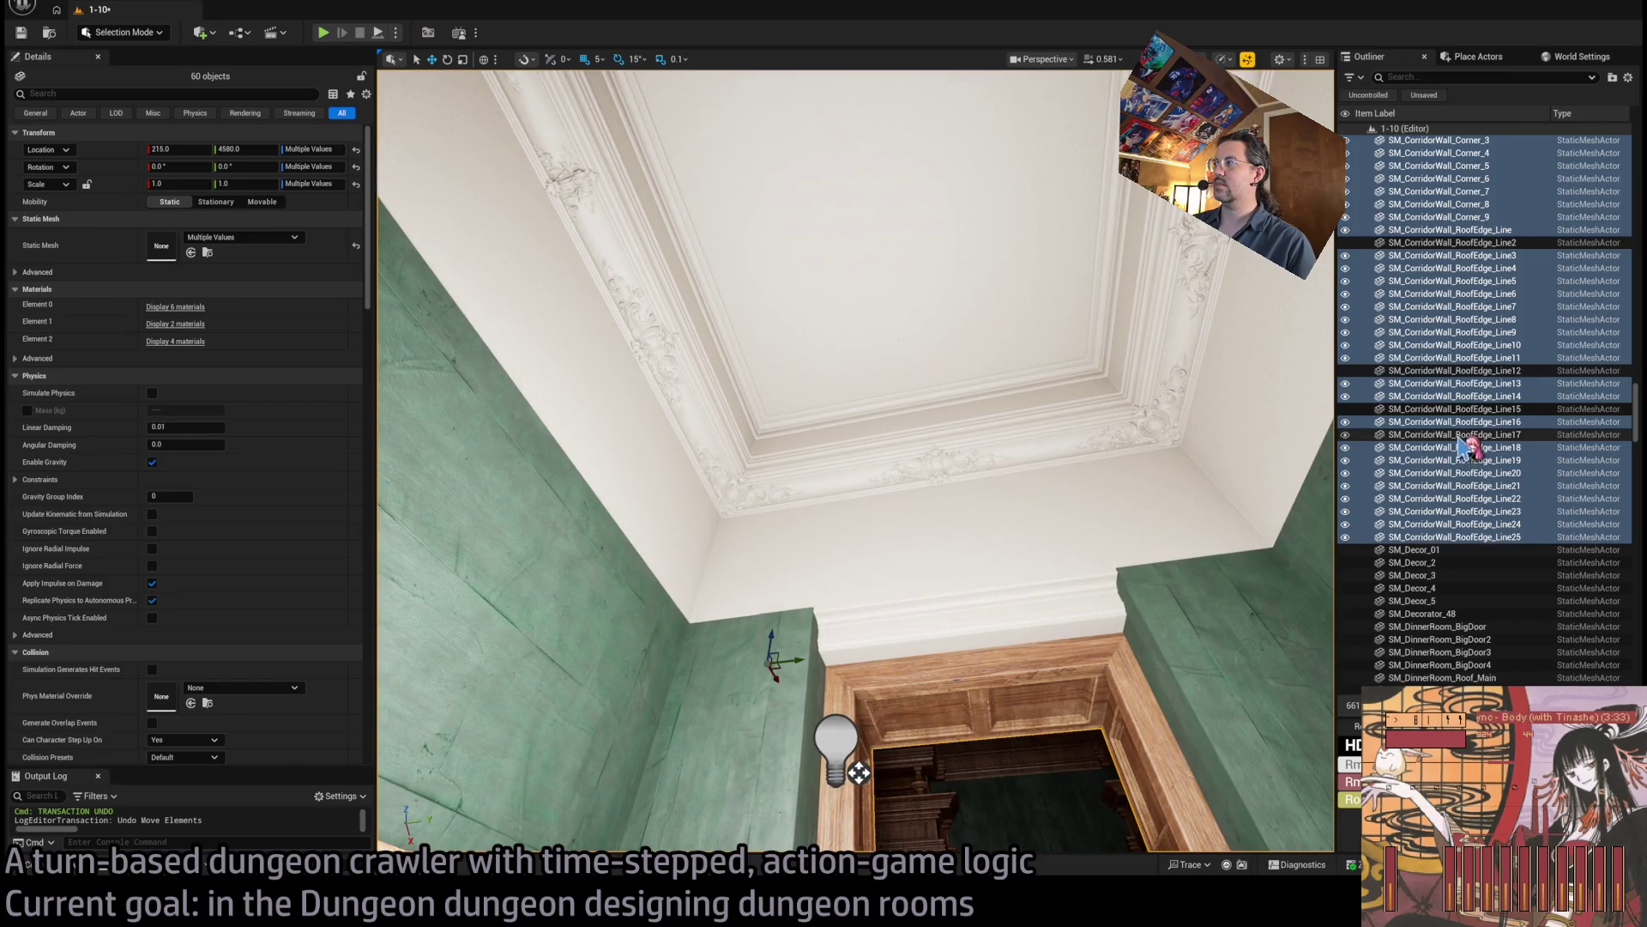
left_click(1462, 409, "ctrl")
left_click(1464, 372, "ctrl")
left_click(1469, 244, "ctrl")
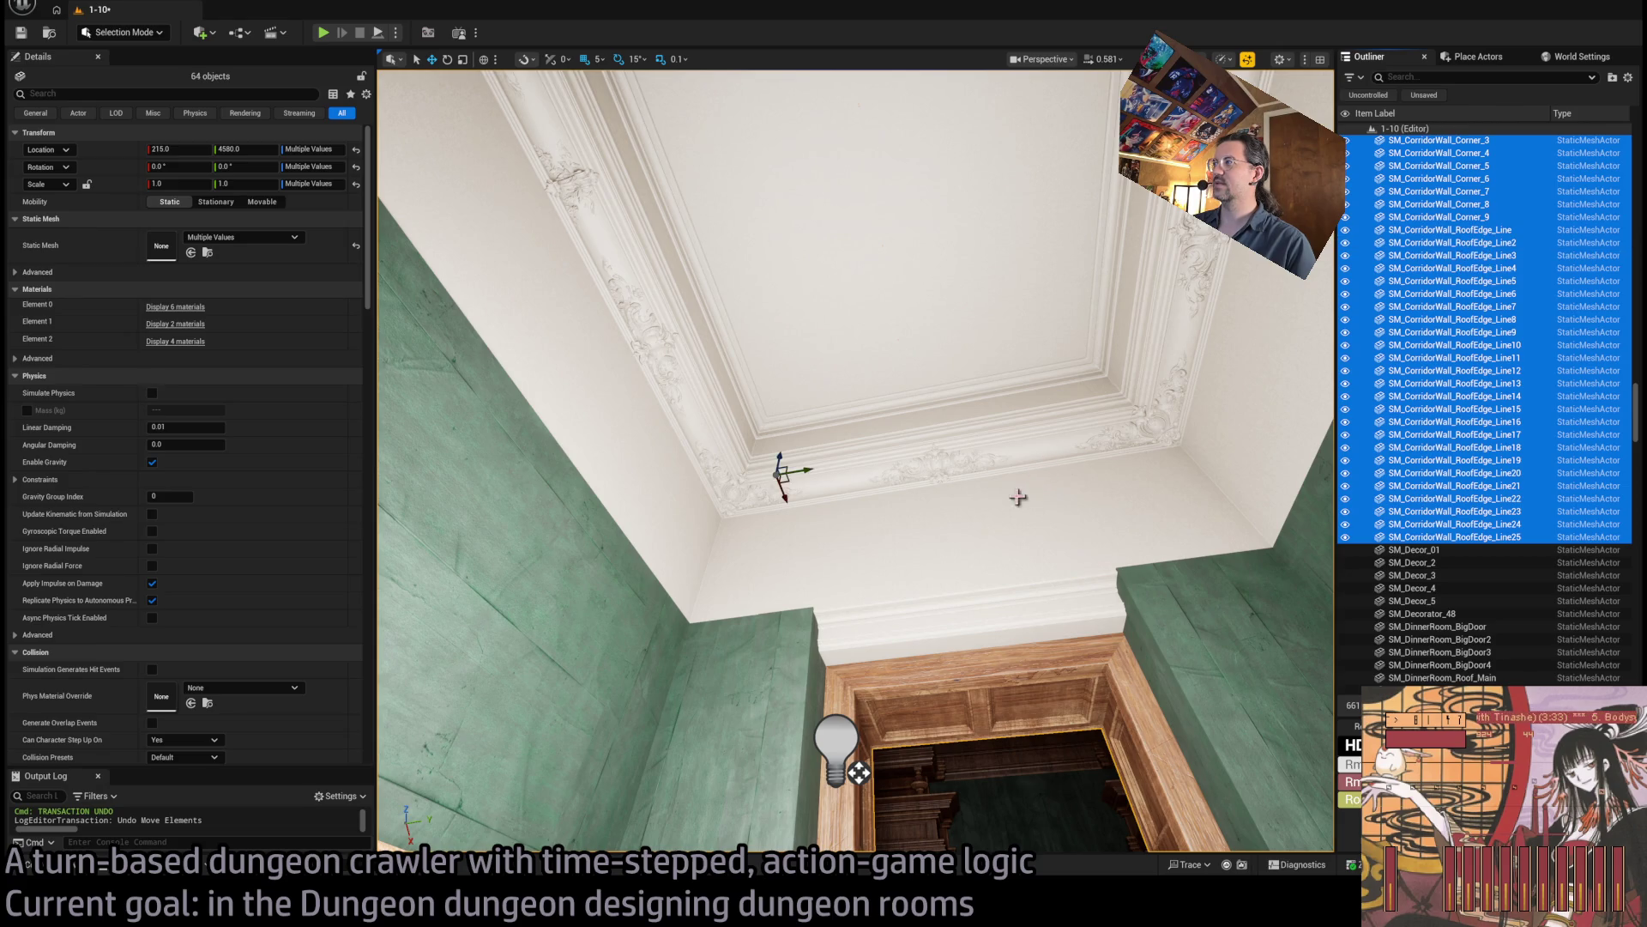
left_click_drag(1018, 497, 931, 475)
Undo the stray move so the wall set returns to X 215.
left_click_drag(861, 435, 858, 481)
key("ctrl+z")
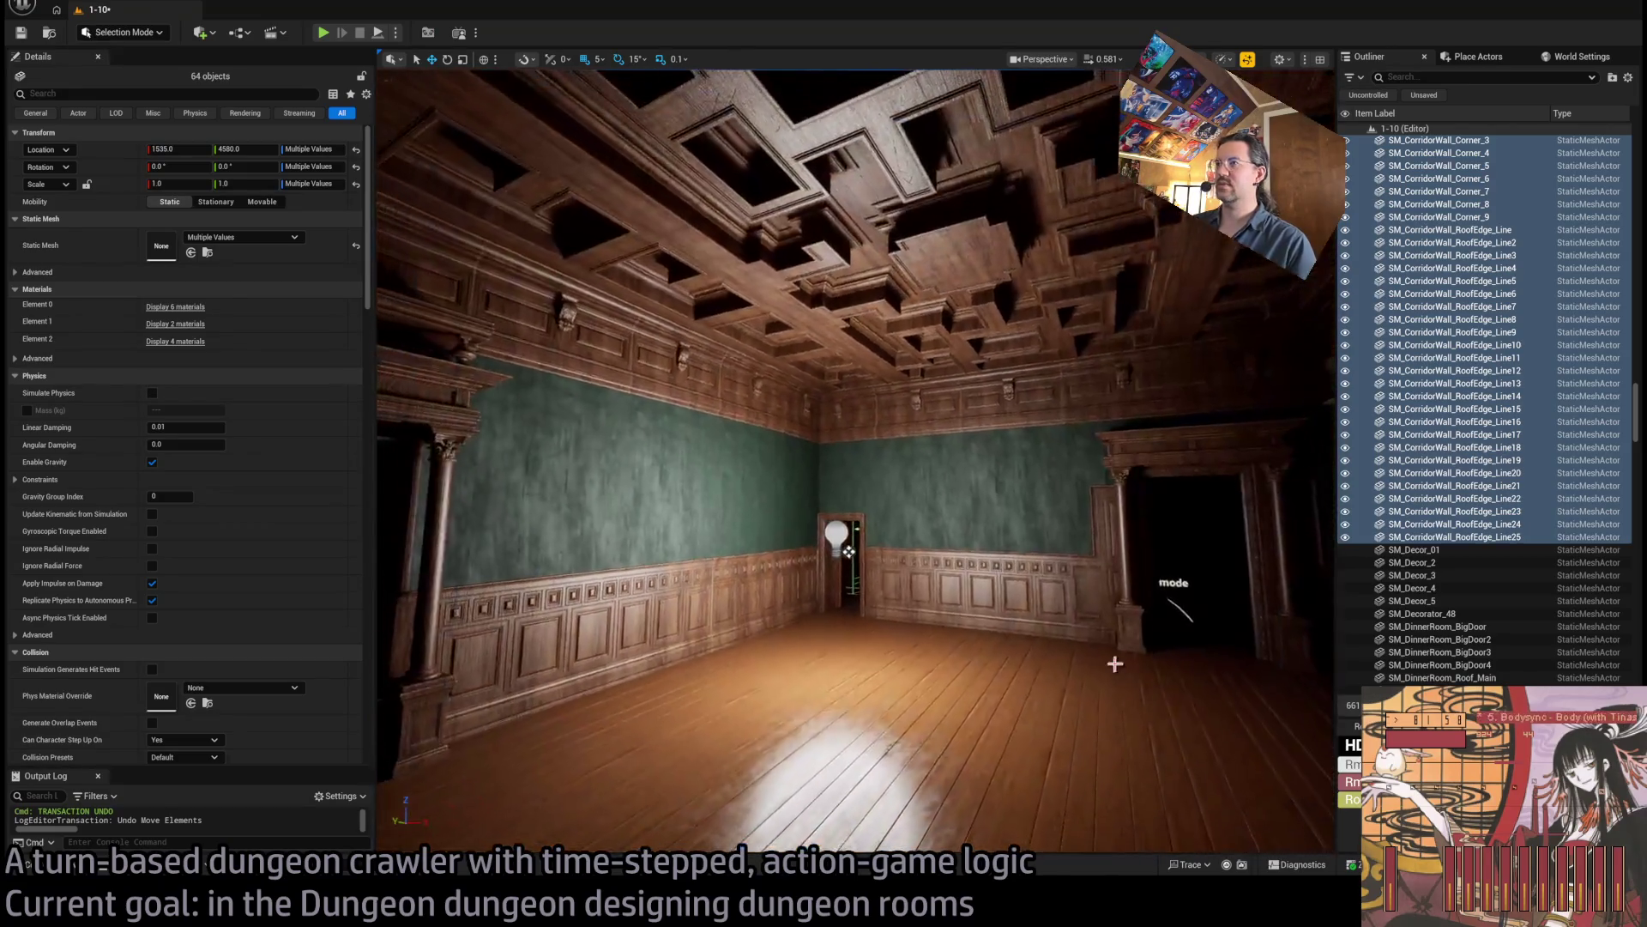
left_click_drag(1195, 687, 1189, 686)
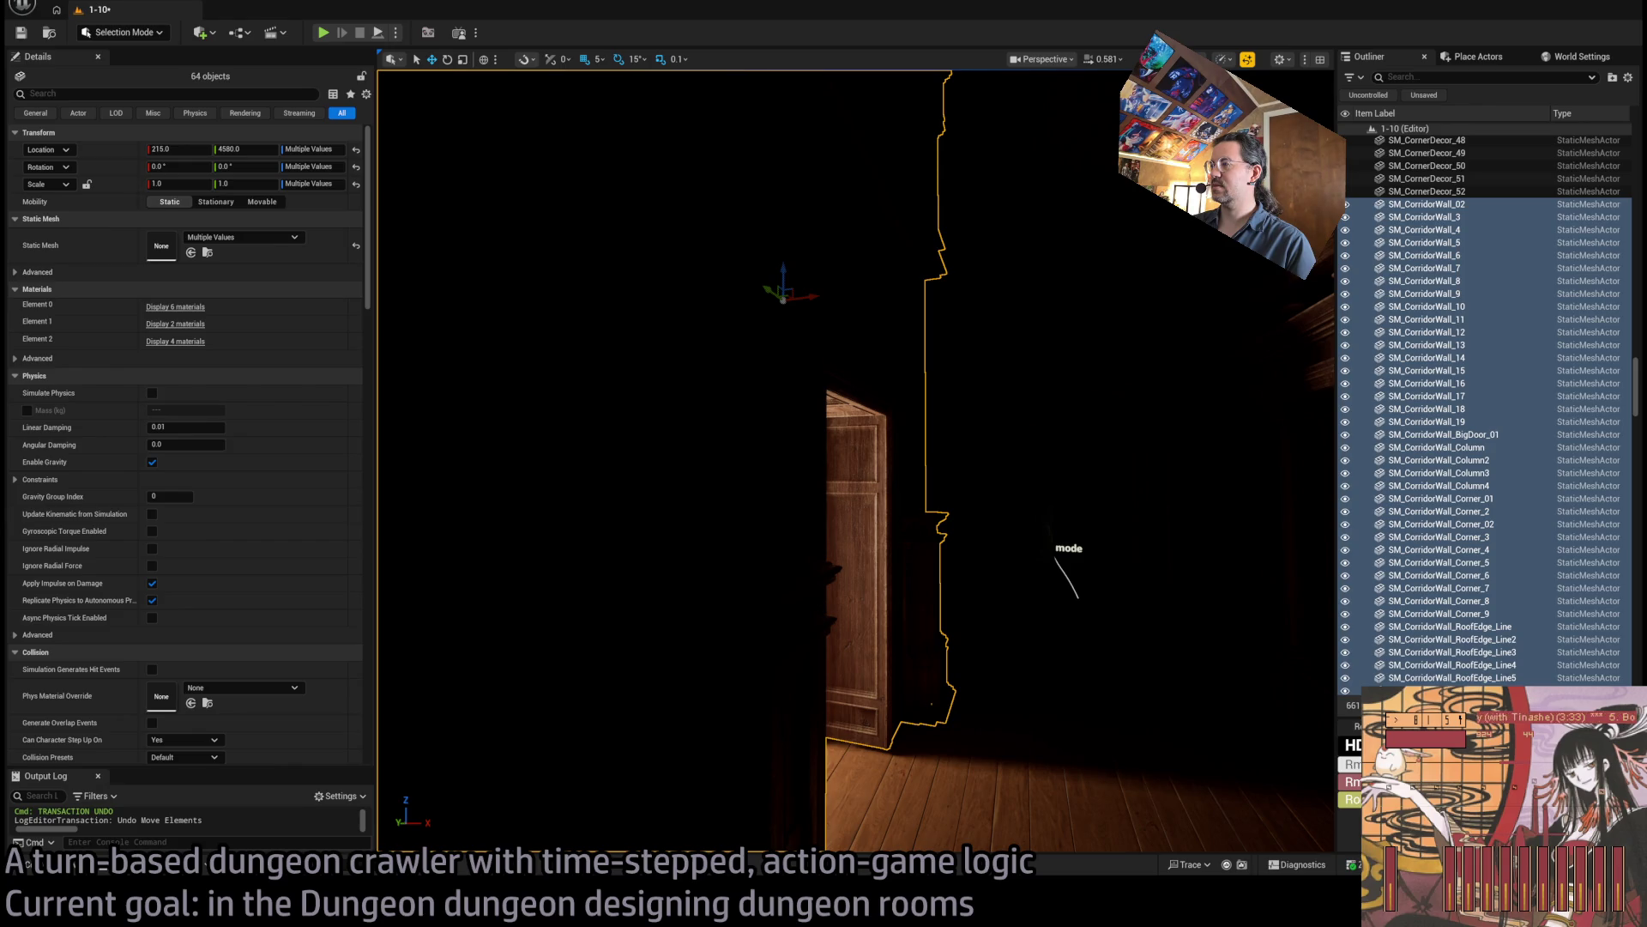
Convert the walls into Room_static actors and duplicate the set rotated 180° about its corner.
key("ctrl+z")
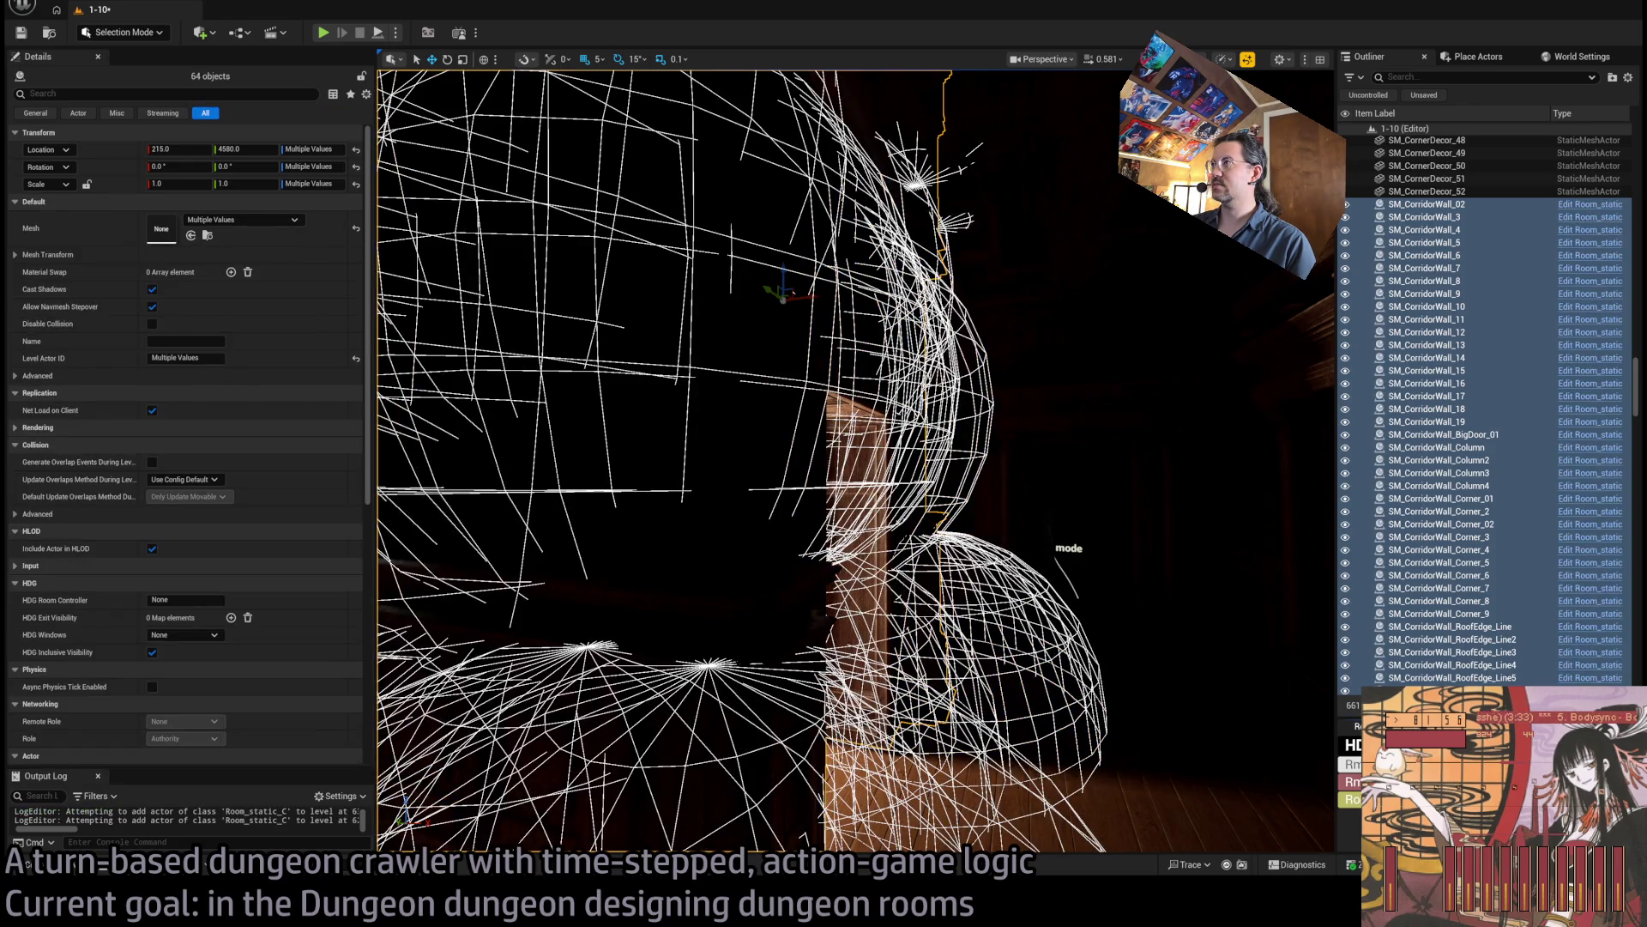
scroll(856, 460, "down", 10)
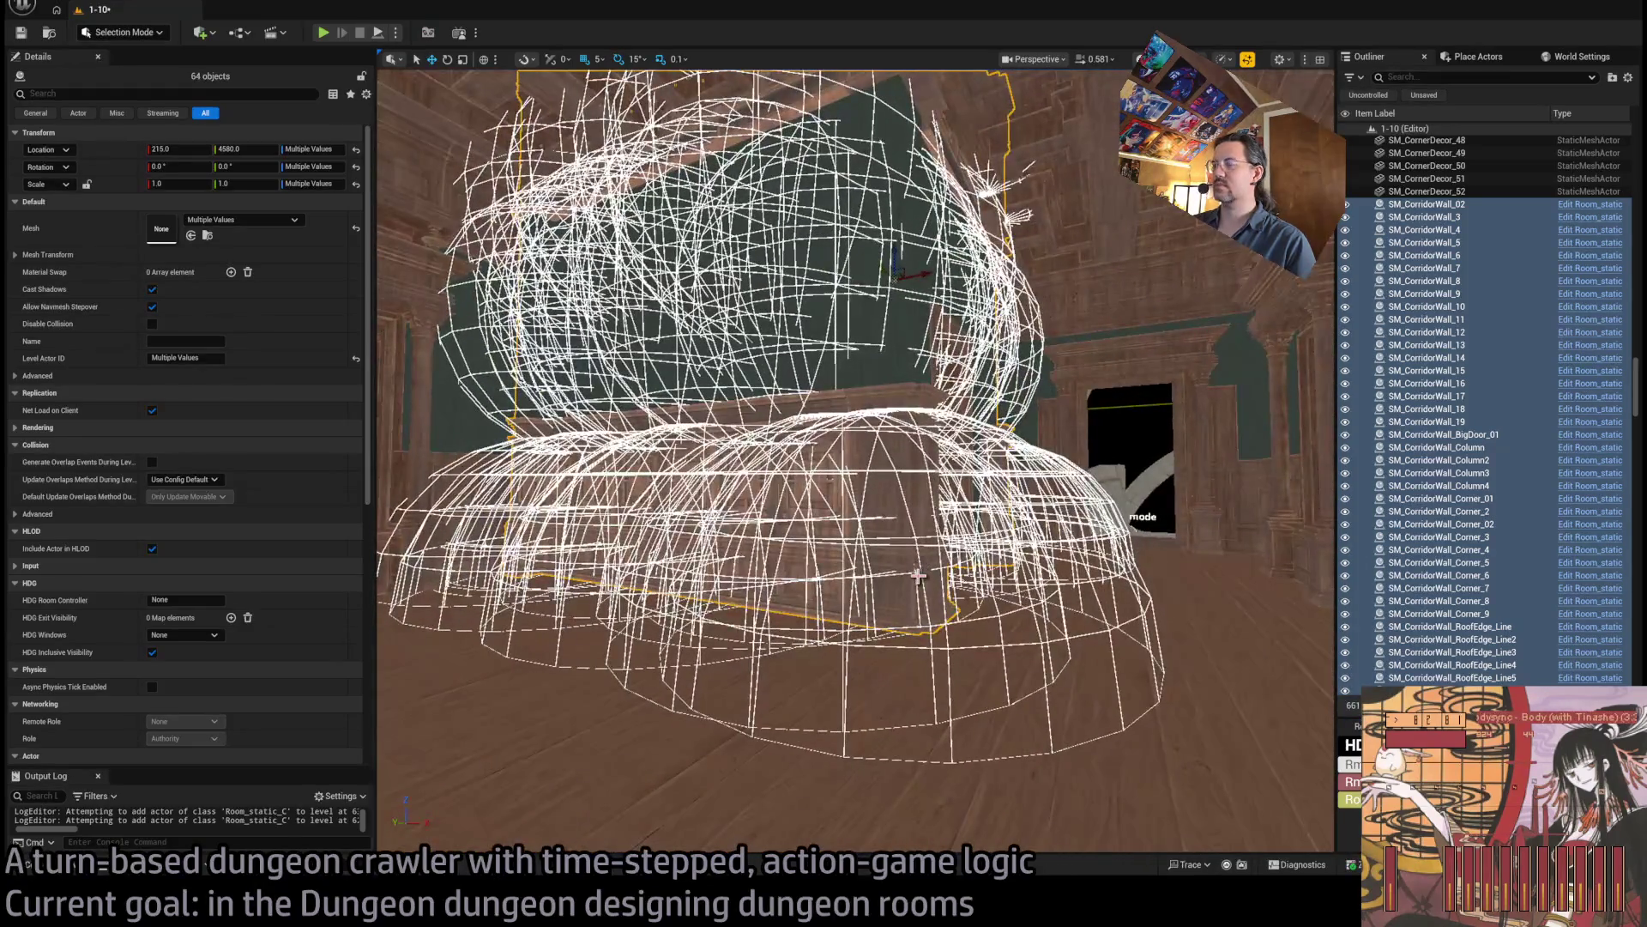
left_click(918, 576, "ctrl")
left_click(918, 576, "ctrl")
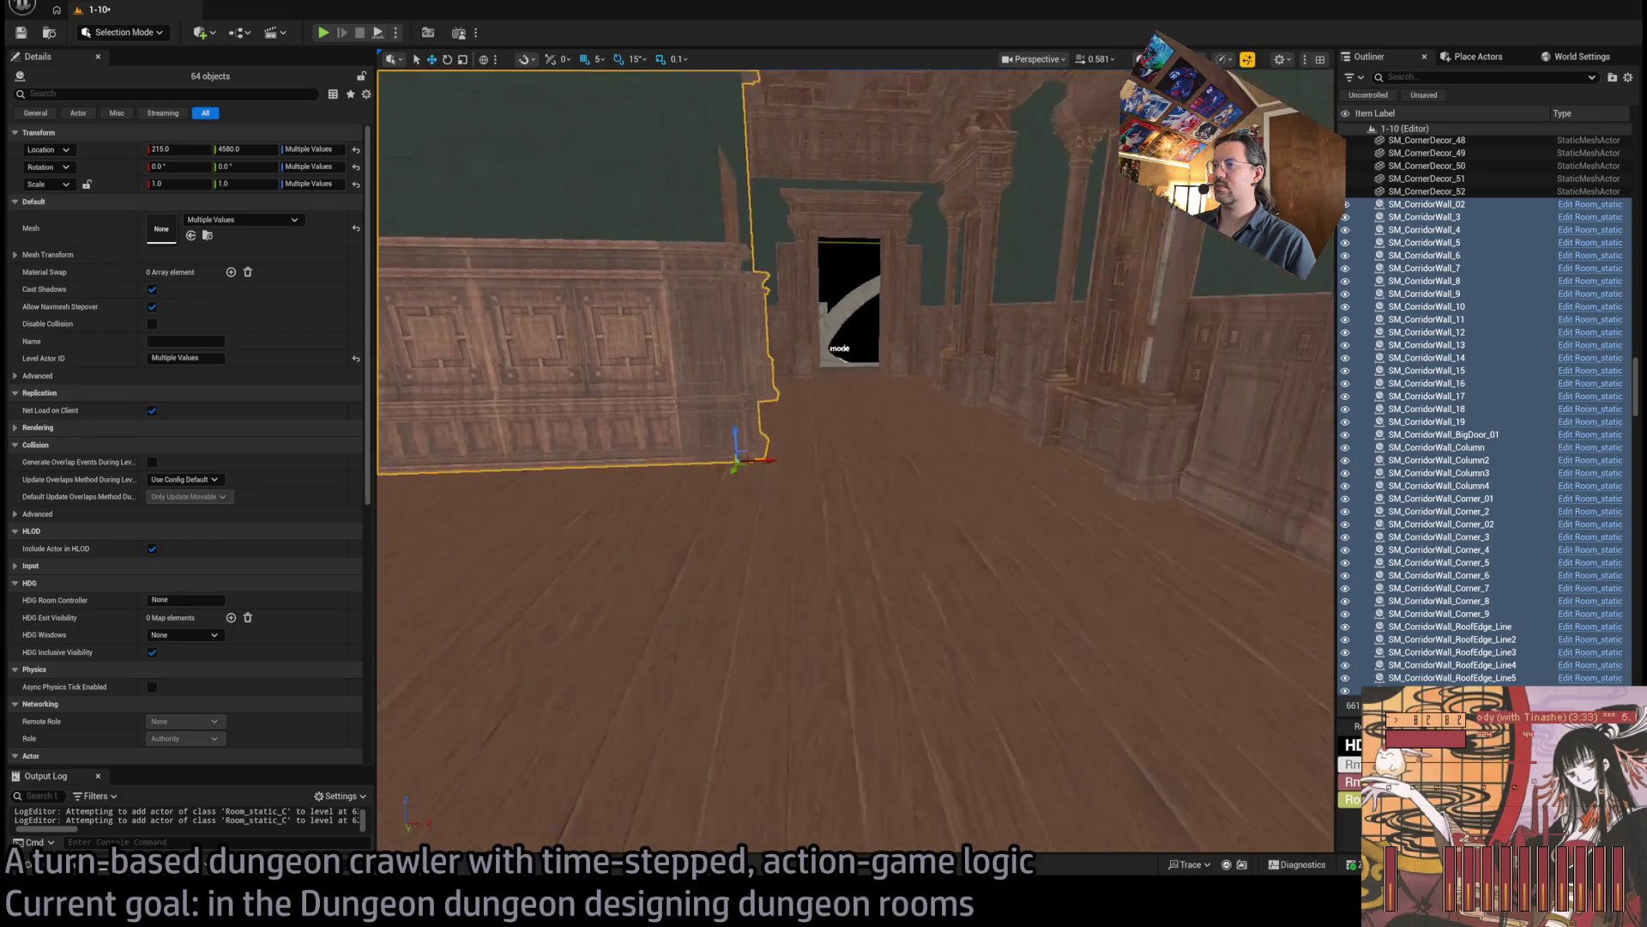
left_click_drag(794, 538, 738, 540)
key("d")
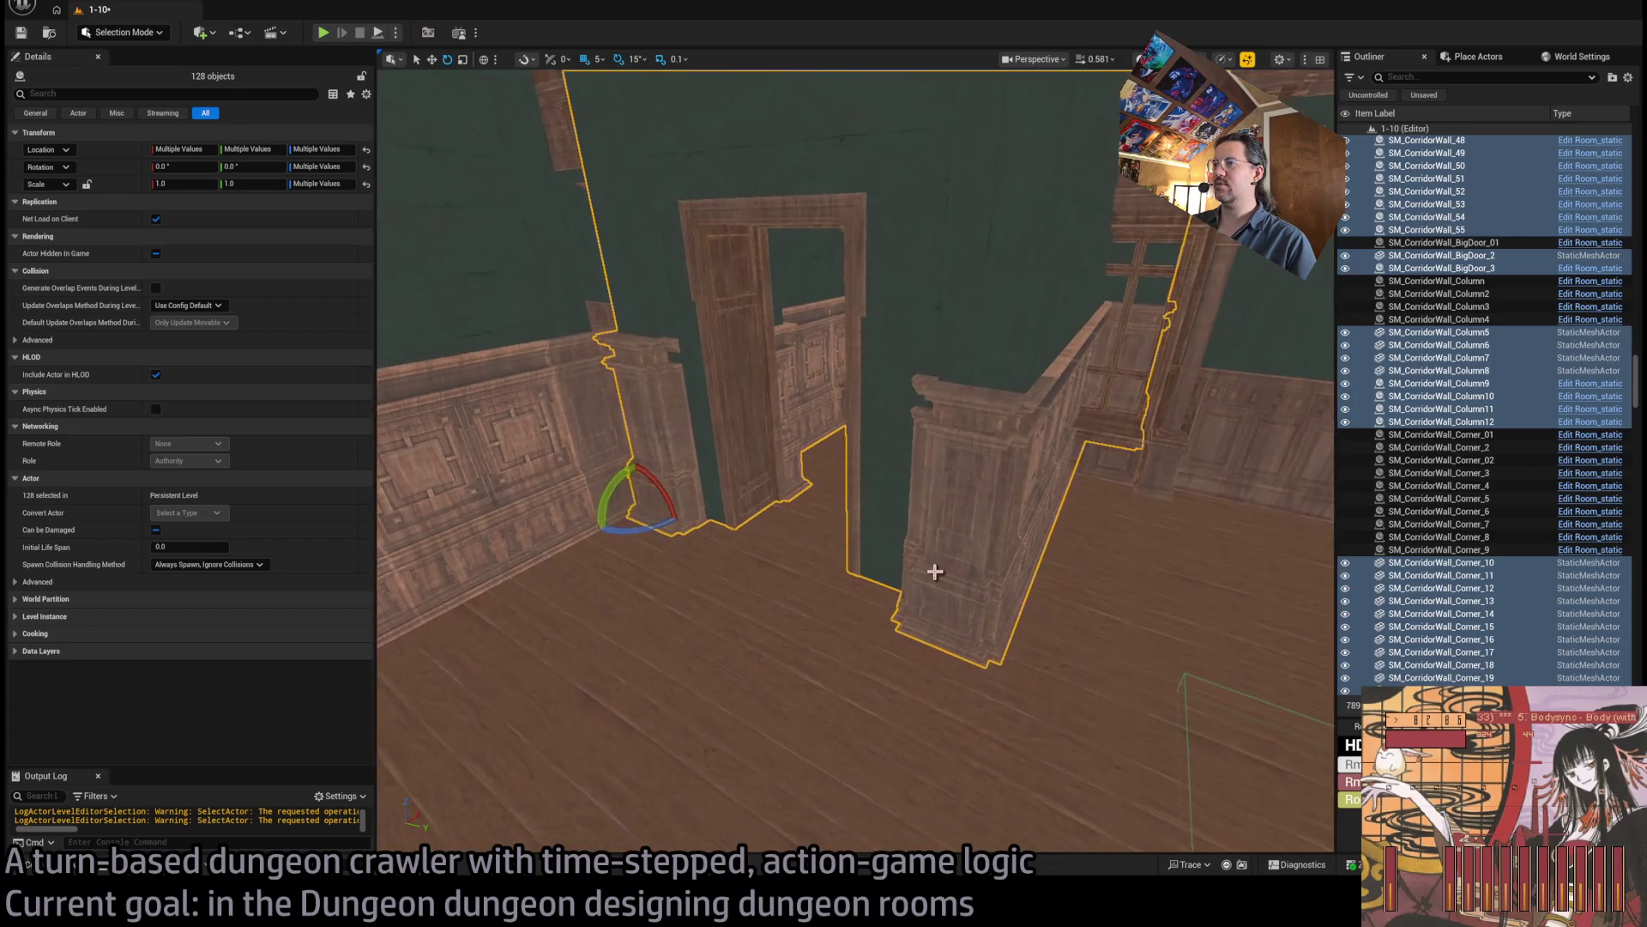
key("a")
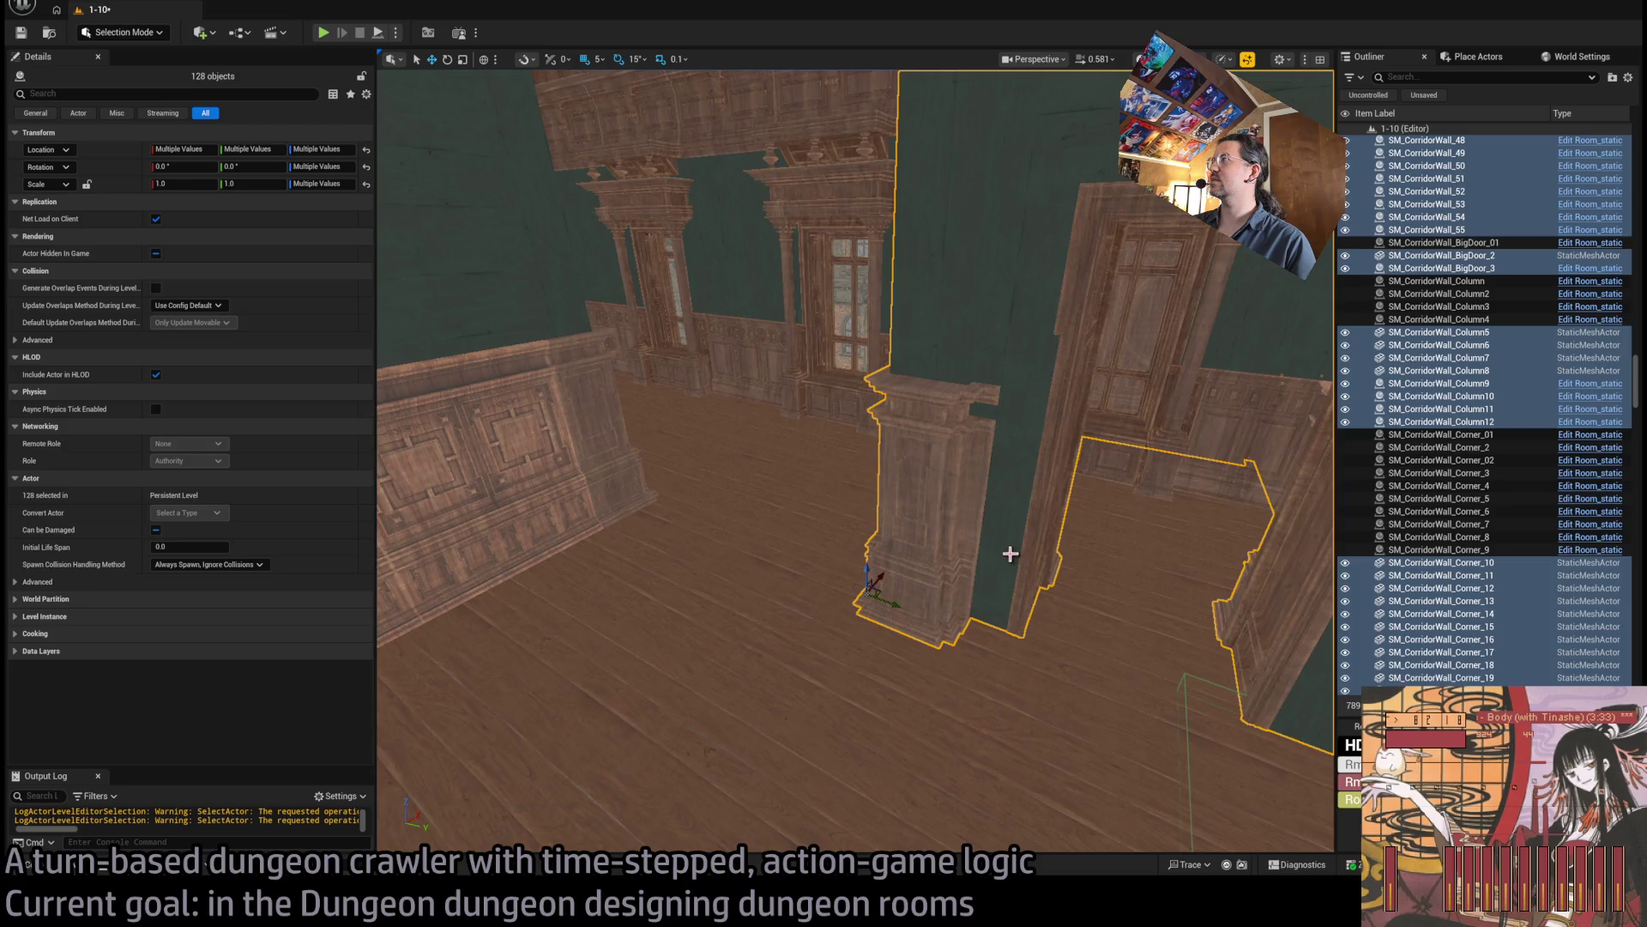
key("w")
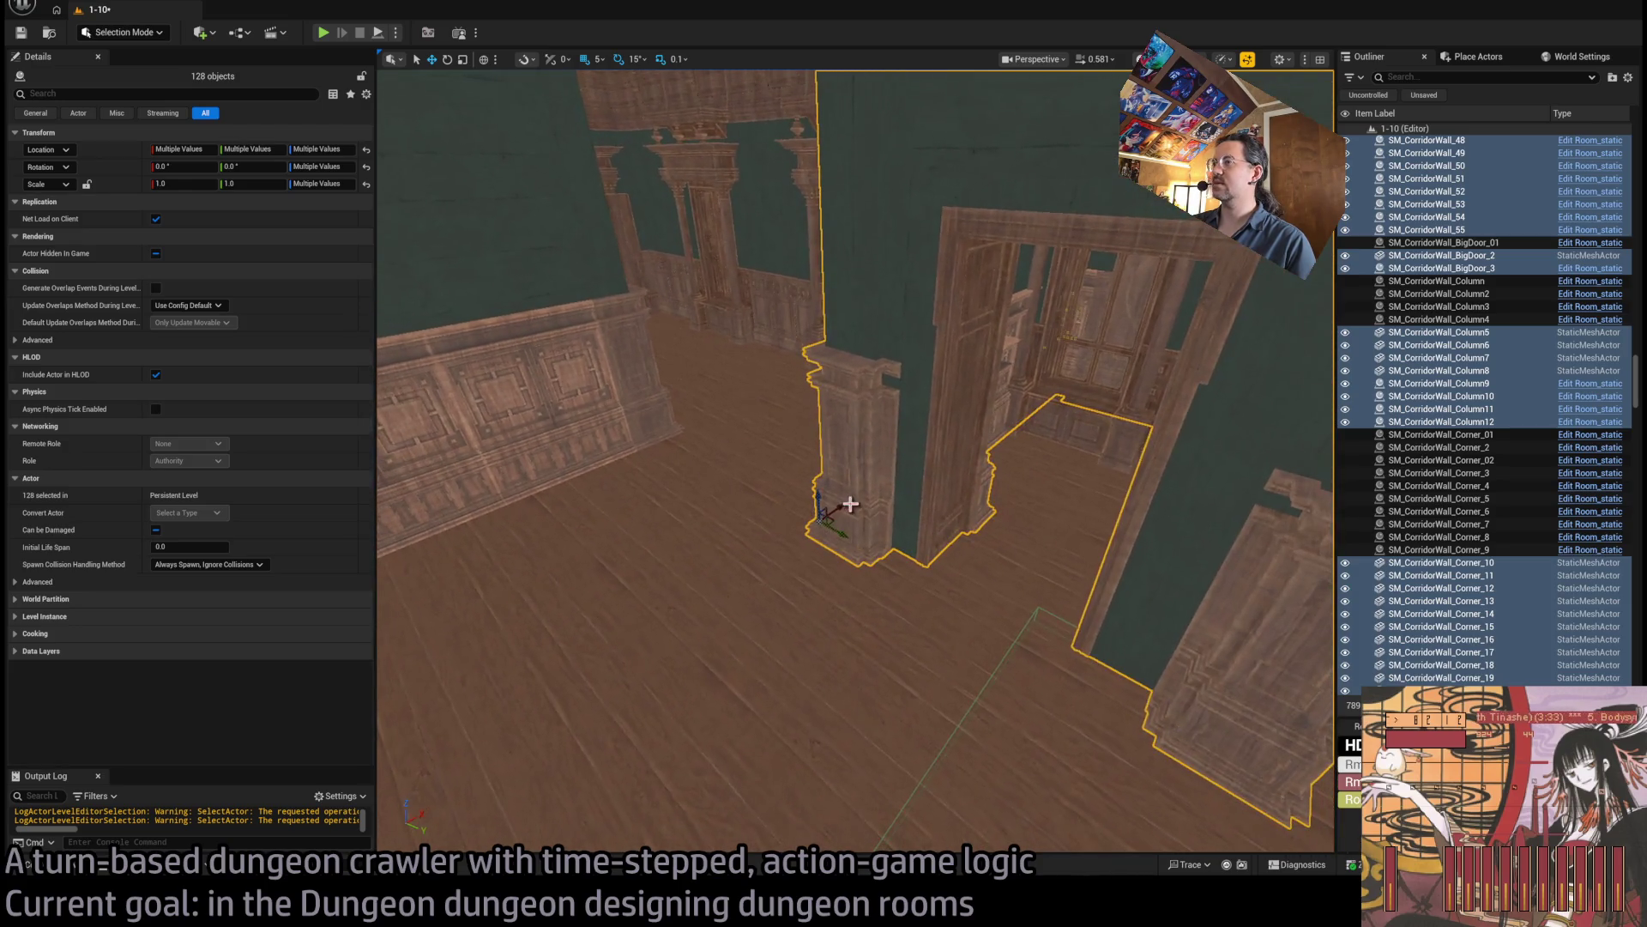
key("w")
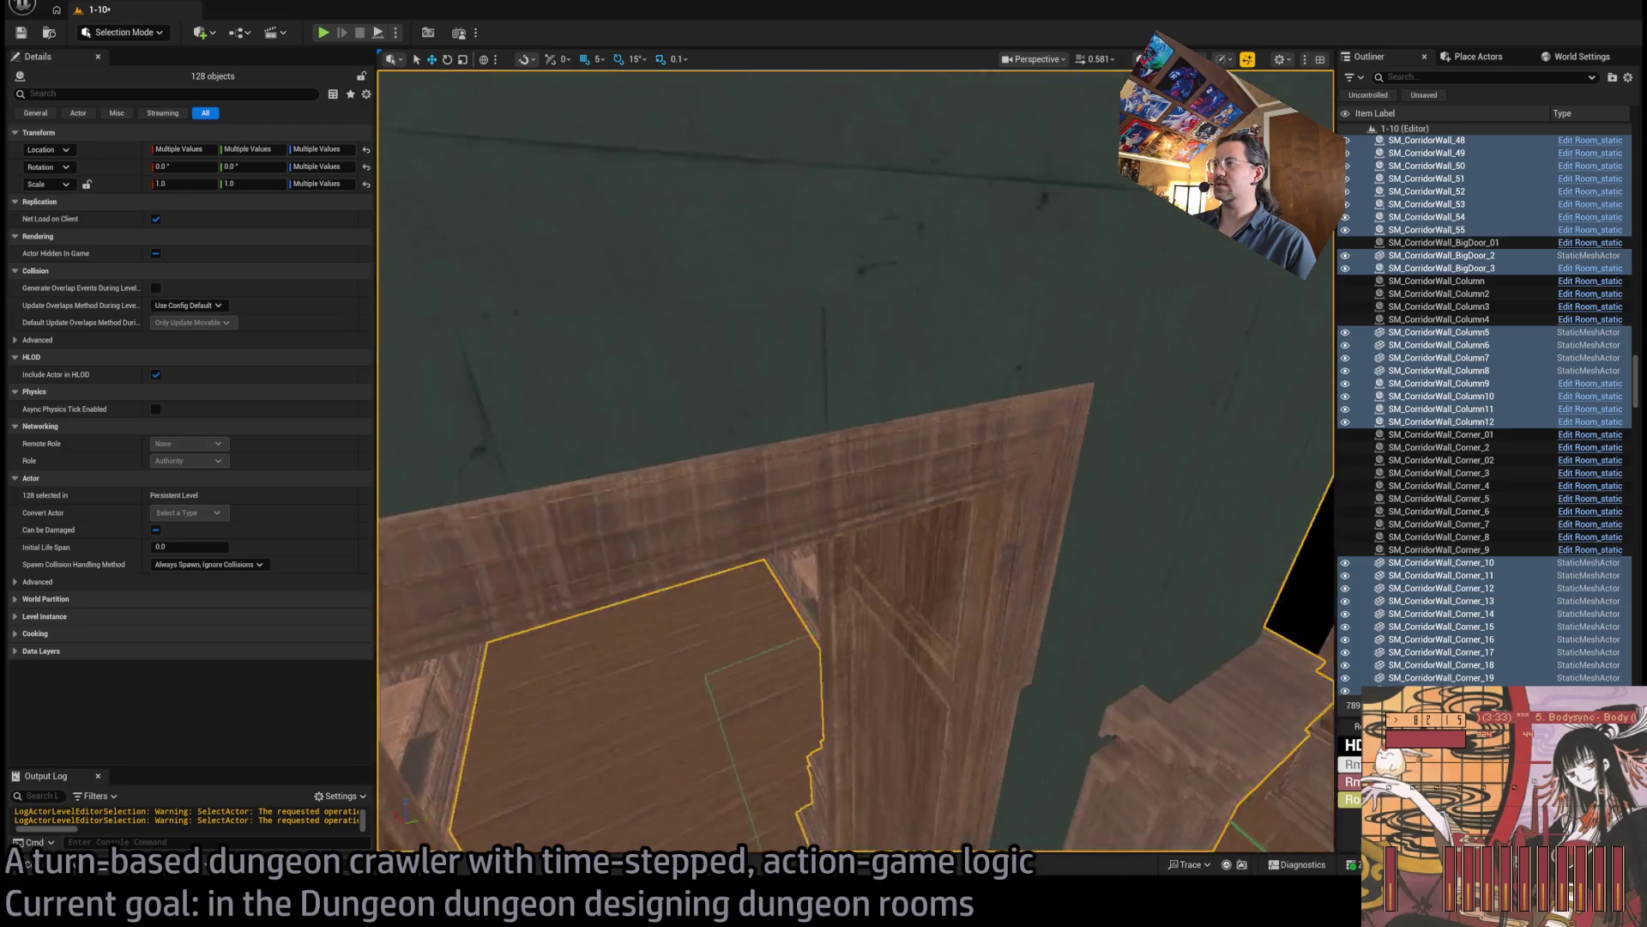
key("w")
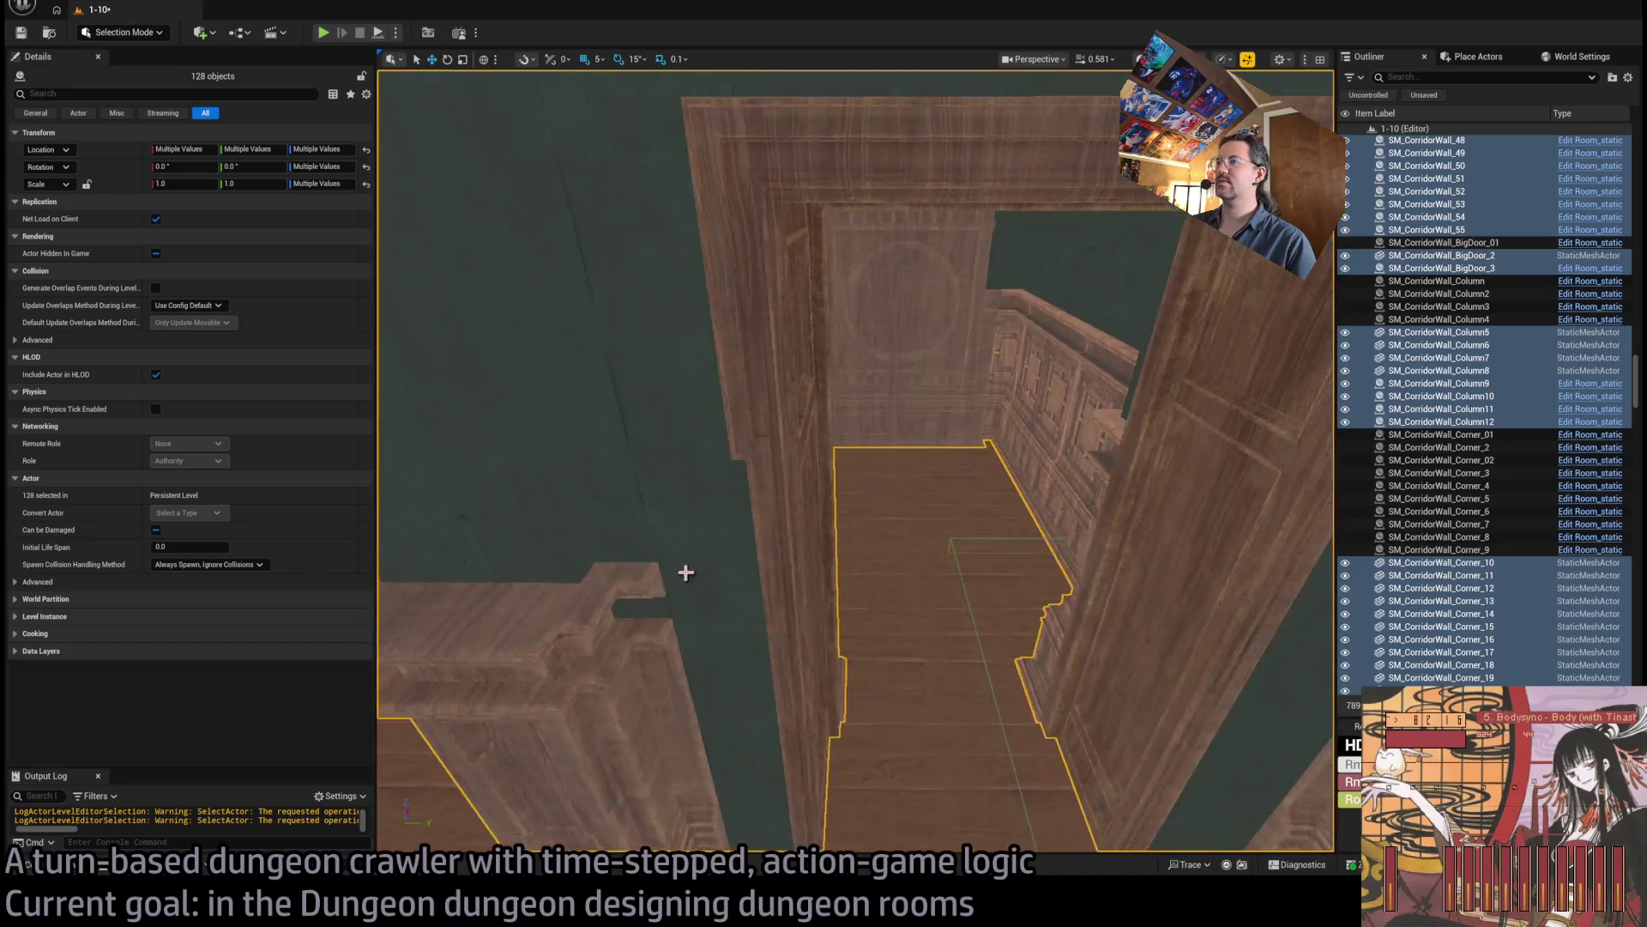
key("w")
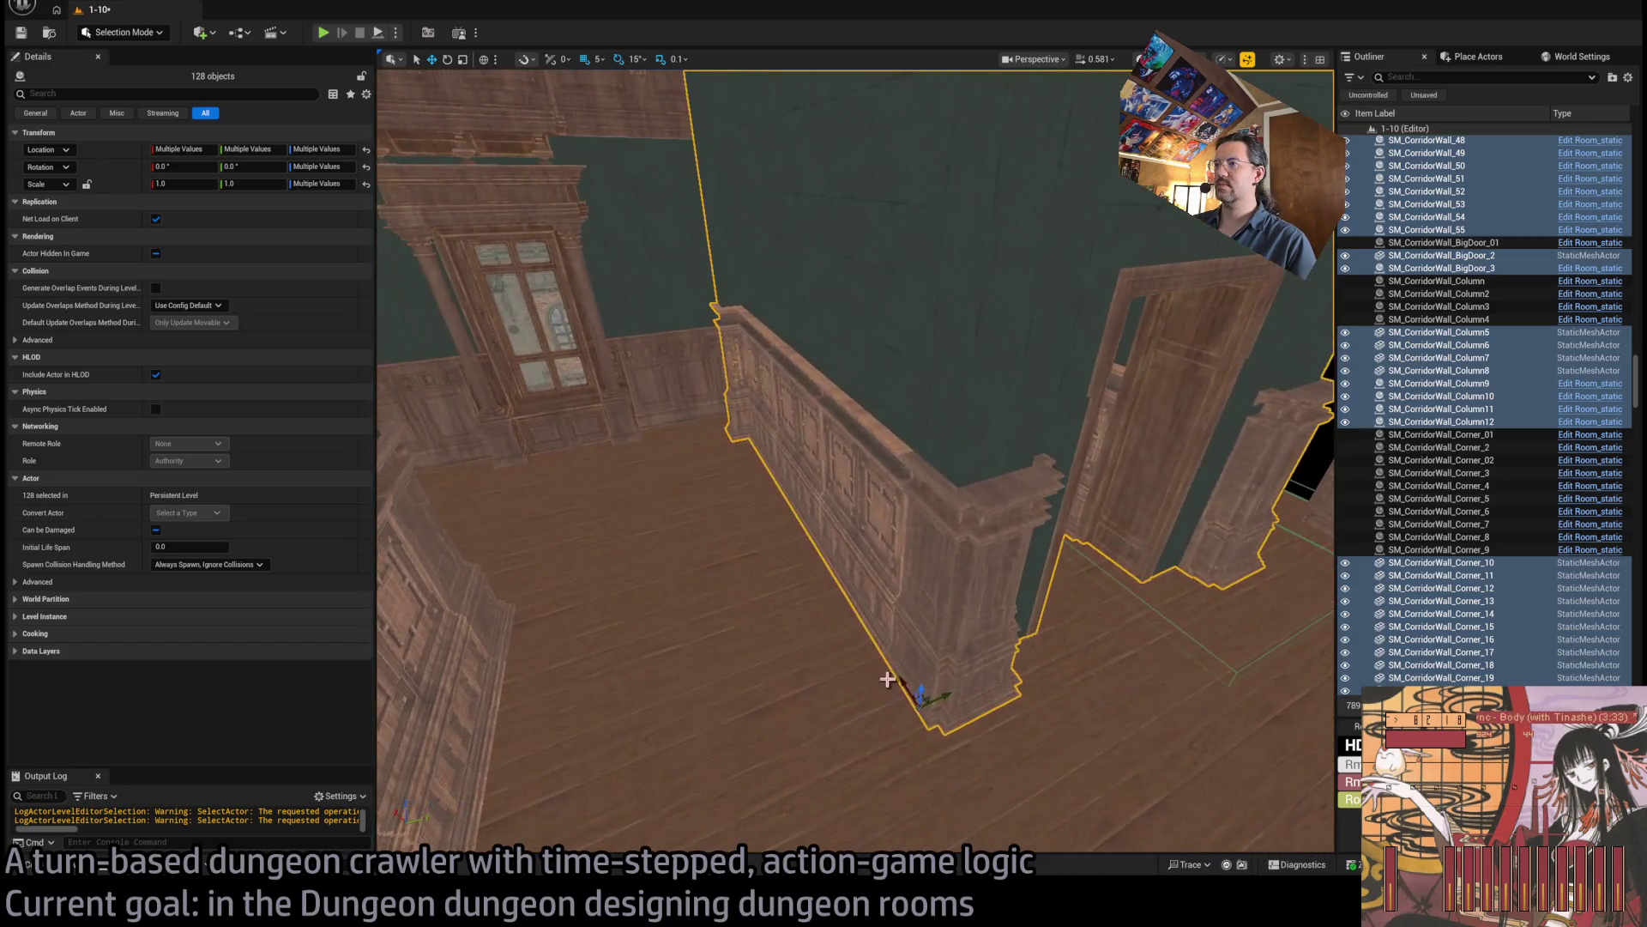
key("w")
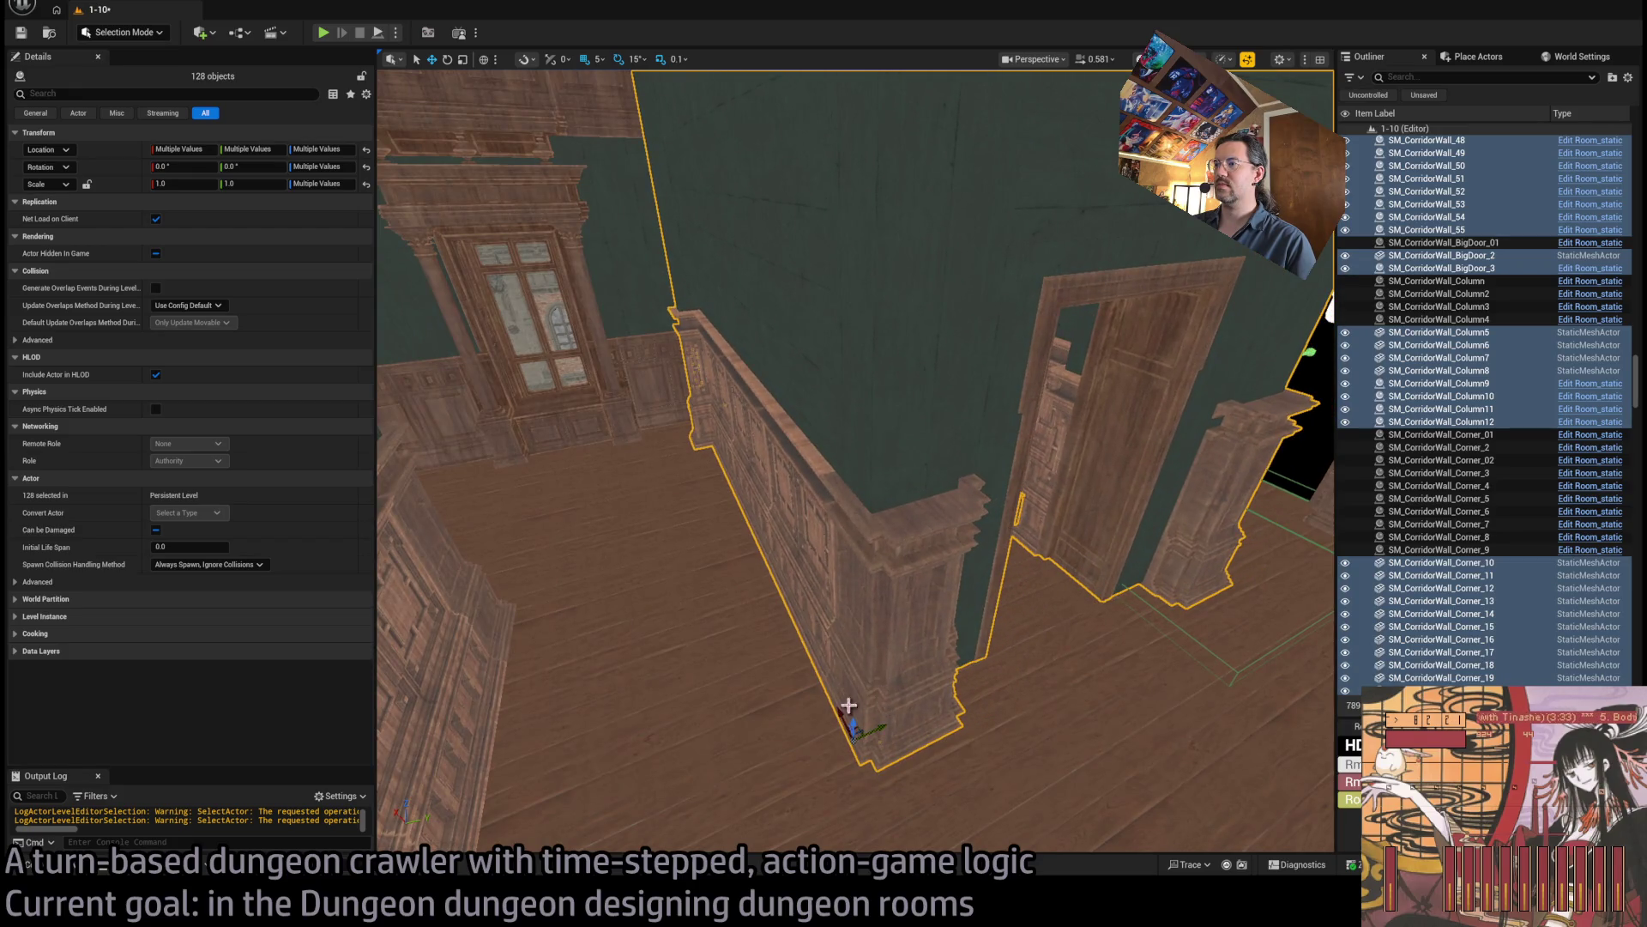
key("w")
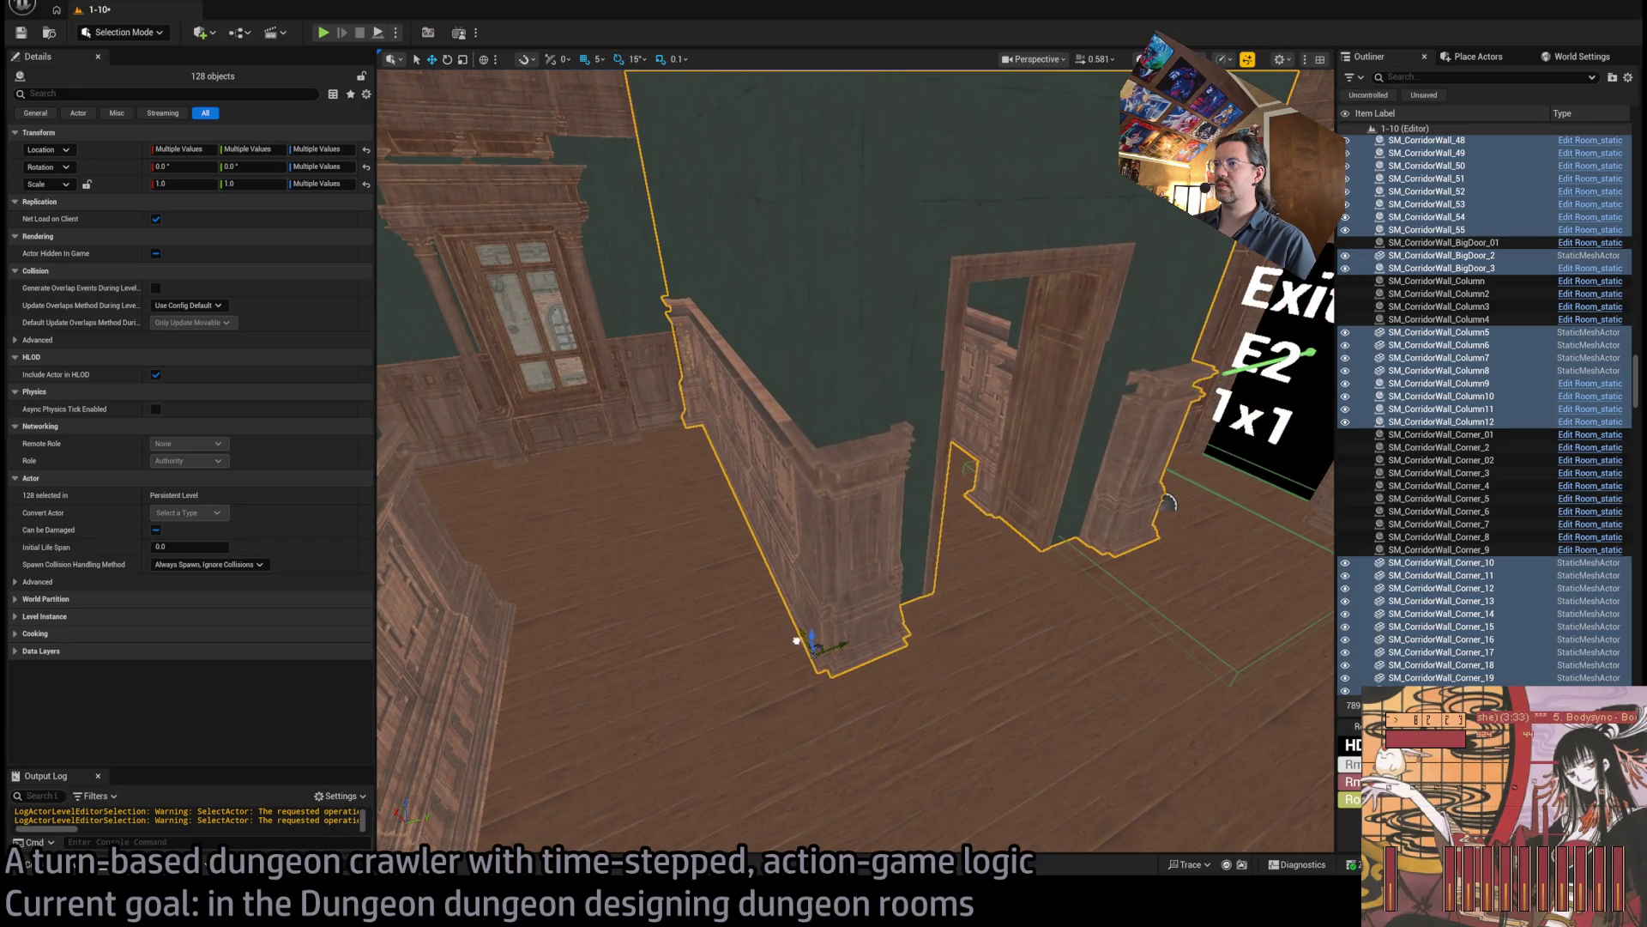
key("w")
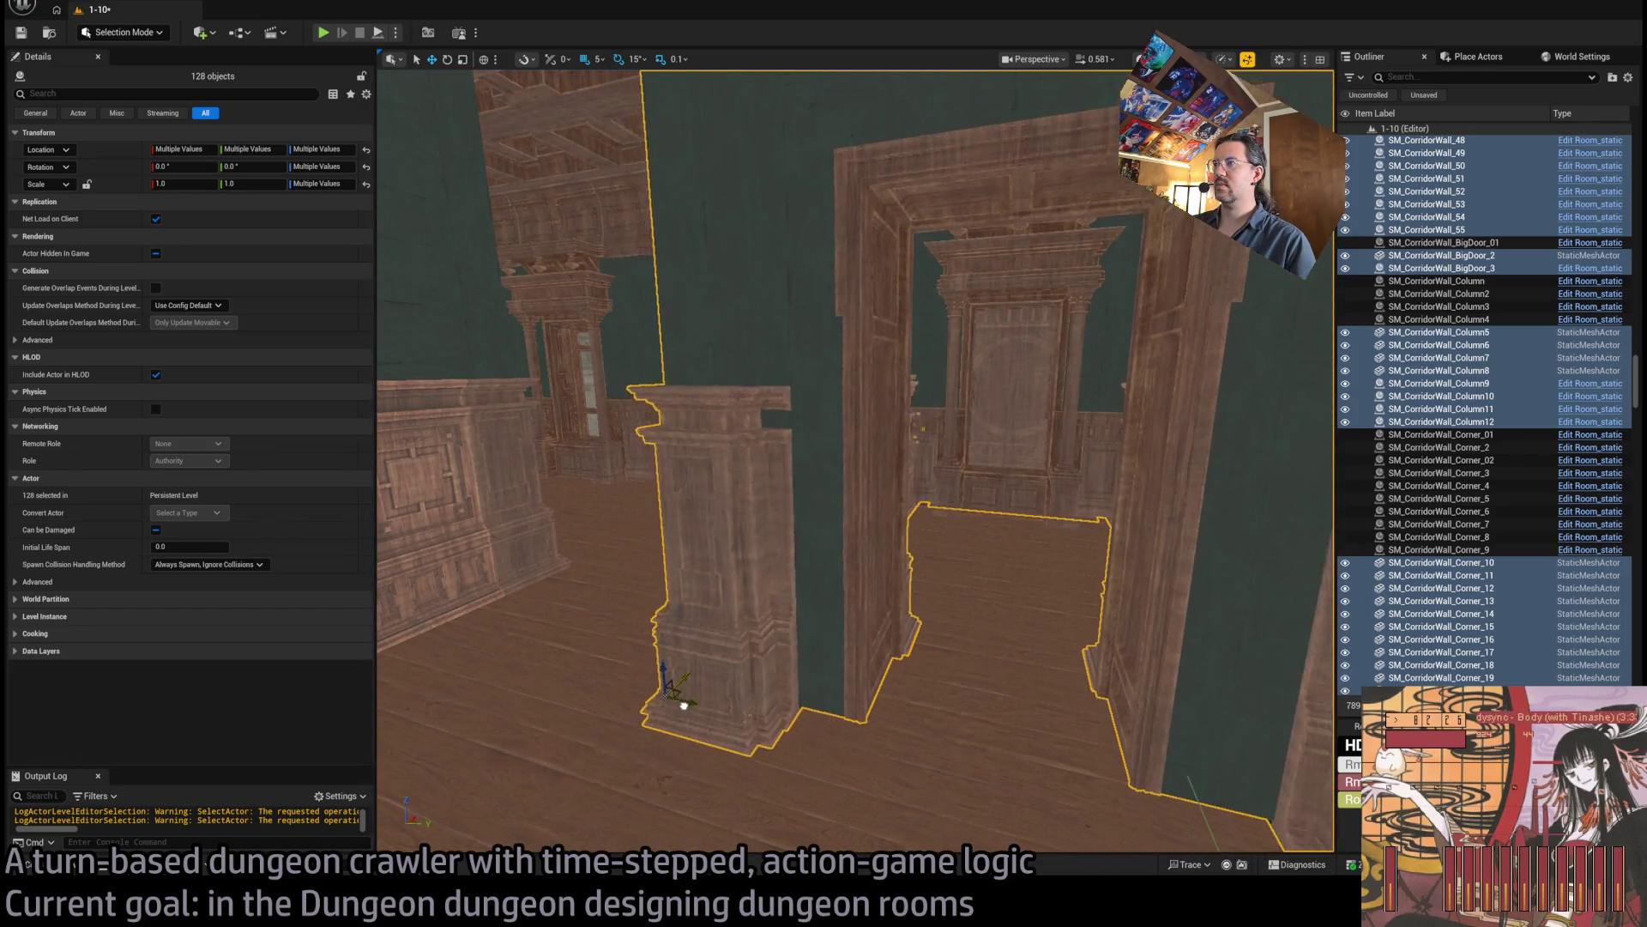
key("d")
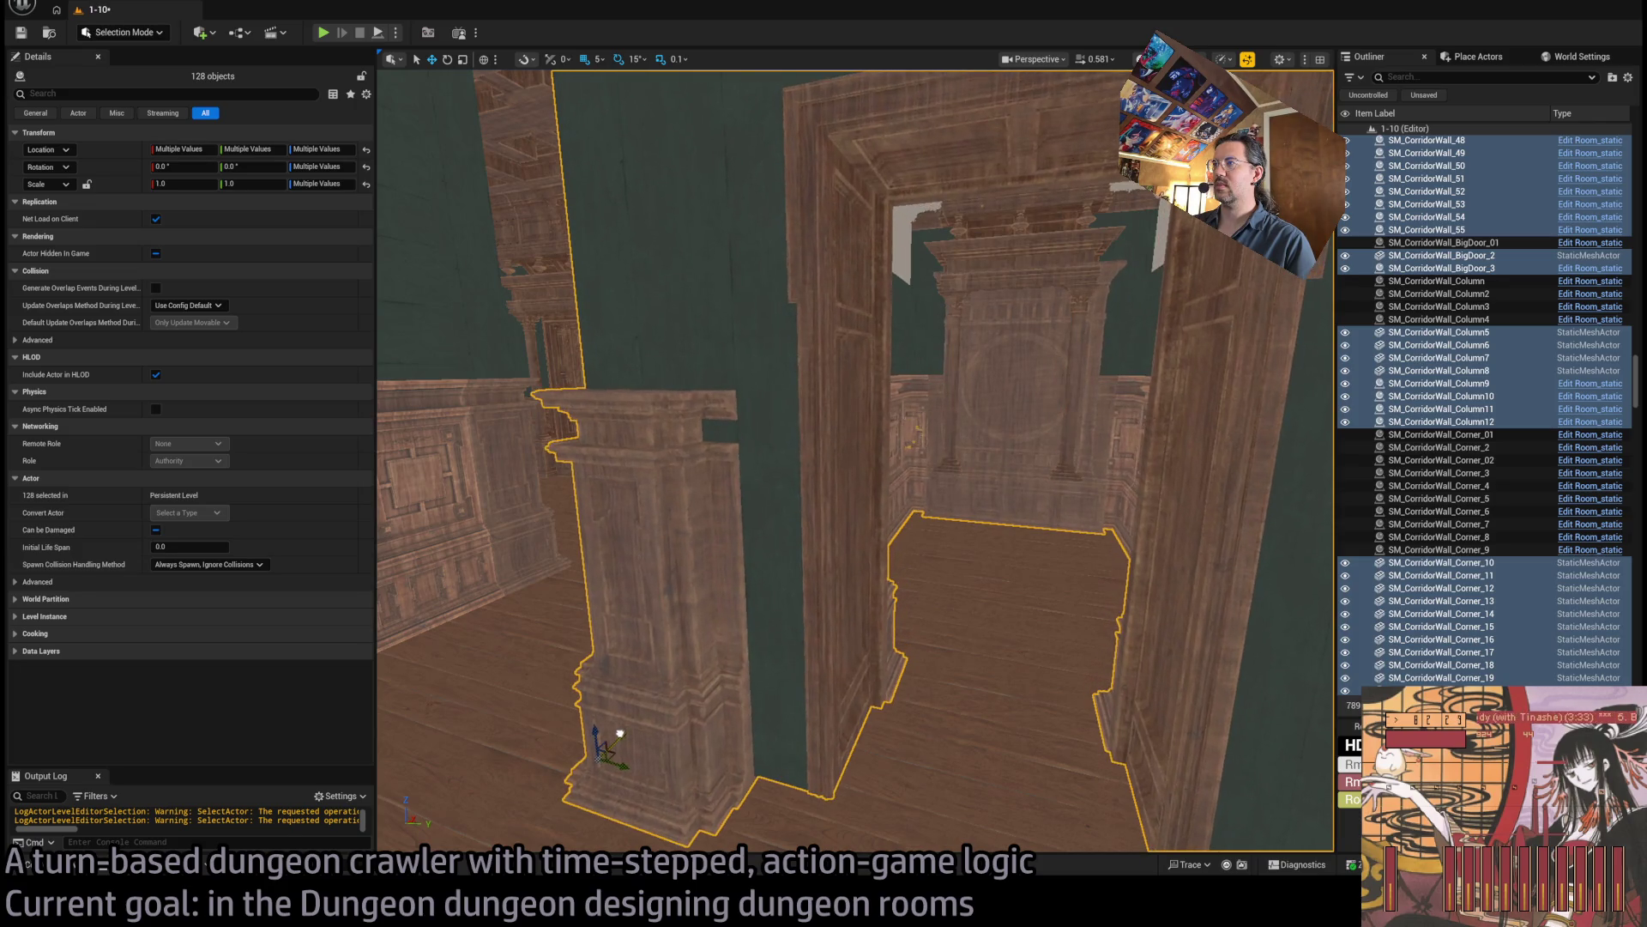
key("w")
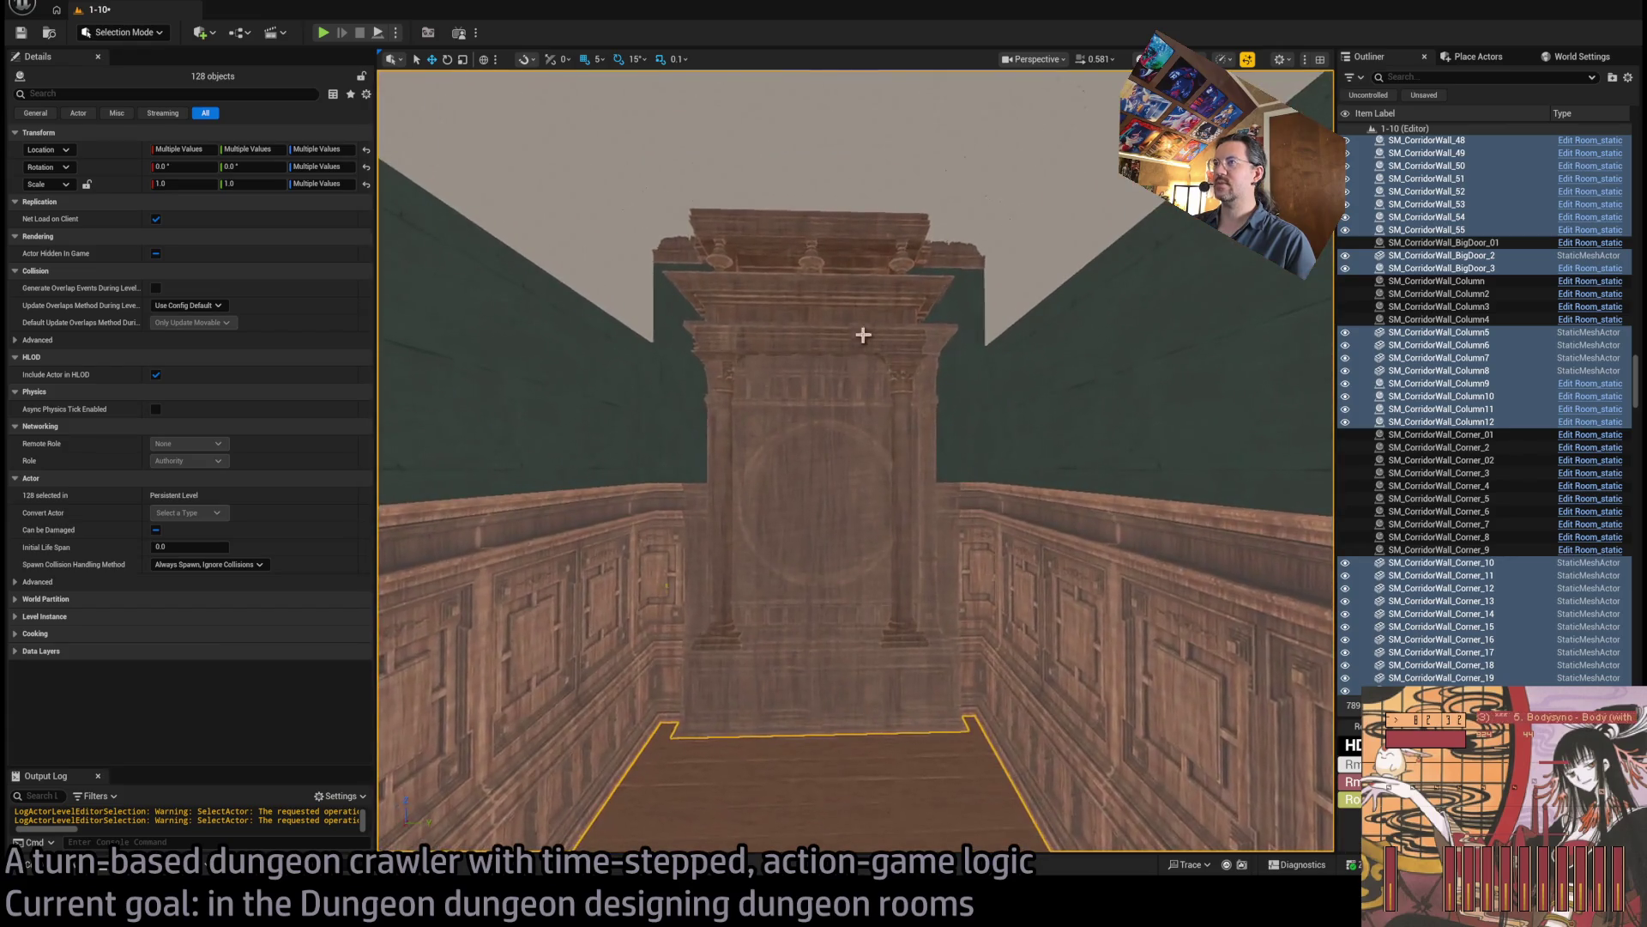
left_click(865, 313)
key("Delete")
key("e")
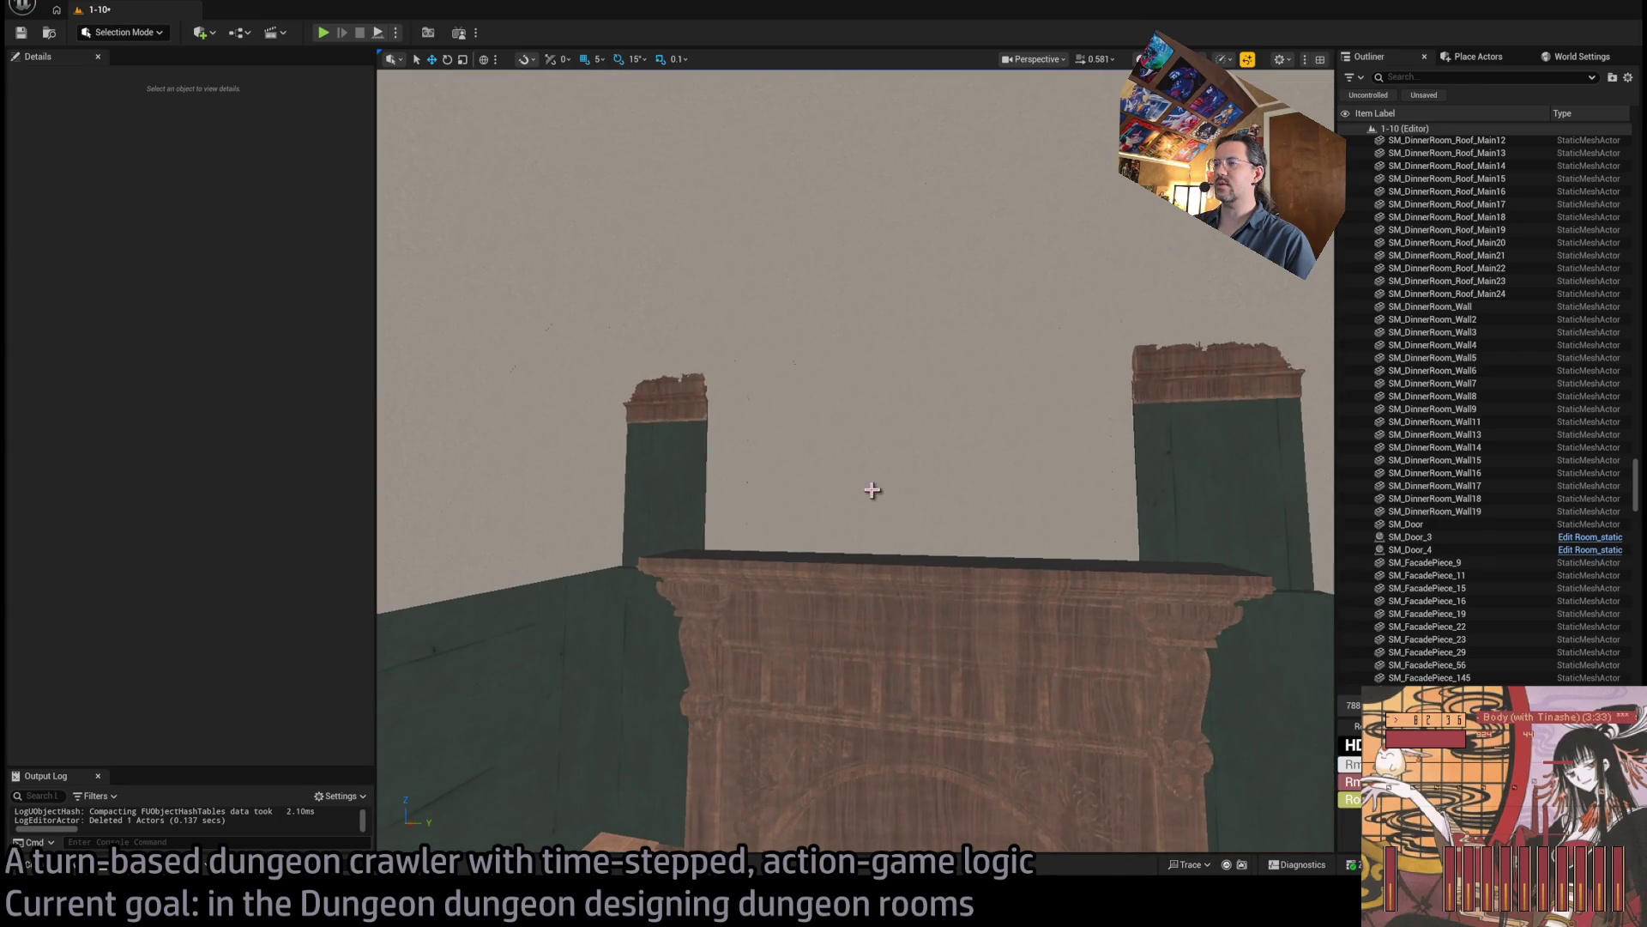
key("ctrl+z")
key("w")
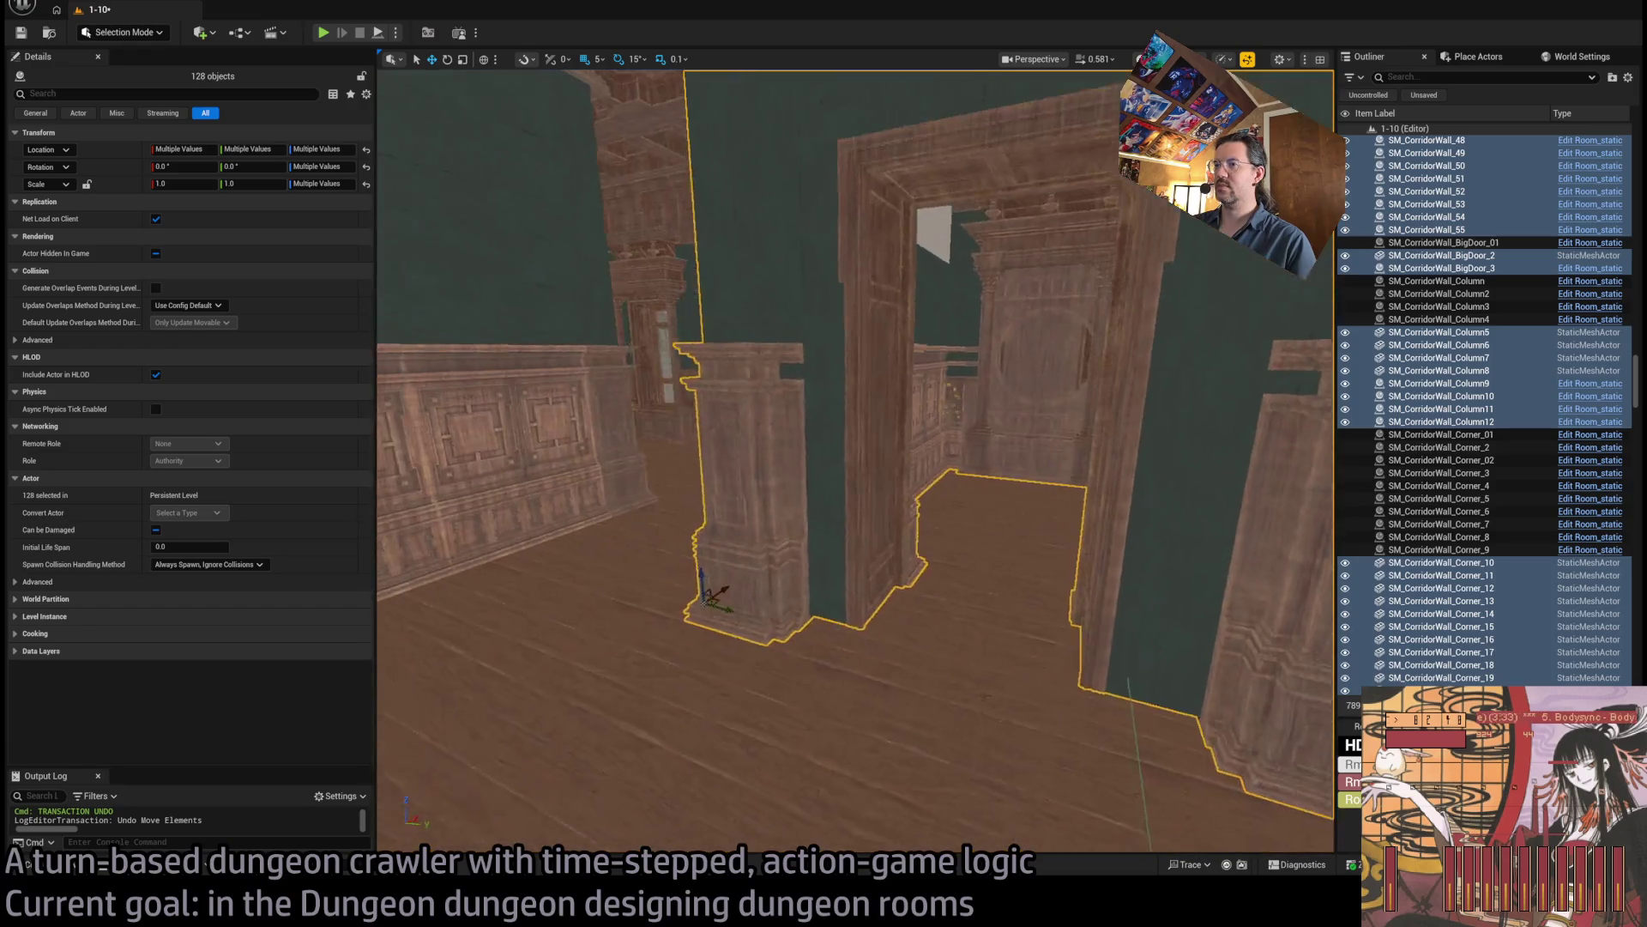
Delete the carved tower-door piece.
mouse_move(806, 588)
left_mouse_down()
mouse_move(763, 587)
mouse_move(824, 607)
mouse_move(738, 606)
mouse_move(738, 566)
mouse_move(772, 566)
mouse_move(738, 566)
mouse_move(738, 600)
mouse_move(833, 600)
mouse_move(751, 532)
mouse_move(768, 566)
mouse_move(935, 358)
mouse_move(956, 478)
left_mouse_up()
left_click(935, 358)
key("Delete")
Shift SM_DinnerRoom_Wall10 20 units along Y to 5200 and switch the viewport to wireframe.
left_click(956, 478)
scroll(905, 630, "down", 2)
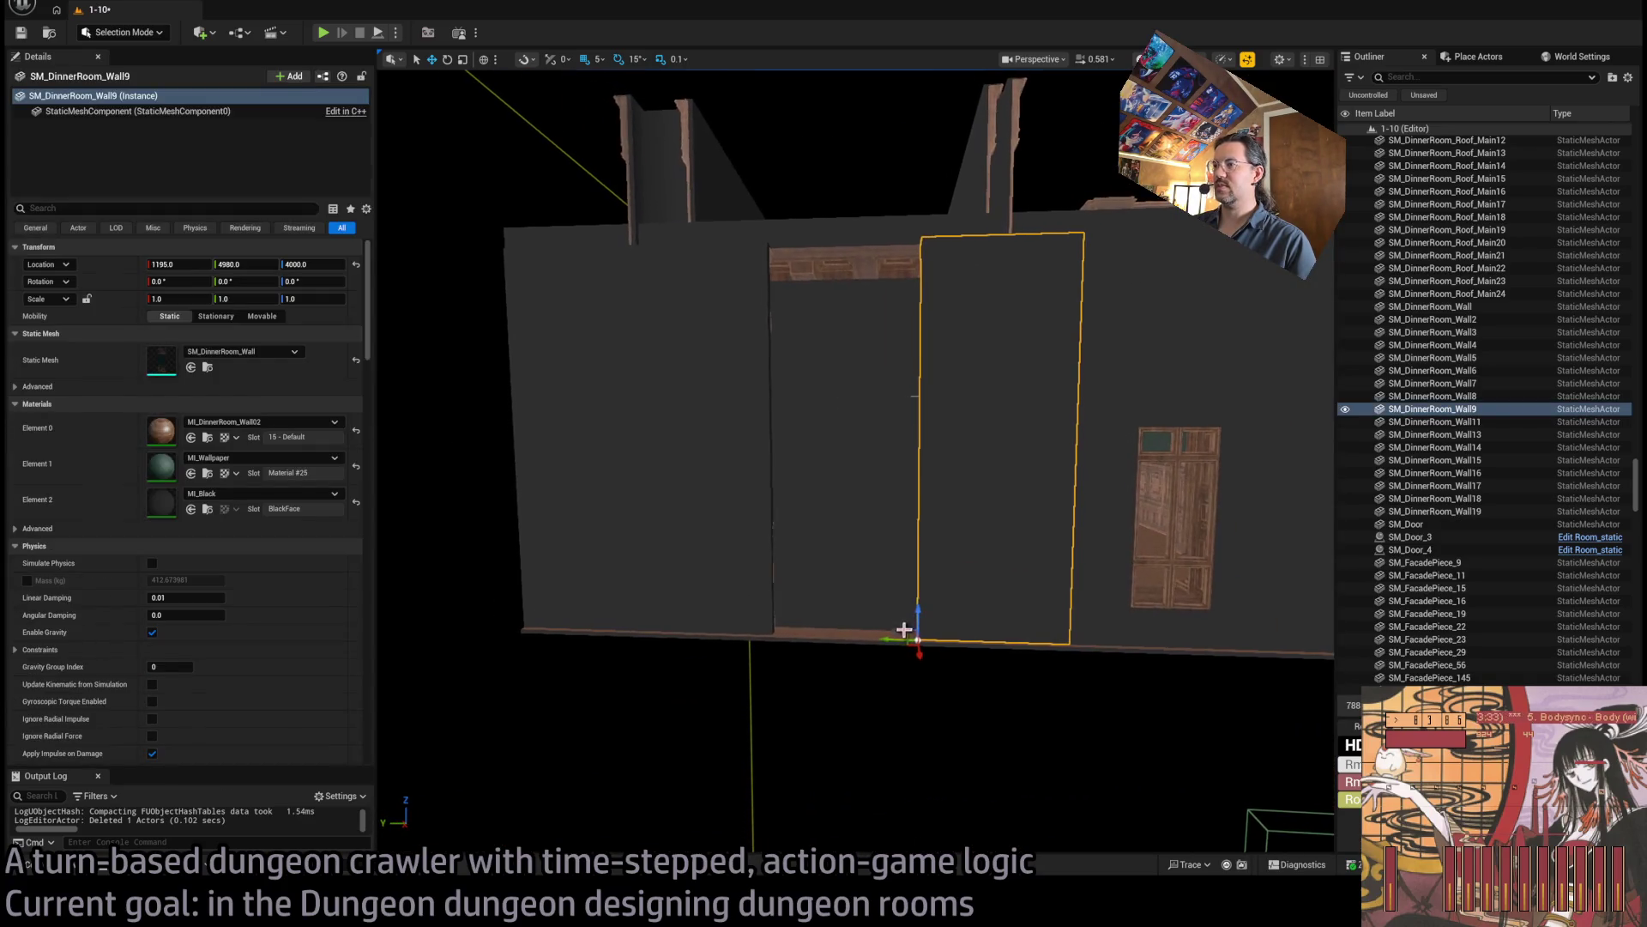
mouse_move(899, 640)
left_mouse_down()
mouse_move(748, 633)
mouse_move(762, 633)
left_mouse_up()
key("ctrl+z")
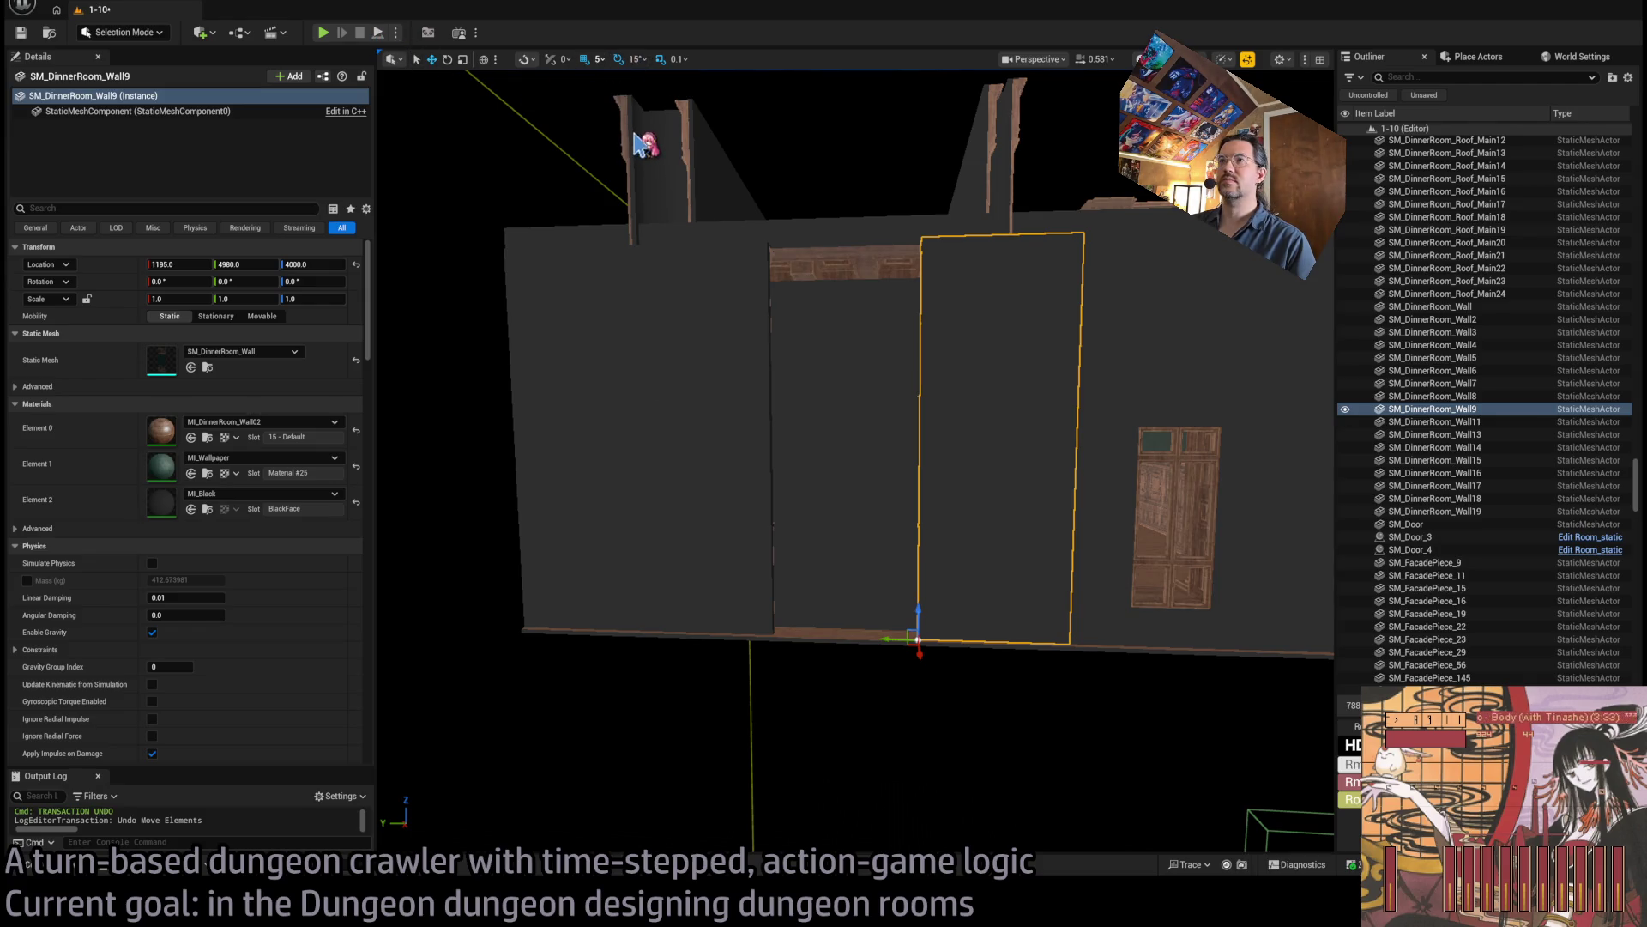
left_click_drag(895, 644, 795, 632)
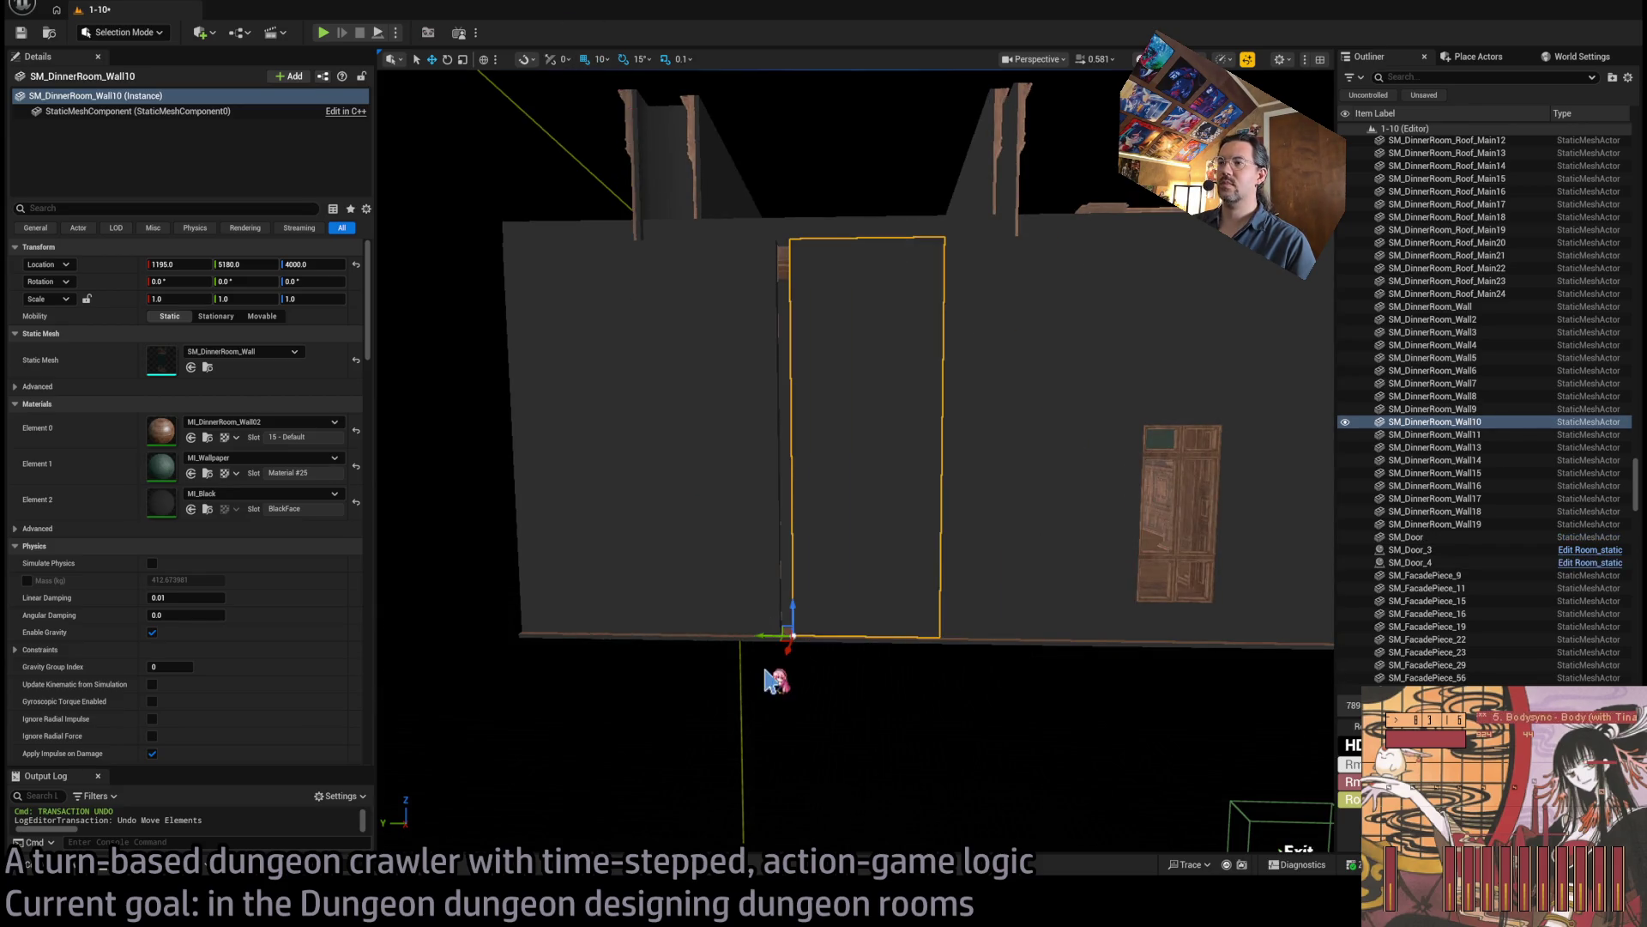
left_click_drag(761, 636, 749, 637)
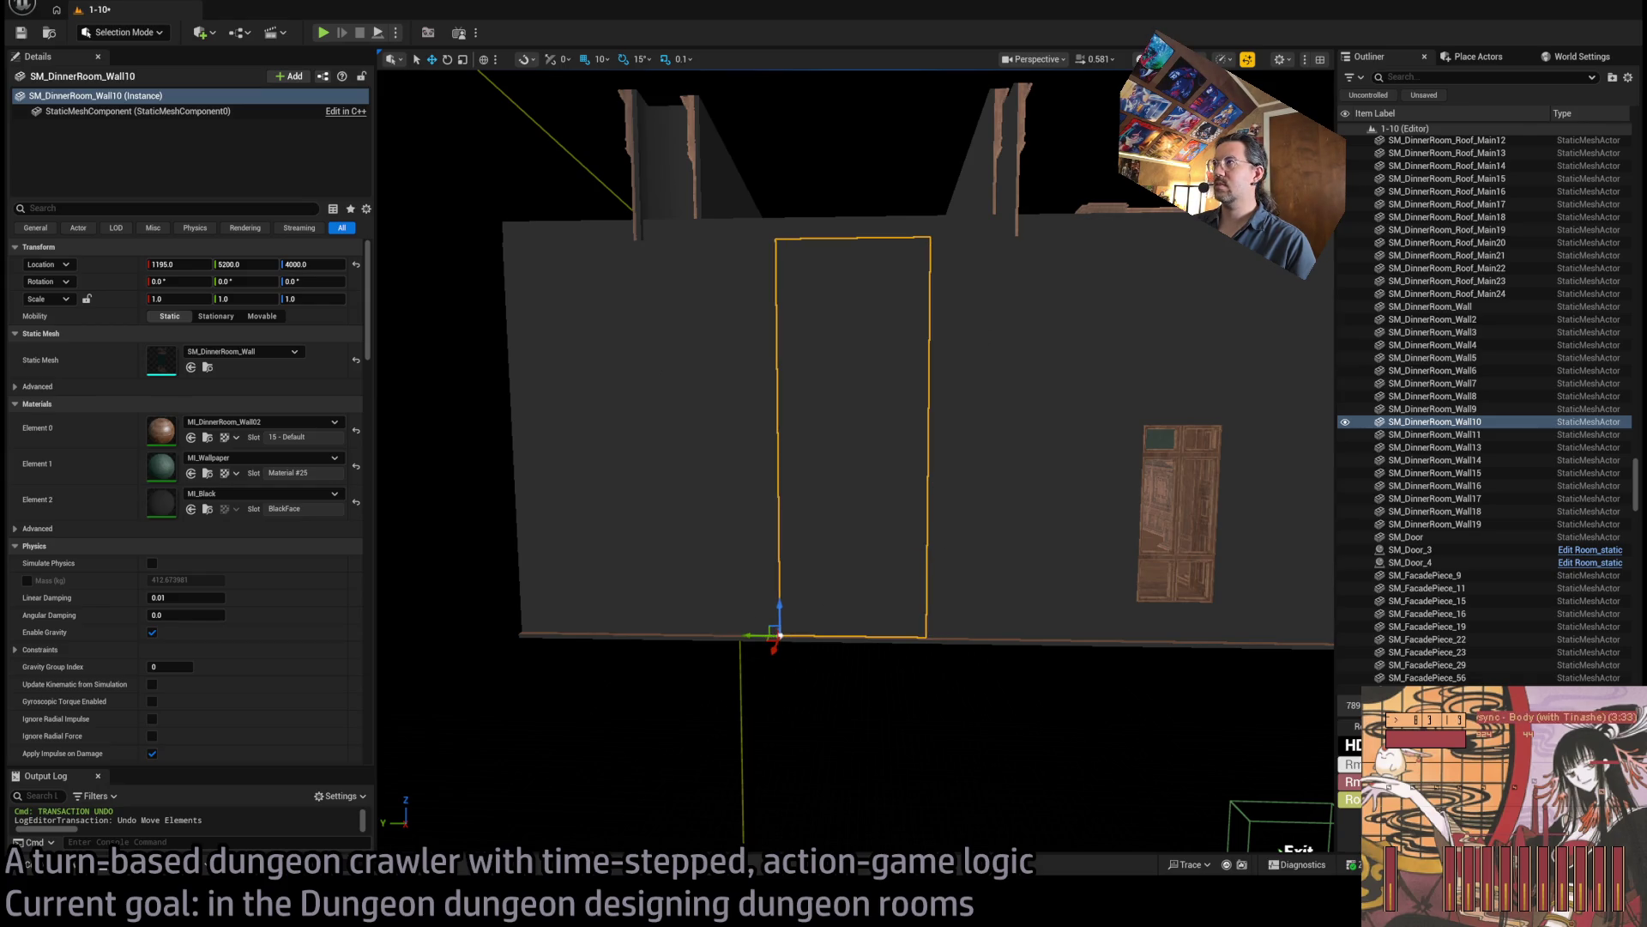
key("alt+2")
mouse_move(858, 429)
left_mouse_down()
mouse_move(789, 459)
mouse_move(849, 462)
mouse_move(823, 473)
left_mouse_up()
Delete the corridor's BigDoor_3 piece, then undo the deletion to restore it.
left_click(600, 515)
key("Delete")
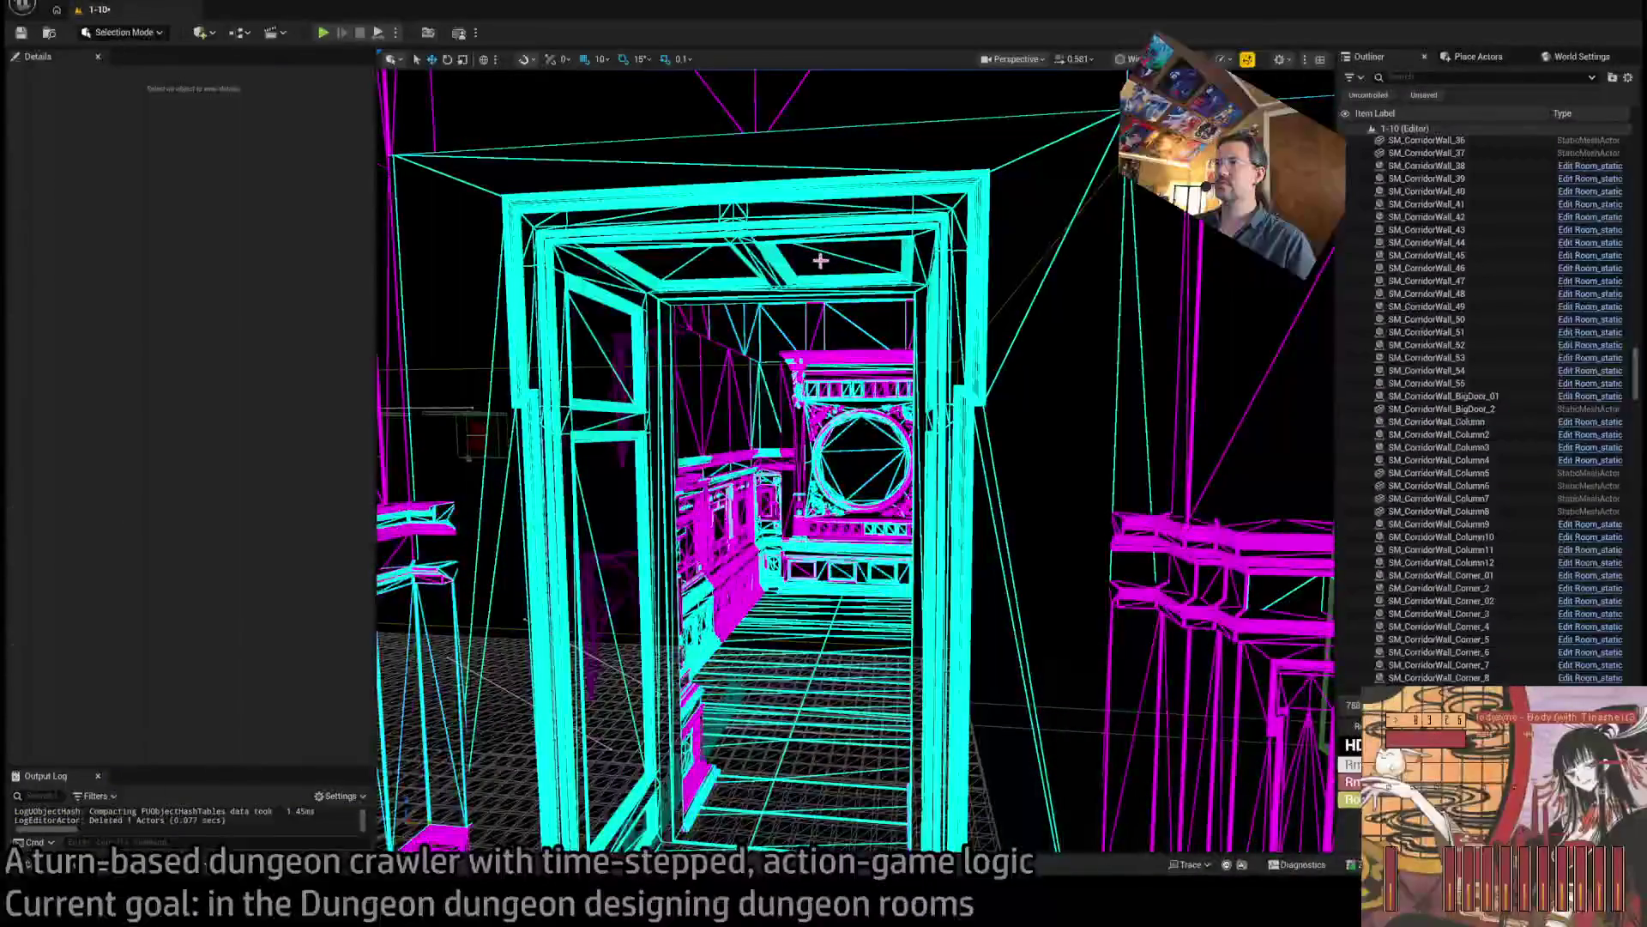
key("ctrl+z")
Undo the earlier moves and rotation of the corridor walls, returning the wall to X 215.
left_click_drag(821, 261, 713, 268)
mouse_move(870, 308)
left_mouse_down()
mouse_move(858, 291)
mouse_move(870, 307)
left_mouse_up()
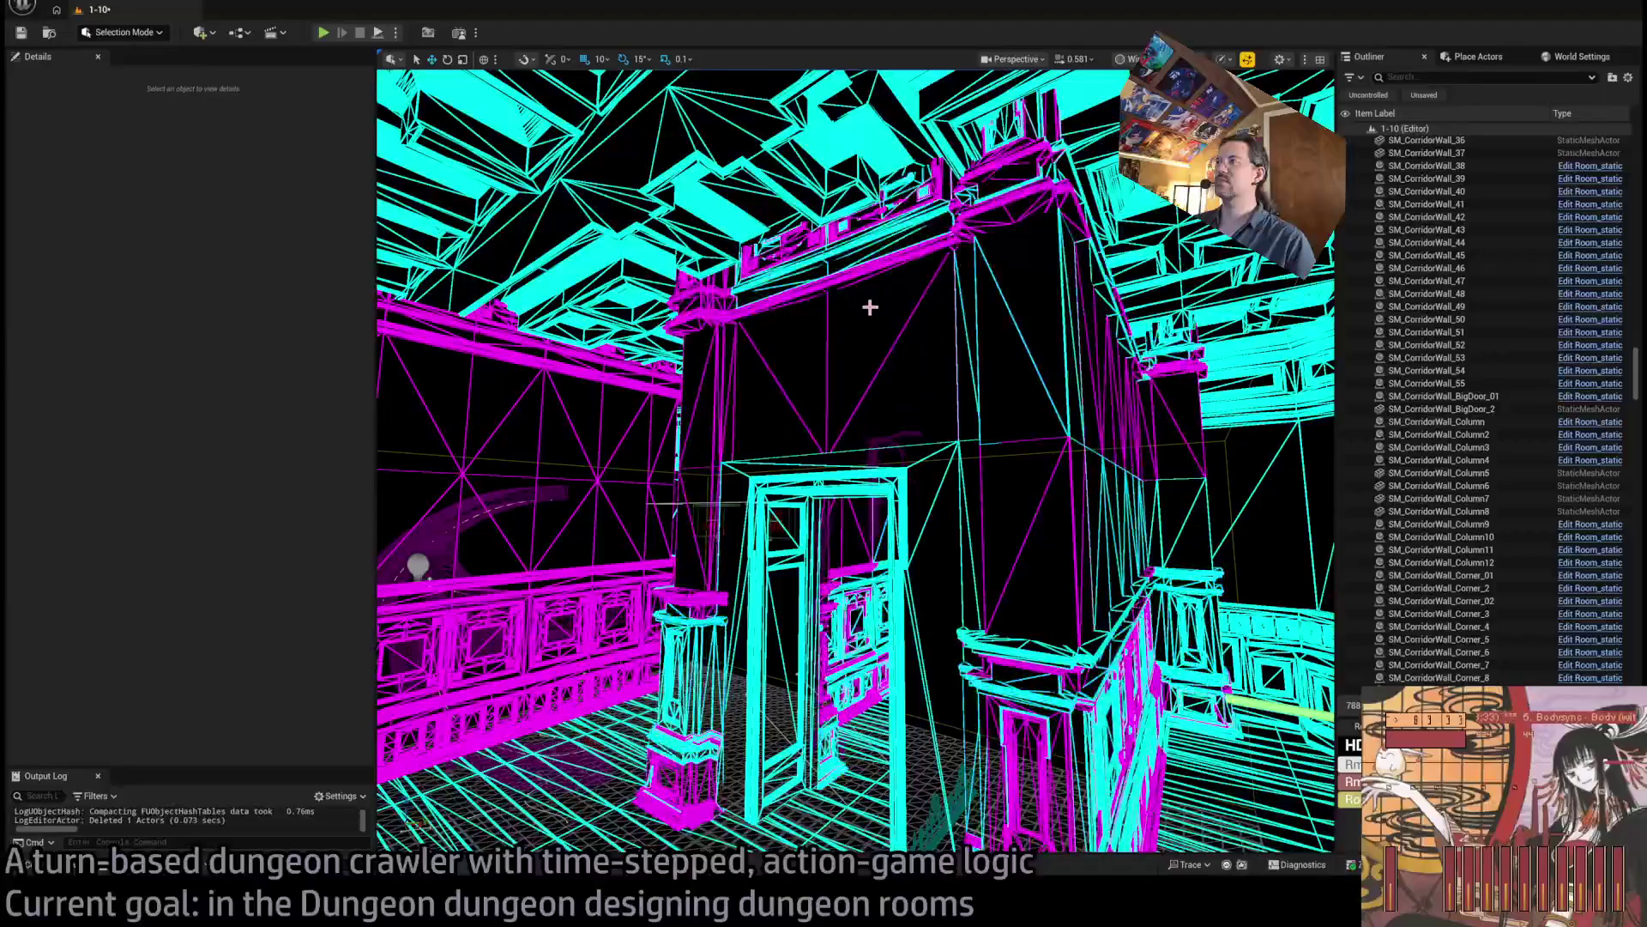
key("ctrl+z")
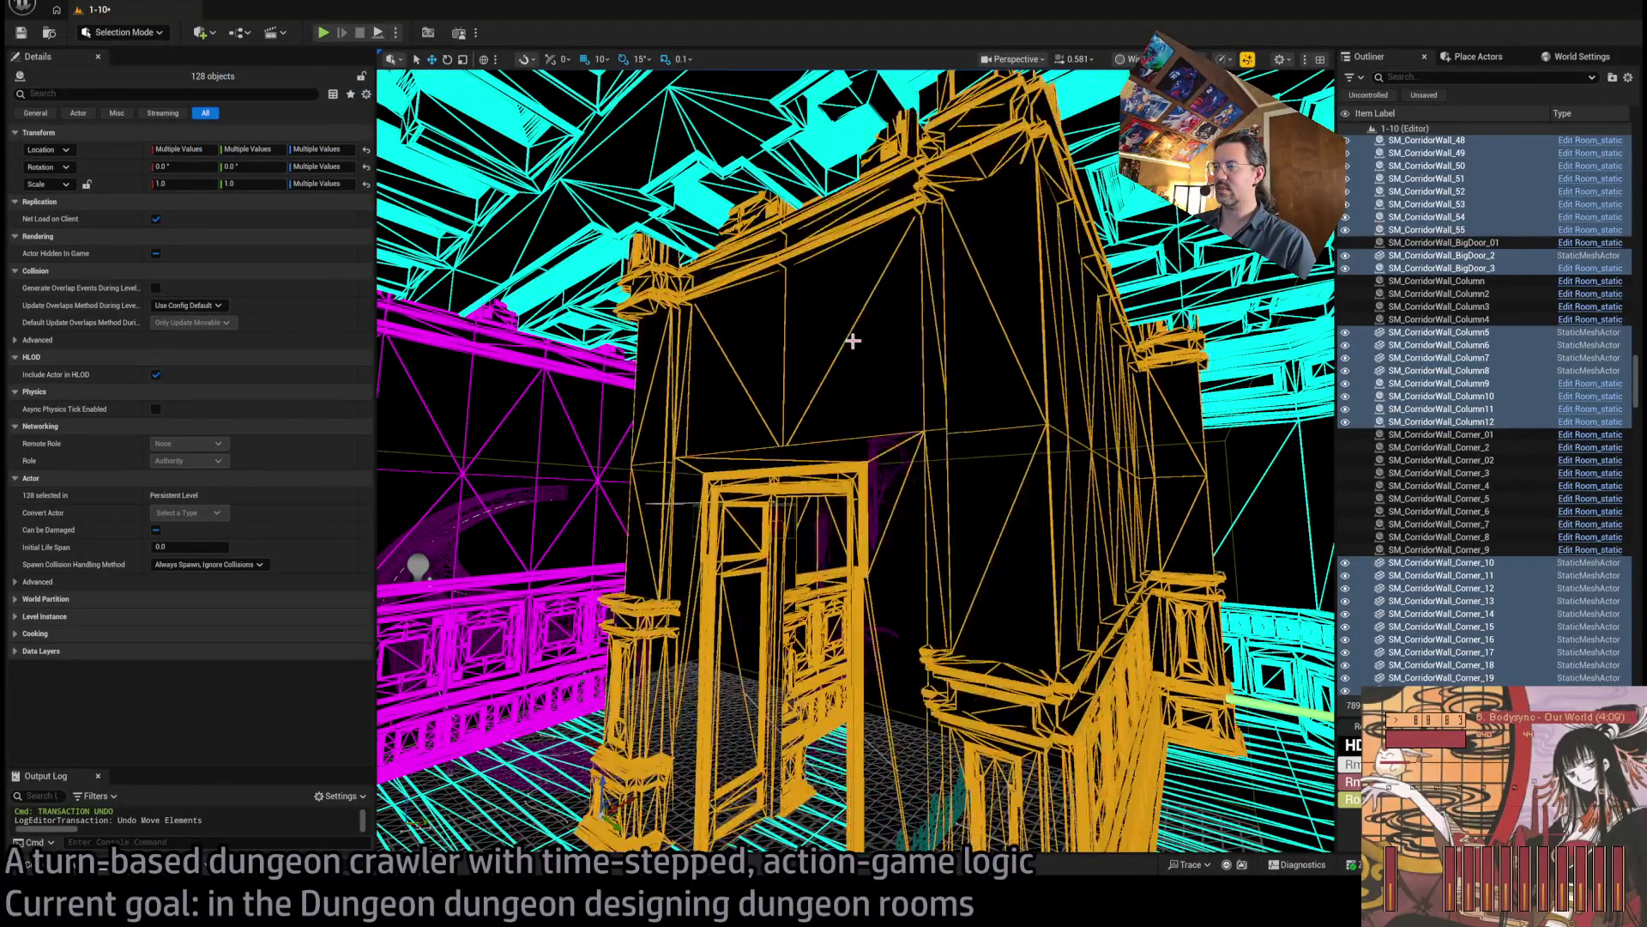
left_click_drag(853, 340, 900, 344)
key("ctrl+z")
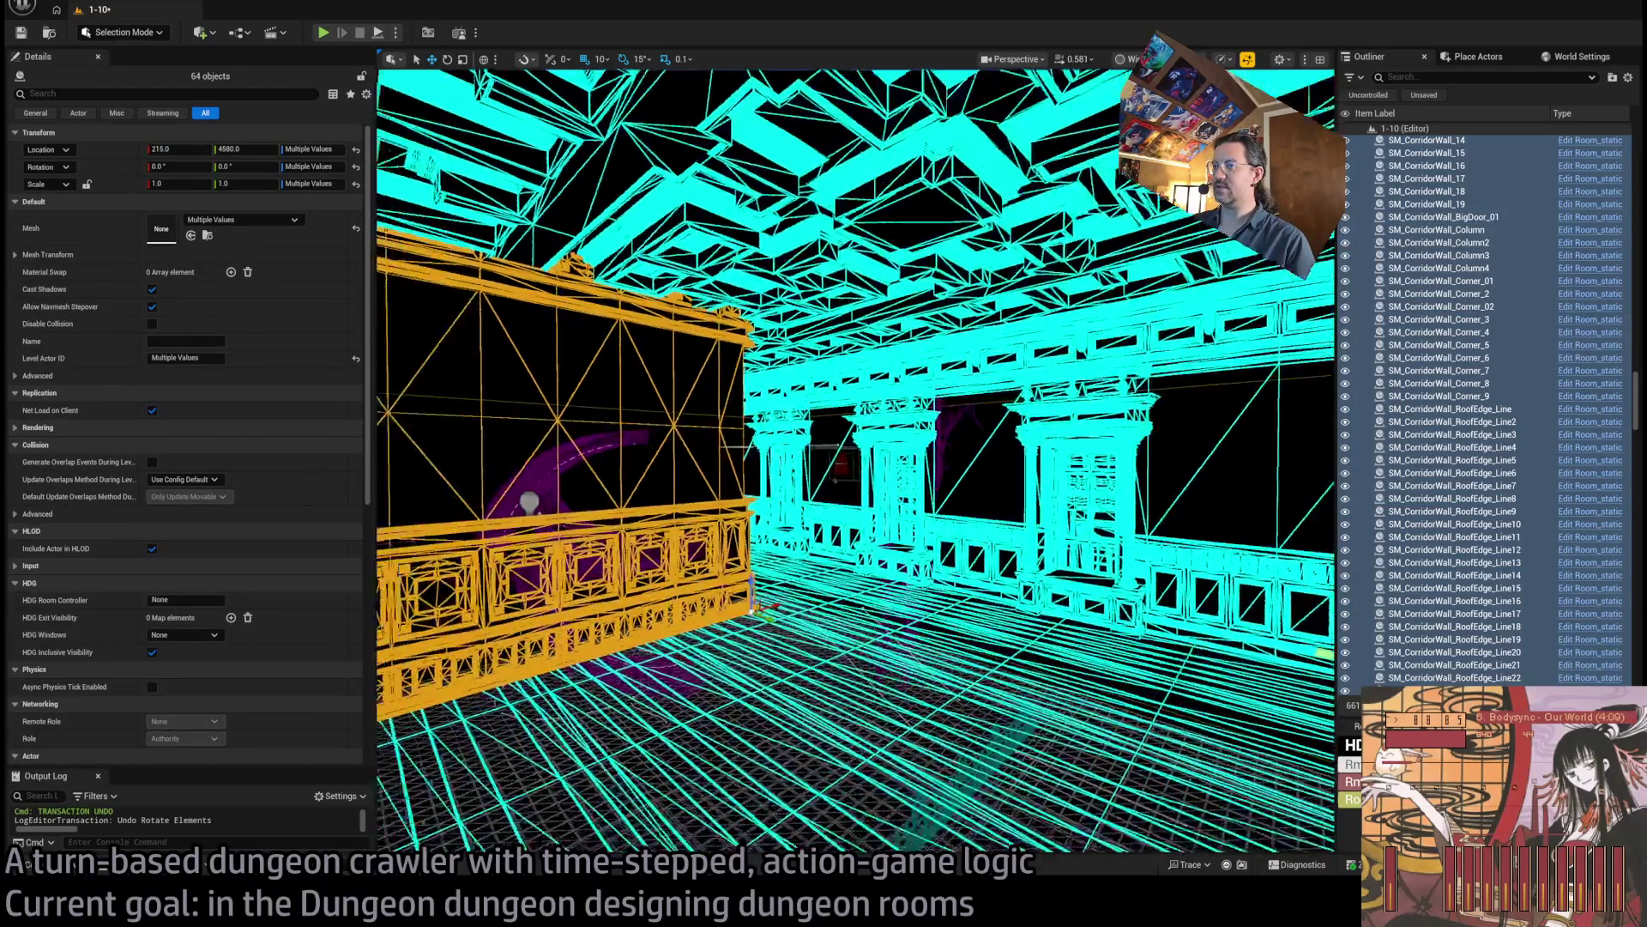
key("f")
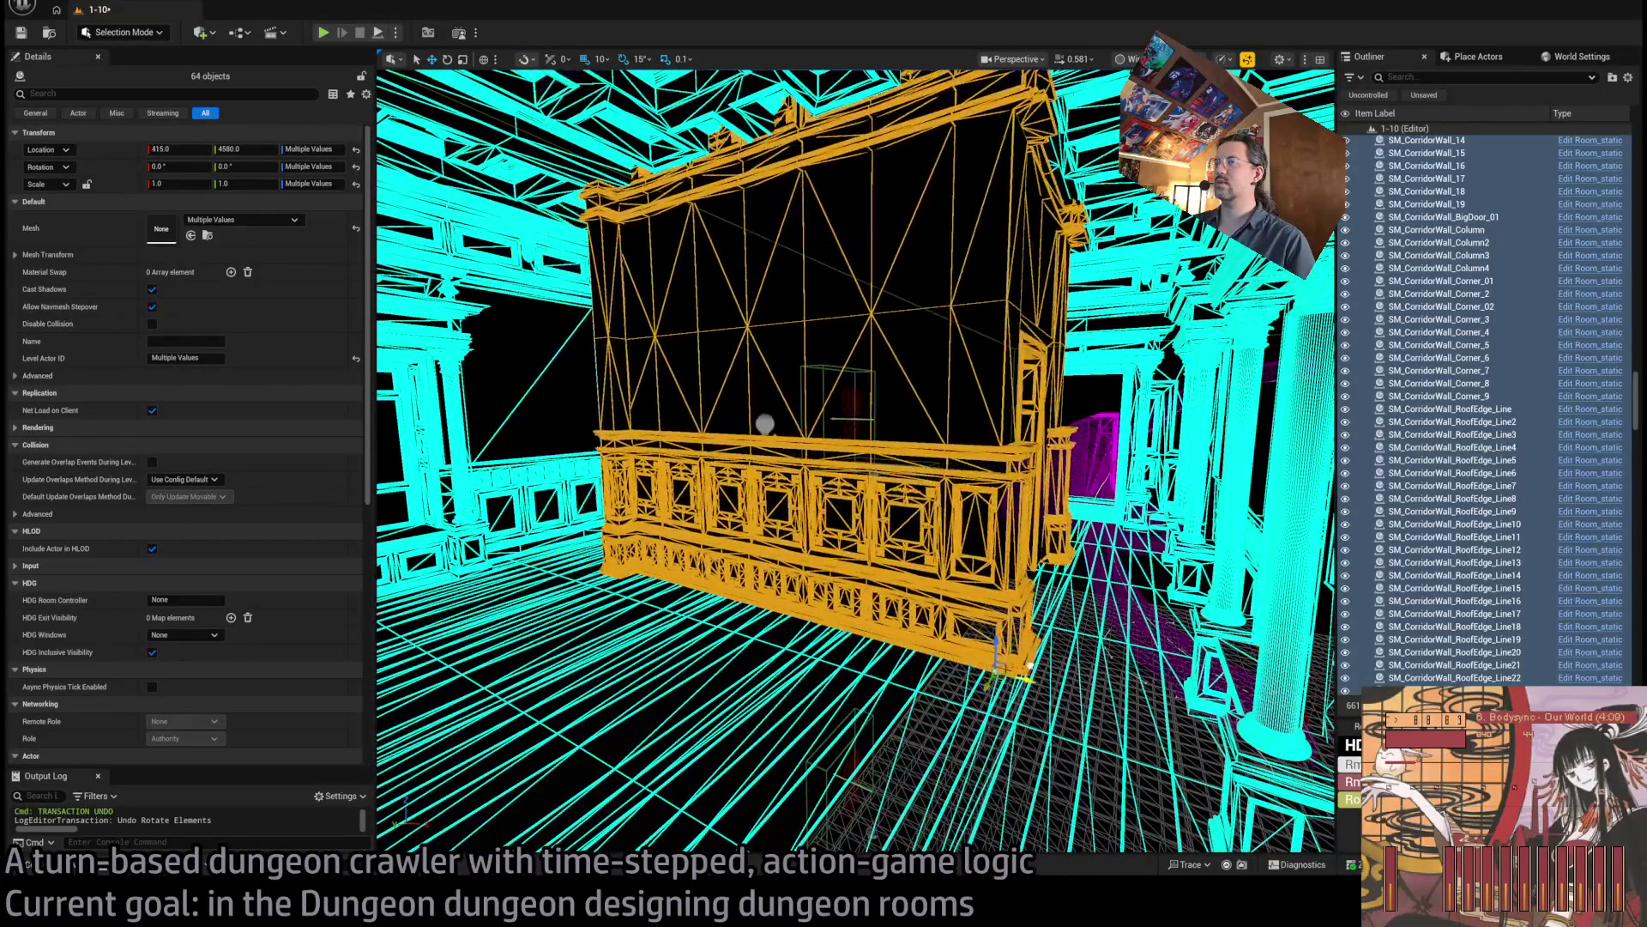
key("ctrl+z")
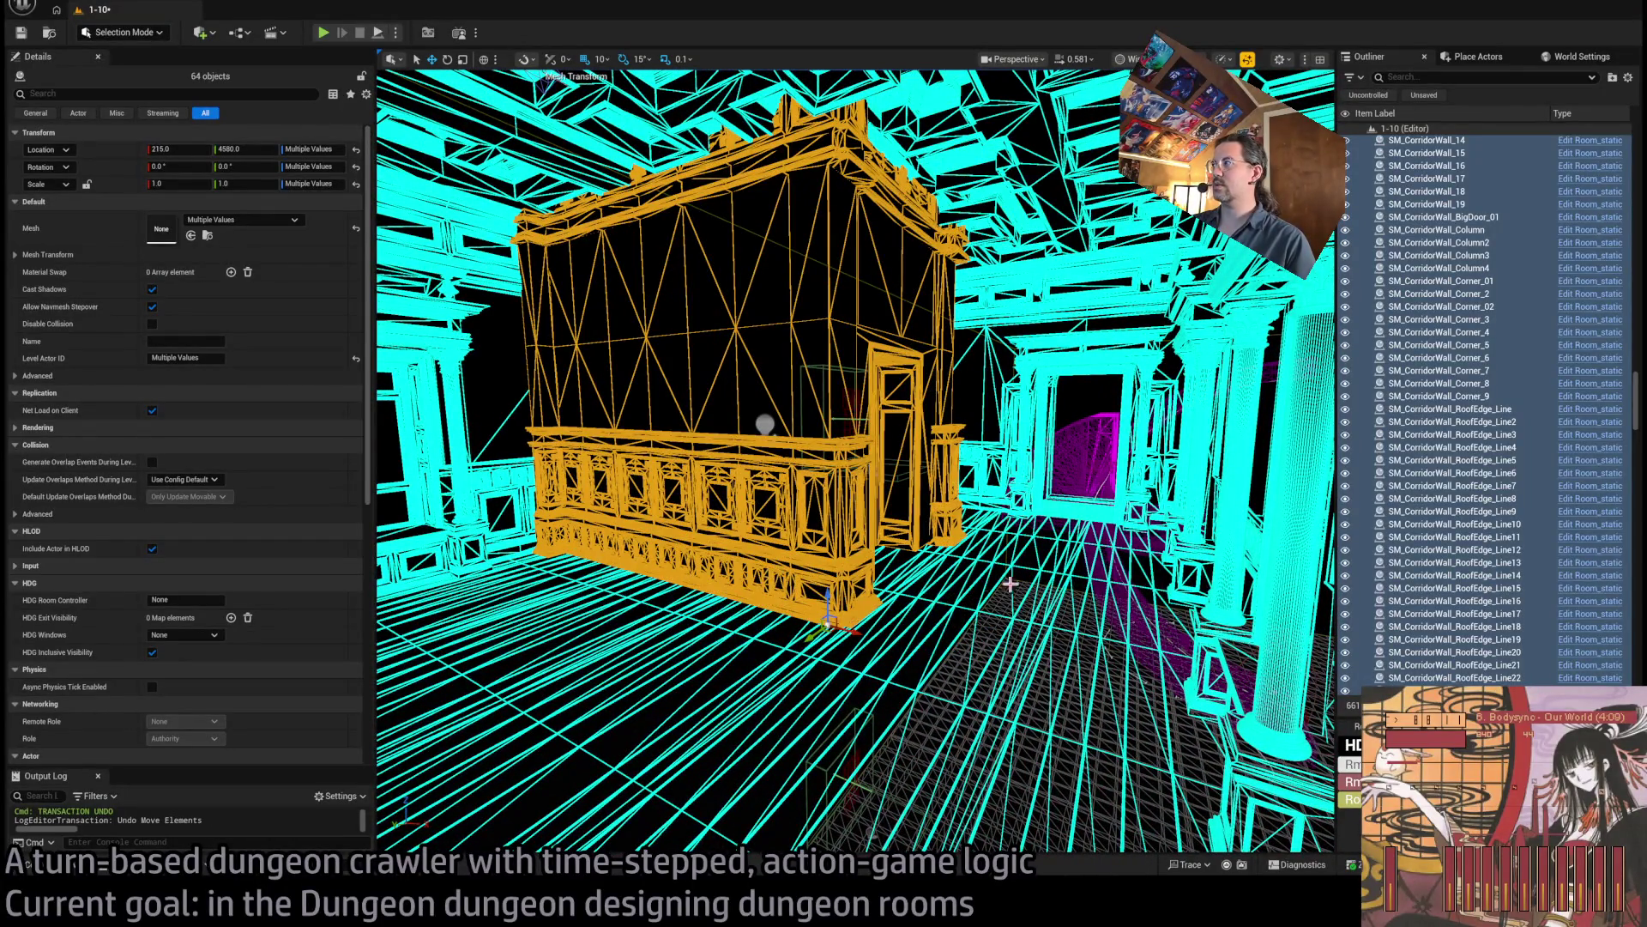
Restore the full 128-piece corridor wall set and rotate it 180 degrees.
key("ctrl+d")
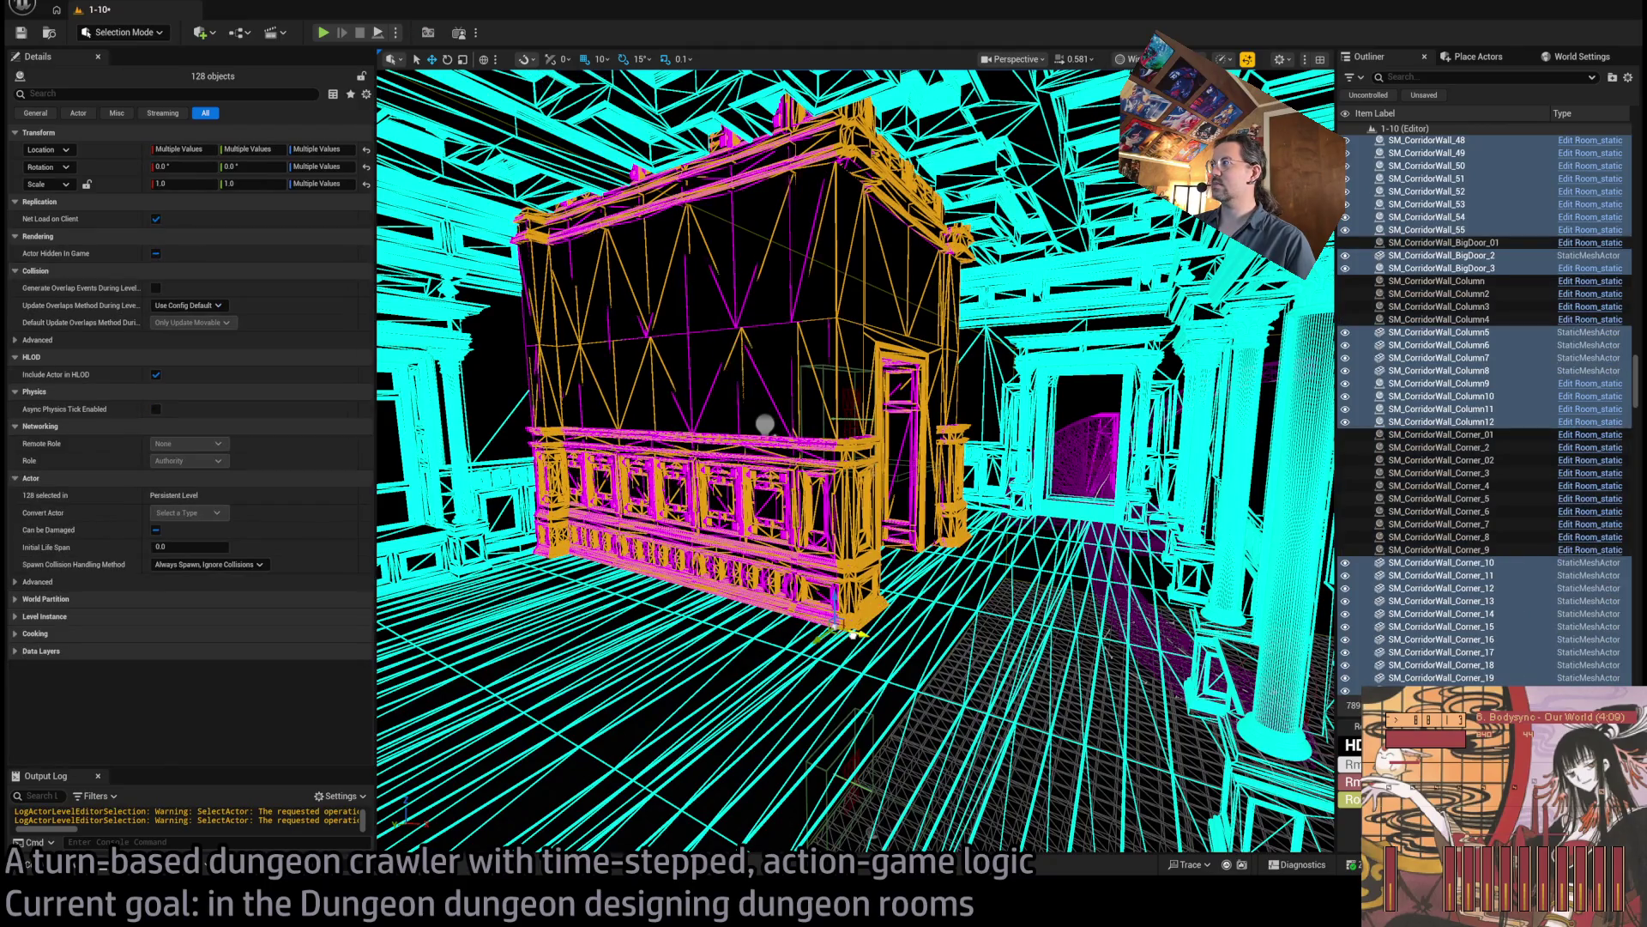
key("f")
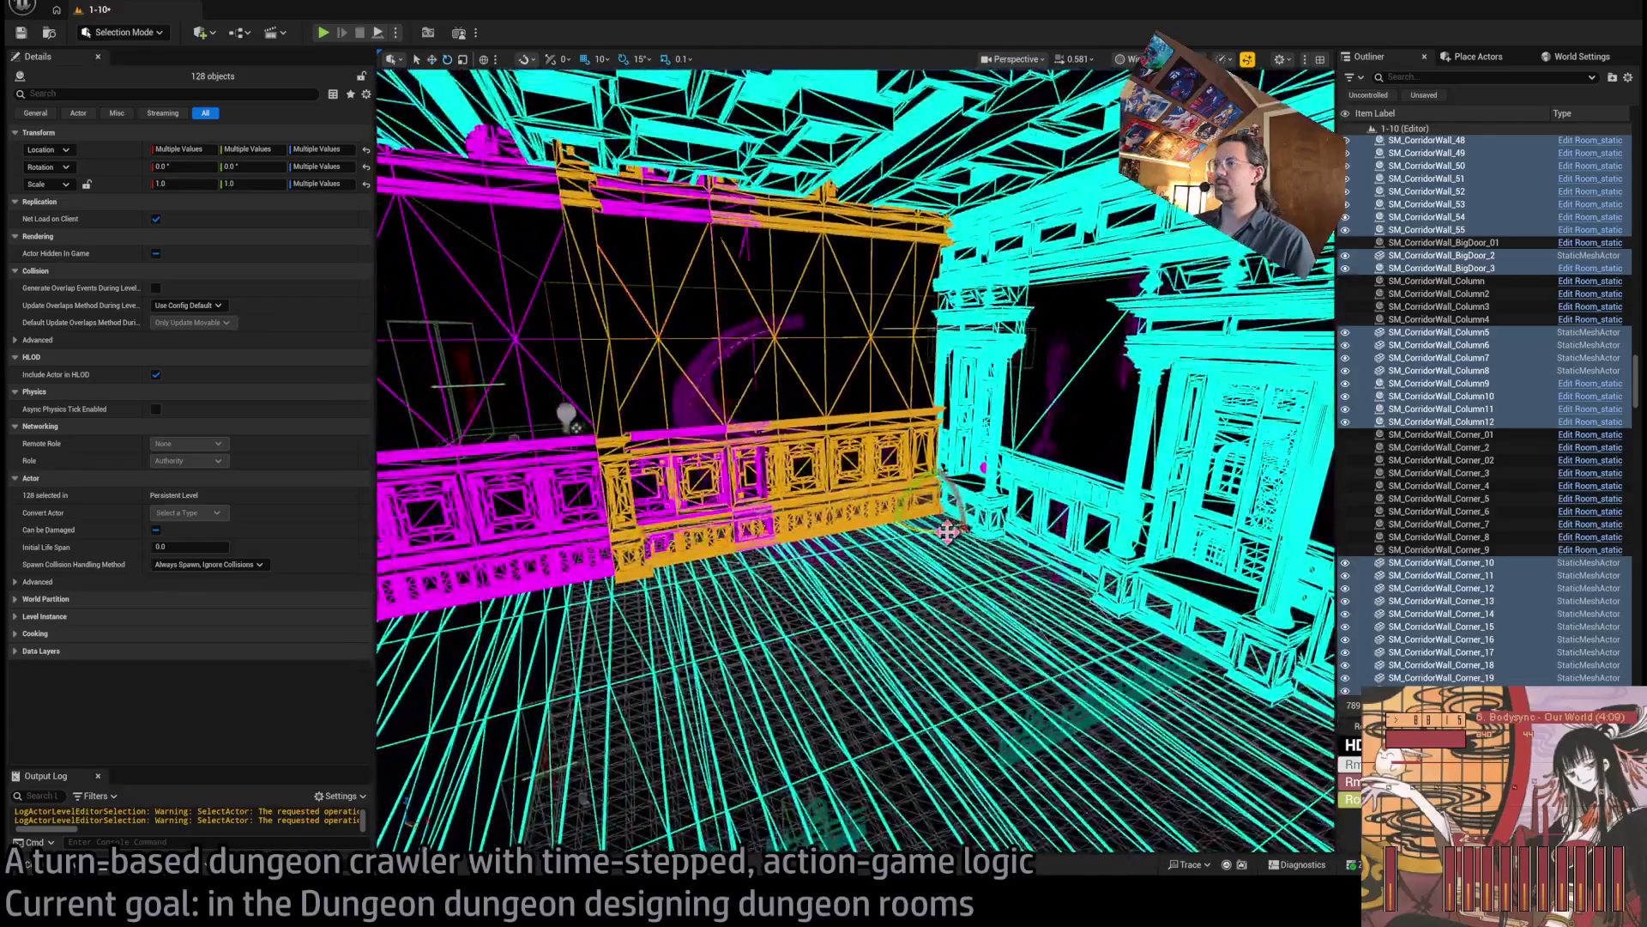
left_click_drag(947, 532, 896, 517)
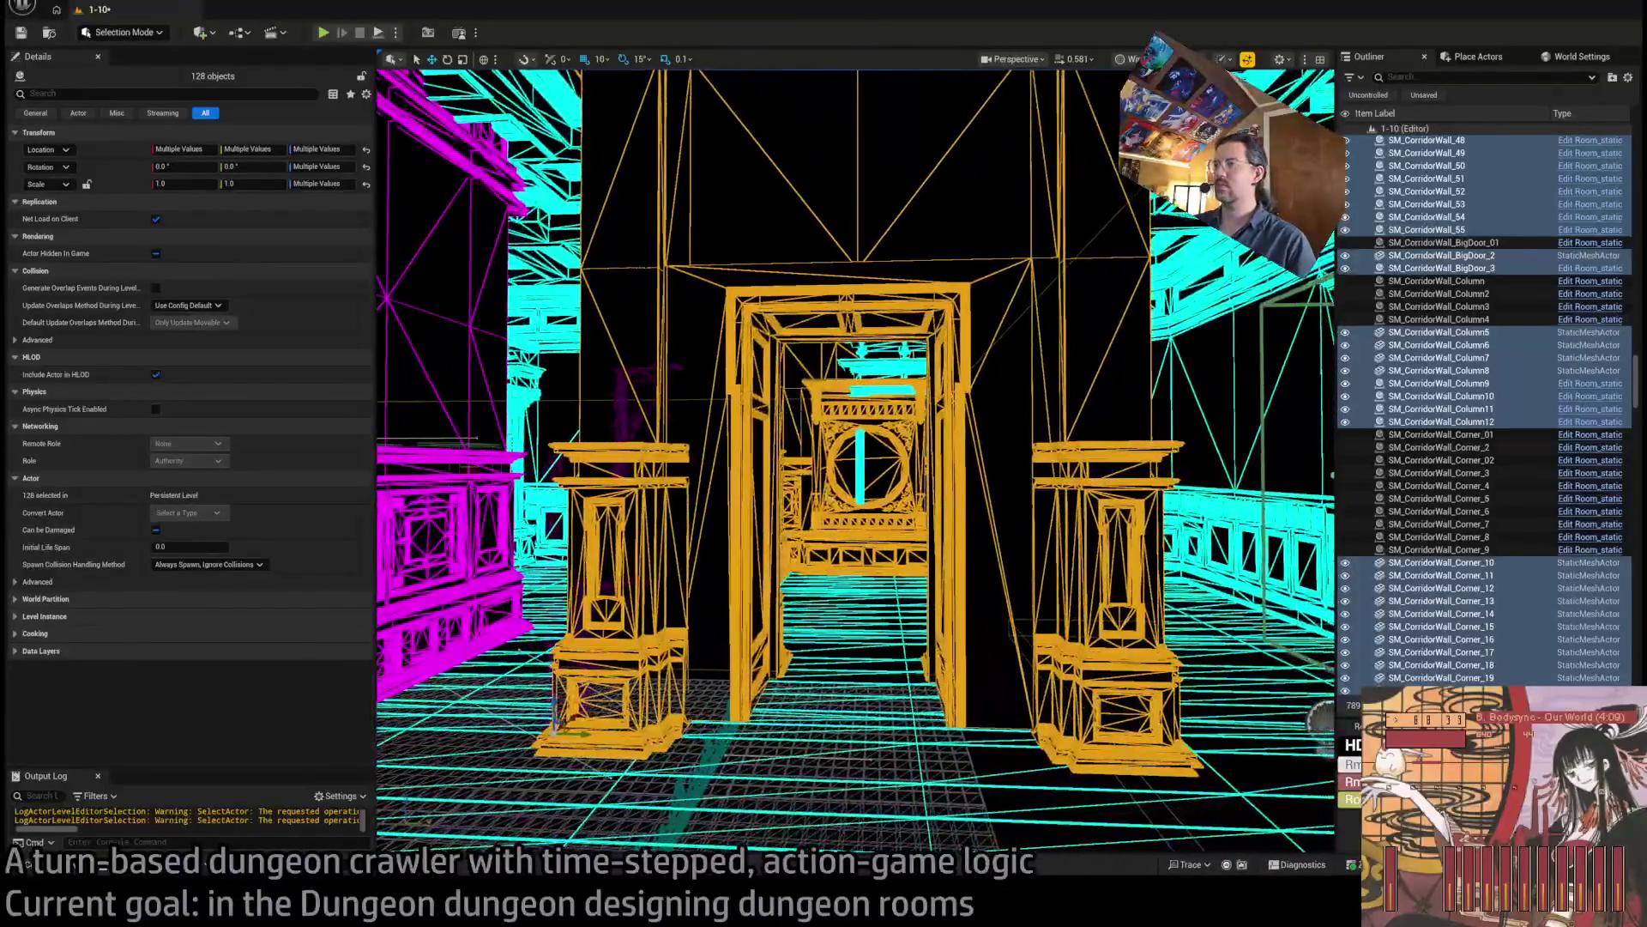
key("f")
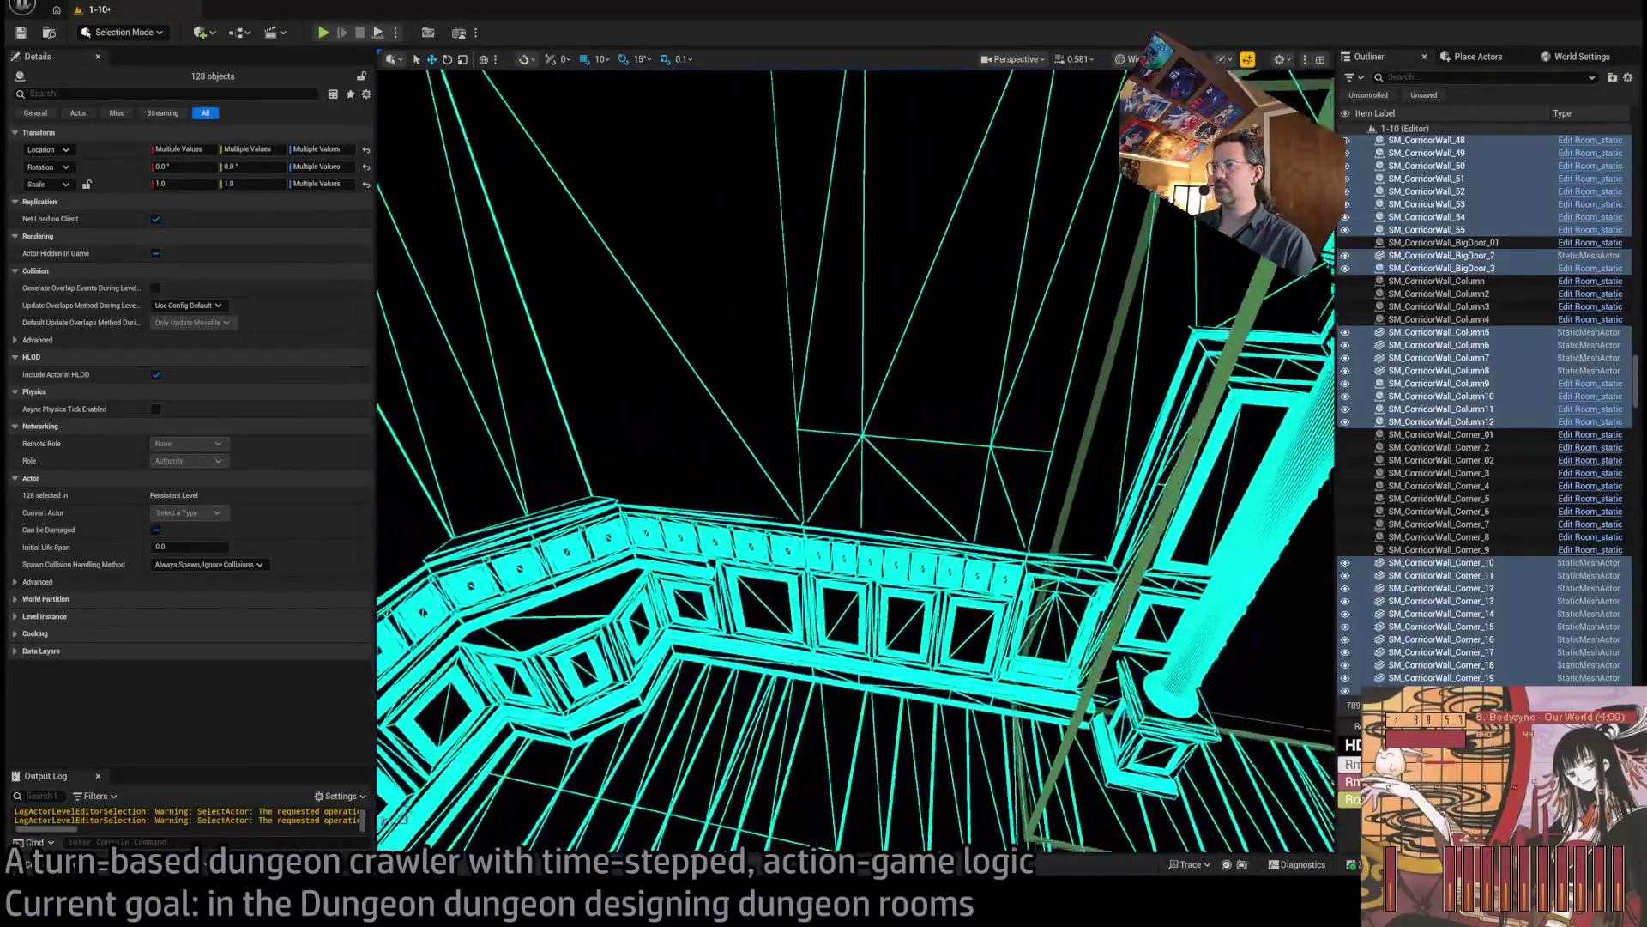
key("w")
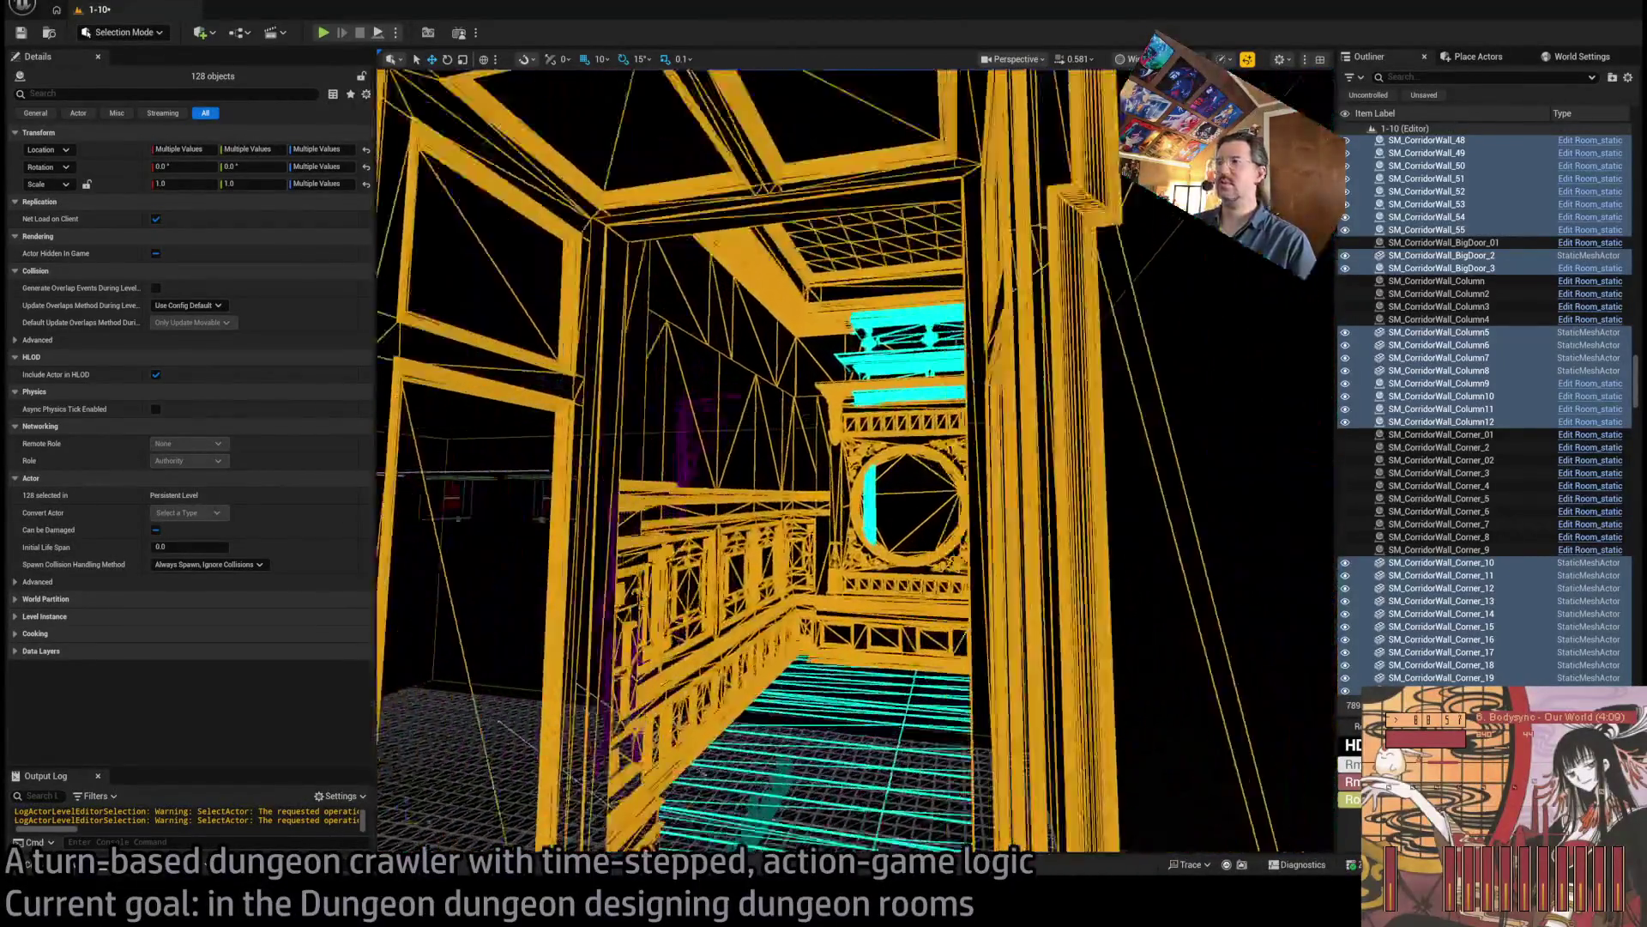
key("w")
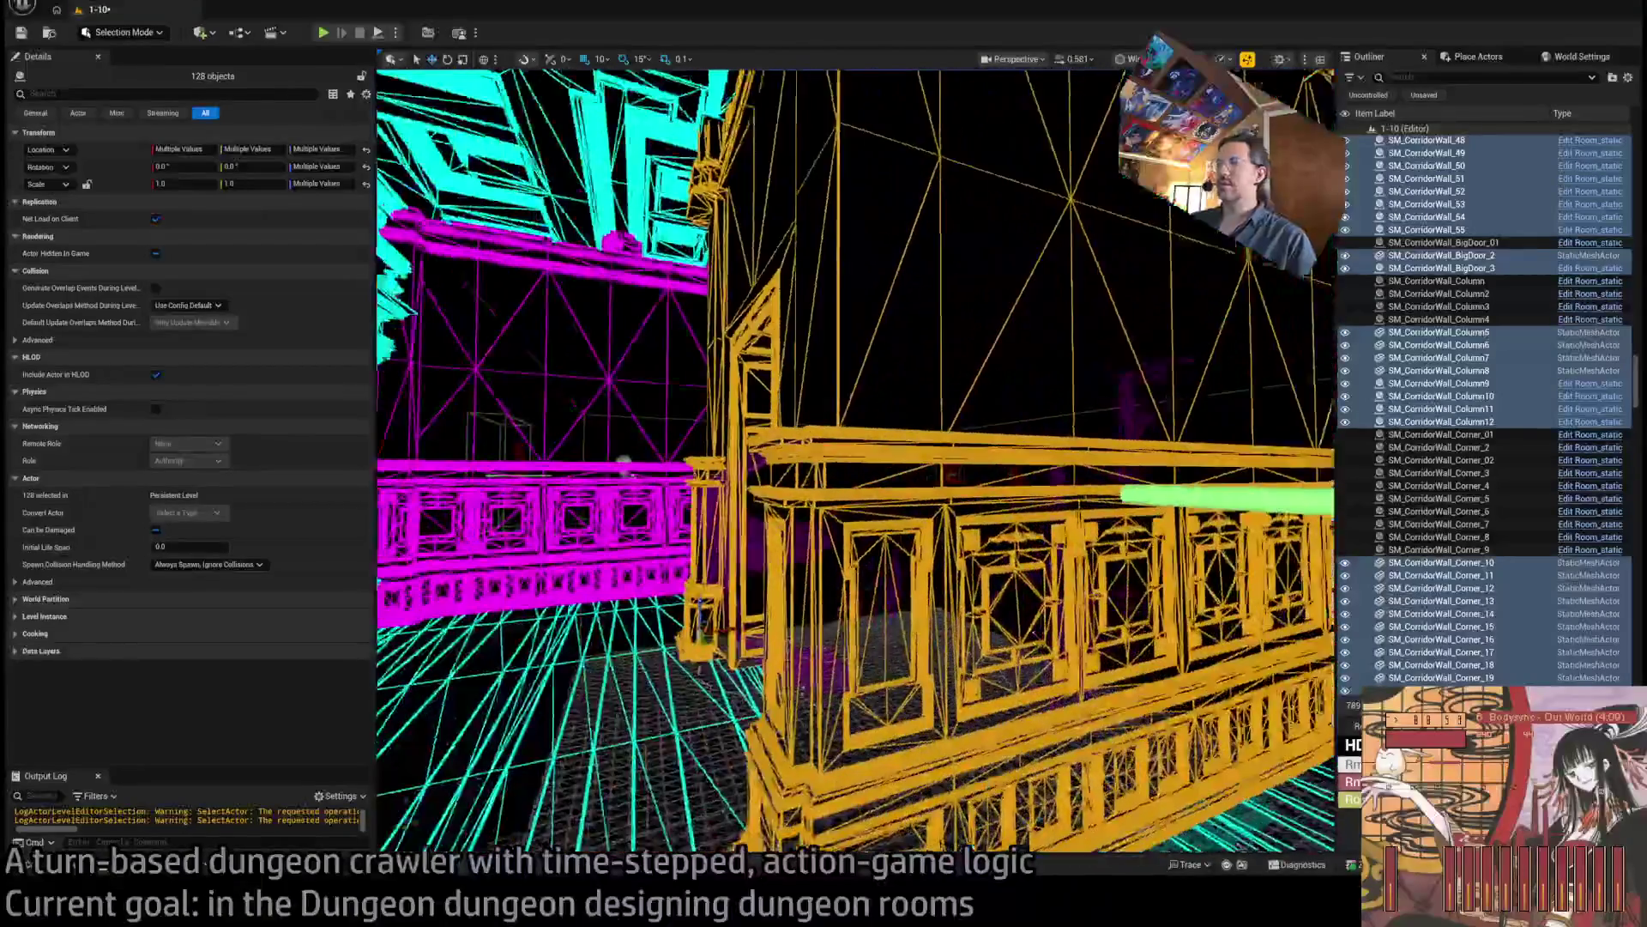
key("w")
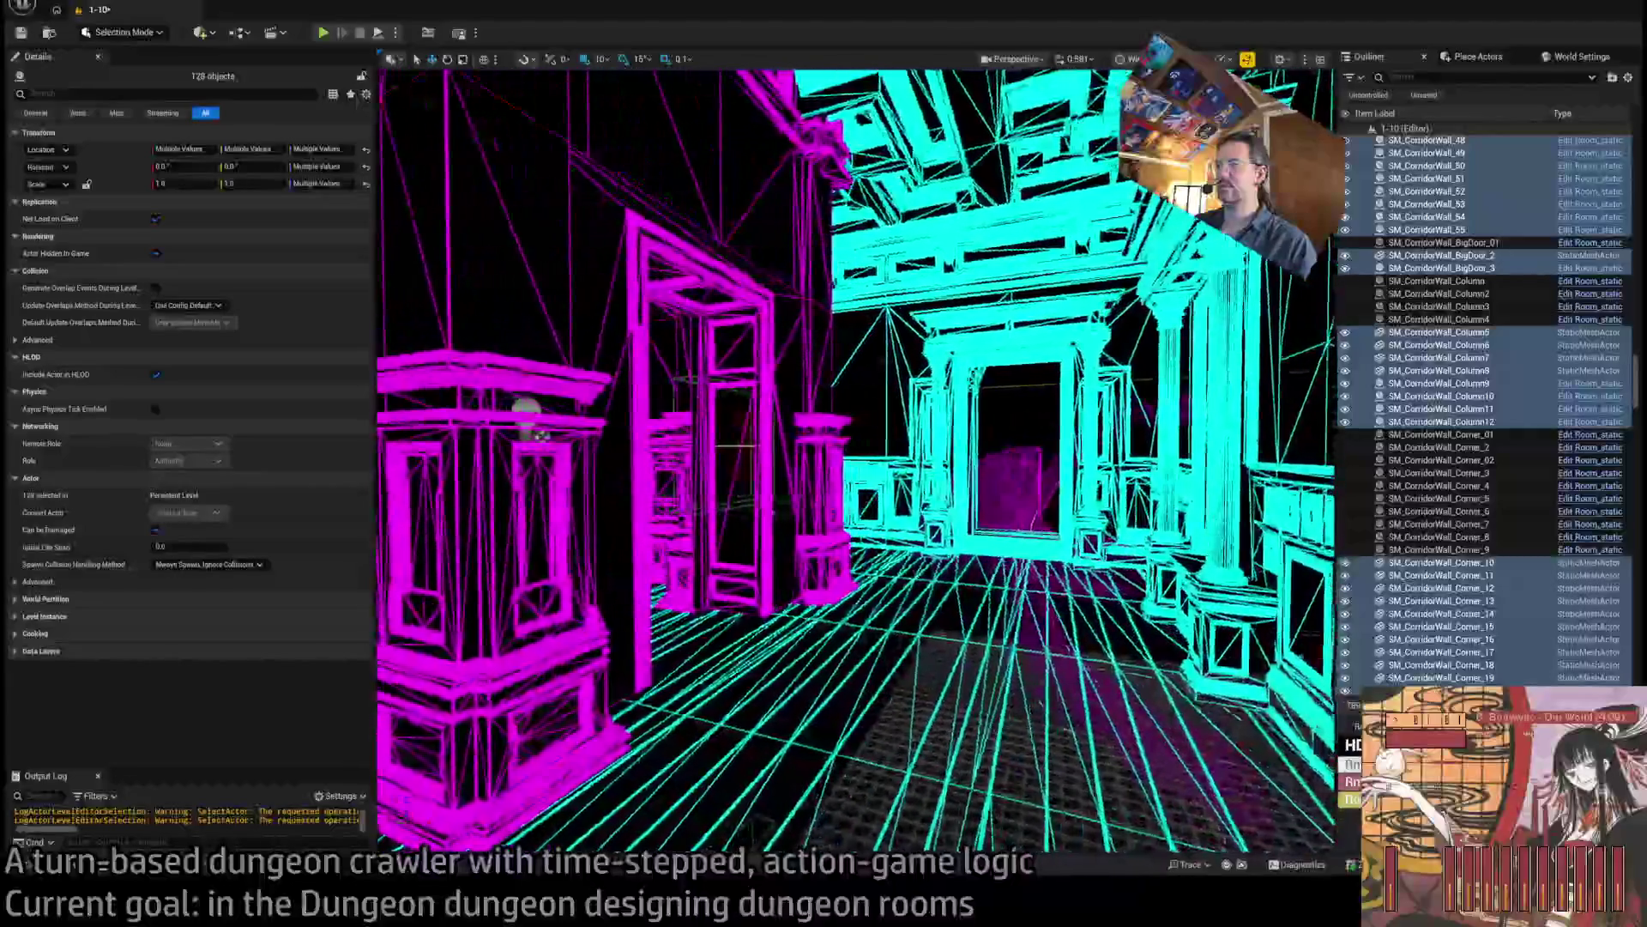
key("w")
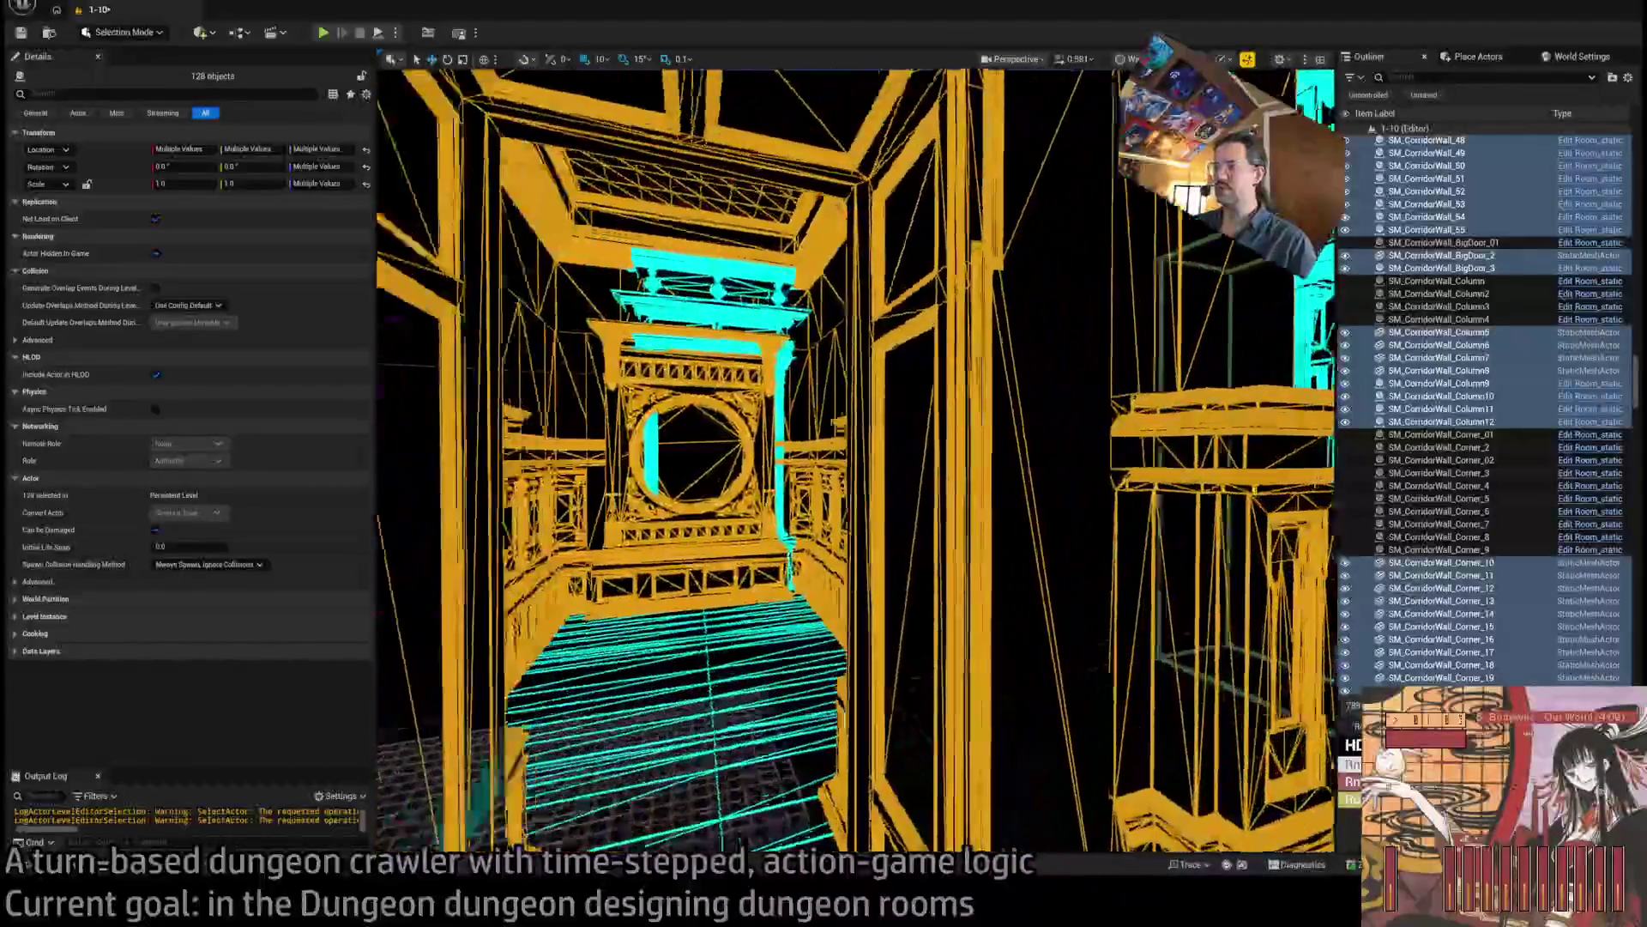
key("w")
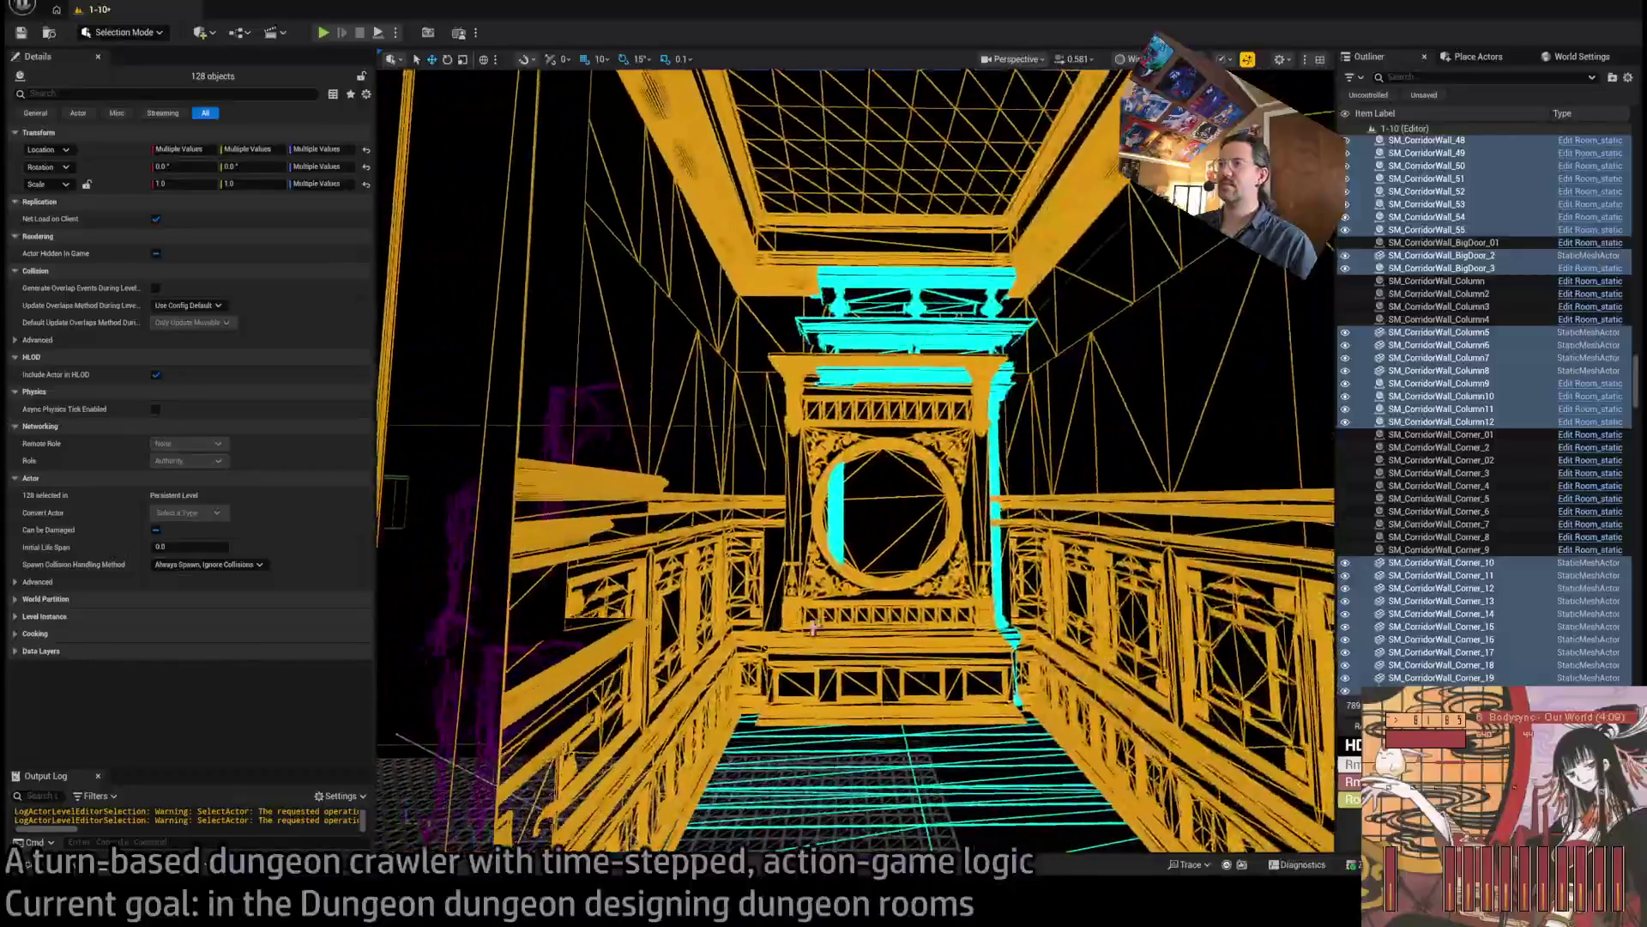
left_click(928, 346)
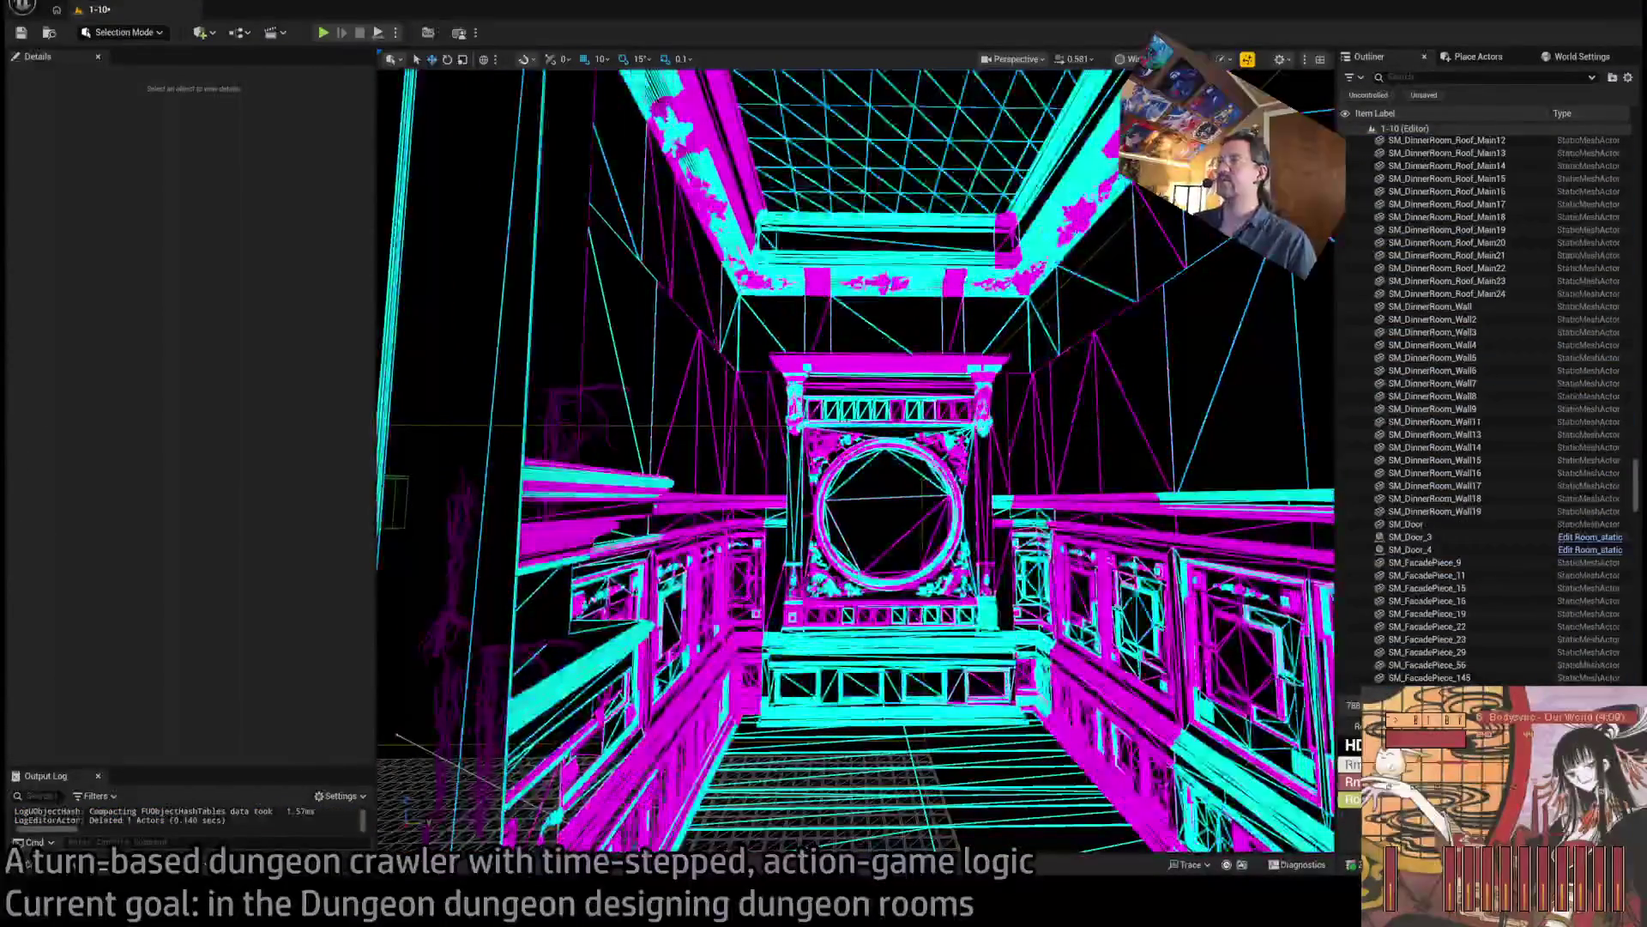
Keep the arch frame and delete corridor walls SM_CorridorWall_20 through 37.
key("Delete")
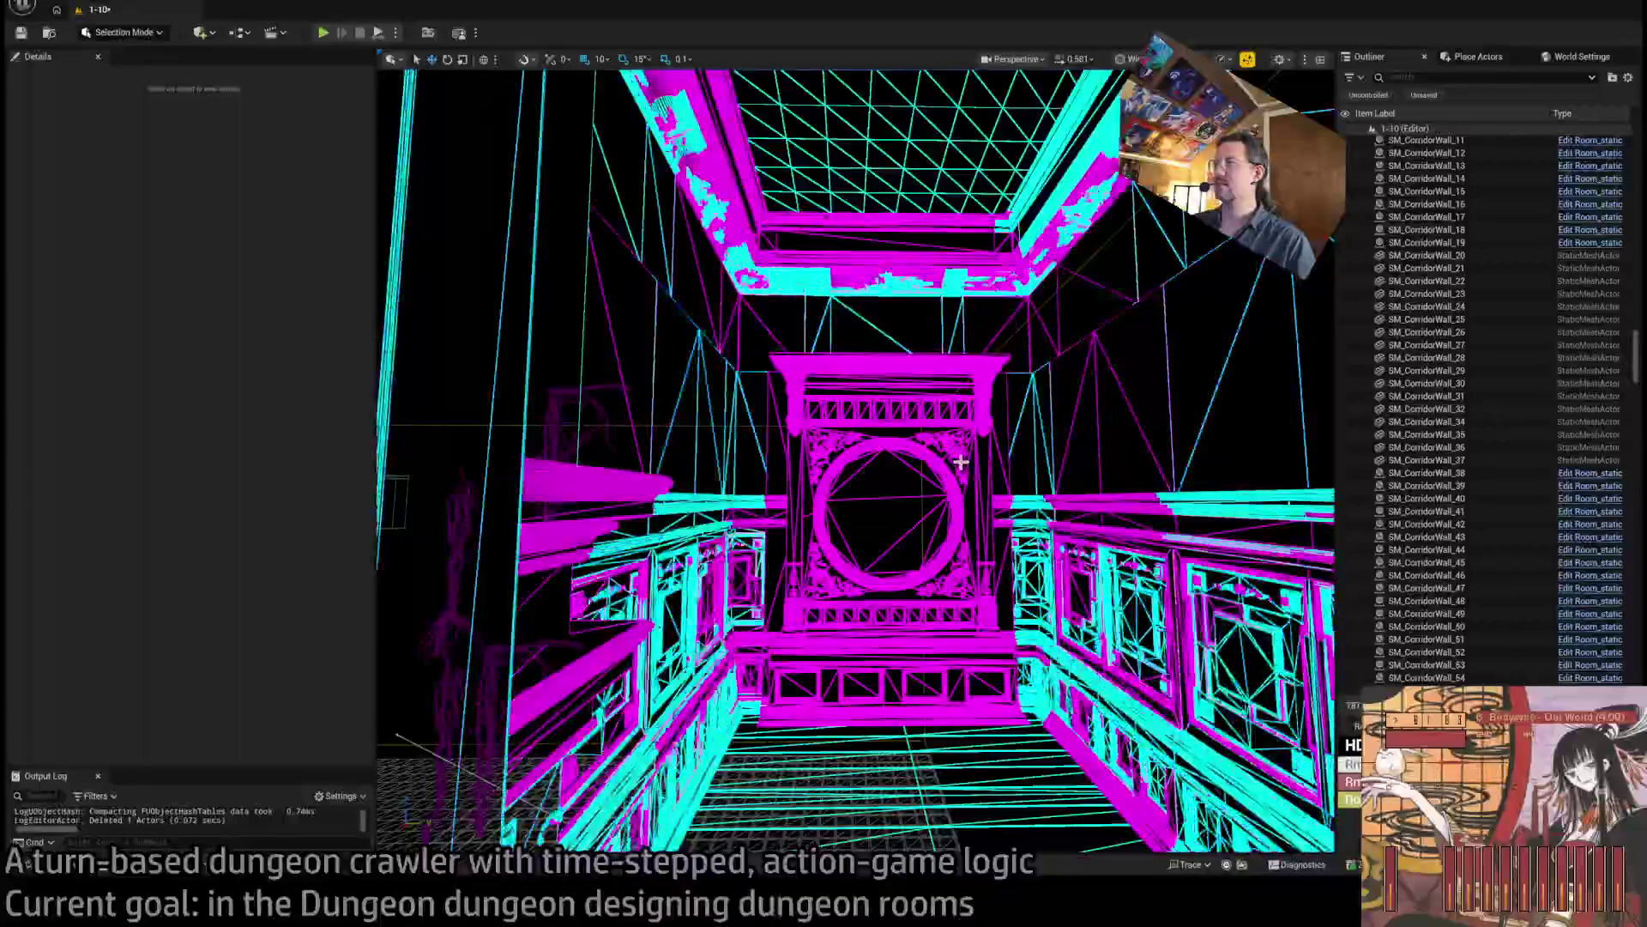
key("ctrl+z")
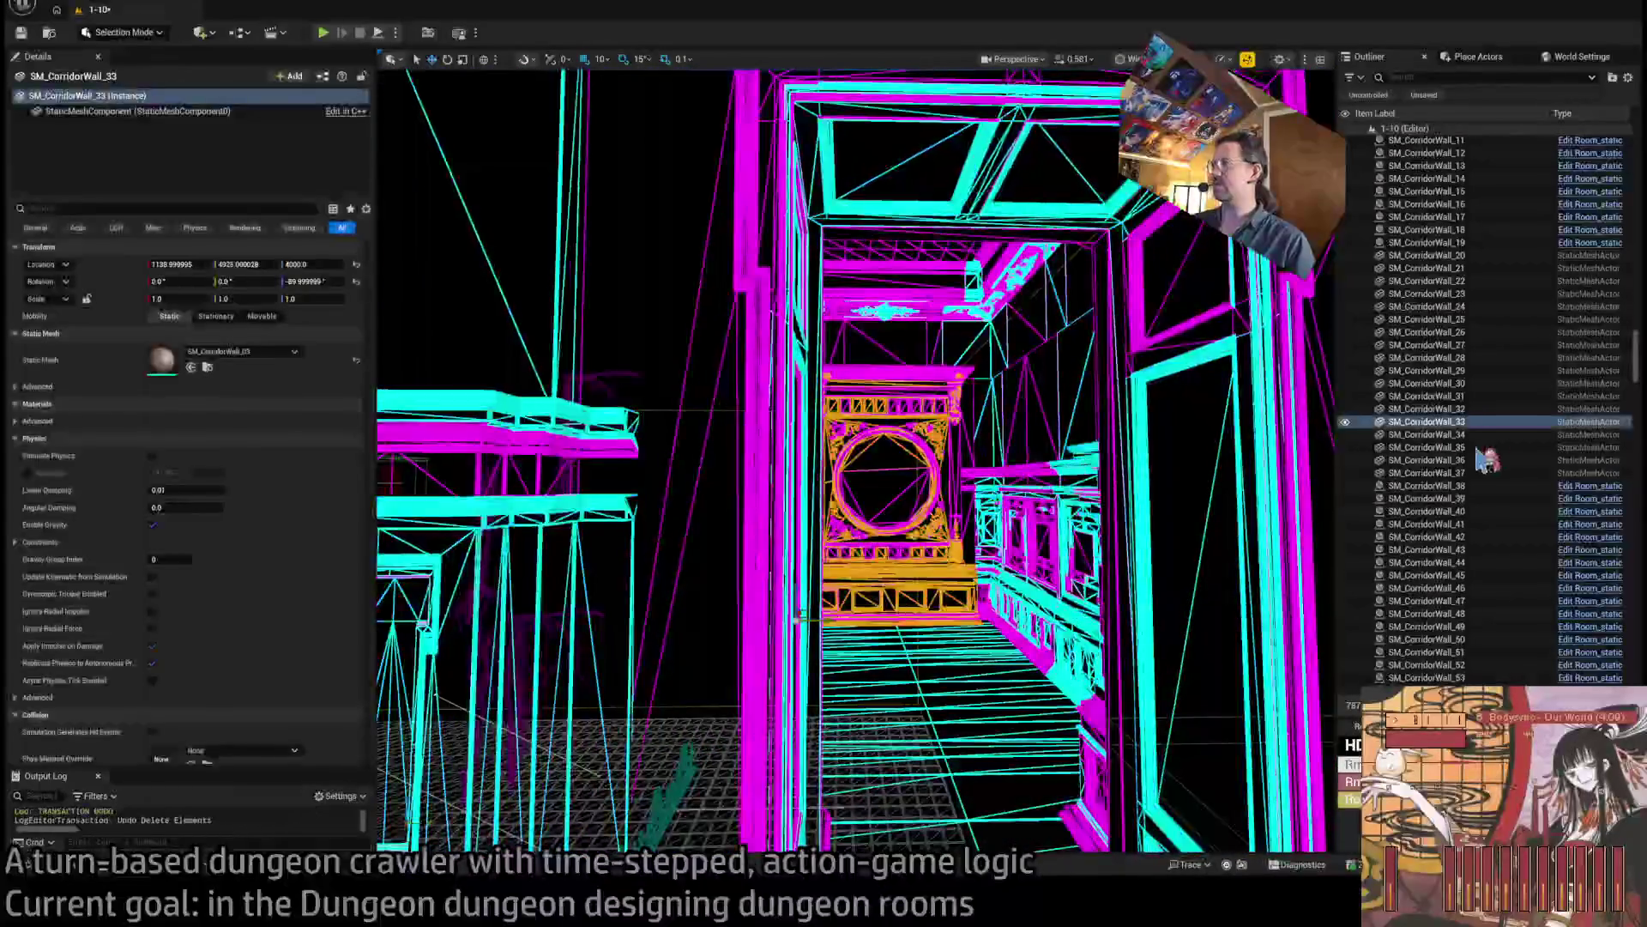
left_click(1450, 254, "shift")
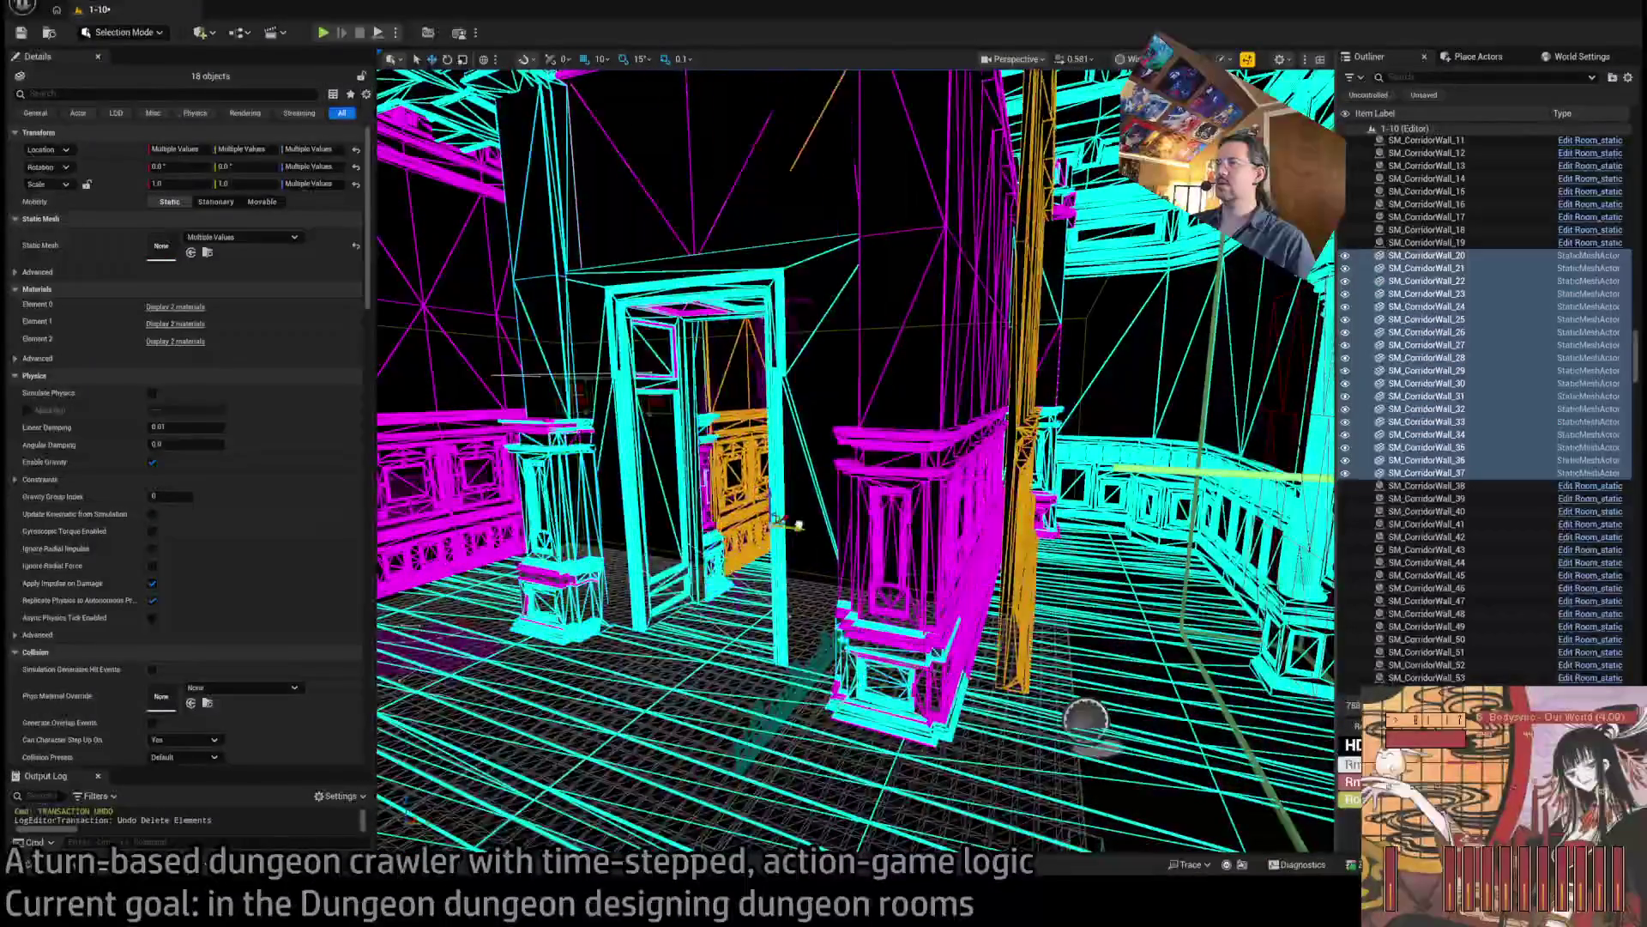
key("Delete")
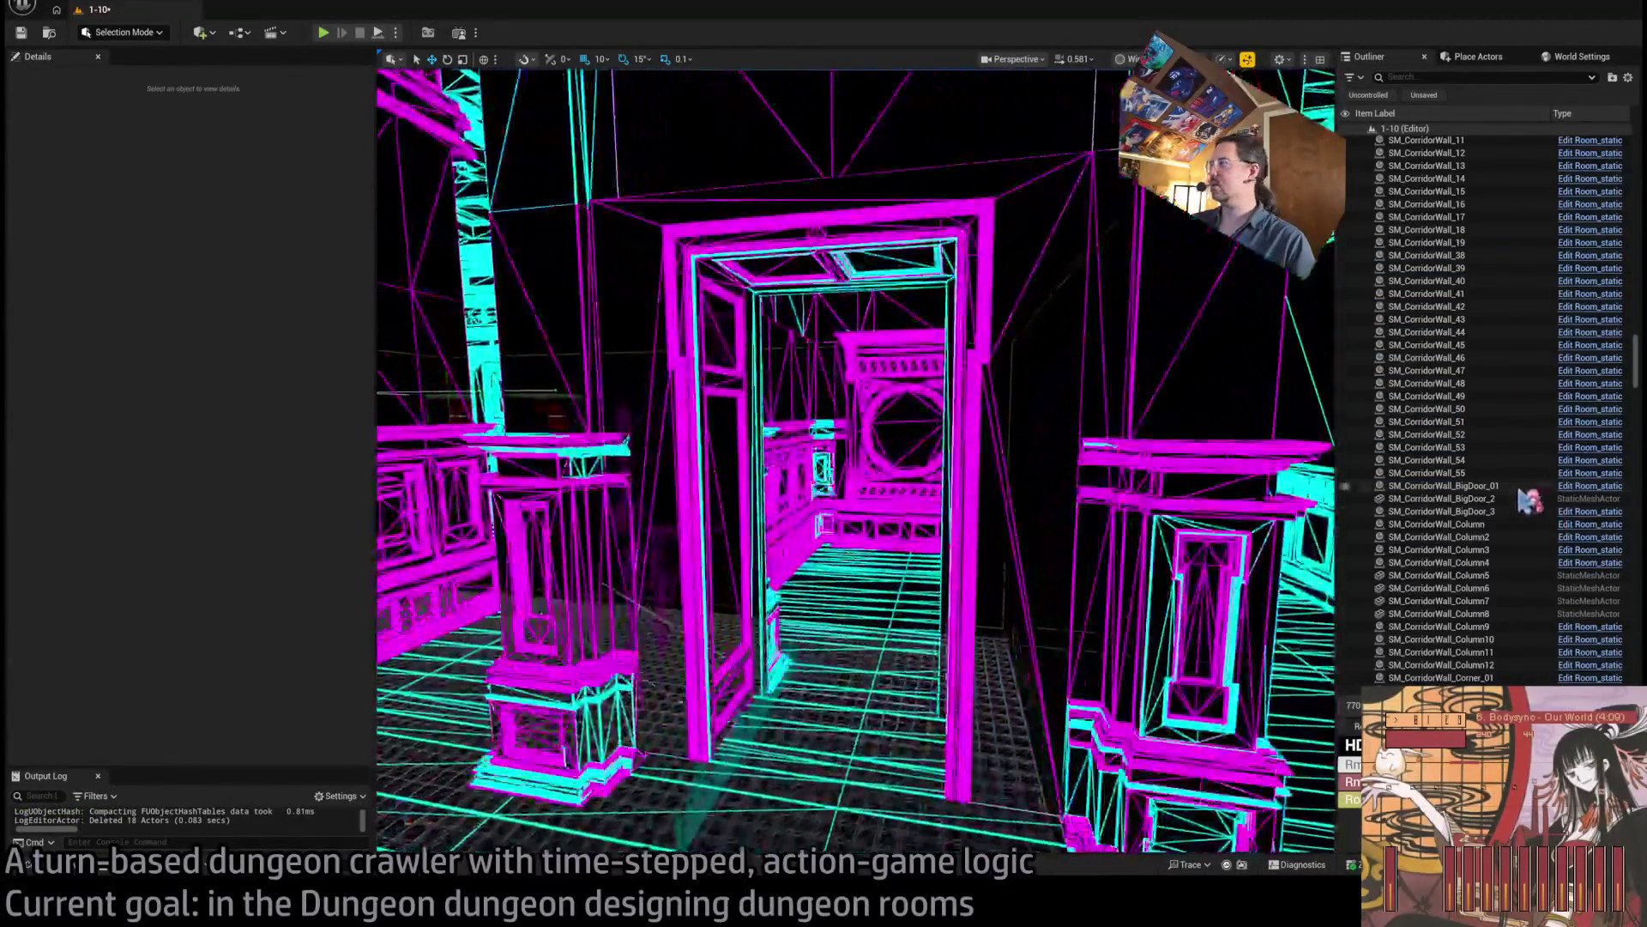
Delete the BigDoor_2 piece and corridor columns Column5 through Column8.
left_click(1510, 498)
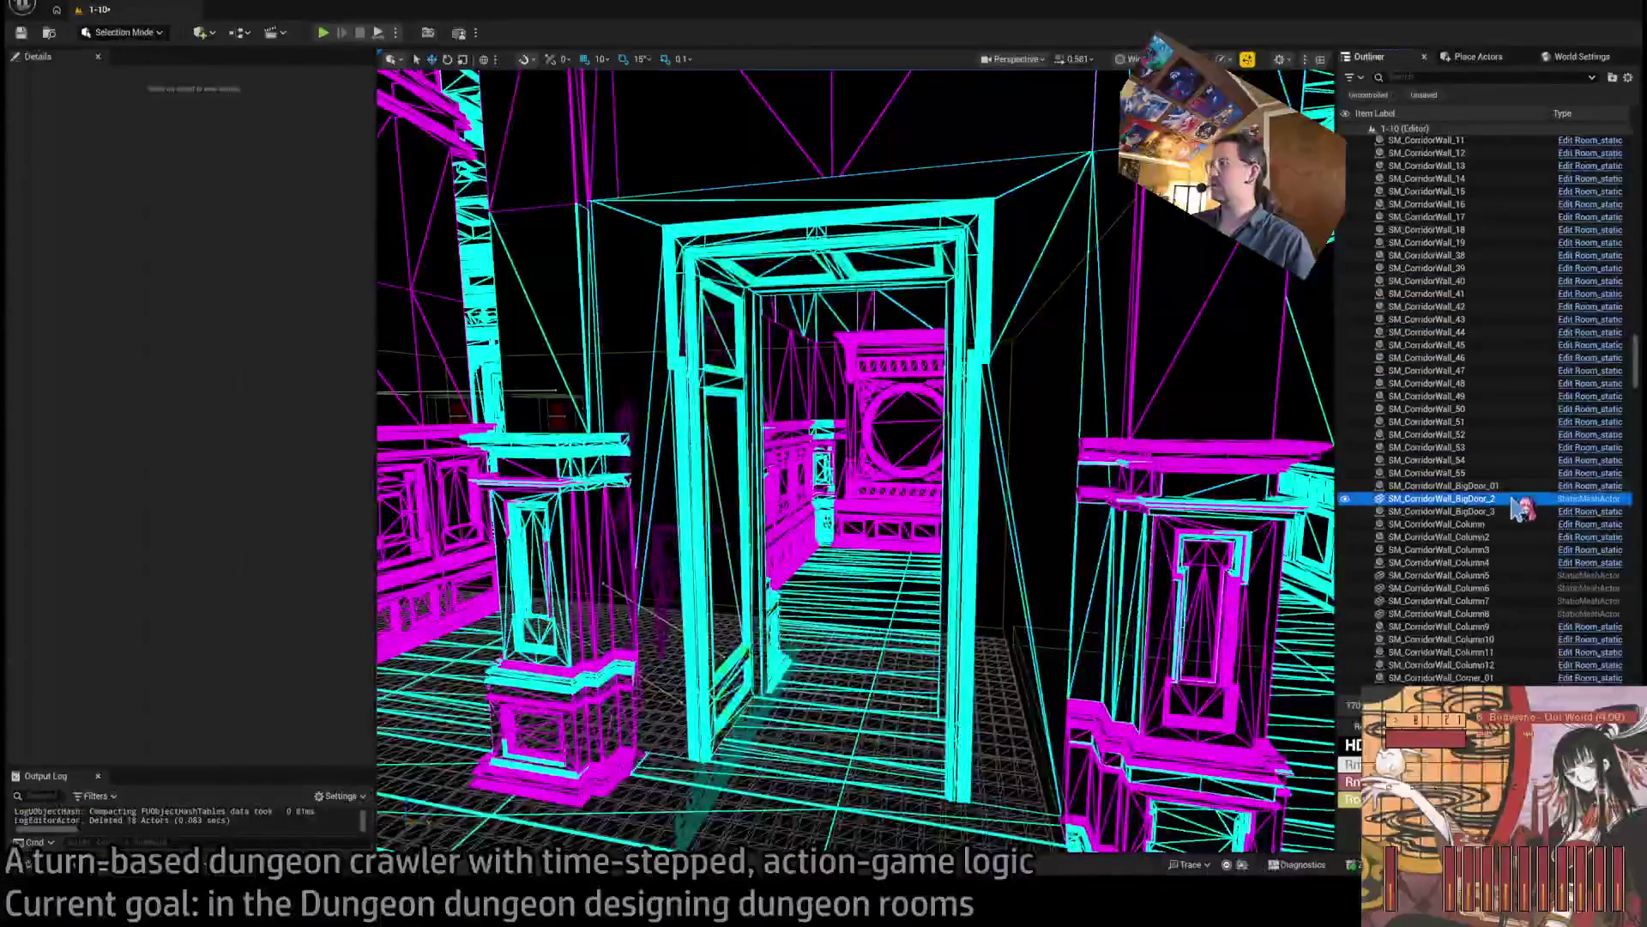
key("Delete")
left_click(1442, 562)
left_click(1467, 600, "shift")
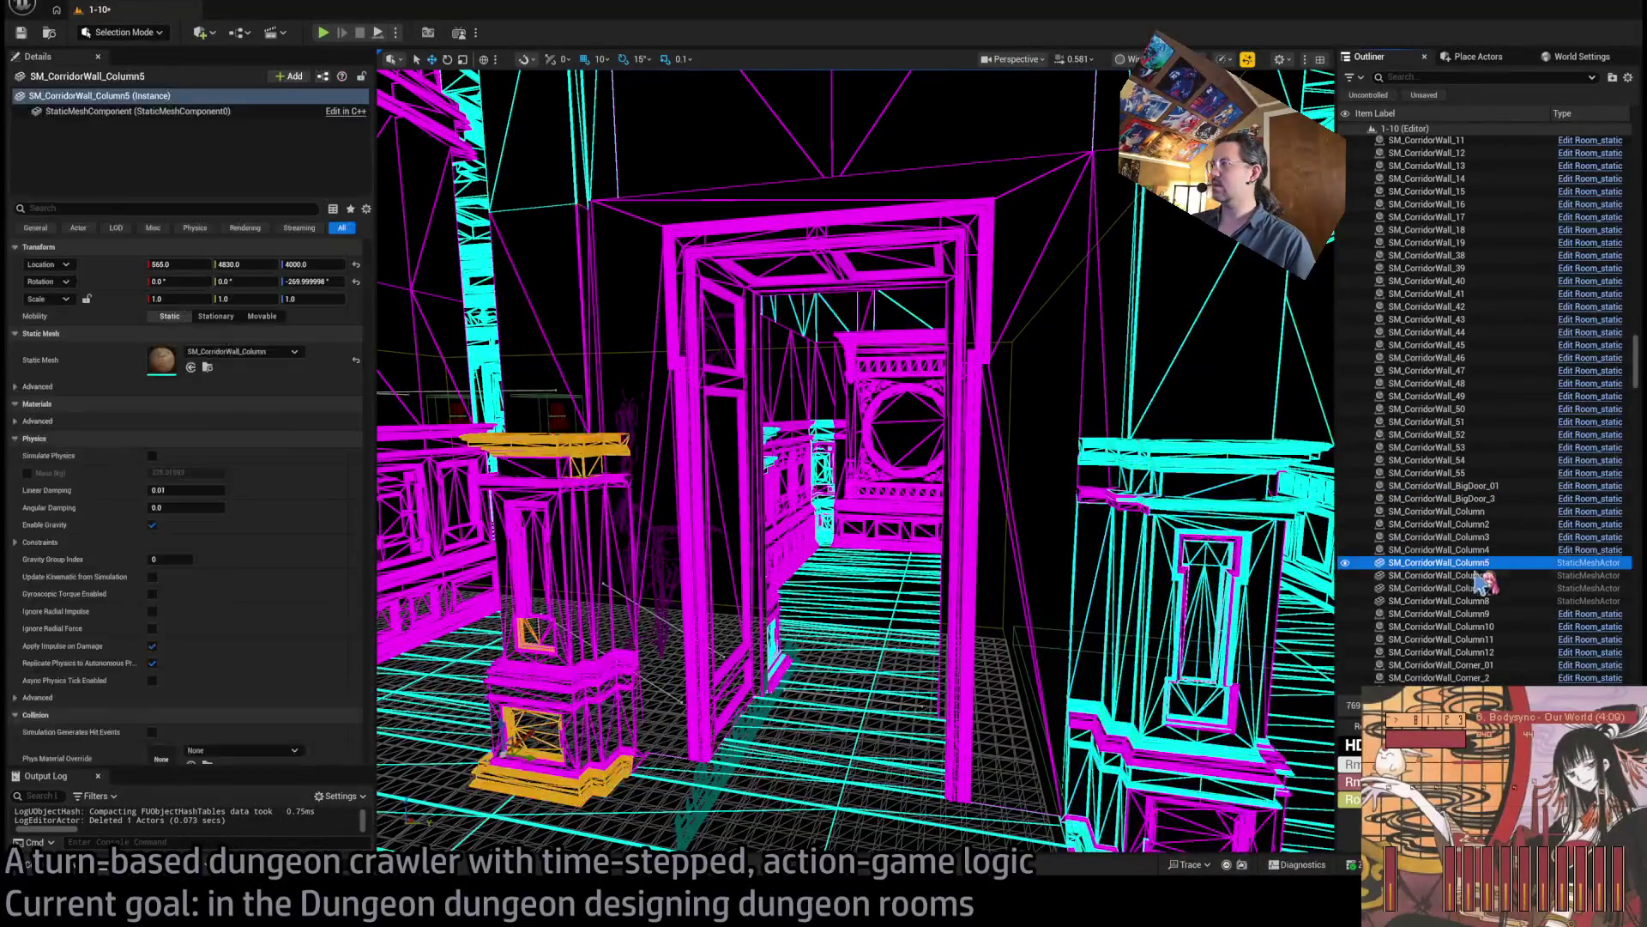
key("f")
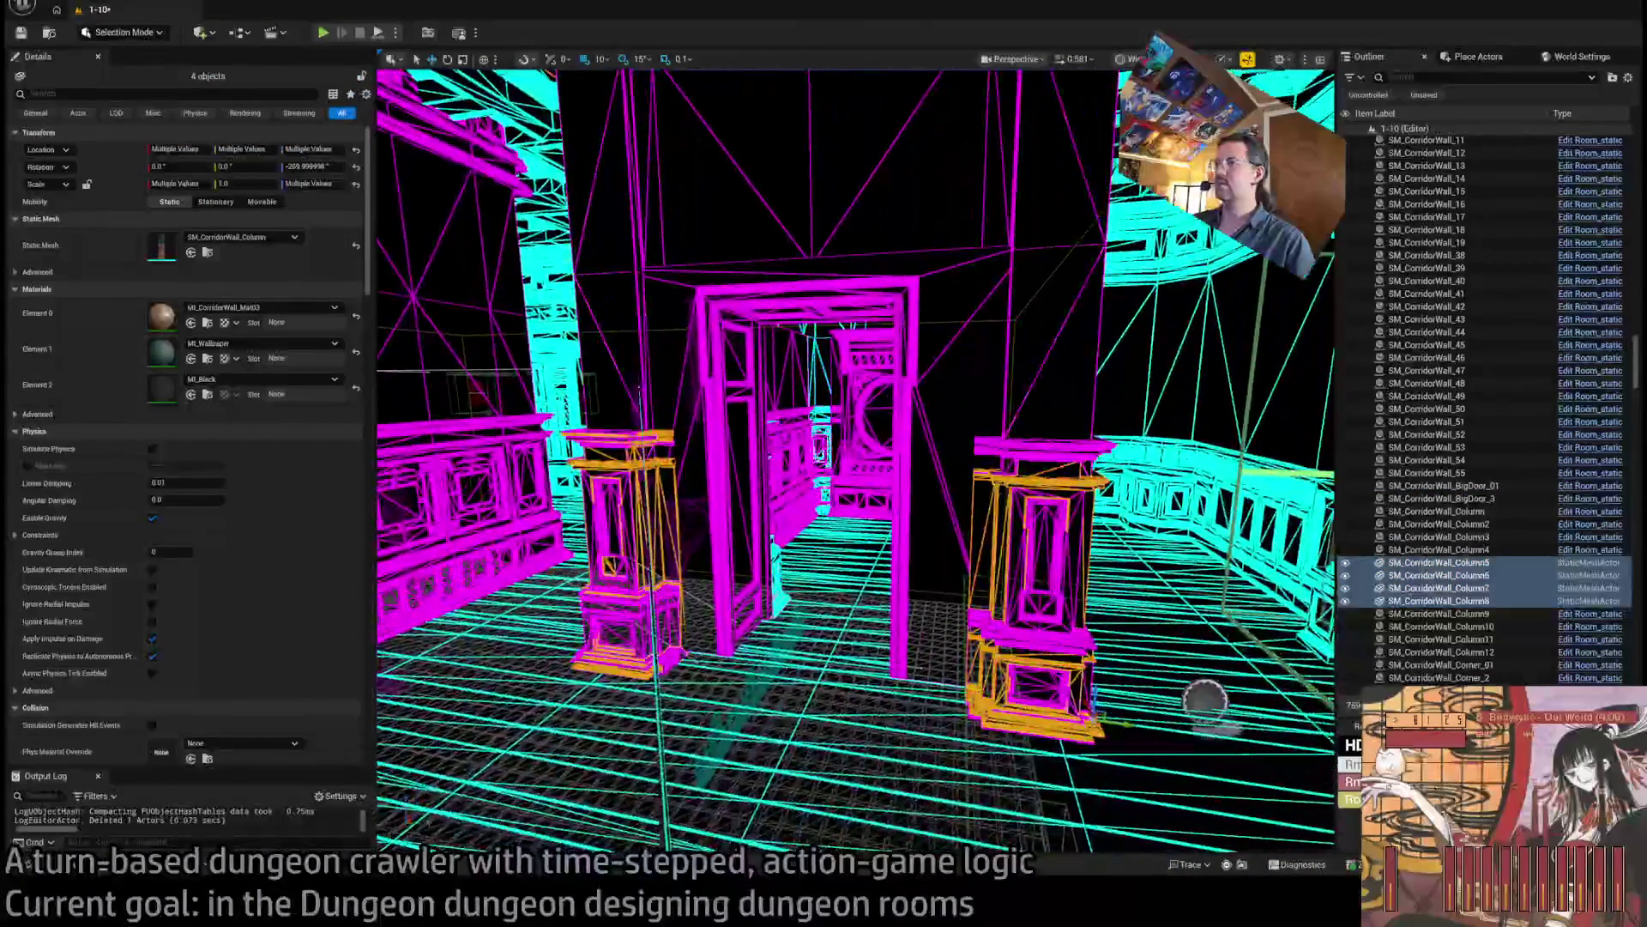
key("Delete")
Delete the ten corner pieces SM_CorridorWall_Corner_10 through Corner_19.
scroll(1475, 547, "down", 6)
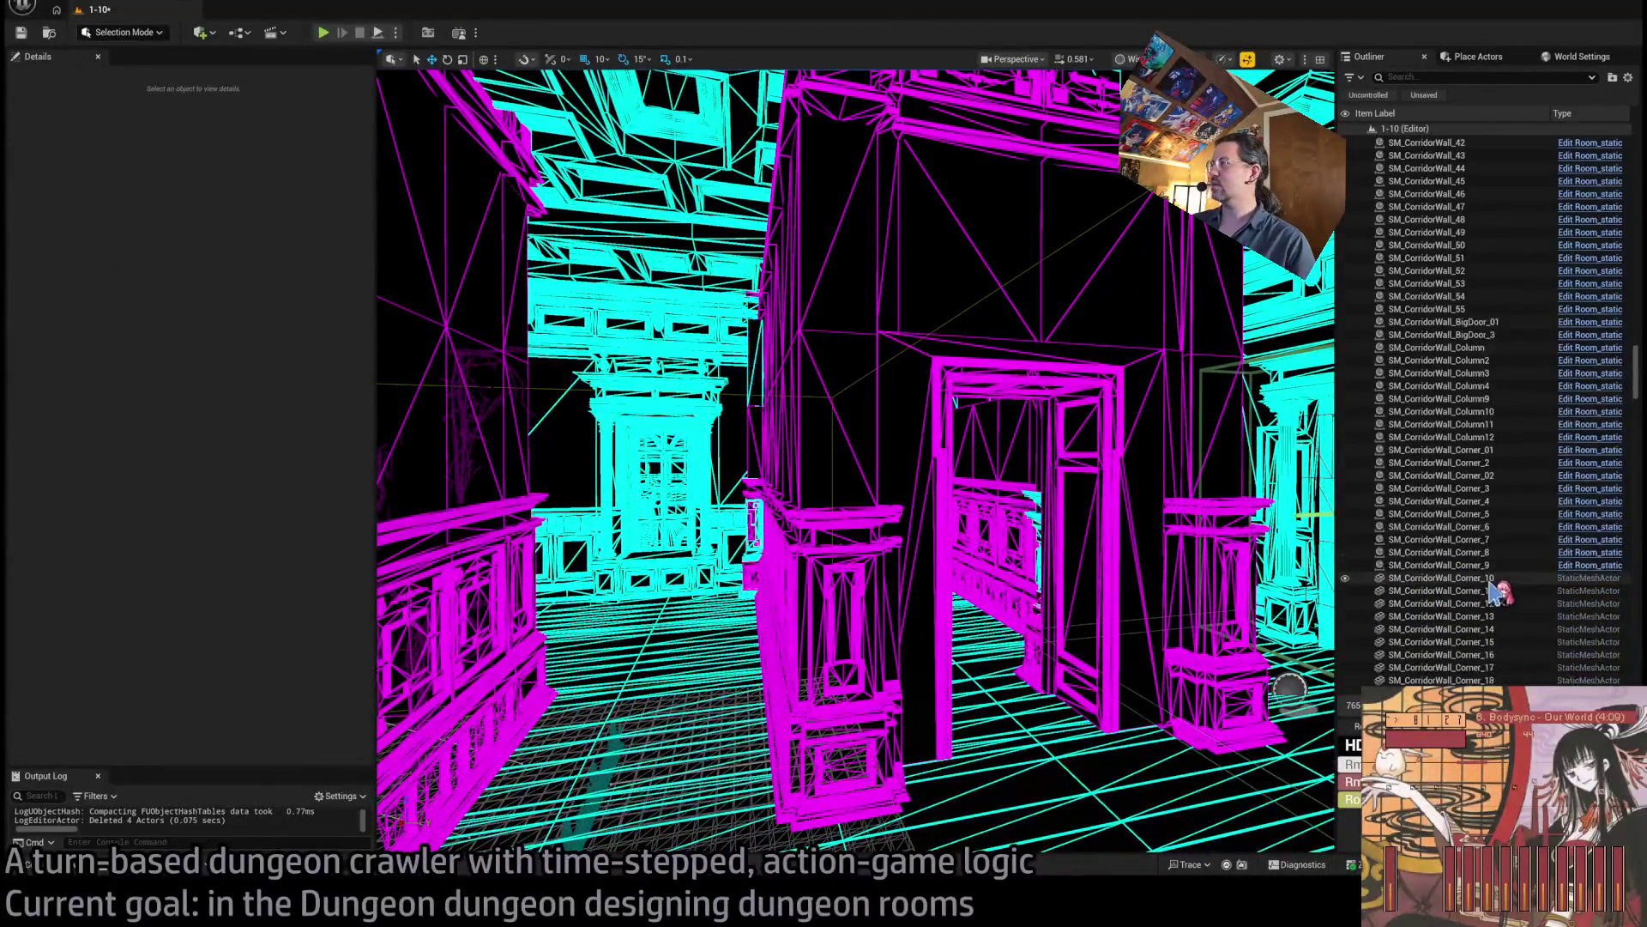
left_click(1476, 496)
left_click(1480, 611, "shift")
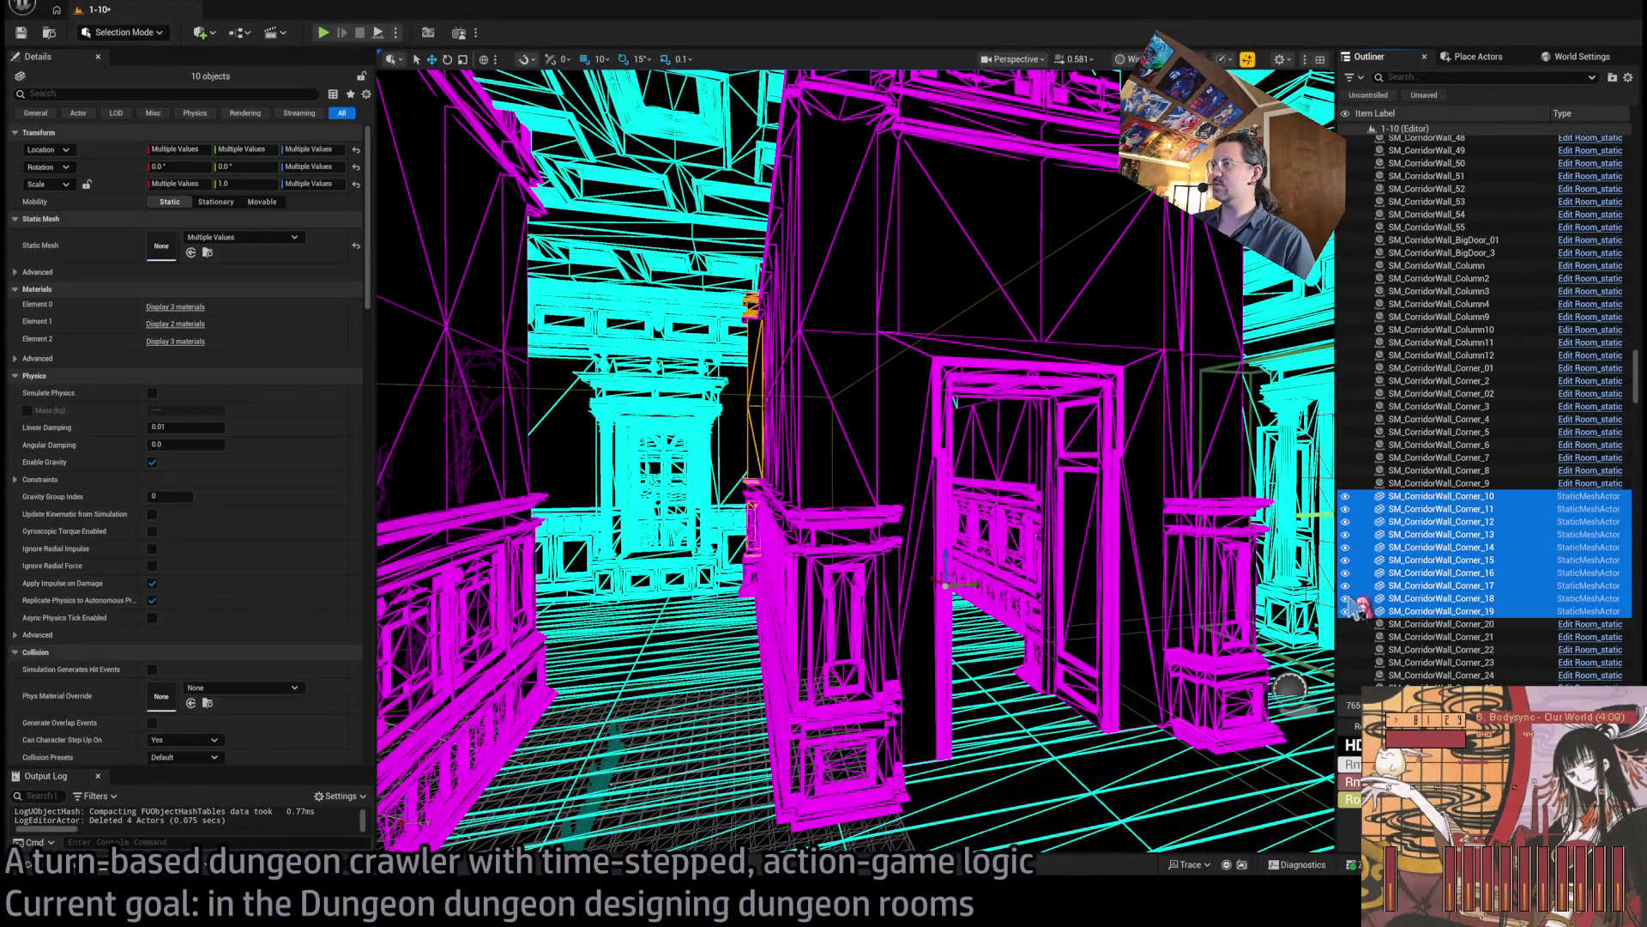
key("f")
key("Delete")
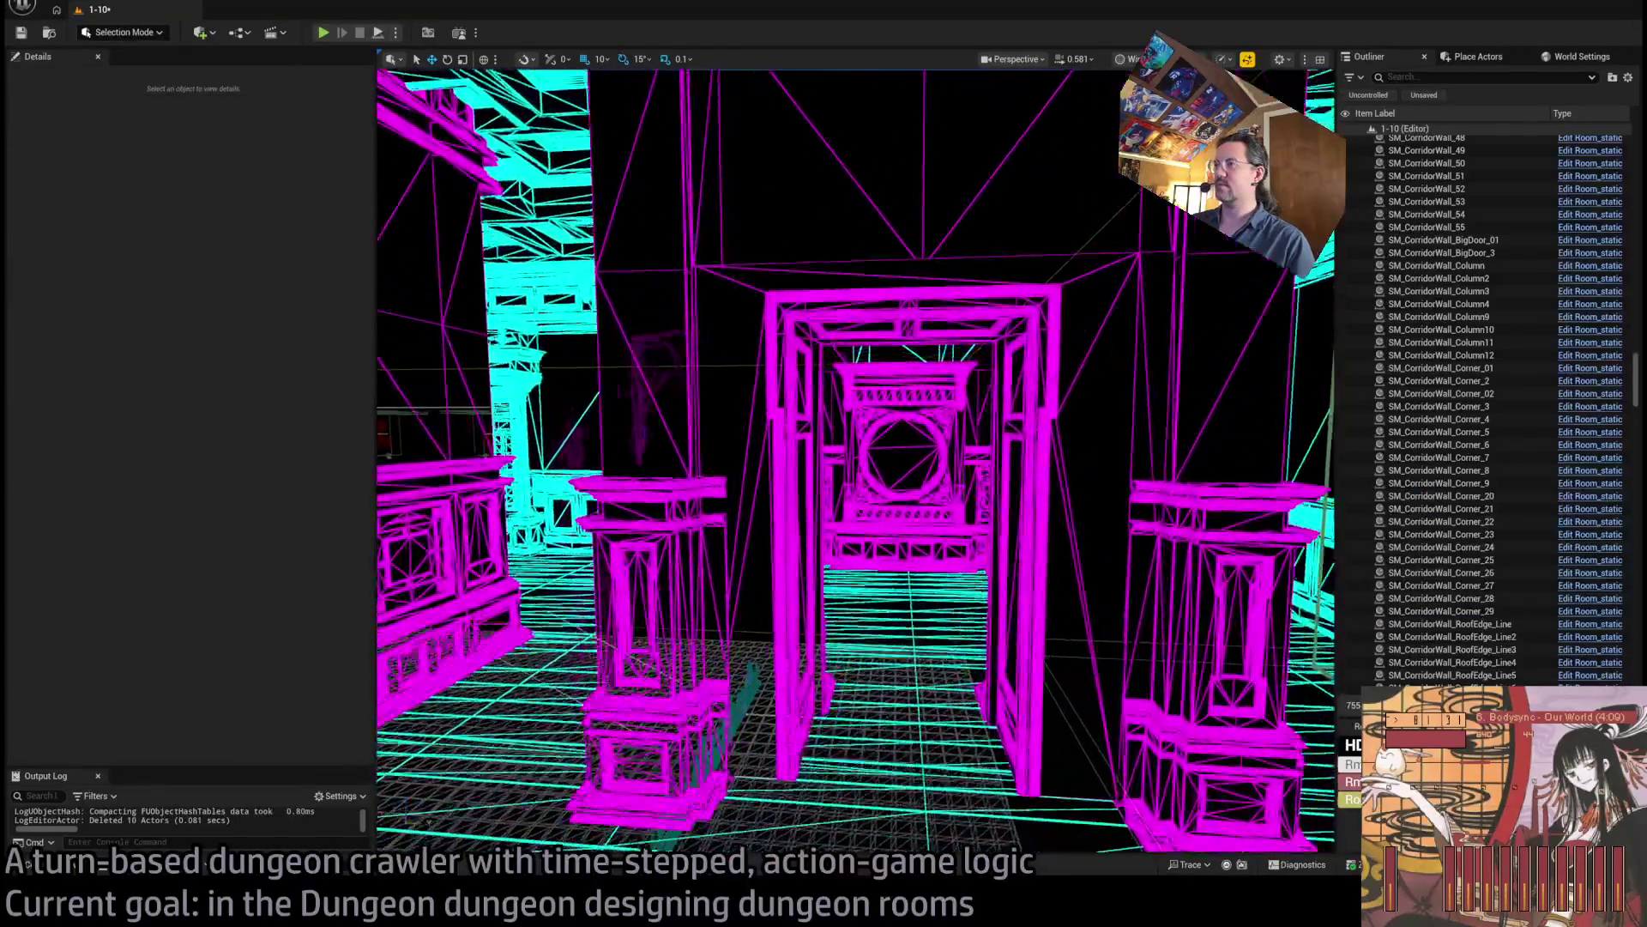
Delete the six ceiling panels Flat7 through Flat12.
scroll(855, 462, "up", 5)
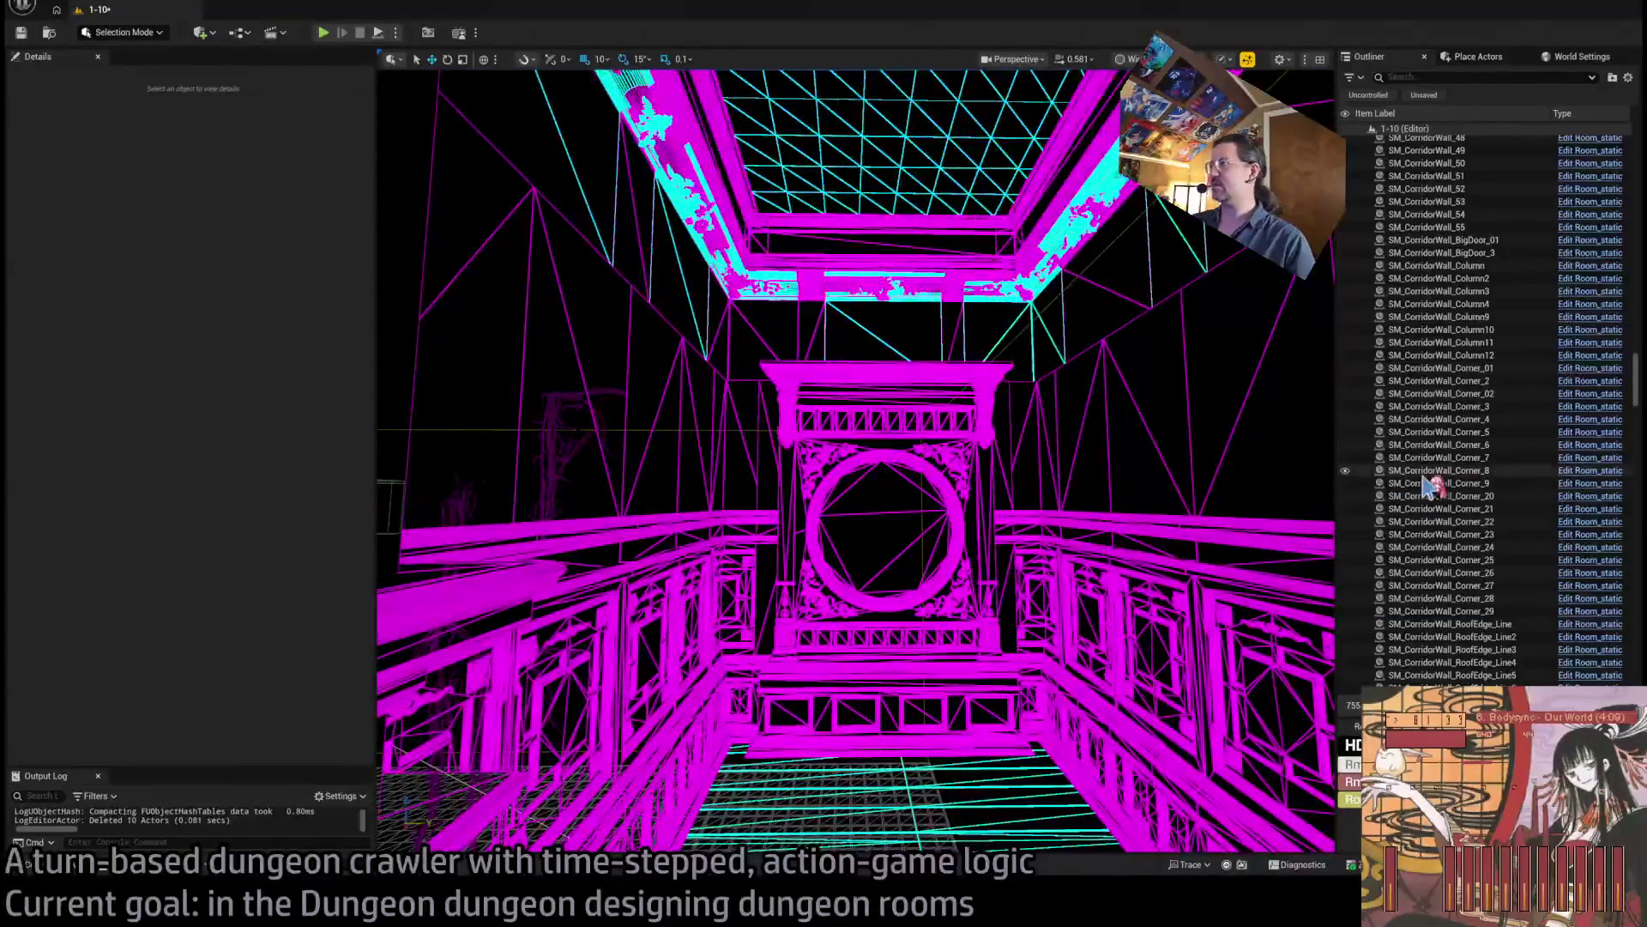
left_click(895, 214)
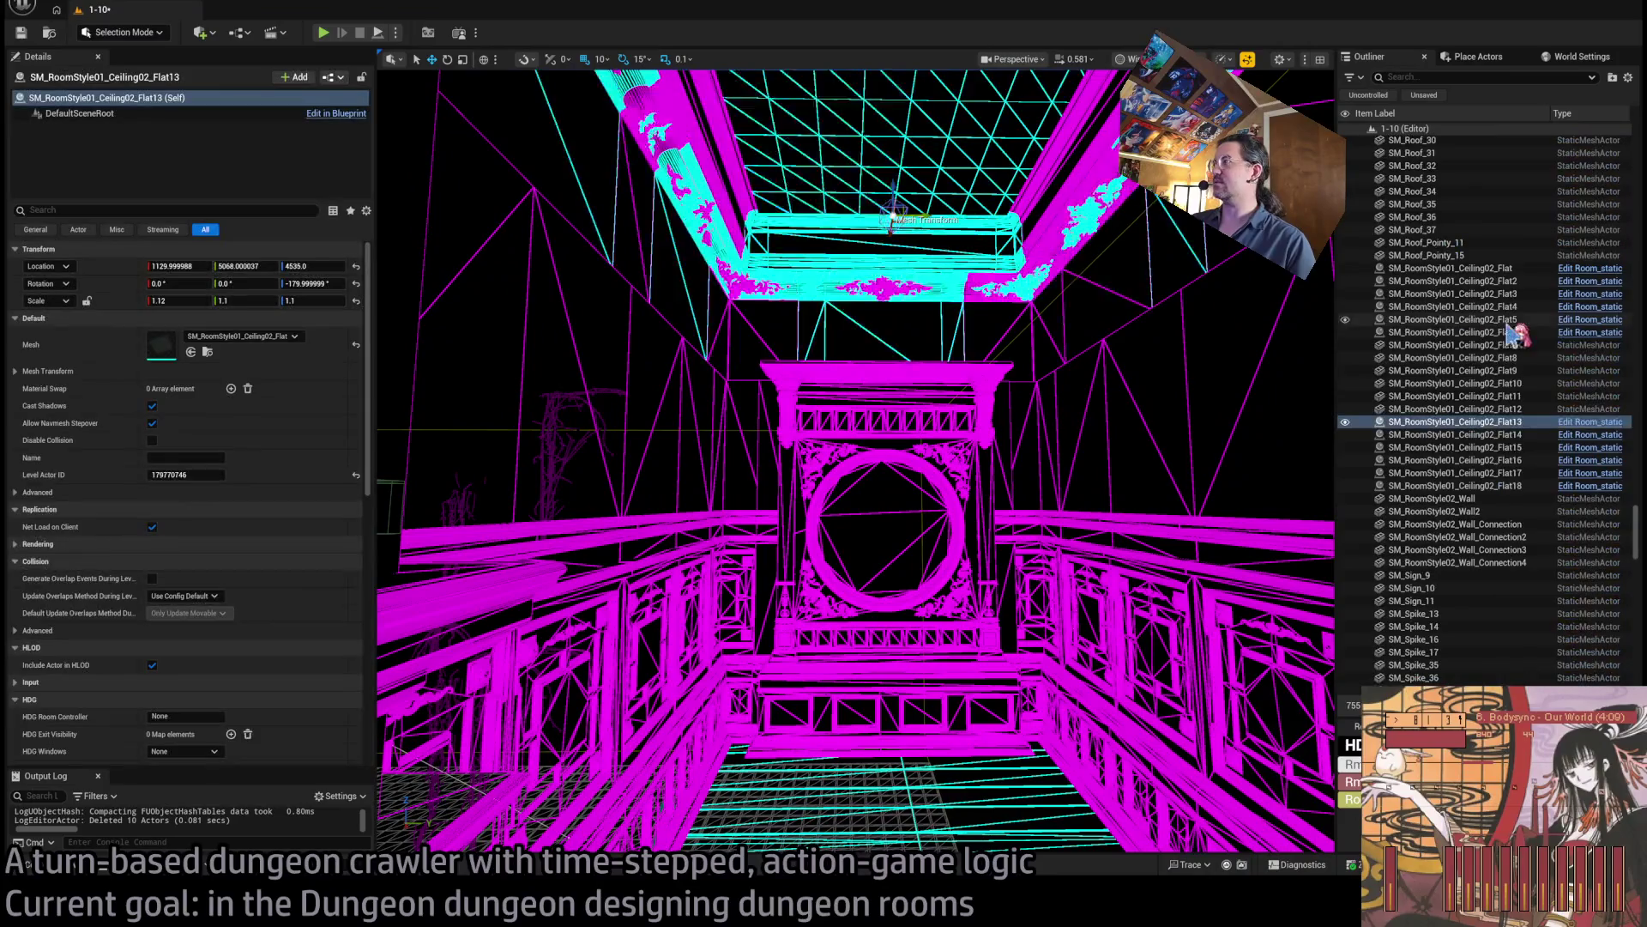
left_click(1503, 408, "shift")
key("f")
key("Delete")
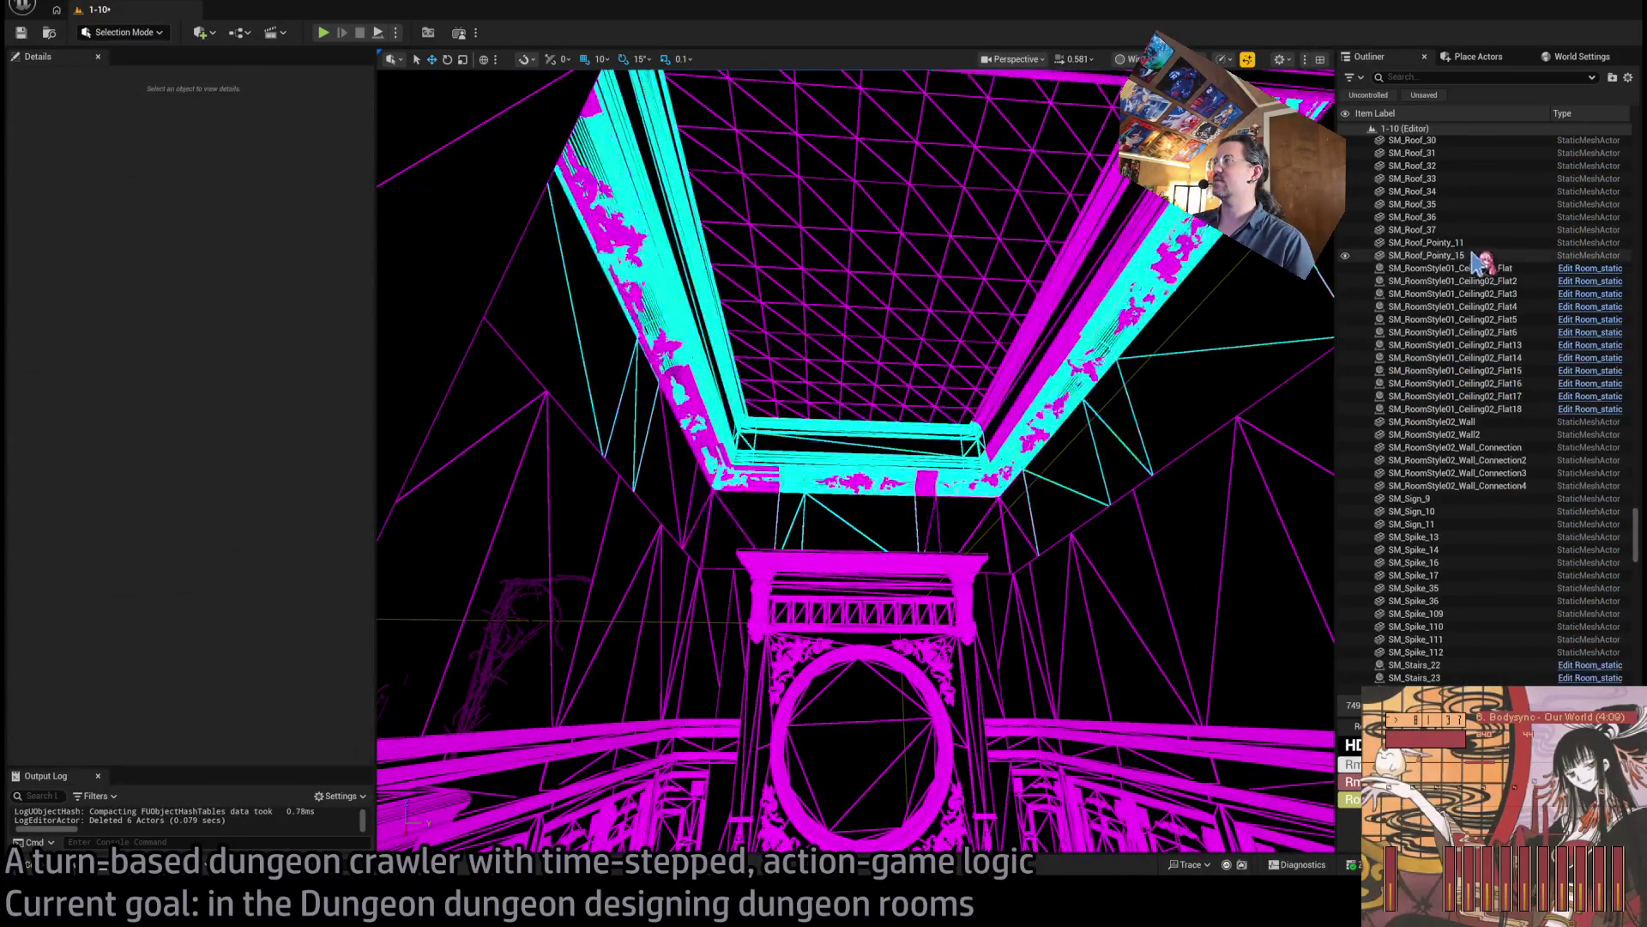
Select the roof-edge trim pieces along the ceiling after checking nearby roof and wall pieces.
left_click(1476, 256)
left_click(1509, 421)
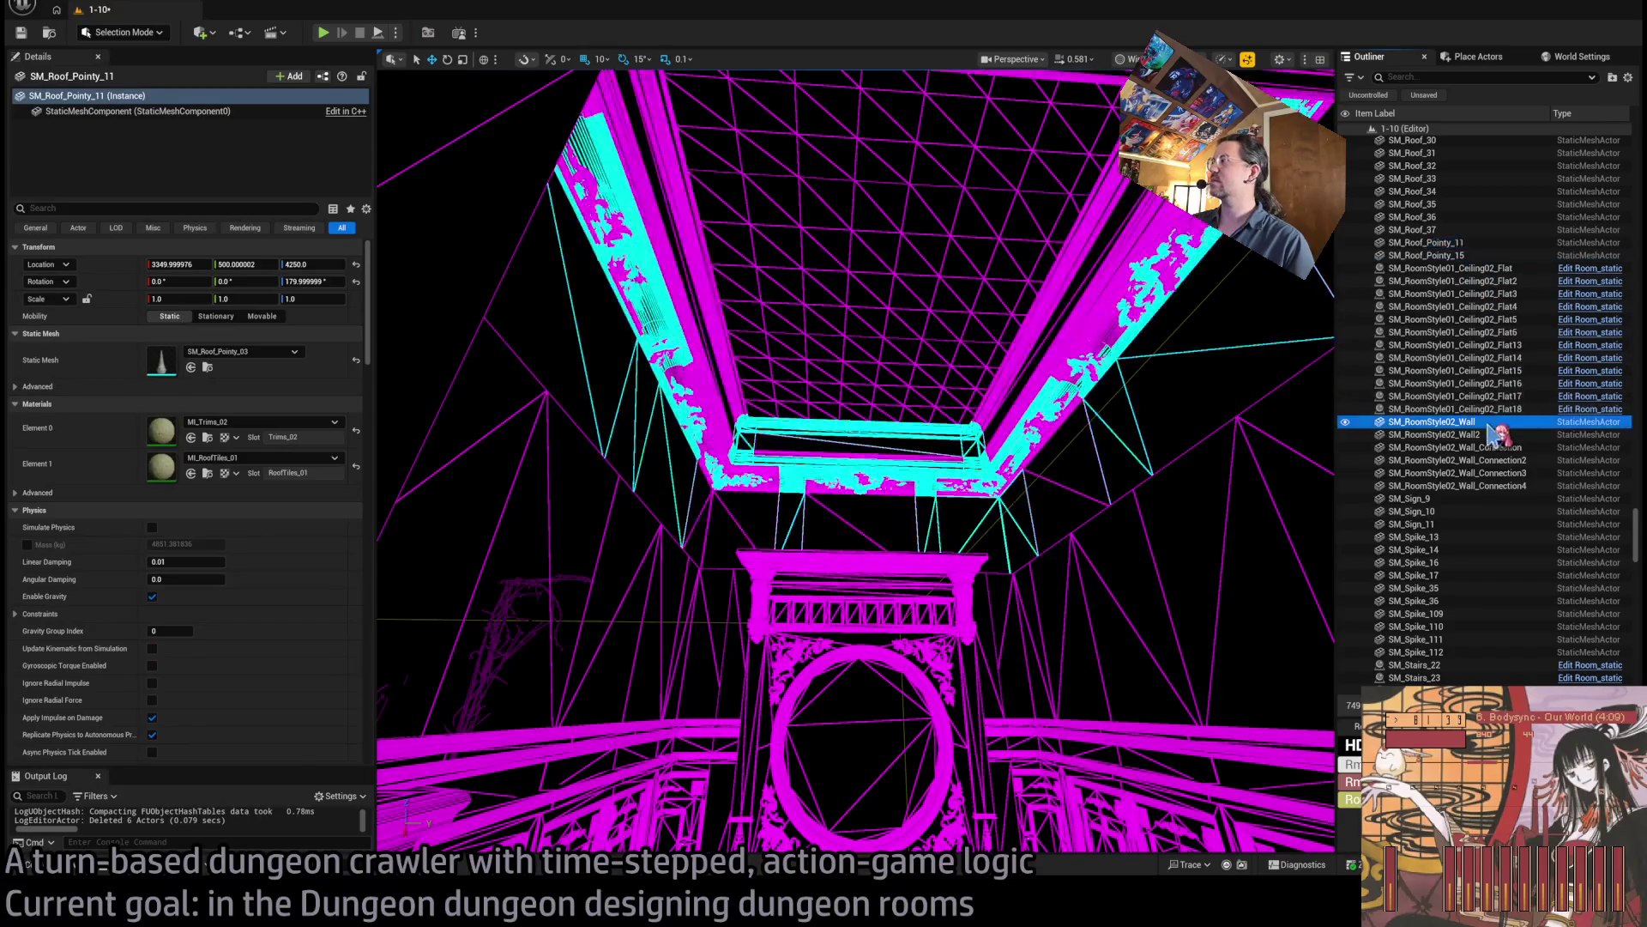
left_click(1475, 486, "shift")
key("f")
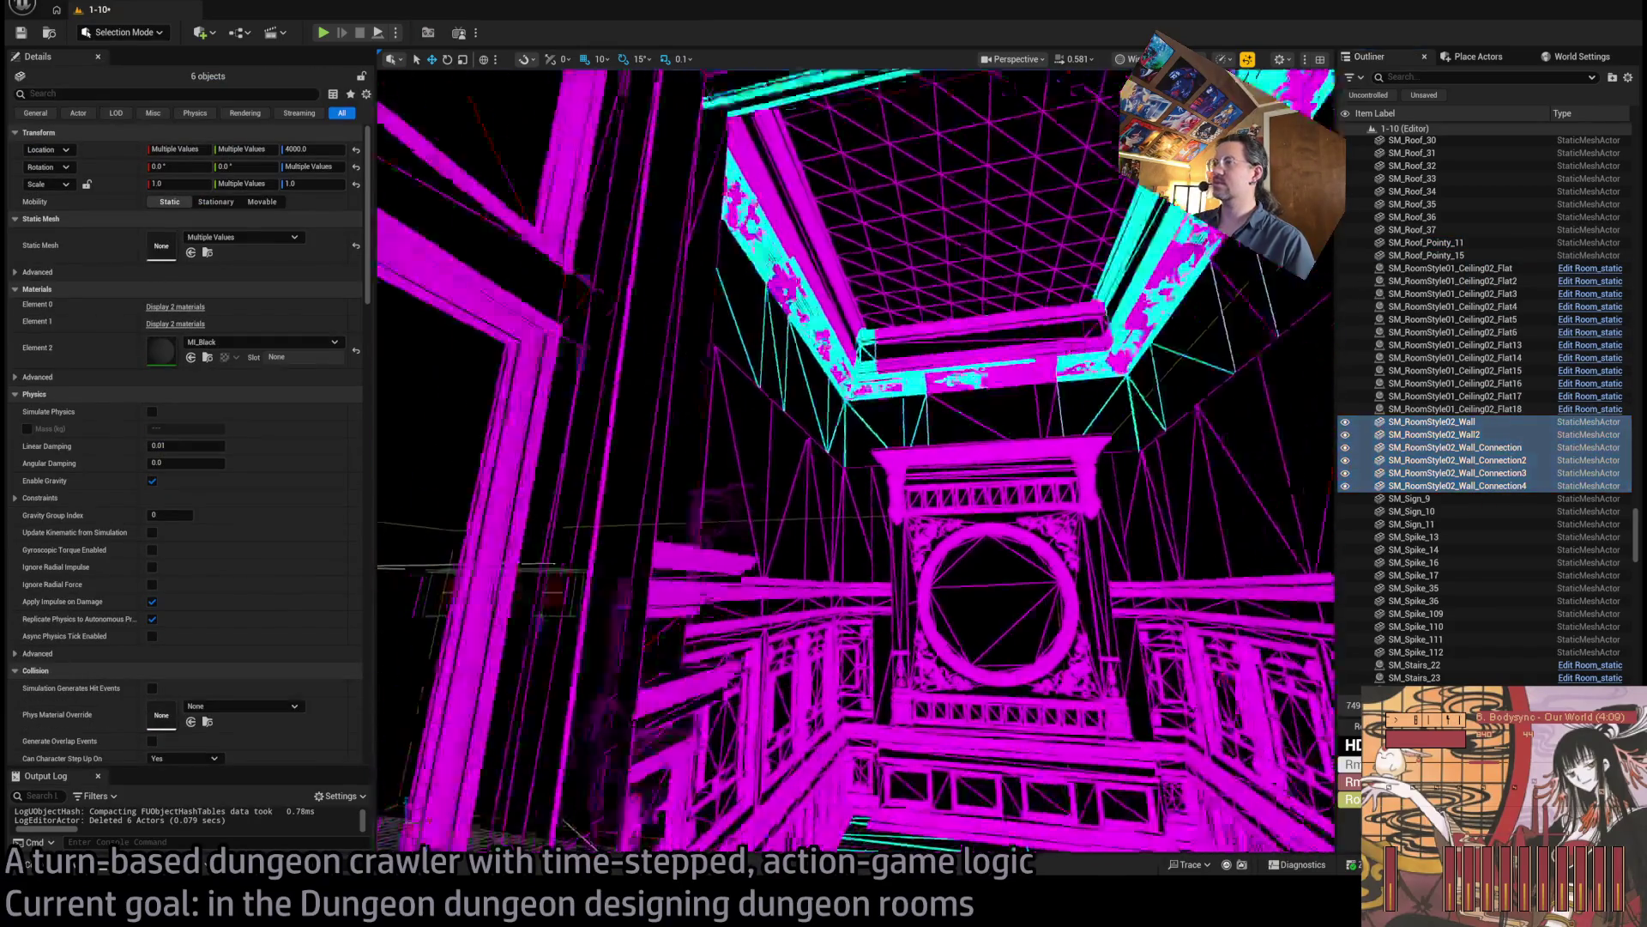
left_click(981, 391)
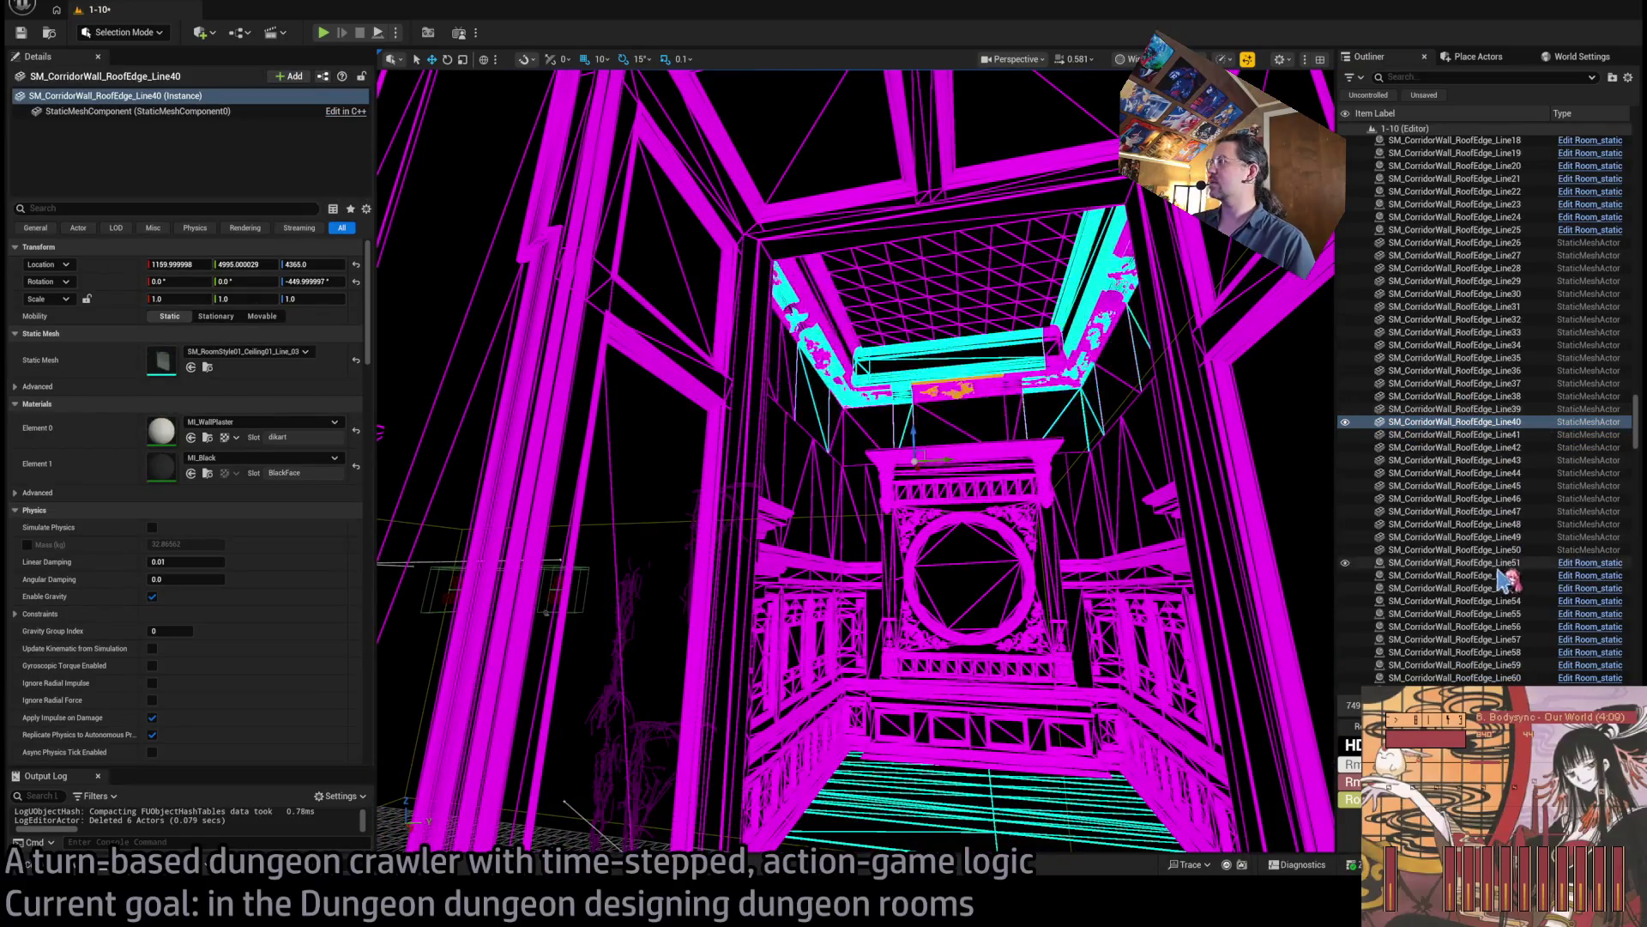
left_click(1459, 243, "shift")
Delete the 25 selected roof-edge pieces and the stray light bulb actor in the room.
key("Delete")
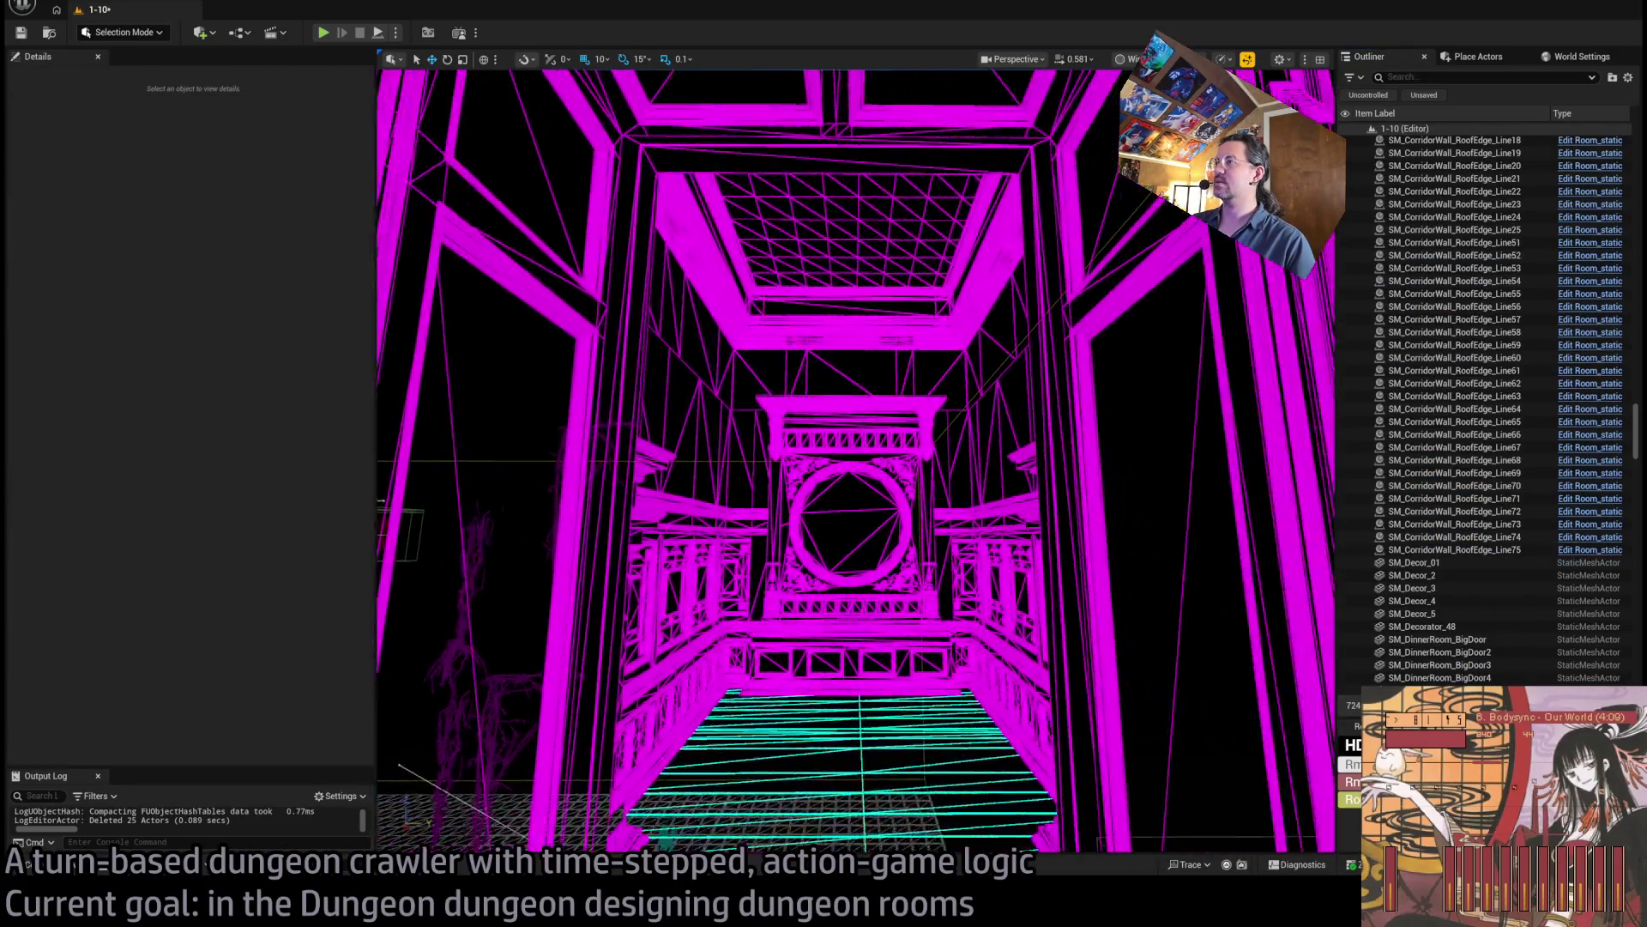
mouse_move(858, 464)
left_mouse_down()
mouse_move(797, 480)
mouse_move(755, 446)
mouse_move(729, 489)
mouse_move(746, 506)
mouse_move(824, 481)
mouse_move(858, 506)
mouse_move(849, 412)
mouse_move(1001, 460)
mouse_move(909, 446)
left_mouse_up()
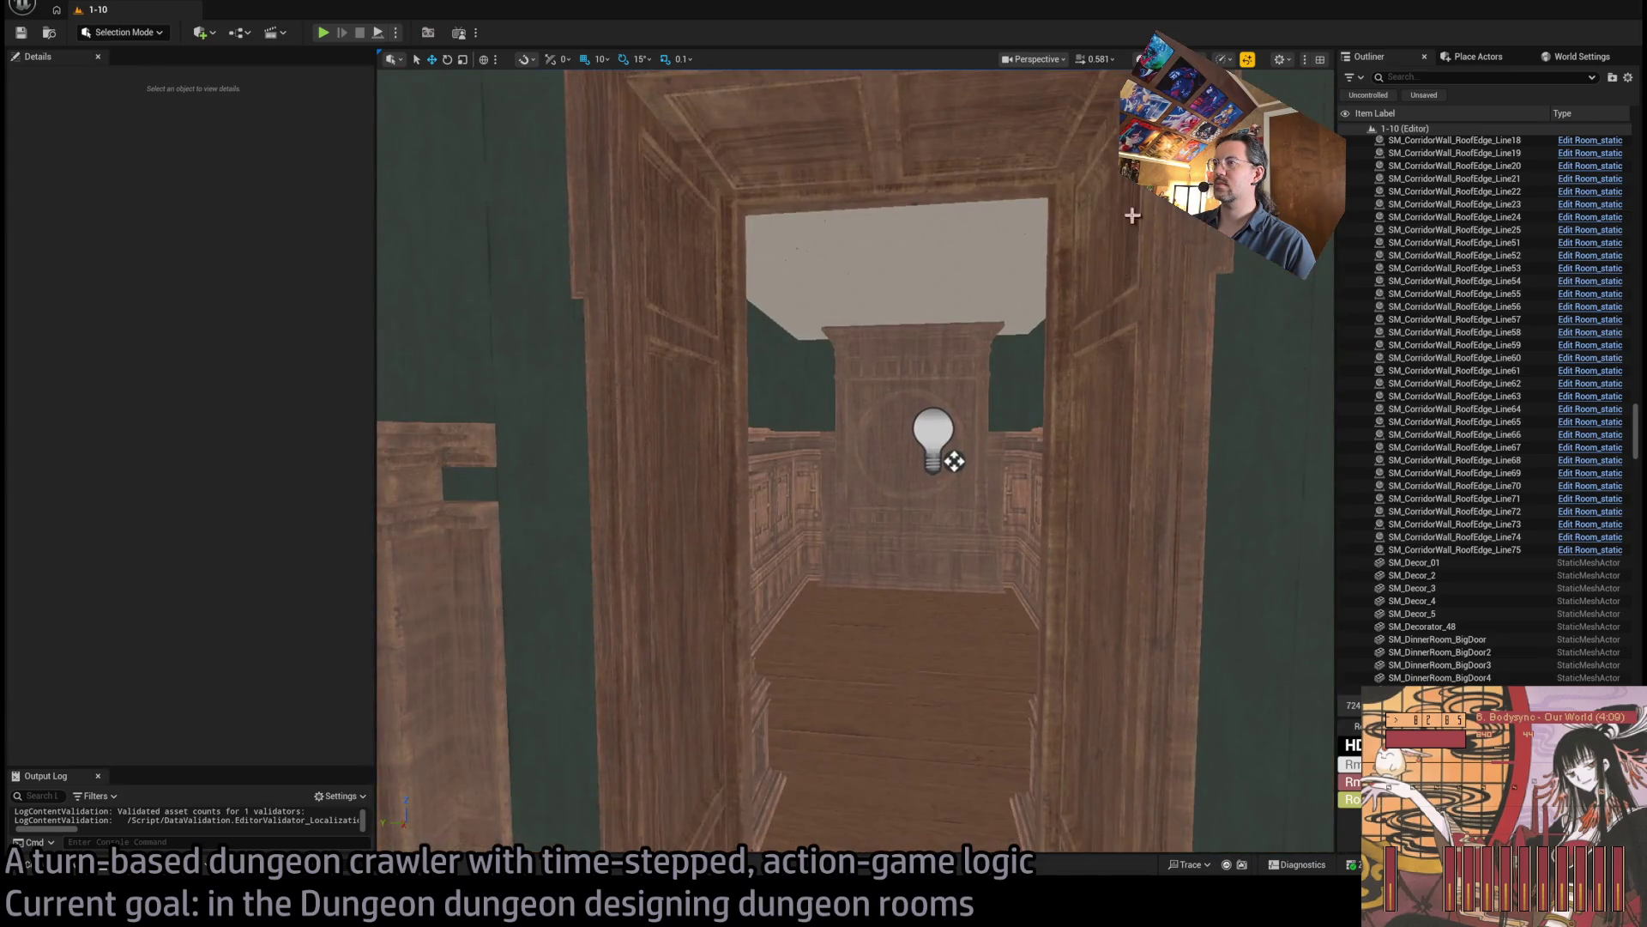
scroll(1029, 292, "up", 5)
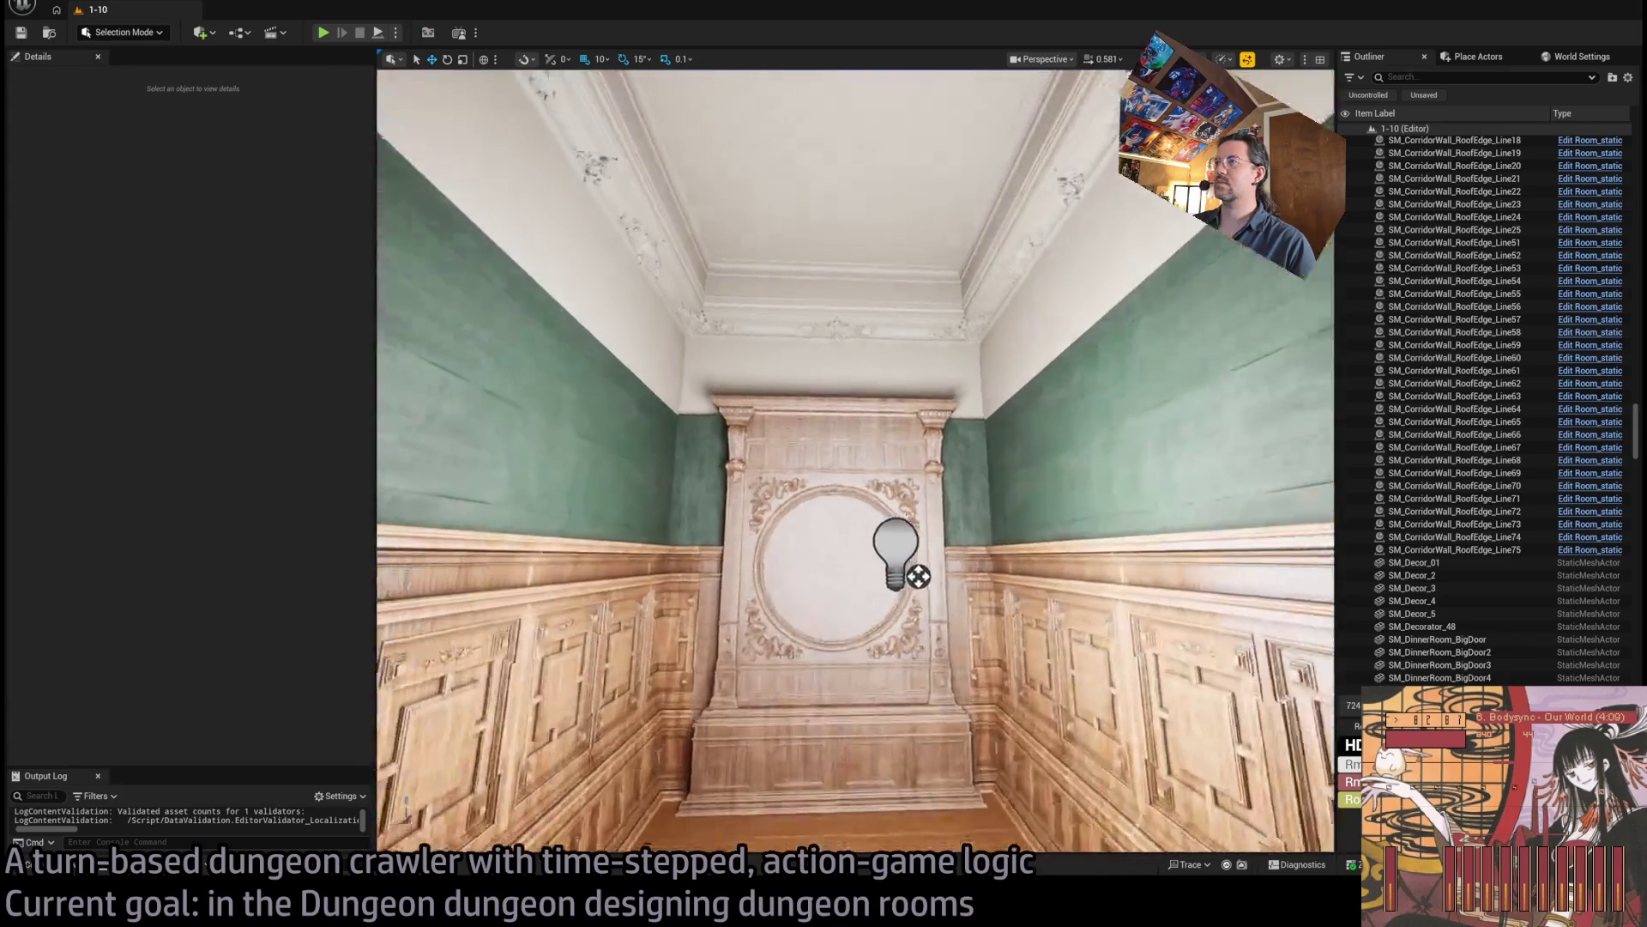
scroll(1029, 292, "up", 5)
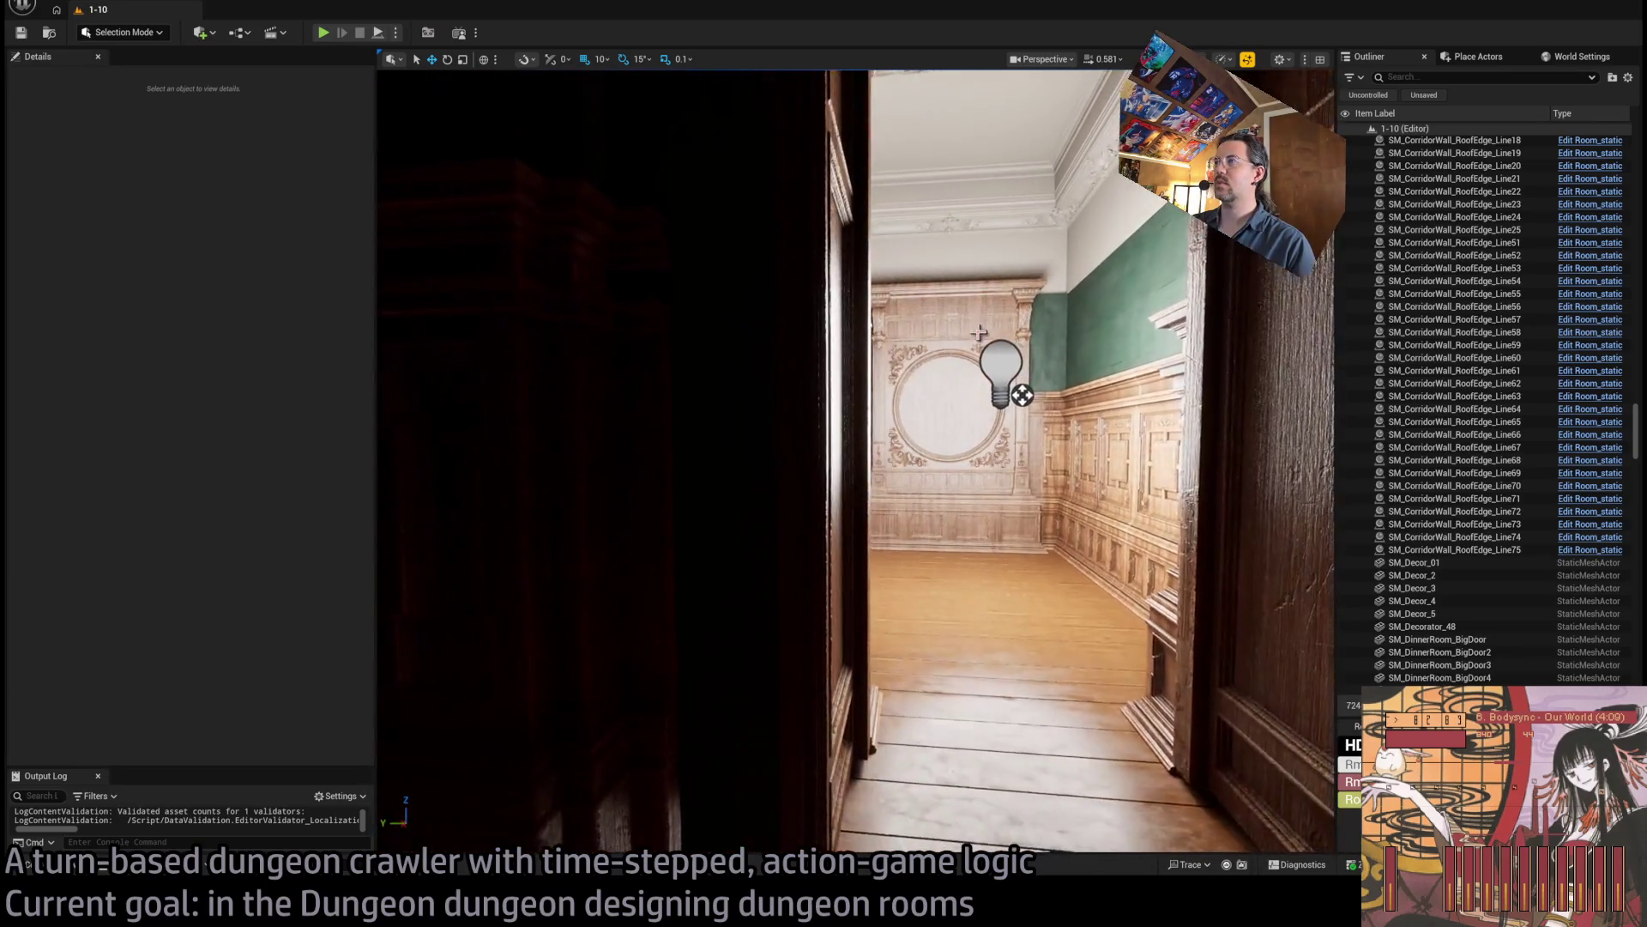
left_click(995, 361)
key("Delete")
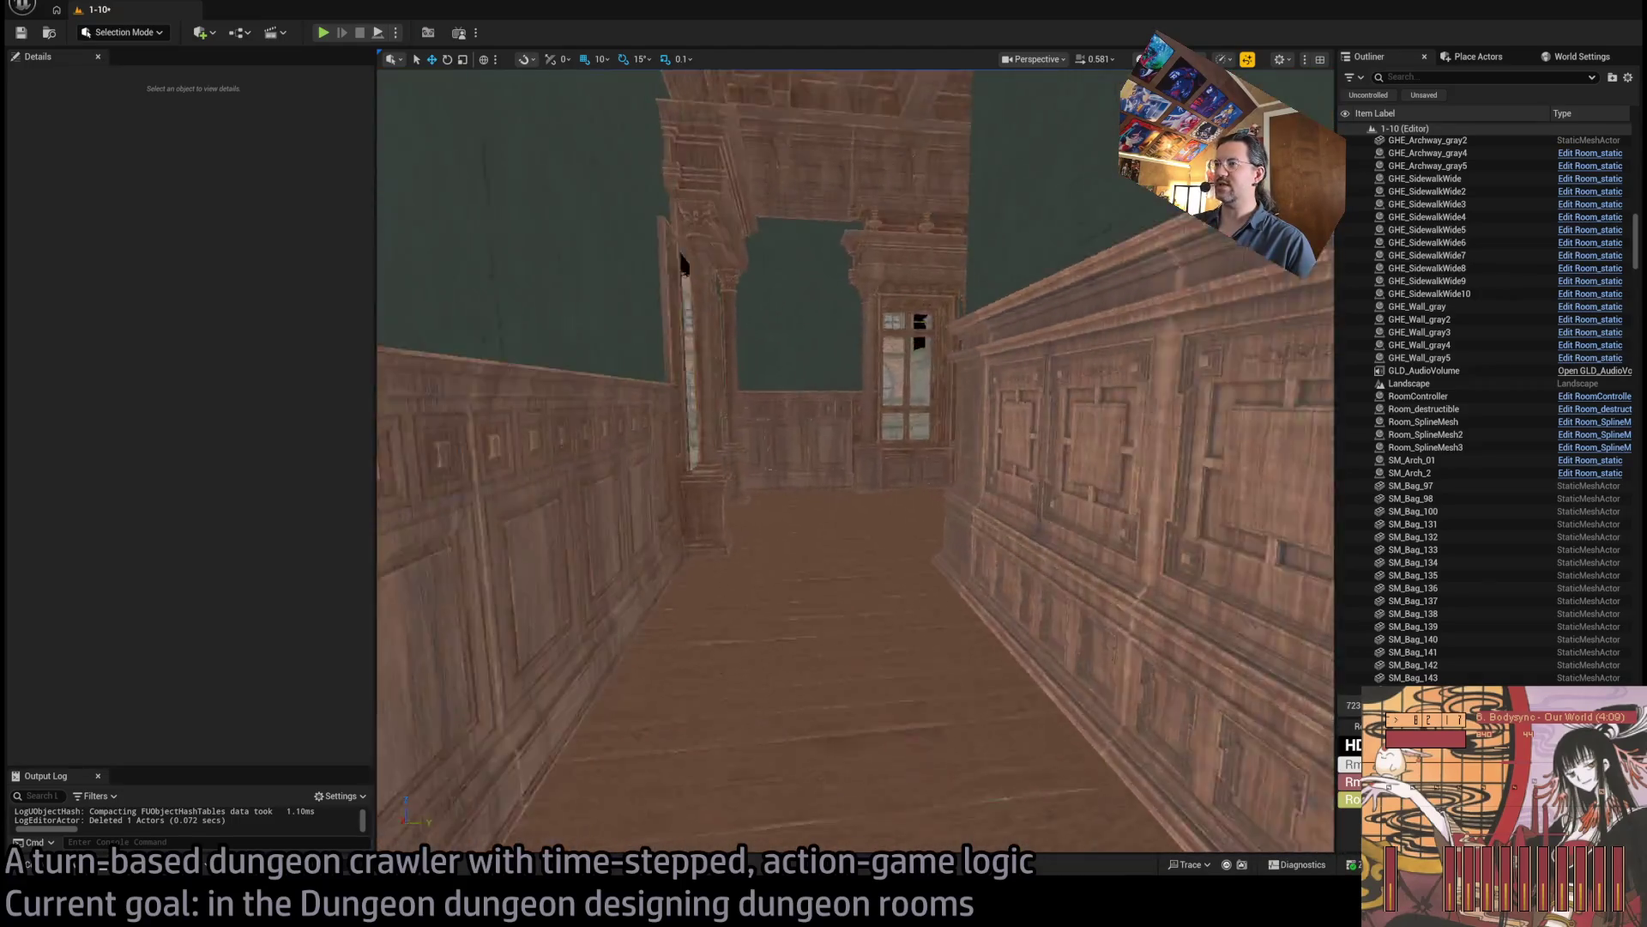
key("w")
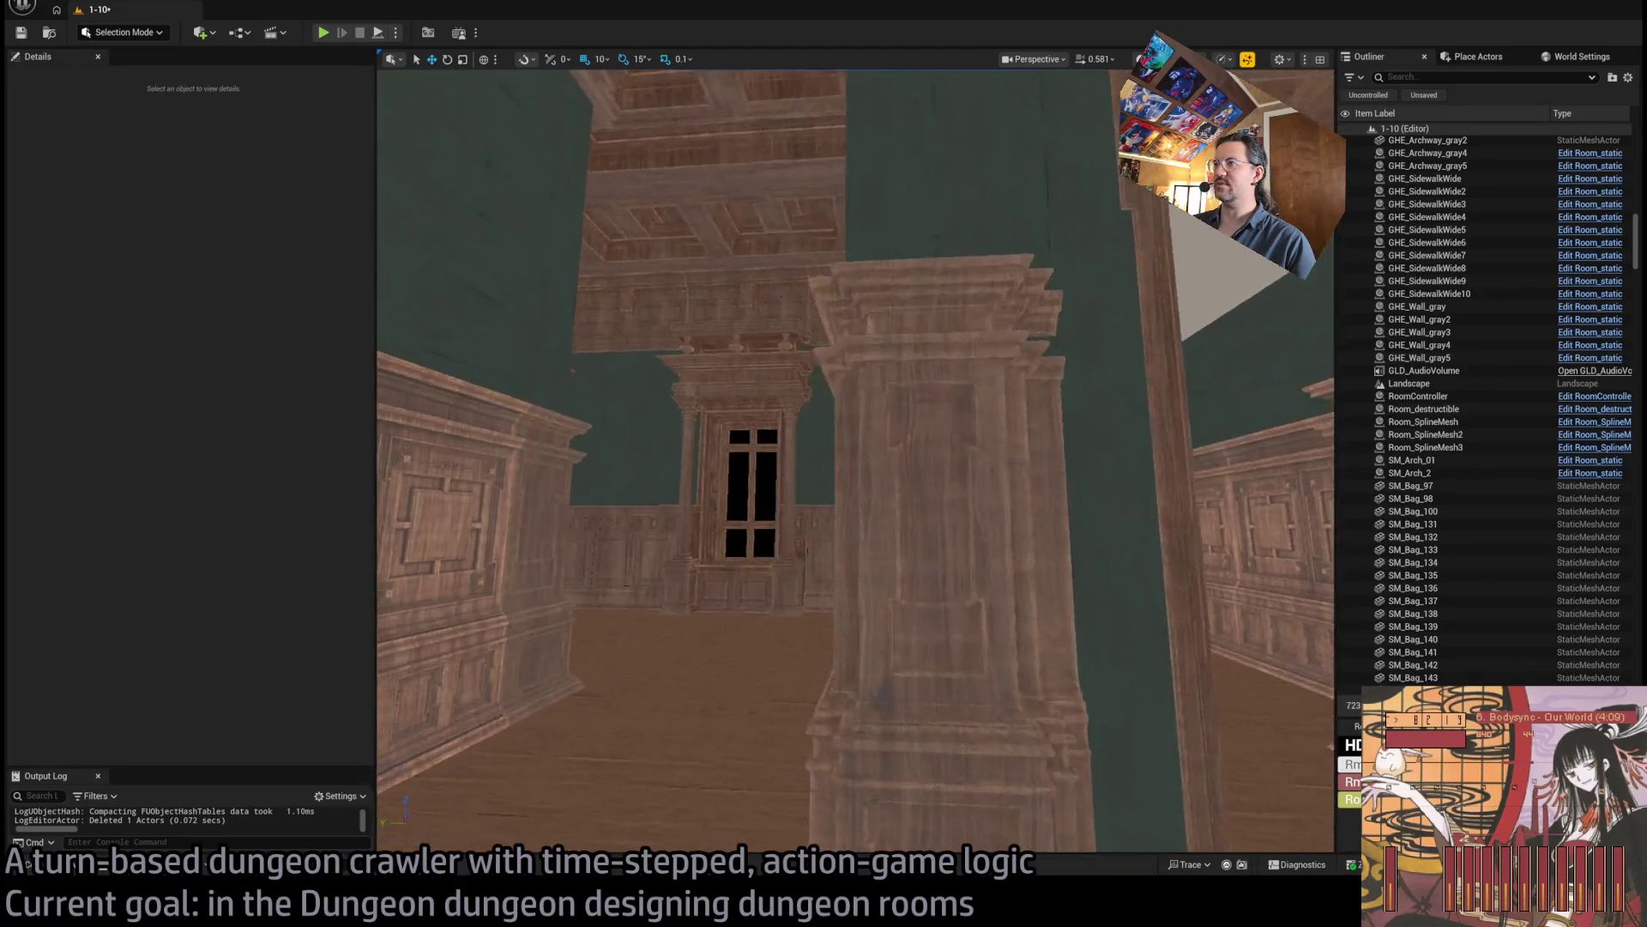
key("w")
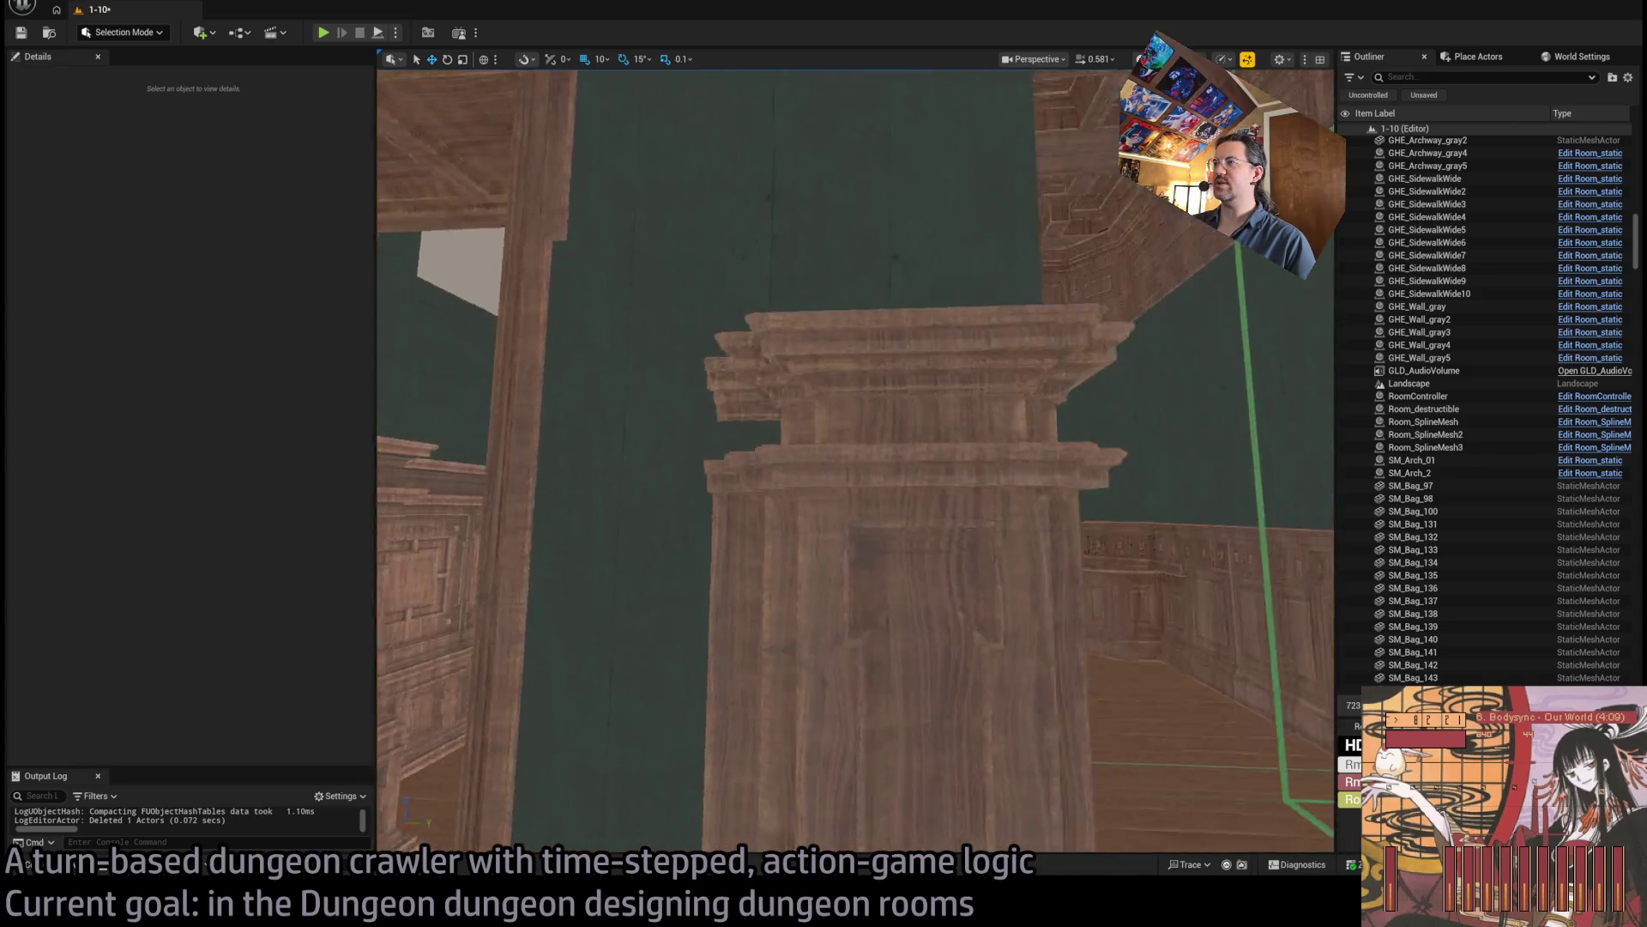
key("w")
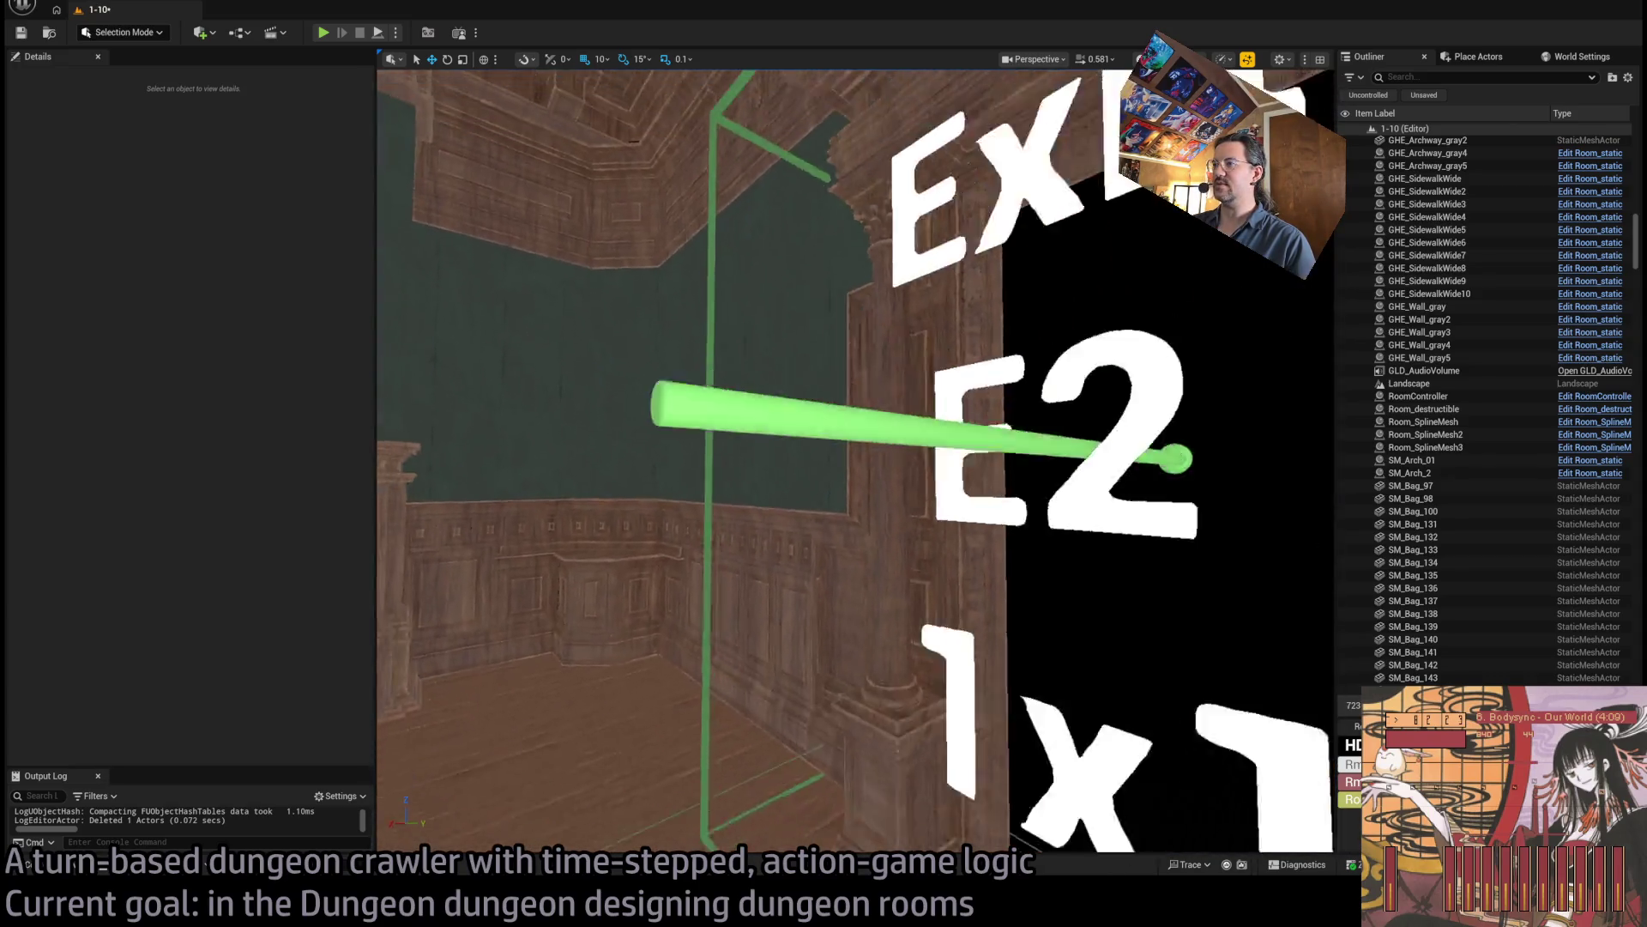
key("w")
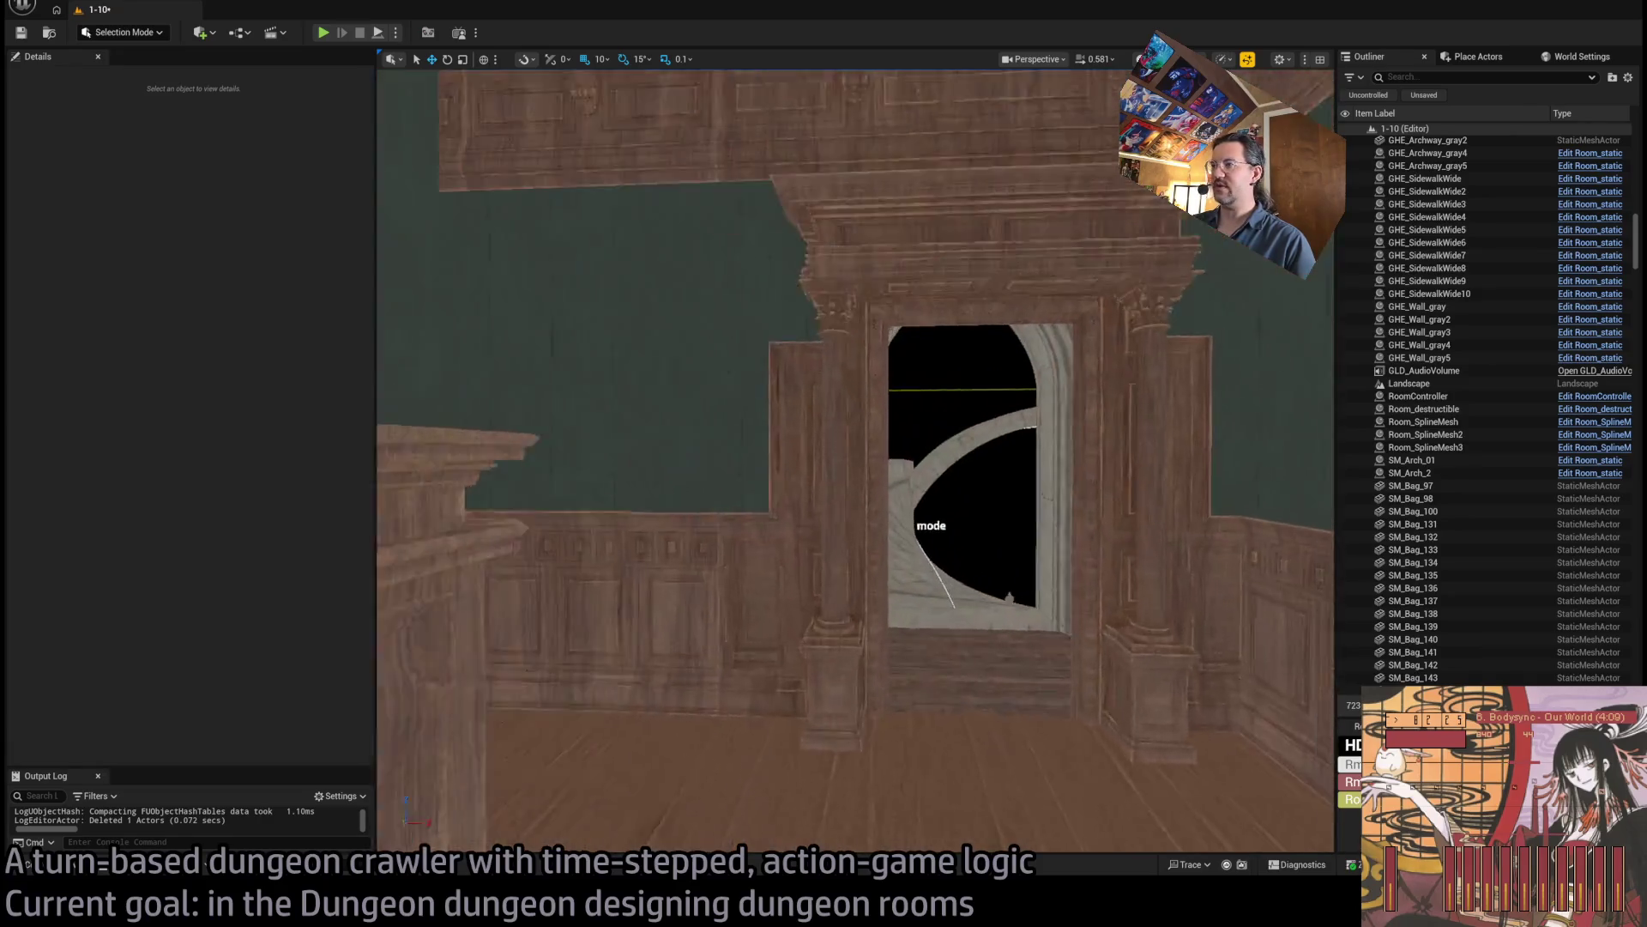
key("w")
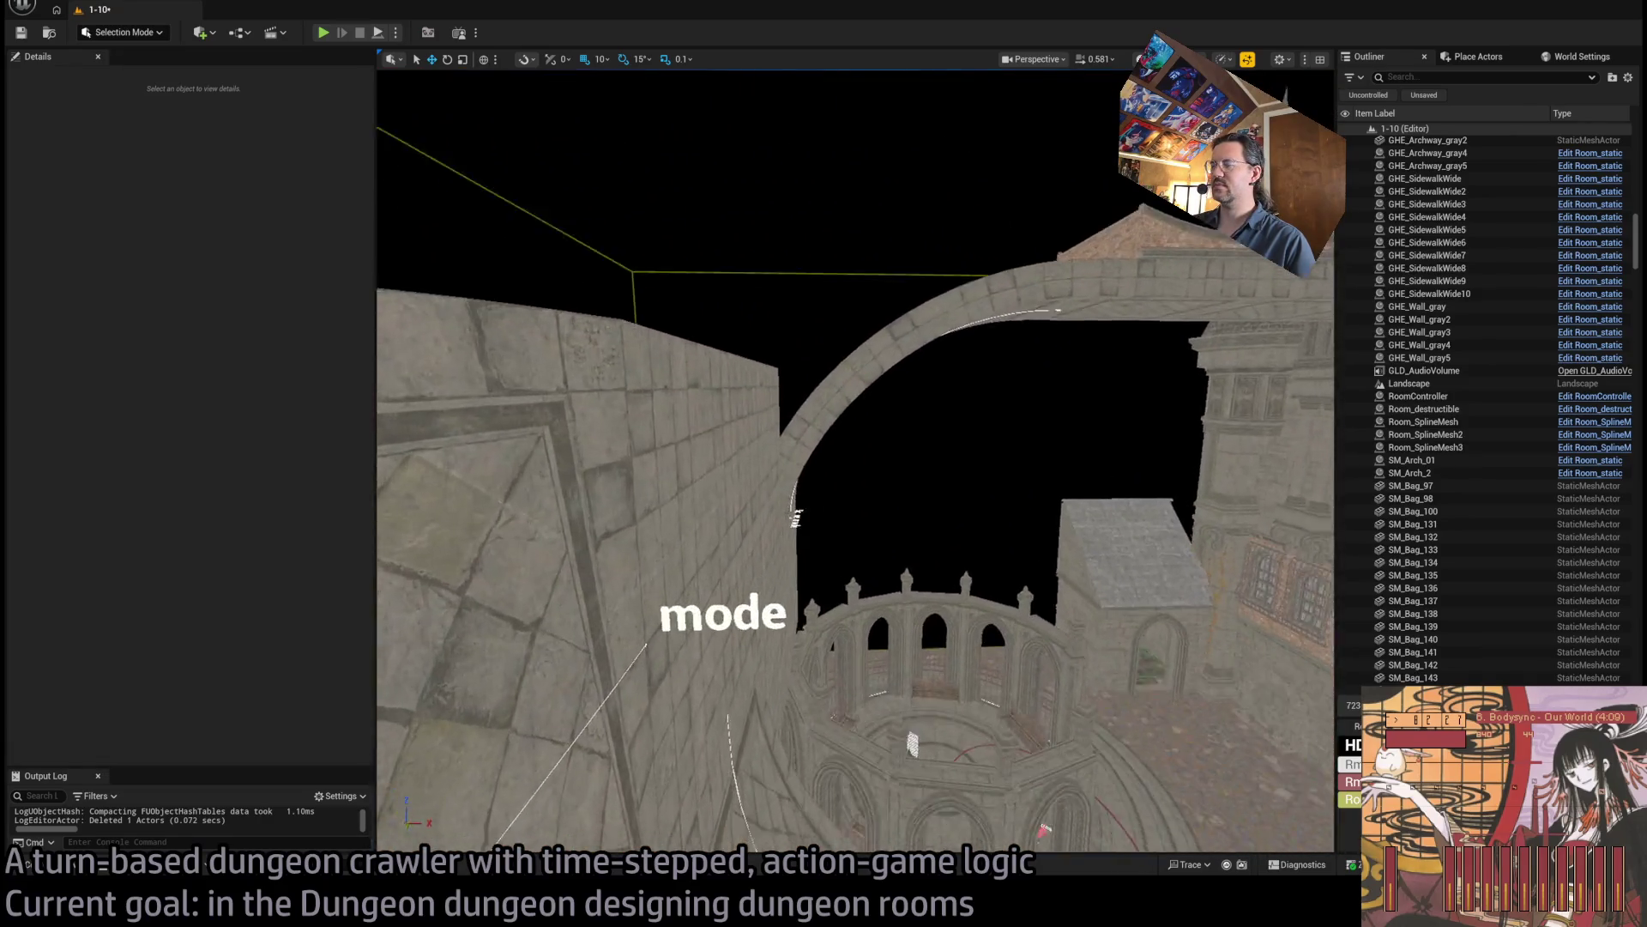
key("w")
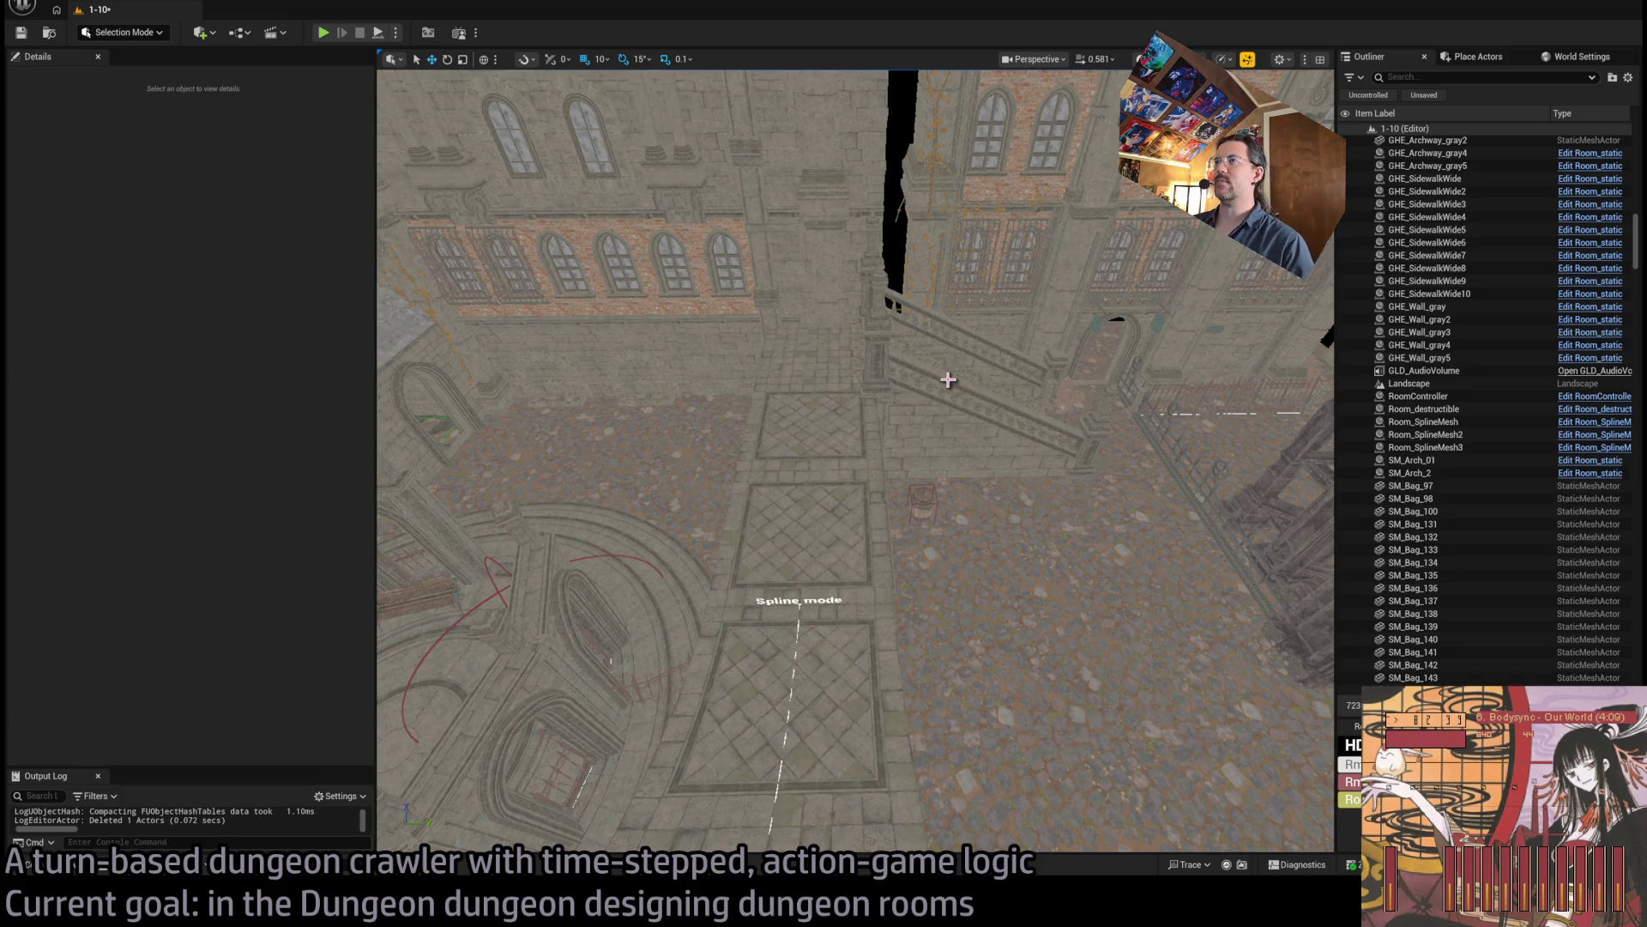
mouse_move(1036, 404)
left_mouse_down()
mouse_move(986, 369)
mouse_move(897, 472)
mouse_move(897, 506)
mouse_move(854, 515)
mouse_move(839, 280)
mouse_move(846, 343)
mouse_move(875, 356)
left_mouse_up()
mouse_move(1096, 424)
left_mouse_down()
mouse_move(1082, 424)
mouse_move(1096, 424)
left_mouse_up()
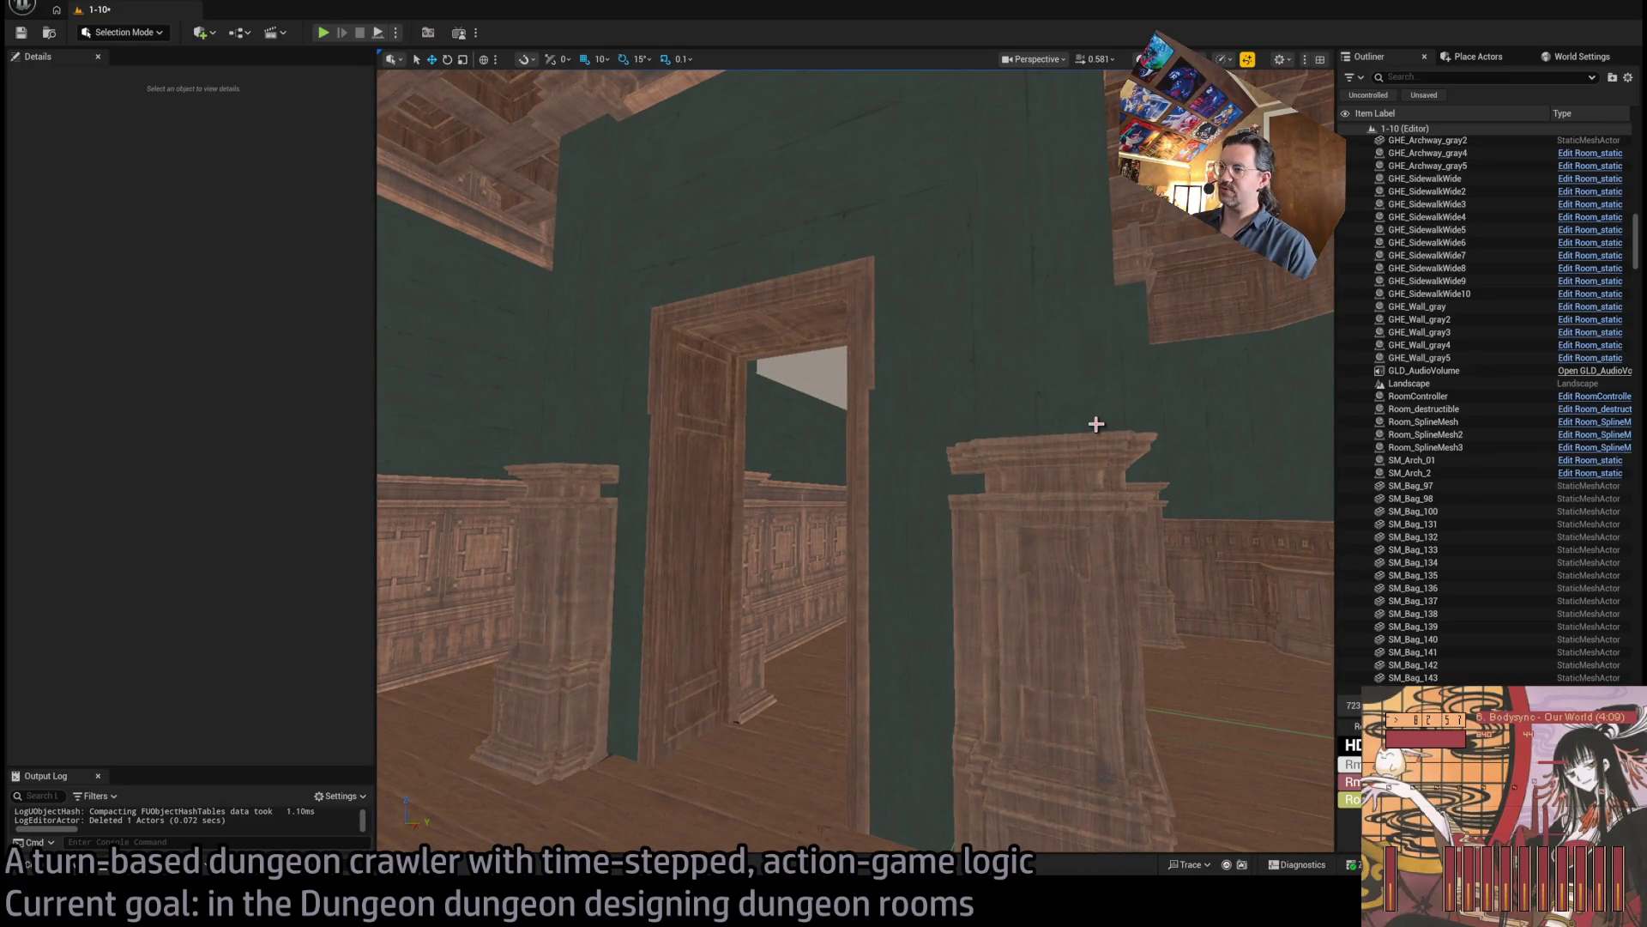
left_click_drag(1158, 421, 835, 430)
Inspect the castle facade pieces and bring the brick wall section with two windows into view.
left_click(792, 466)
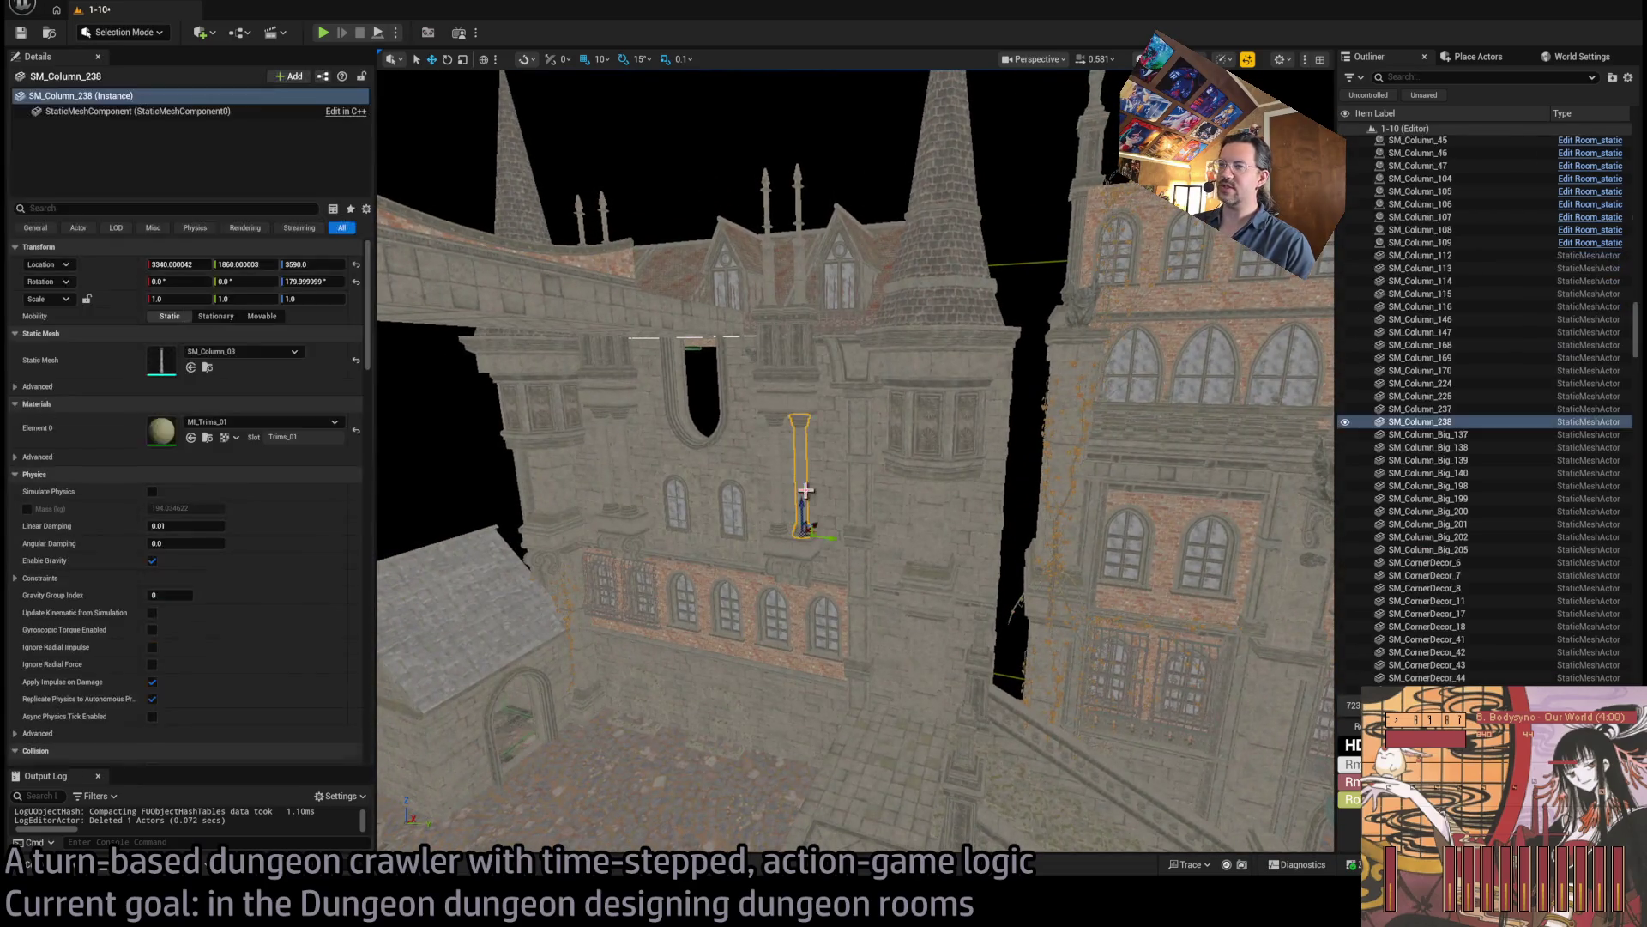
left_click(730, 492)
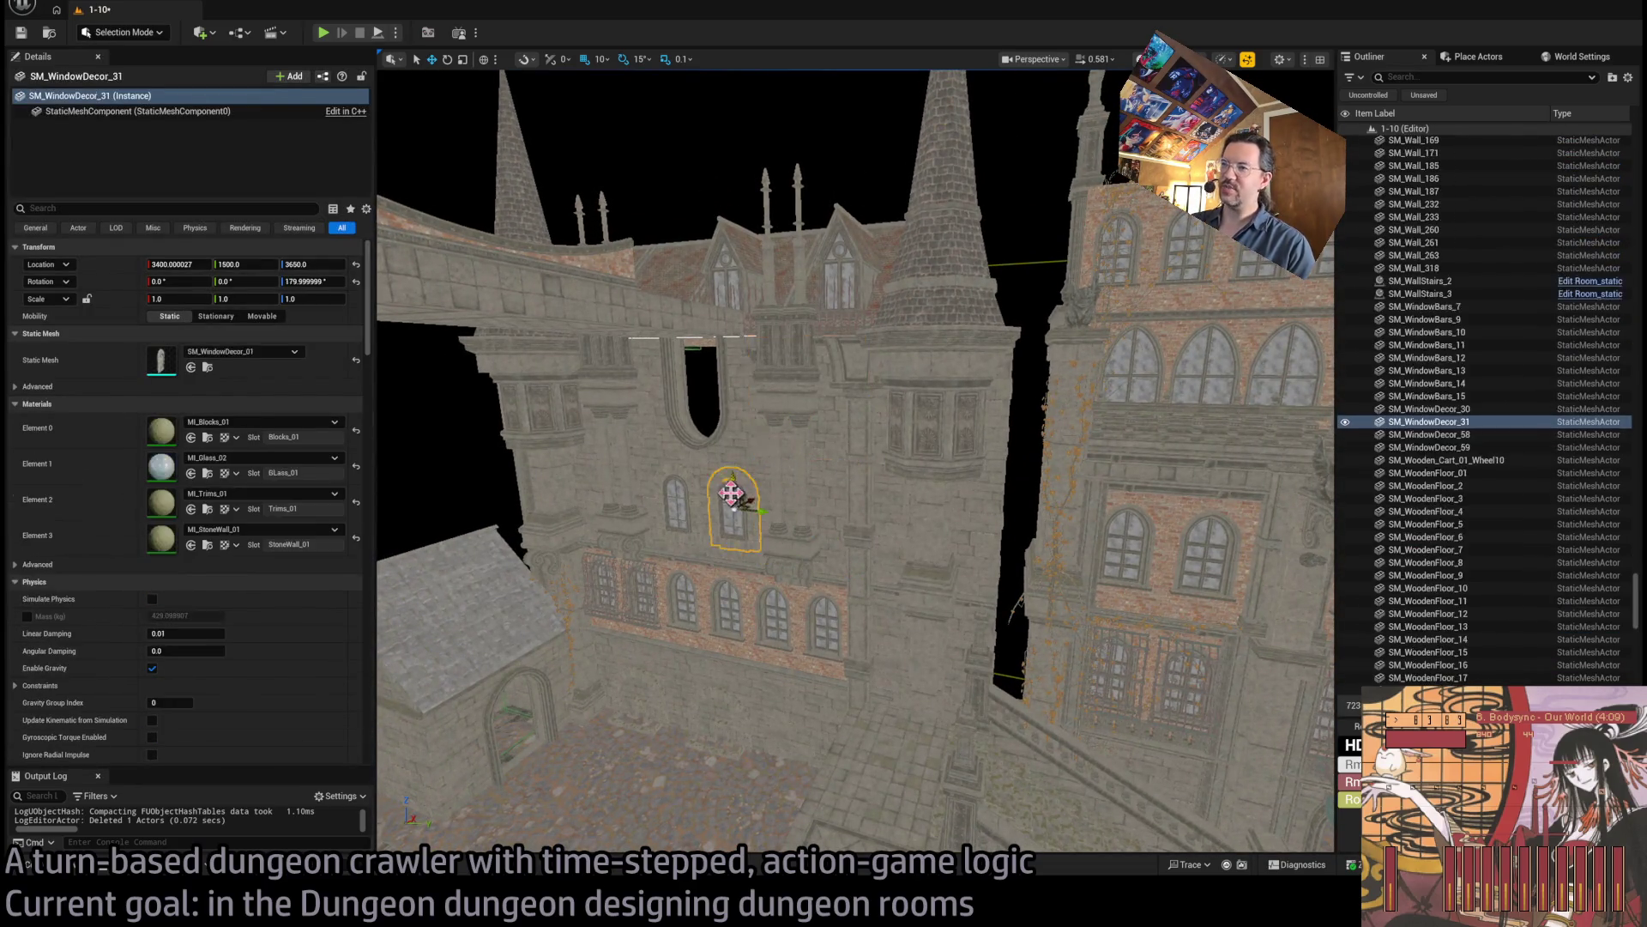
left_click(705, 396)
left_click(636, 507)
left_click(682, 601)
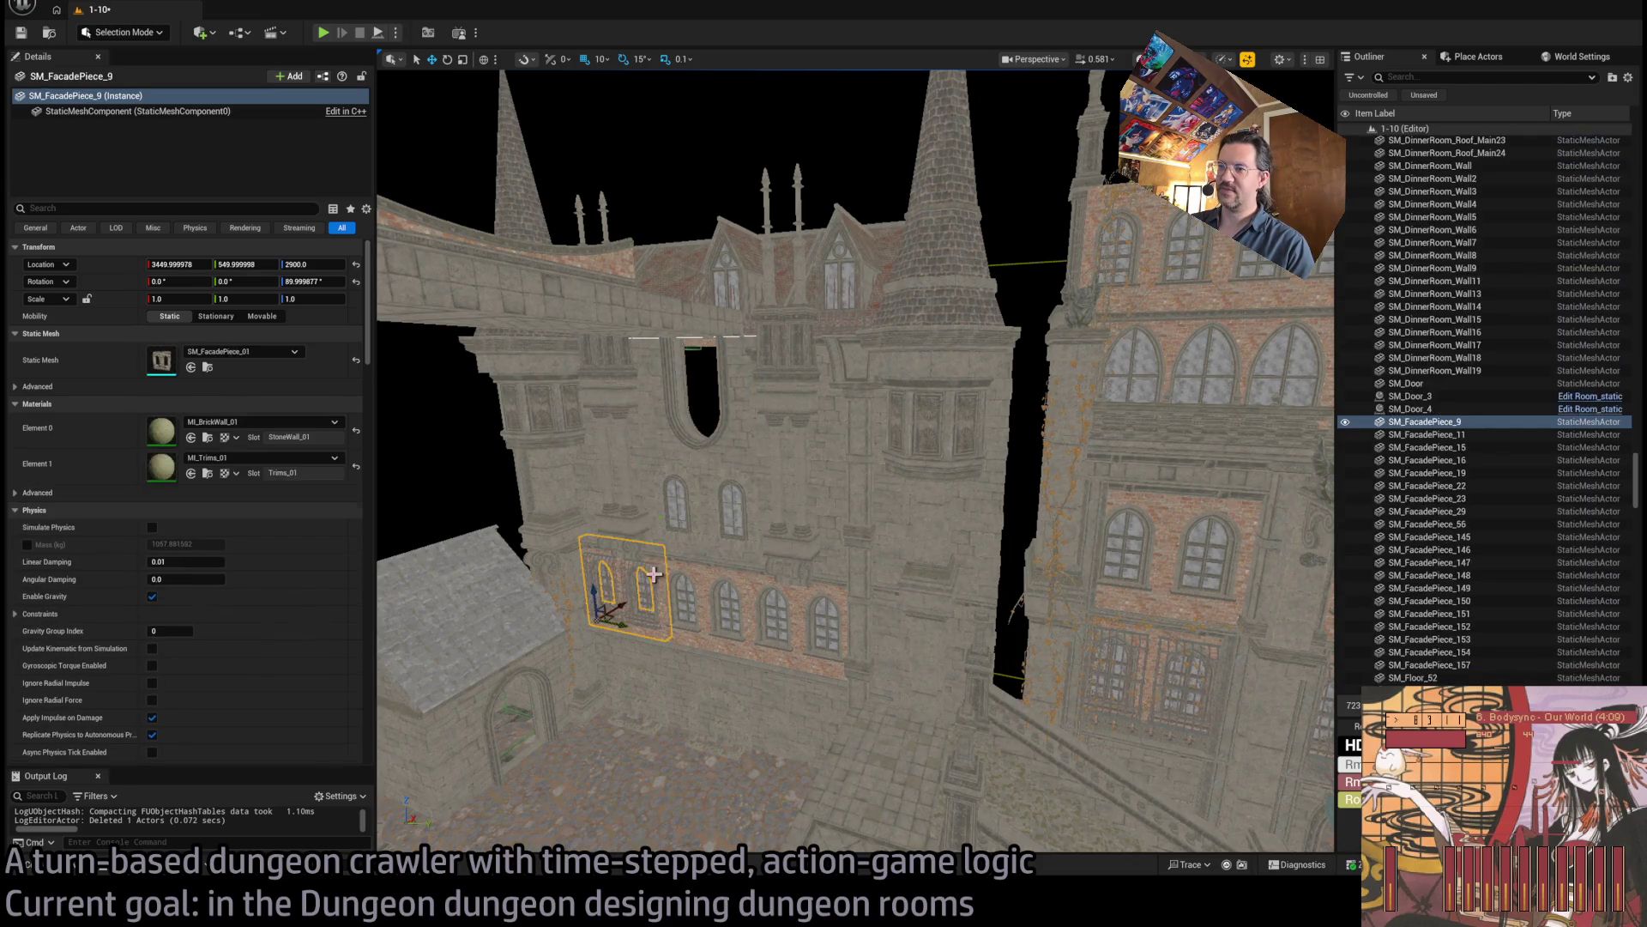
left_click(699, 604)
left_click(728, 611)
left_click(776, 616)
left_click(755, 635)
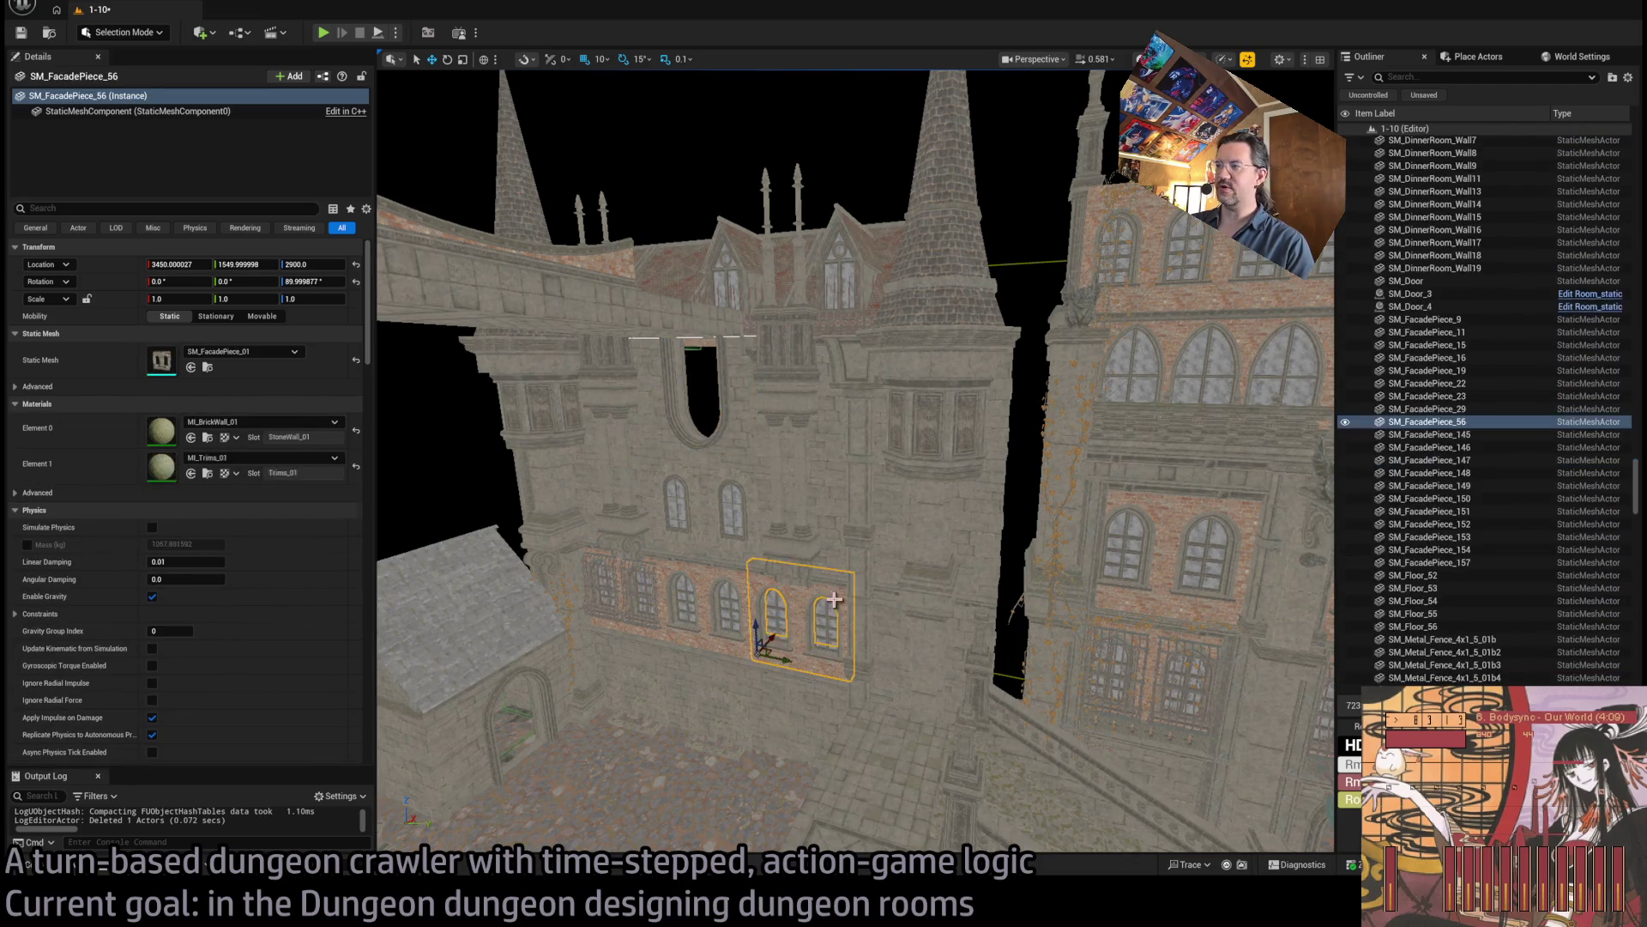
mouse_move(755, 635)
left_mouse_down()
mouse_move(532, 695)
mouse_move(463, 738)
left_mouse_up()
scroll(869, 481, "up", 8)
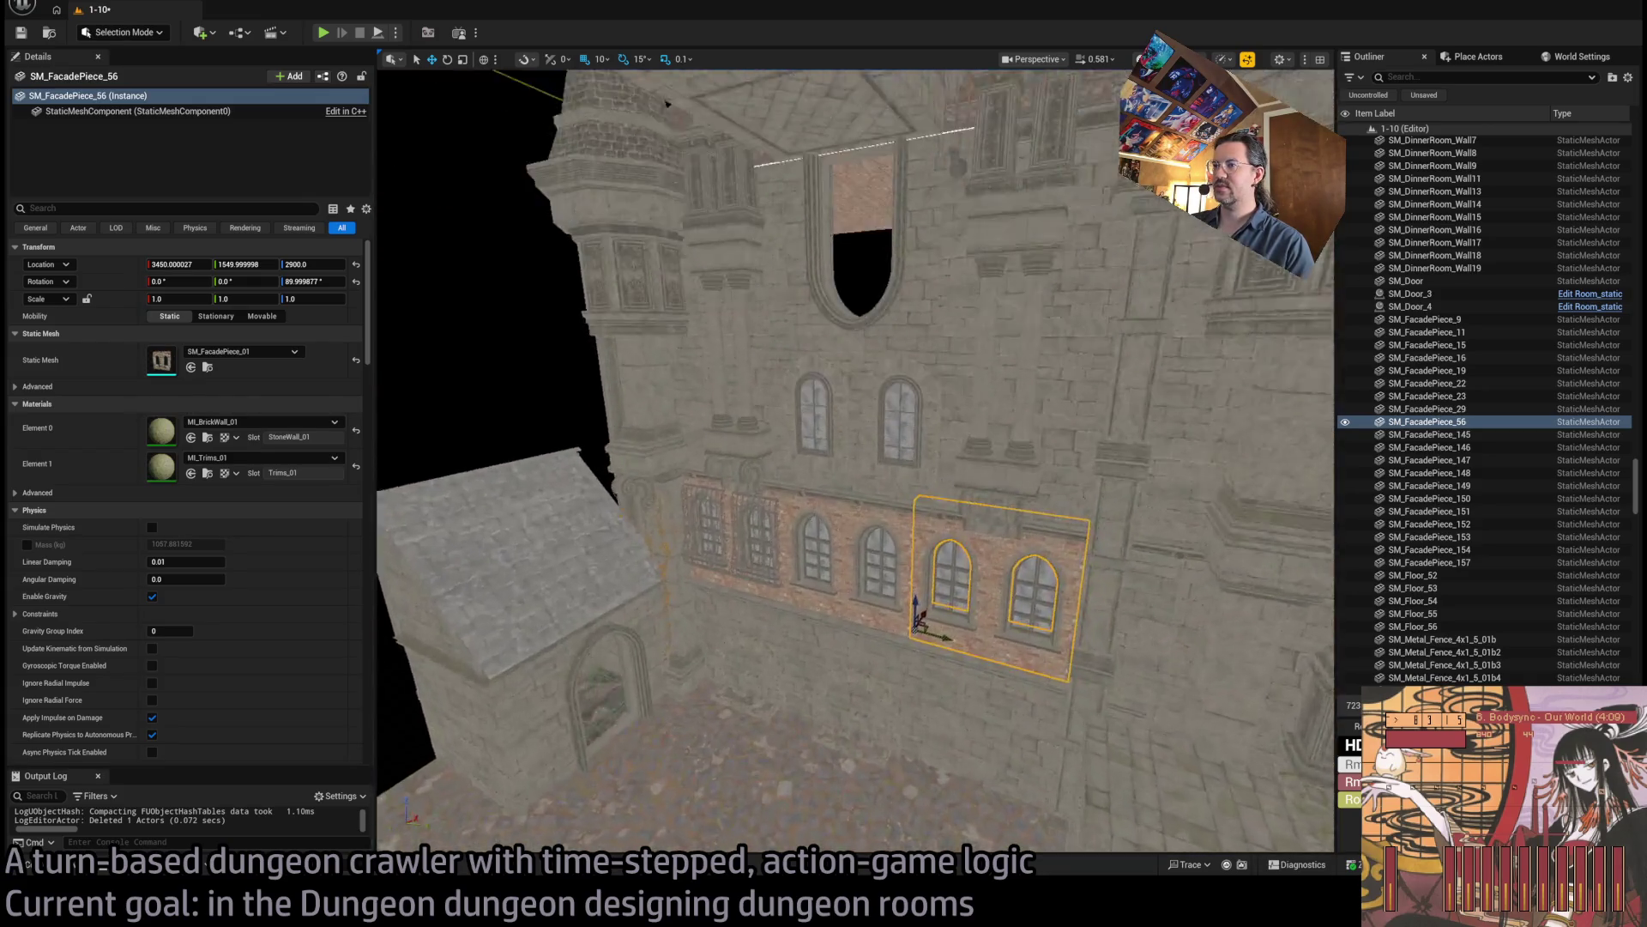
Alt-drag the window bars onto the neighbouring arched windows, creating SM_WindowBars_17 and 18.
left_click(762, 467)
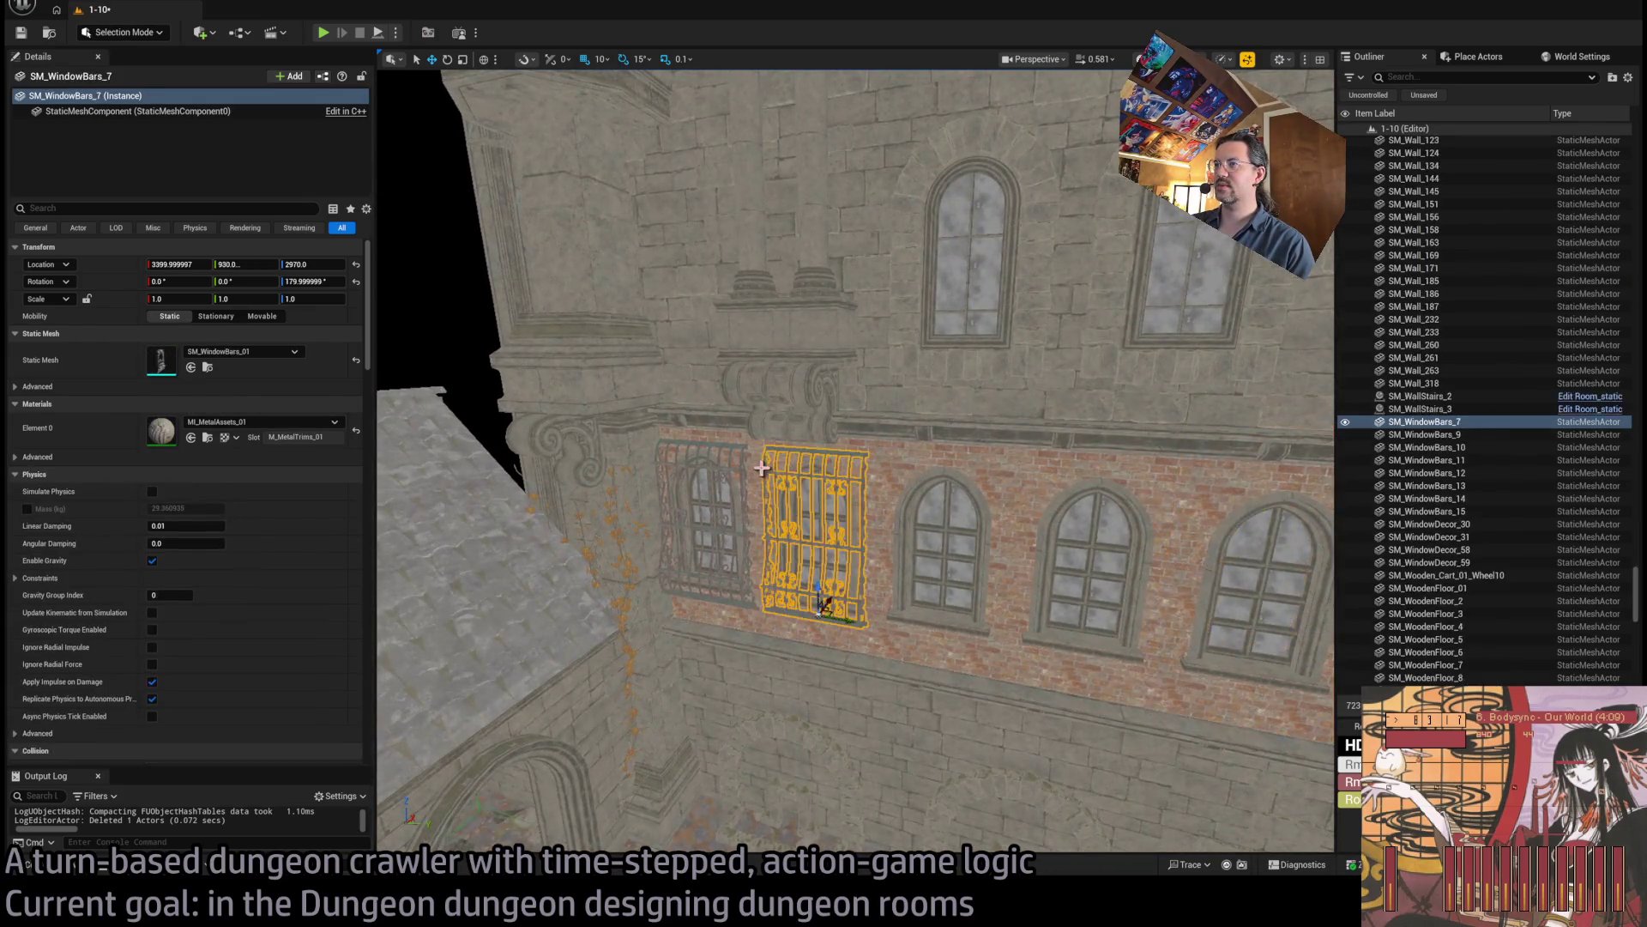
left_click_drag(745, 464, 798, 481)
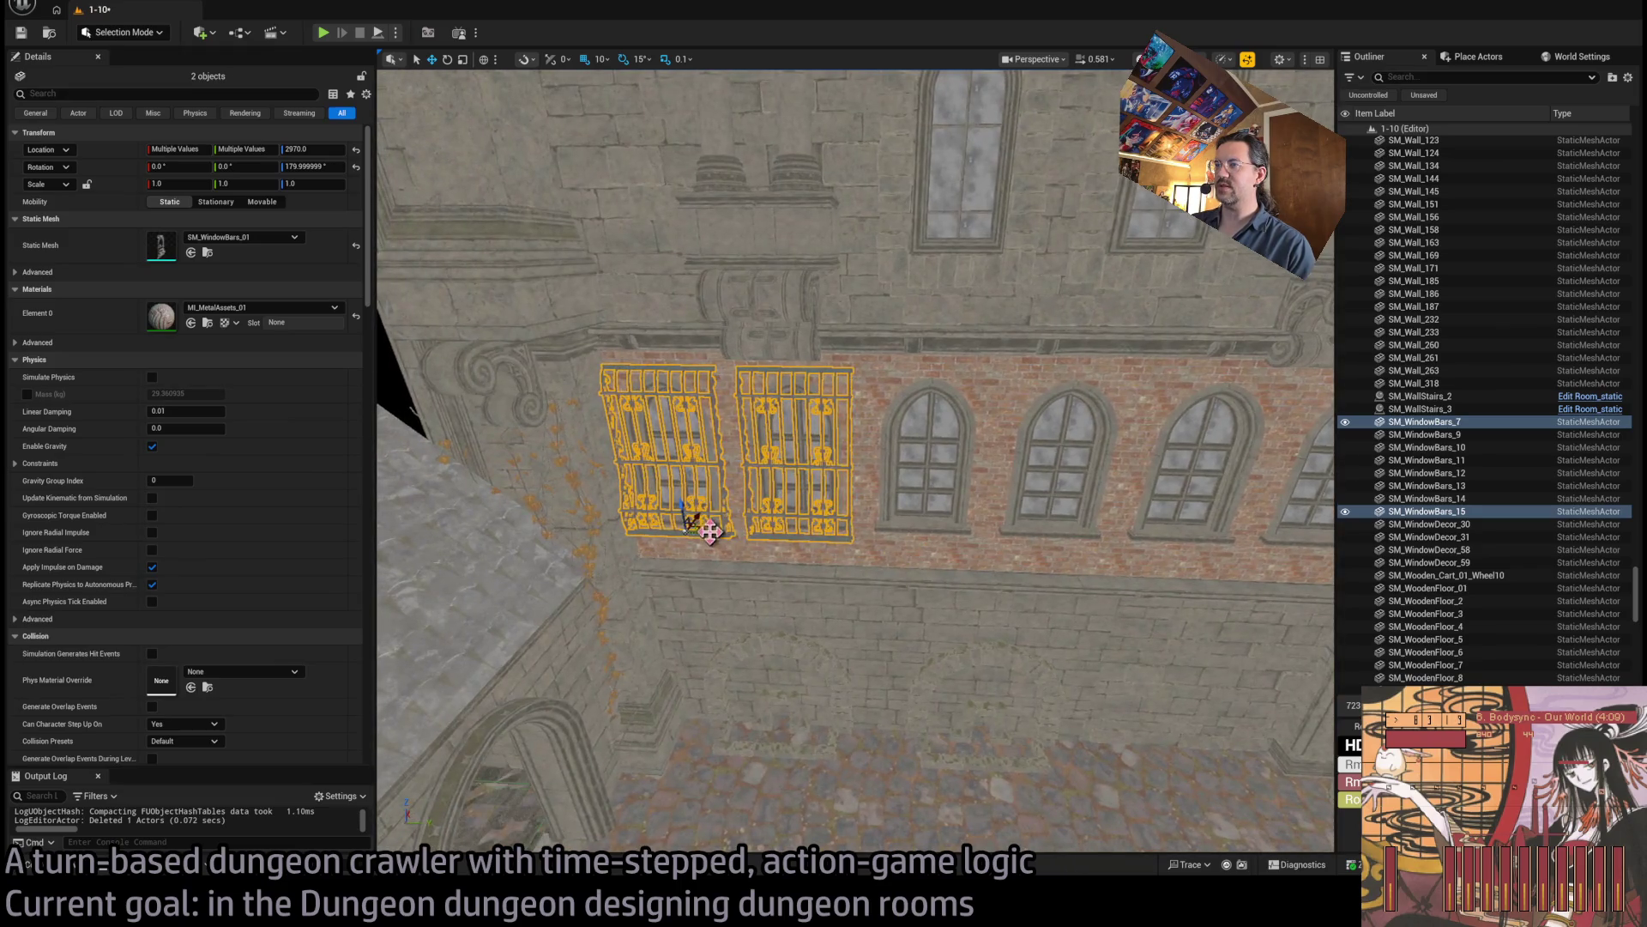
scroll(949, 536, "down", 2)
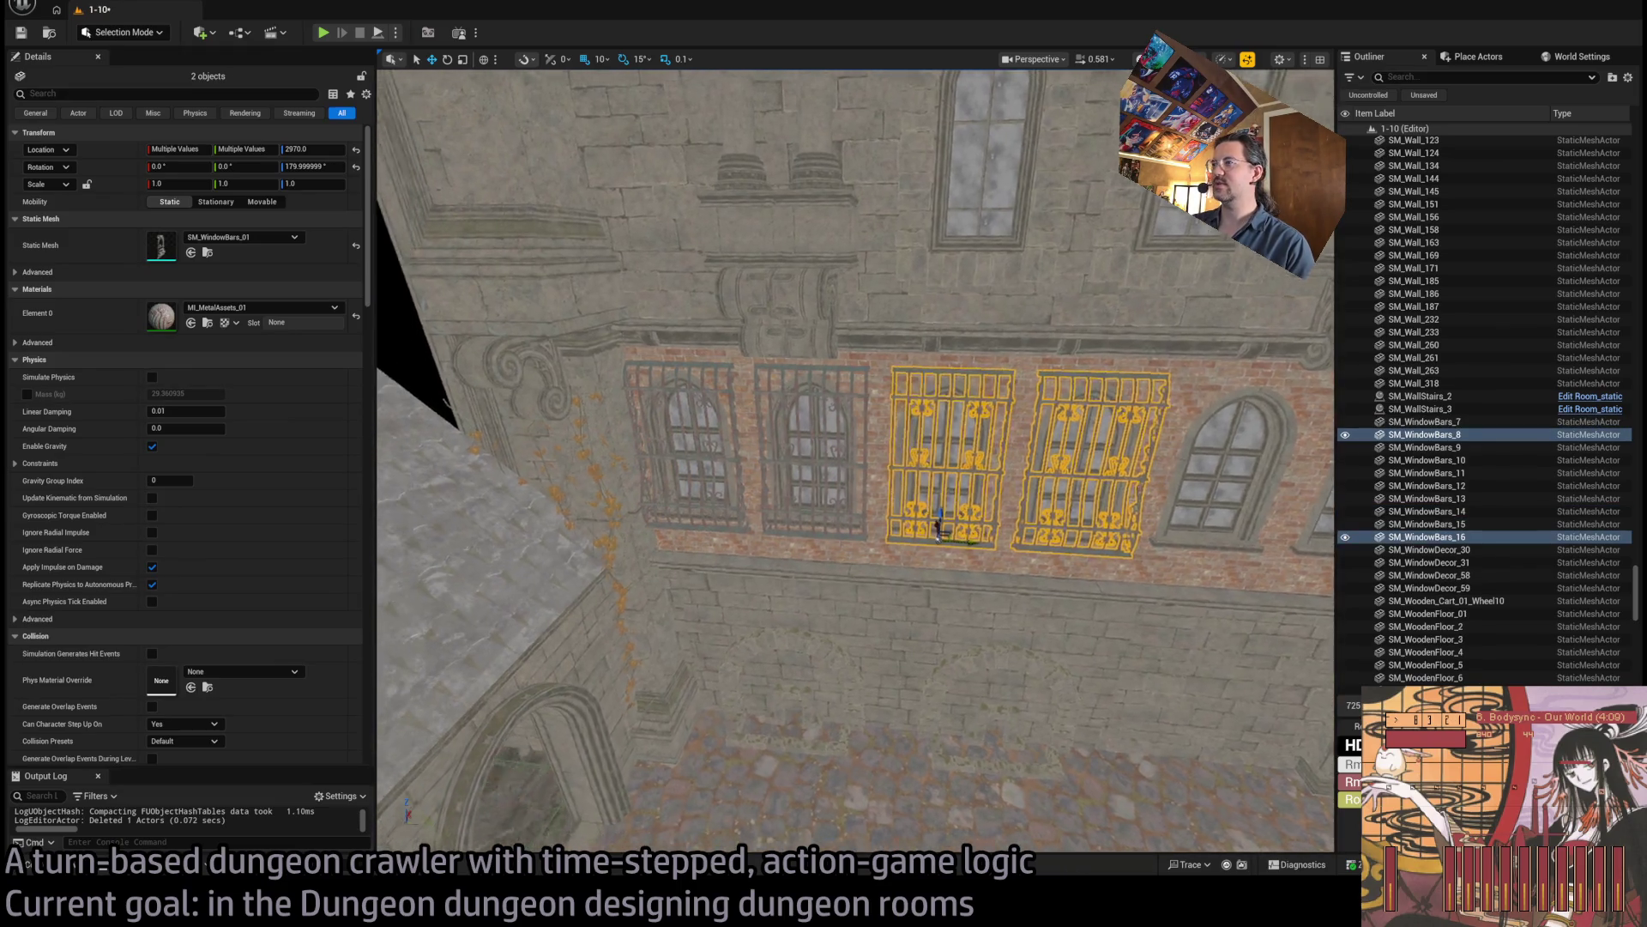
scroll(869, 545, "up", 3)
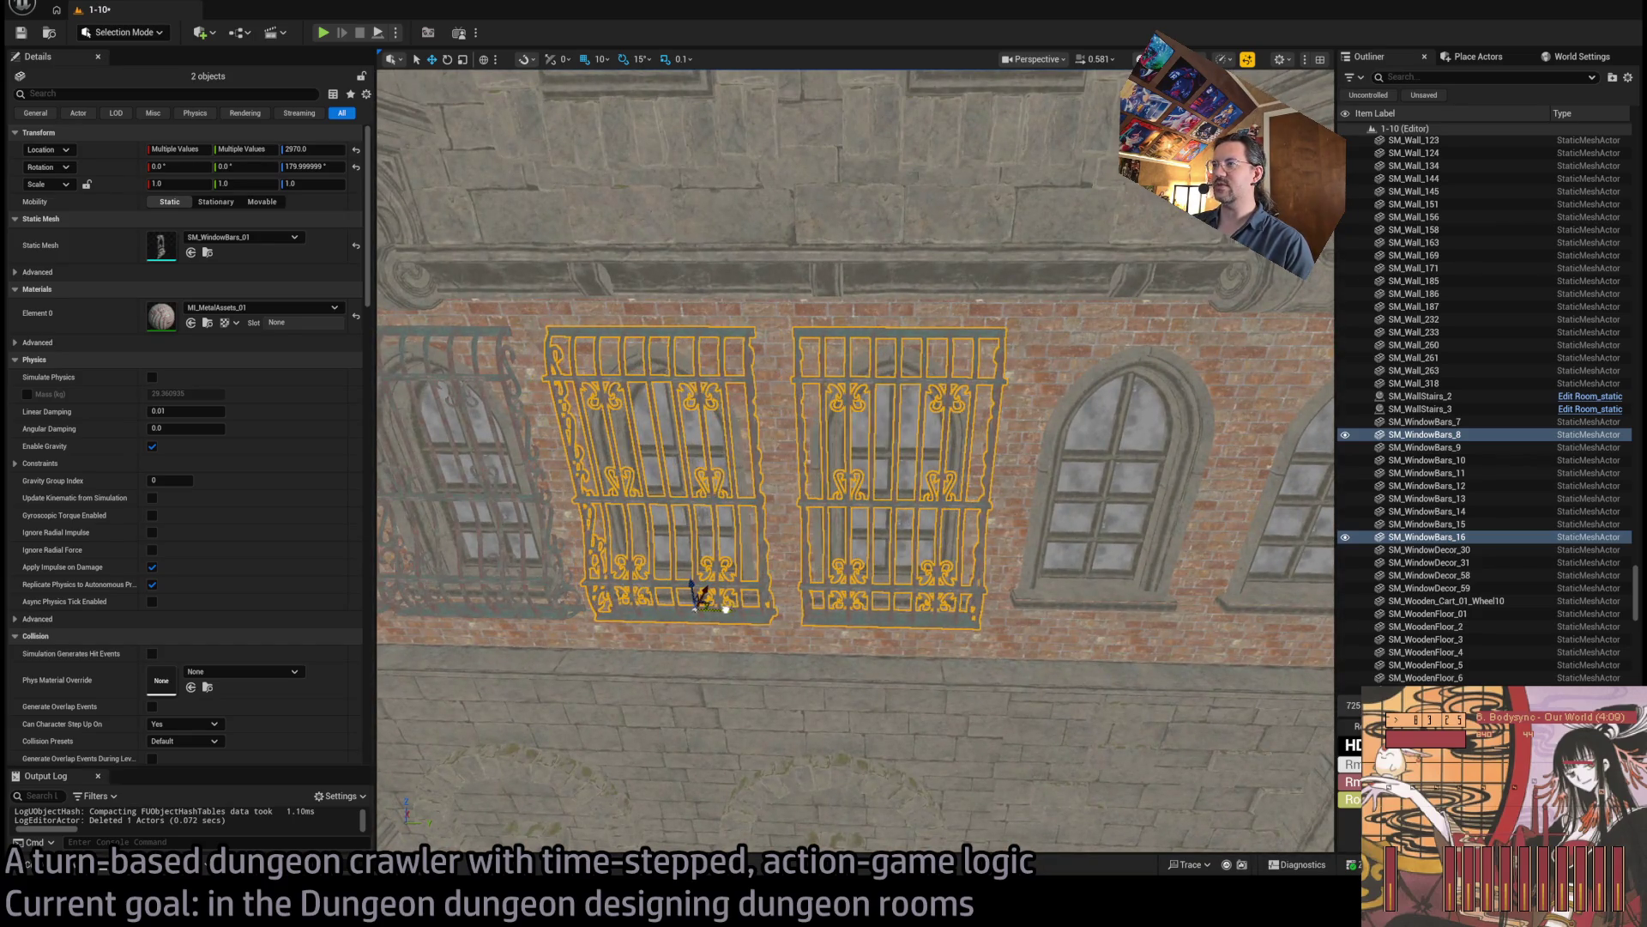
scroll(725, 609, "down", 3)
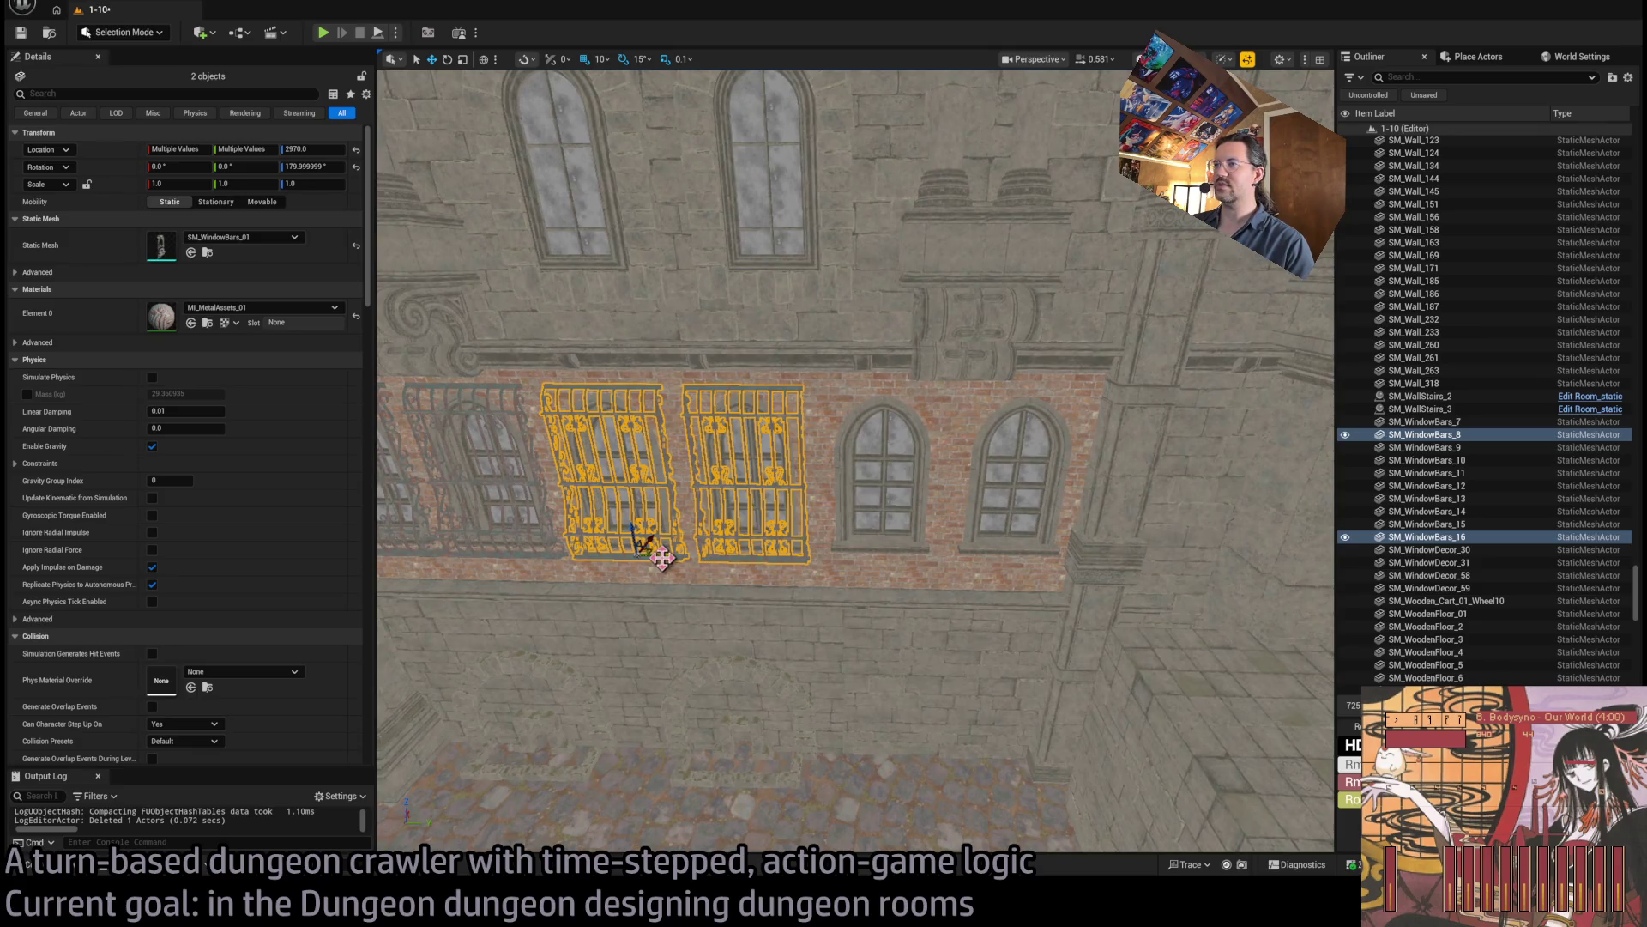
left_click_drag(663, 557, 891, 548)
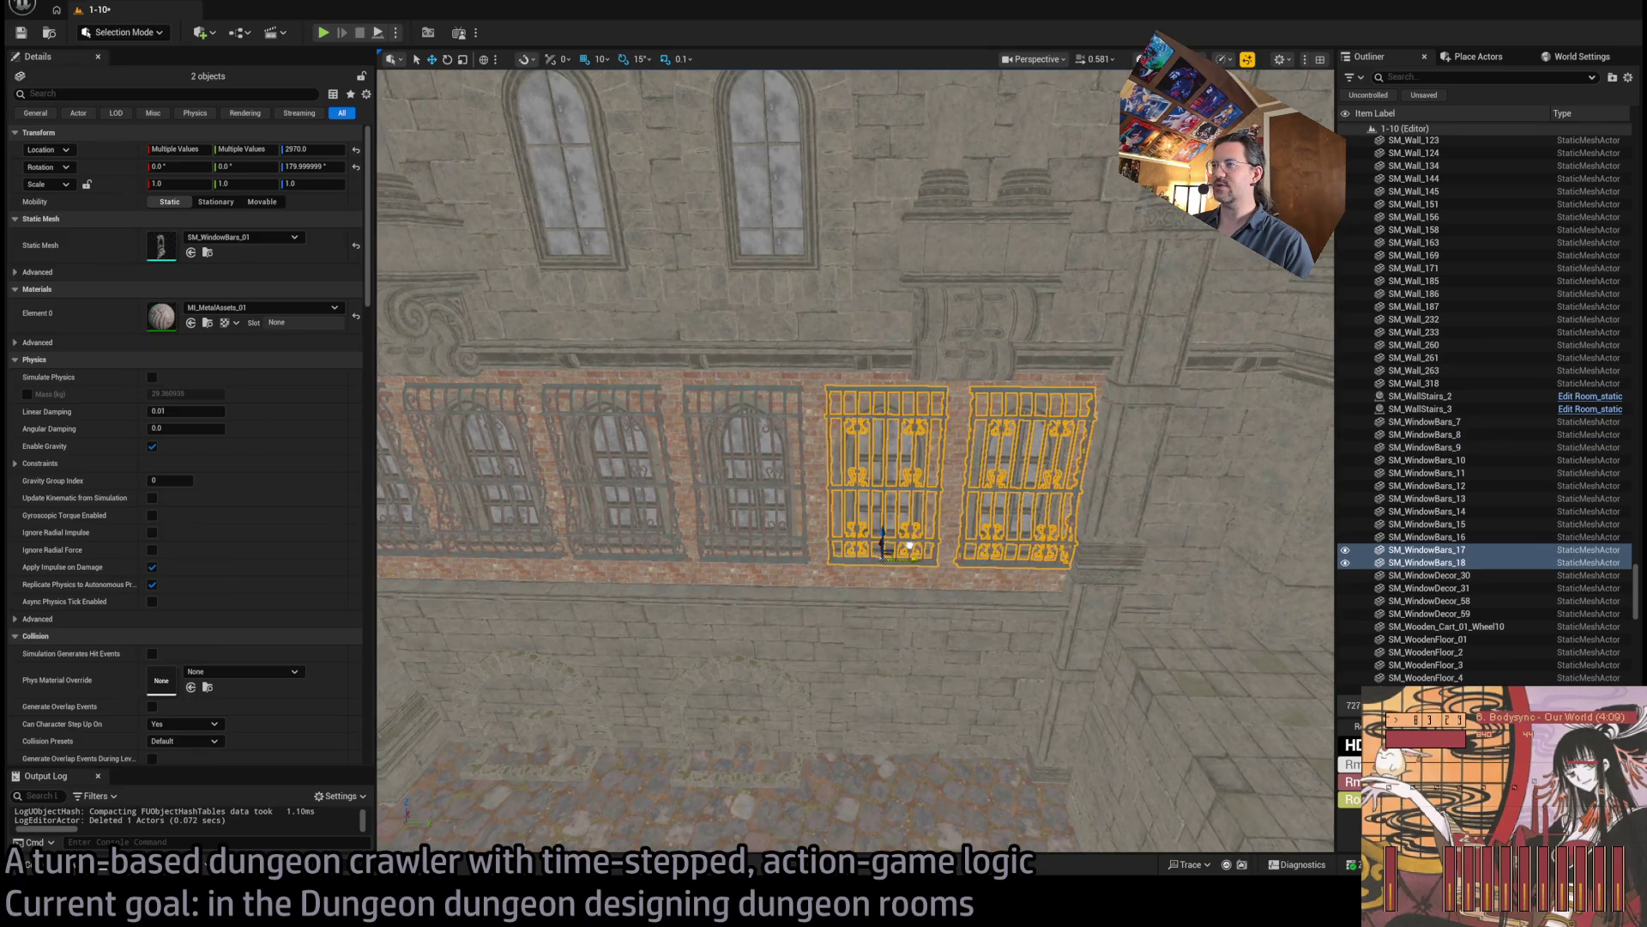
scroll(858, 463, "down", 5)
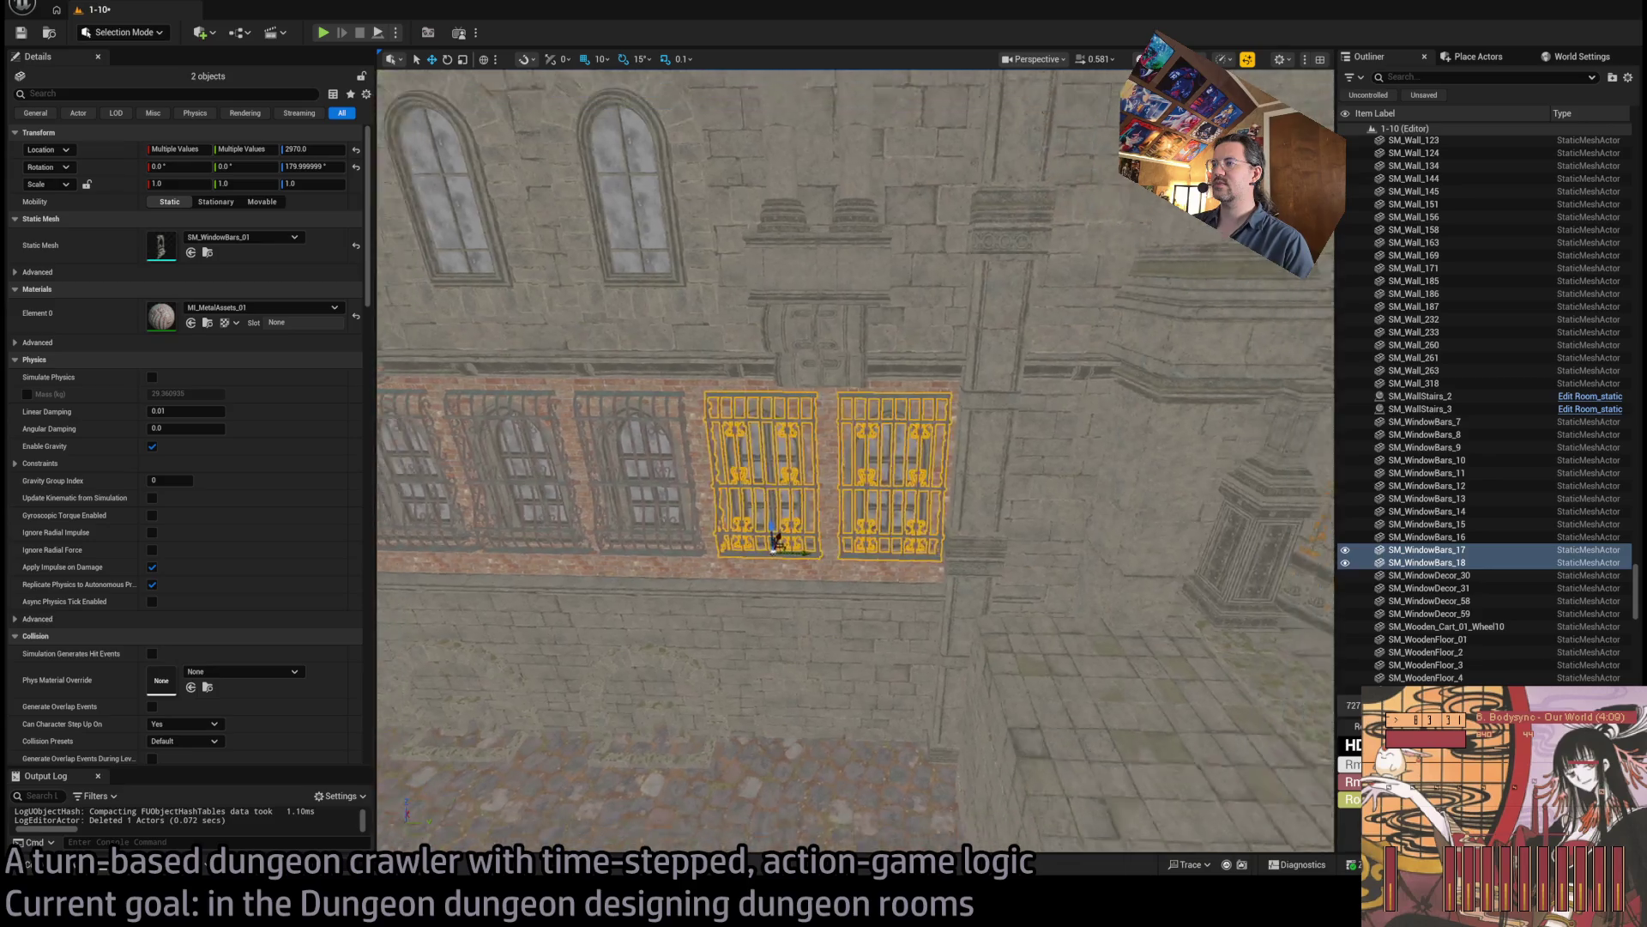
mouse_move(858, 463)
left_mouse_down()
mouse_move(772, 463)
mouse_move(901, 463)
mouse_move(858, 429)
mouse_move(858, 352)
mouse_move(858, 515)
mouse_move(841, 532)
mouse_move(901, 661)
mouse_move(545, 768)
mouse_move(712, 643)
mouse_move(964, 514)
left_mouse_up()
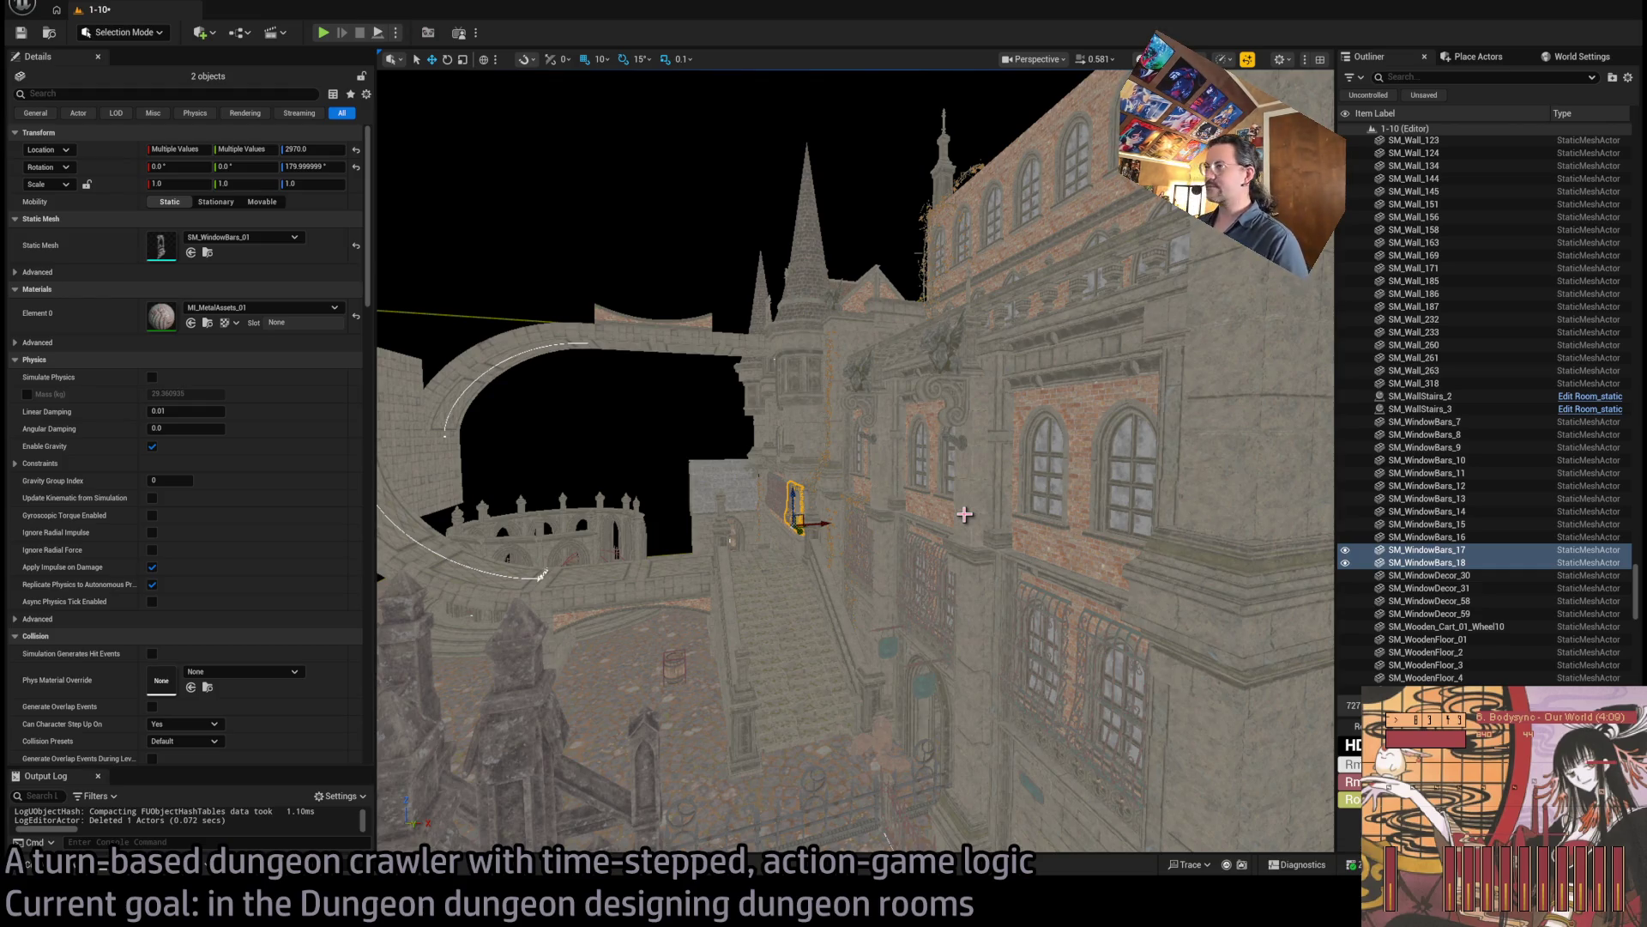
Move SM_RoomStyle02_Wall2 to 1140, 3870, 4000 with Y scale 0.9, and frame it.
left_click_drag(975, 529, 976, 399)
left_click(824, 603)
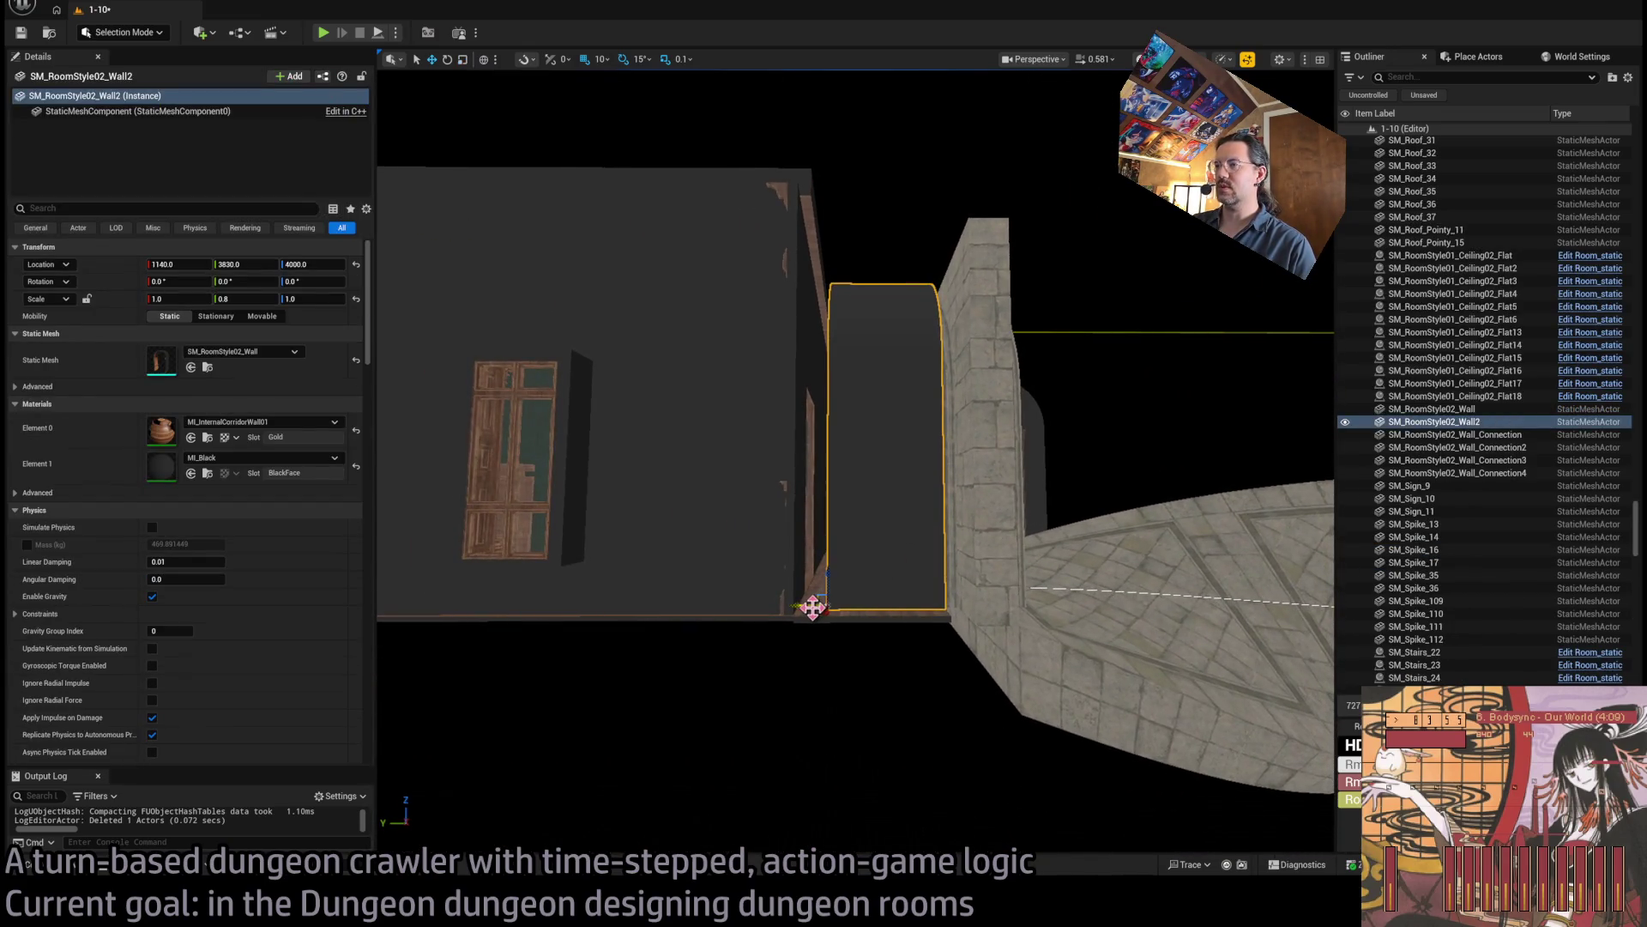
mouse_move(824, 603)
left_mouse_down()
mouse_move(783, 605)
mouse_move(783, 558)
mouse_move(1150, 498)
mouse_move(1149, 429)
mouse_move(1296, 417)
mouse_move(1278, 360)
mouse_move(1135, 716)
left_mouse_up()
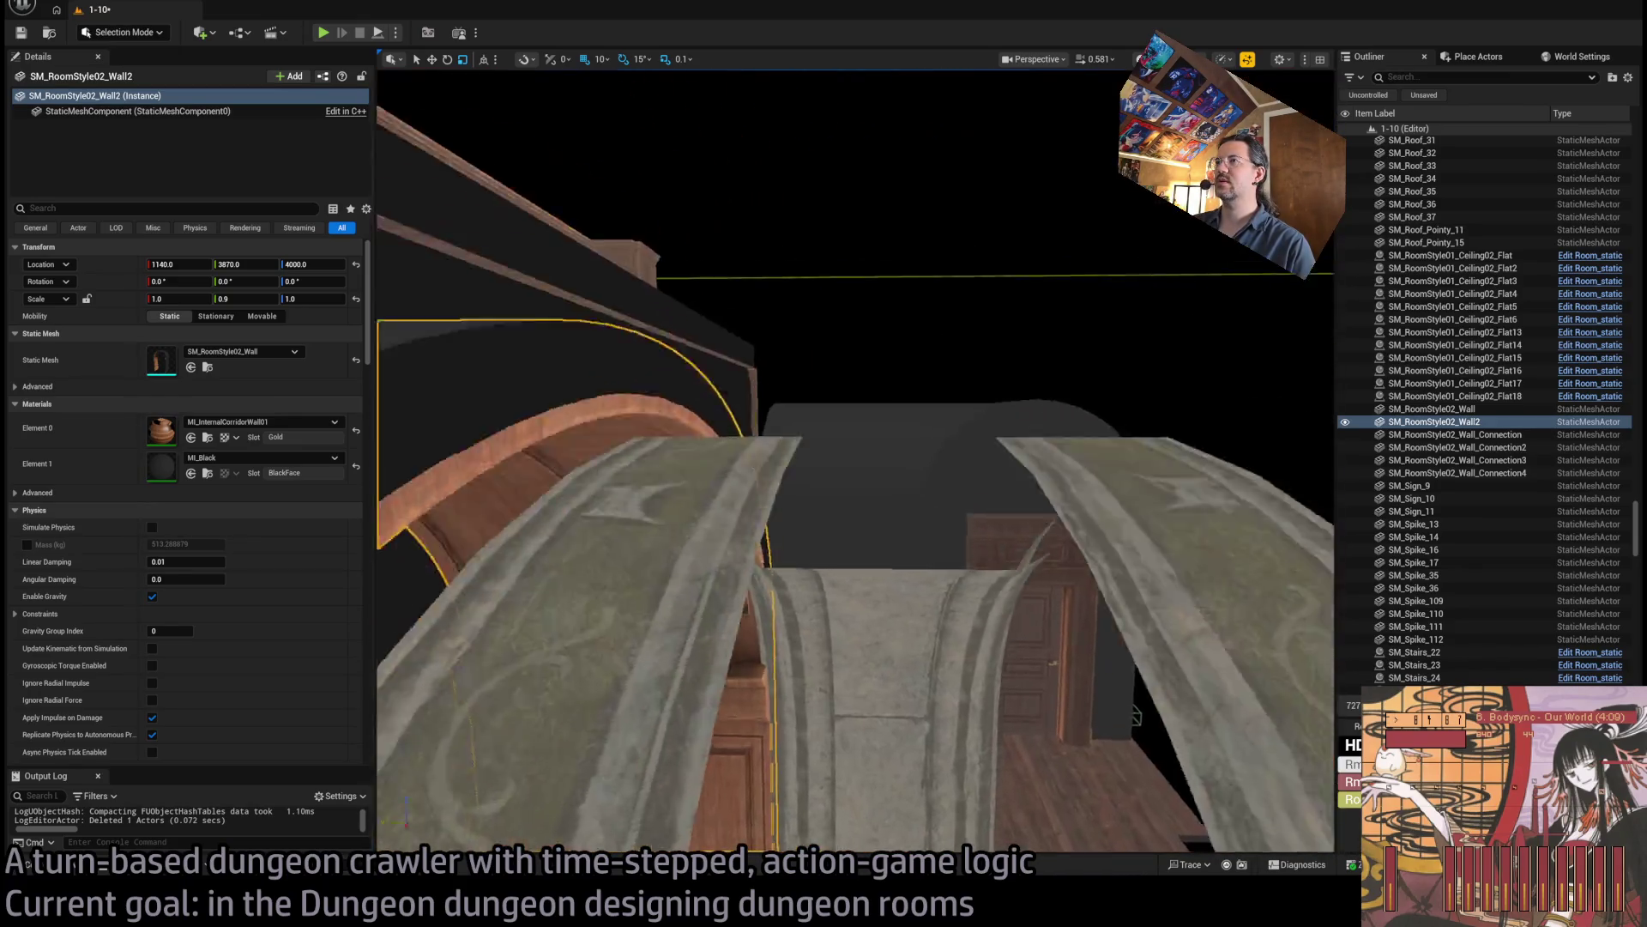
left_click_drag(858, 464, 798, 421)
key("f")
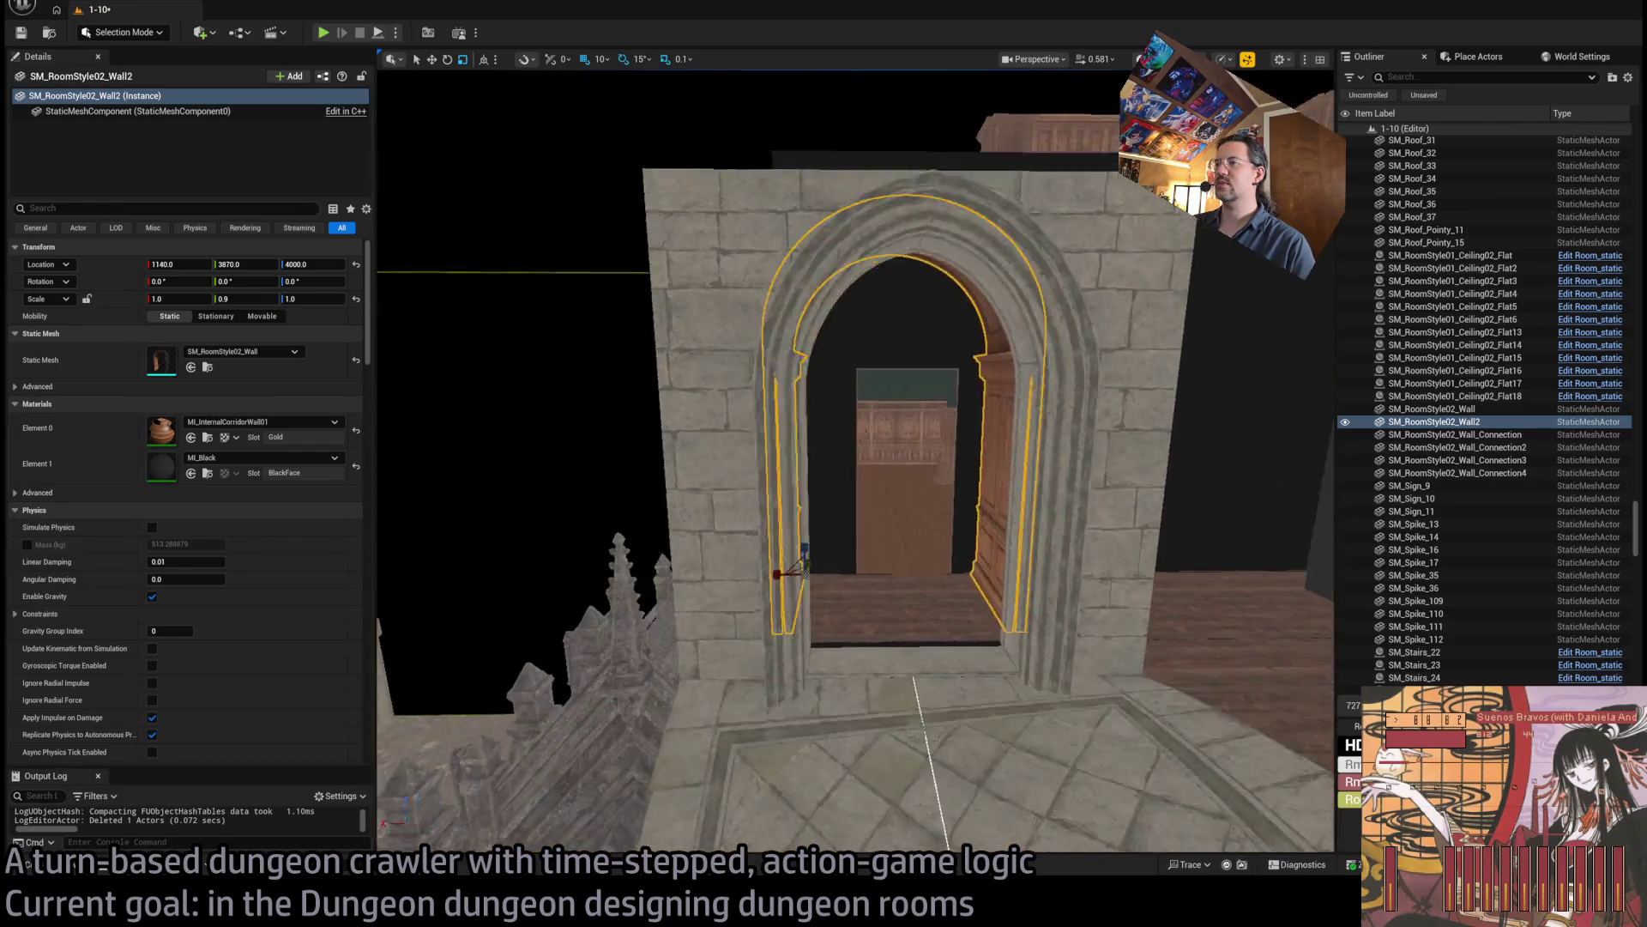
scroll(856, 461, "up", 10)
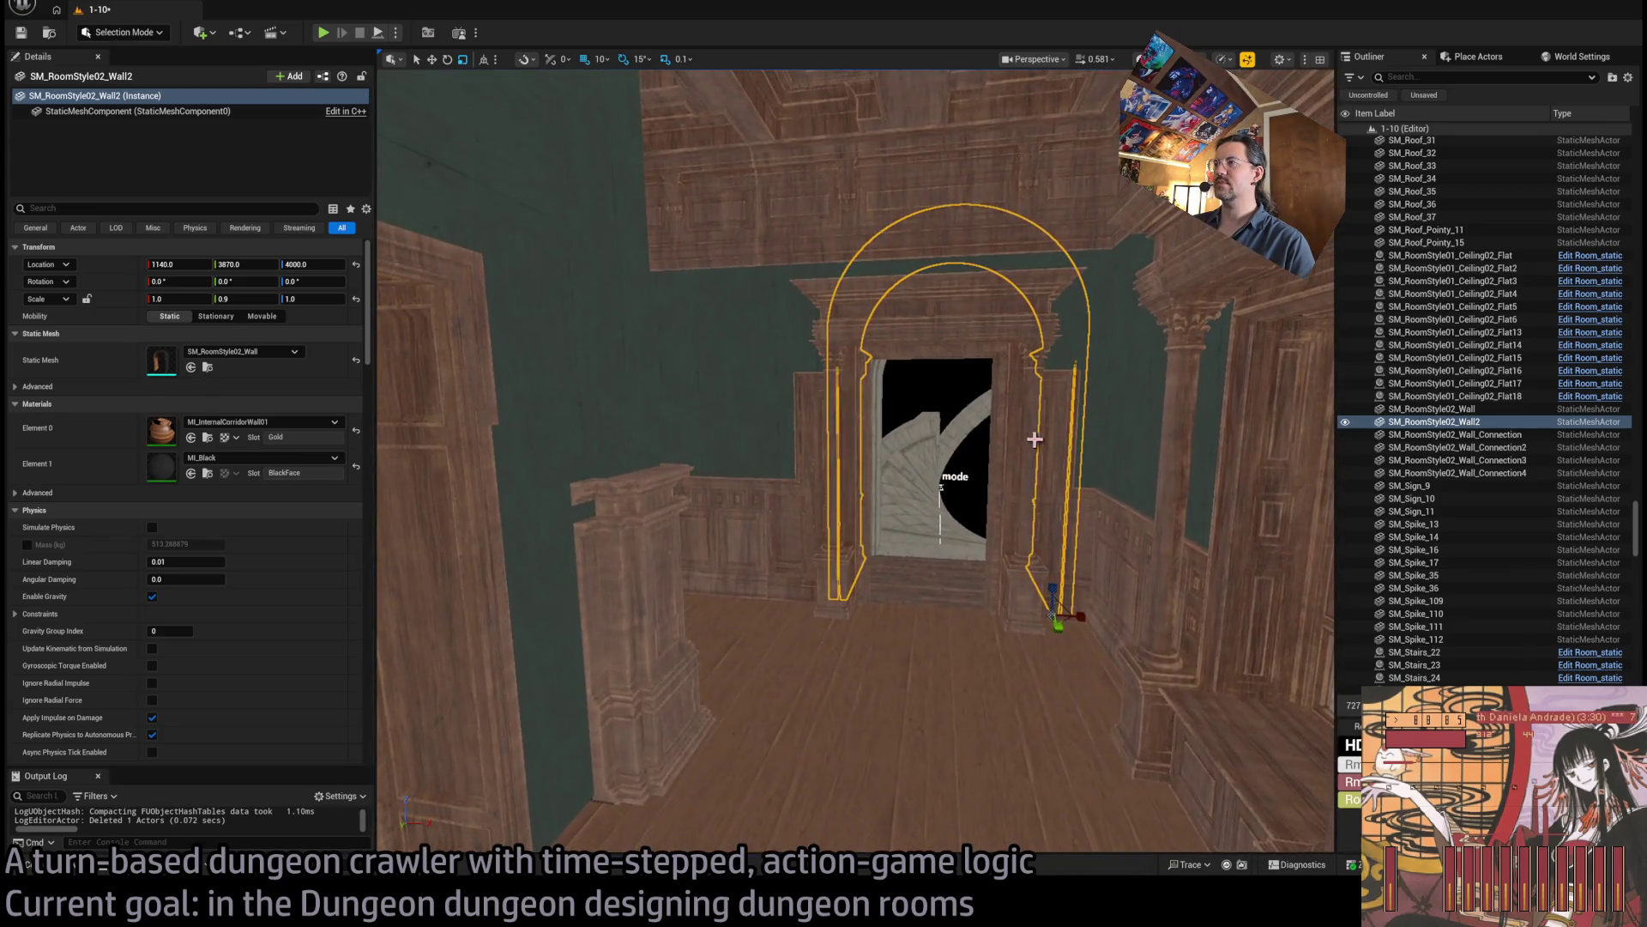
Select the dining room's big door and frame the view inside the wooden room.
left_click(1023, 491)
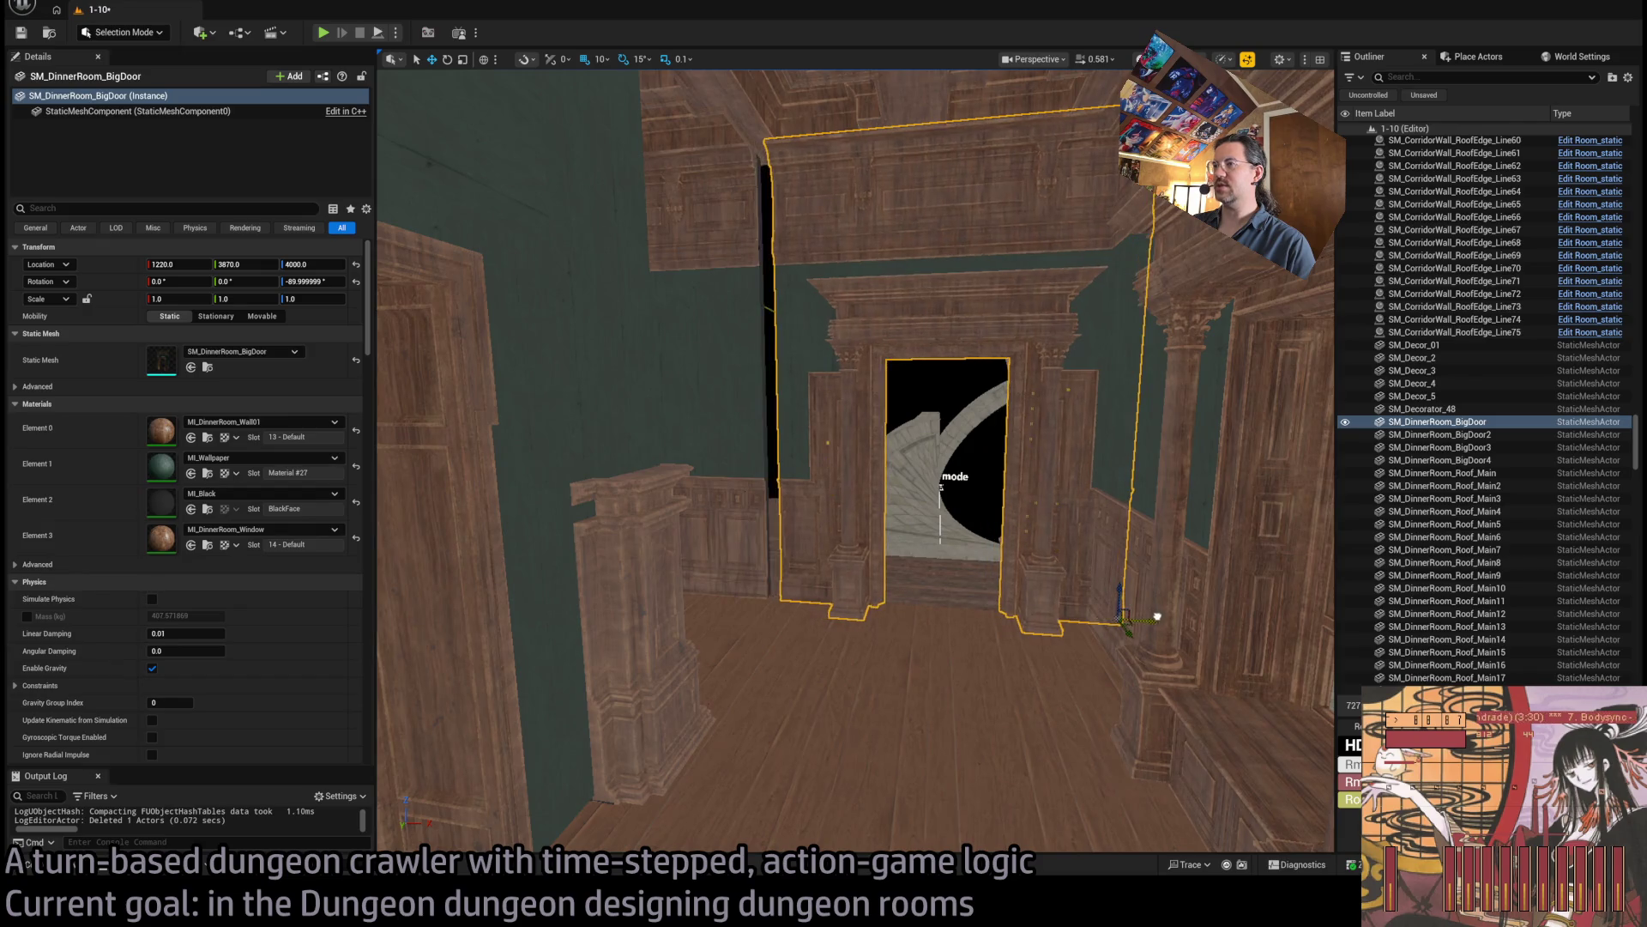
scroll(888, 437, "down", 10)
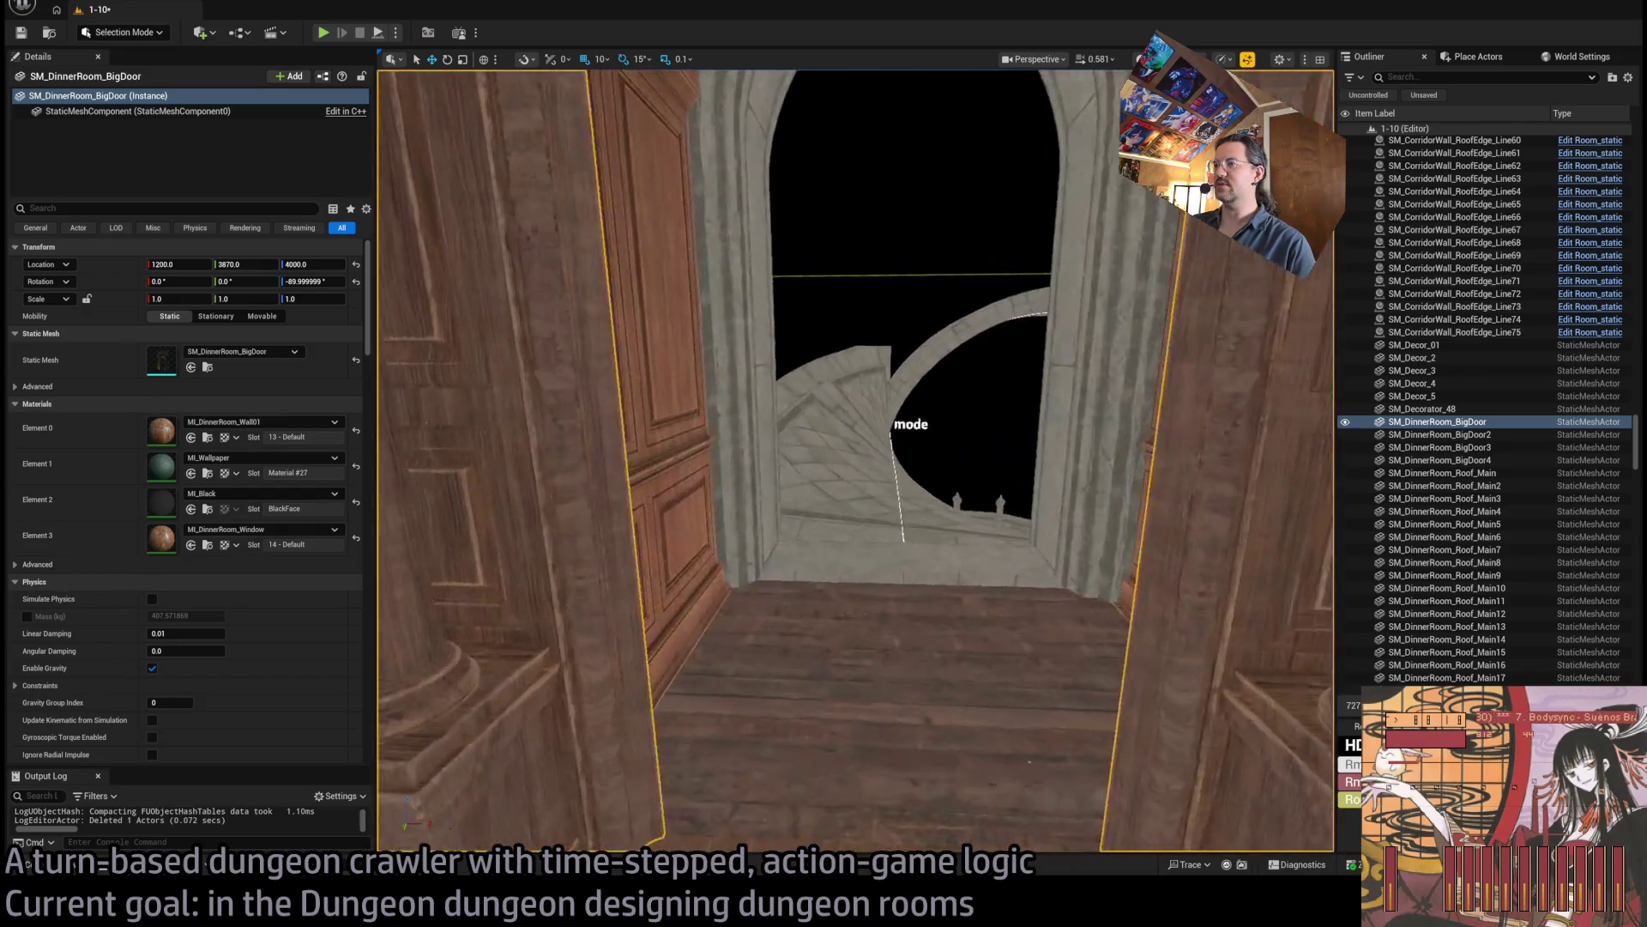
scroll(677, 607, "up", 3)
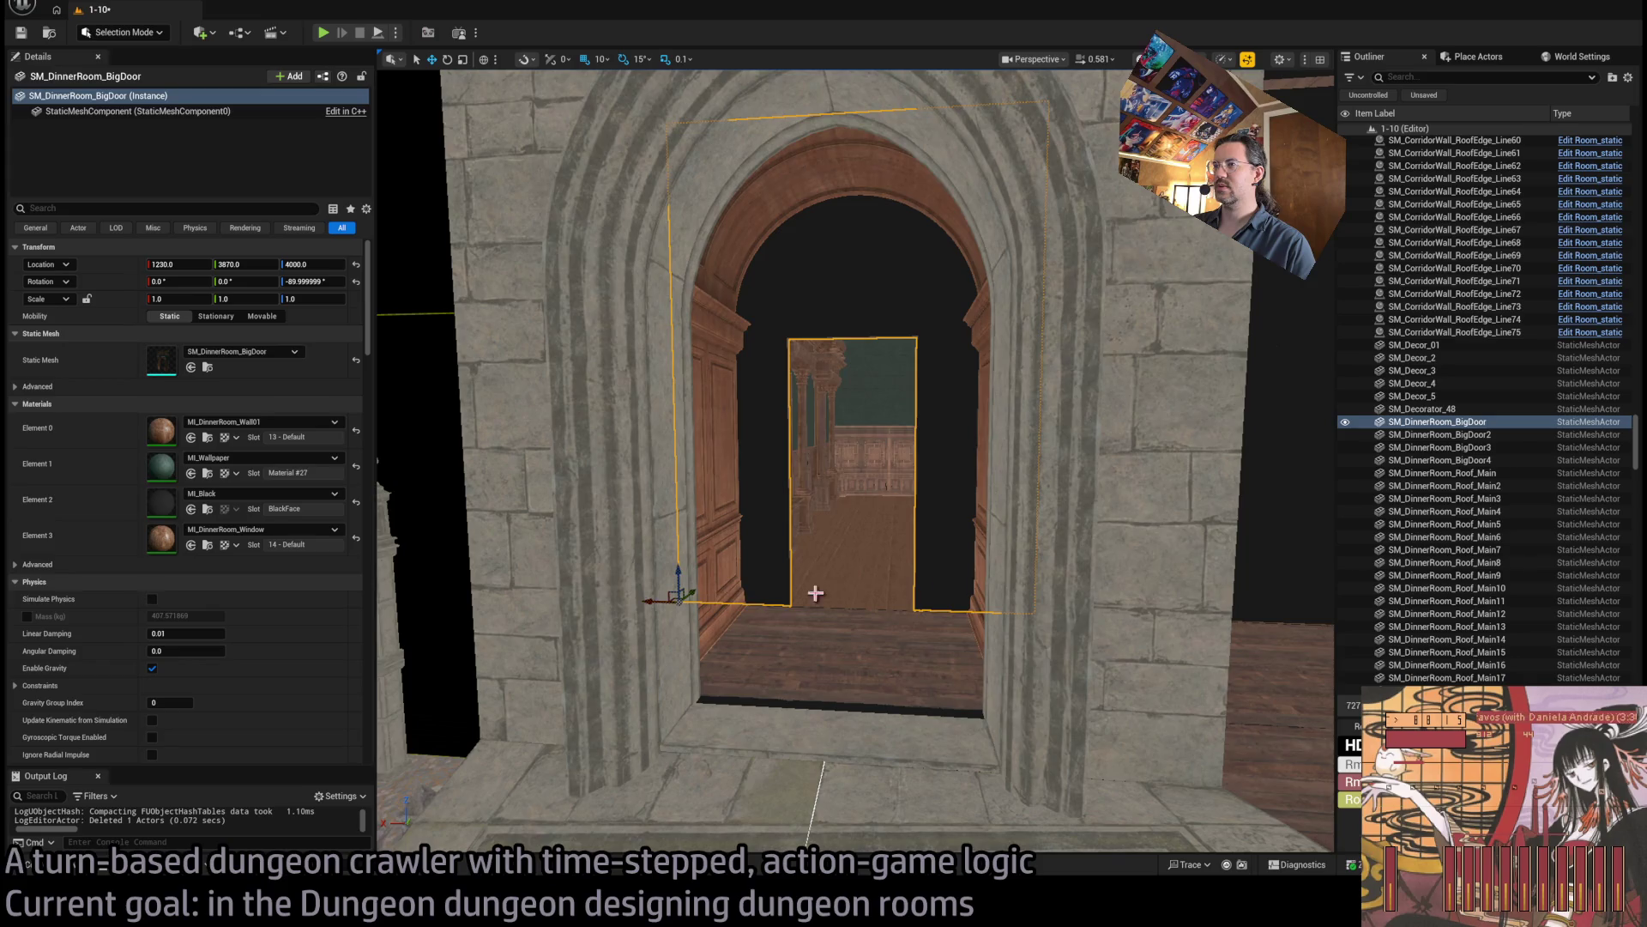
scroll(815, 593, "up", 10)
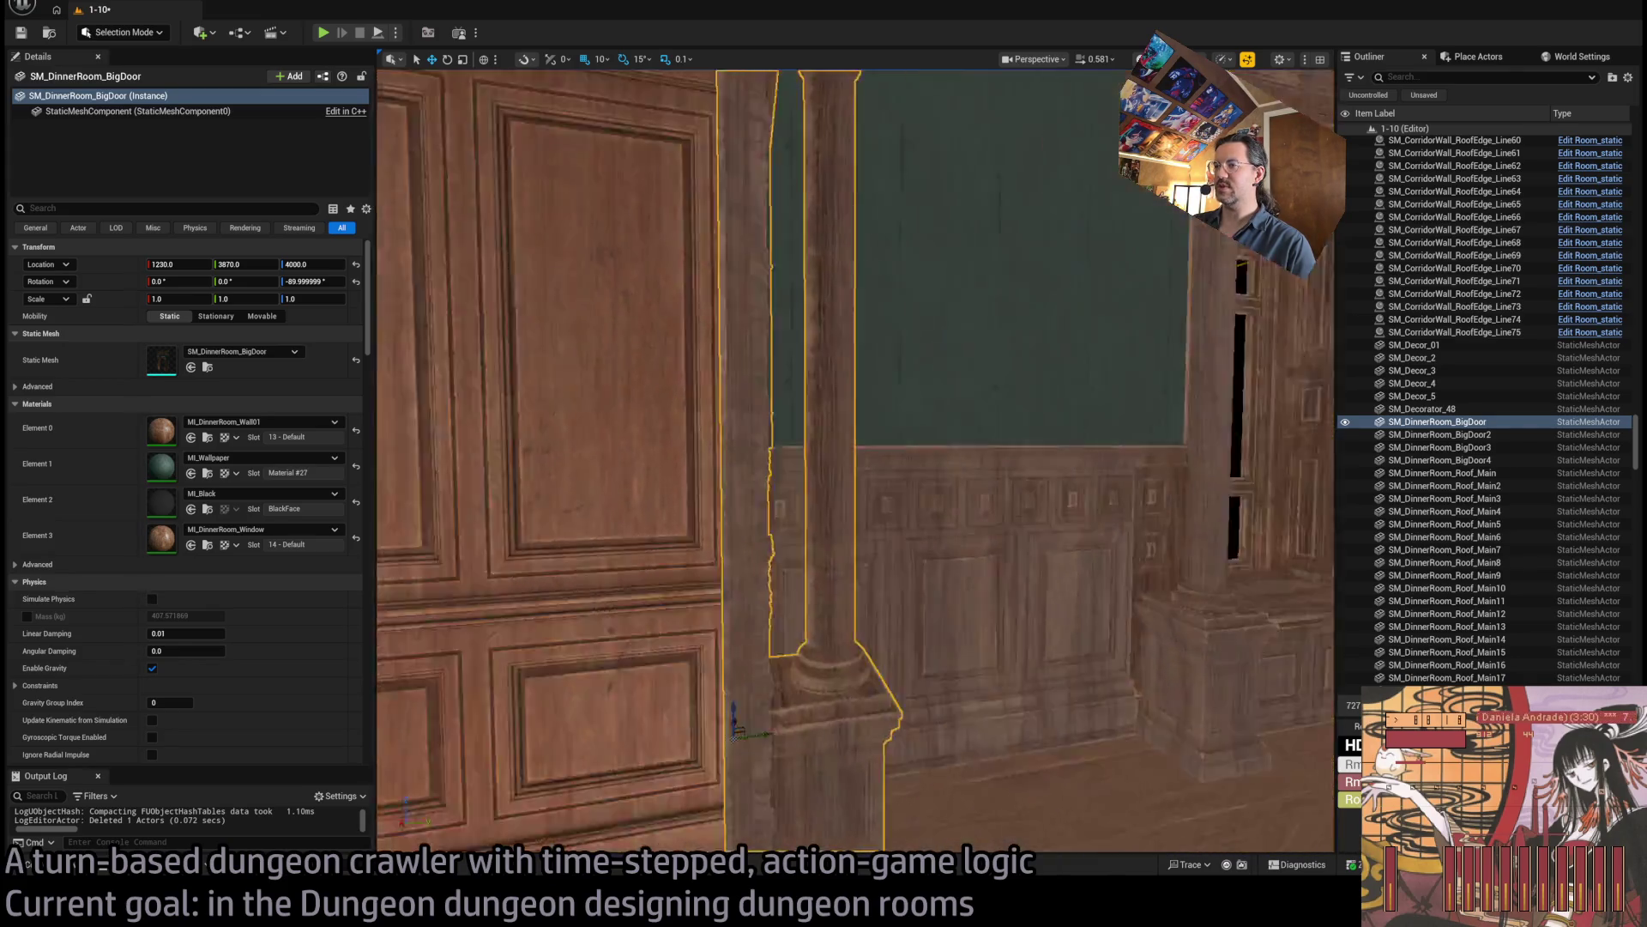
scroll(856, 461, "down", 10)
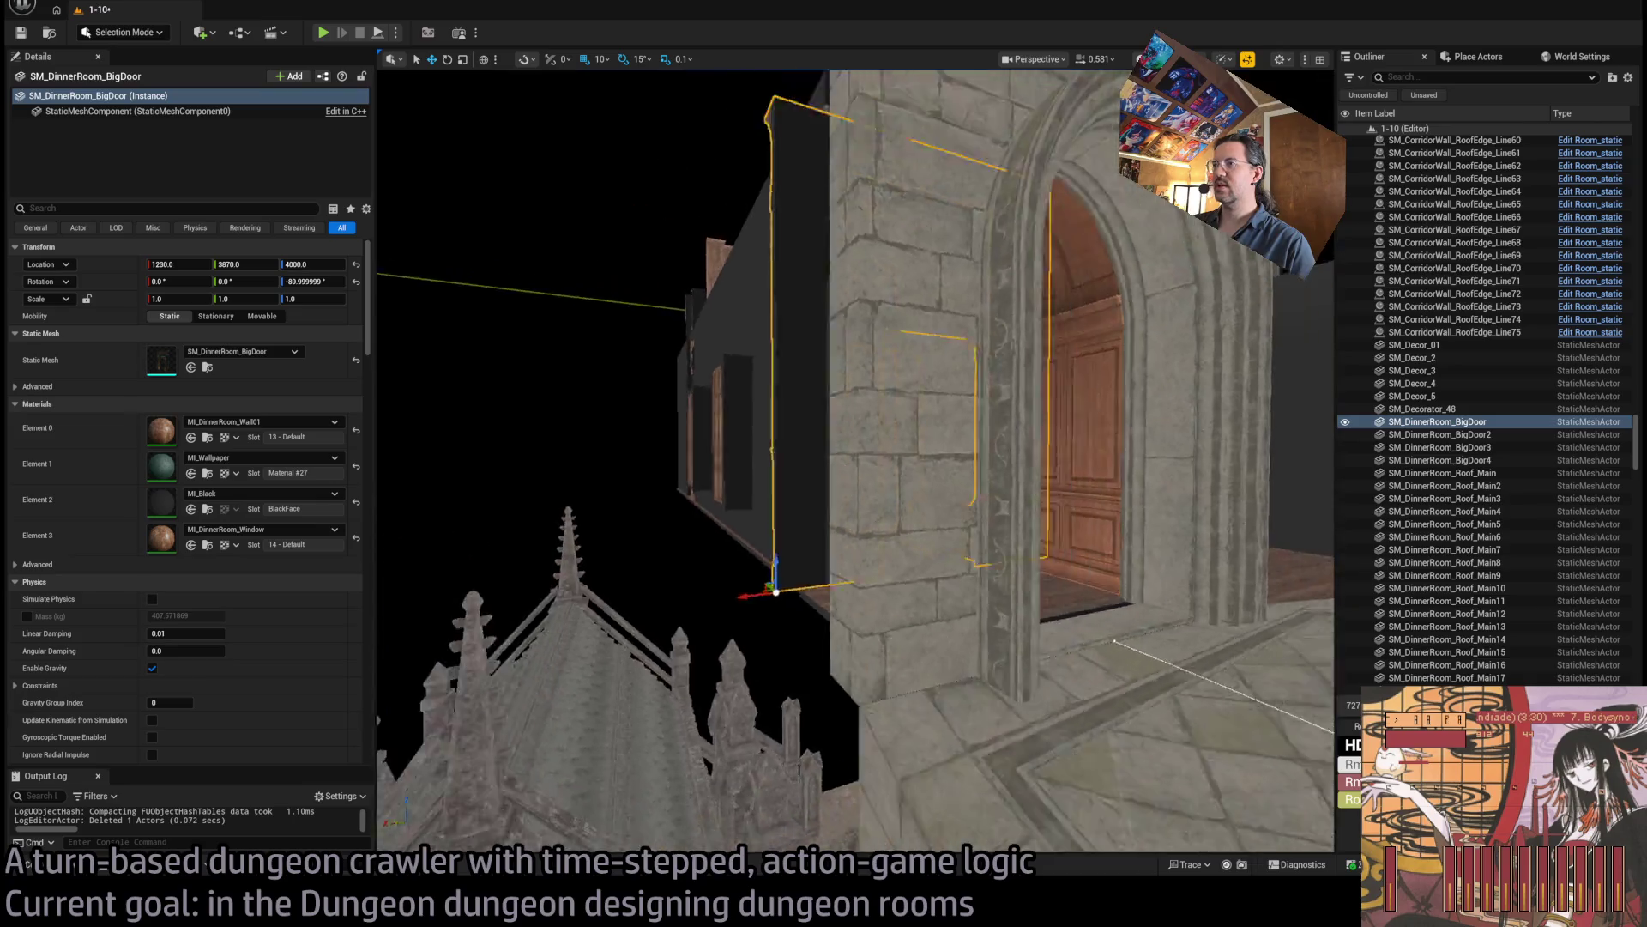
key("f")
scroll(1055, 566, "up", 8)
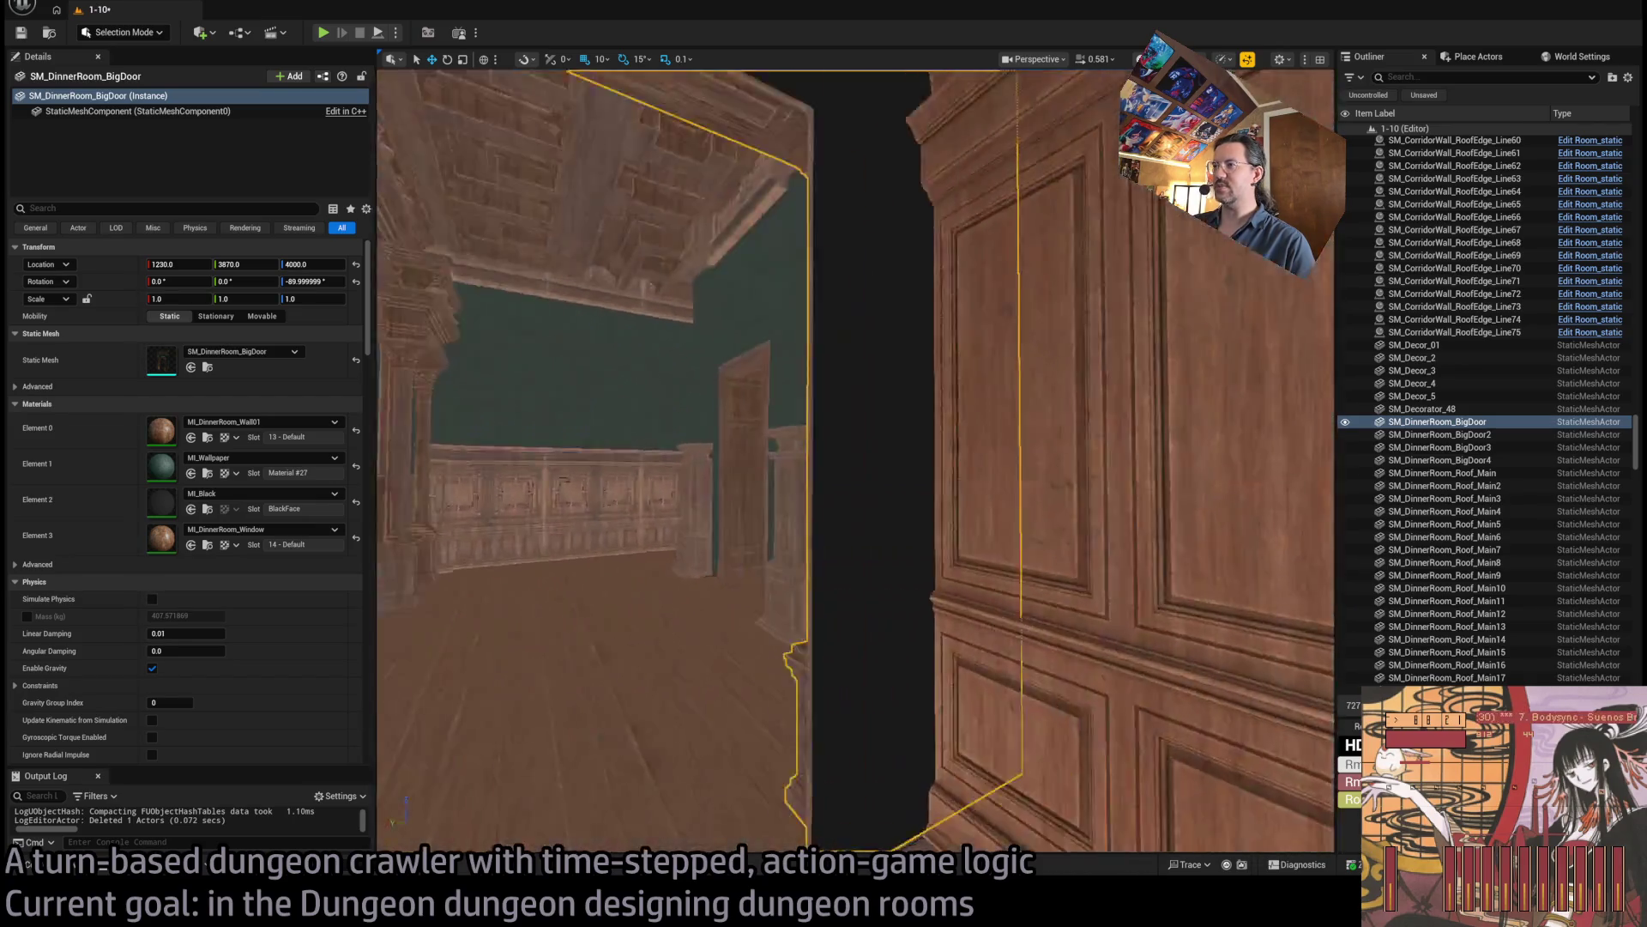
scroll(858, 463, "down", 5)
Move SM_DinnerRoom_Wall2 to X 790 and set its Scale Y to 1.1375.
left_click(600, 344)
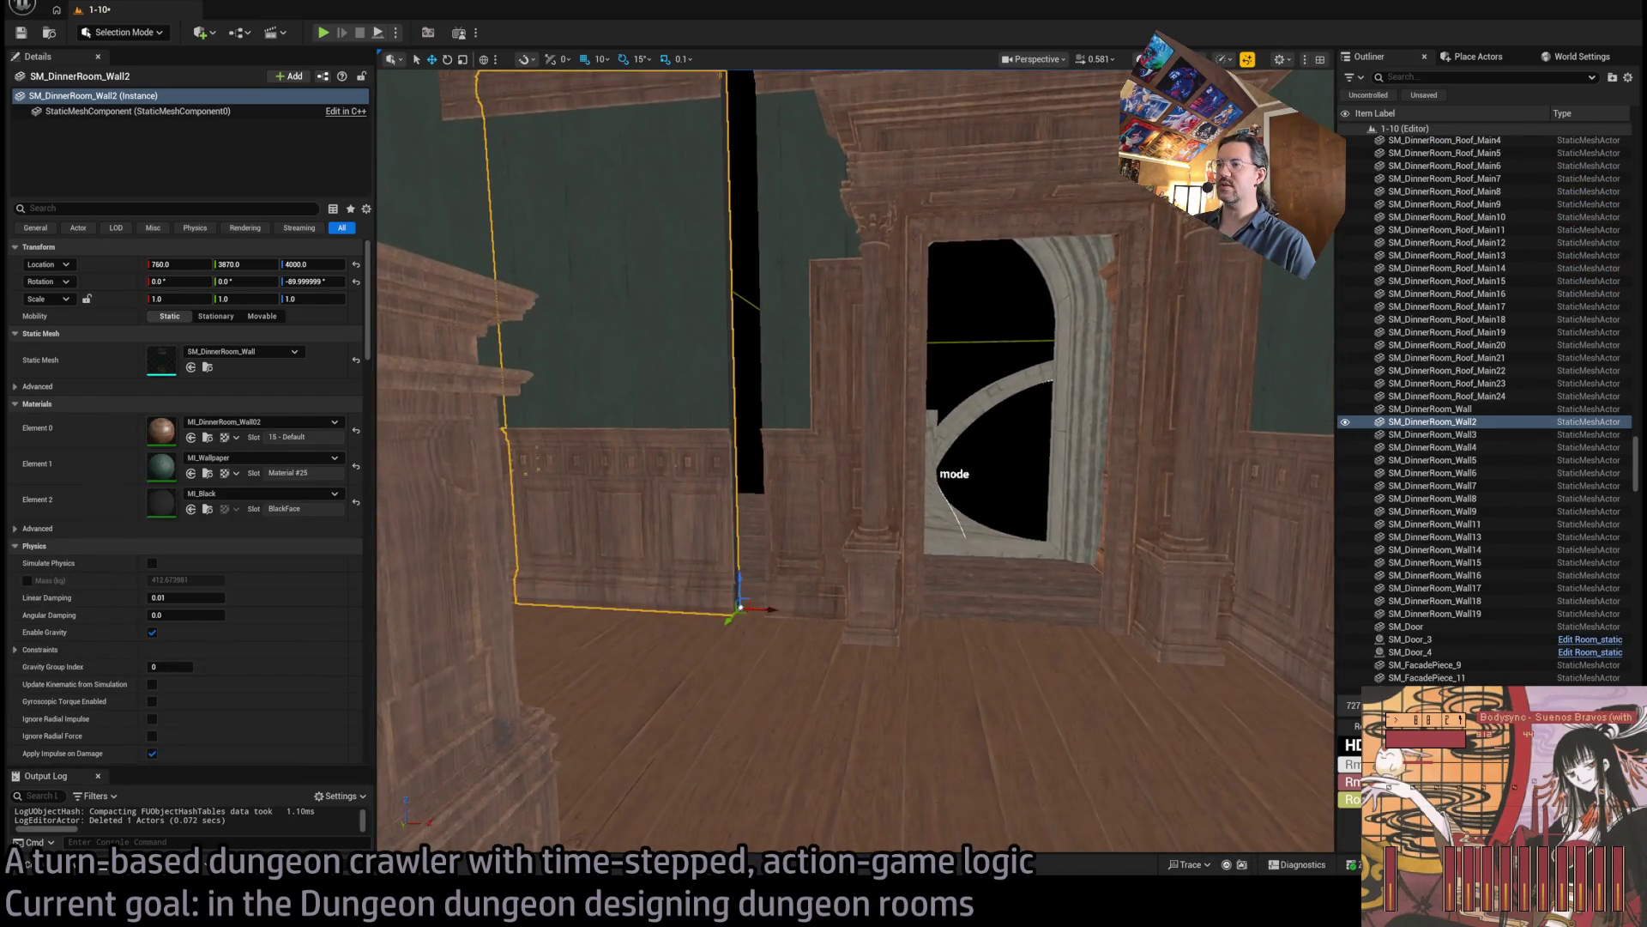
left_click_drag(740, 608, 807, 632)
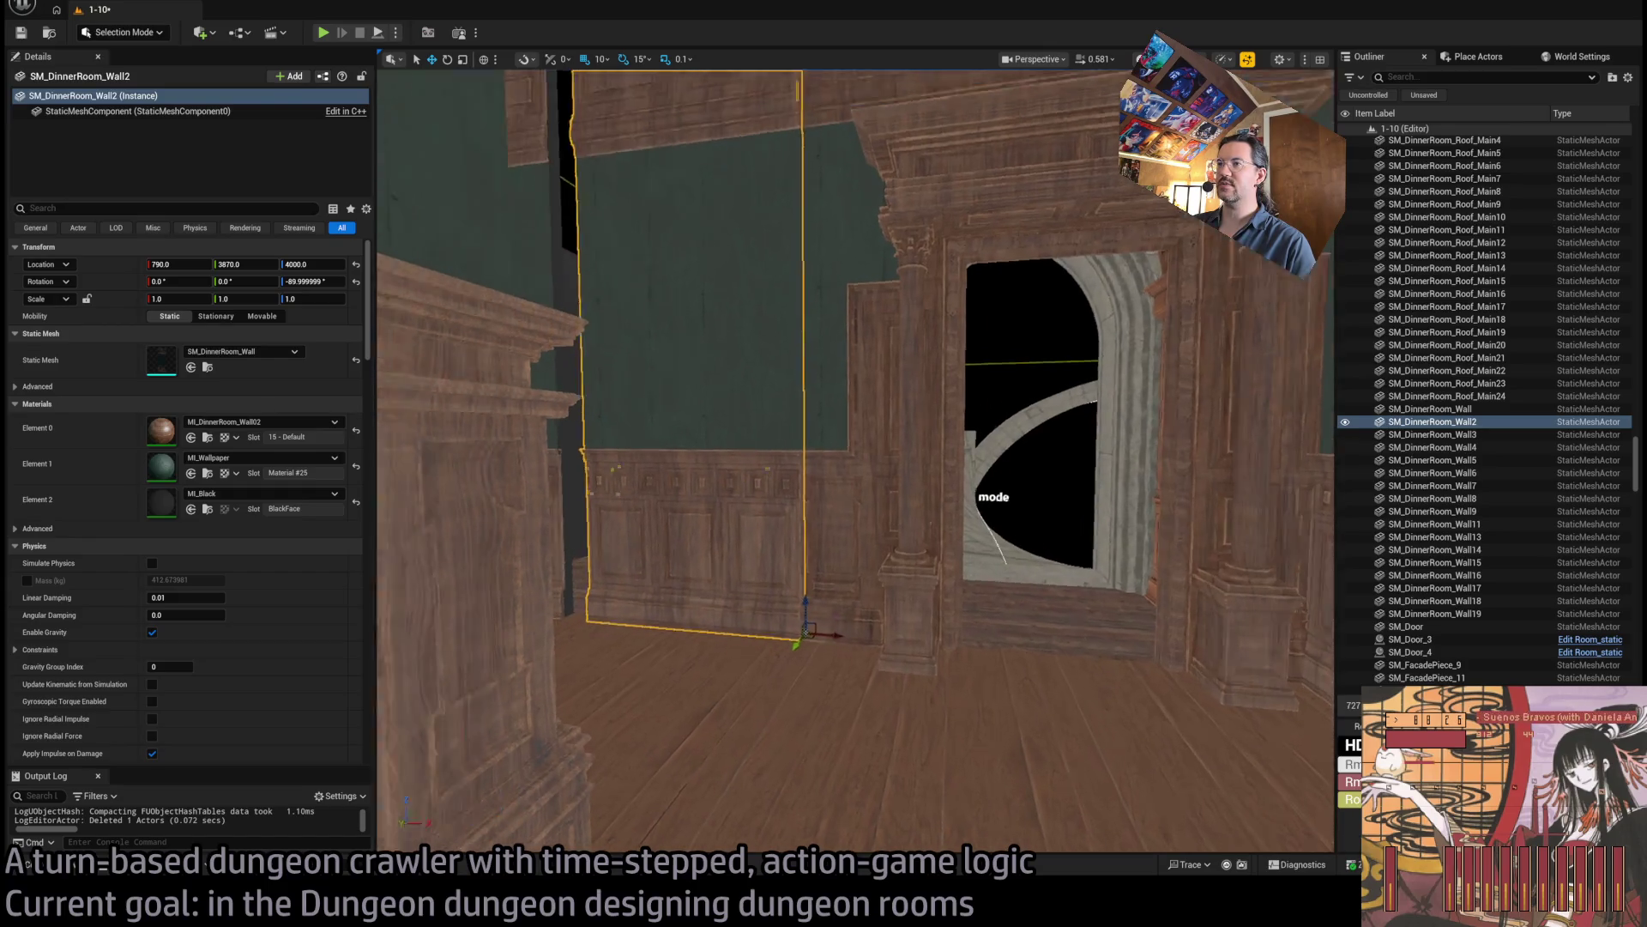
scroll(807, 632, "up", 5)
key("r")
left_click_drag(1136, 661, 1137, 659)
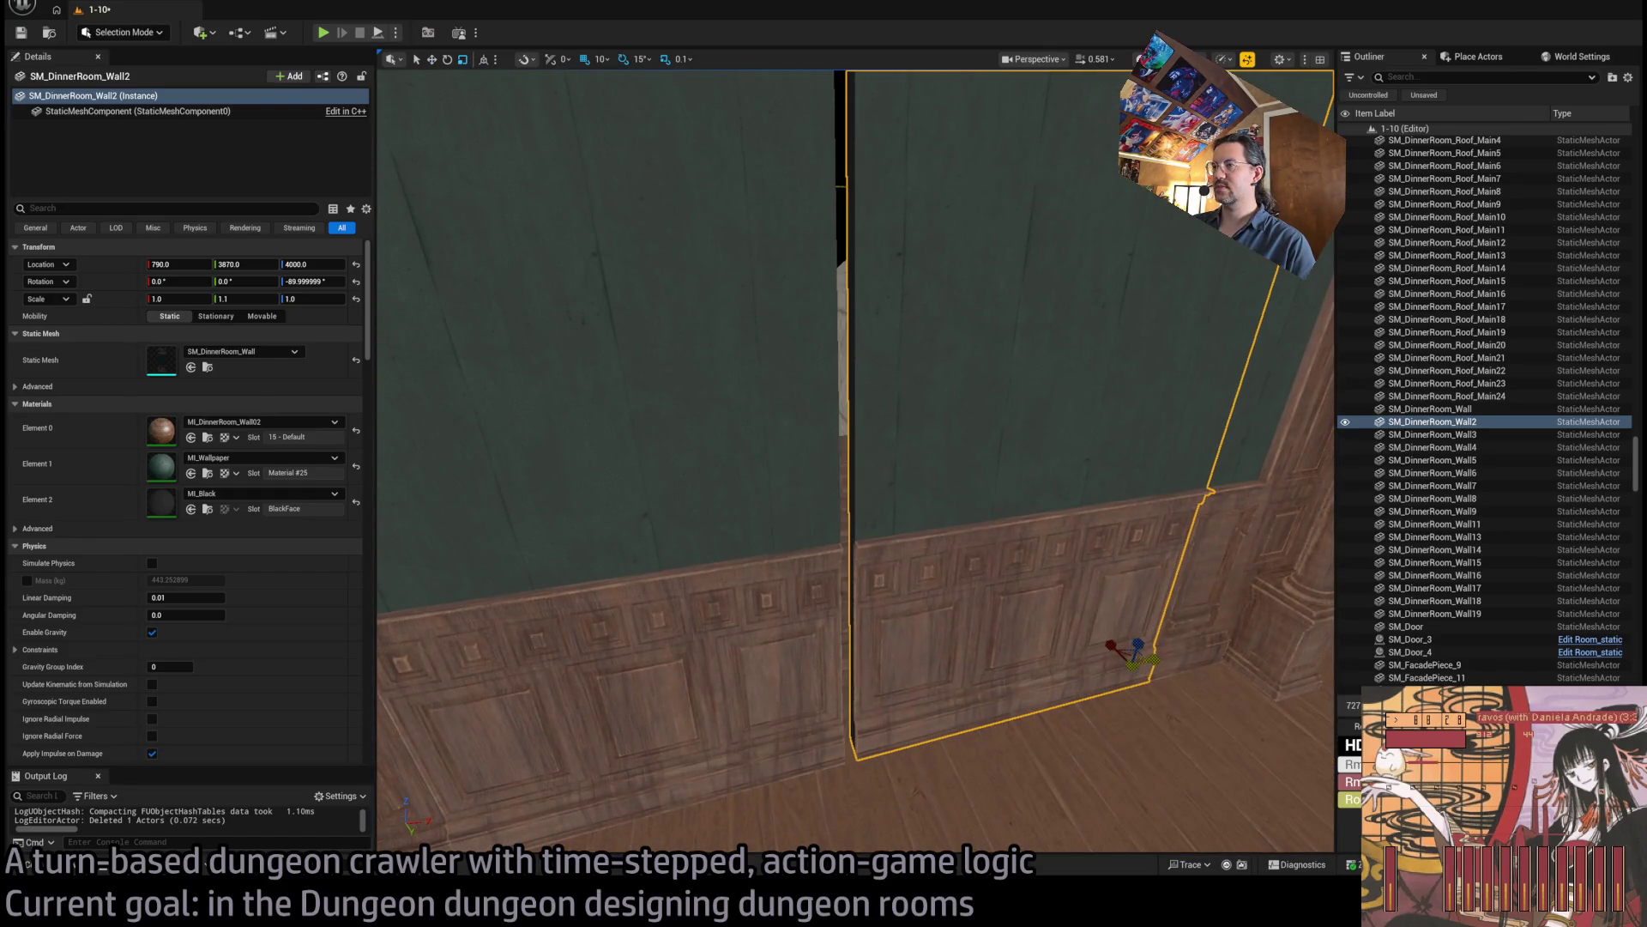
left_click_drag(236, 298, 249, 298)
key("End")
key("BackSpace")
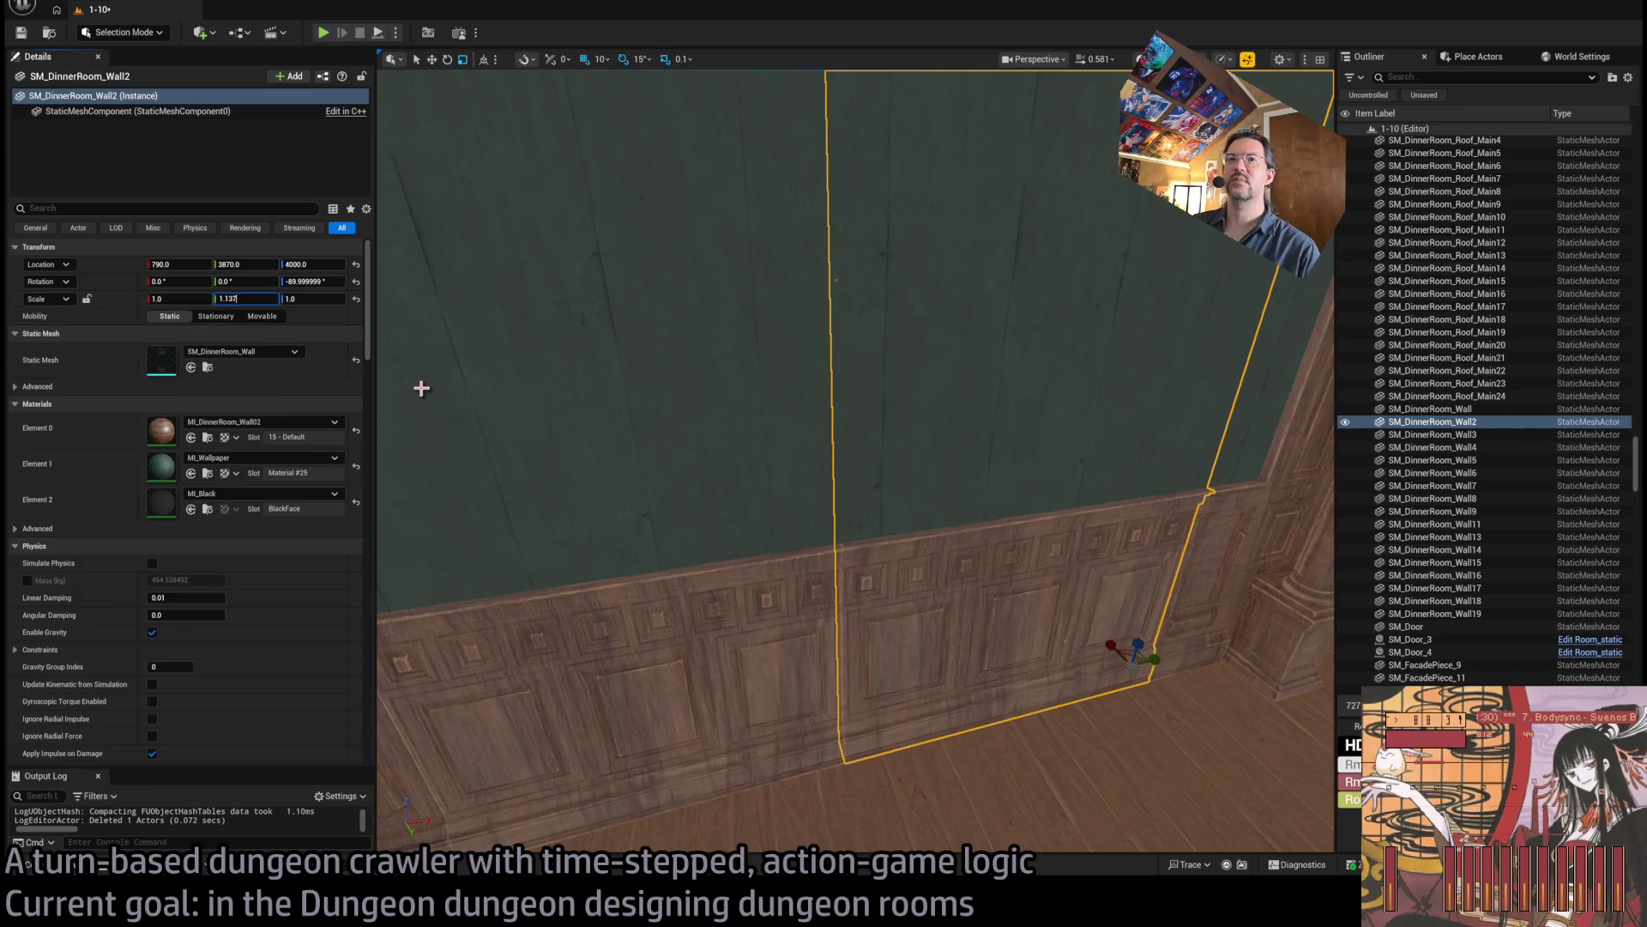
key("Return")
left_click_drag(426, 390, 343, 384)
left_click_drag(982, 406, 960, 449)
left_click_drag(1199, 475, 1199, 476)
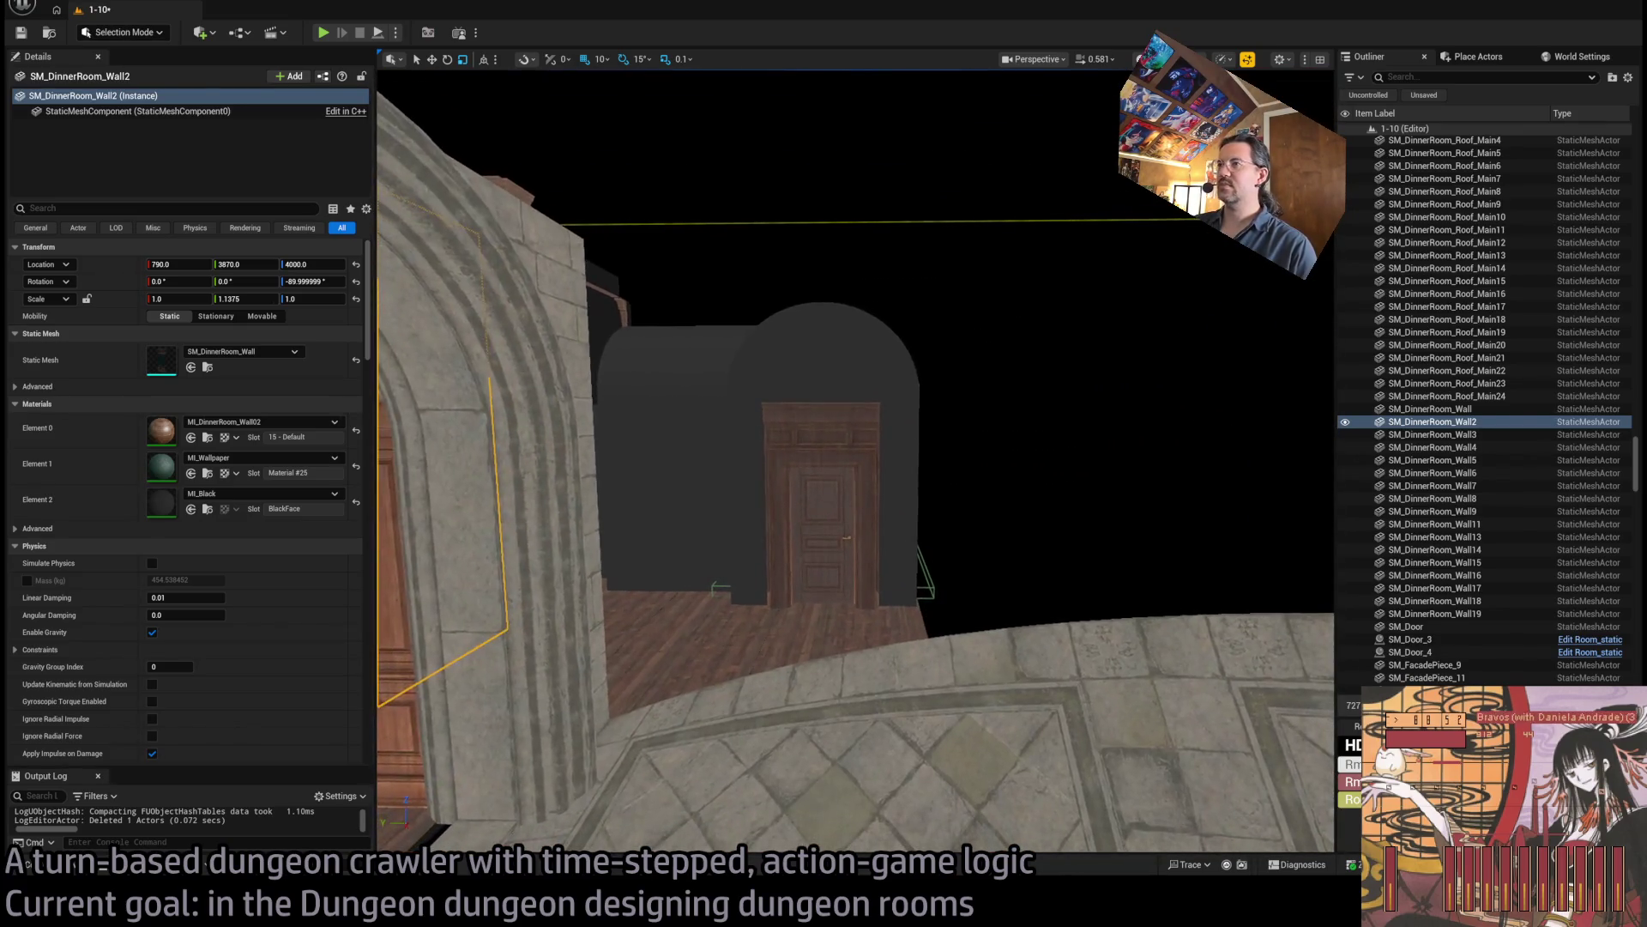
Duplicate and rotate SM_RoomStyle02_Wall_Connection3, placing the copy at X 1100, Y 3850 inside the archway.
left_click(1199, 476)
left_click_drag(1109, 621, 1108, 621)
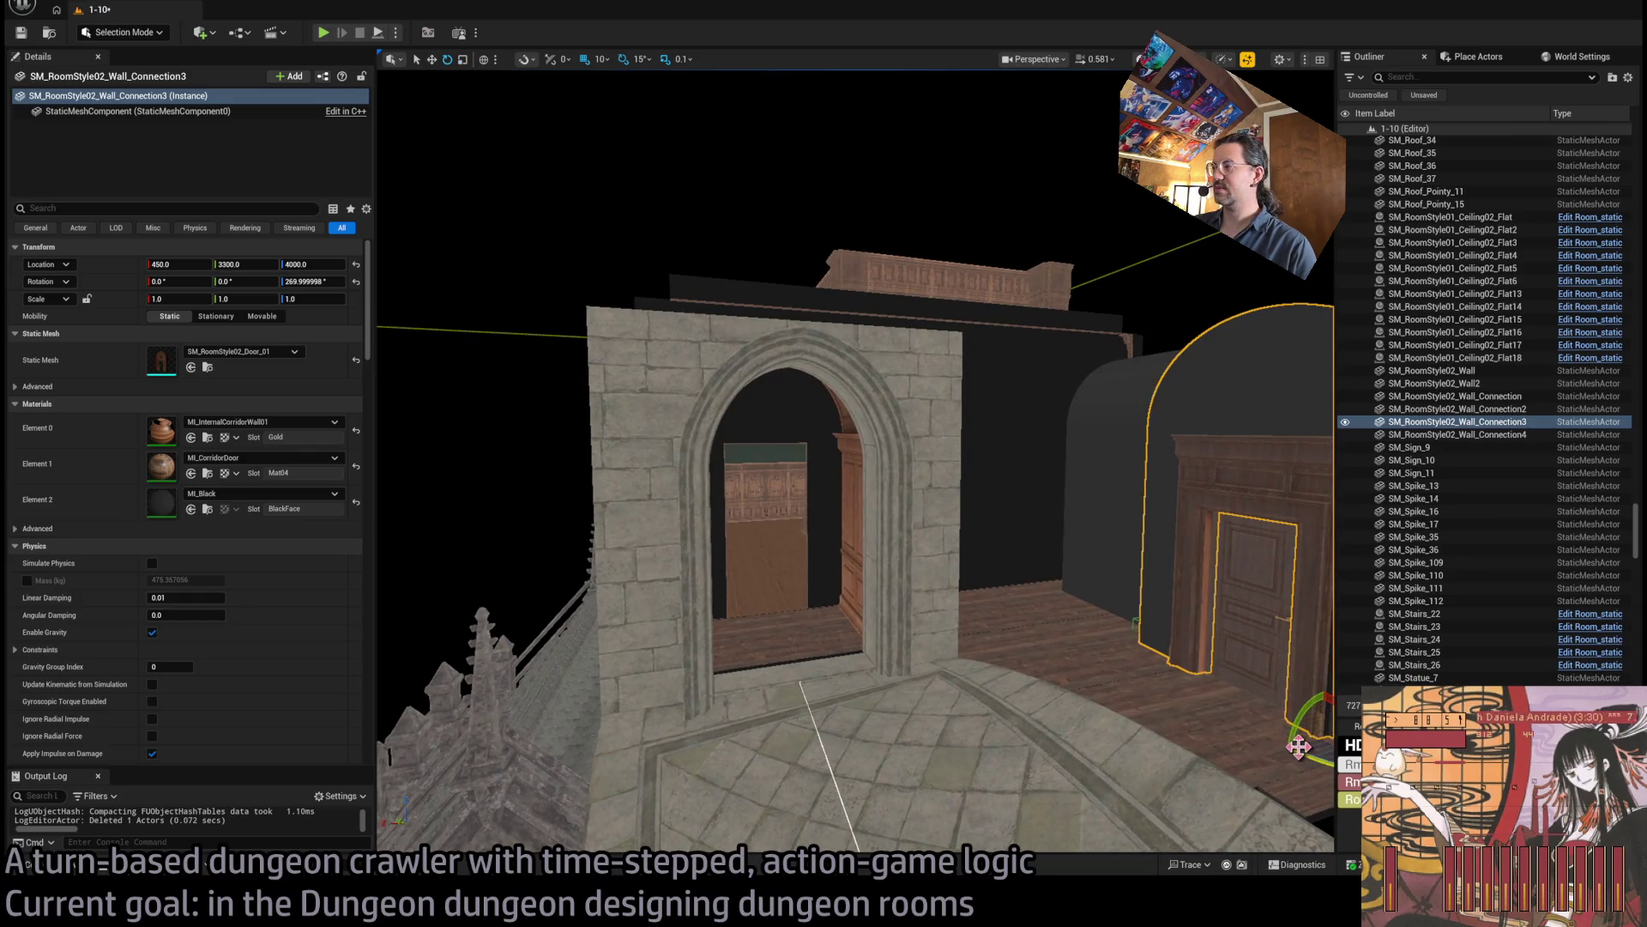
mouse_move(1298, 747)
left_mouse_down()
mouse_move(1118, 598)
mouse_move(573, 559)
left_mouse_up()
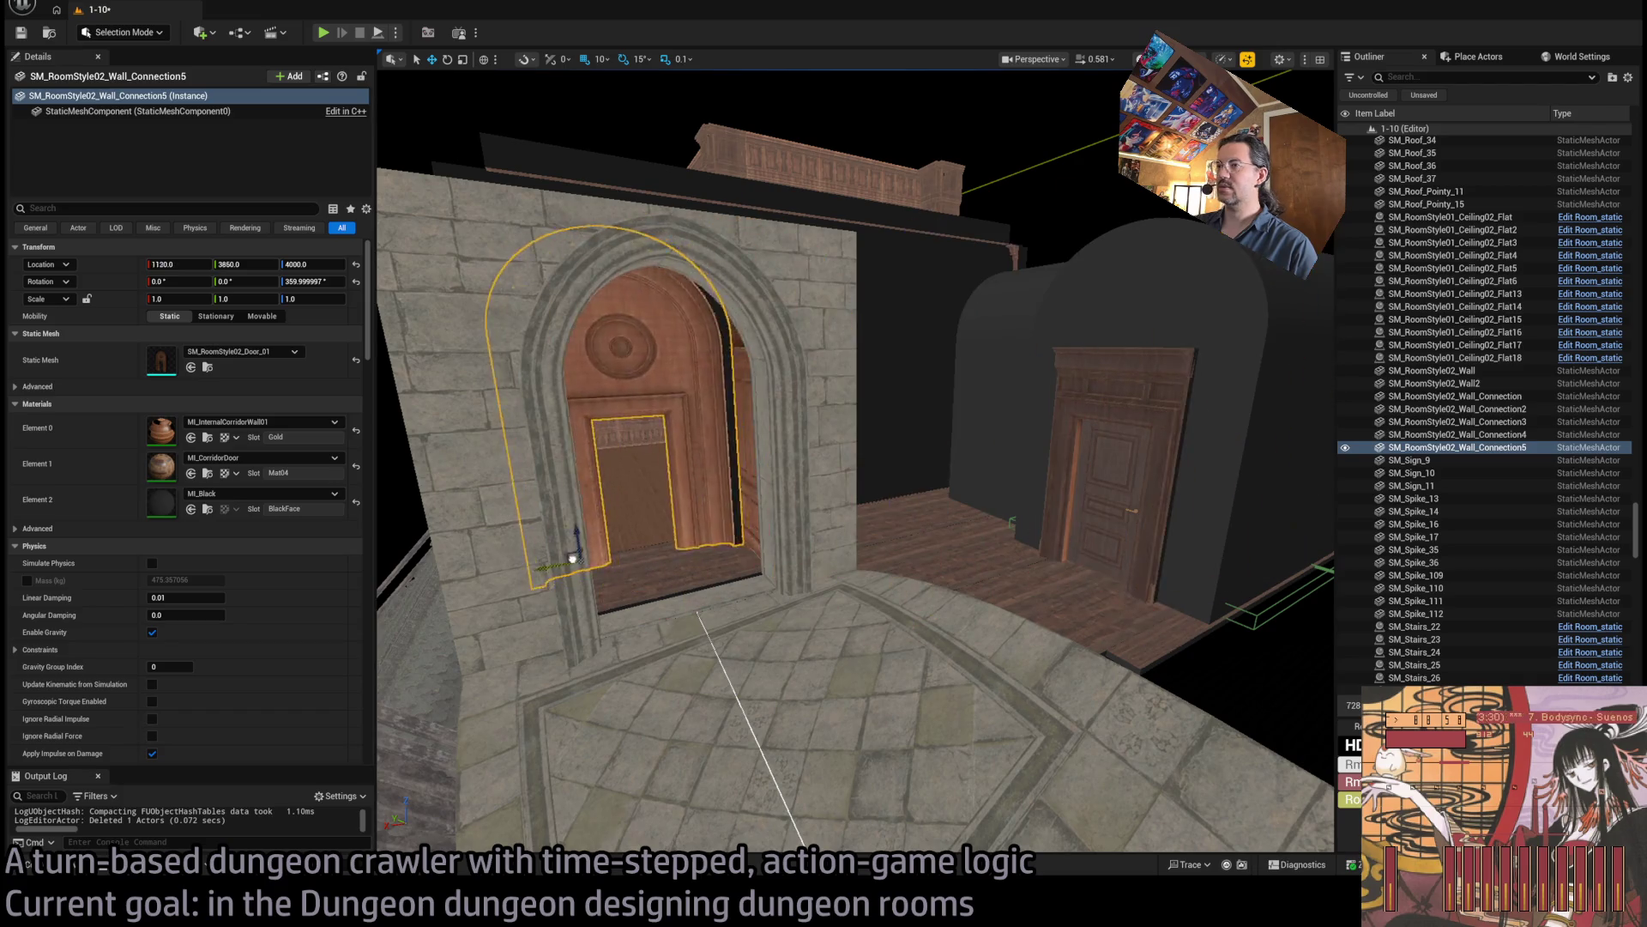
scroll(592, 532, "down", 6)
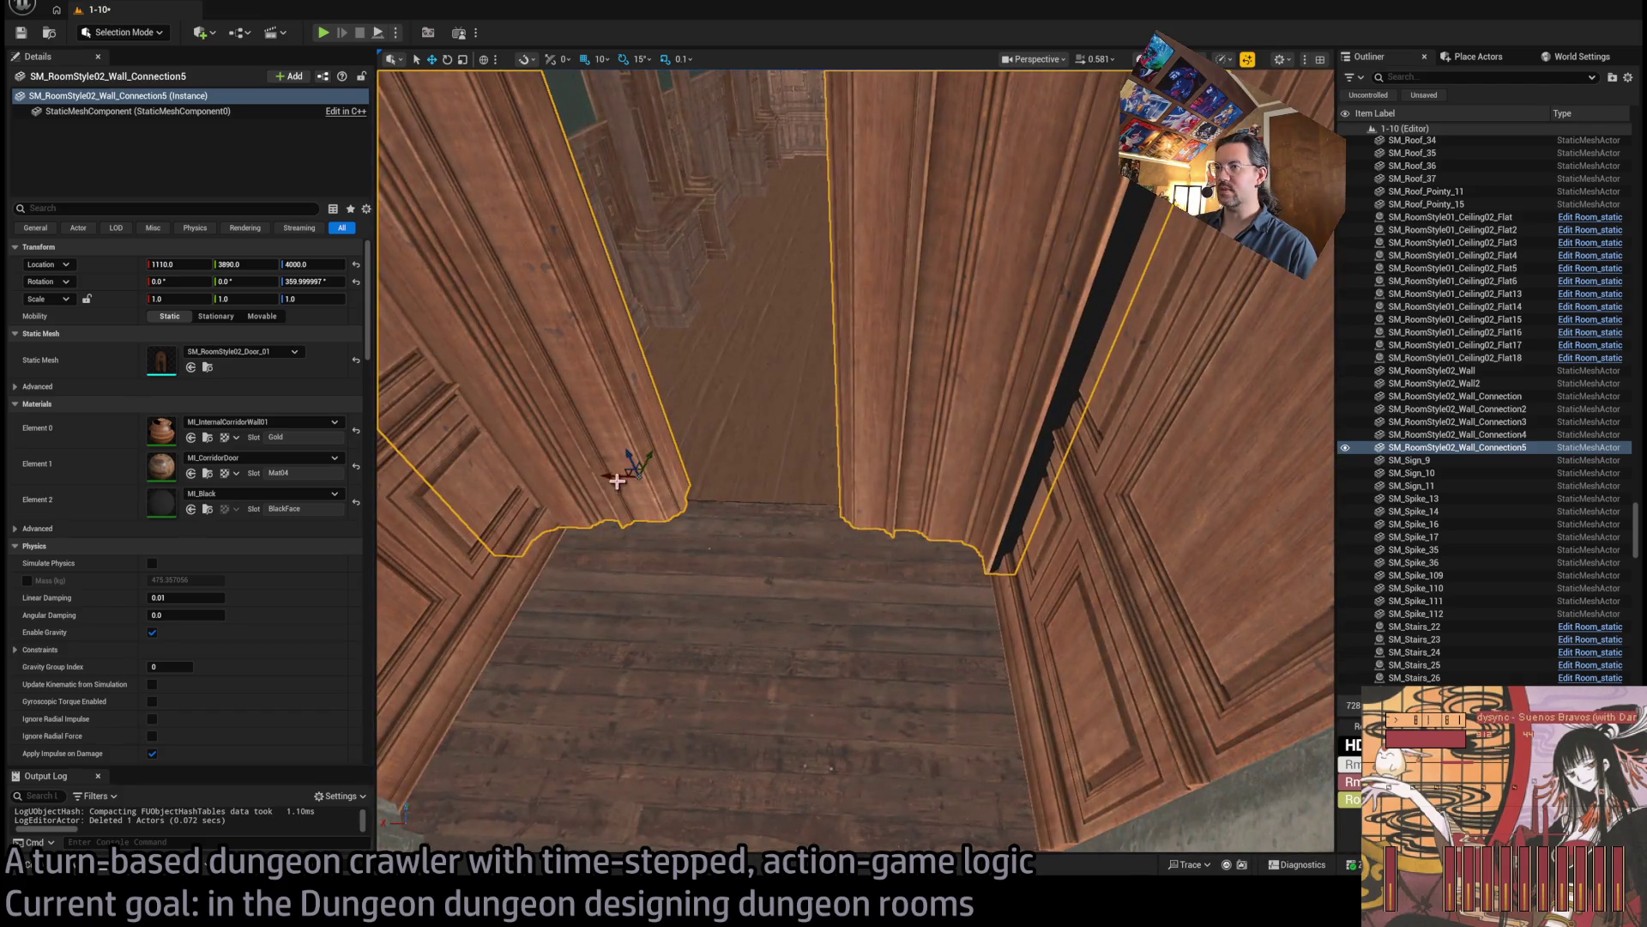
left_click_drag(617, 481, 624, 475)
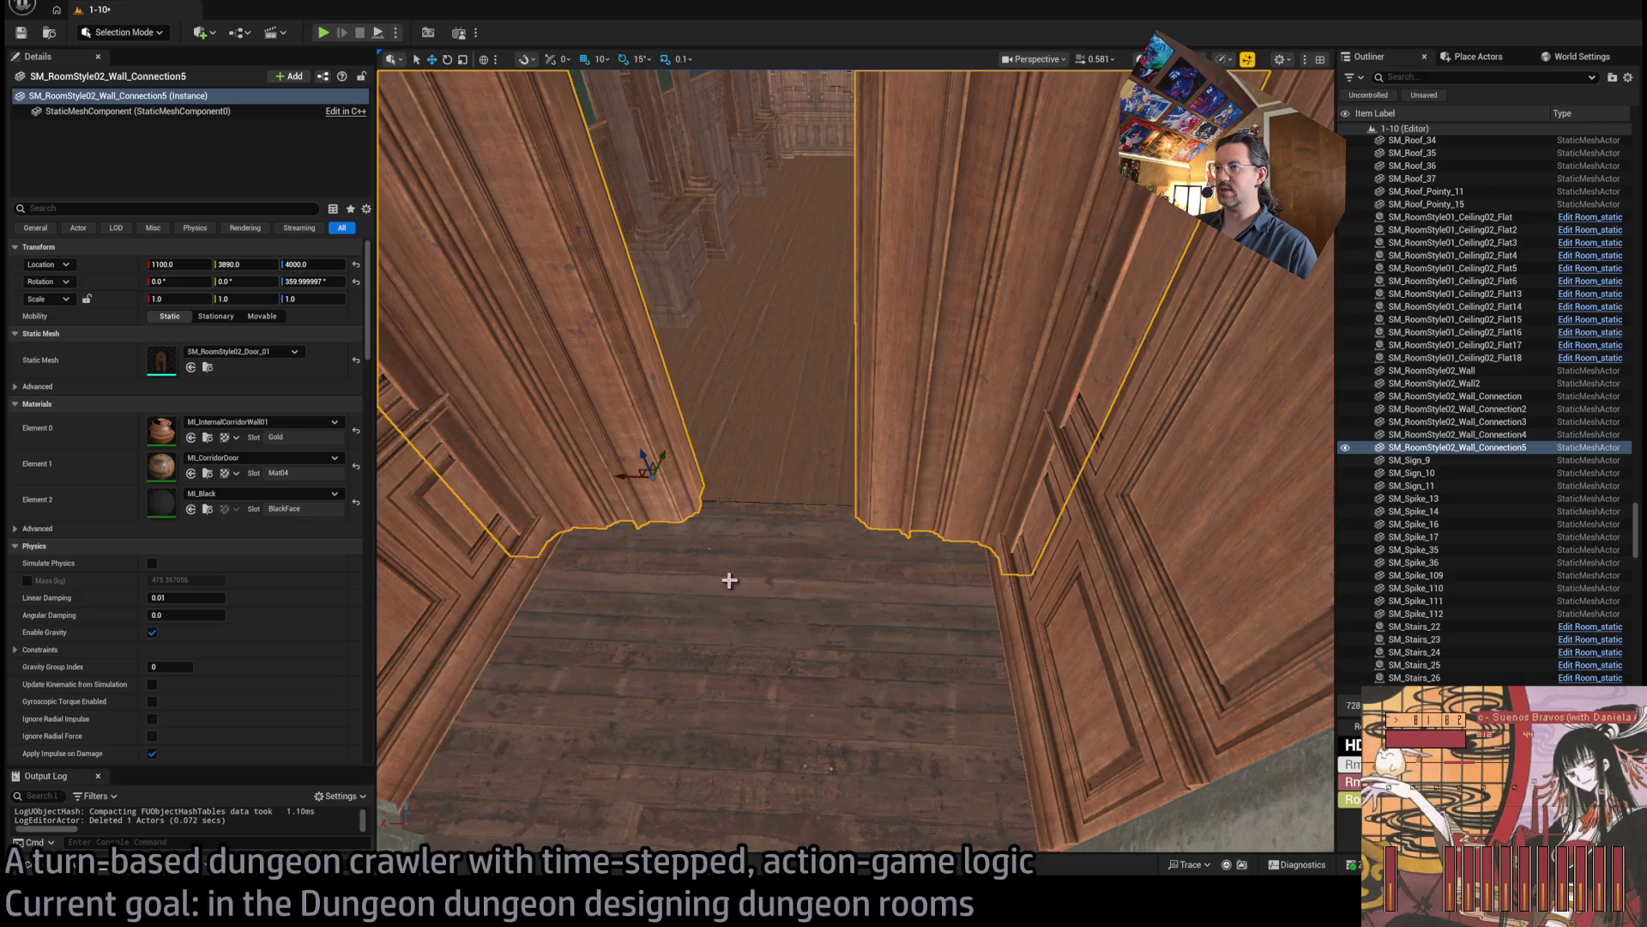
left_click_drag(729, 581, 776, 598)
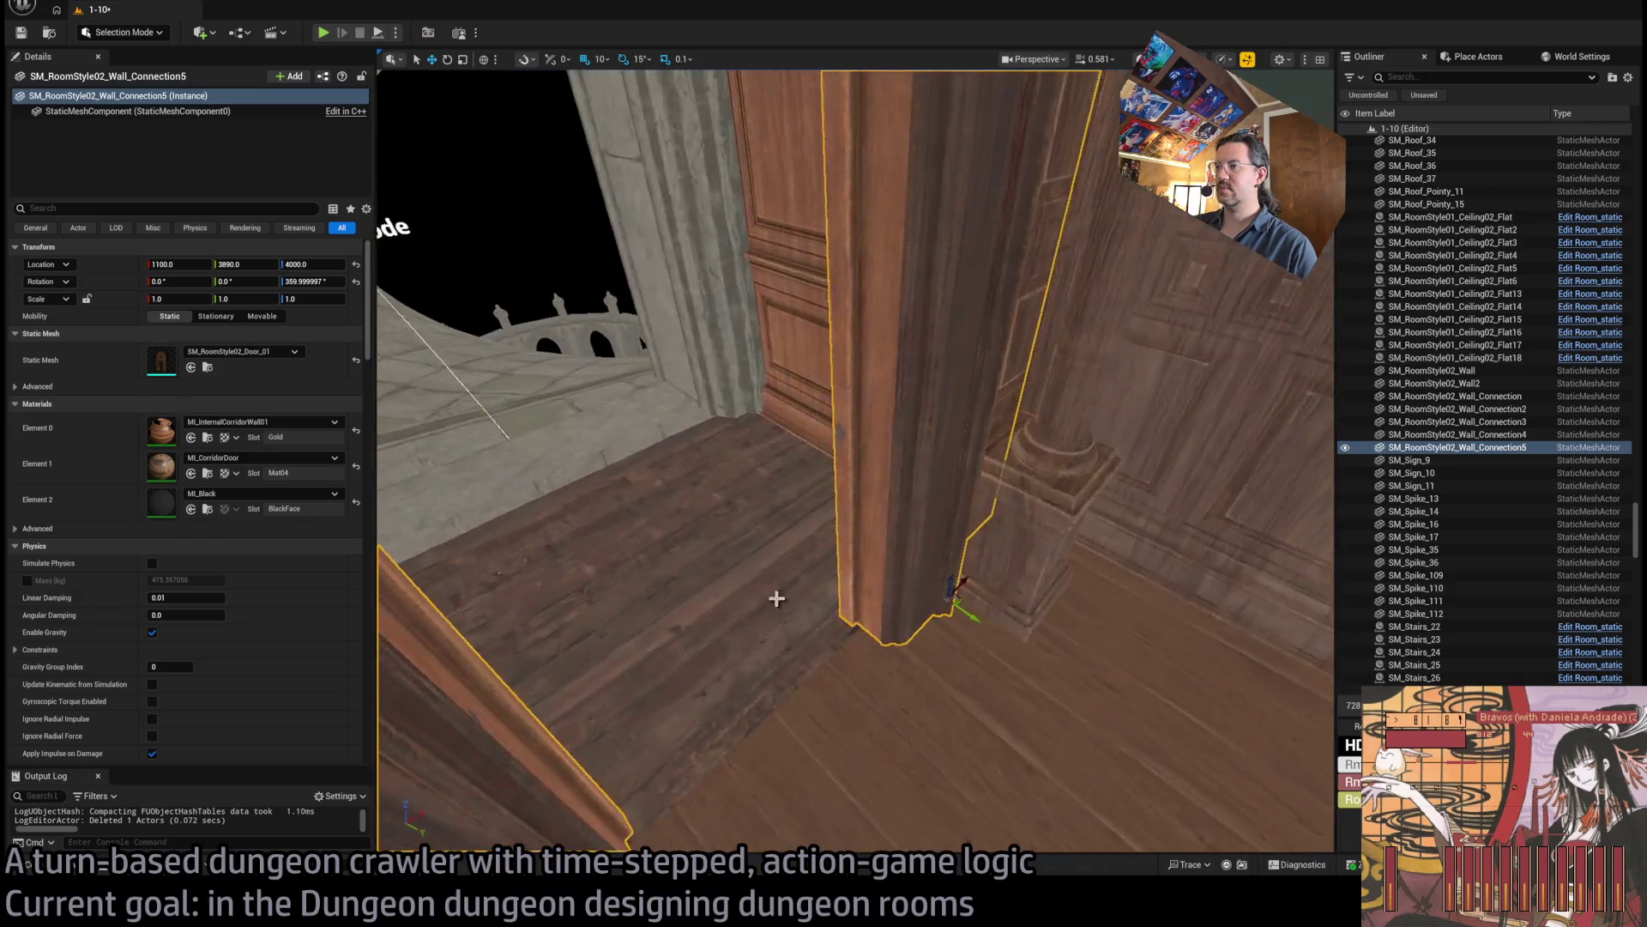
mouse_move(978, 607)
left_mouse_down()
mouse_move(886, 526)
mouse_move(917, 556)
mouse_move(837, 570)
mouse_move(845, 655)
left_mouse_up()
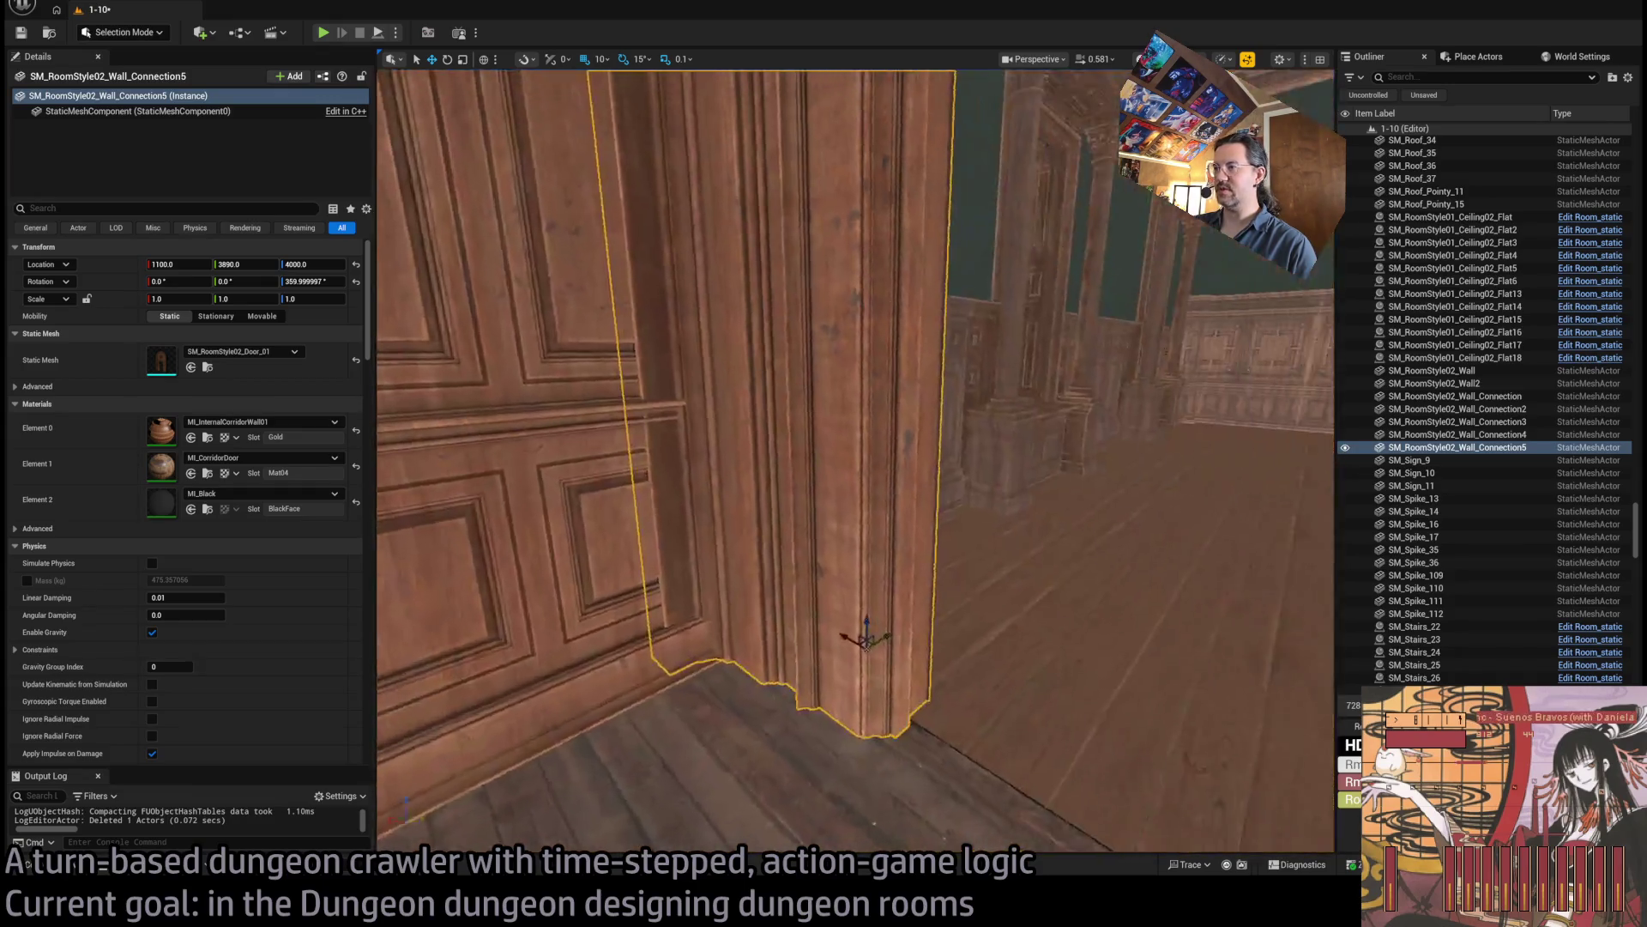
left_click_drag(845, 654, 858, 420)
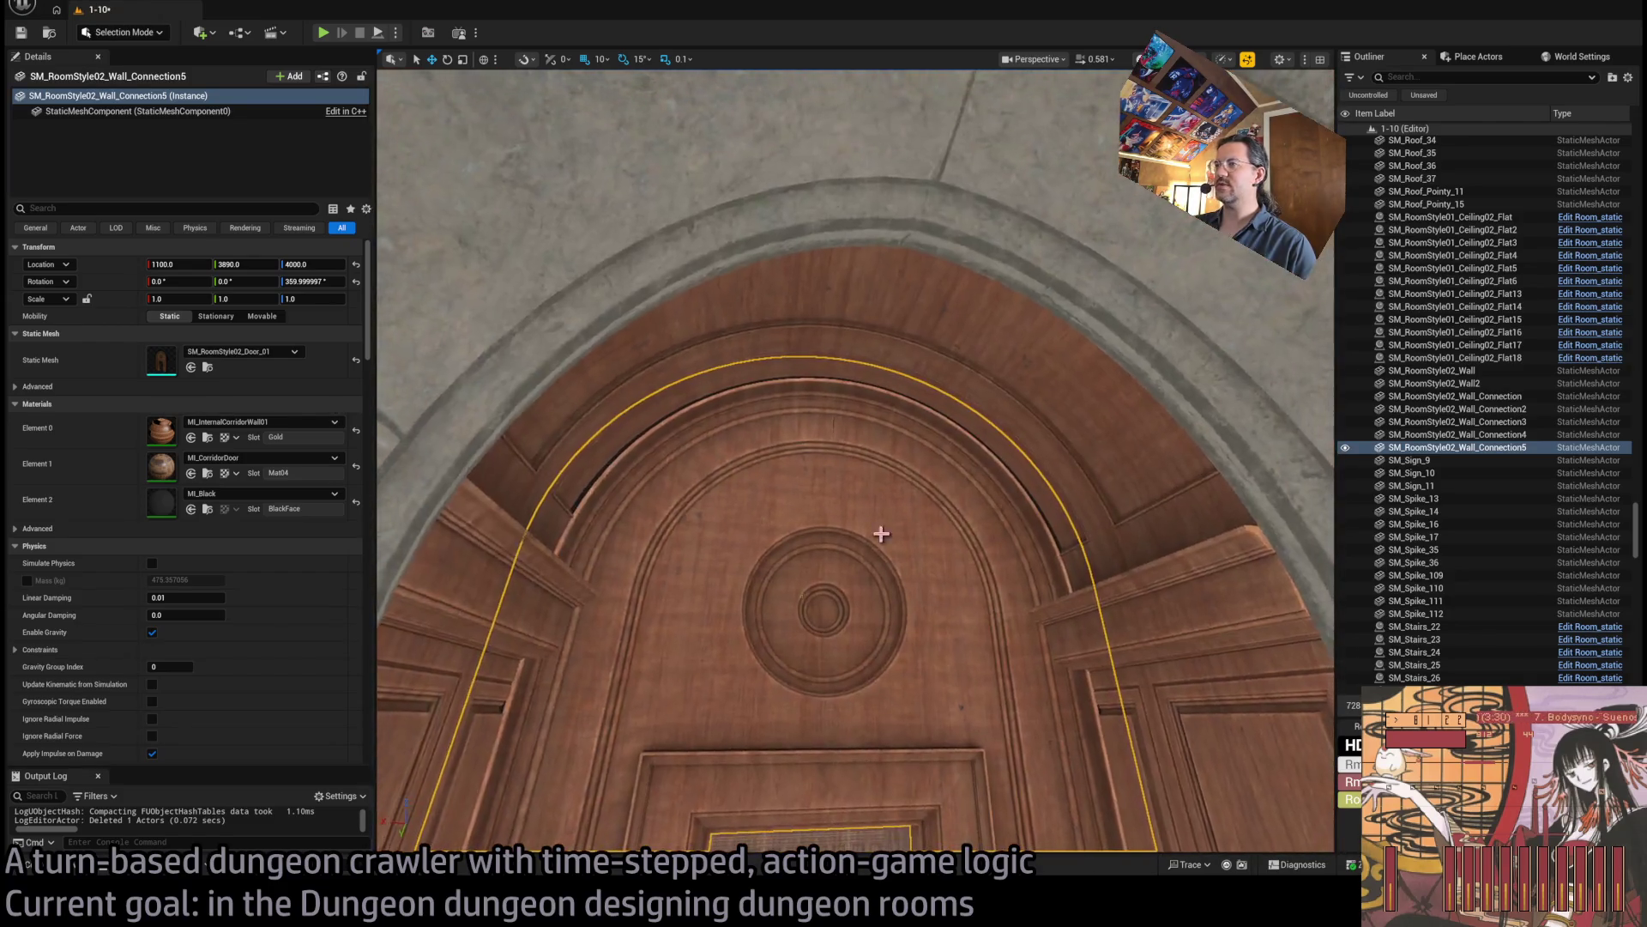
left_click(1060, 455)
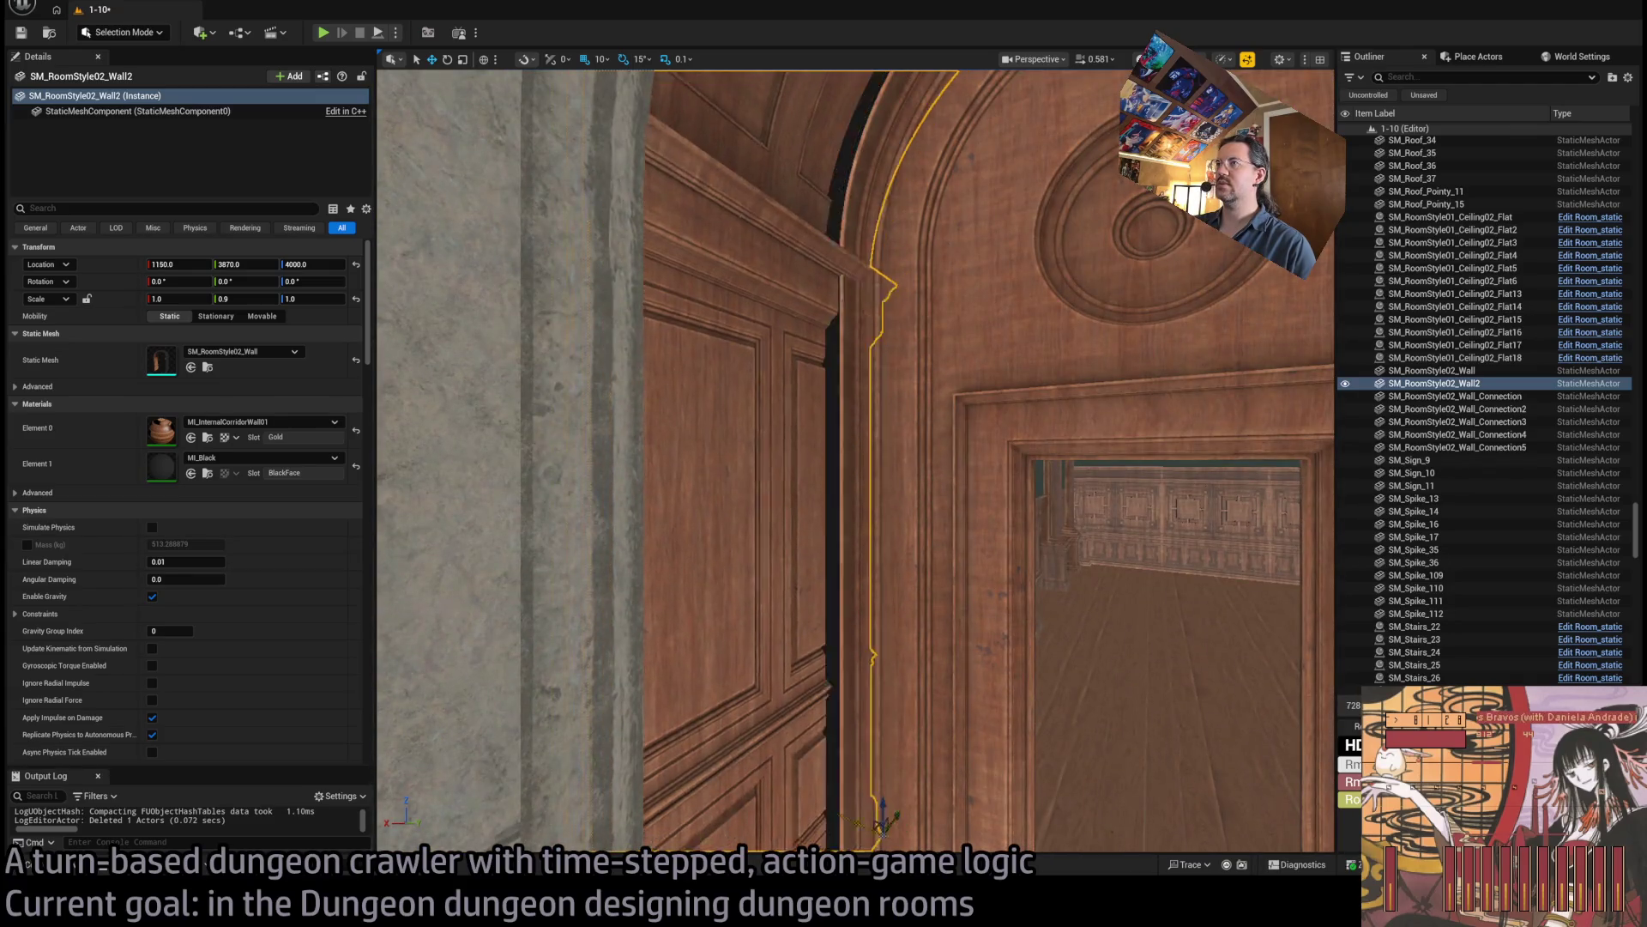
key("ctrl+z")
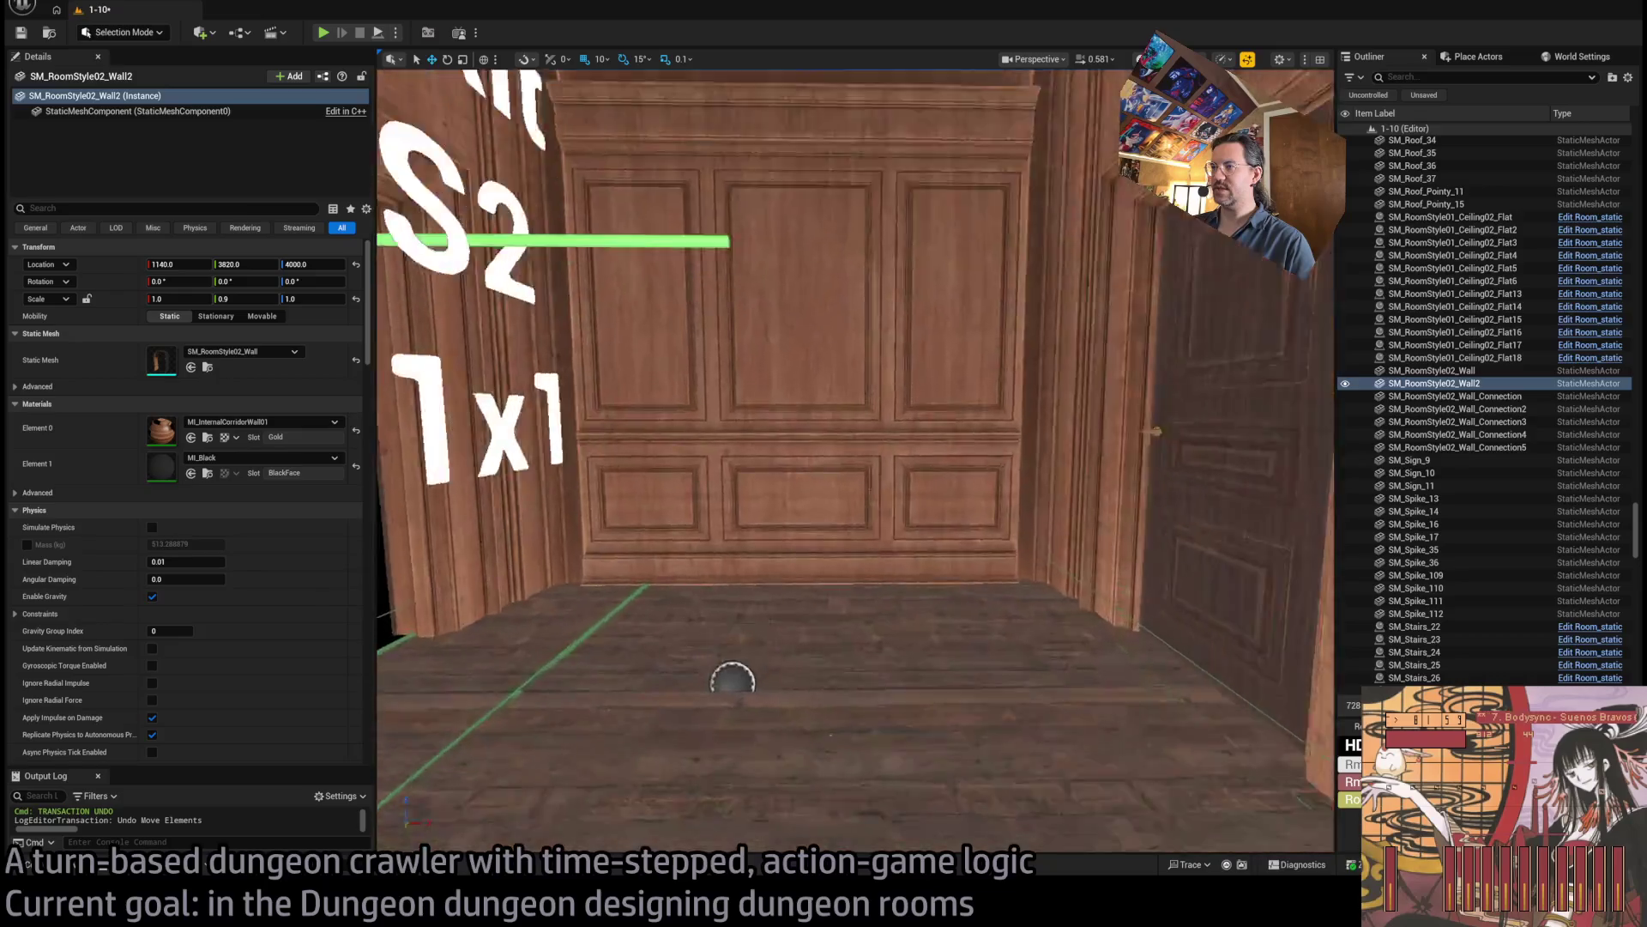
key("f")
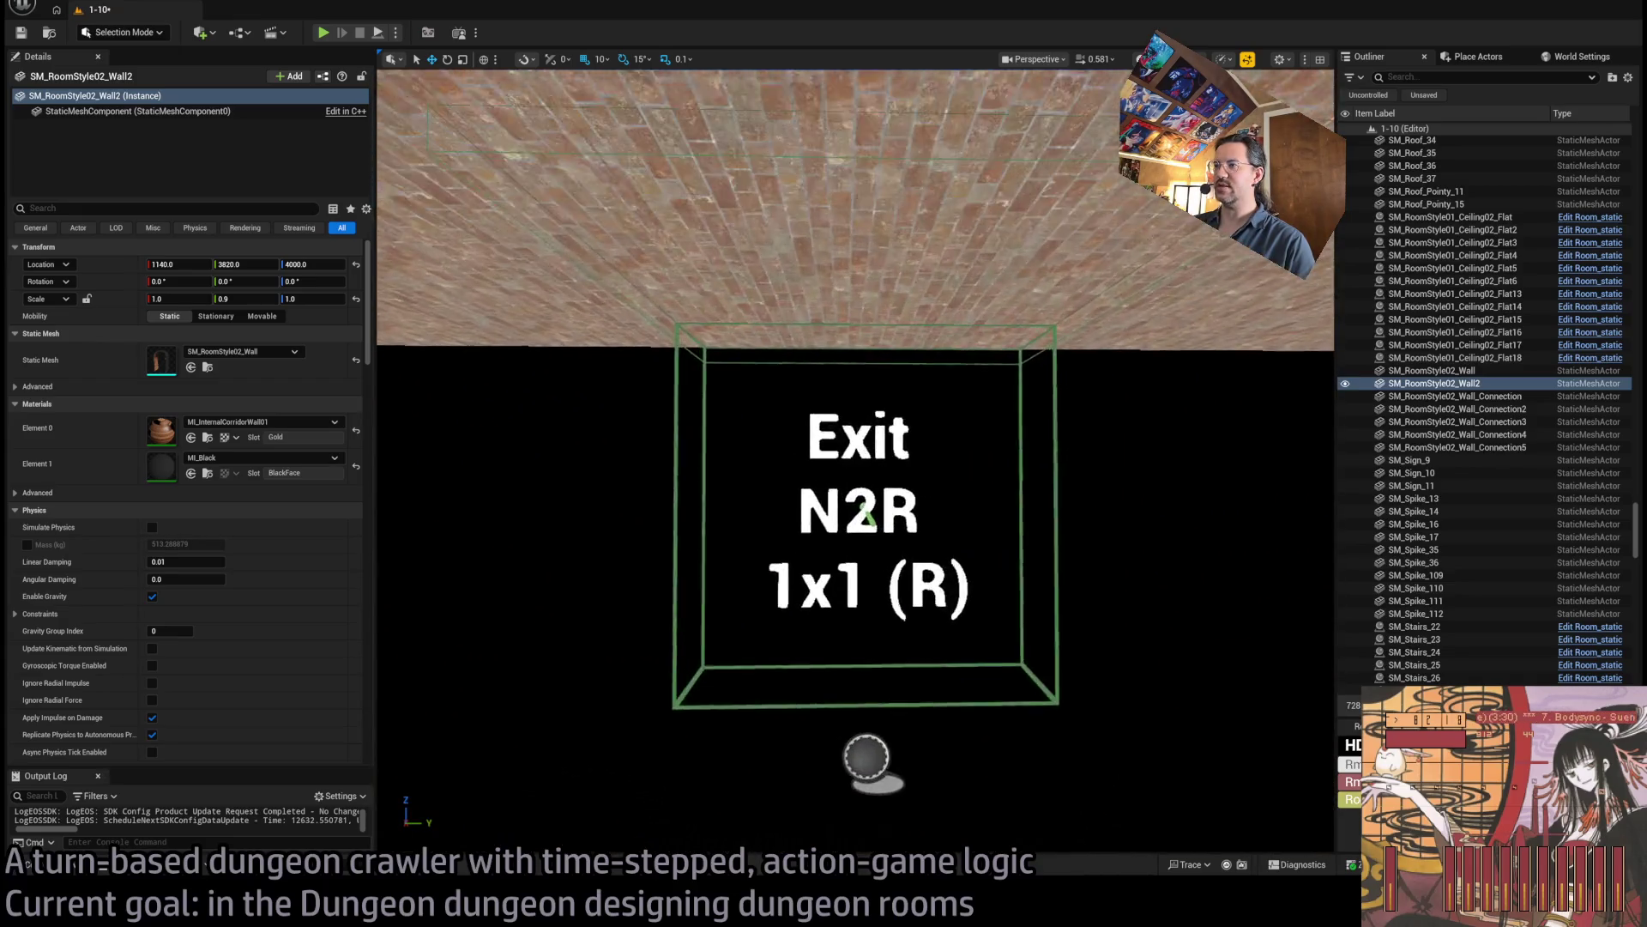
key("w")
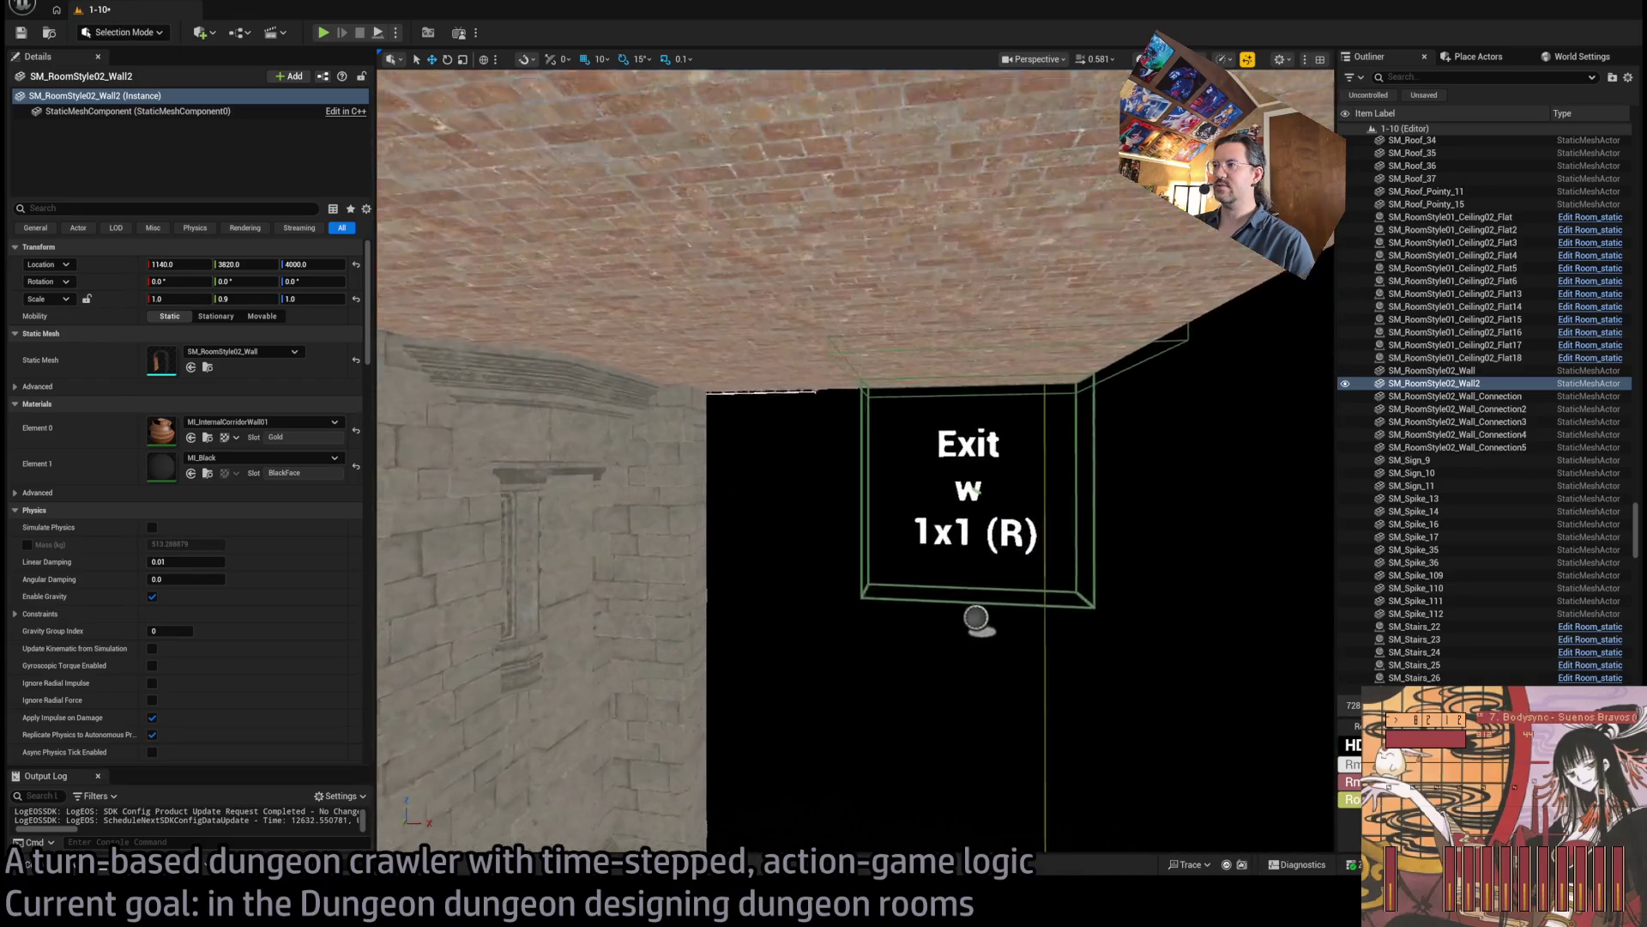
key("w")
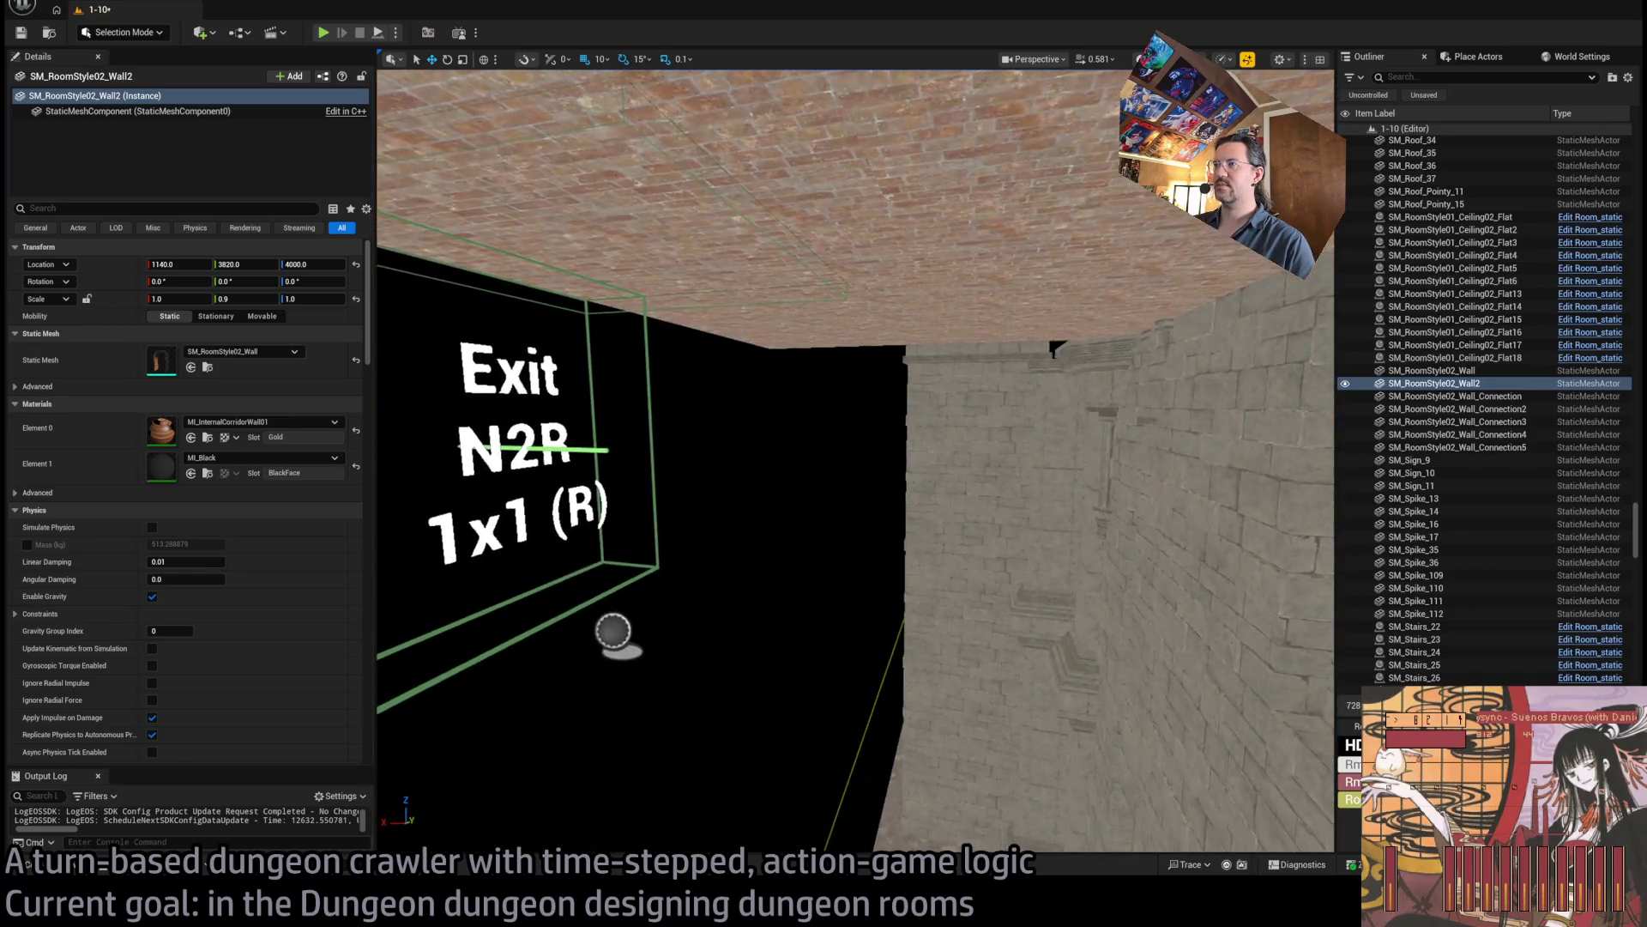
key("w")
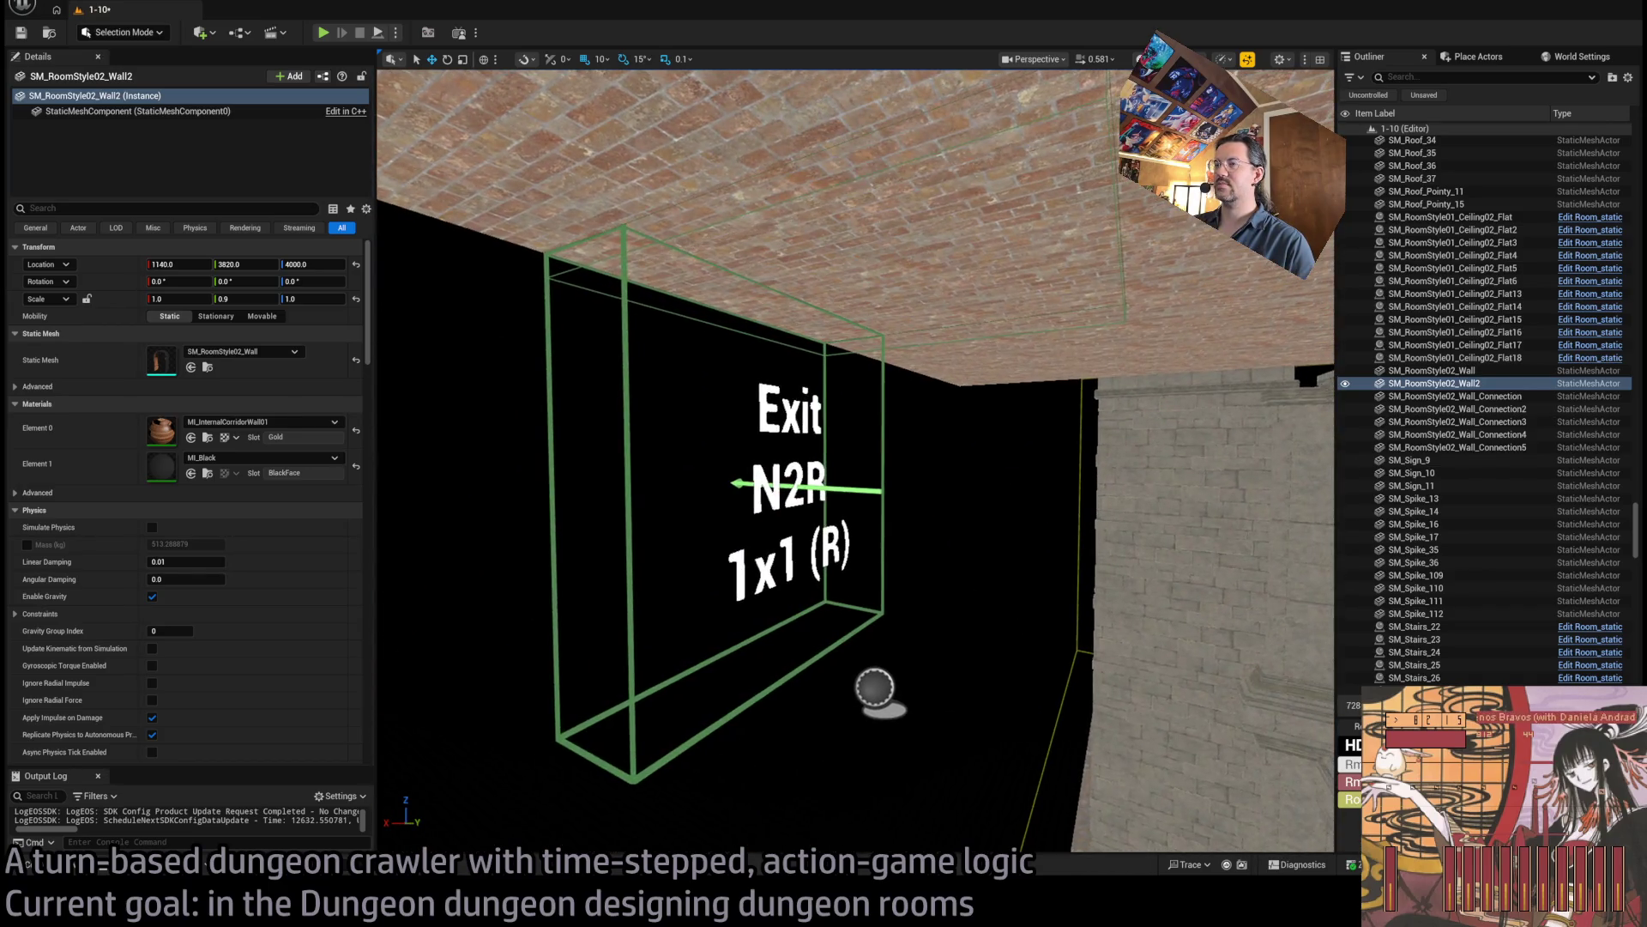
key("w")
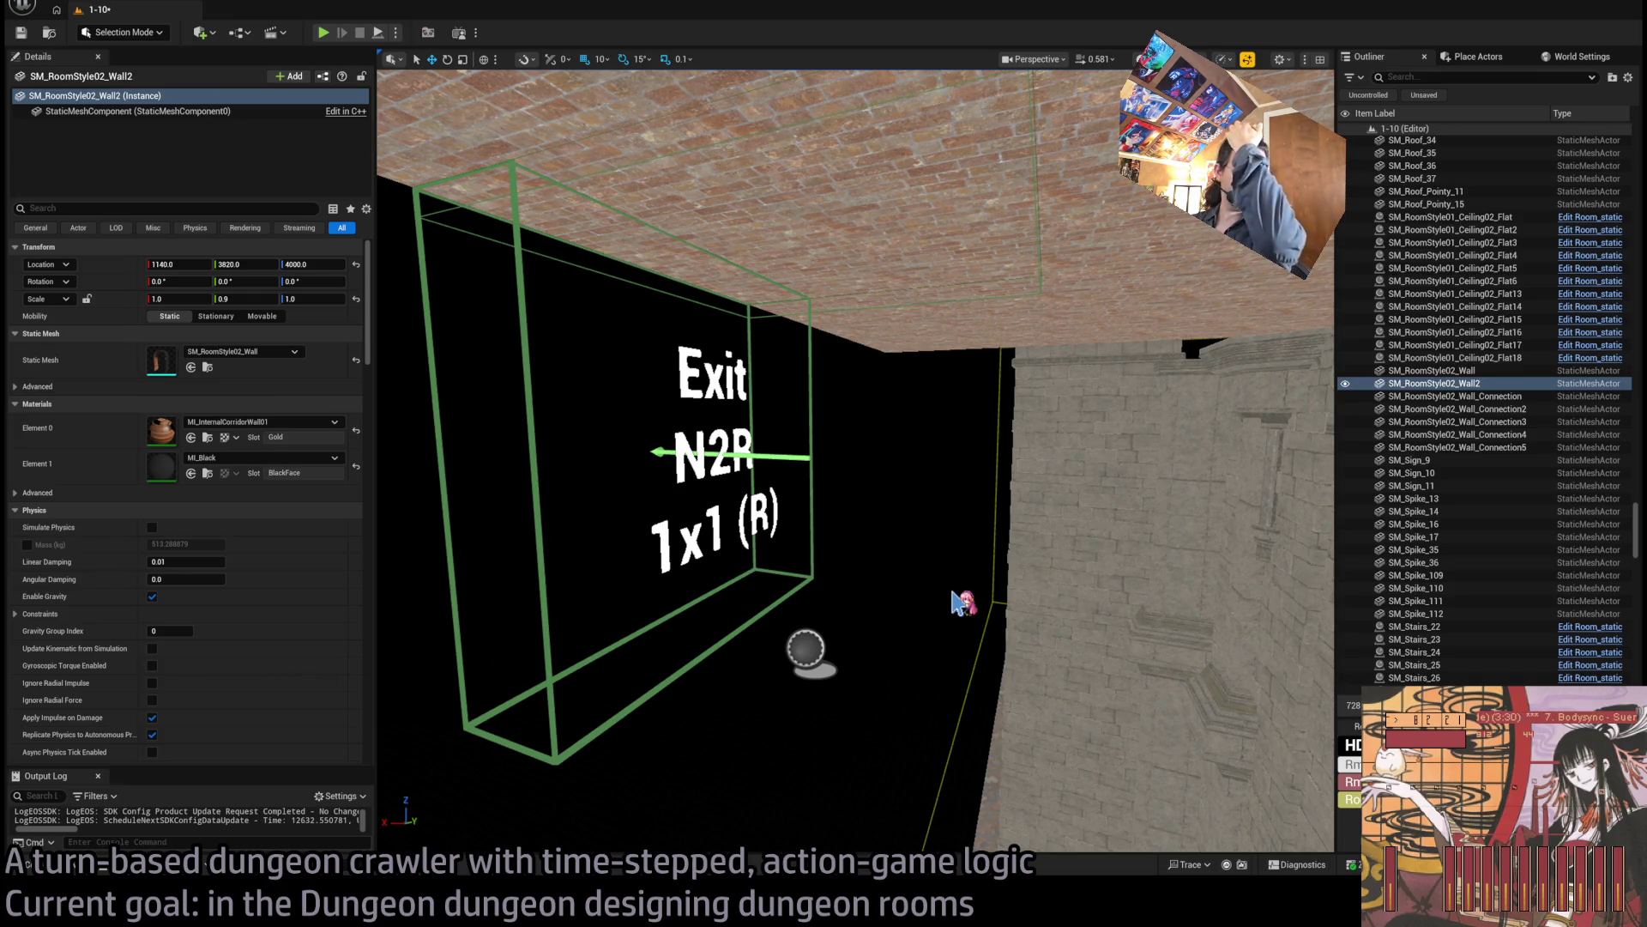
key("s")
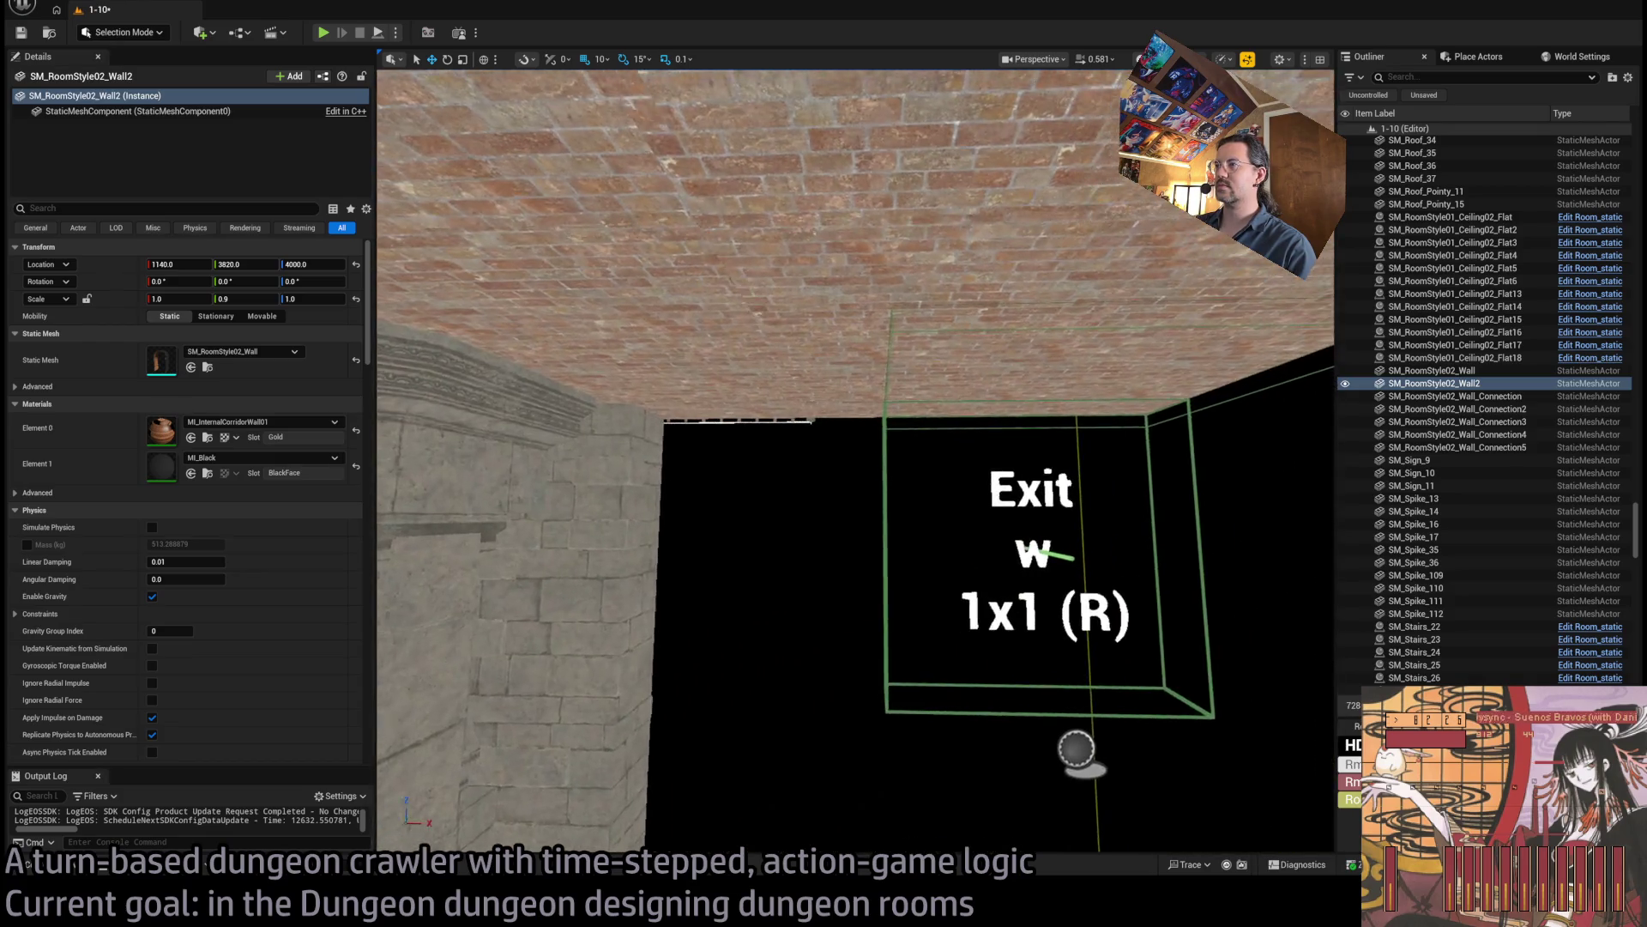
scroll(856, 461, "down", 3)
scroll(856, 461, "up", 3)
scroll(855, 461, "down", 3)
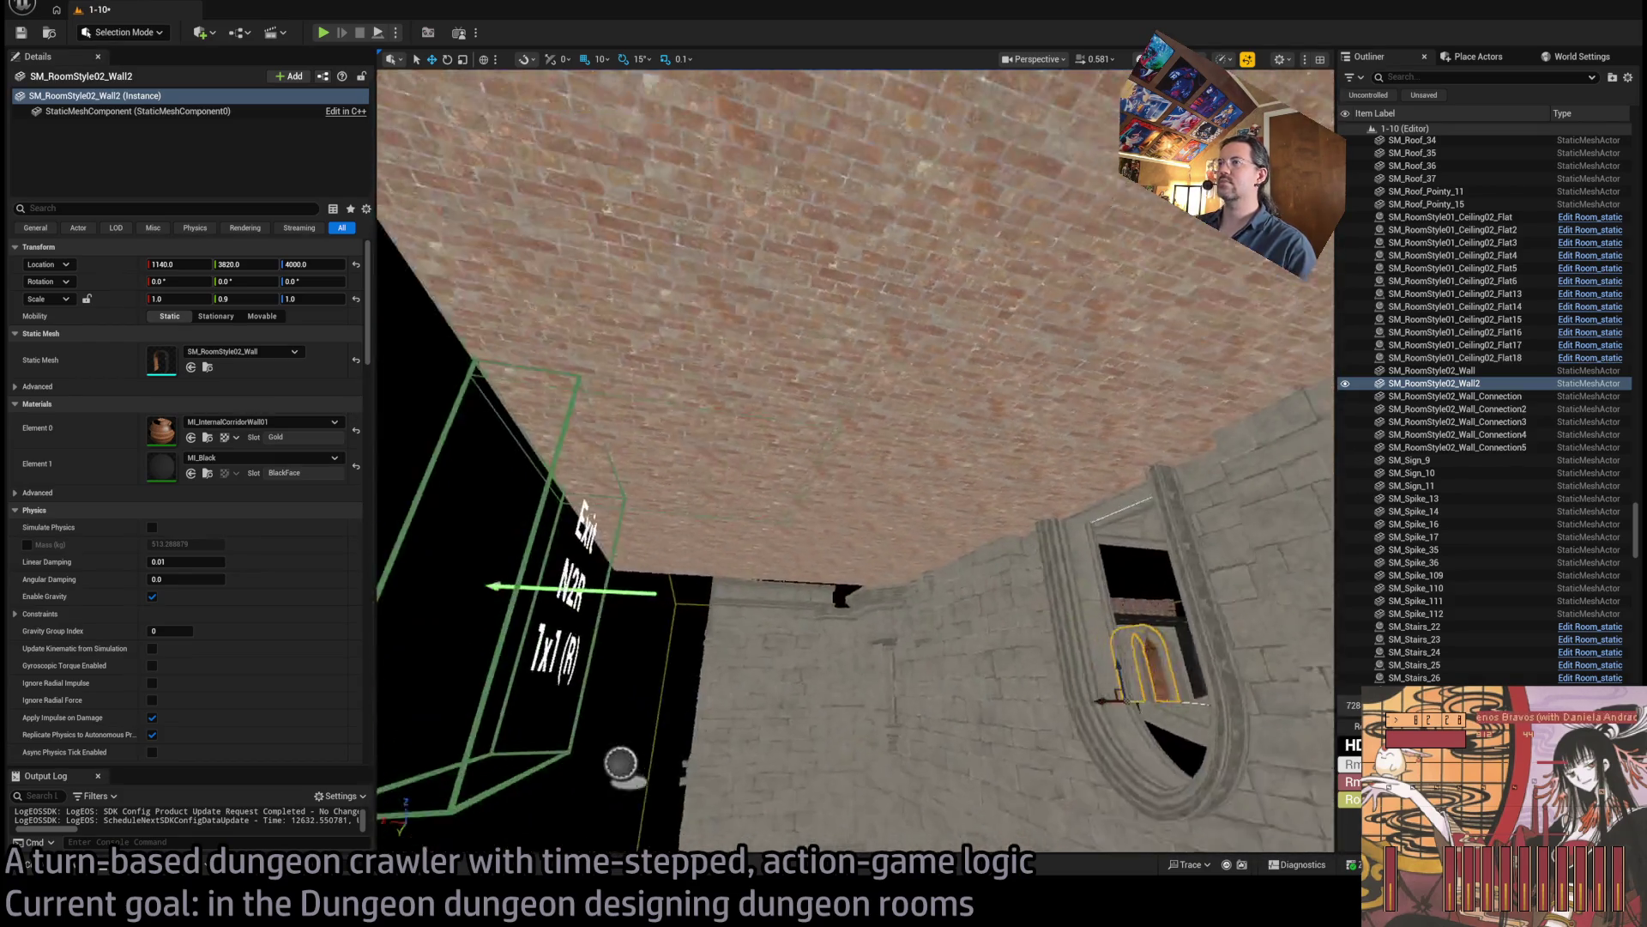
Select the eight roof pieces SM_Roof_30 through SM_Roof_37 over the room.
left_click(816, 351)
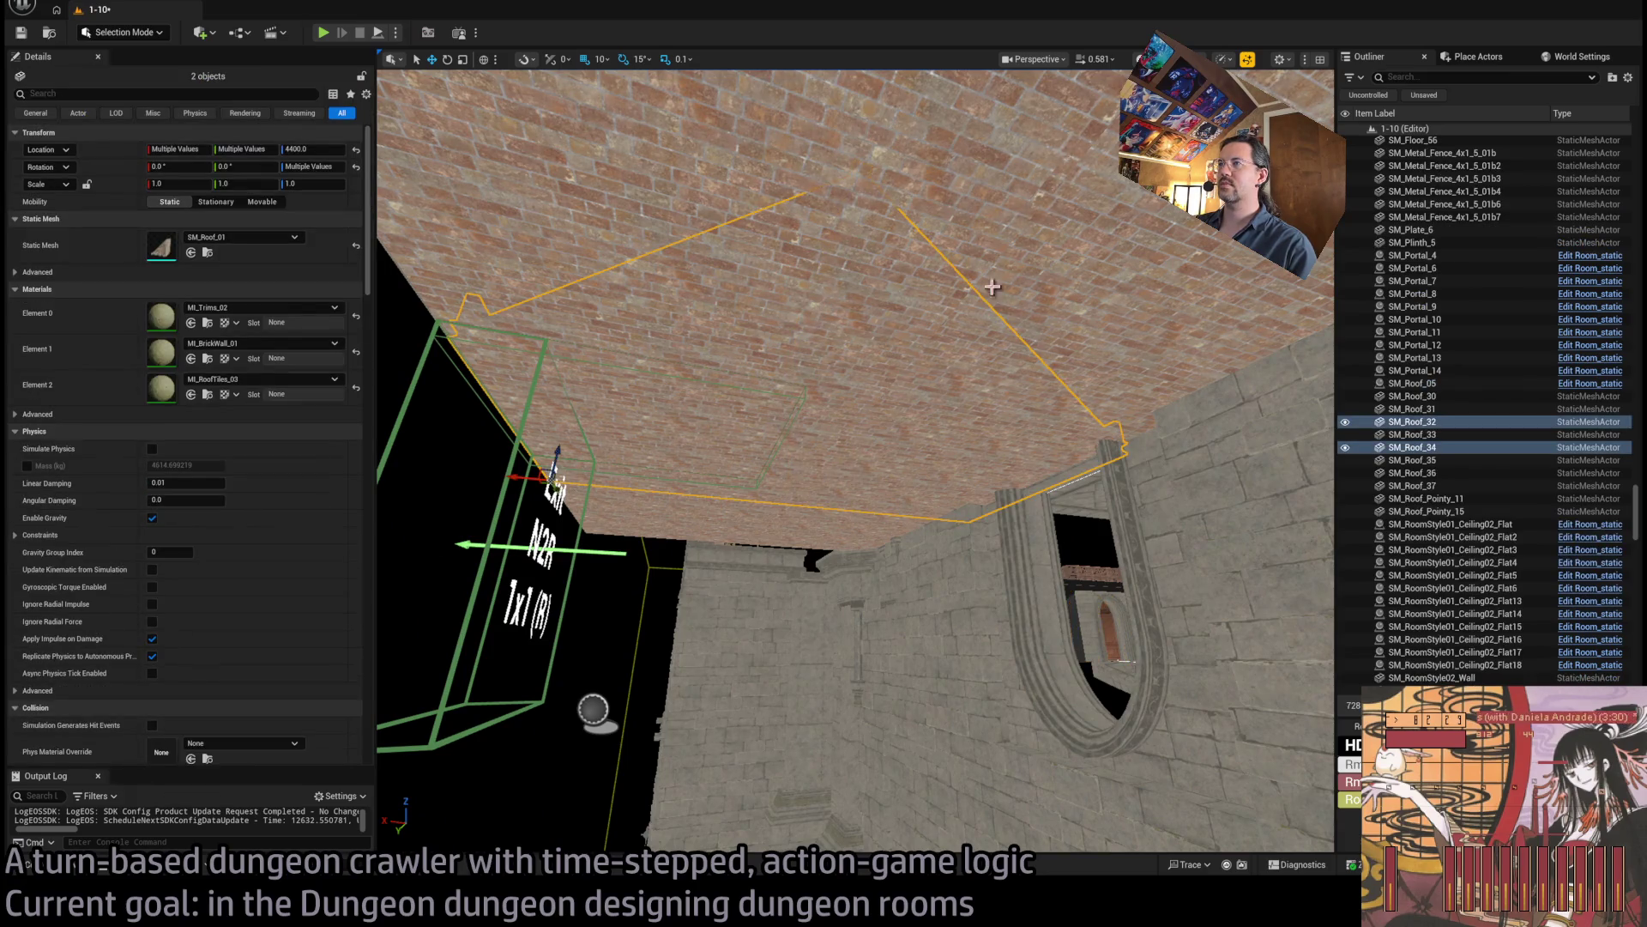
scroll(992, 286, "up", 2)
left_click(897, 372, "ctrl")
left_click(901, 452, "ctrl")
scroll(912, 457, "up", 1)
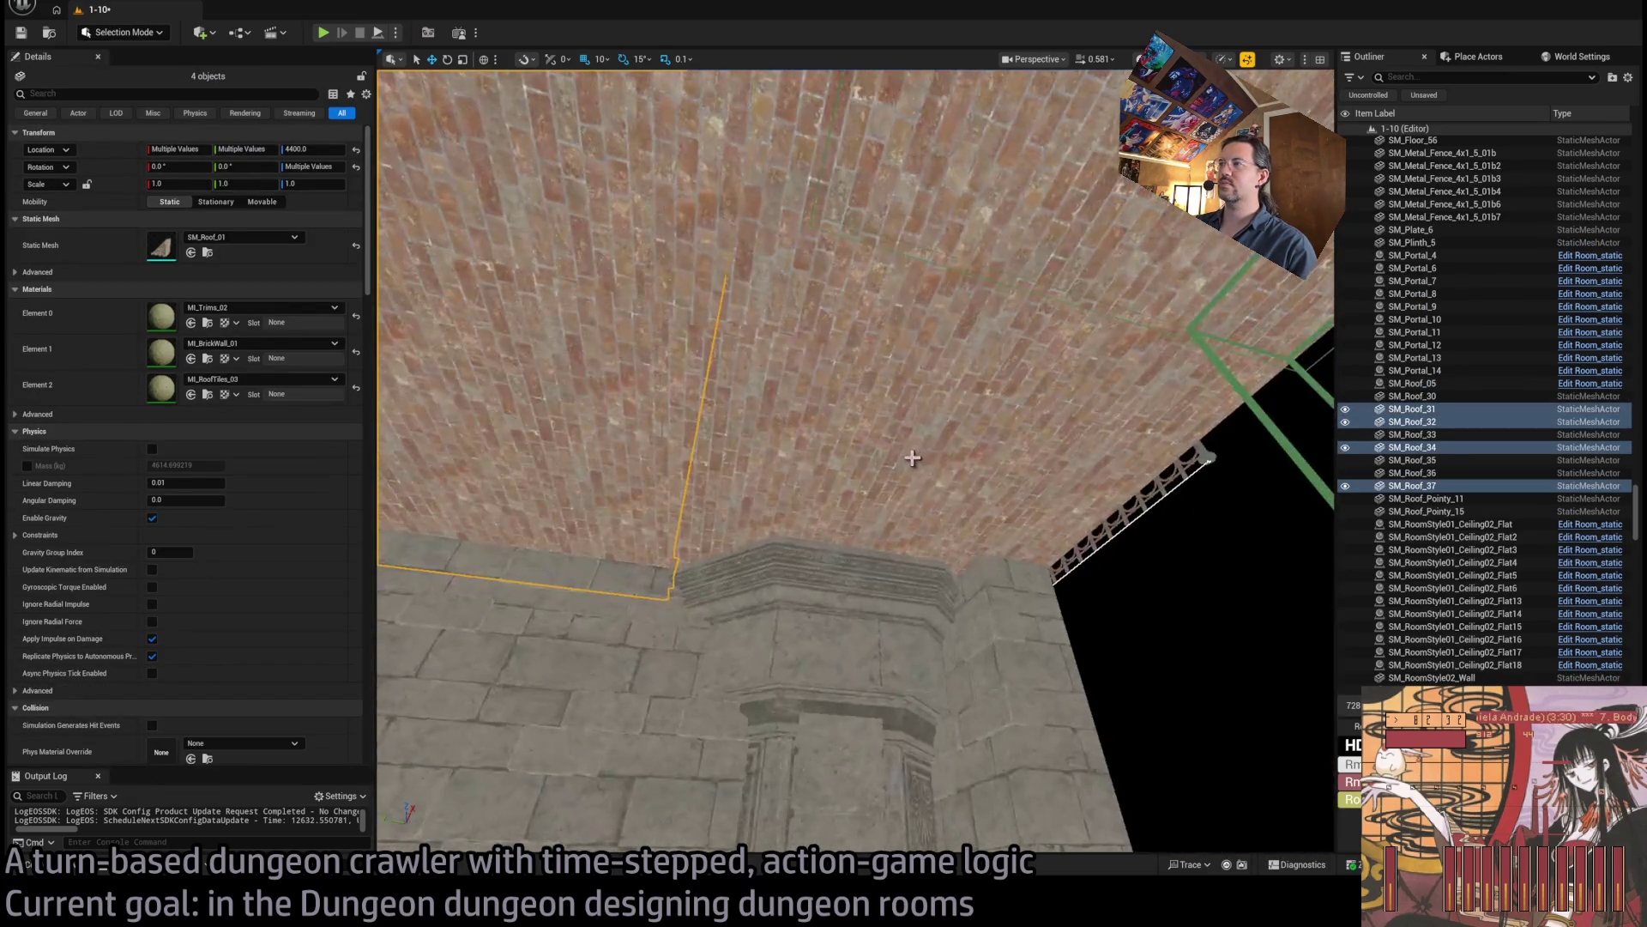
left_click(912, 458, "ctrl")
left_click(1066, 288, "ctrl")
scroll(860, 466, "down", 5)
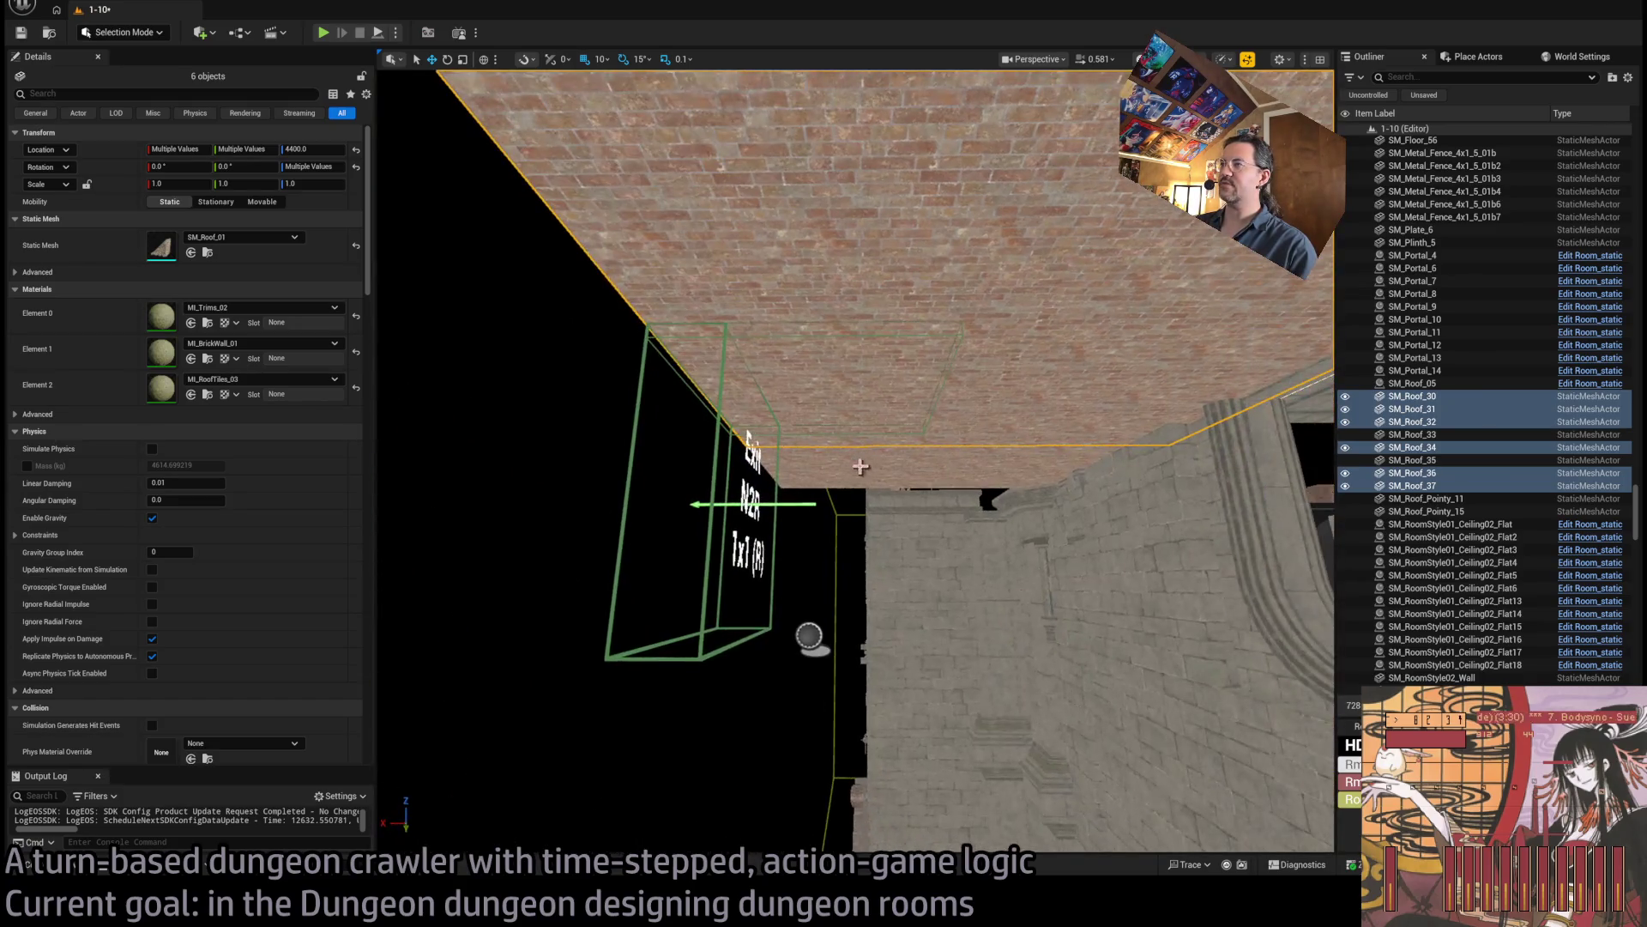
left_click(974, 485, "ctrl")
left_click(1029, 484, "ctrl")
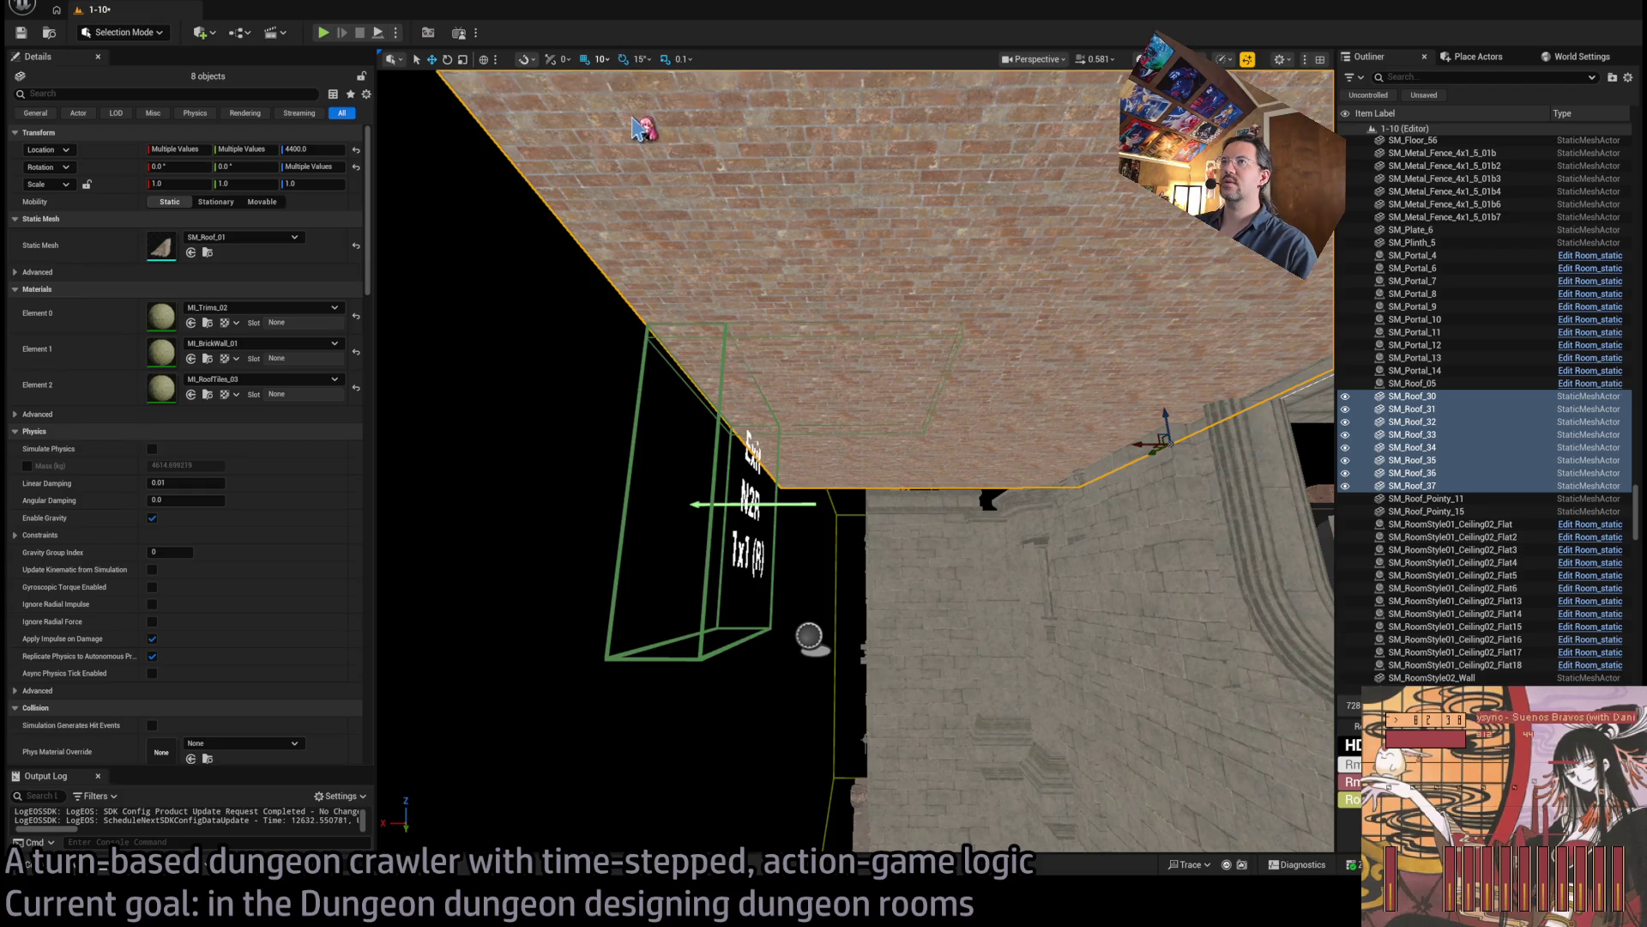
Raise the selected roof pieces by 5 units, from Z 4400 to 4405.
left_click_drag(747, 434, 747, 429)
key("ctrl+z")
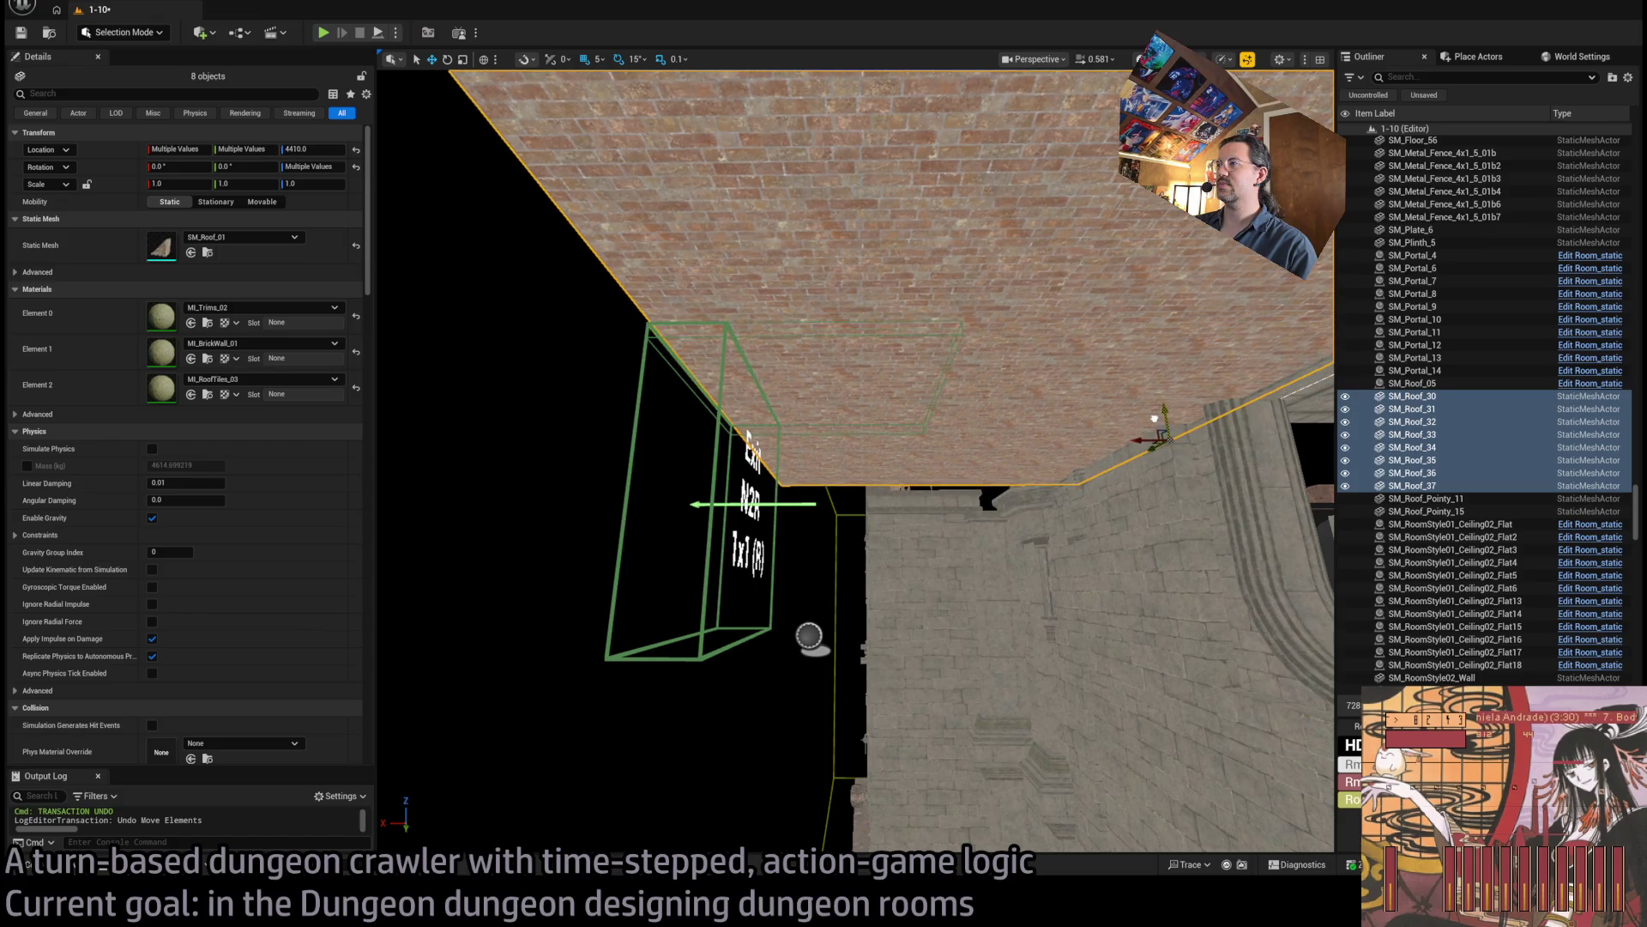
key("ctrl+z")
left_click_drag(746, 433, 746, 432)
Fly through the arched doorway and select wooden floor tiles in the room.
mouse_move(999, 447)
left_mouse_down()
mouse_move(948, 378)
mouse_move(1326, 618)
mouse_move(540, 10)
left_mouse_up()
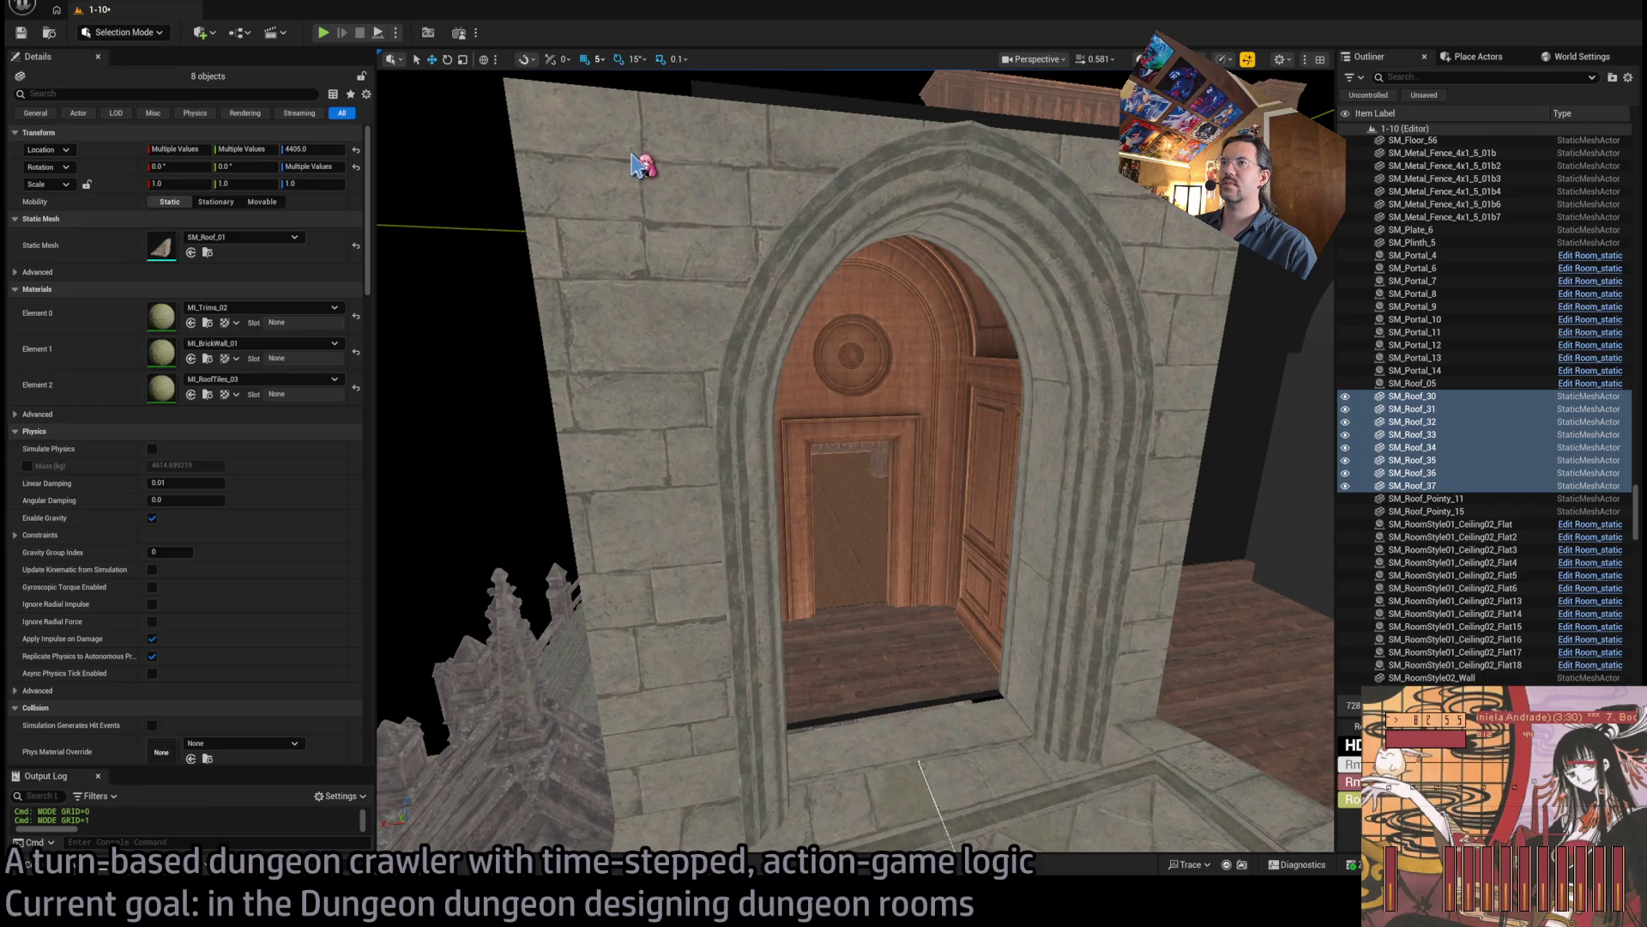
mouse_move(639, 165)
left_mouse_down()
mouse_move(879, 437)
mouse_move(838, 326)
left_mouse_up()
left_click(846, 618)
left_click(949, 540, "ctrl")
left_click(838, 434, "ctrl")
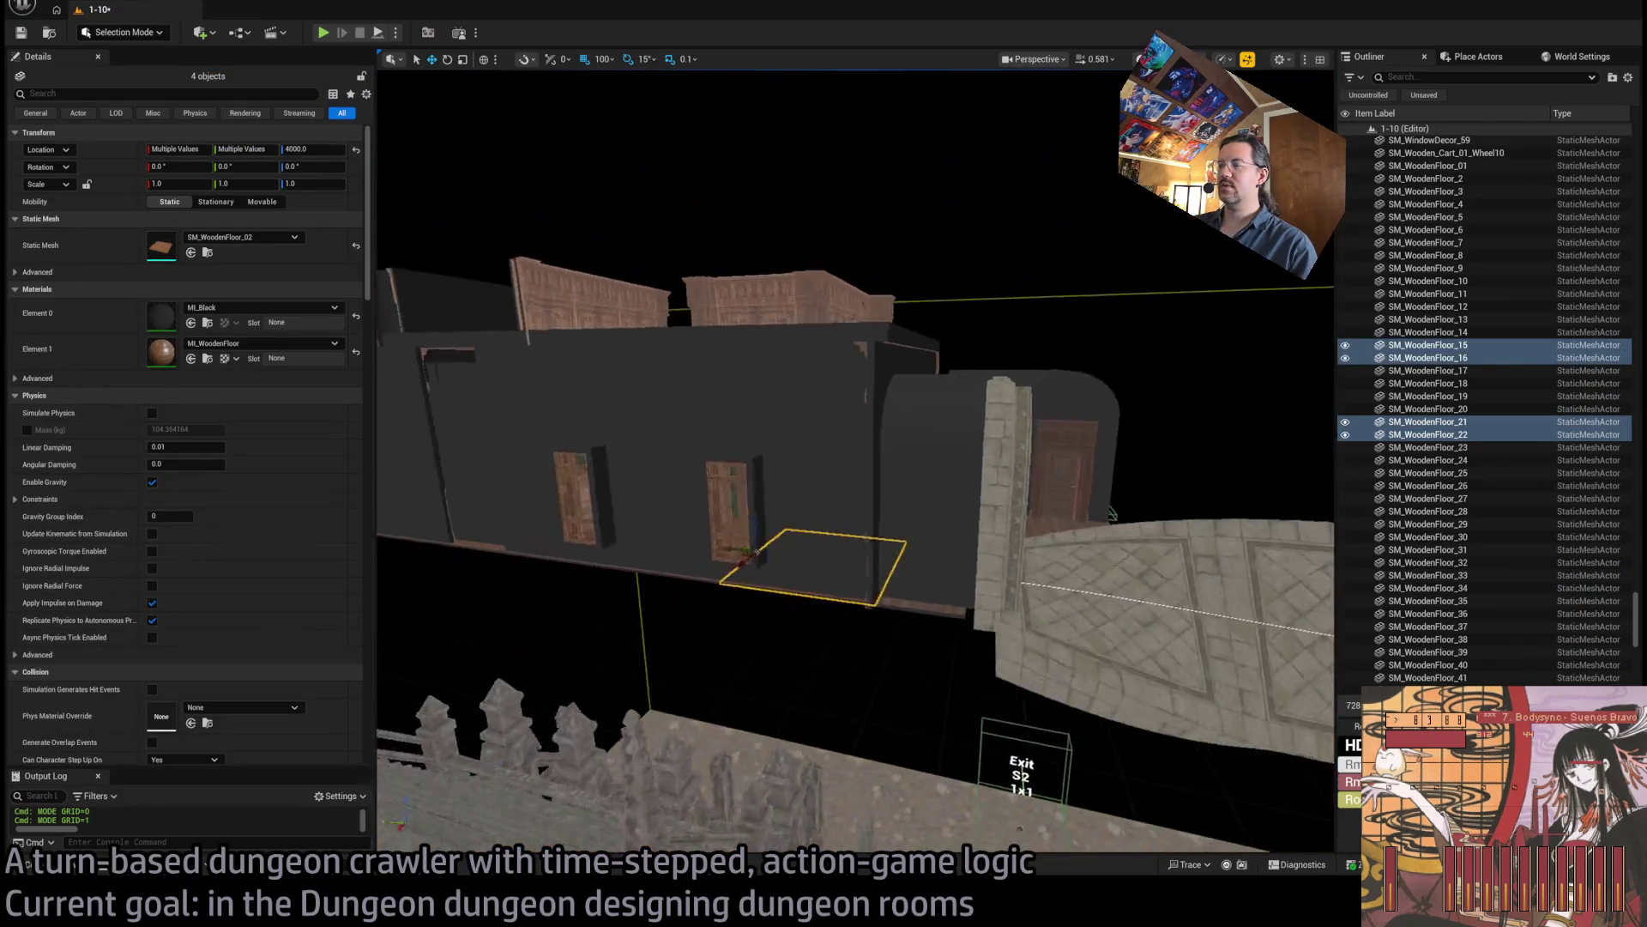
Rotate the wooden floor tiles upside down and slide them along the corridor ceiling.
mouse_move(855, 464)
left_mouse_down()
mouse_move(901, 390)
mouse_move(589, 436)
mouse_move(508, 490)
left_mouse_up()
key("e")
key("w")
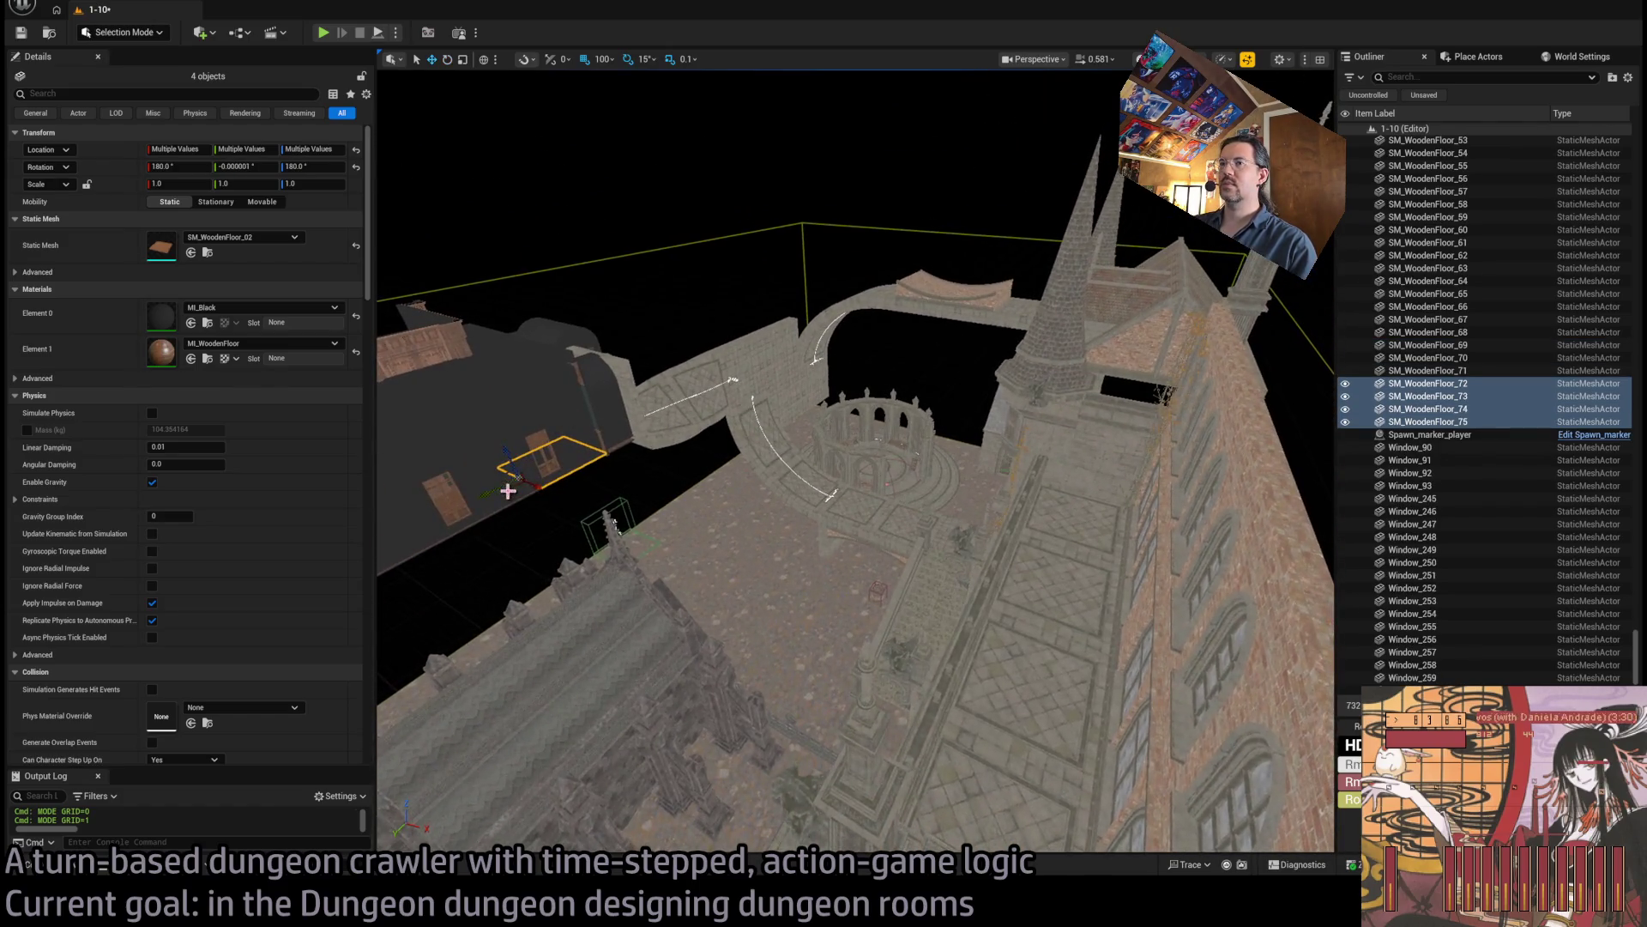
mouse_move(1248, 415)
left_mouse_down()
mouse_move(1232, 387)
mouse_move(1133, 470)
mouse_move(1085, 378)
mouse_move(1042, 197)
mouse_move(1033, 223)
mouse_move(920, 247)
mouse_move(632, 275)
mouse_move(838, 227)
mouse_move(852, 243)
left_mouse_up()
left_click_drag(973, 242, 1022, 238)
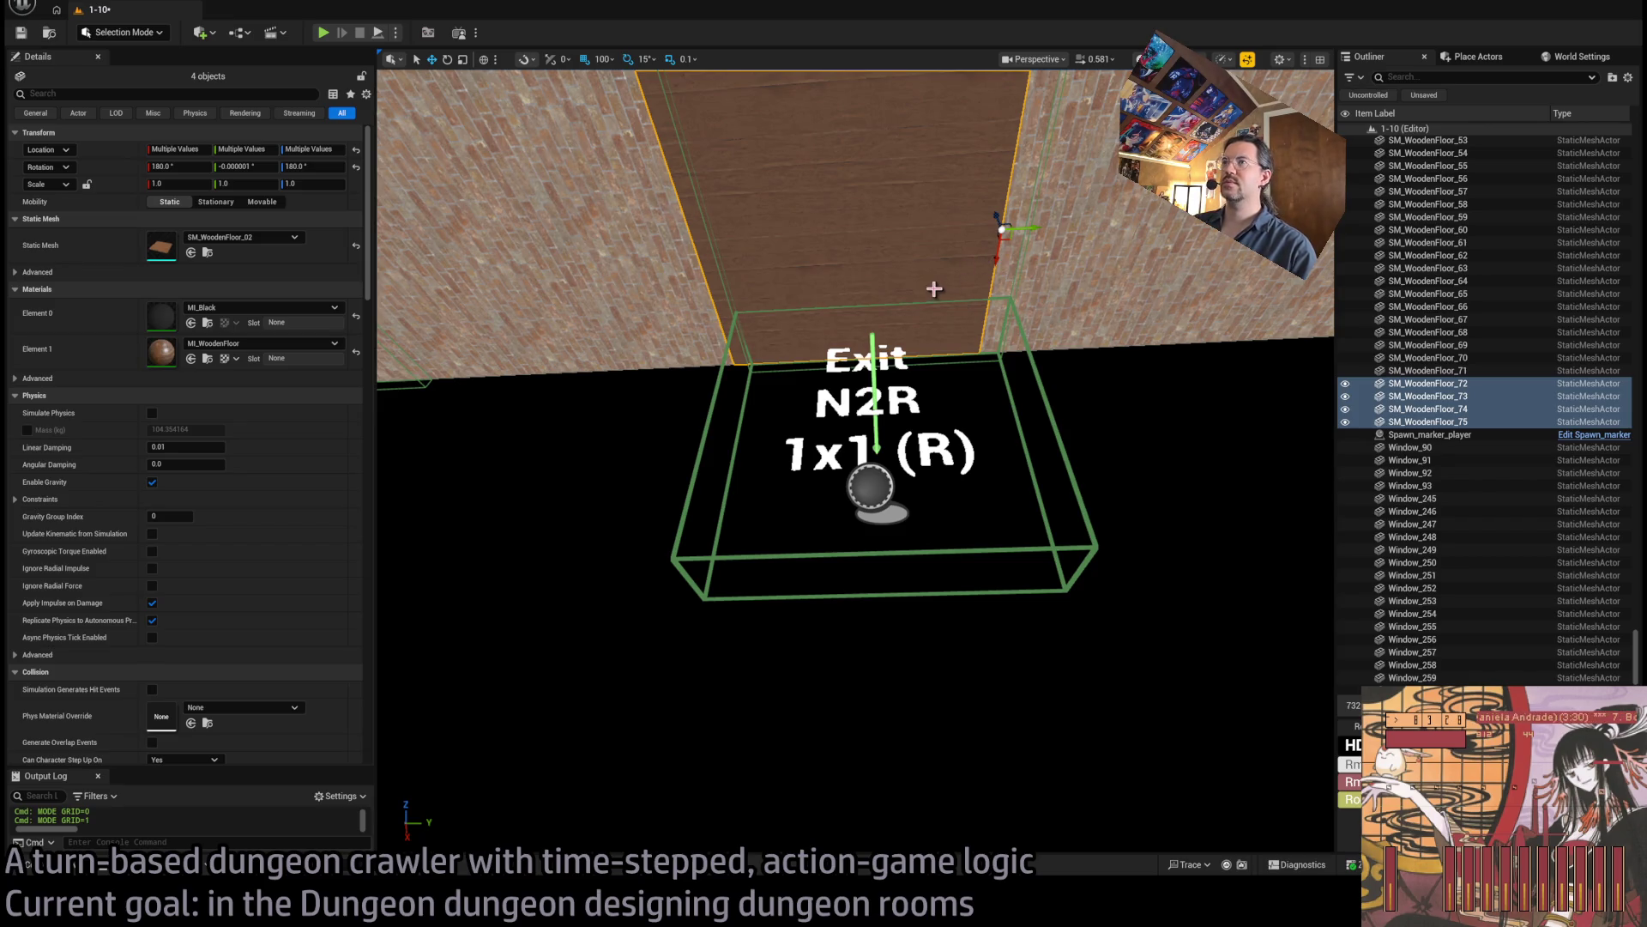
Nudge three ceiling tiles to close the gap, then delete all four wooden tiles.
left_click(858, 271)
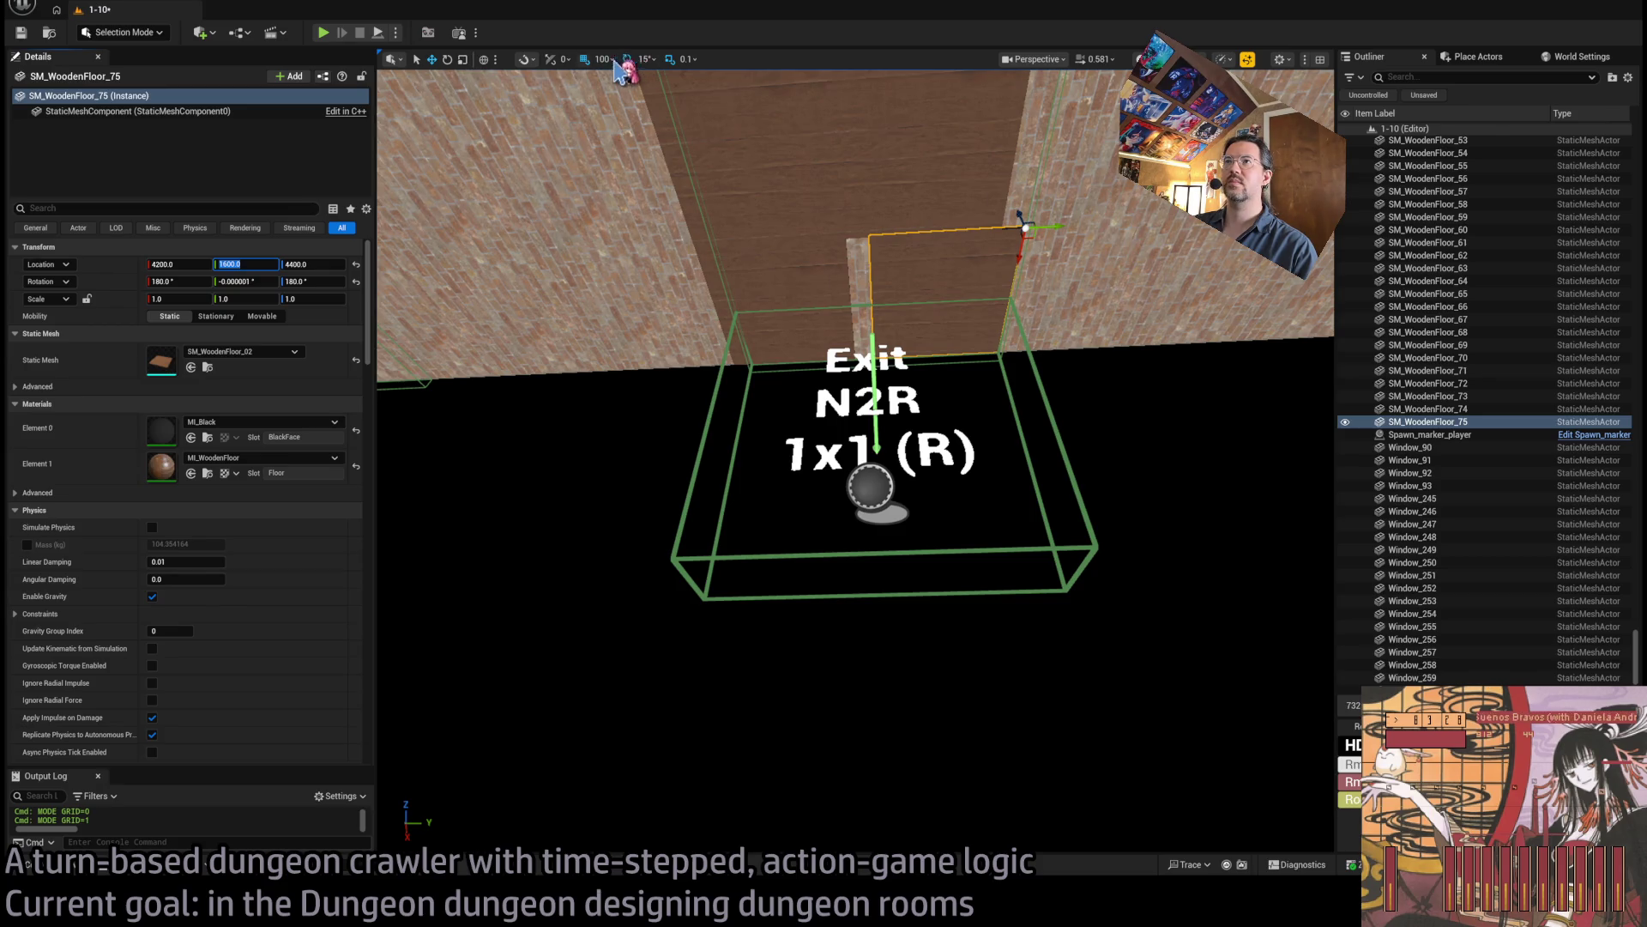
left_click(784, 184)
left_click(829, 234, "ctrl")
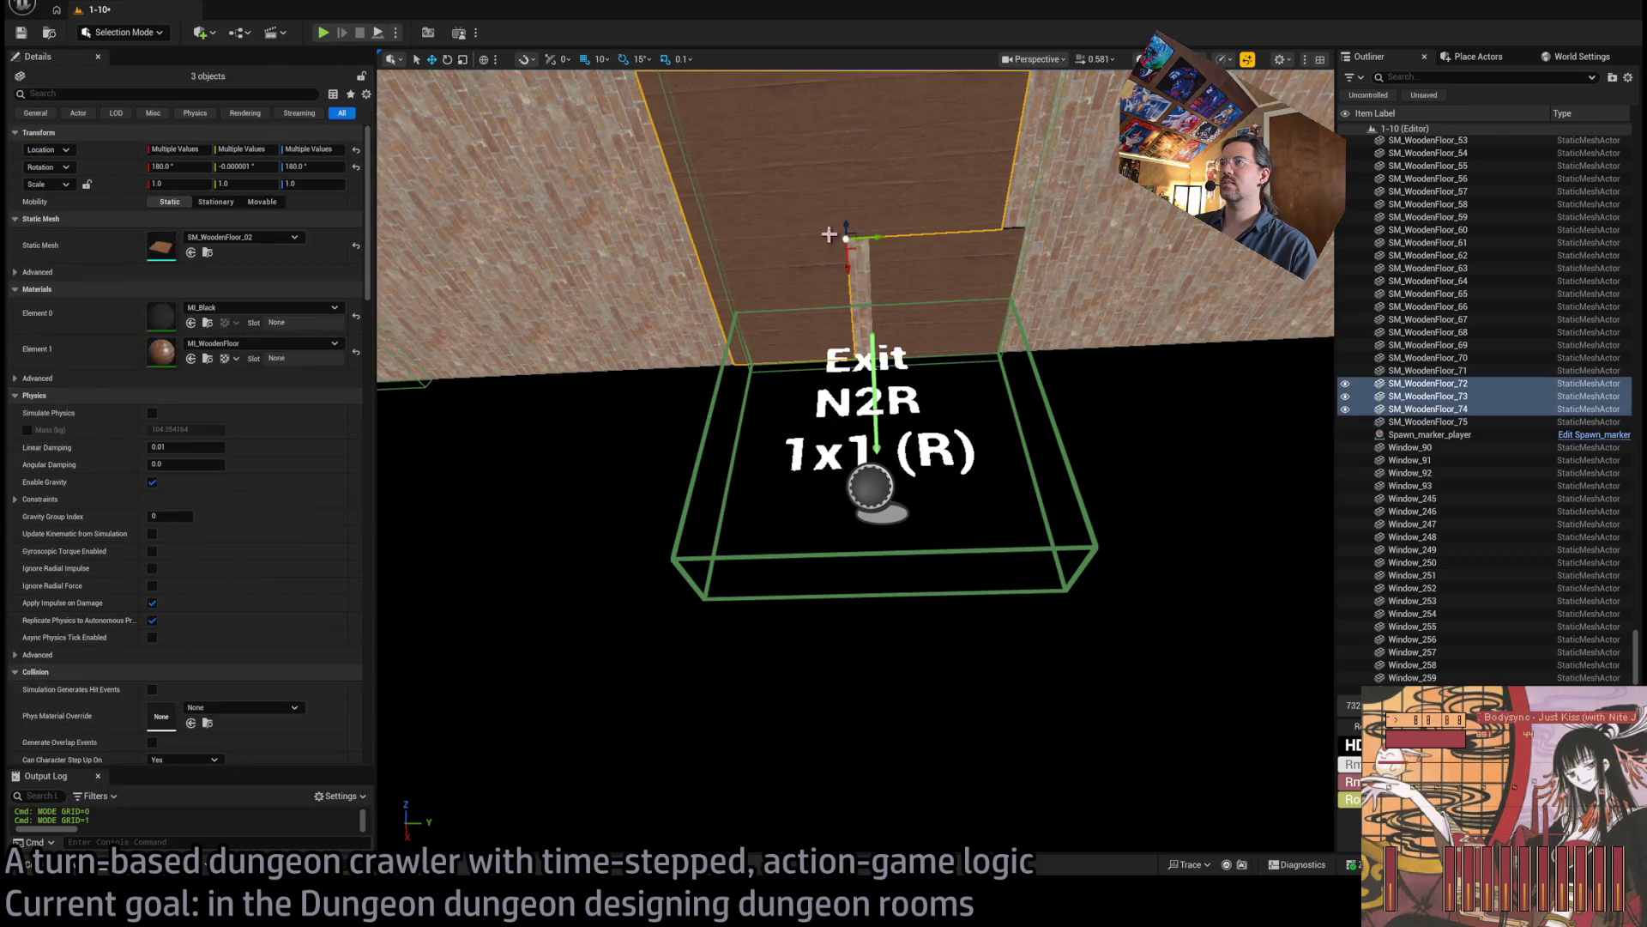
left_click_drag(872, 233, 855, 79)
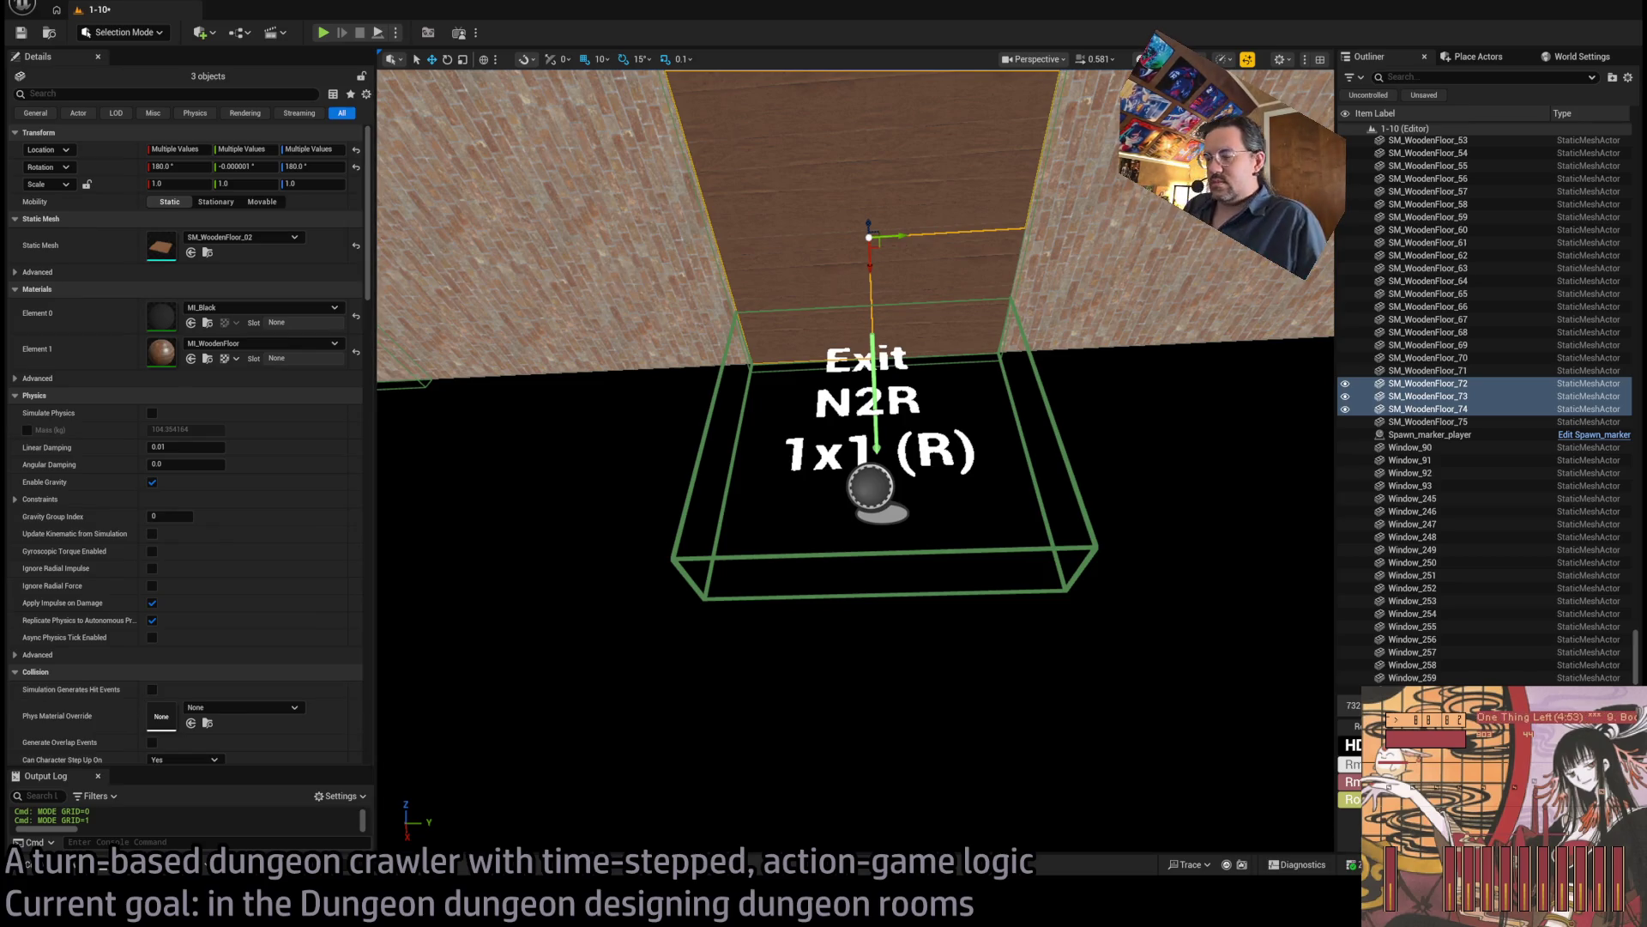
mouse_move(901, 245)
left_mouse_down()
mouse_move(884, 225)
mouse_move(776, 204)
left_mouse_up()
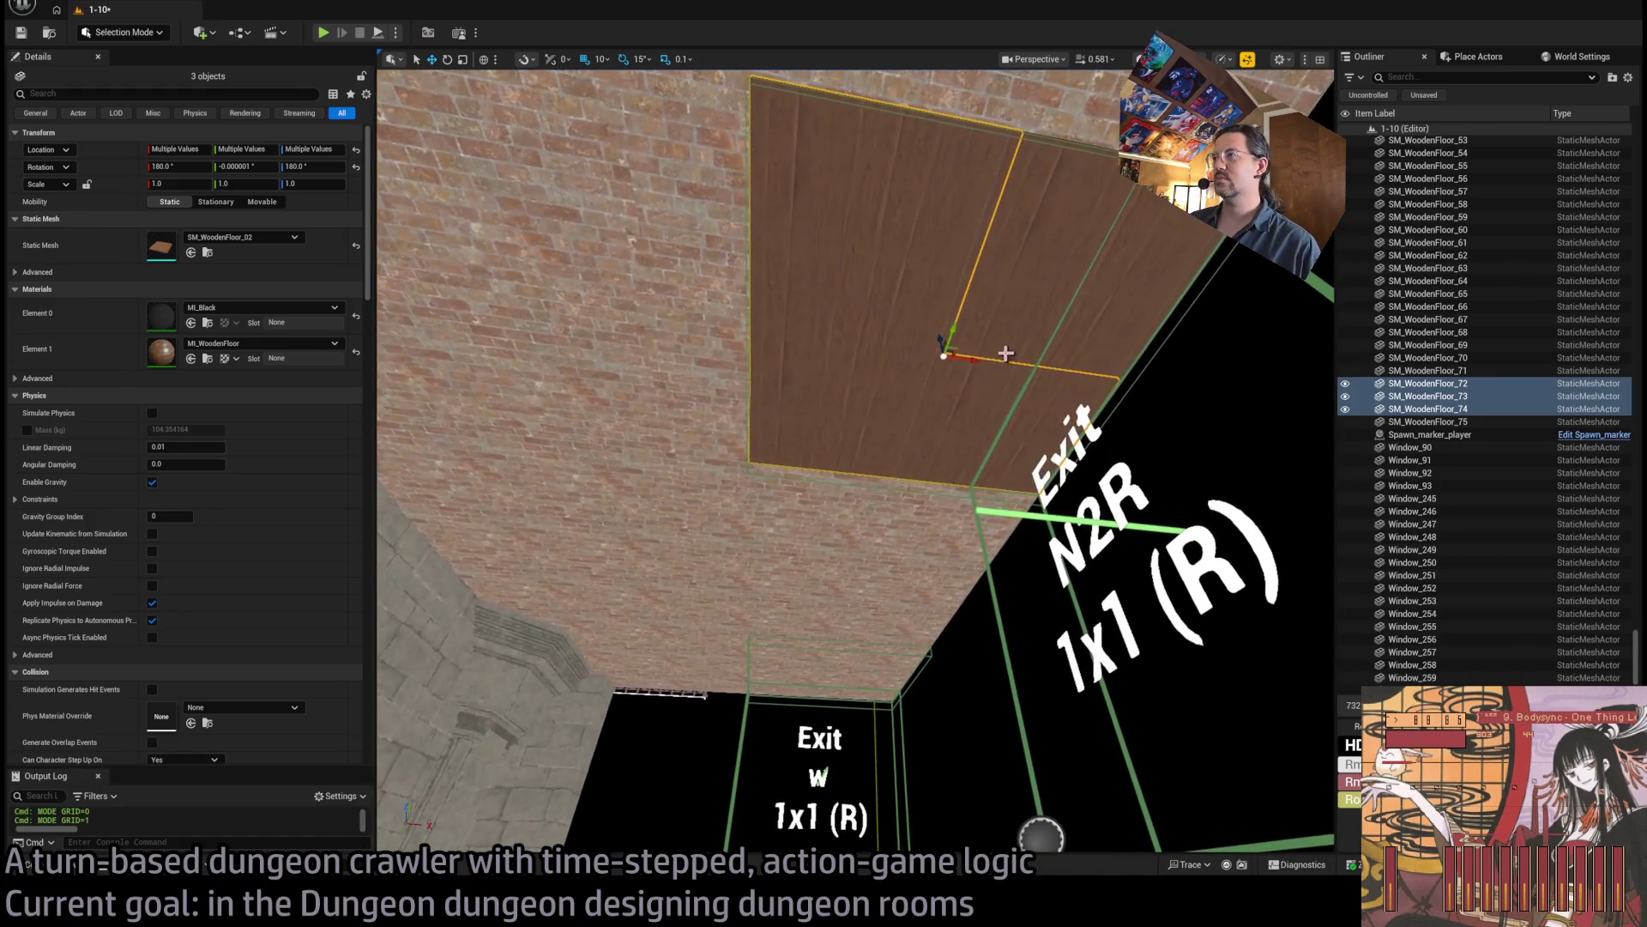
left_click(967, 368, "ctrl")
left_click_drag(967, 368, 961, 360)
key("Delete")
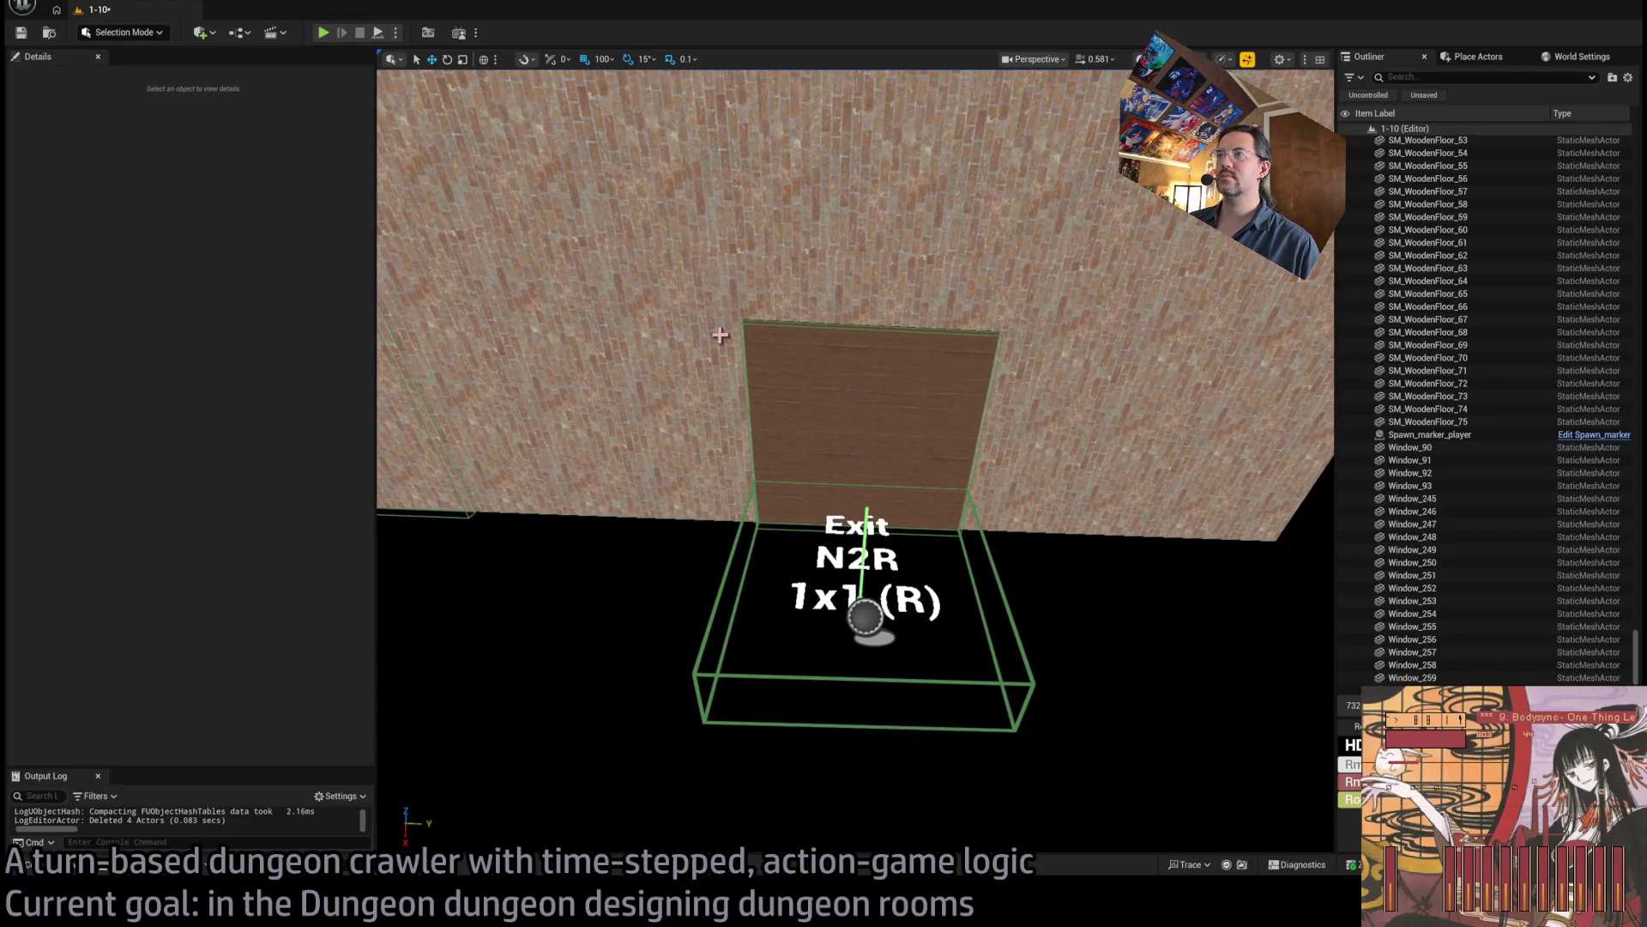
Restore the four ceiling tiles, then Alt-drag copies of two toward Exit W and offset one 100 units.
key("ctrl+z")
mouse_move(993, 338)
left_mouse_down()
mouse_move(1033, 378)
mouse_move(1207, 429)
mouse_move(760, 422)
mouse_move(798, 369)
left_mouse_up()
left_click_drag(654, 371, 729, 372)
left_click(697, 436)
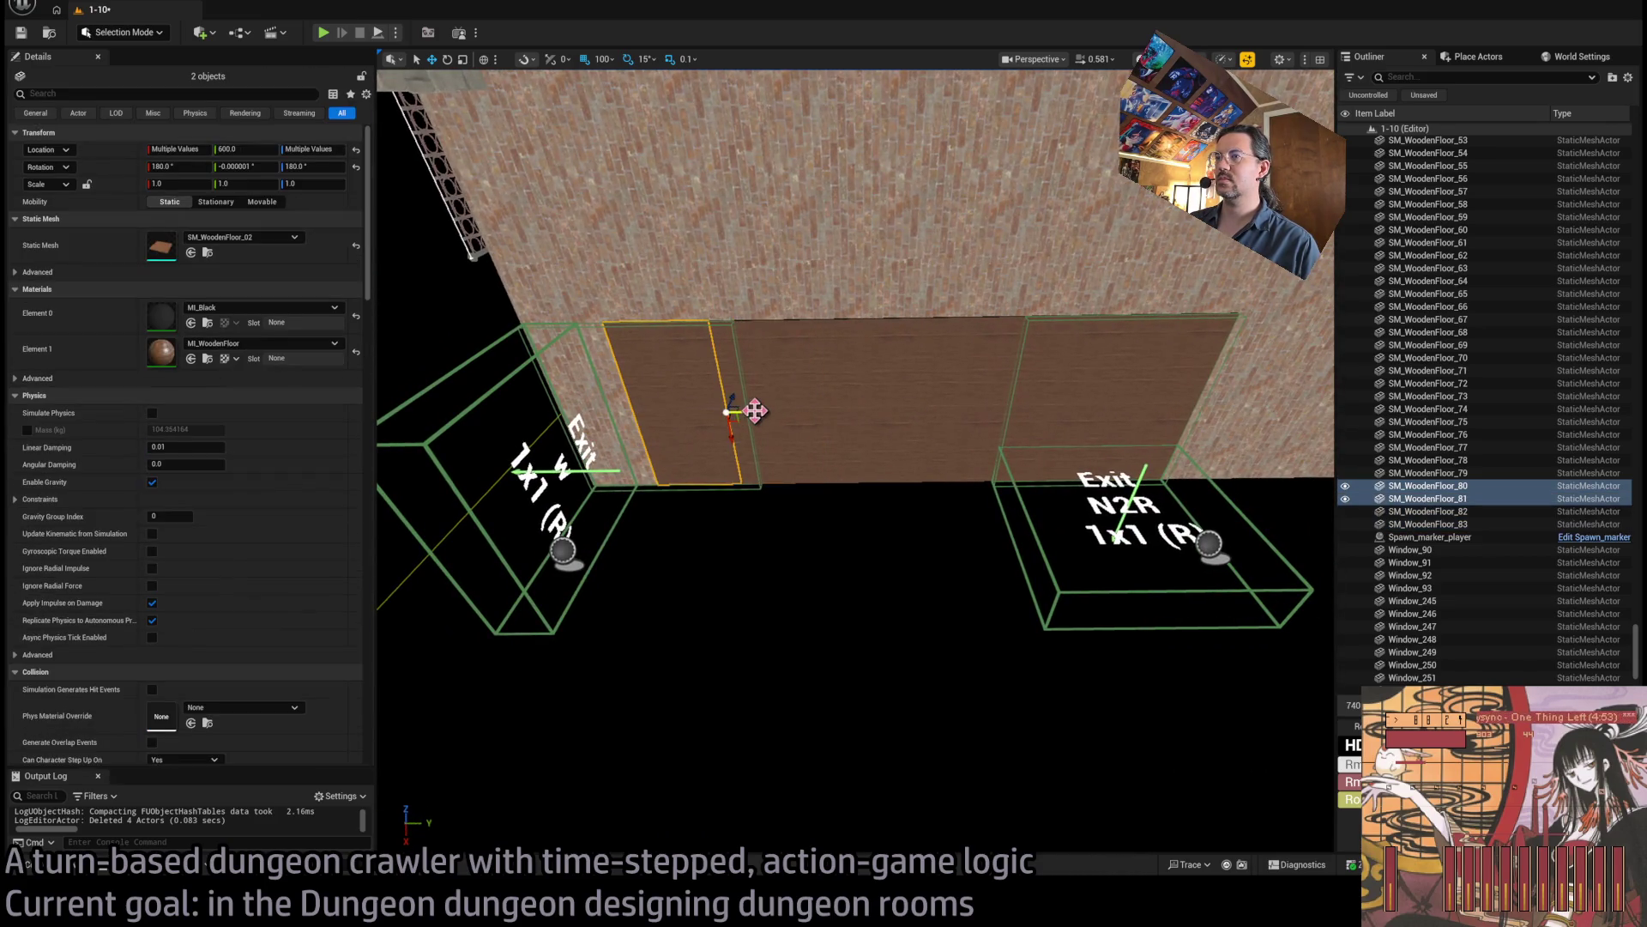
mouse_move(760, 411)
left_mouse_down("alt")
mouse_move(683, 422)
mouse_move(725, 400)
left_mouse_up("alt")
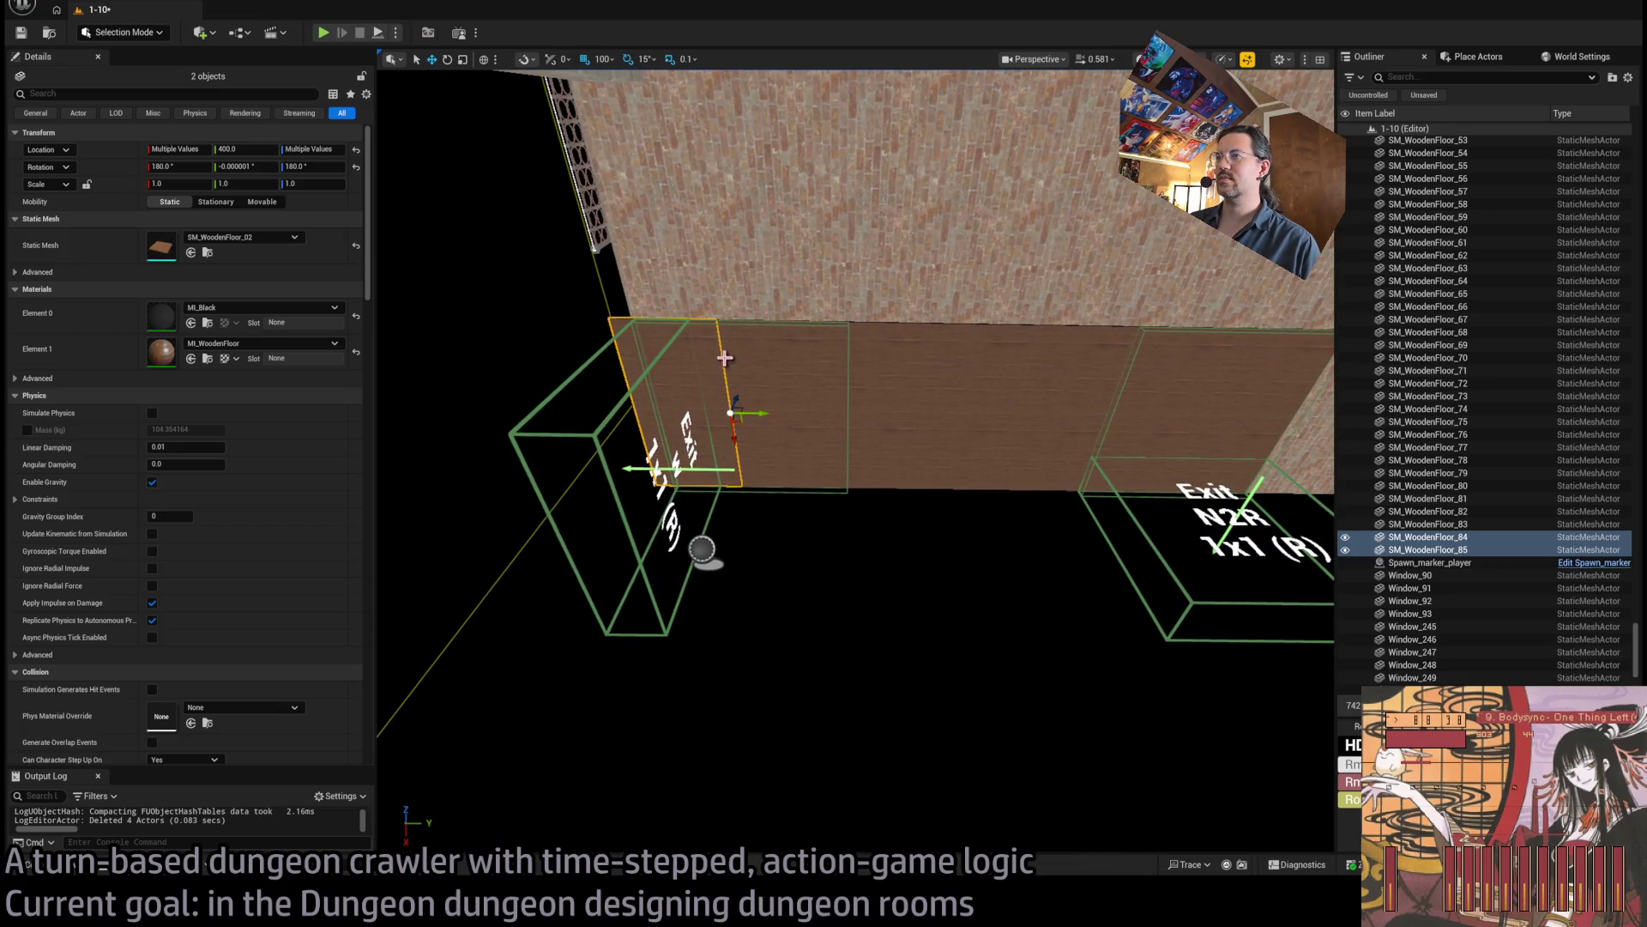
left_click(723, 409)
mouse_move(745, 318)
left_mouse_down()
mouse_move(652, 337)
mouse_move(763, 336)
left_mouse_up()
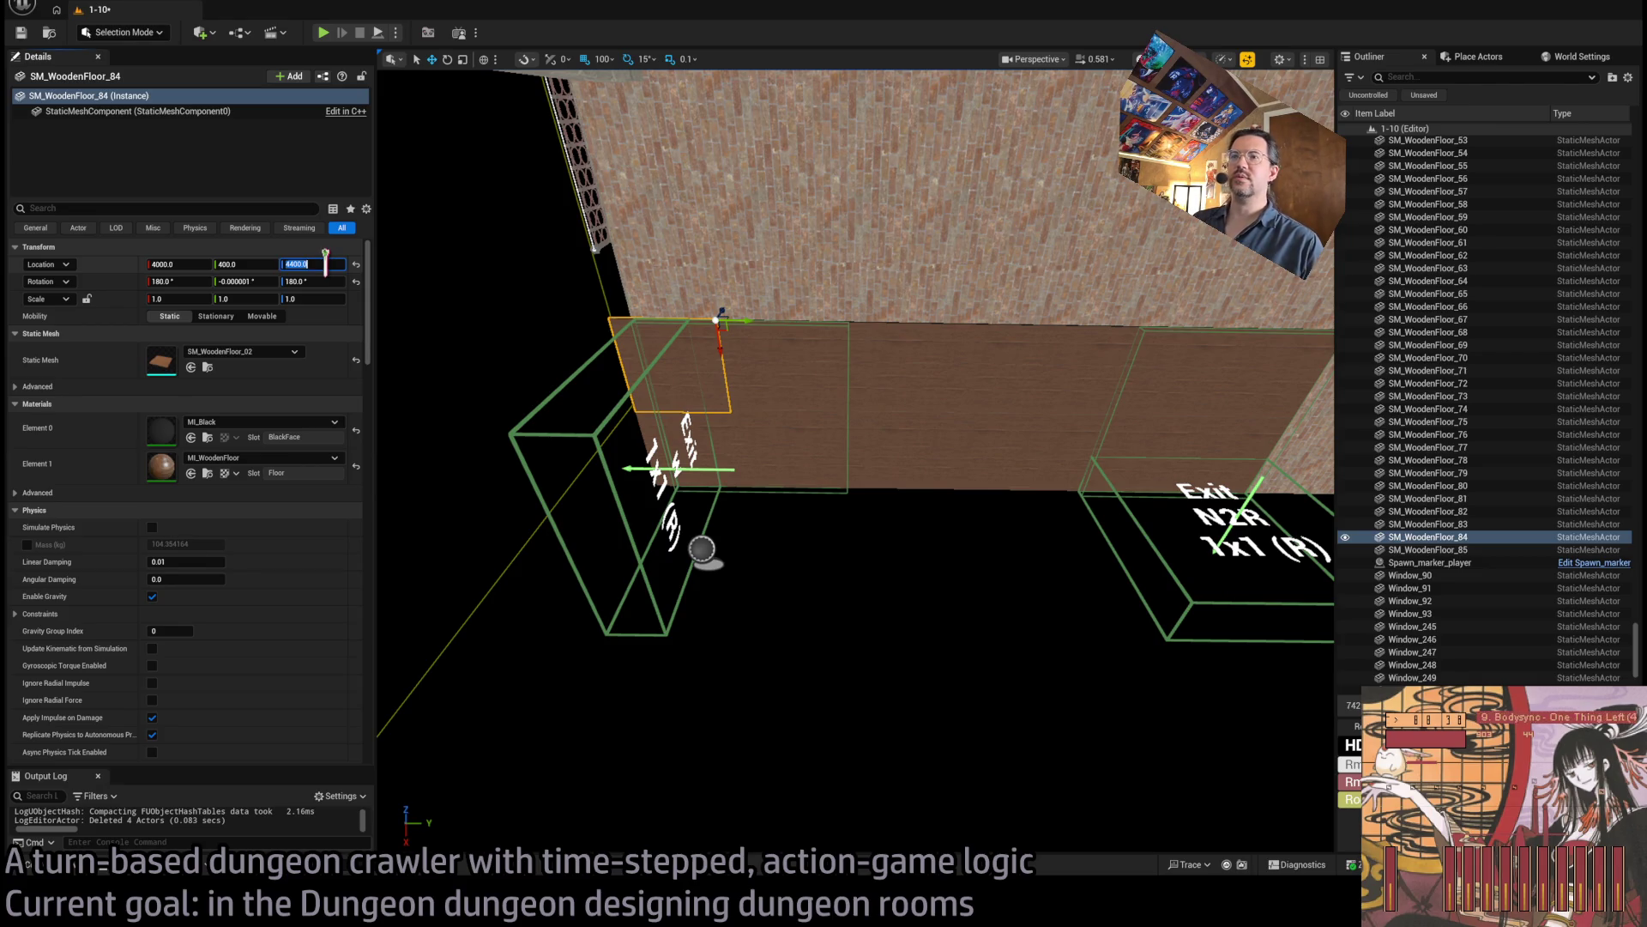
Compare the new tile against neighbouring ceiling tiles' positions, then select RoomController in the Outliner.
left_click(724, 443)
left_click(796, 421)
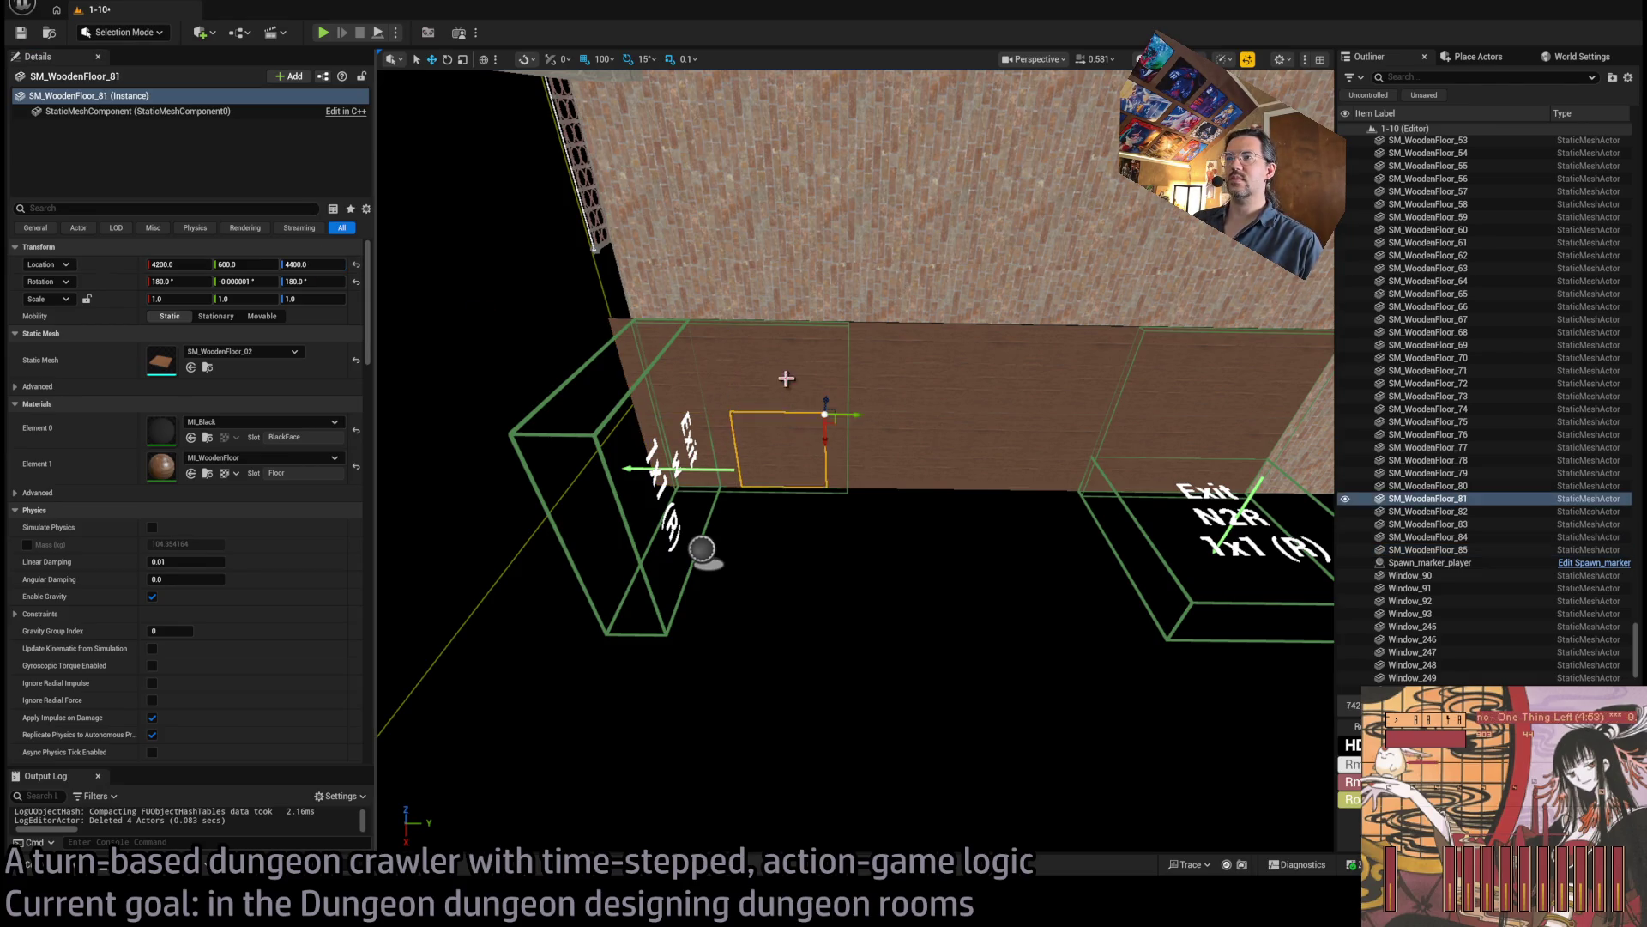
left_click(781, 364)
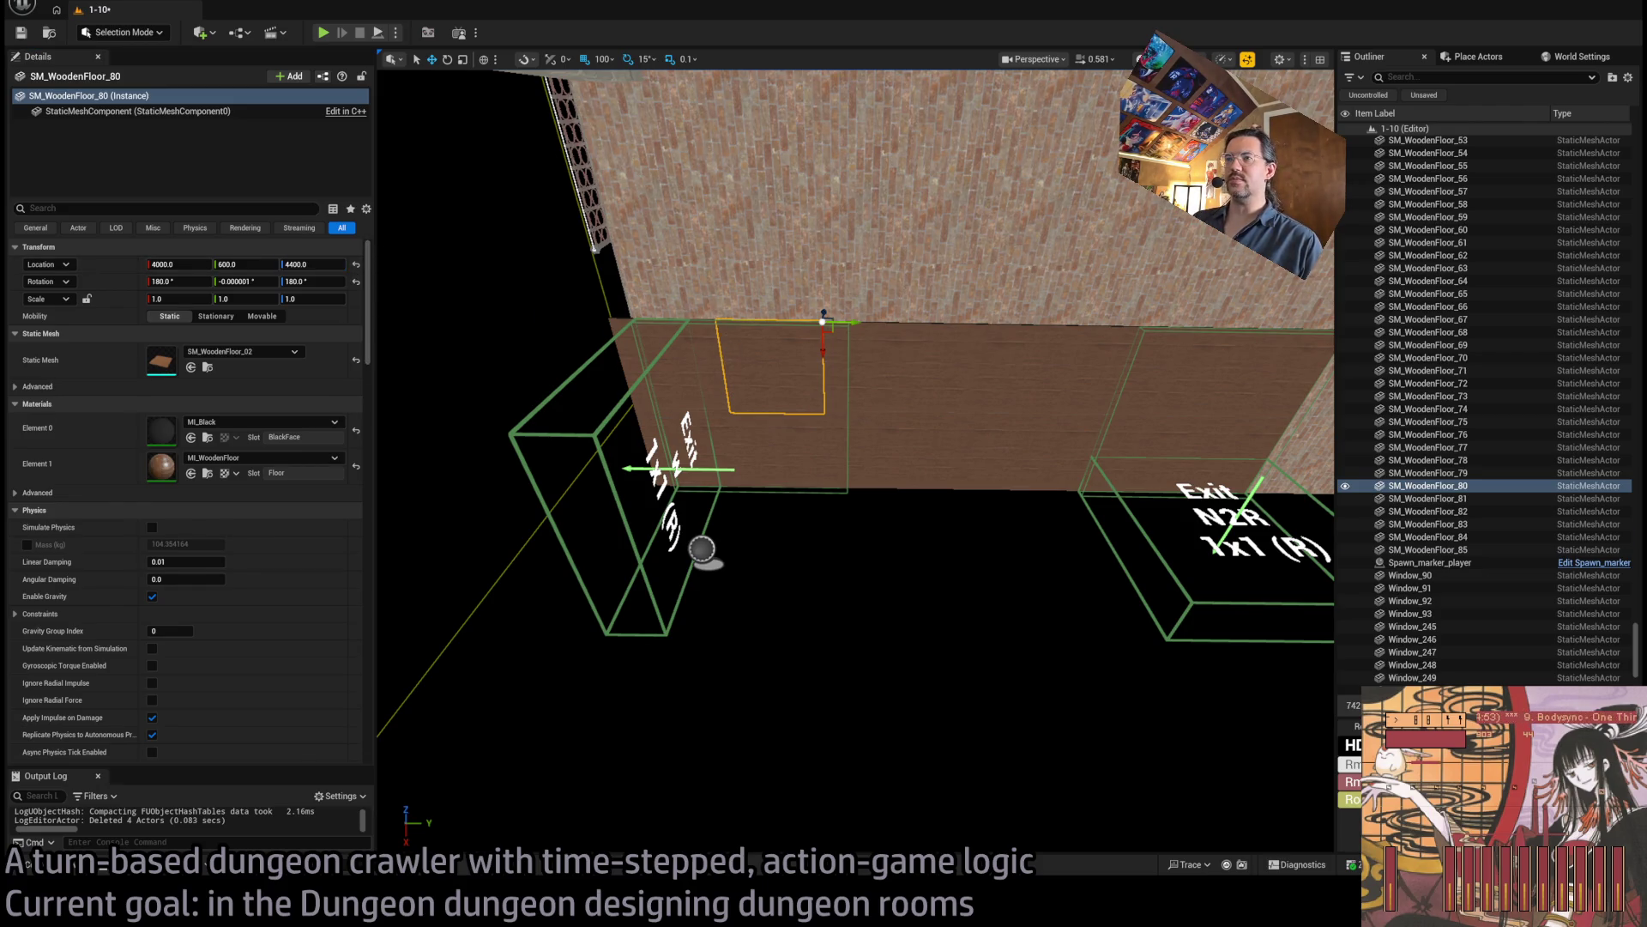
left_click(1427, 538)
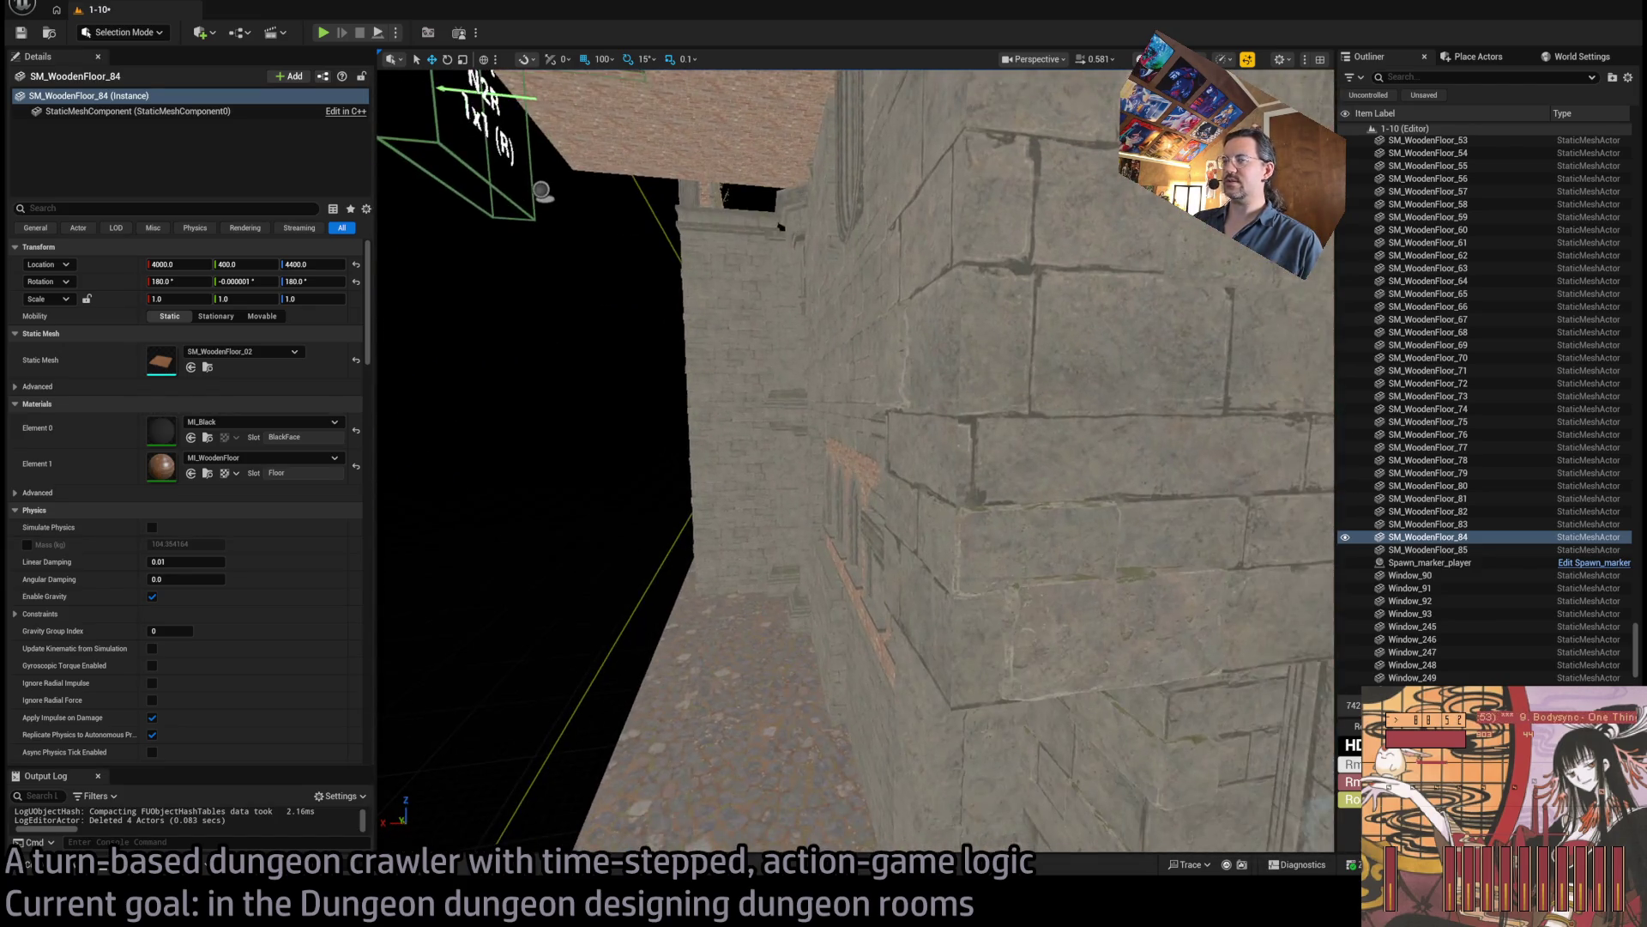
left_click(776, 167)
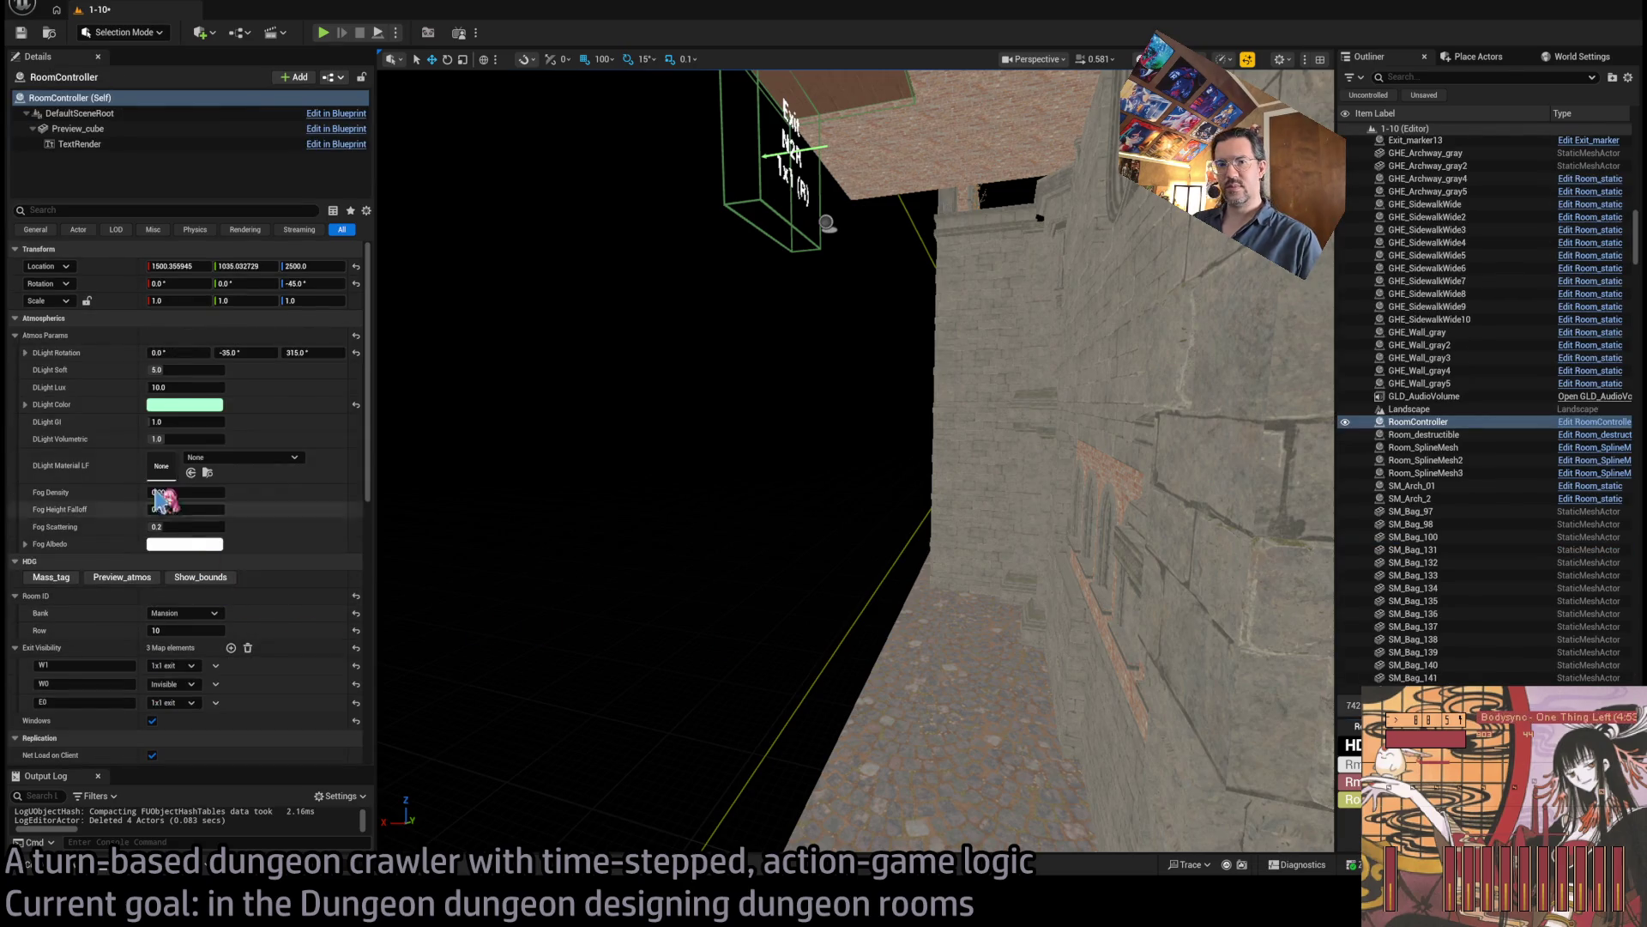
Turn on Show_bounds and move Exit_marker12 to Location Y 200.
left_click(220, 579)
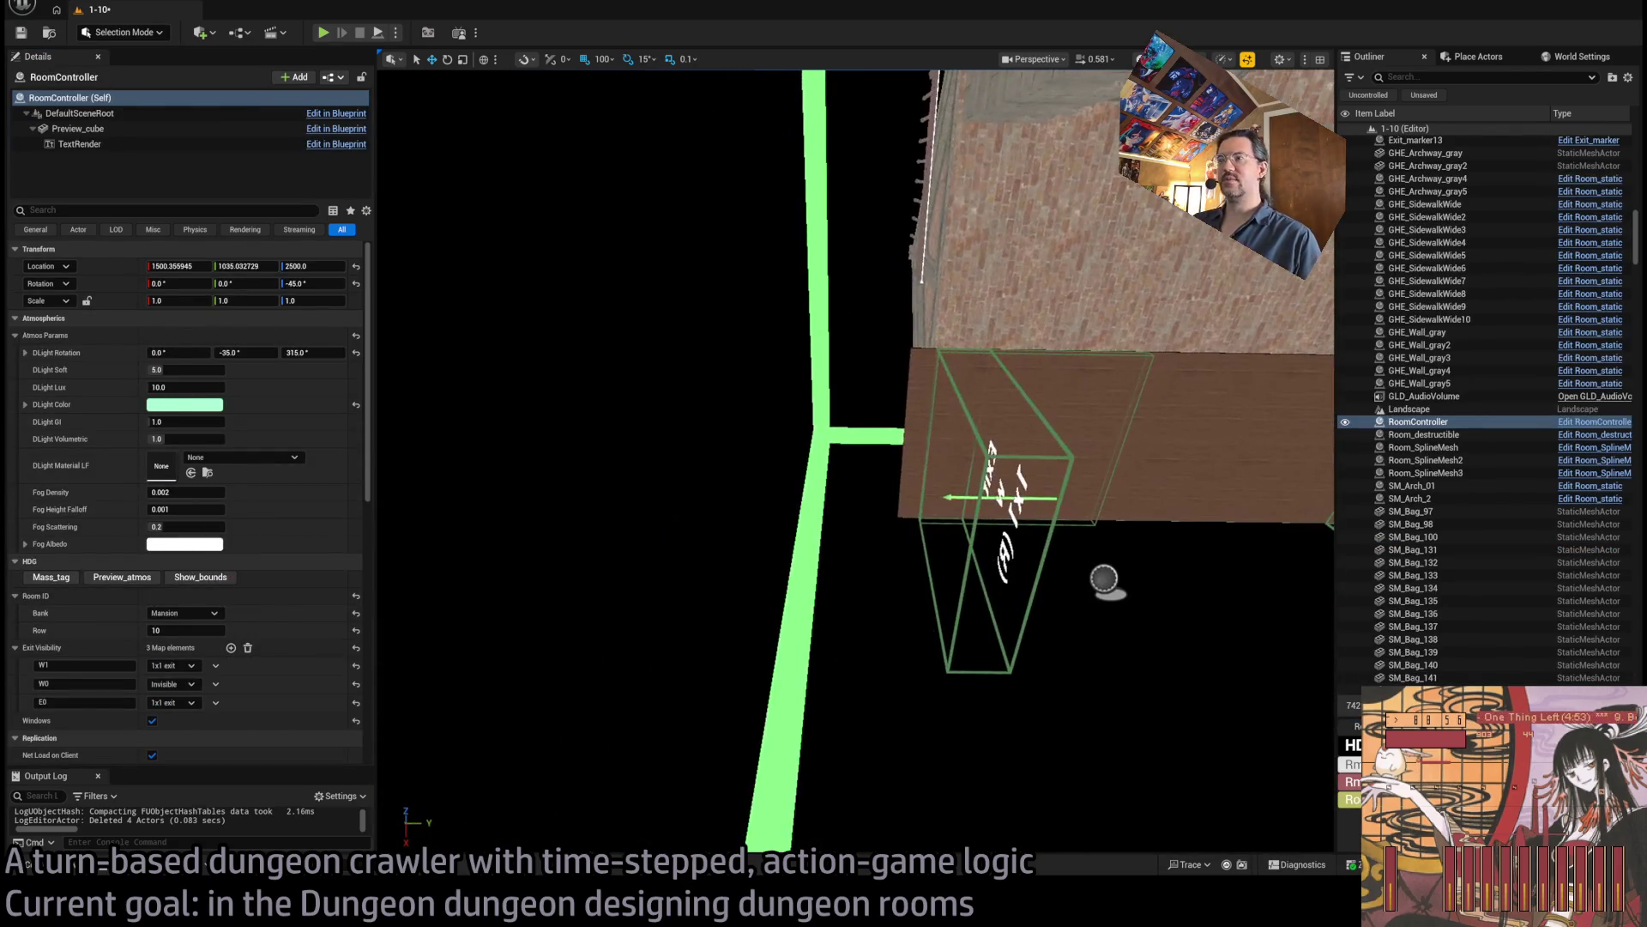
left_click(1131, 585)
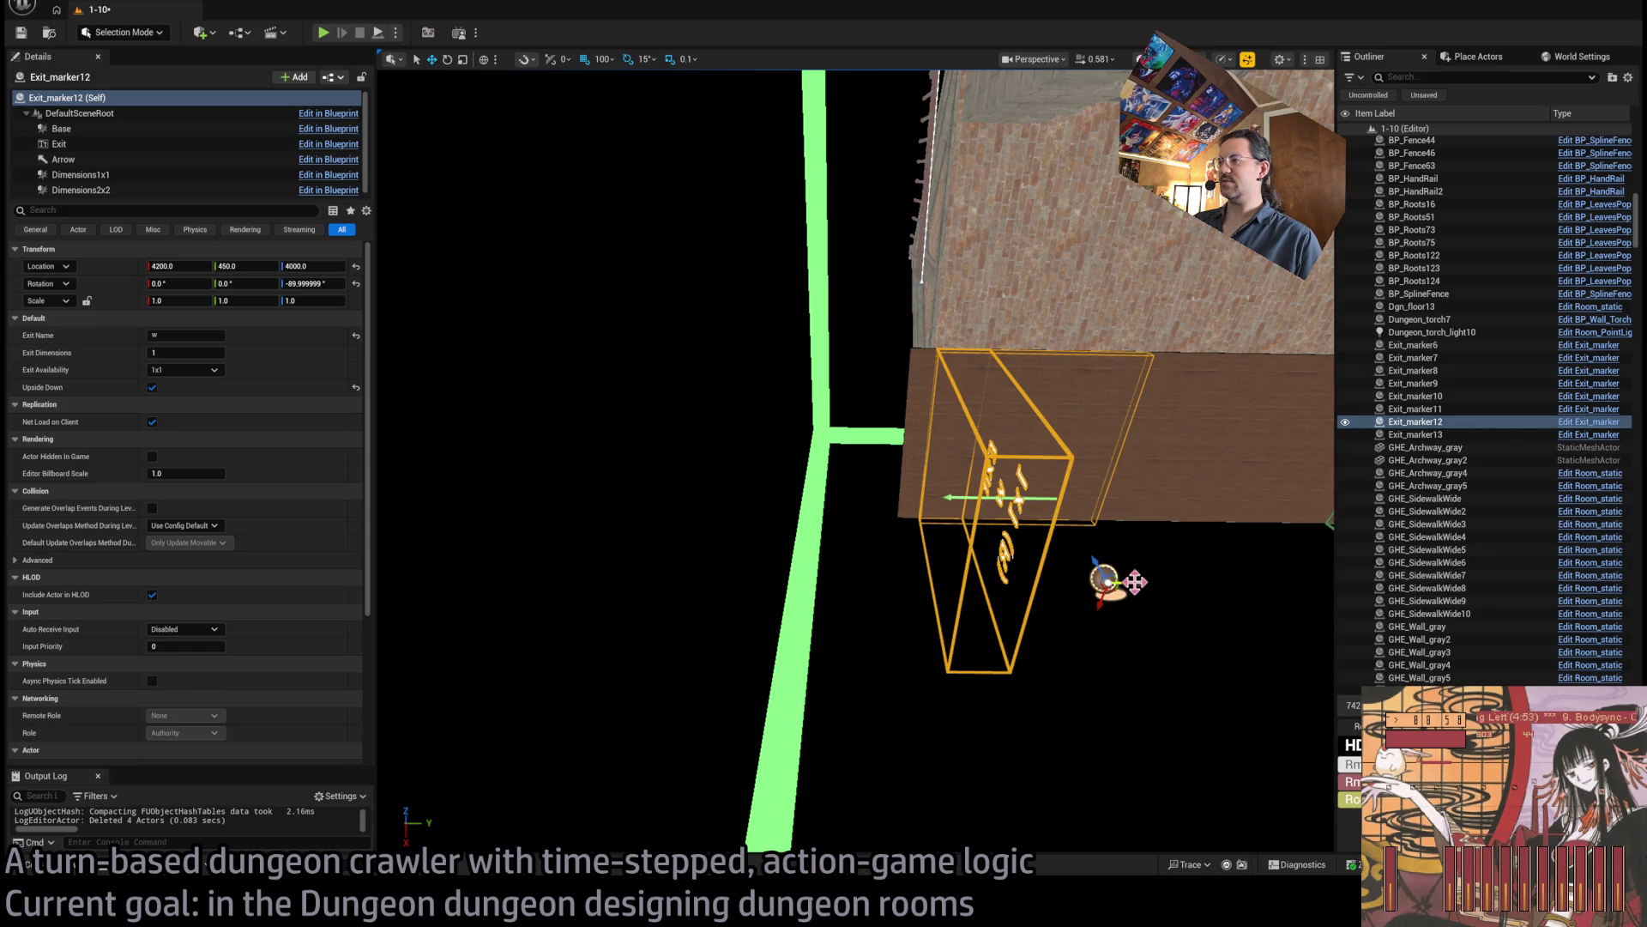
mouse_move(1134, 582)
left_mouse_down()
mouse_move(934, 590)
mouse_move(975, 584)
left_mouse_up()
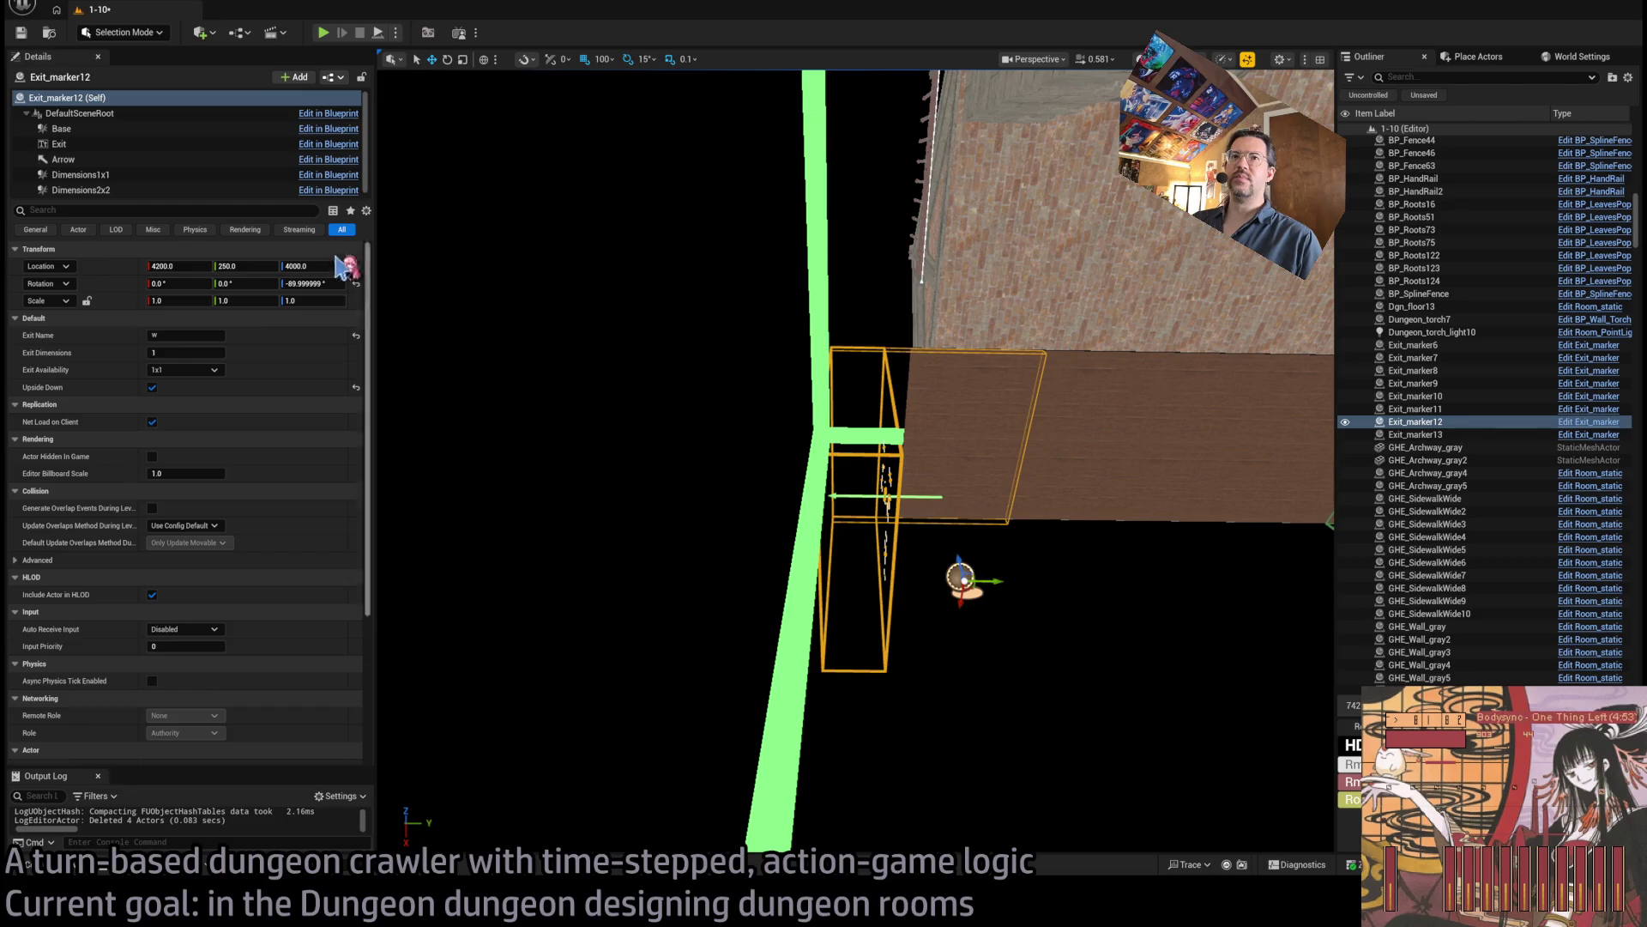
left_click(274, 266)
type("00")
key("Return")
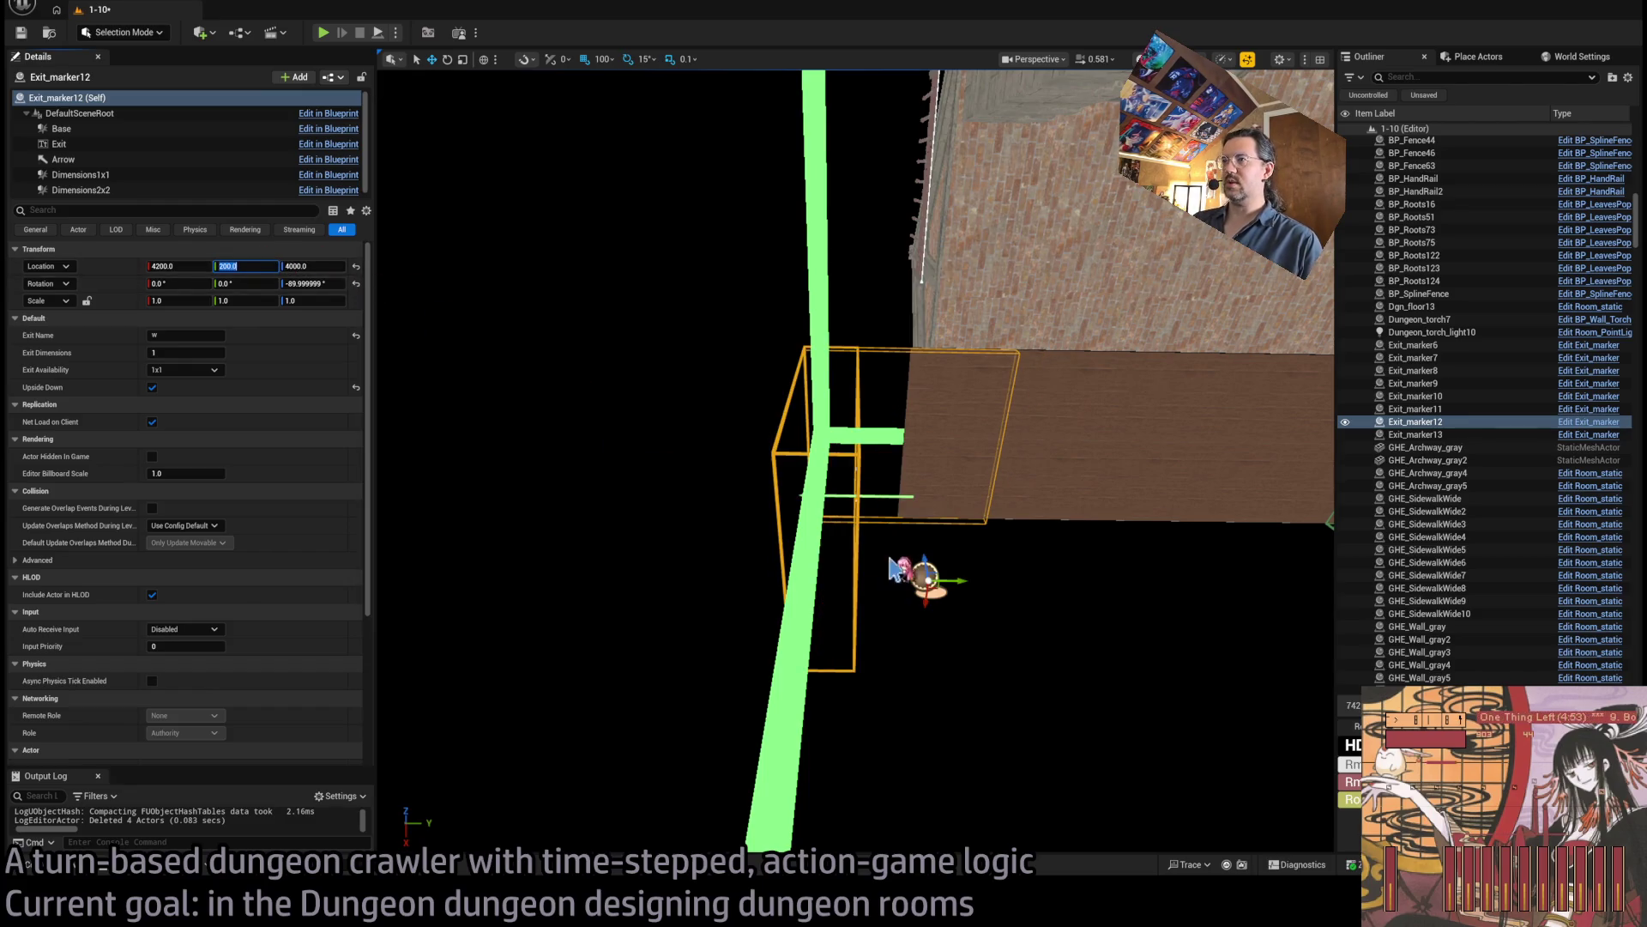
Alt-drag duplicates of floor tiles SM_WoodenFloor_84 and 85 out to Y 200.
mouse_move(897, 569)
left_mouse_down()
mouse_move(755, 489)
mouse_move(877, 510)
left_mouse_up()
left_click(878, 510)
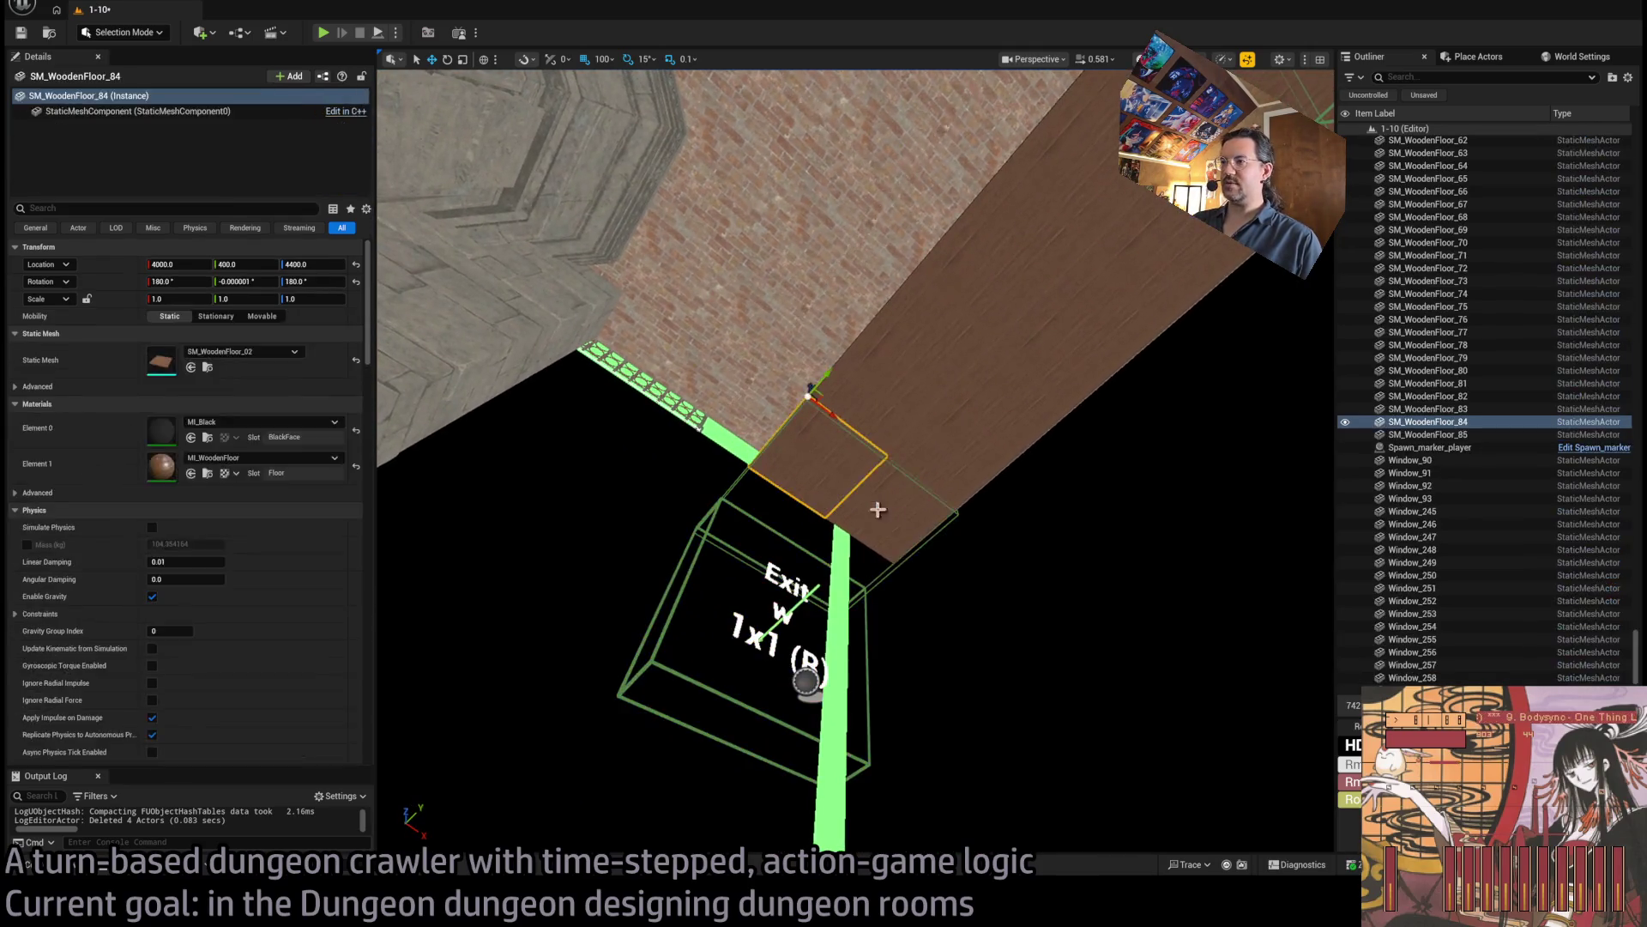
left_click(878, 510, "ctrl")
mouse_move(901, 438)
left_mouse_down()
mouse_move(884, 463)
mouse_move(815, 429)
mouse_move(837, 416)
mouse_move(901, 620)
mouse_move(1021, 339)
left_mouse_up()
Add the whole run of corridor floor tiles to the selection.
left_click(1023, 342, "ctrl")
left_click(1049, 379, "ctrl")
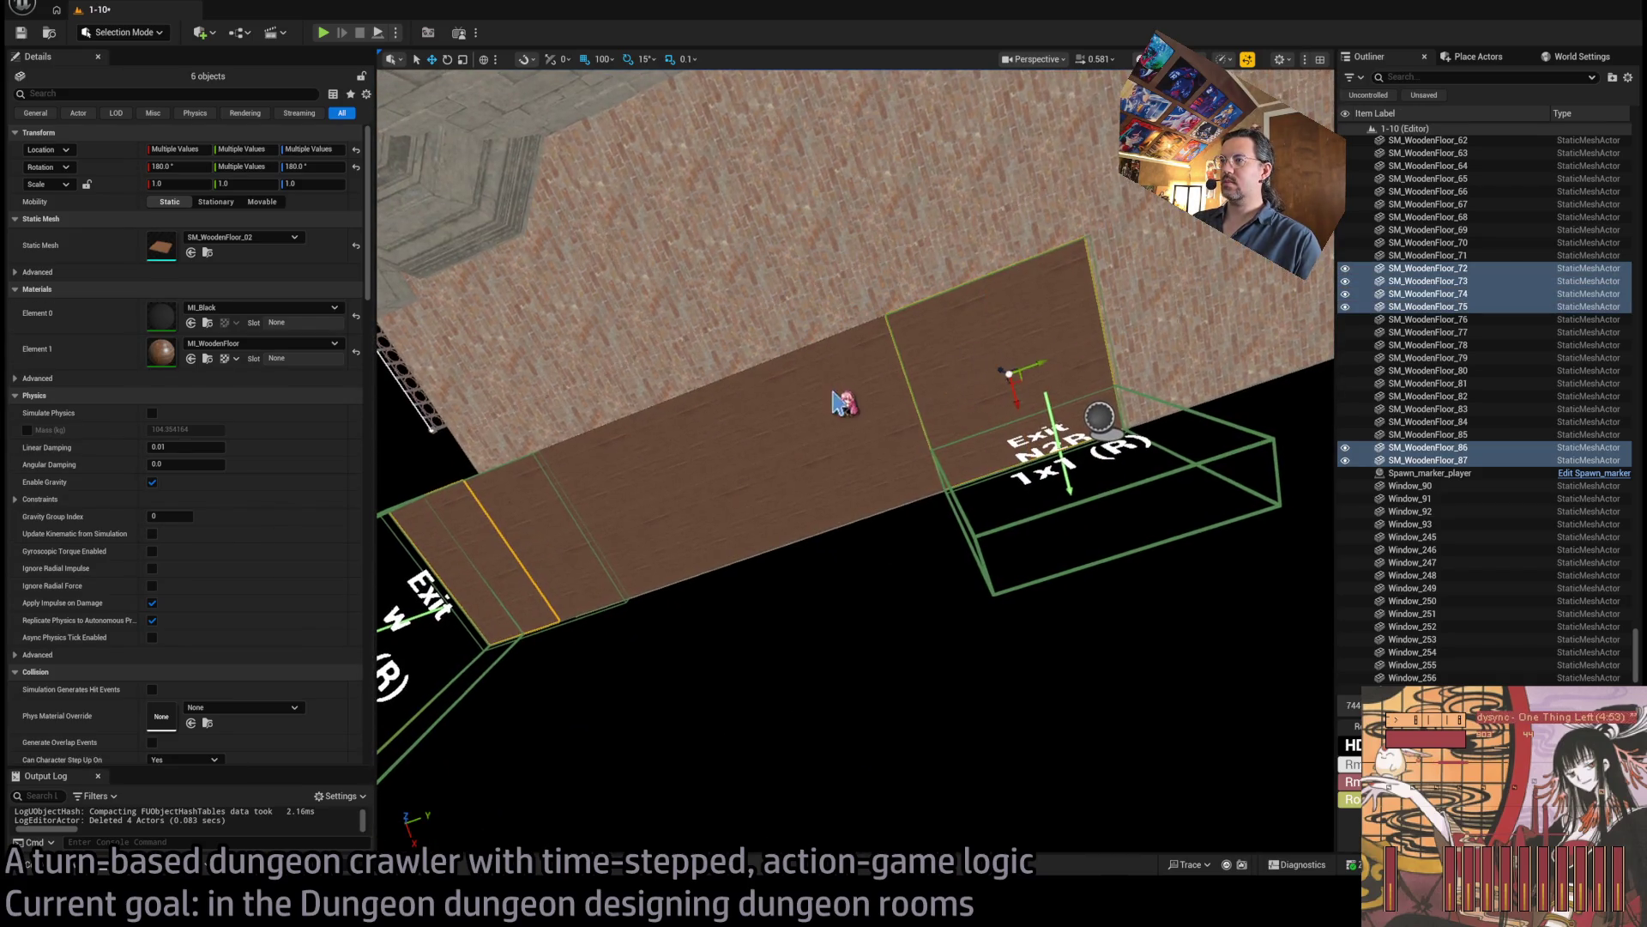
left_click(839, 397, "ctrl")
left_click(862, 455, "ctrl")
left_click(746, 408, "ctrl")
left_click(687, 481, "ctrl")
left_click(661, 429, "ctrl")
left_click(622, 502, "ctrl")
left_click(592, 455, "ctrl")
left_click(558, 523, "ctrl")
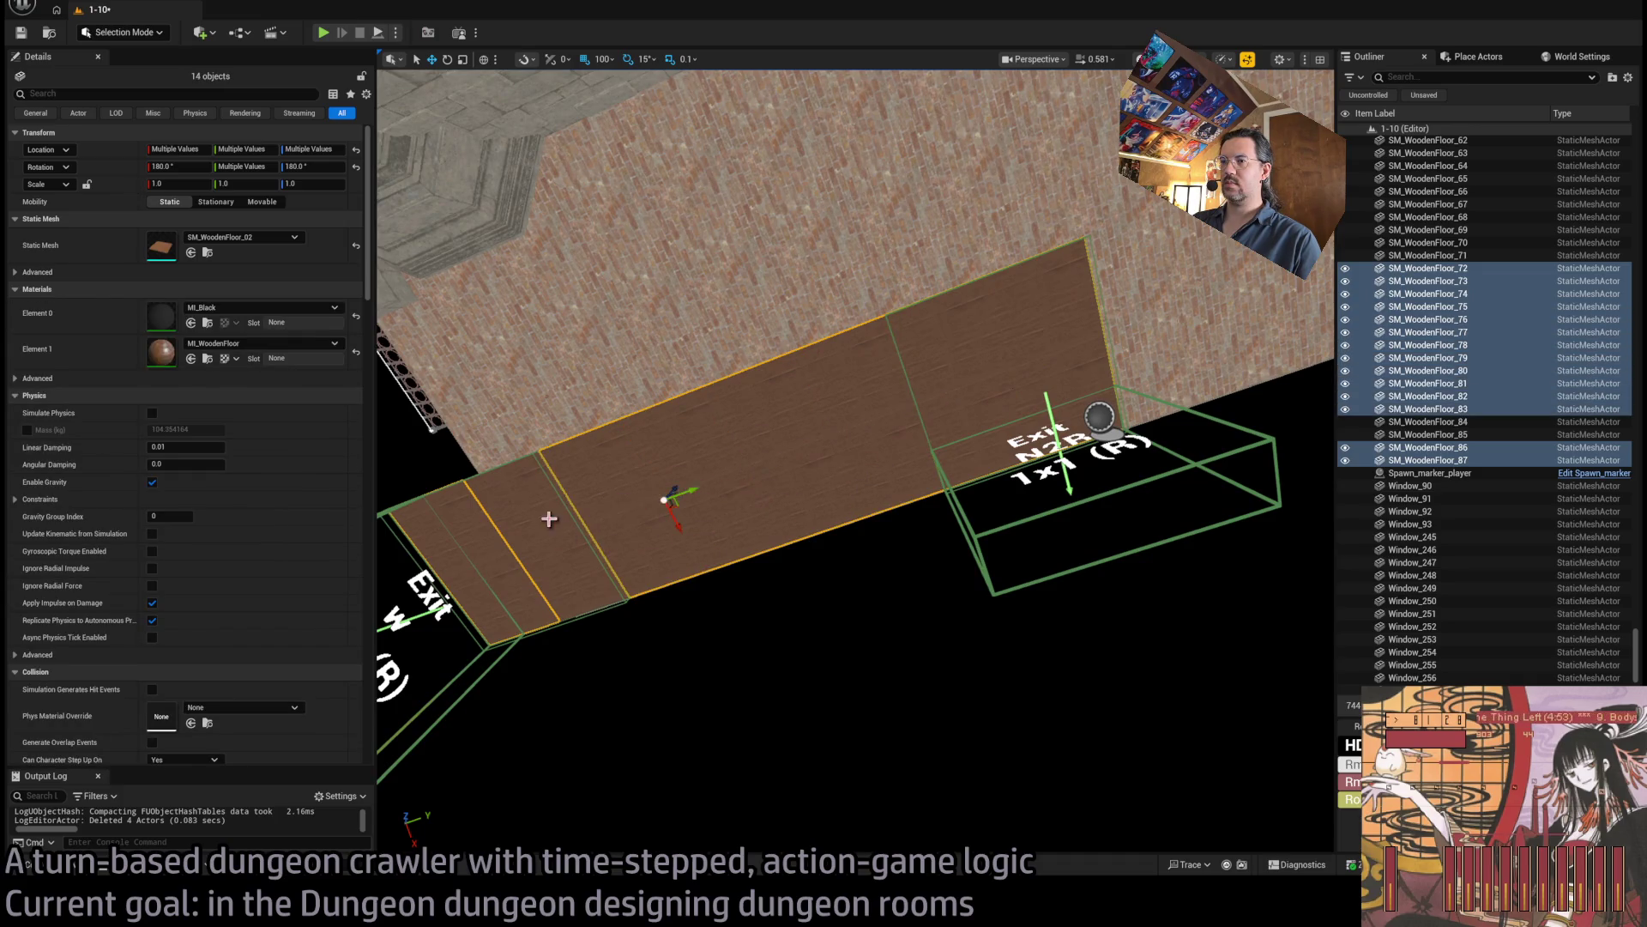
left_click(514, 489, "ctrl")
left_click(506, 584, "ctrl")
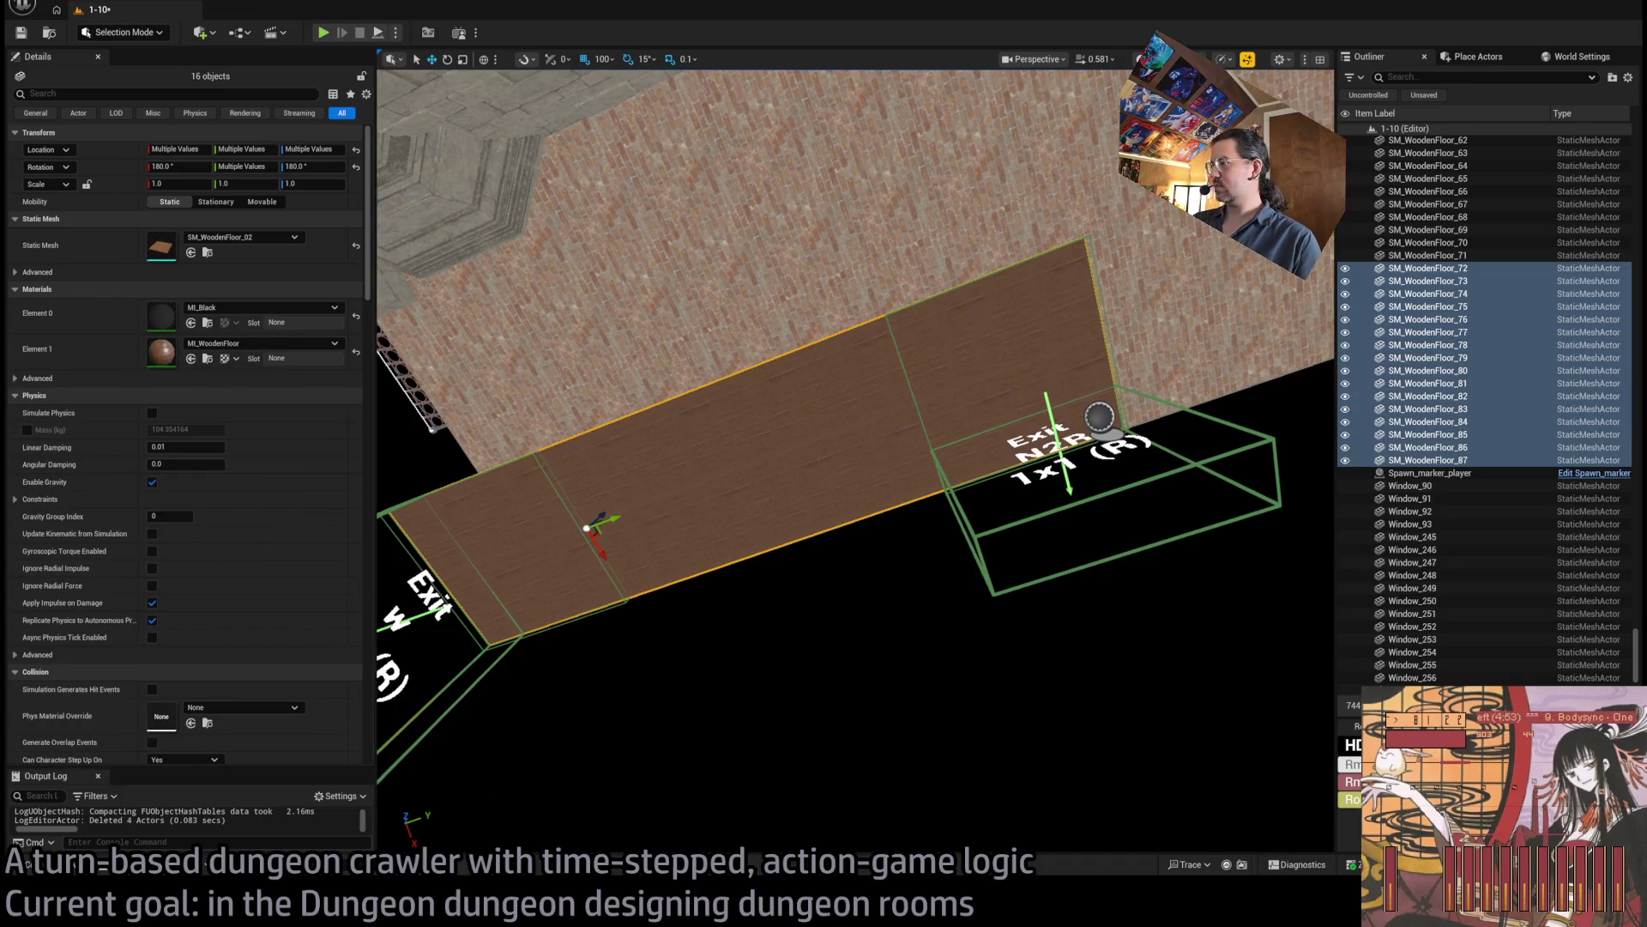
Attach floor tiles 72–87 to the Room_static actor and browse to TheMansion > StaticMeshes > Tunnel.
left_click_drag(754, 654, 385, 769)
left_click(101, 854)
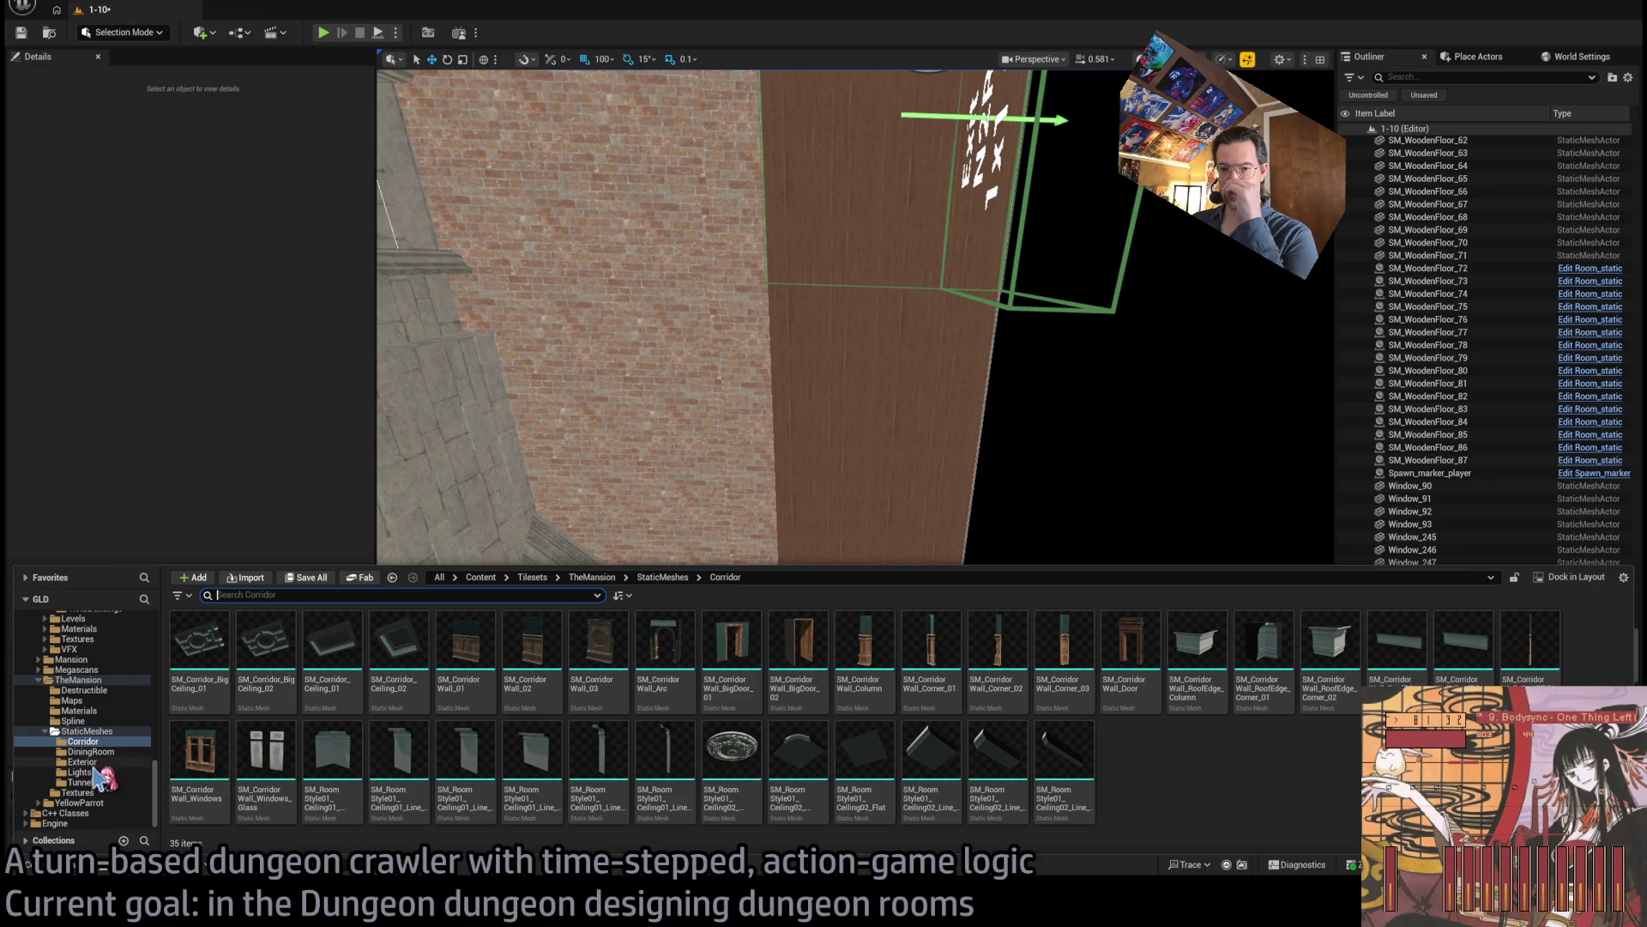
left_click(94, 782)
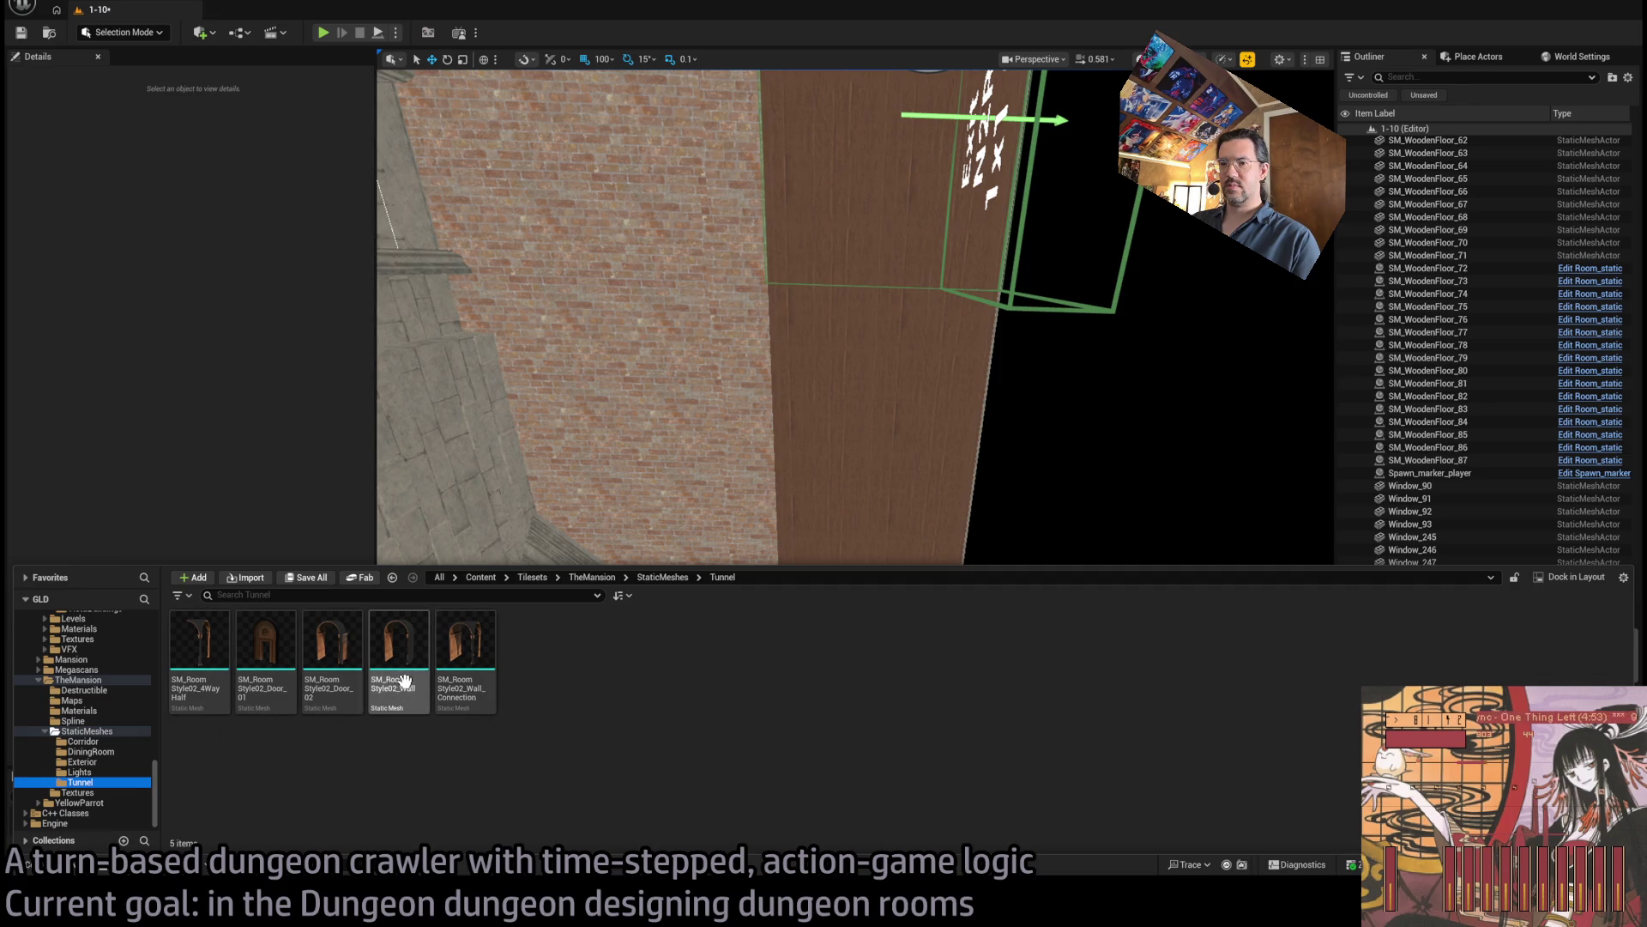
Drop SM_RoomStyle02_Door_02 at Exit W, rotate it 180°, and position it at X 4070, Y 290.
mouse_move(338, 686)
left_mouse_down()
mouse_move(849, 456)
mouse_move(921, 640)
left_mouse_up()
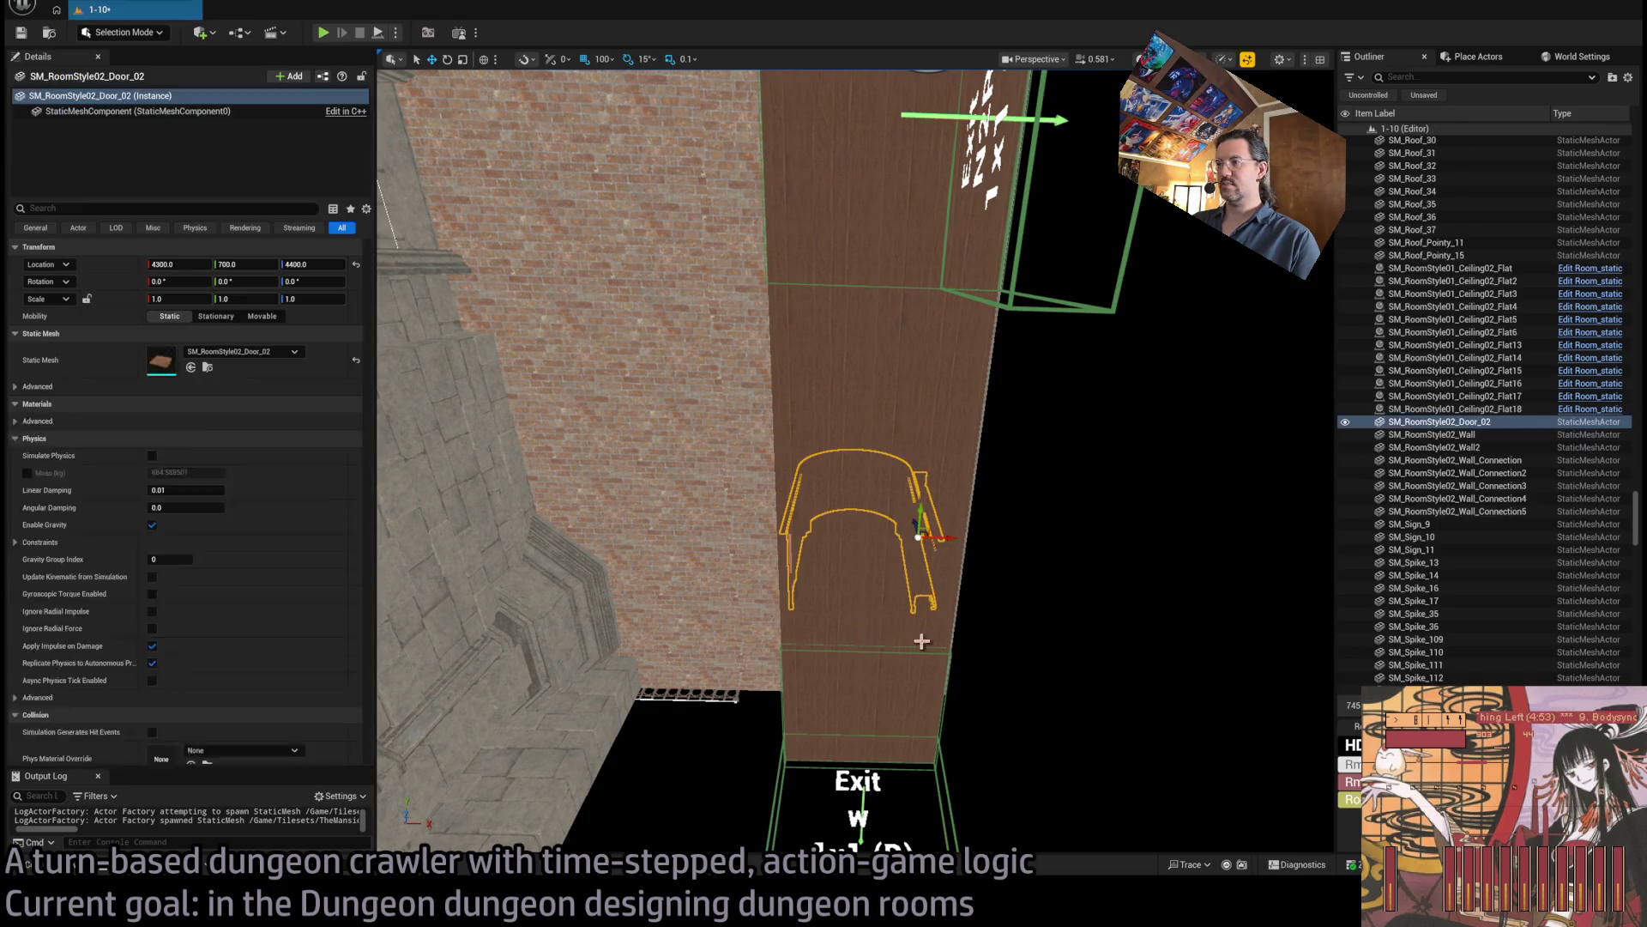
mouse_move(925, 558)
left_mouse_down()
mouse_move(858, 544)
mouse_move(907, 581)
mouse_move(837, 556)
mouse_move(846, 604)
mouse_move(915, 562)
left_mouse_up()
key("w")
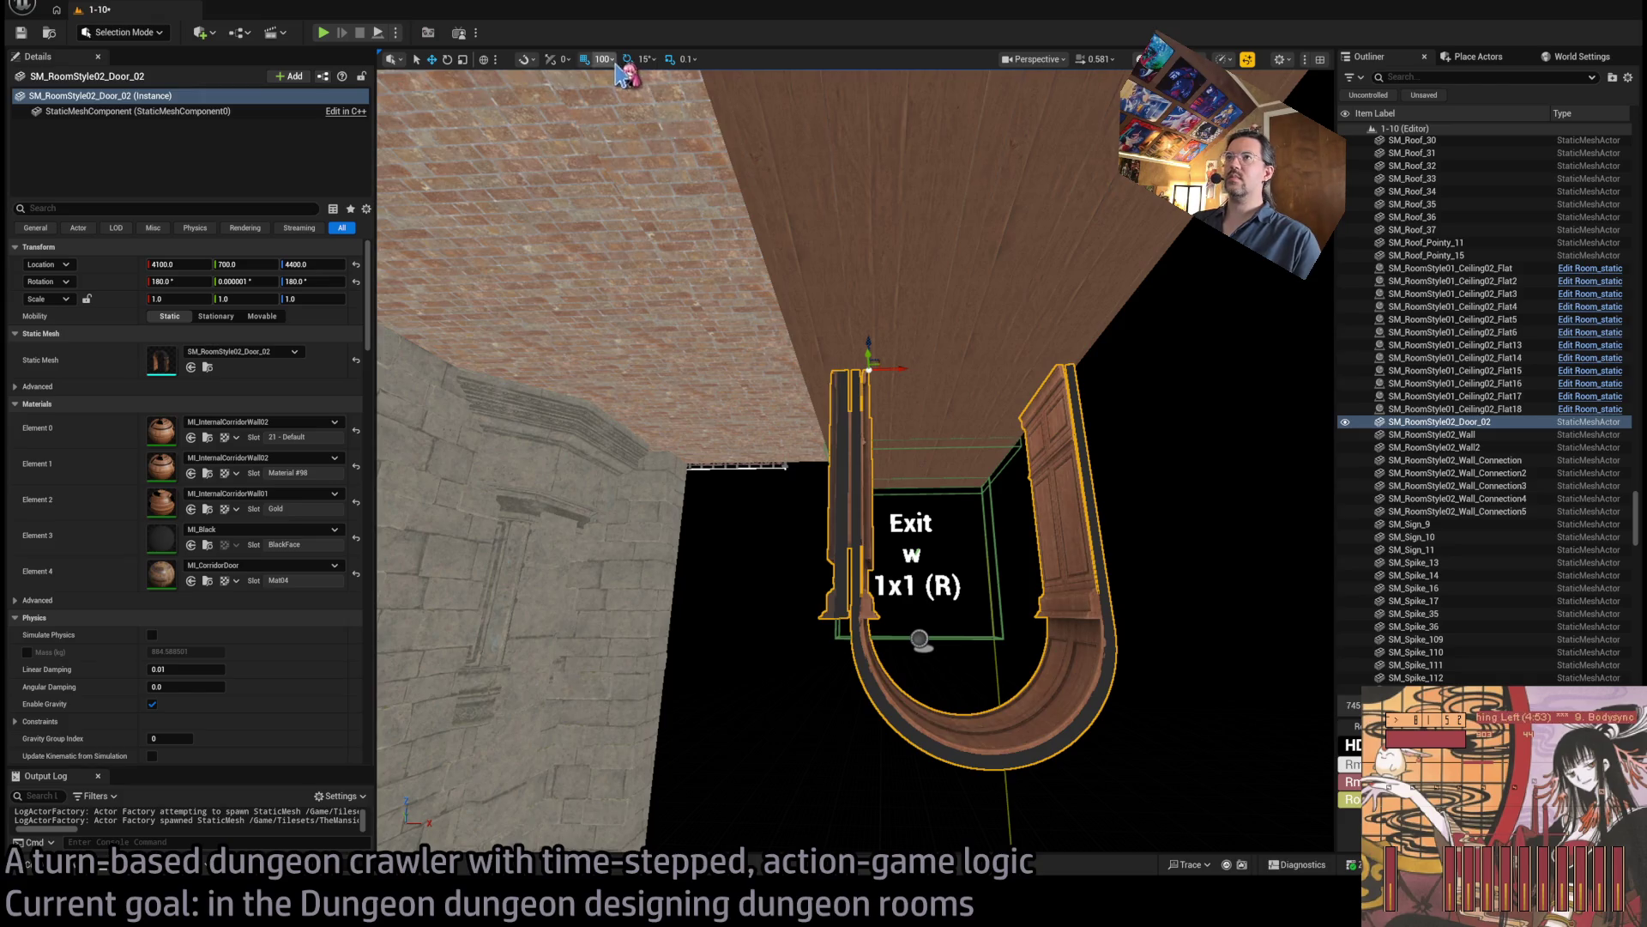
mouse_move(894, 367)
left_mouse_down()
mouse_move(867, 397)
mouse_move(867, 478)
mouse_move(410, 455)
mouse_move(893, 441)
mouse_move(931, 418)
mouse_move(985, 444)
mouse_move(1037, 707)
mouse_move(1015, 631)
left_mouse_up()
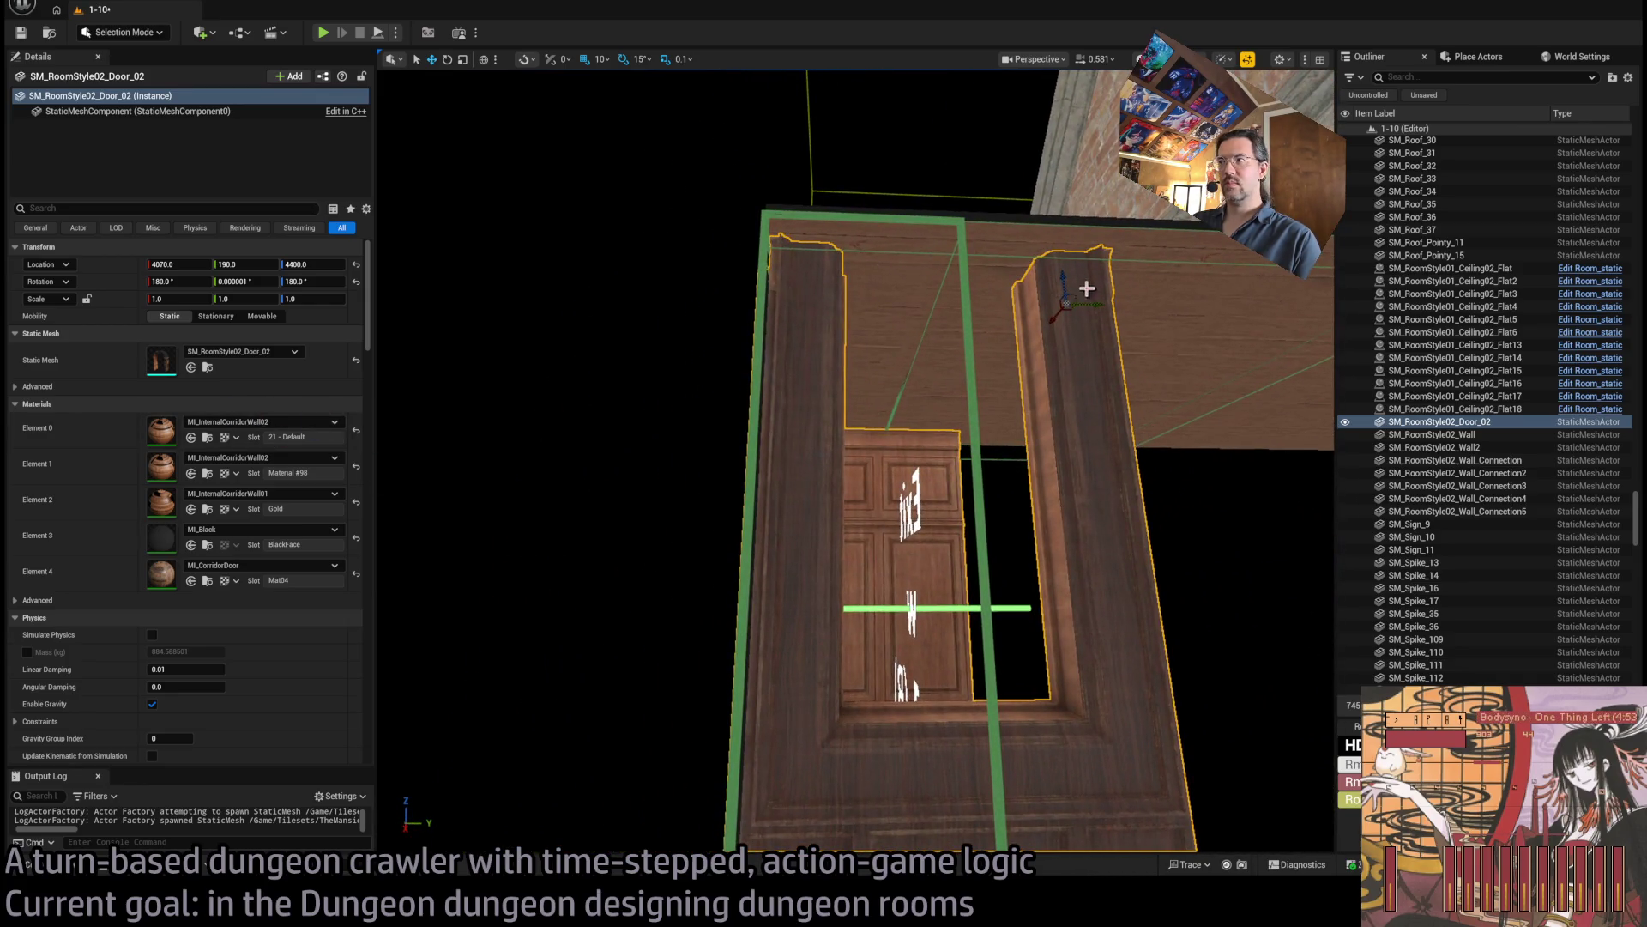
mouse_move(1086, 289)
left_mouse_down()
mouse_move(1158, 295)
mouse_move(190, 793)
left_mouse_up()
Place an SM_RoomStyle02_Door_01 piece, rotate it 180°, and set it at X 4300.
left_click(68, 864)
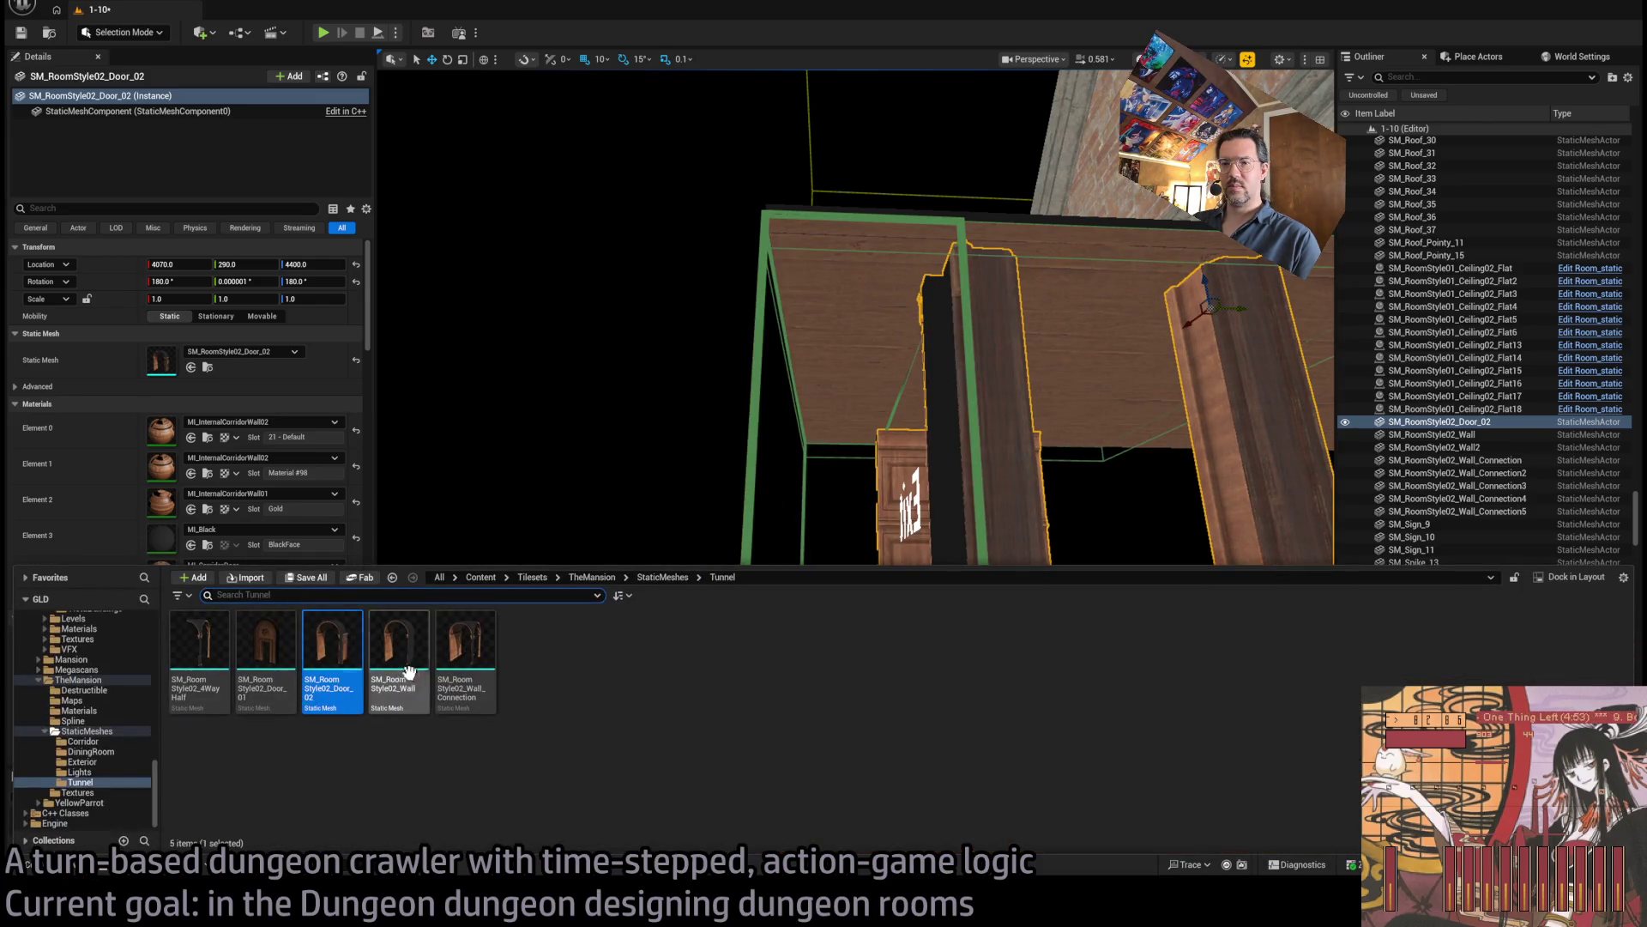
mouse_move(330, 678)
left_mouse_down()
mouse_move(824, 324)
mouse_move(821, 410)
left_mouse_up()
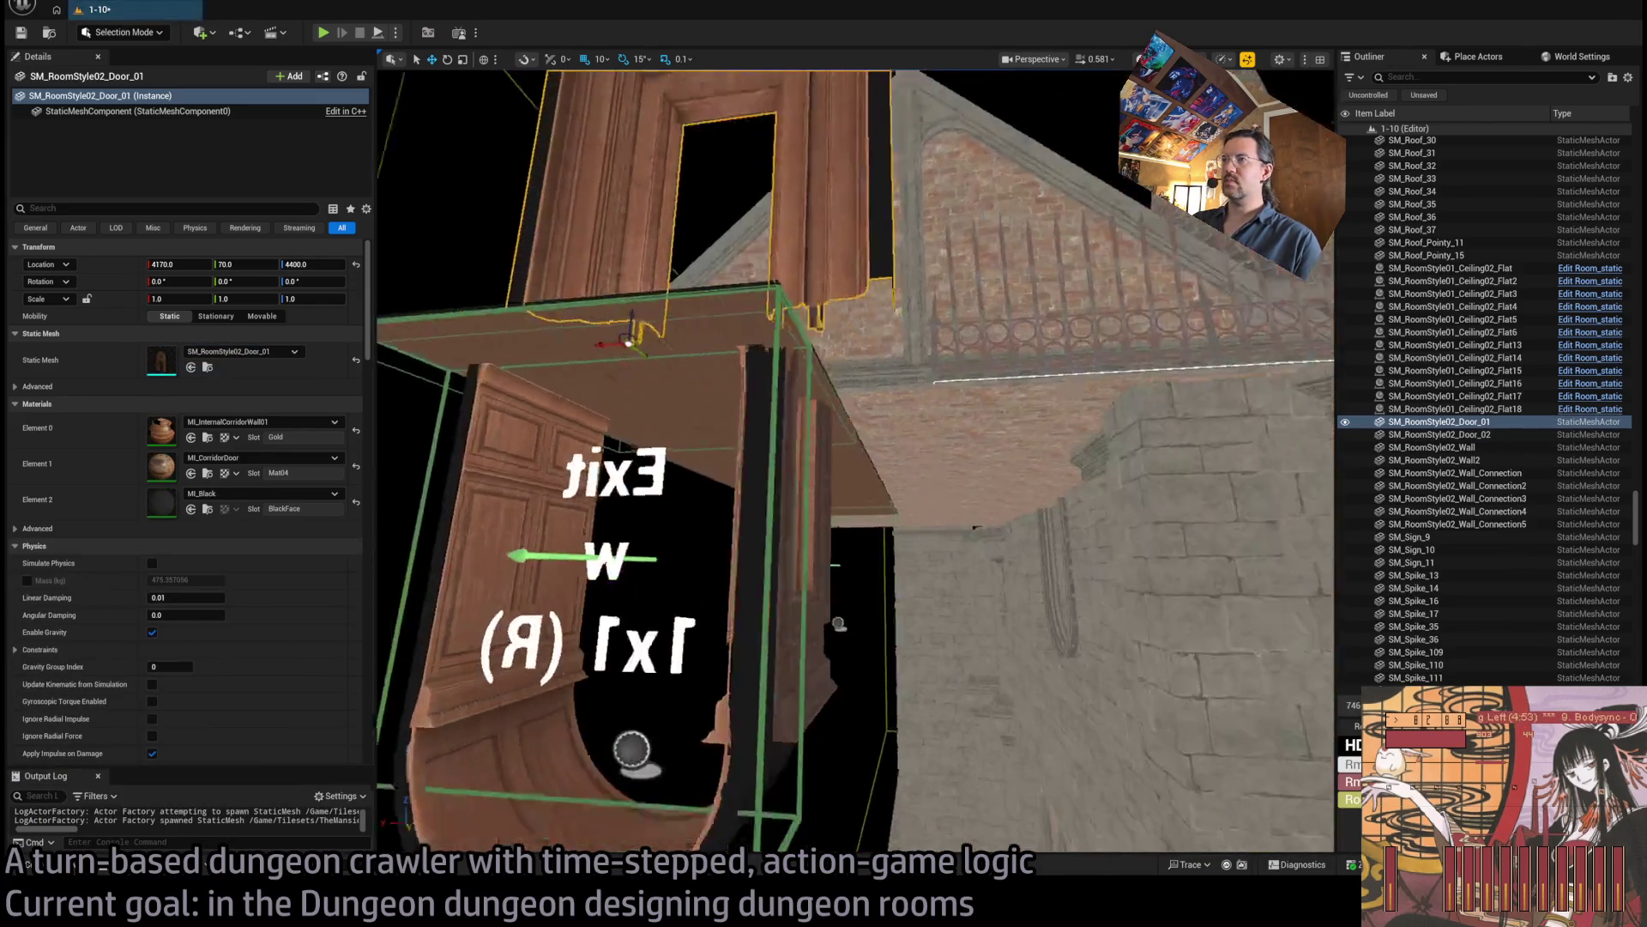
key("e")
left_click_drag(742, 330, 783, 365)
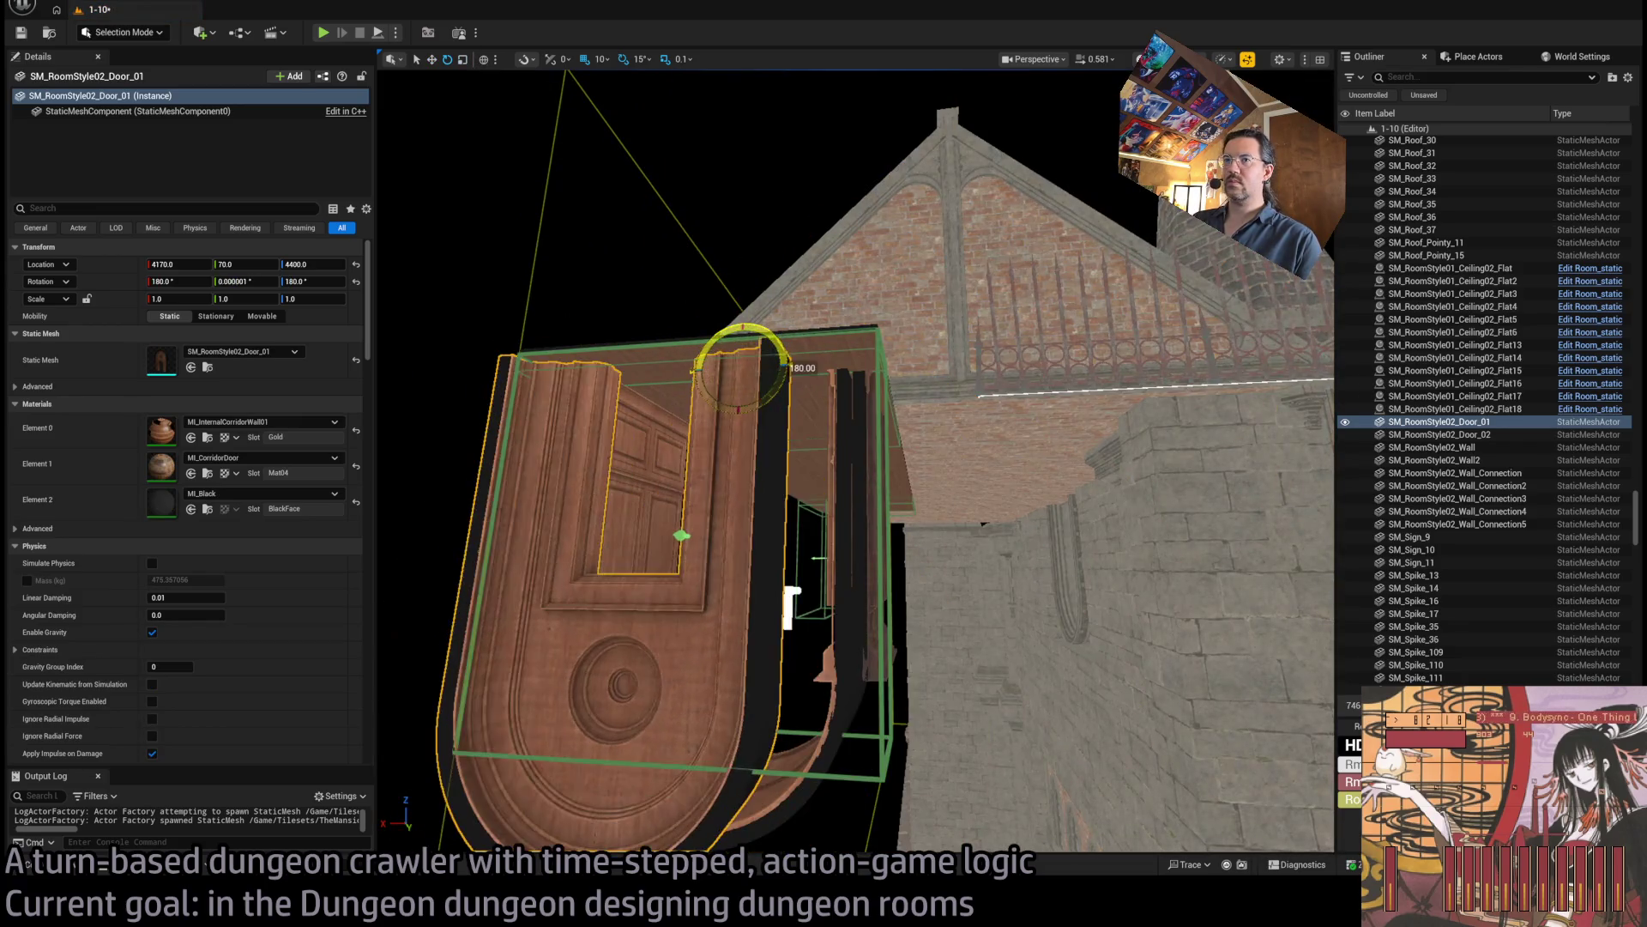
key("w")
key("s")
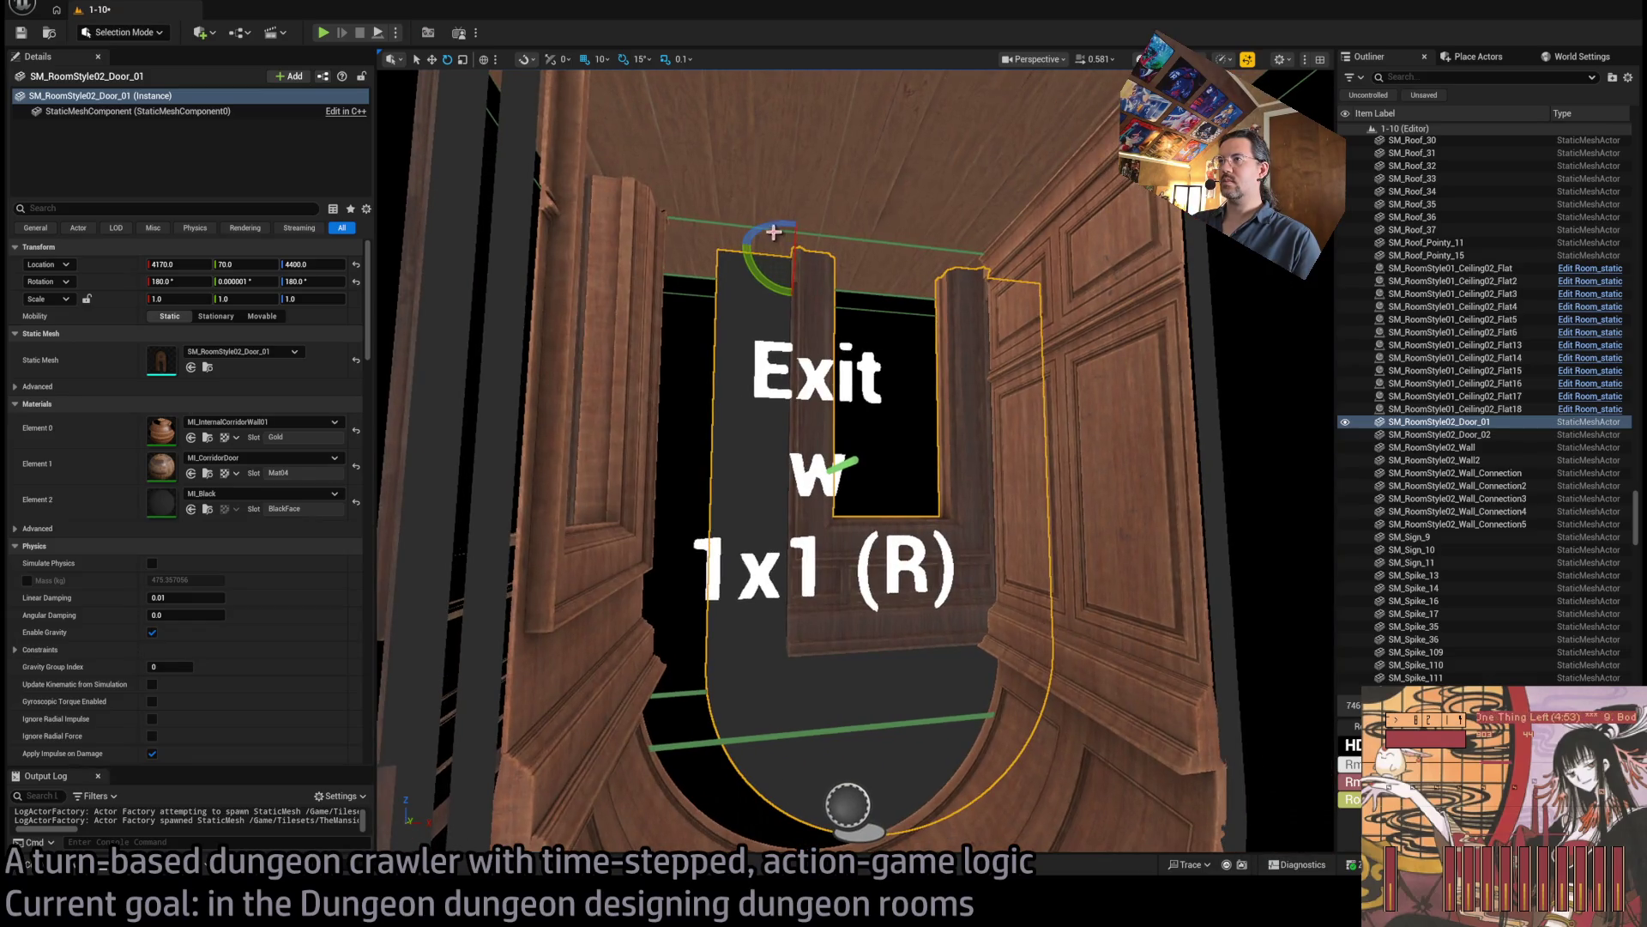
mouse_move(774, 231)
left_mouse_down()
mouse_move(945, 279)
mouse_move(916, 332)
left_mouse_up()
scroll(916, 331, "up", 5)
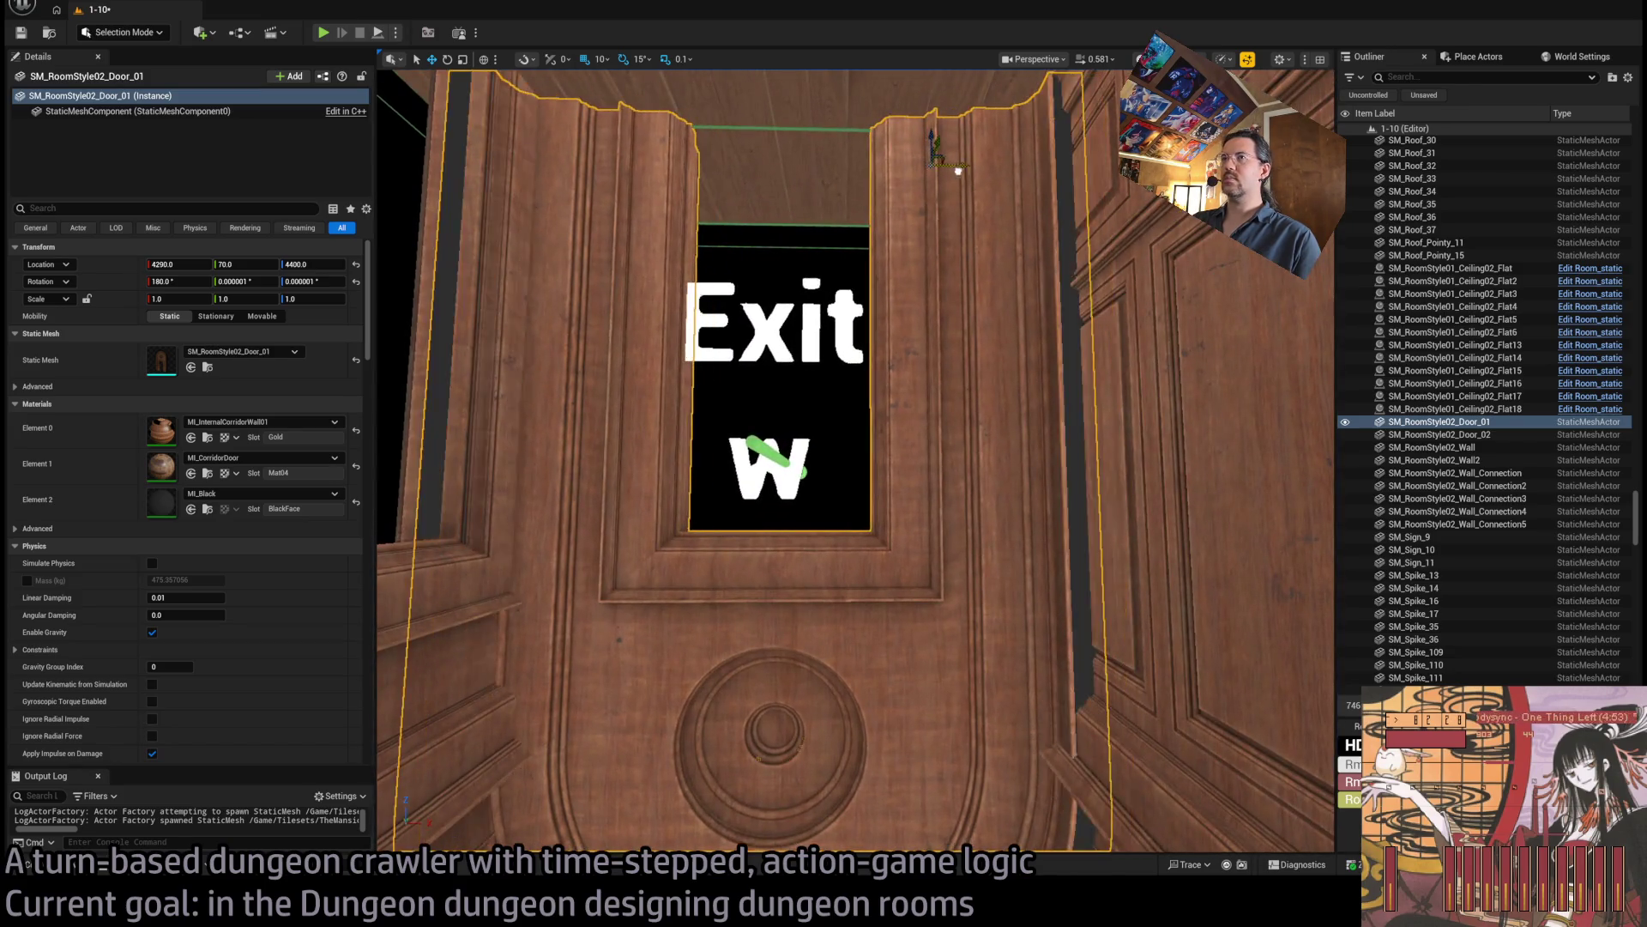
key("ctrl+z")
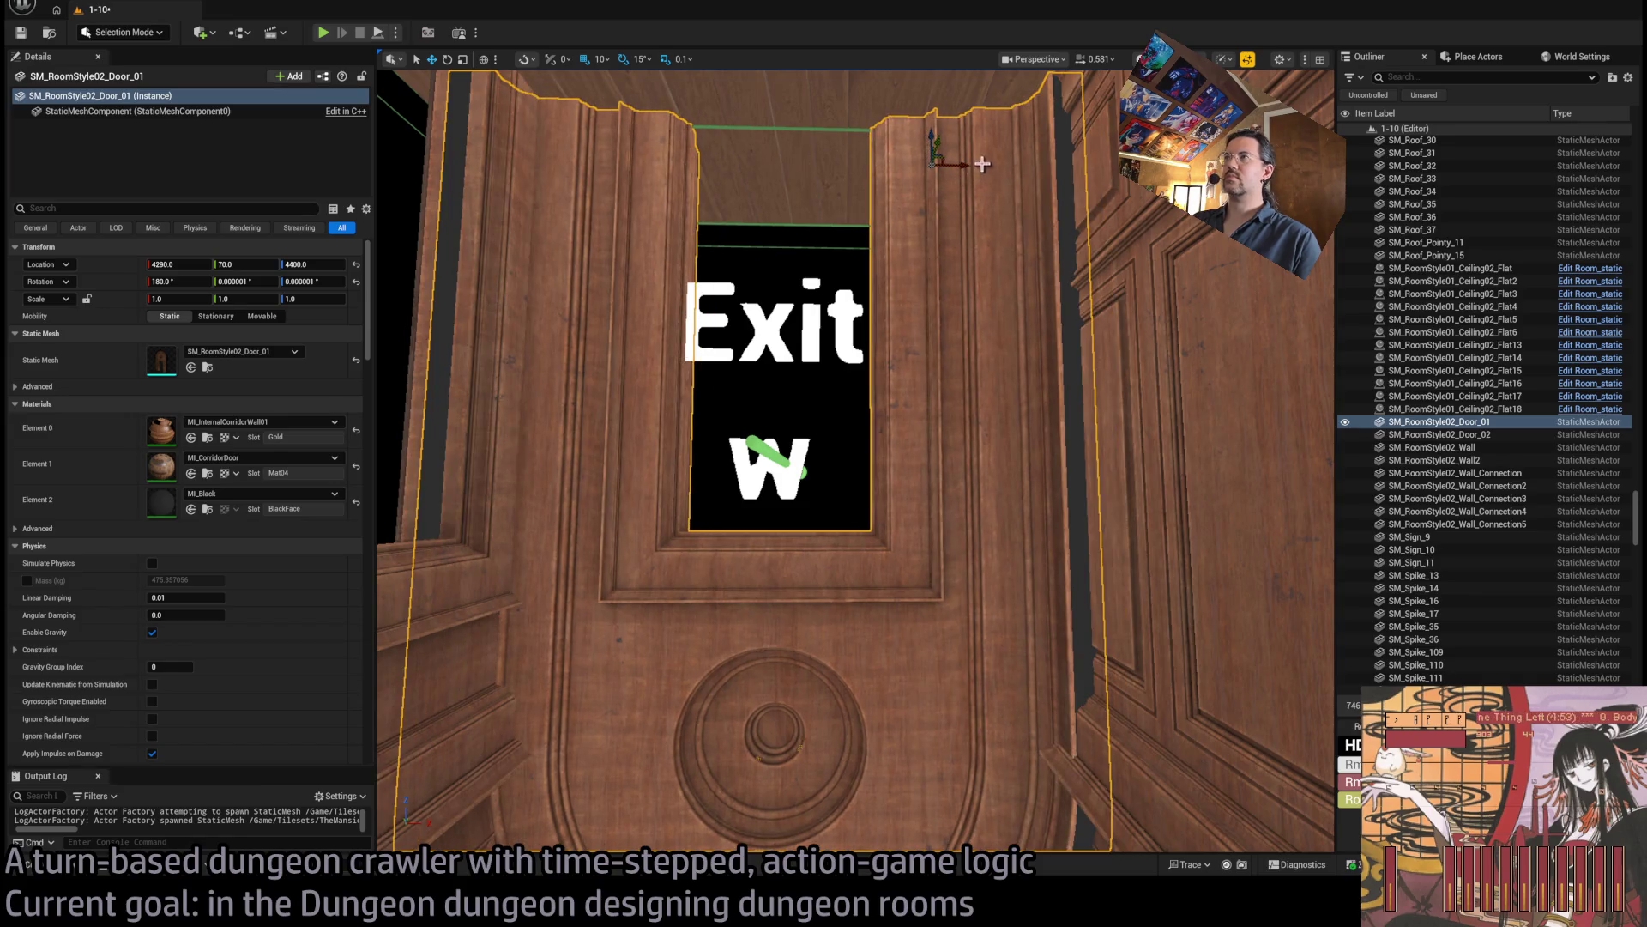
left_click_drag(971, 163, 903, 178)
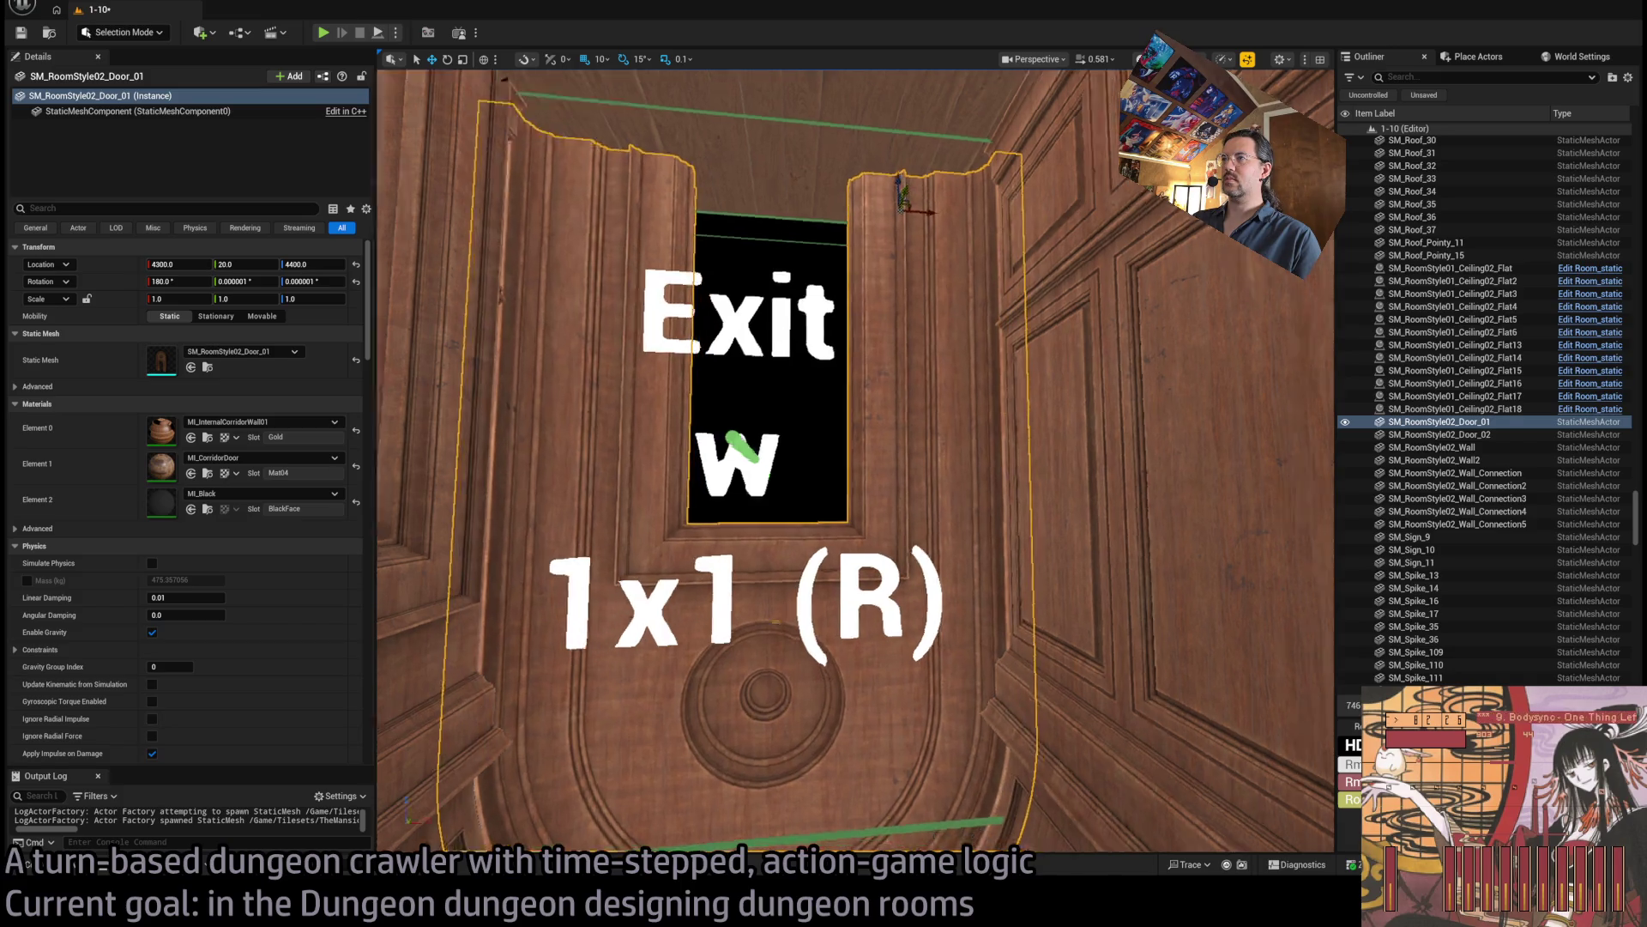
Alt-drag a copy of Door_02 along the corridor to Y 460.
left_click(956, 423, "ctrl")
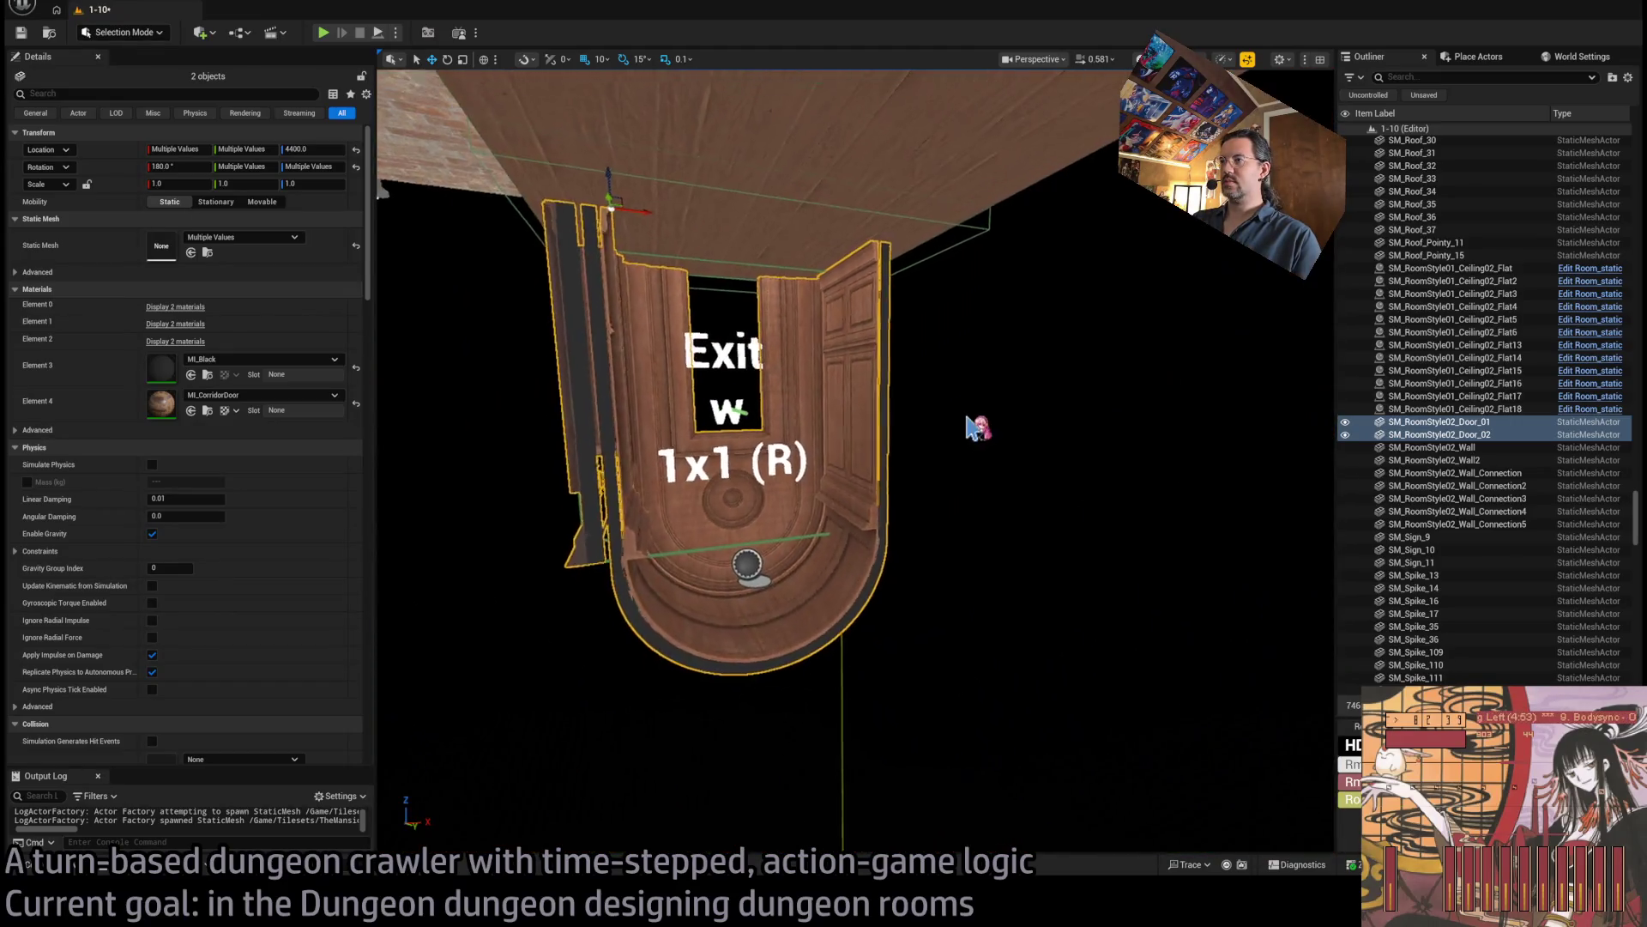
left_click(712, 386)
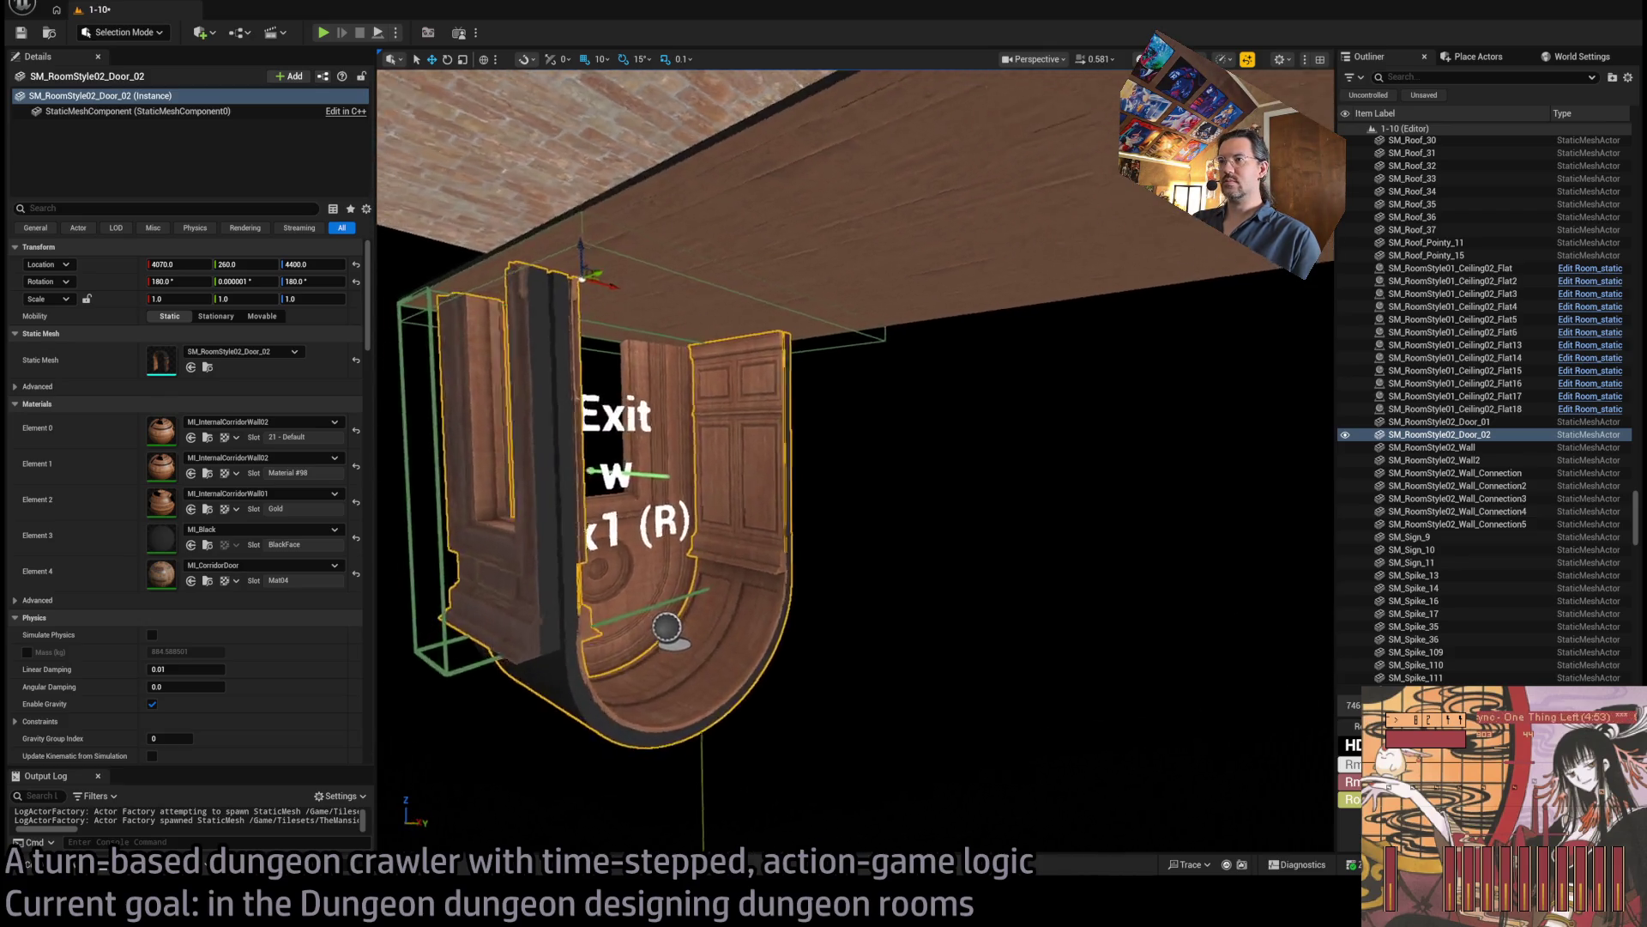
mouse_move(738, 281)
left_mouse_down("alt")
mouse_move(883, 265)
mouse_move(929, 299)
left_mouse_up("alt")
left_click(44, 862)
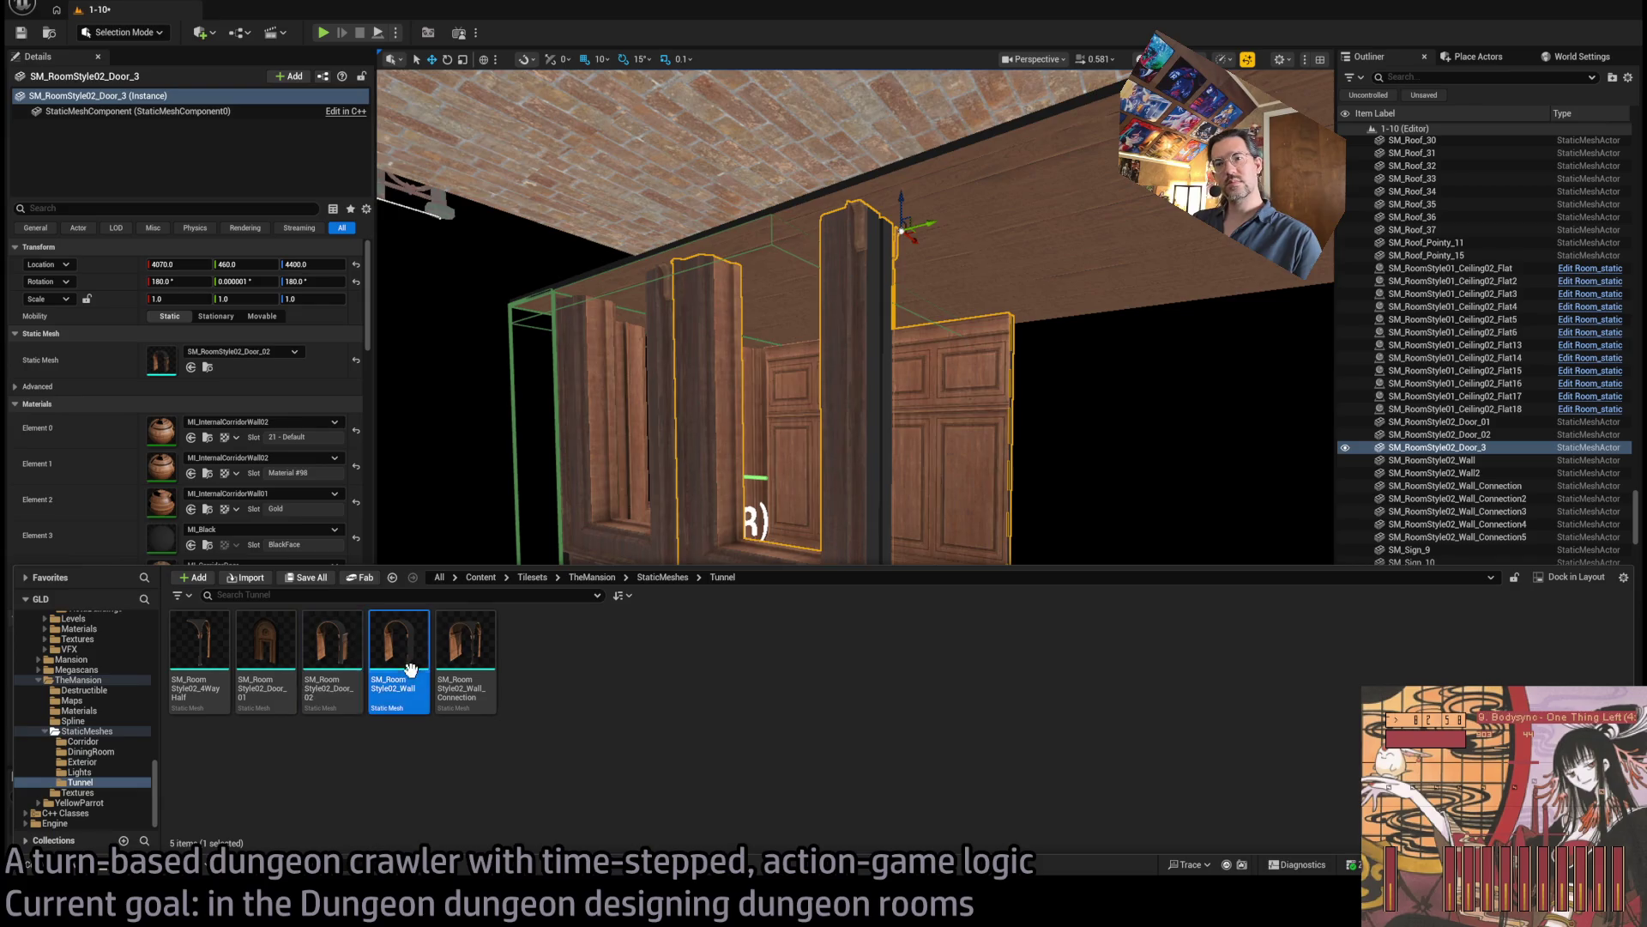
Swap the copied door to the plain wall mesh and copy it along the corridor to Y 660 and Y 860.
left_click(190, 367)
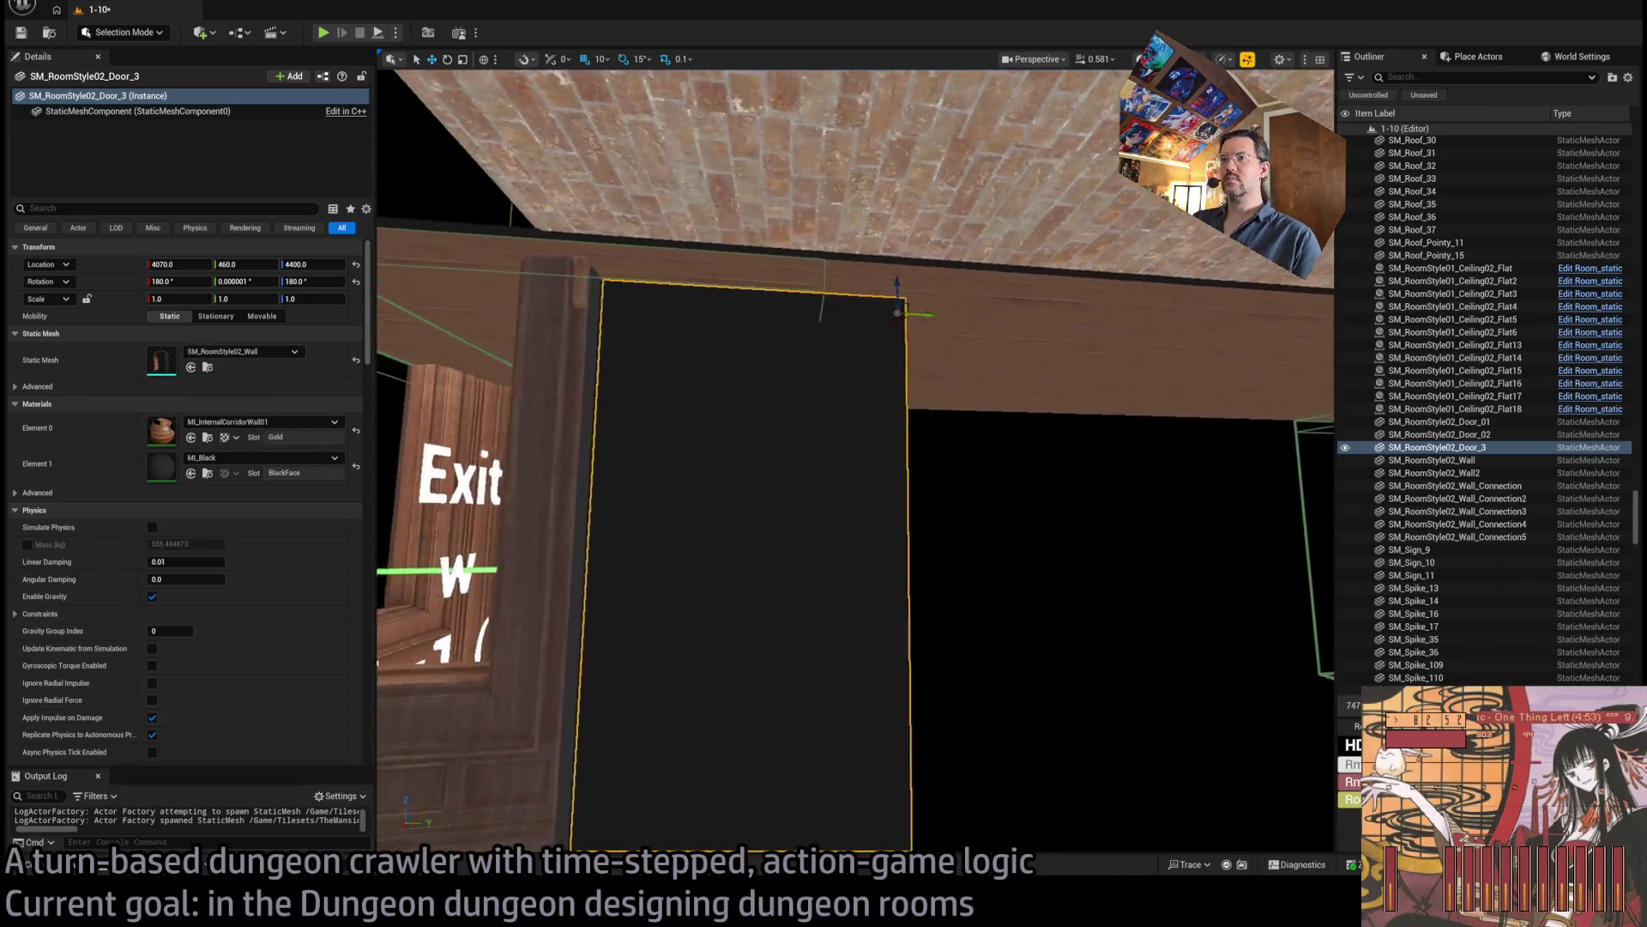
key("w")
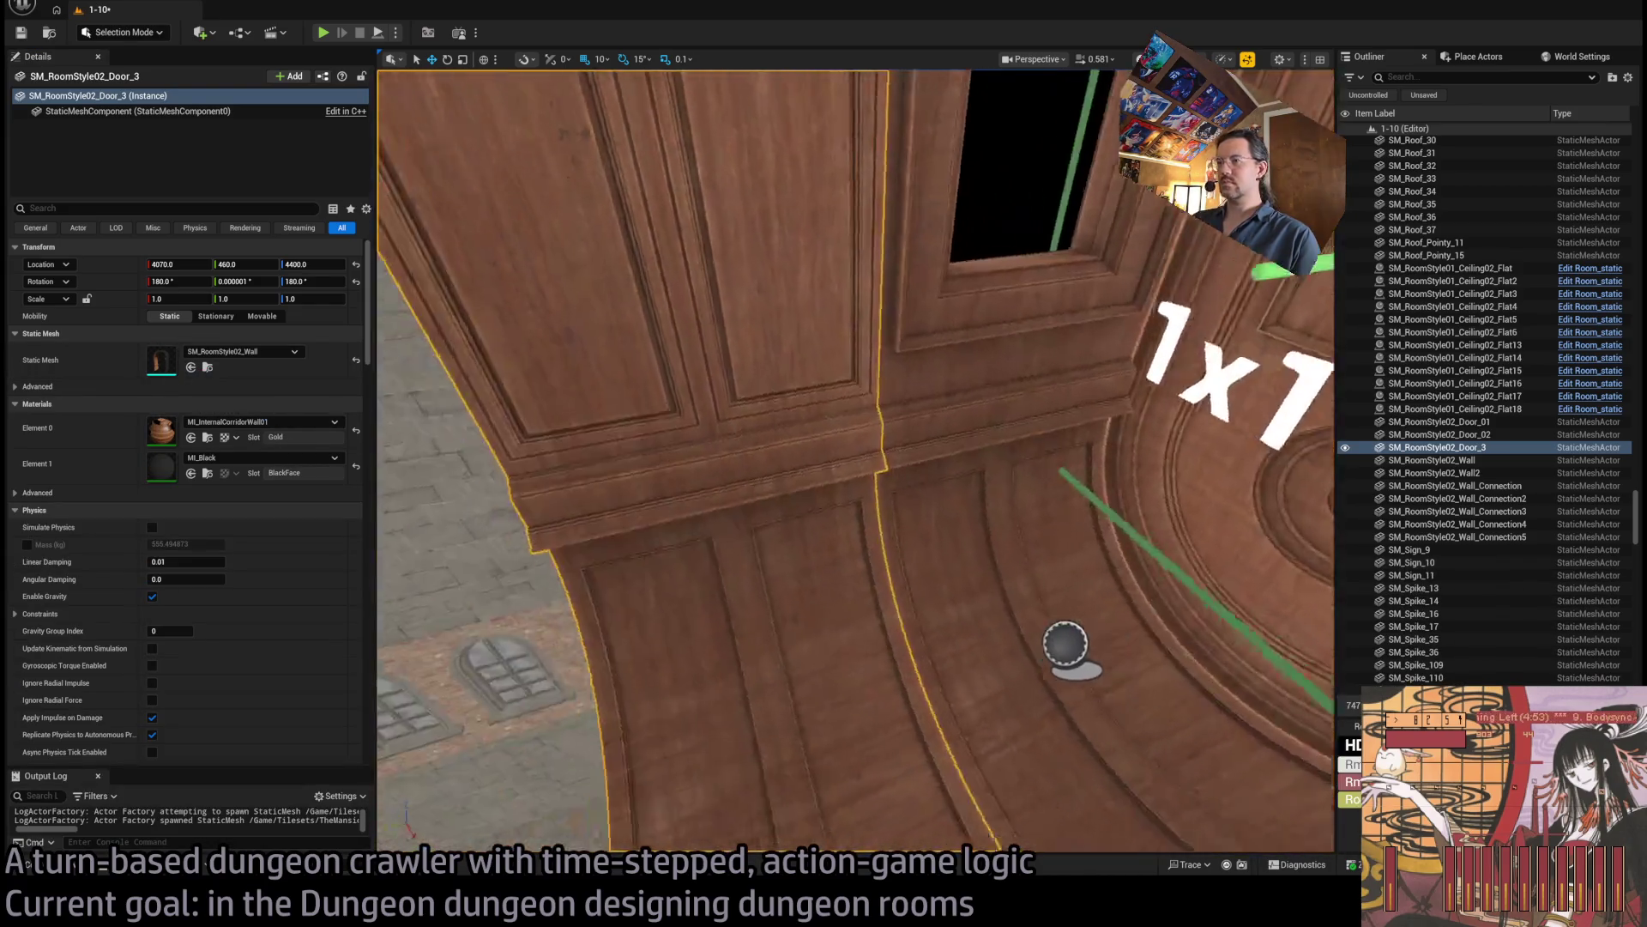
key("w")
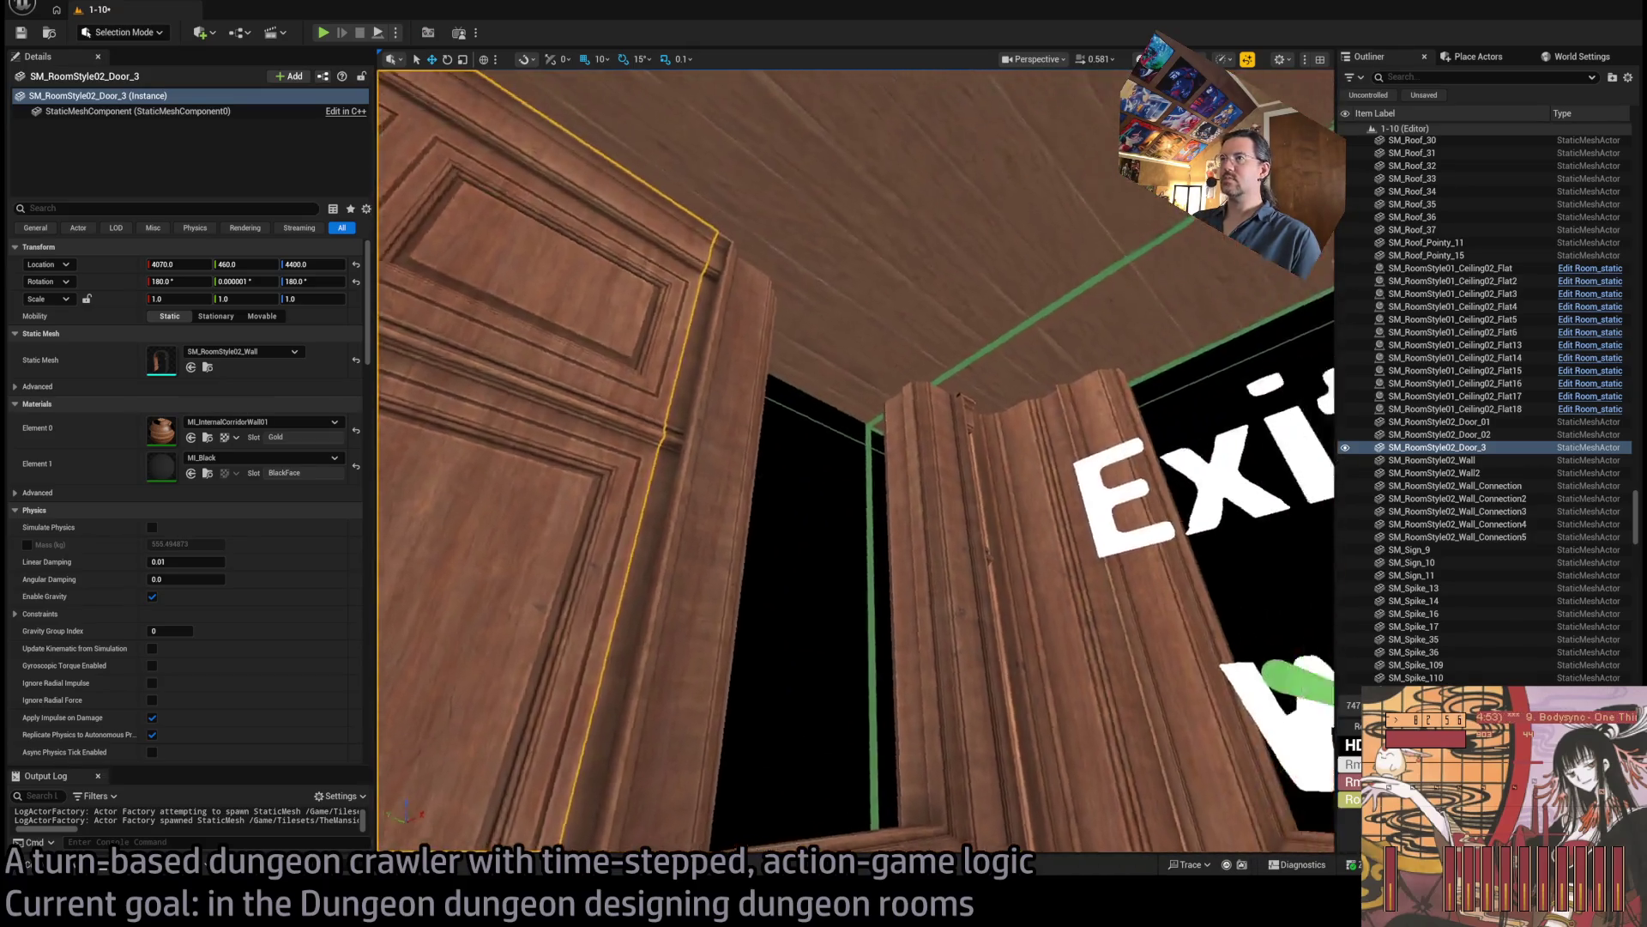
key("s")
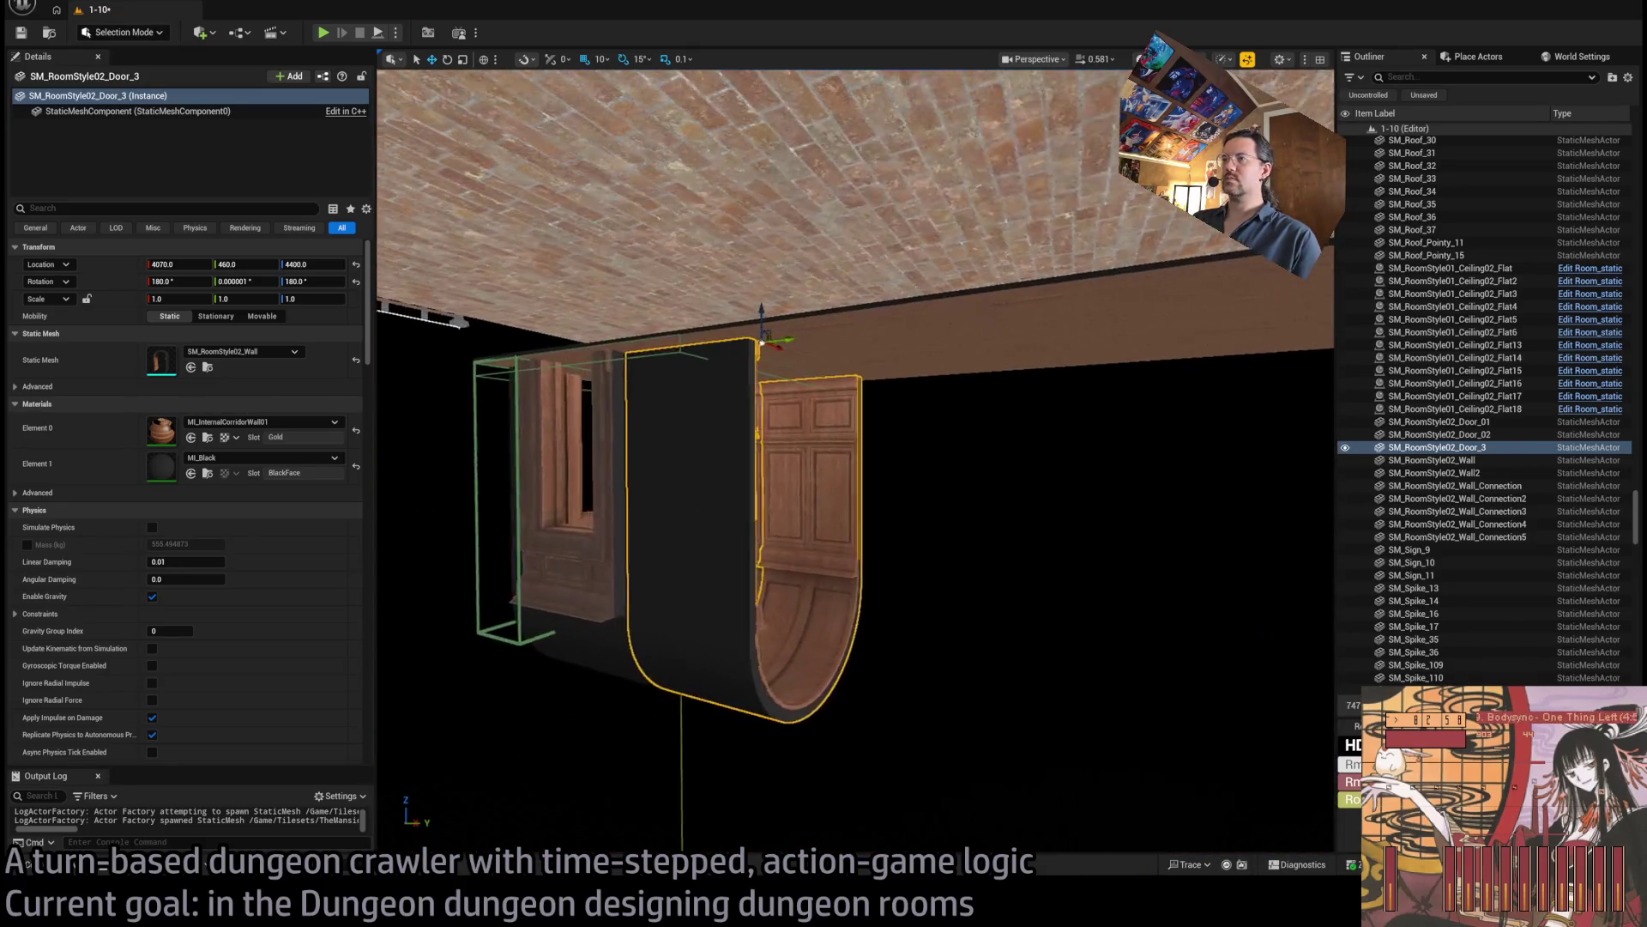
left_click_drag(823, 342, 1001, 381, "alt")
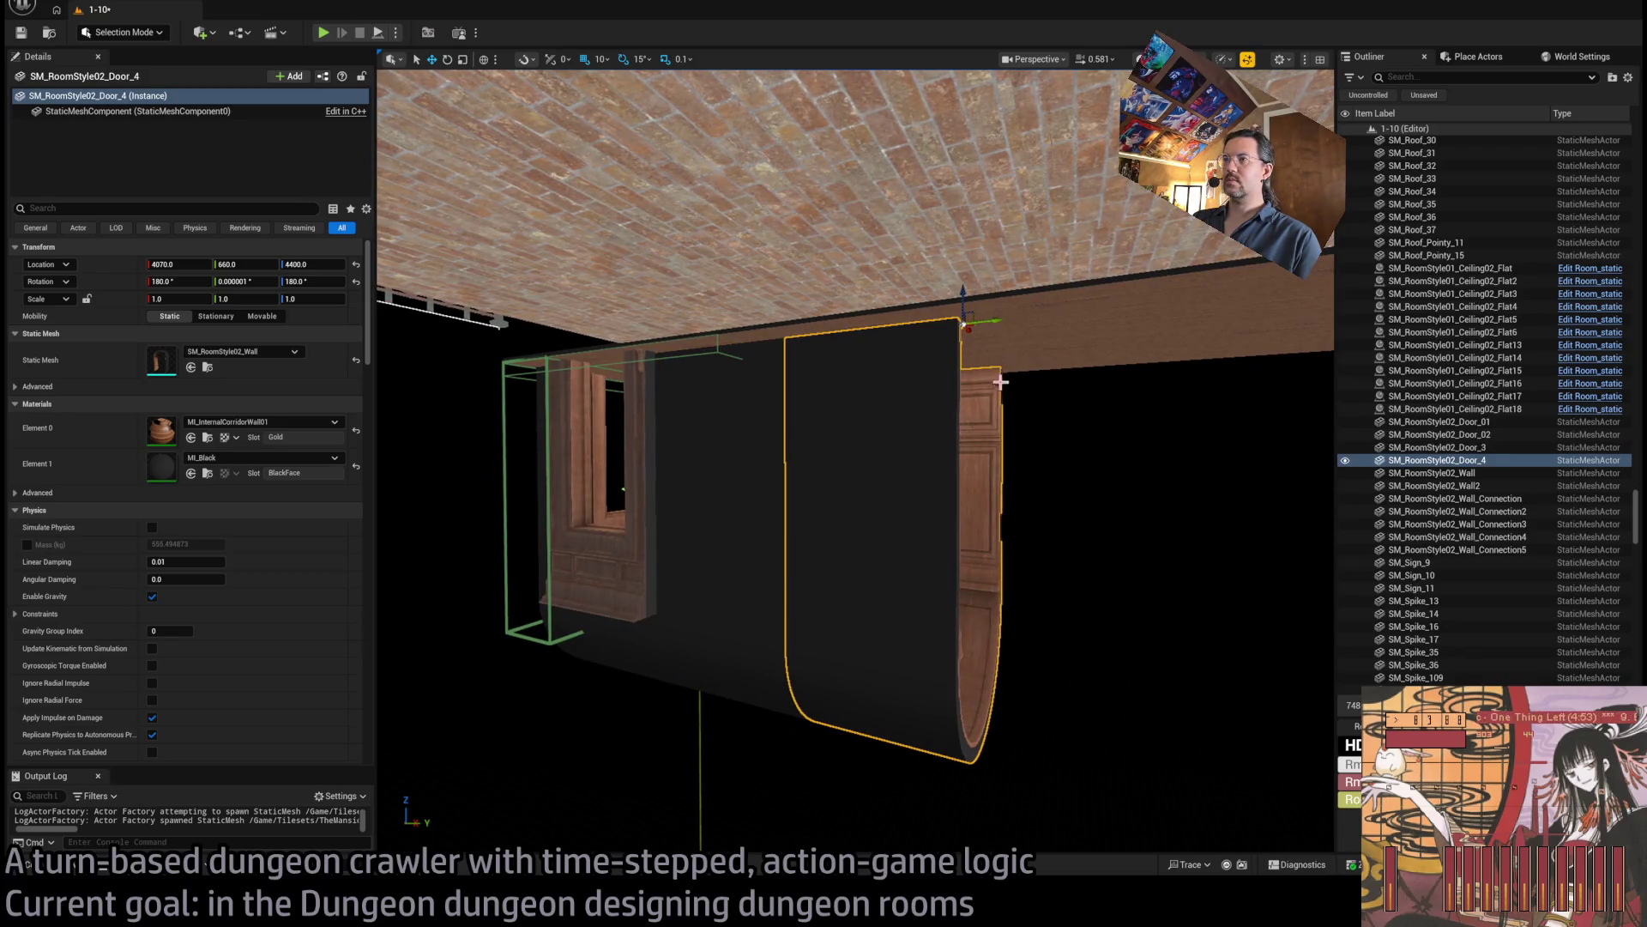
left_click_drag(998, 322, 1236, 330, "alt")
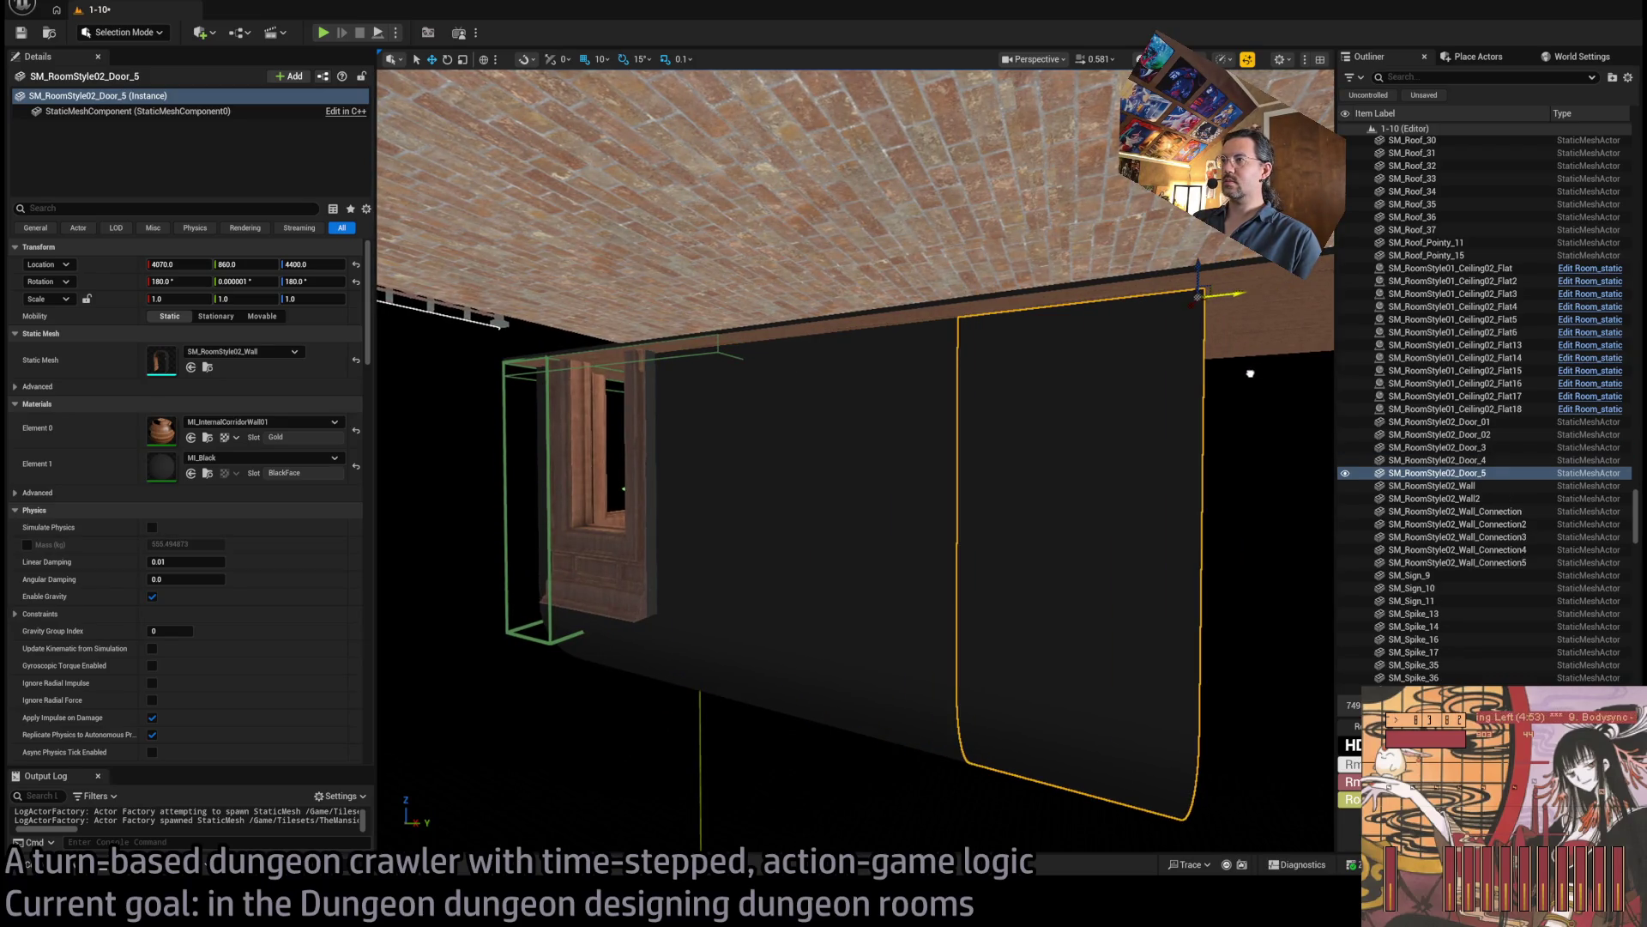
Inspect the doorway by the Exit sign and delete the extra SM_RoomStyle02_Door_5 piece.
key("w")
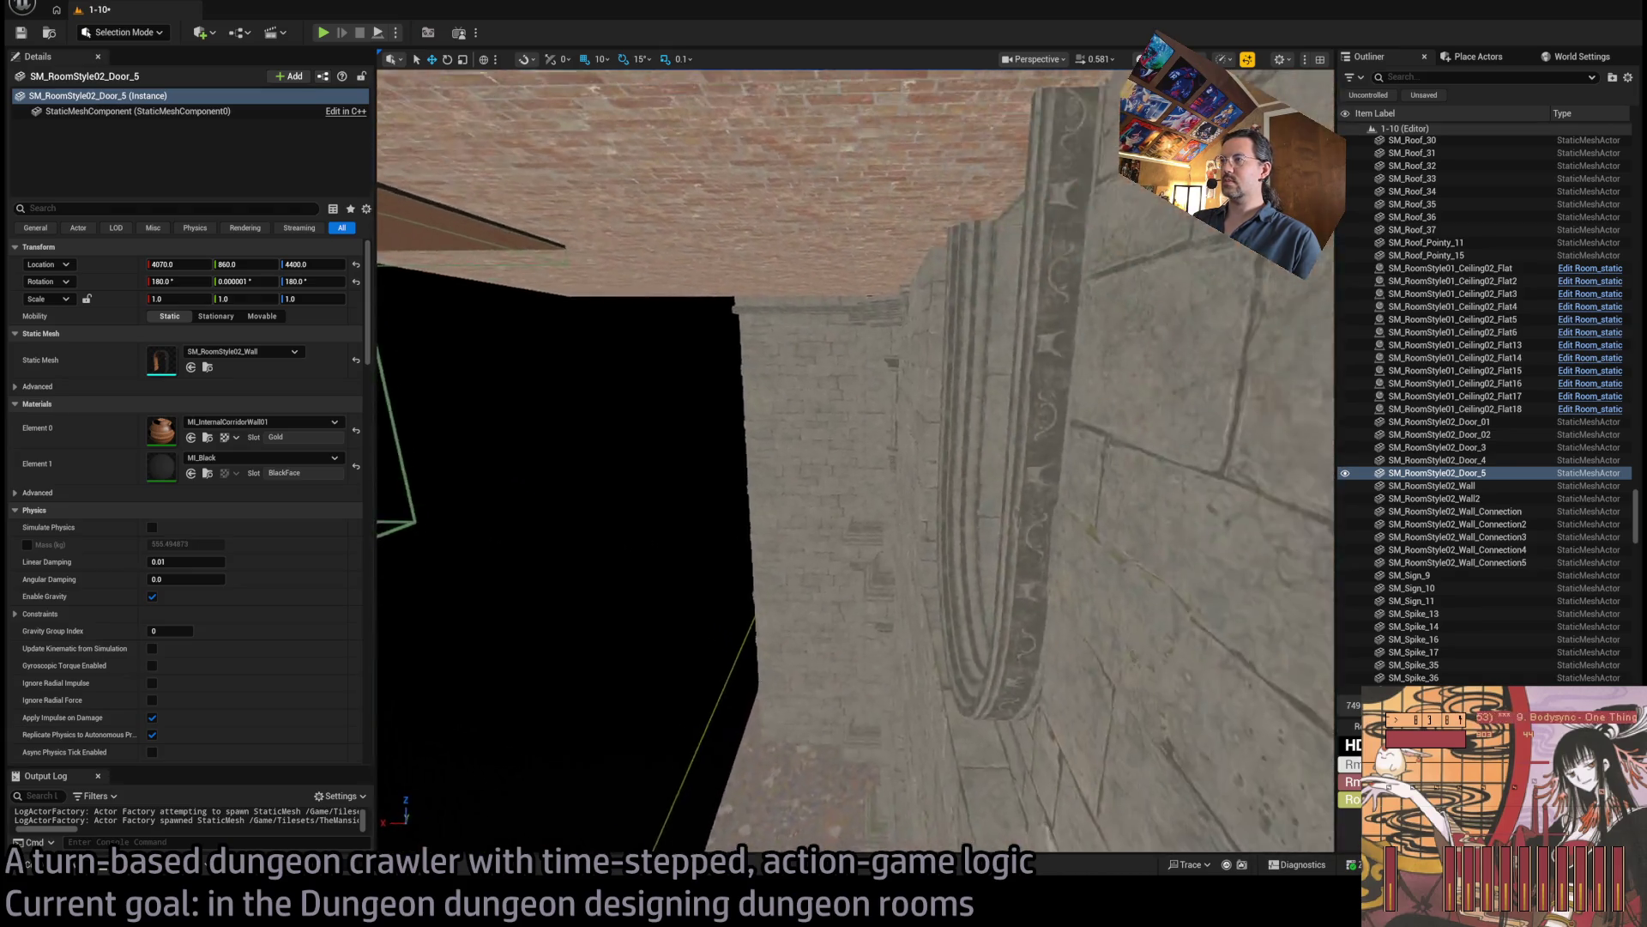
key("s")
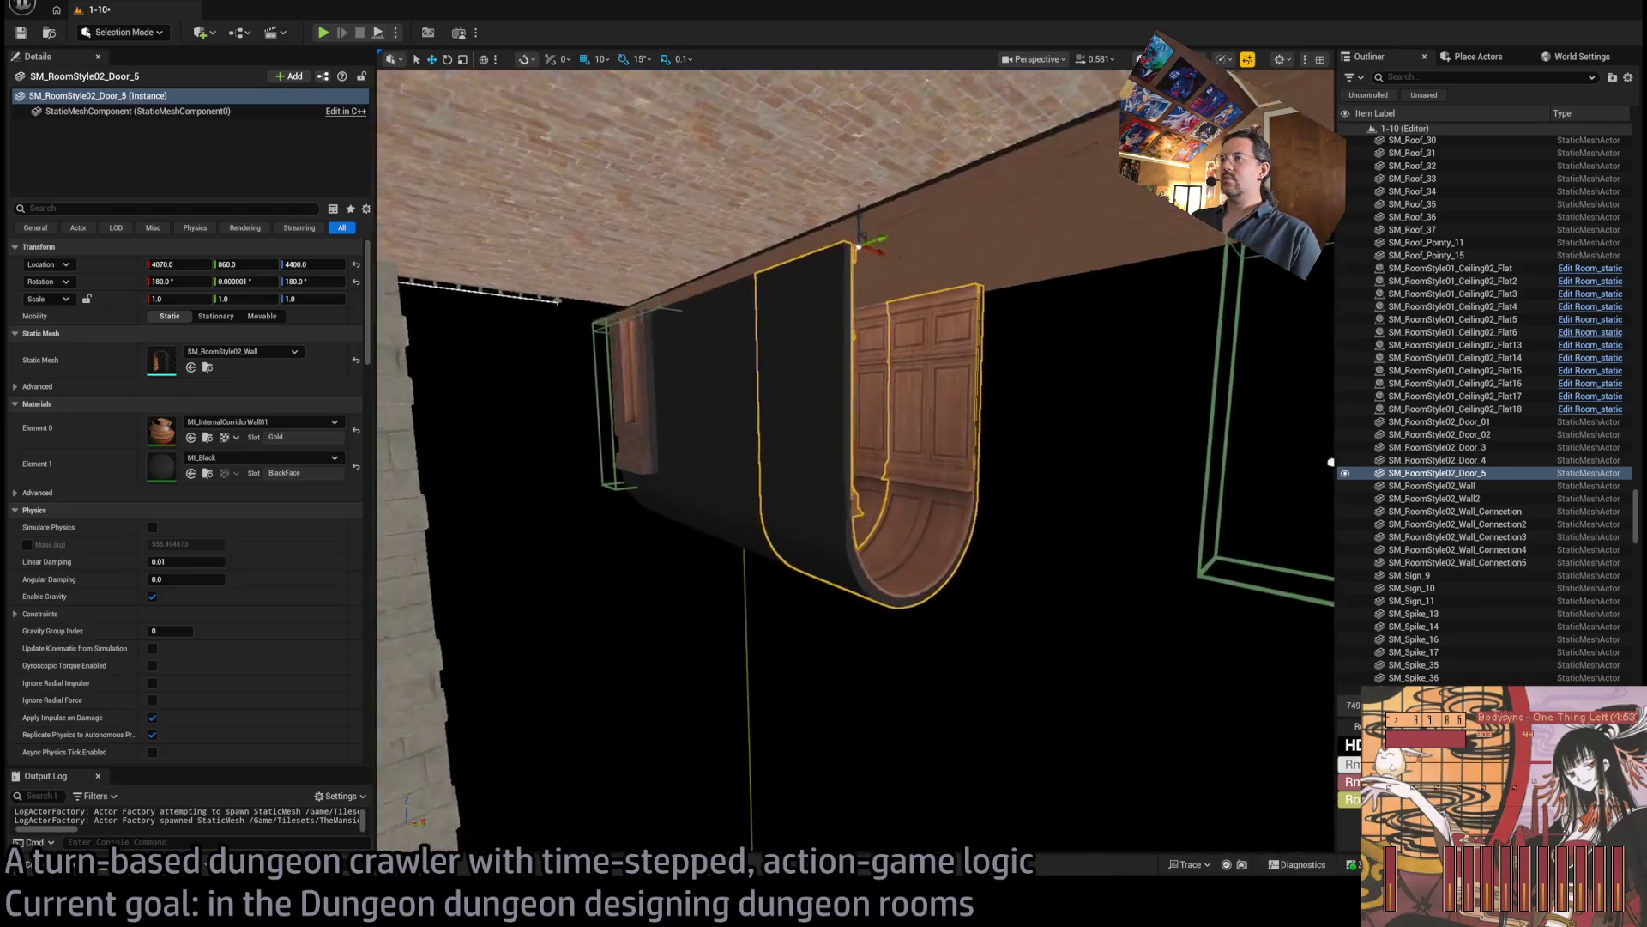
key("w")
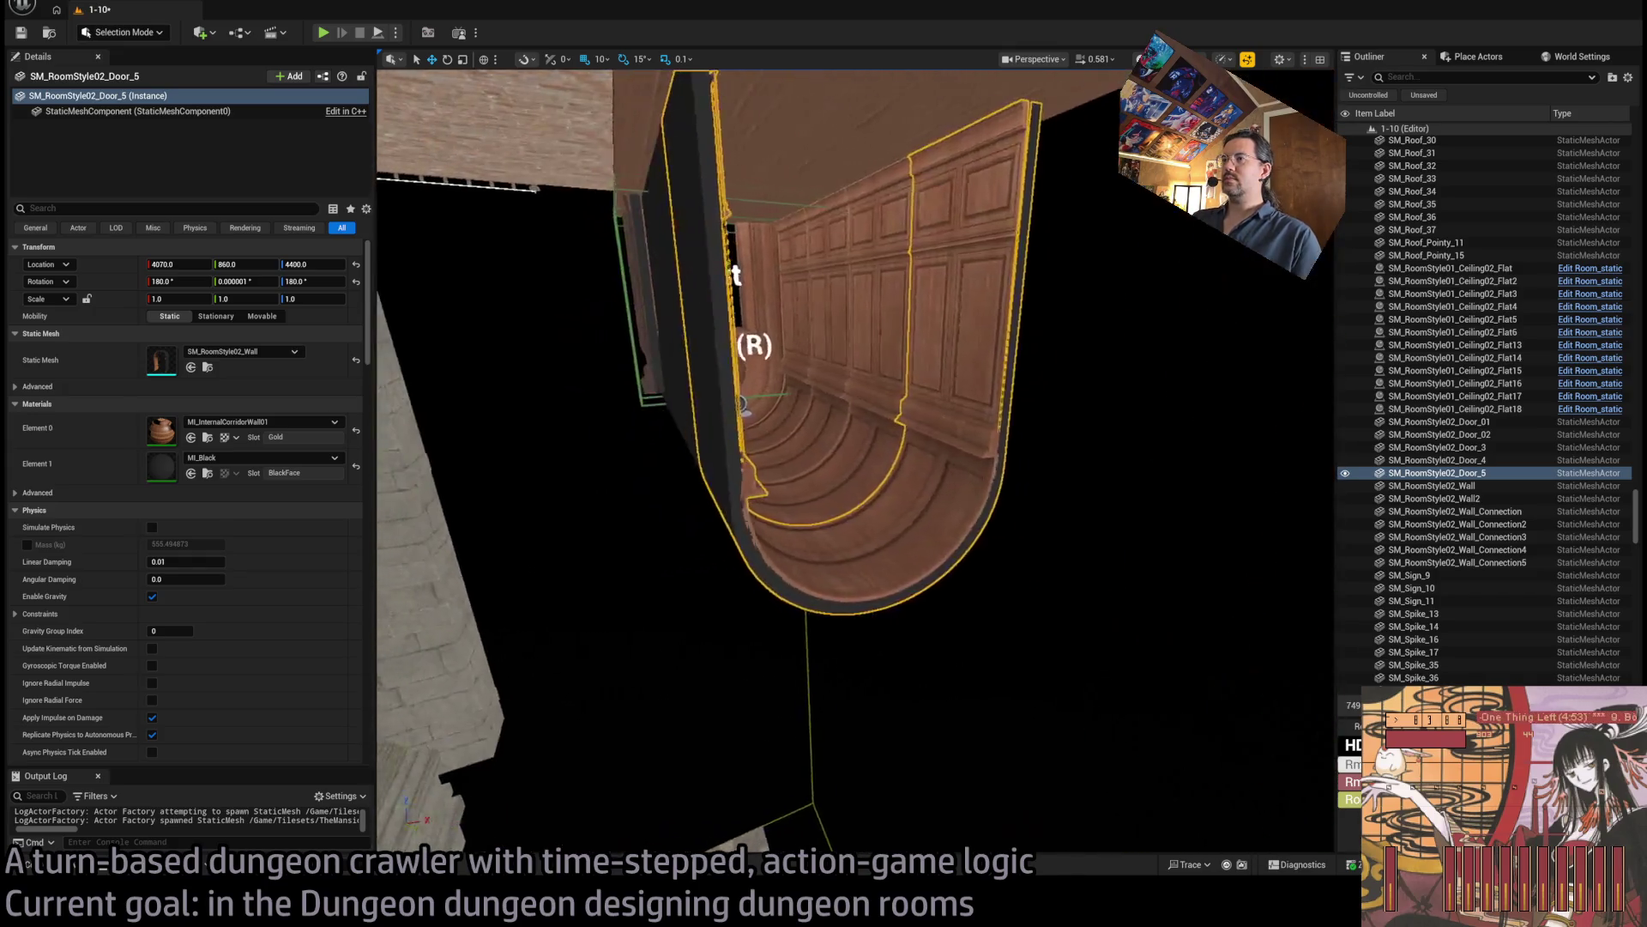
key("s")
key("Delete")
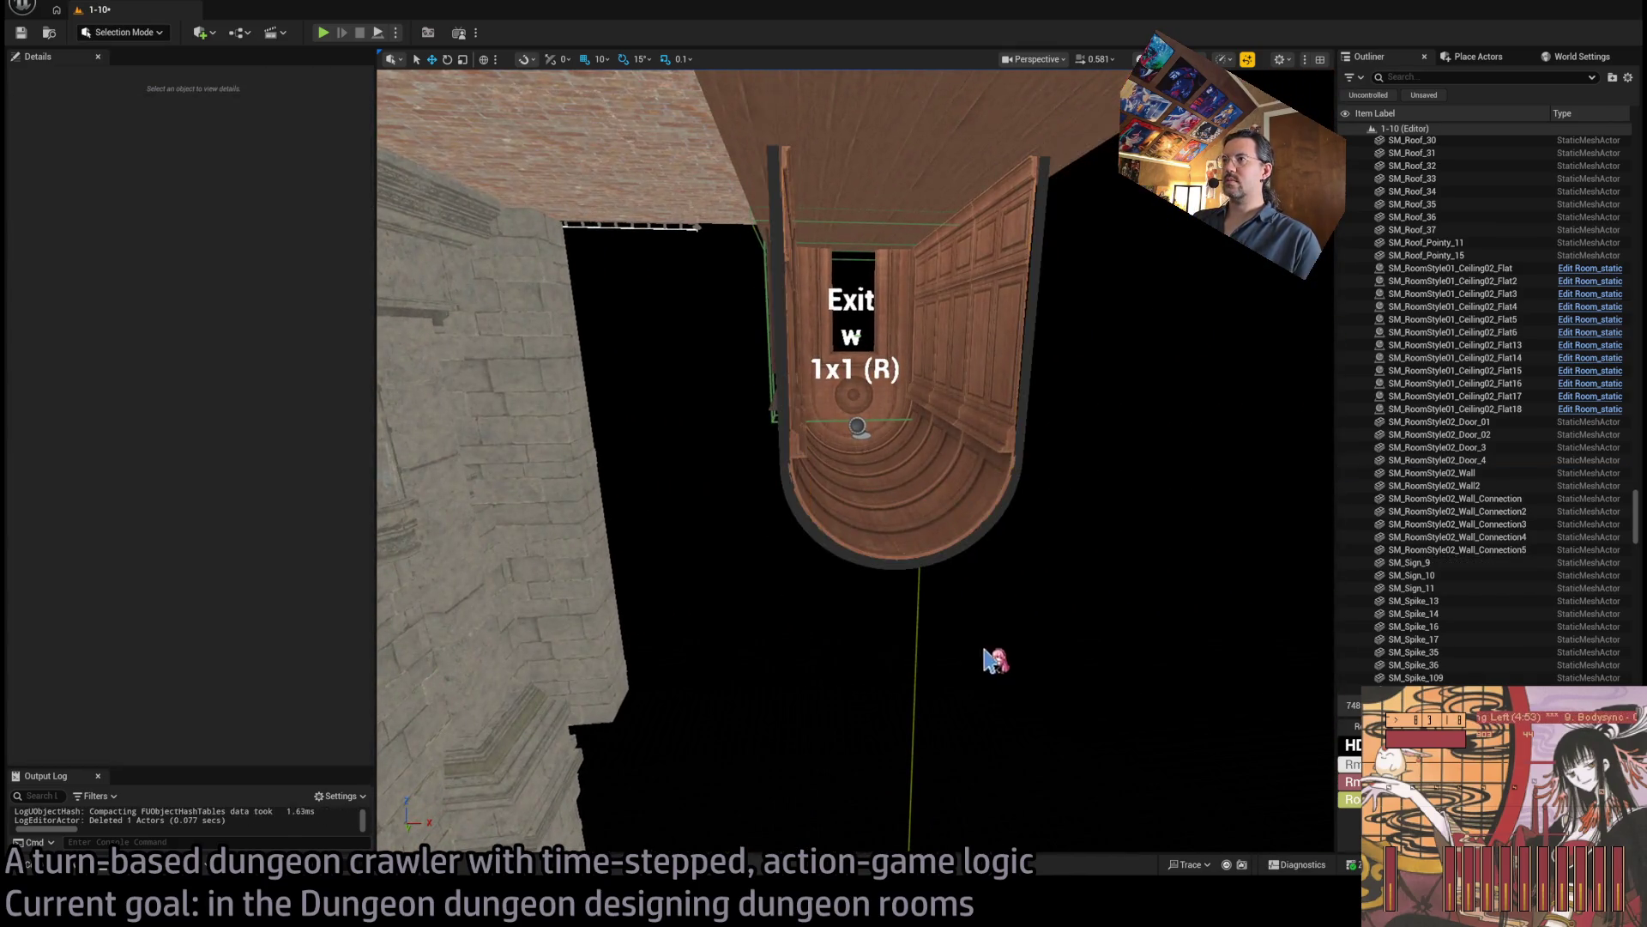
Duplicate SM_RoomStyle02_Door_01 as SM_RoomStyle02_Door_2 and slide it from X 4140 to 4110.
left_click(48, 875)
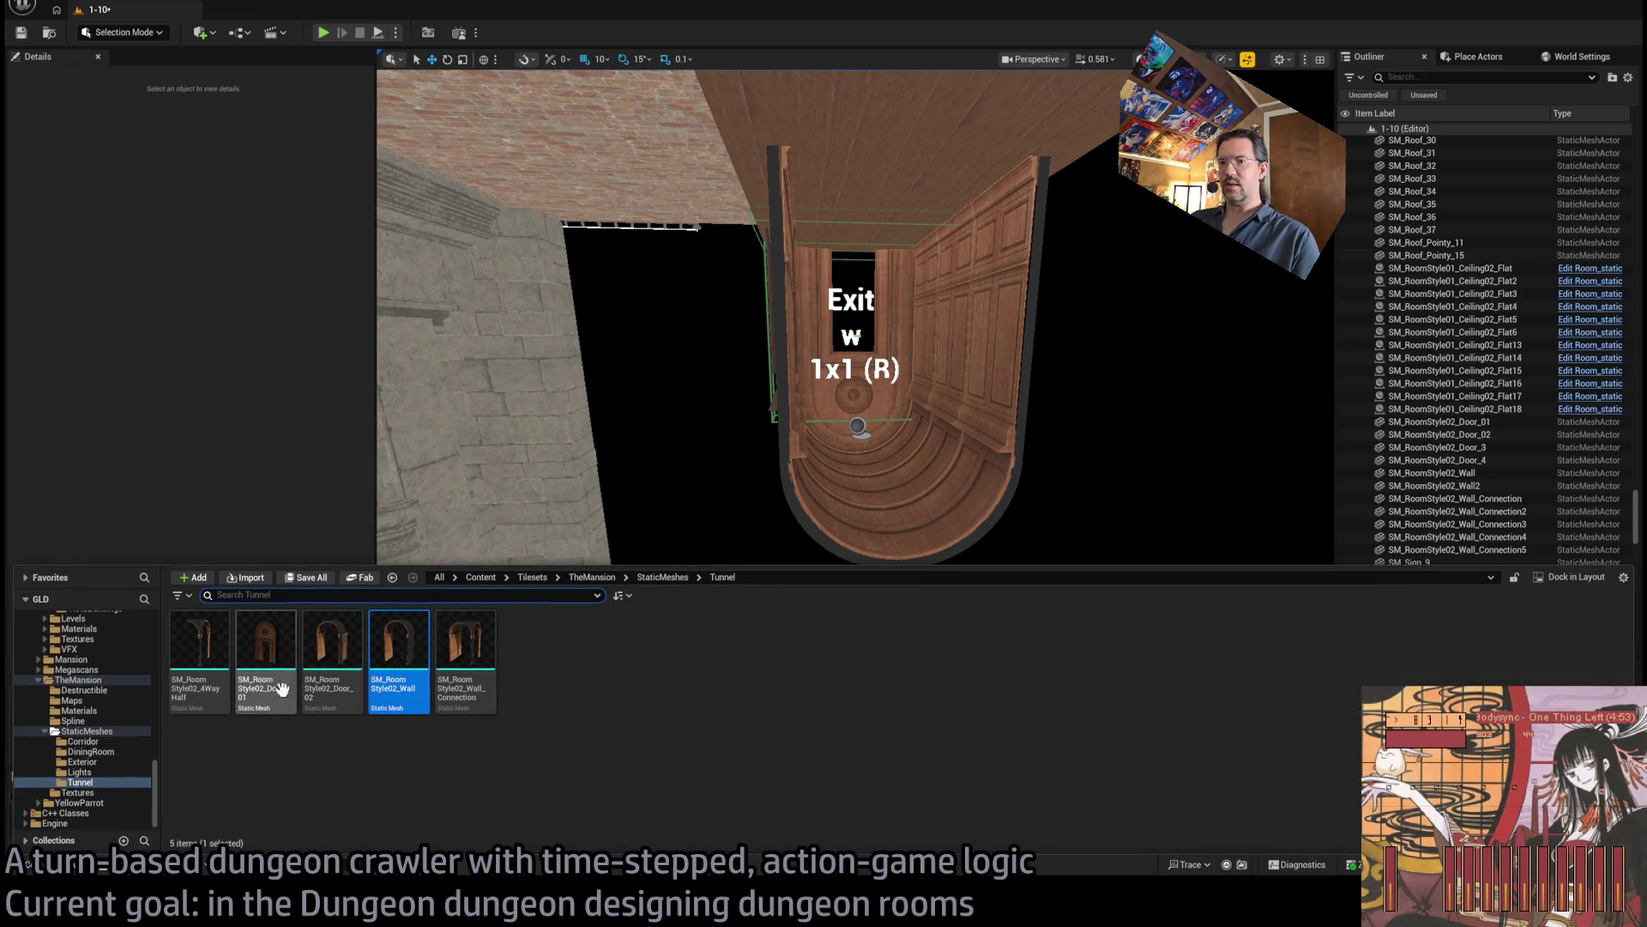
left_click(883, 447)
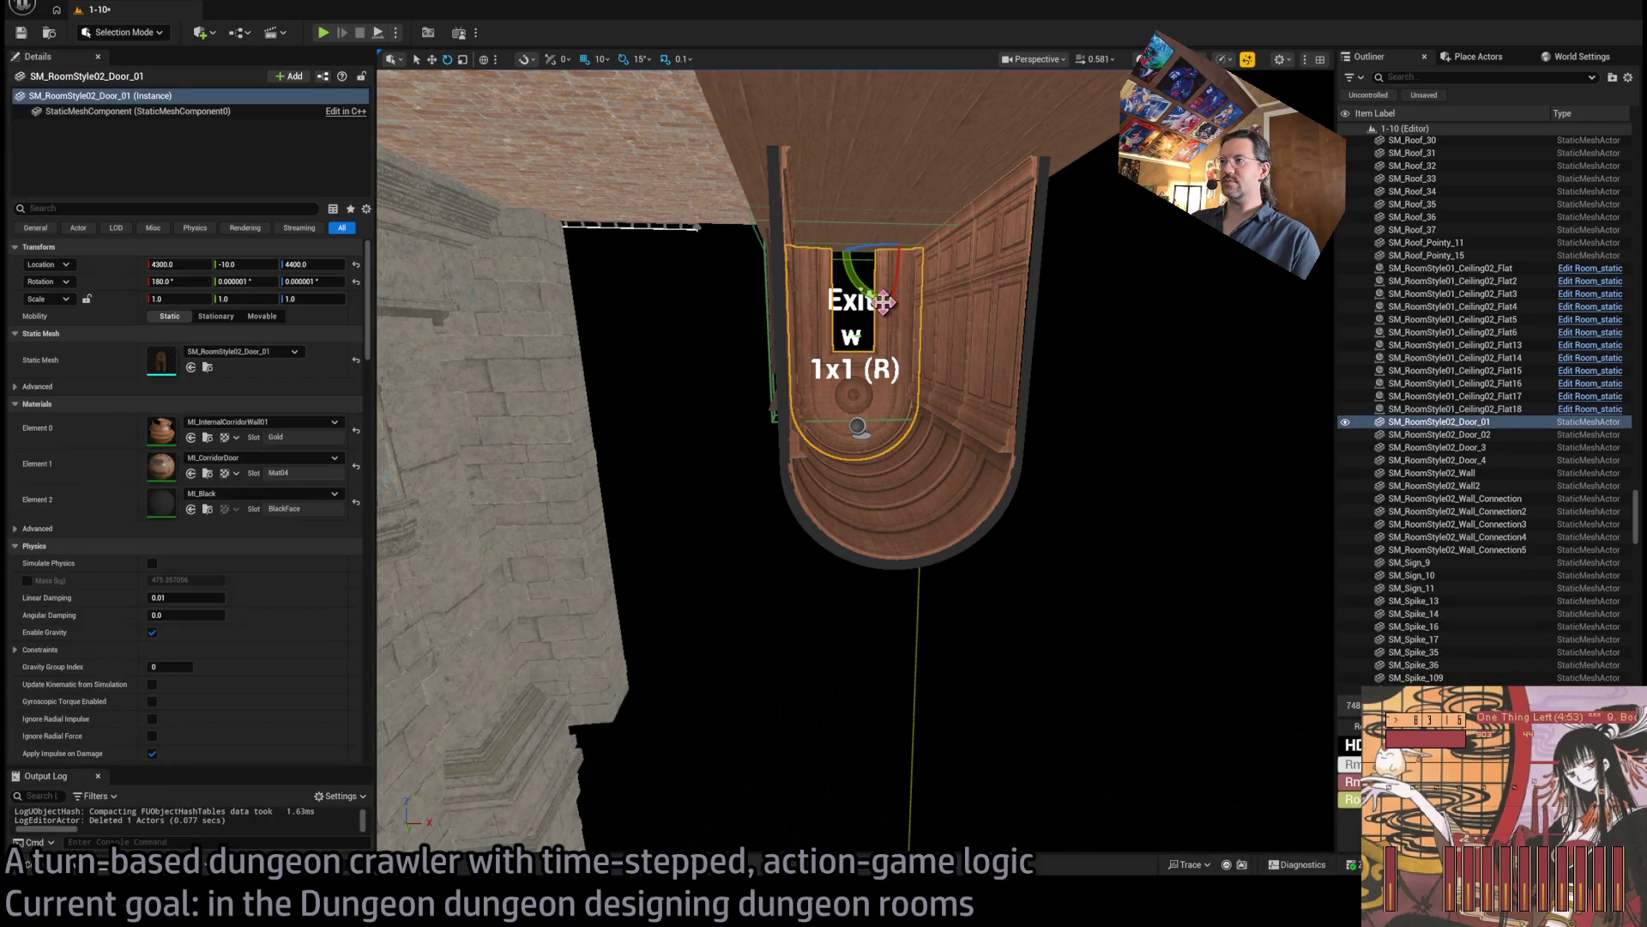
key("w")
mouse_move(883, 302)
left_mouse_down()
mouse_move(893, 357)
mouse_move(645, 352)
mouse_move(862, 251)
mouse_move(655, 208)
mouse_move(723, 141)
left_mouse_up()
key("e")
key("w")
key("f")
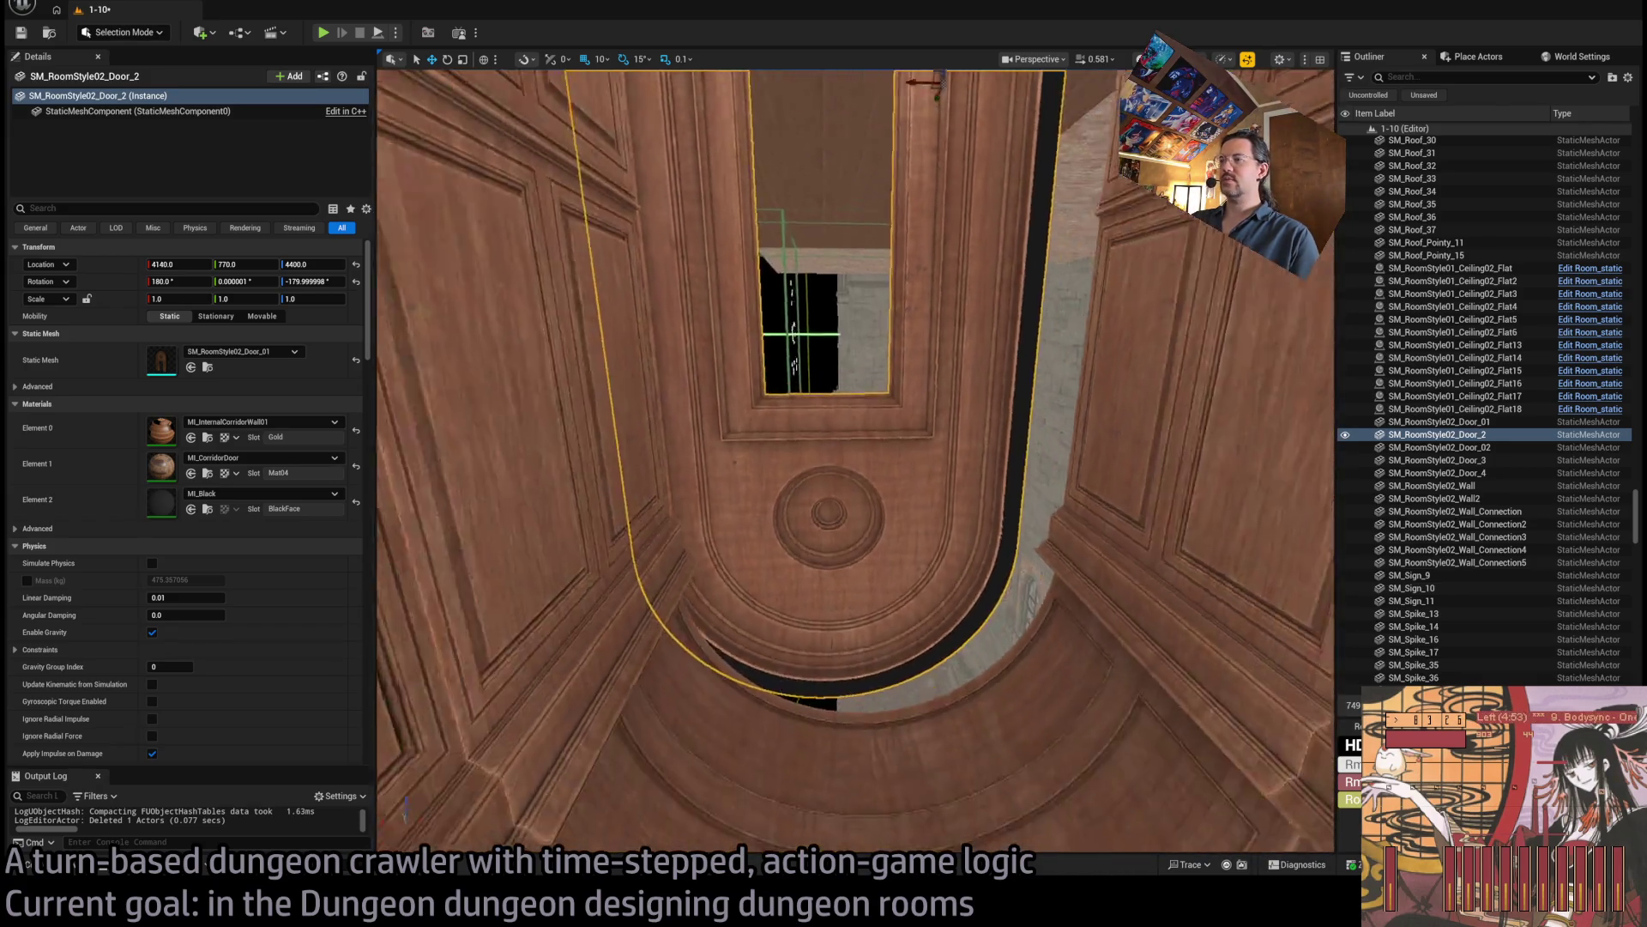
mouse_move(877, 258)
left_mouse_down()
mouse_move(933, 274)
mouse_move(899, 209)
mouse_move(961, 206)
mouse_move(867, 171)
mouse_move(961, 344)
left_mouse_up()
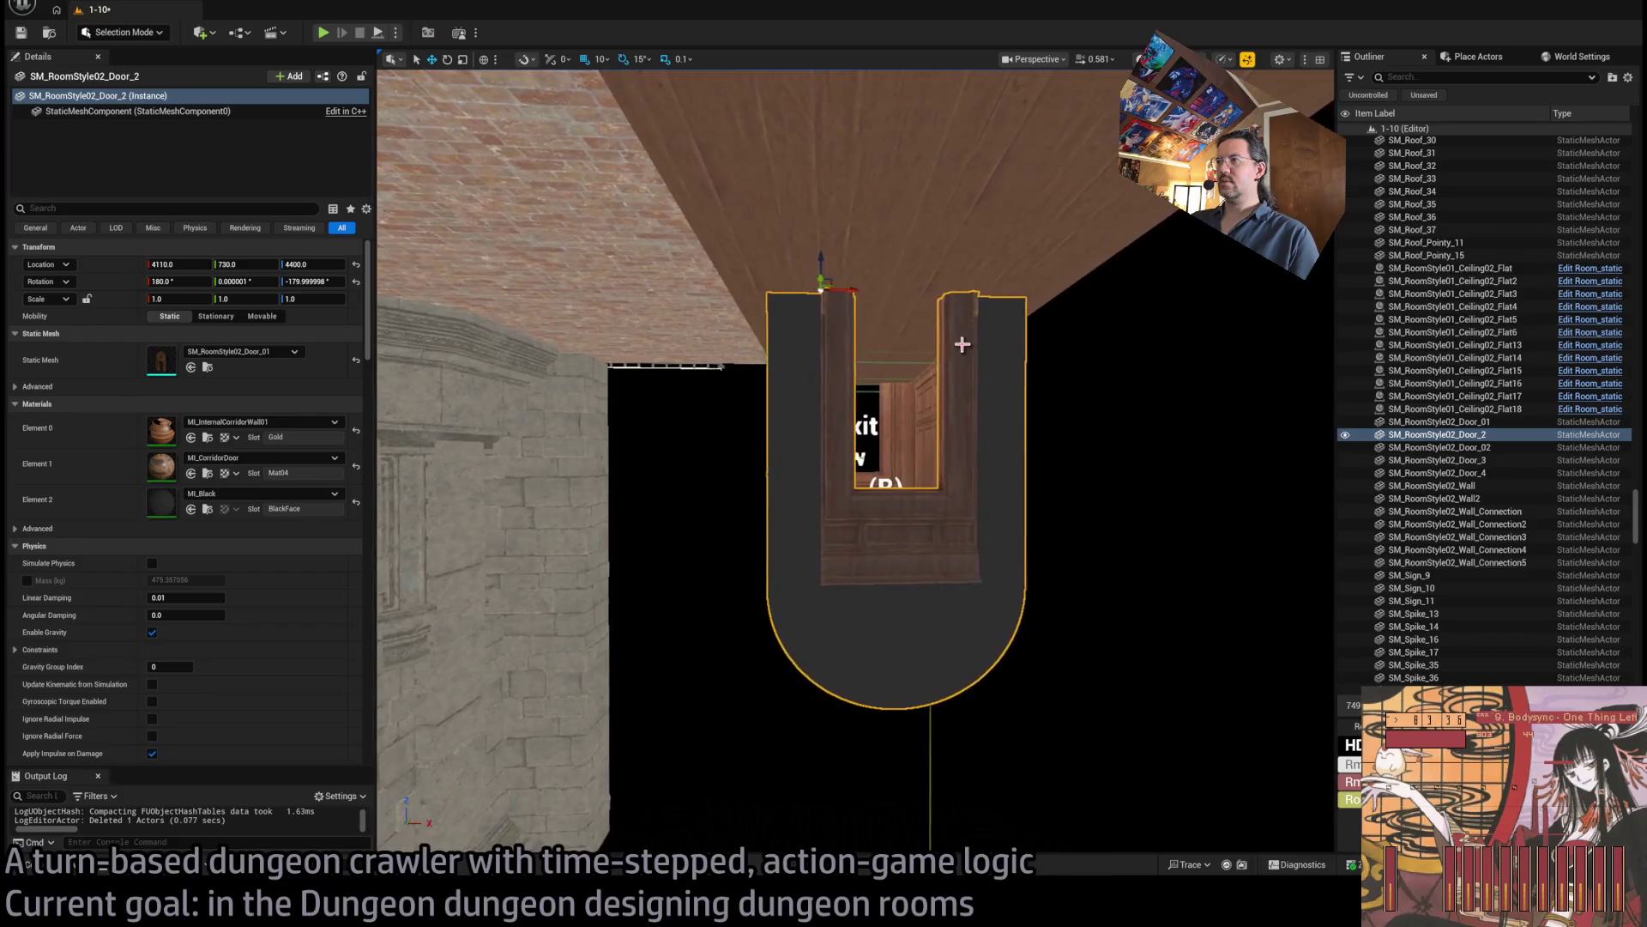
key("ctrl+space")
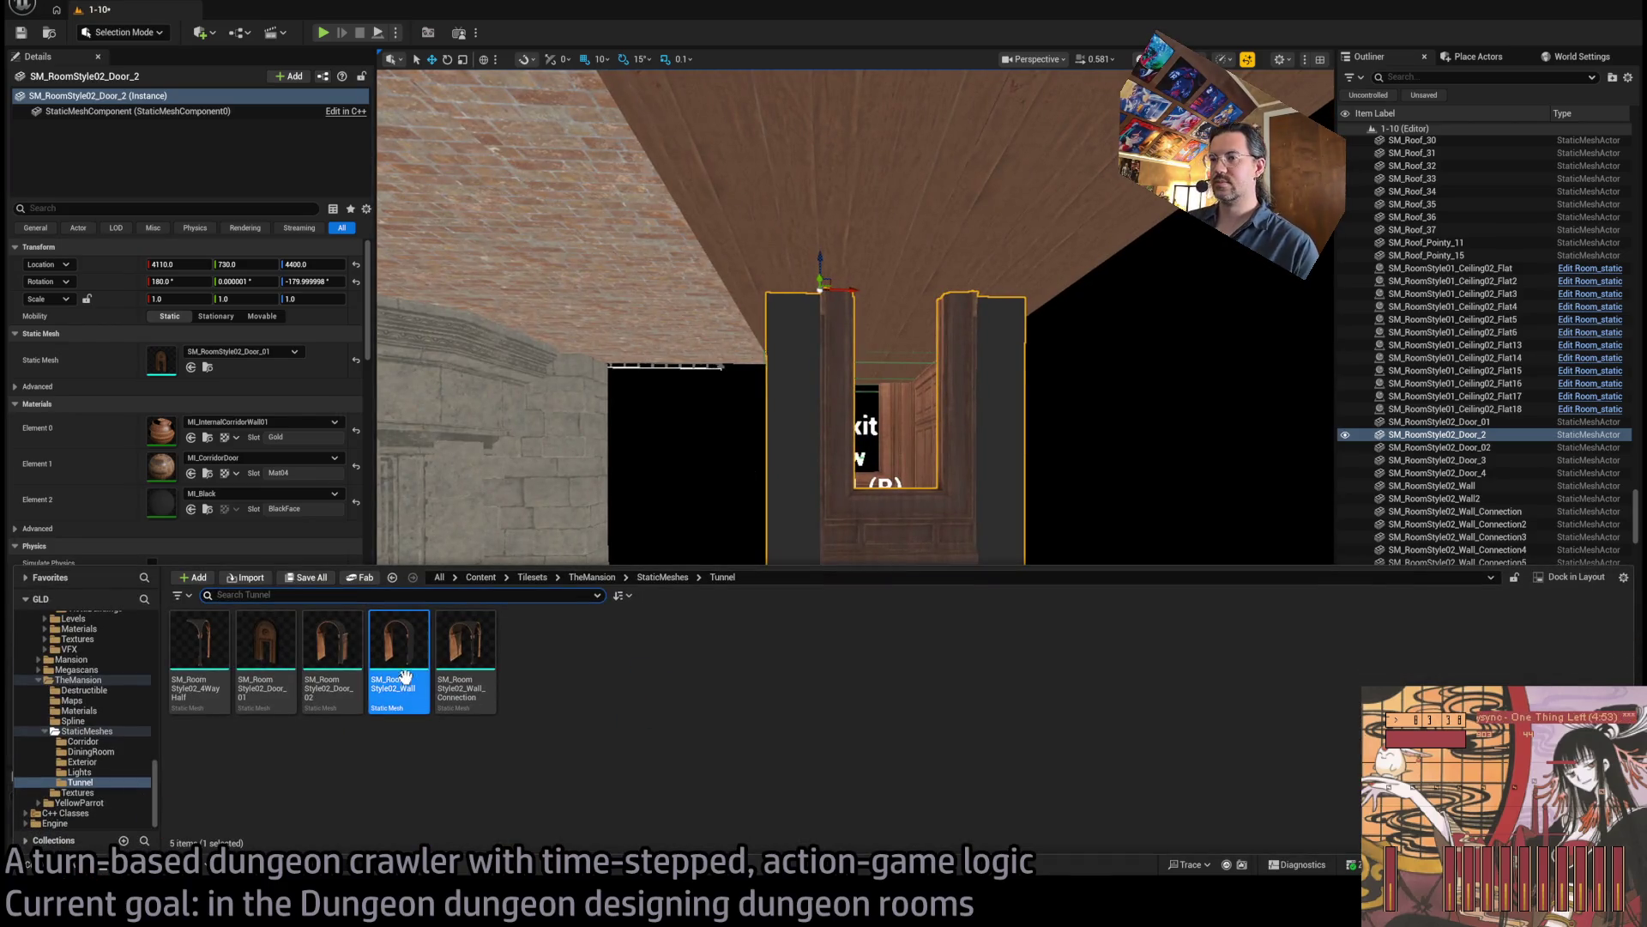
Place SM_CorridorWall_BigDoor_01 from the Corridor folder at the exit, turned 180° toward the Exit sign.
left_click(113, 742)
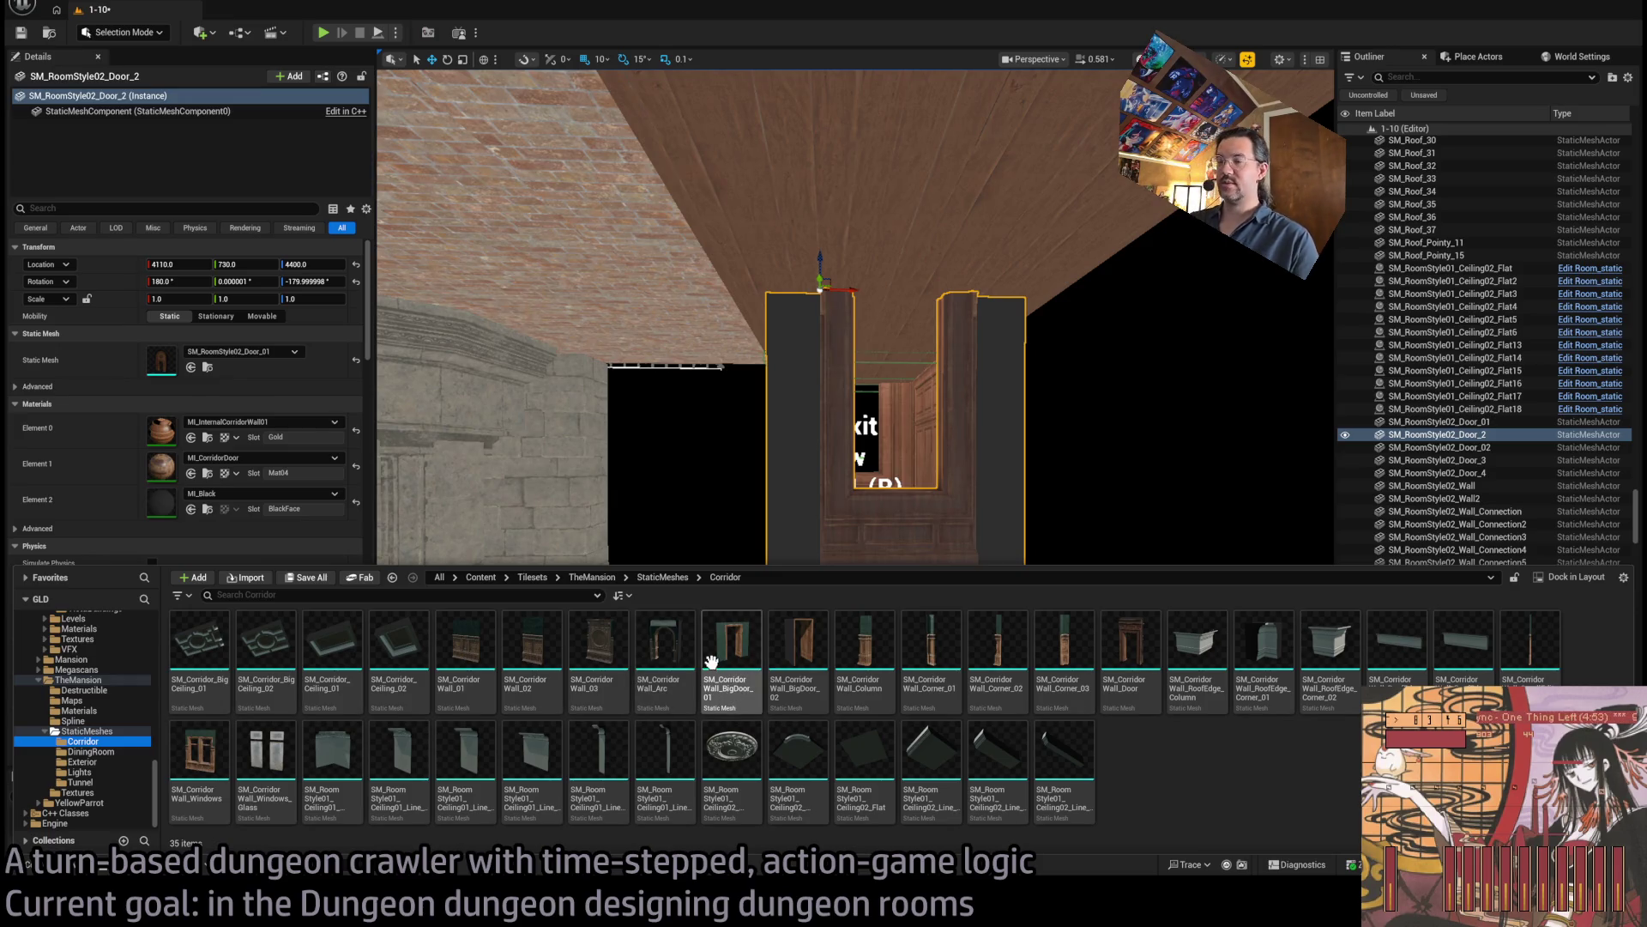
left_click_drag(714, 660, 941, 326)
left_click_drag(893, 249, 861, 245)
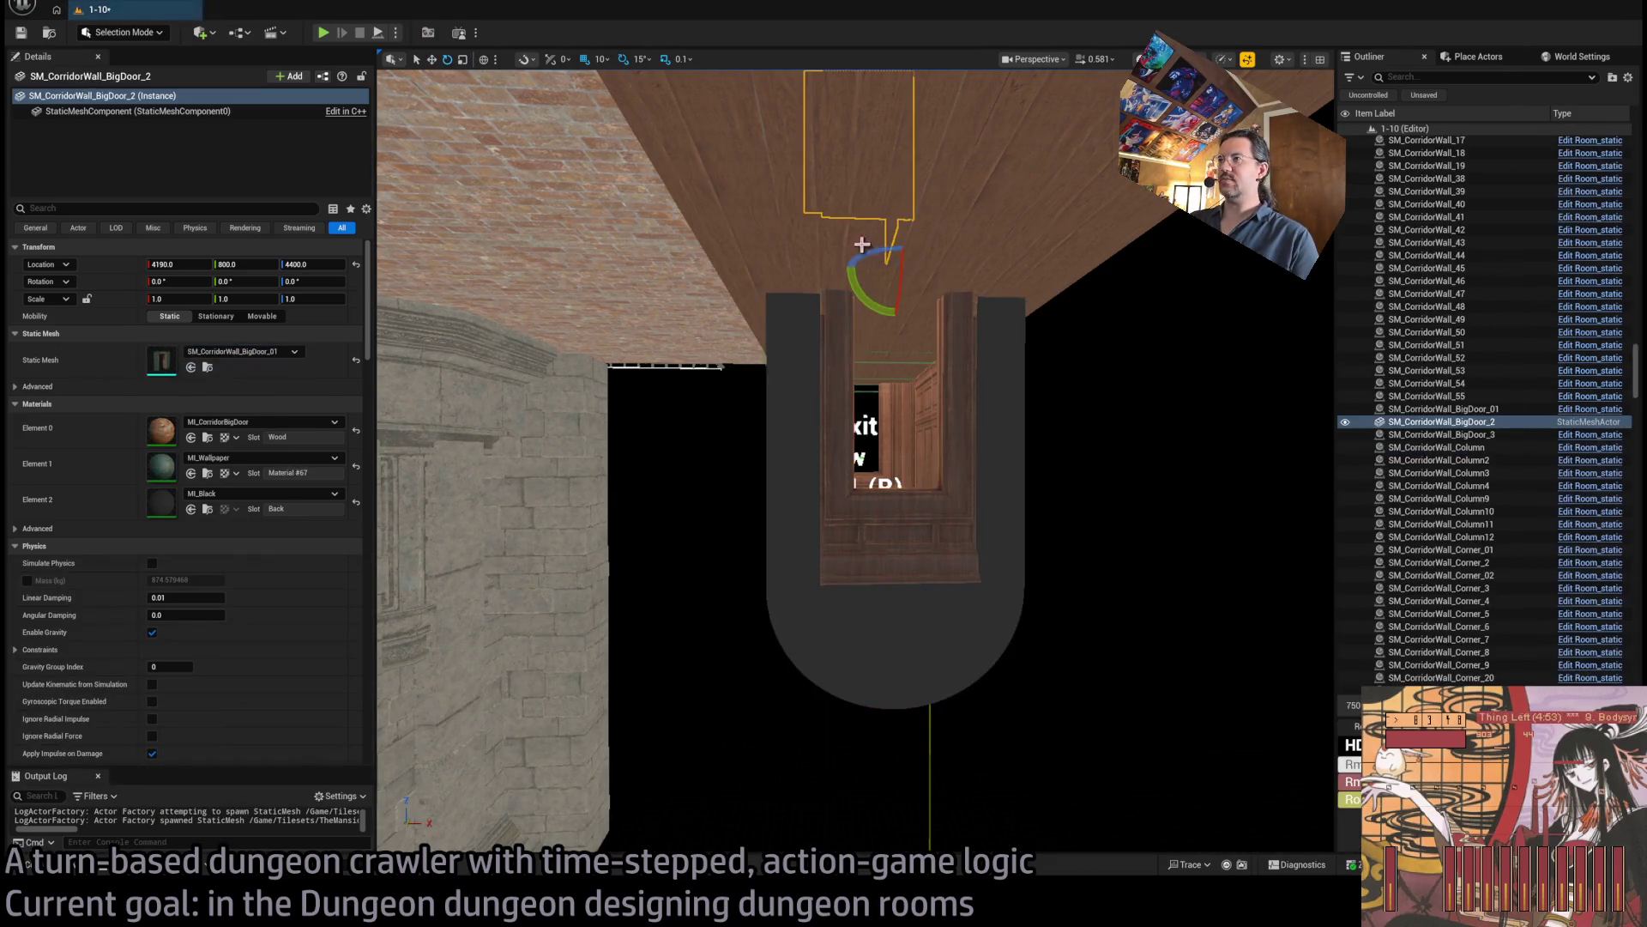
mouse_move(865, 302)
left_mouse_down()
mouse_move(850, 250)
mouse_move(846, 265)
mouse_move(710, 268)
left_mouse_up()
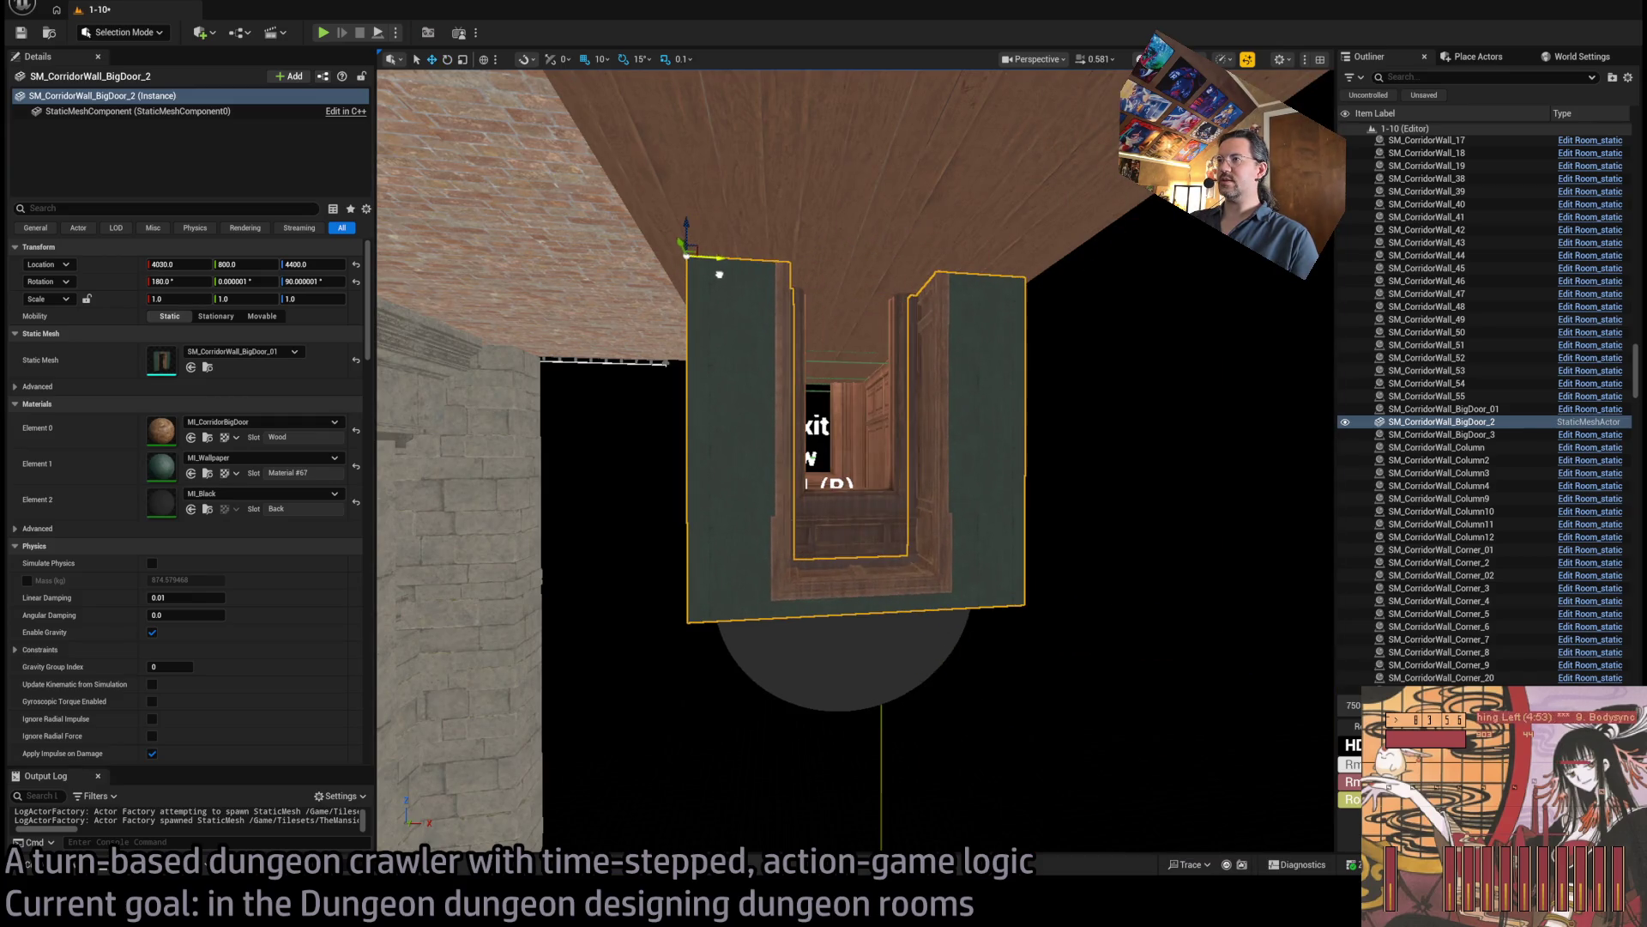
scroll(722, 276, "up", 10)
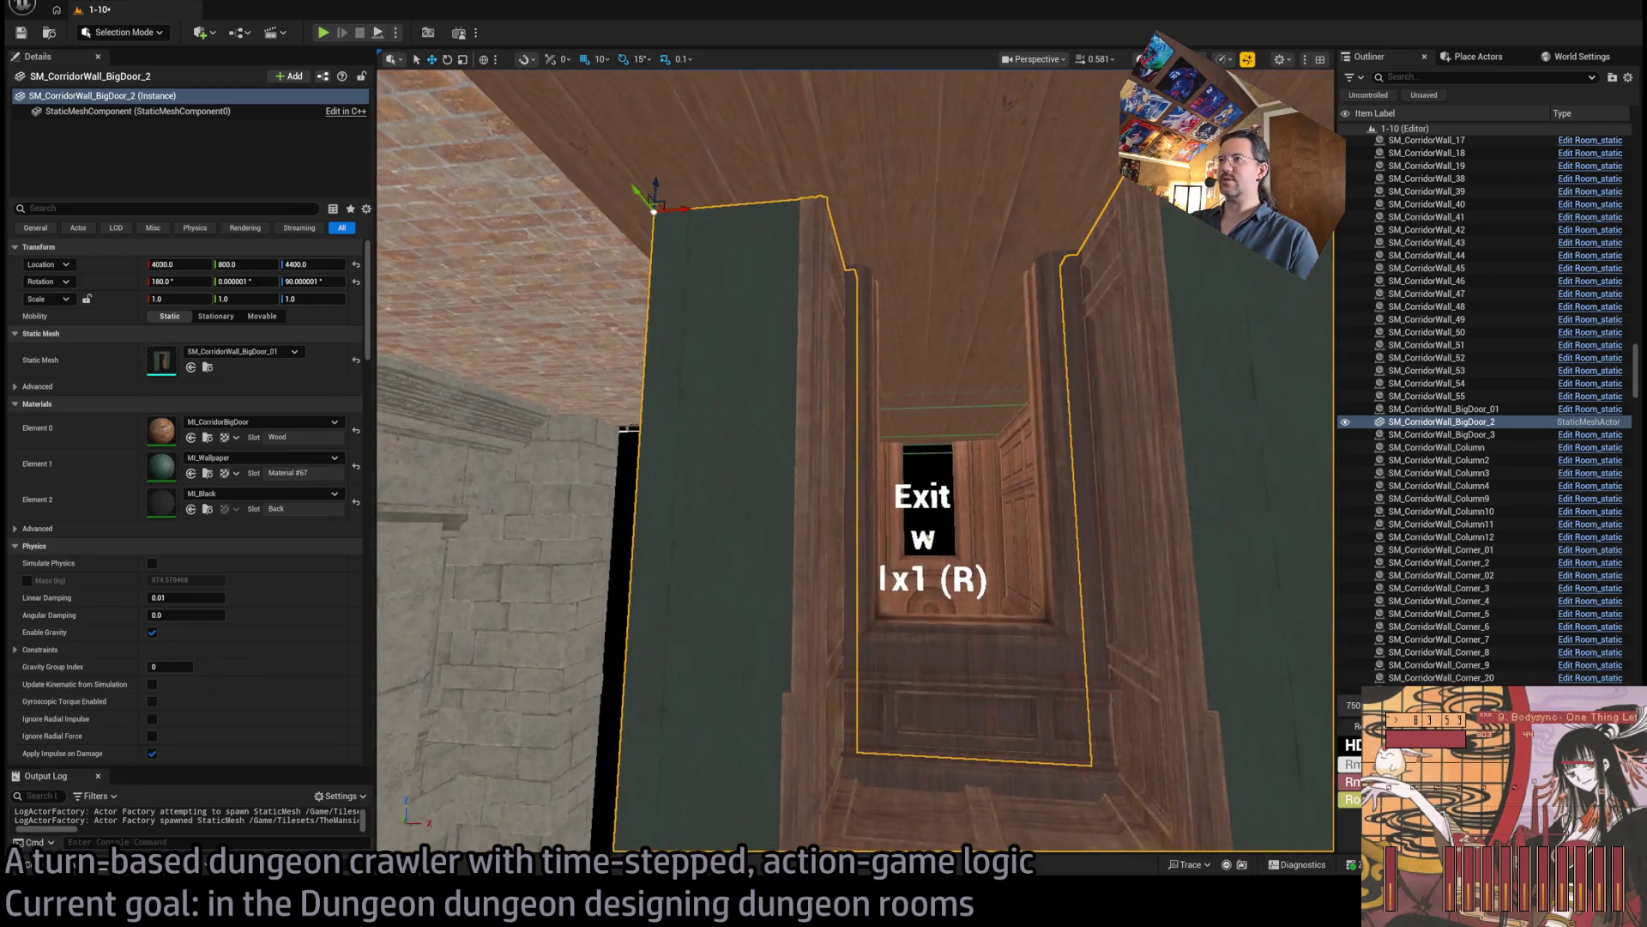
mouse_move(723, 275)
left_mouse_down()
mouse_move(875, 300)
mouse_move(927, 283)
left_mouse_up()
mouse_move(589, 246)
left_mouse_down()
mouse_move(652, 249)
mouse_move(560, 259)
mouse_move(572, 279)
left_mouse_up()
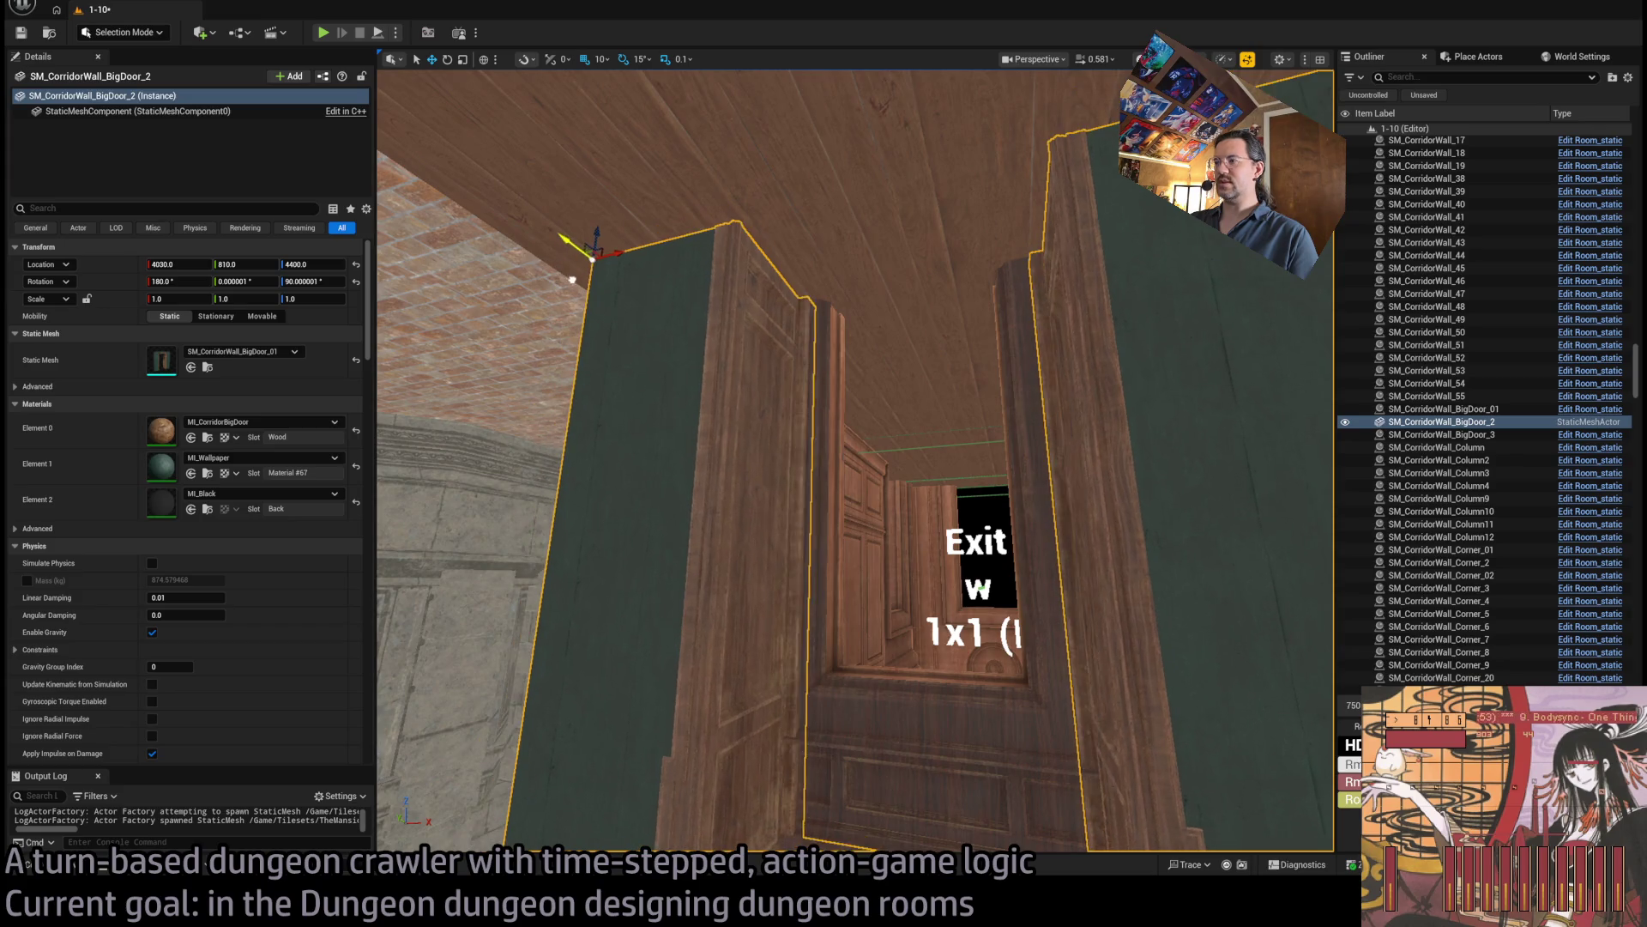
left_click_drag(677, 350, 708, 277)
scroll(392, 556, "down", 3)
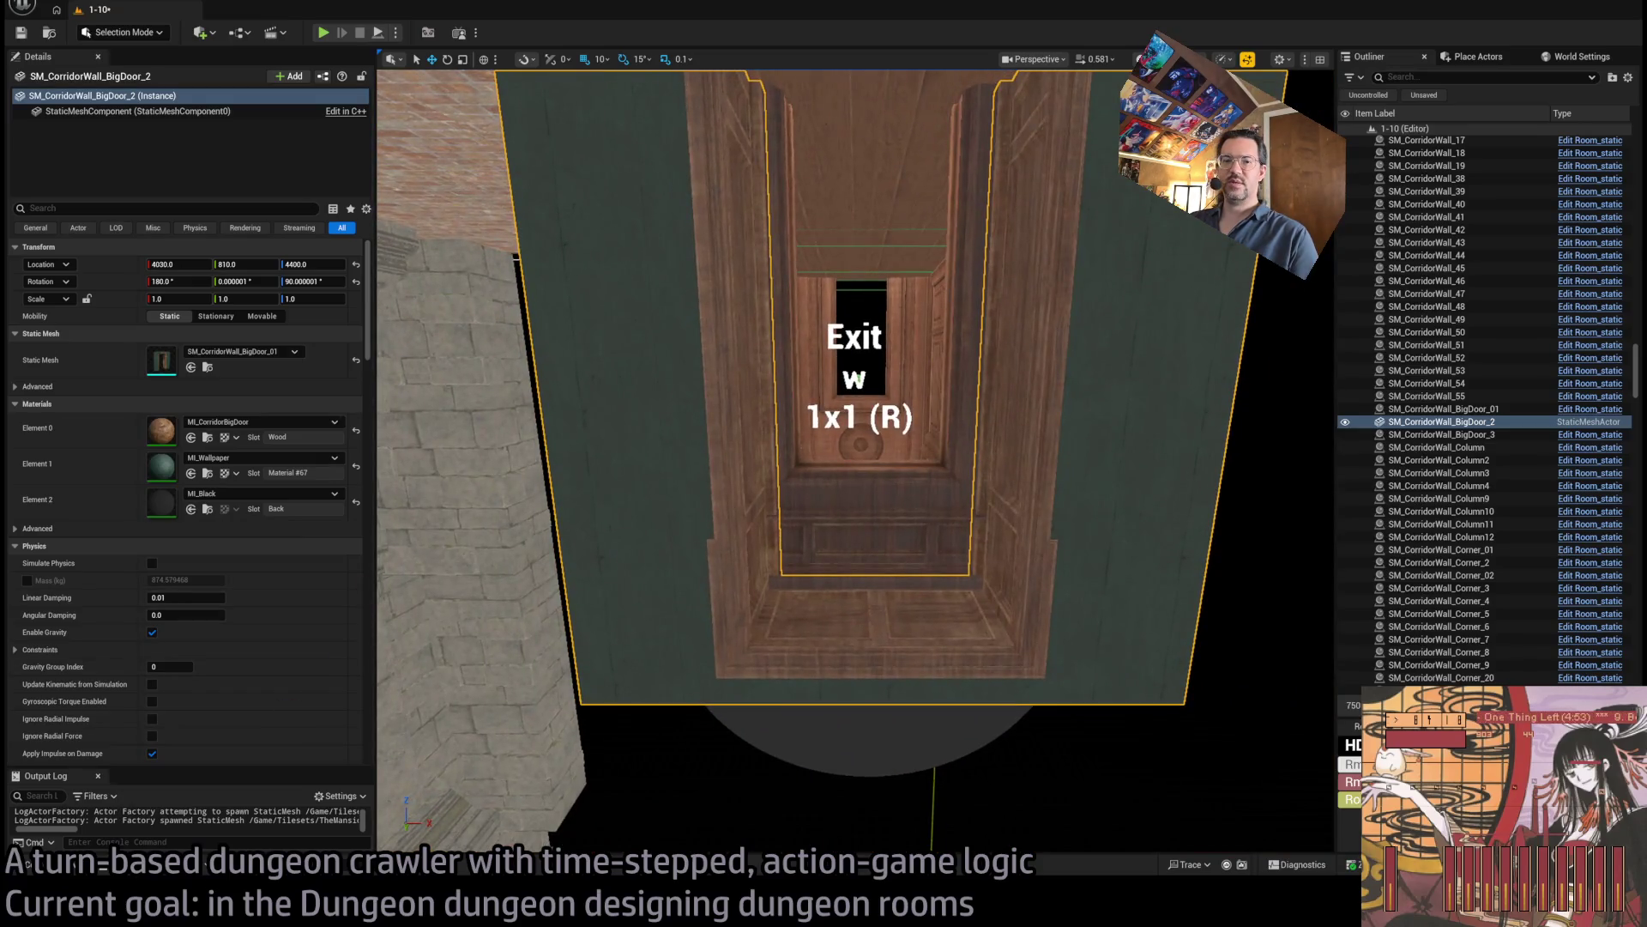
key("ctrl+space")
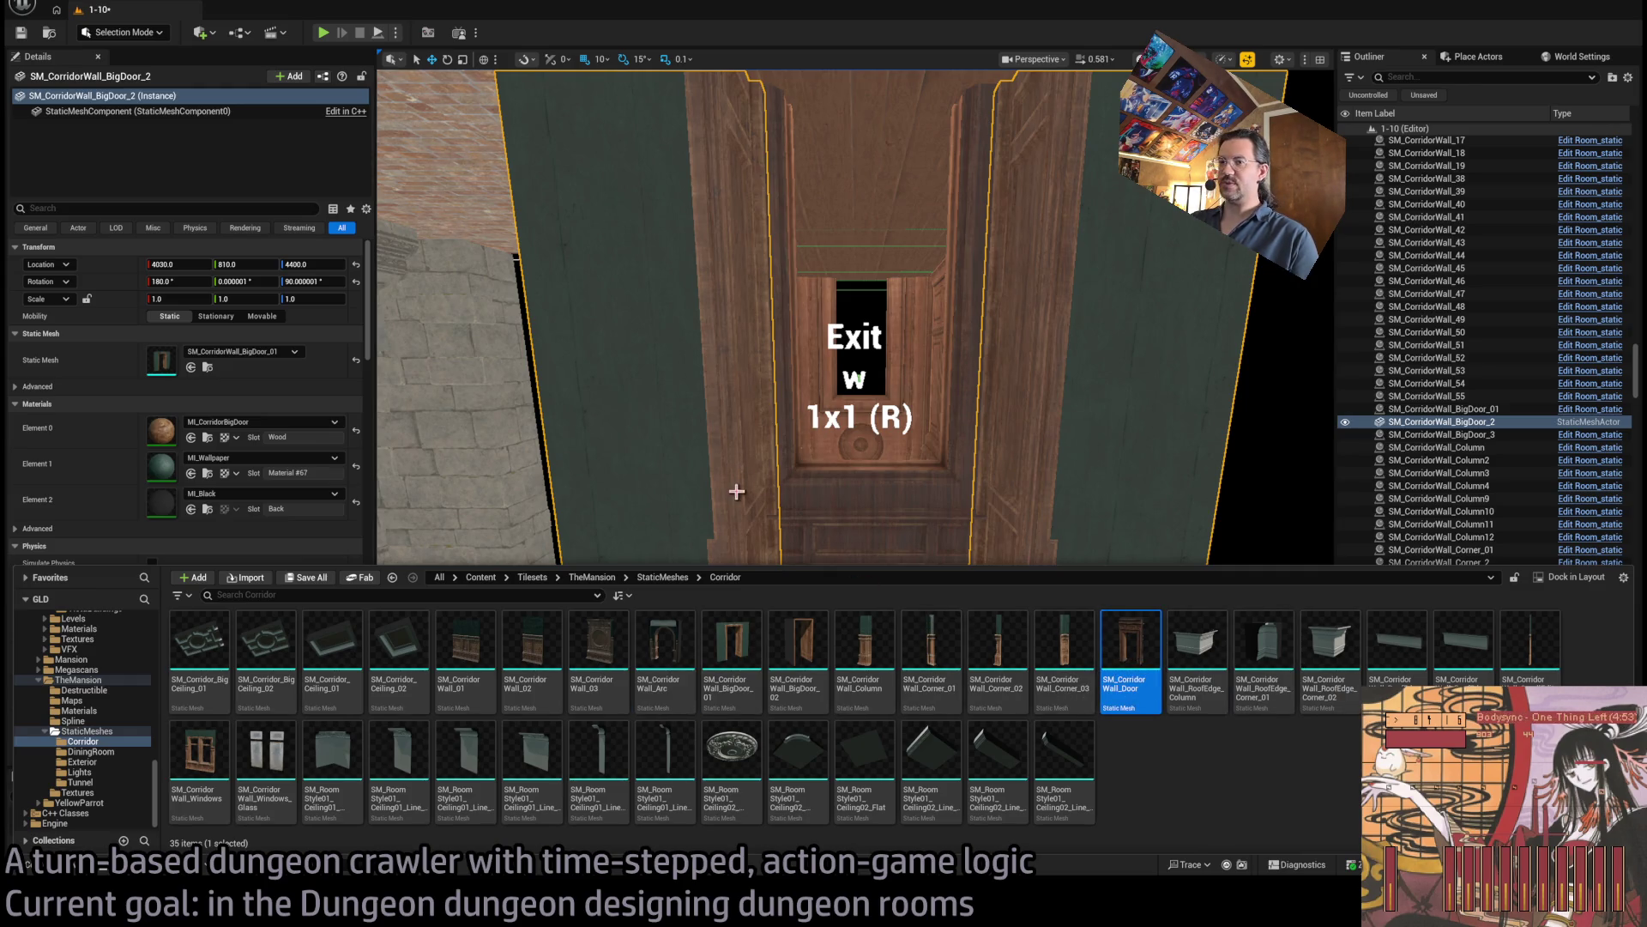
Try swapping the big door's mesh to SM_CorridorWall_Door, then undo back to BigDoor_01.
key("ctrl+space")
scroll(736, 491, "down", 3)
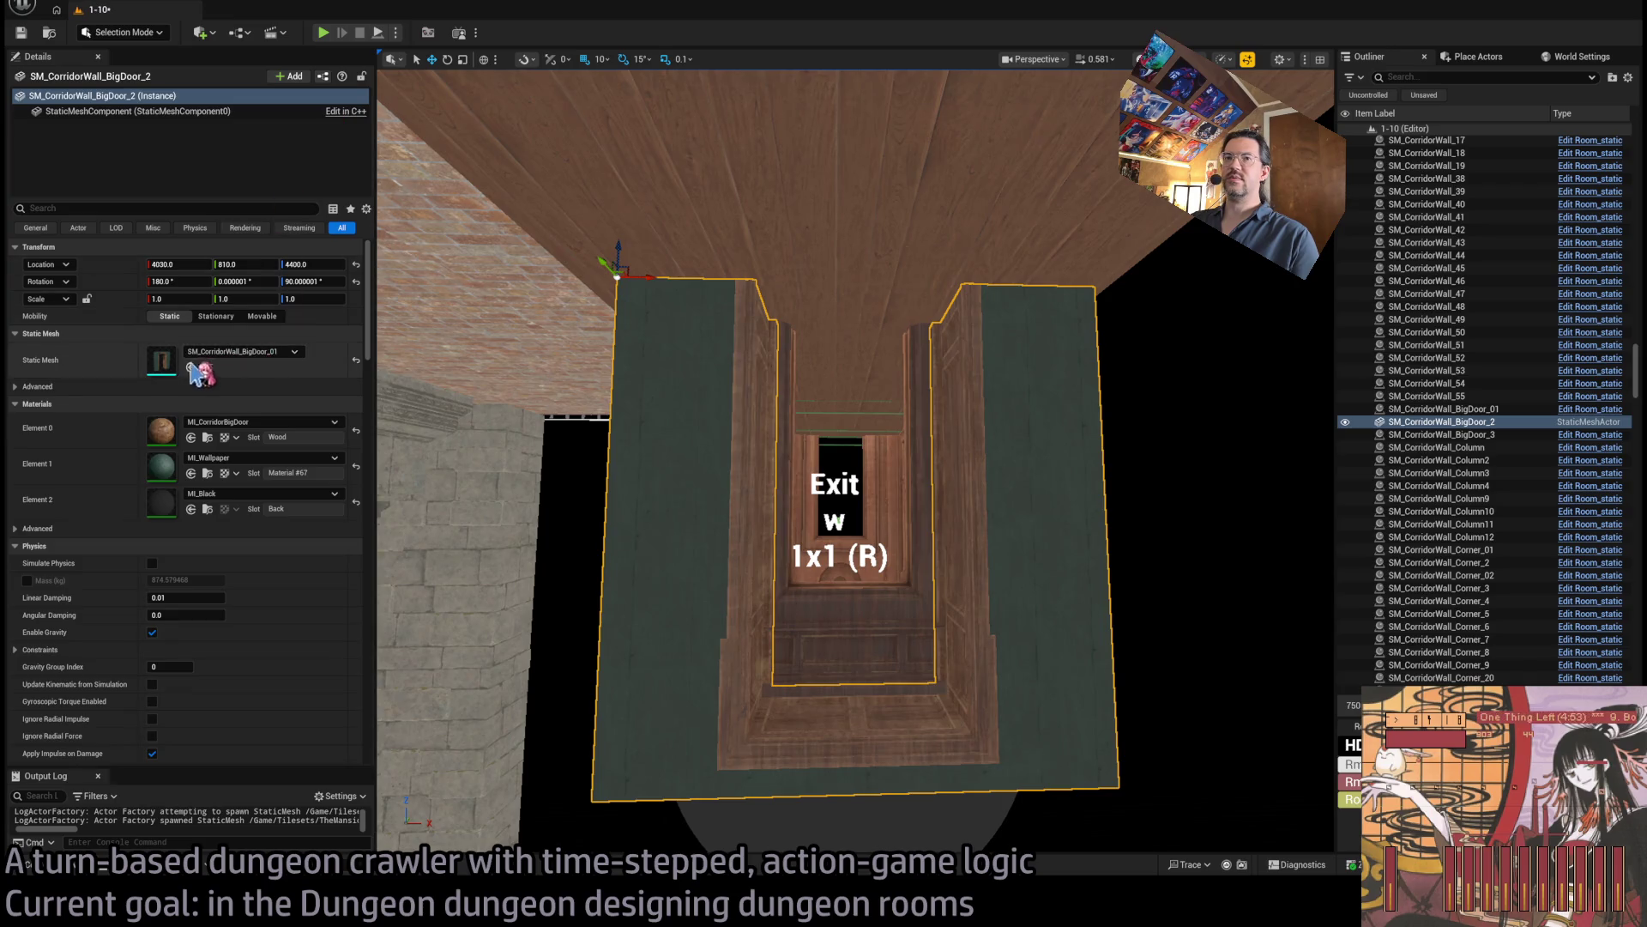
left_click(190, 366)
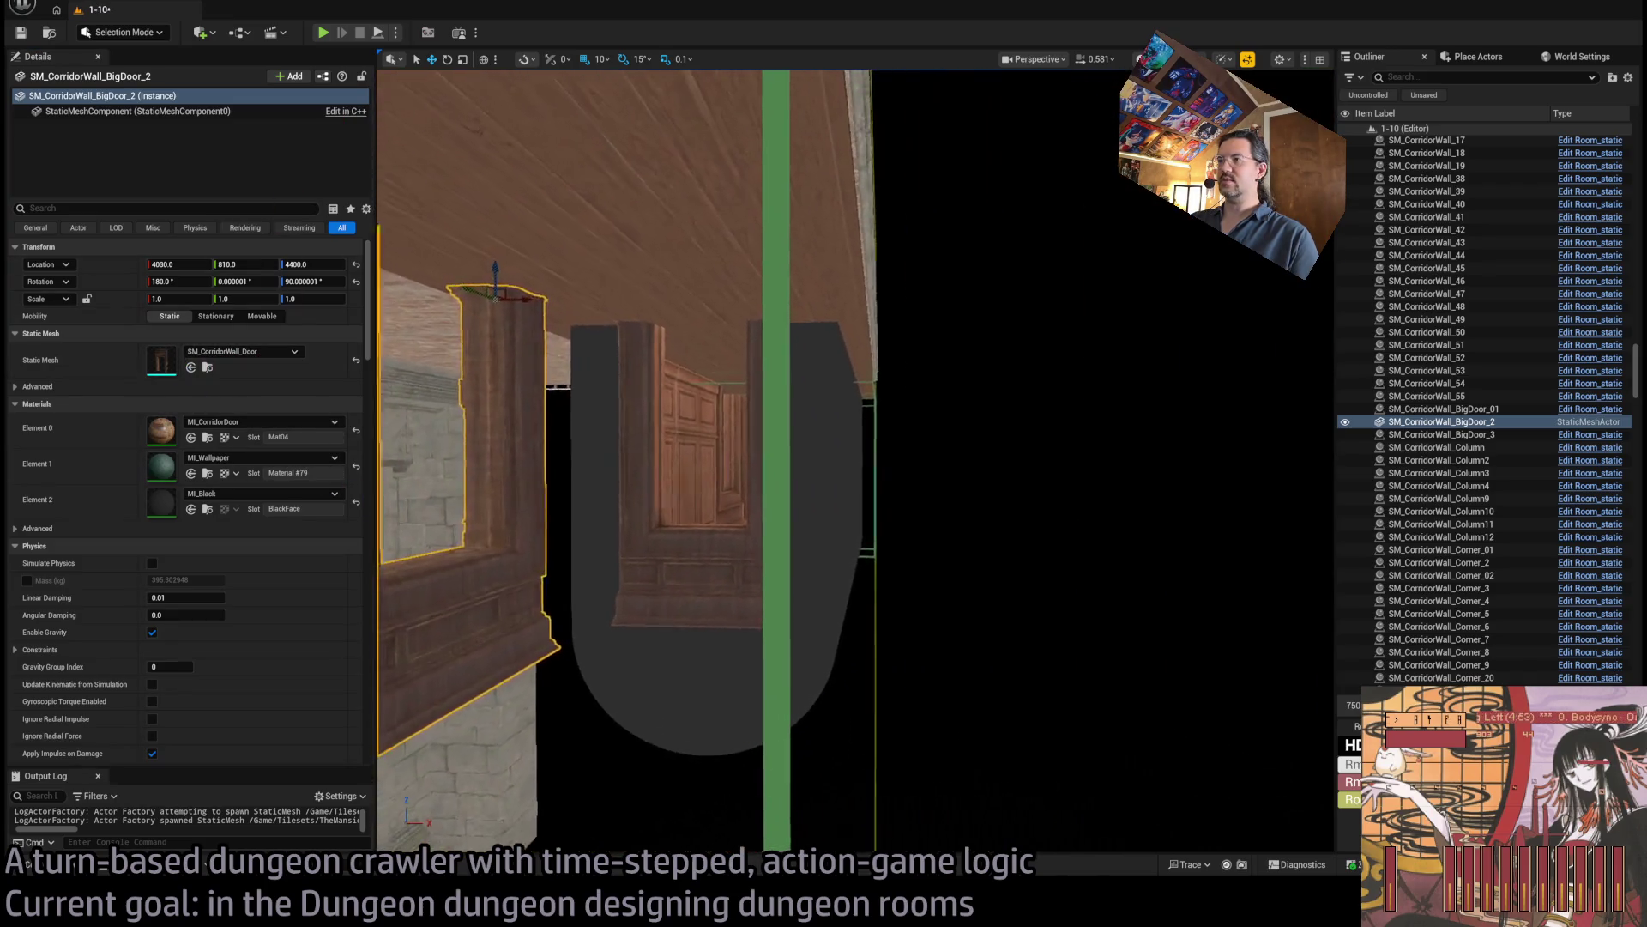
key("ctrl+z")
left_click(100, 871)
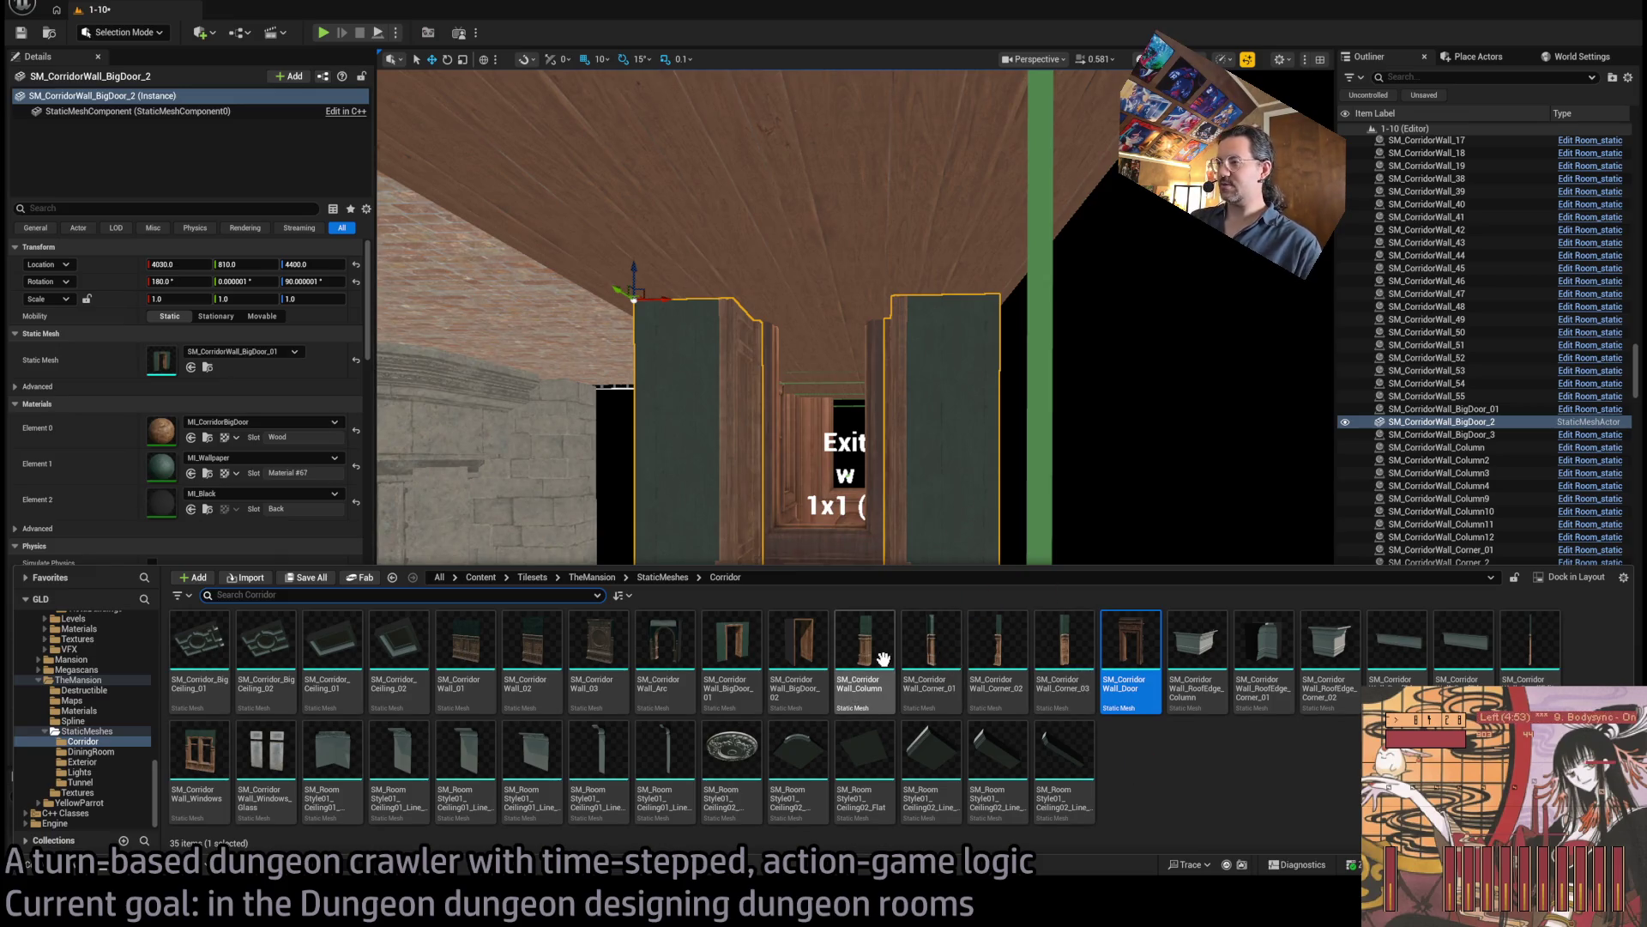
Replace the mesh with SM_CorridorWall_Column and rotate the column around Z.
left_click(889, 685)
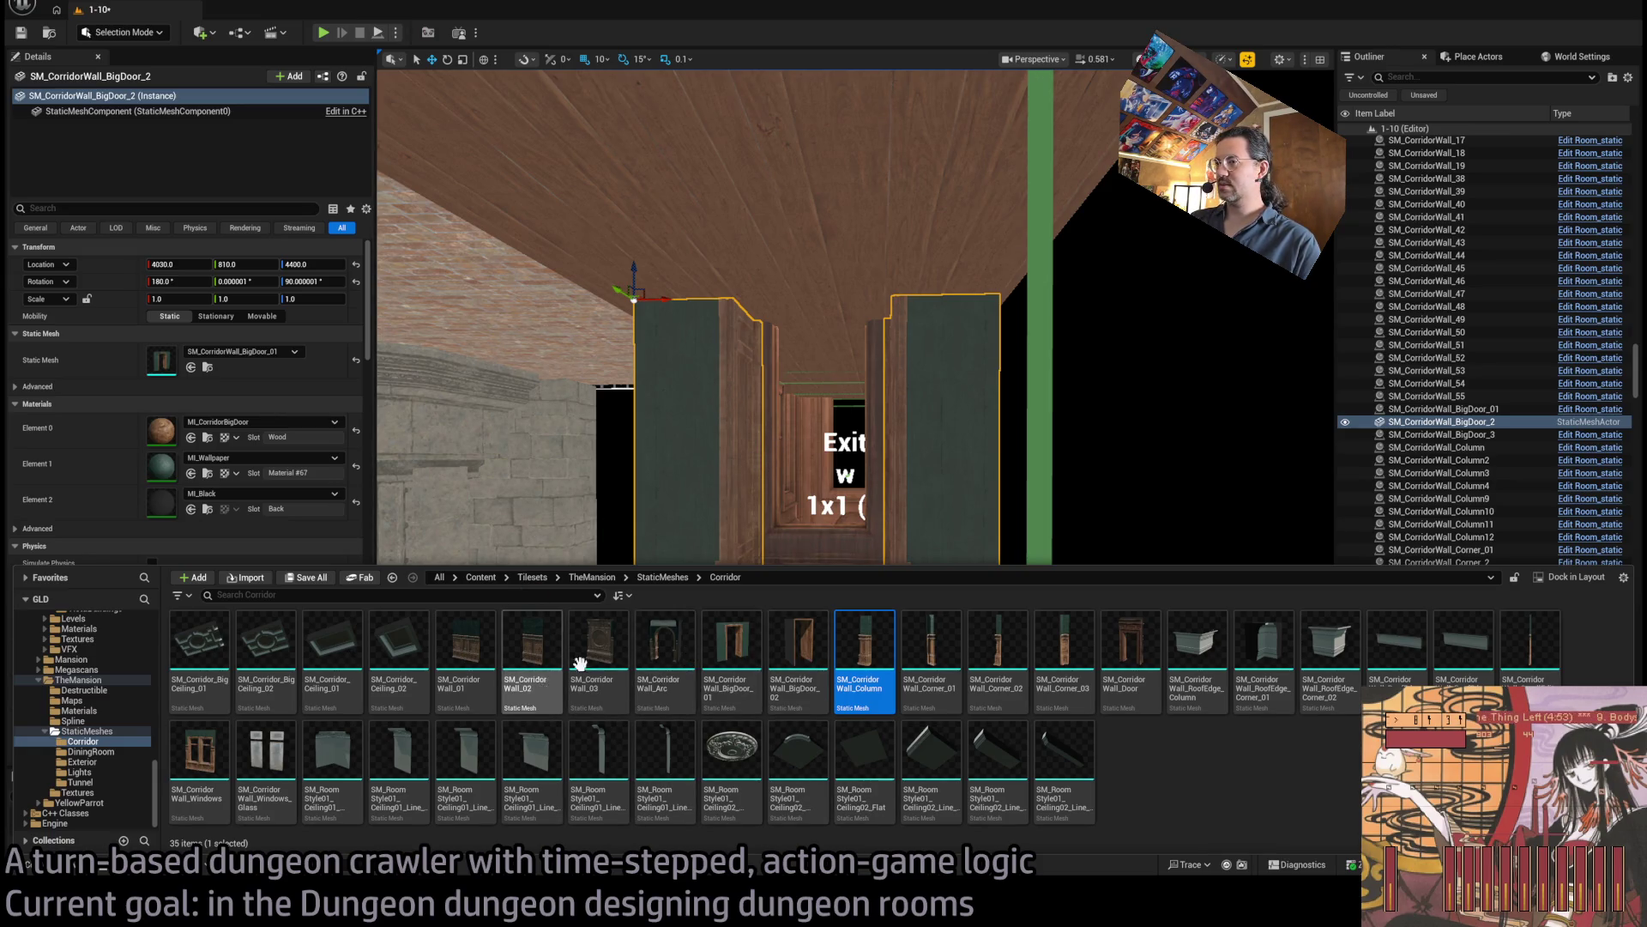
left_click(190, 367)
scroll(663, 380, "up", 5)
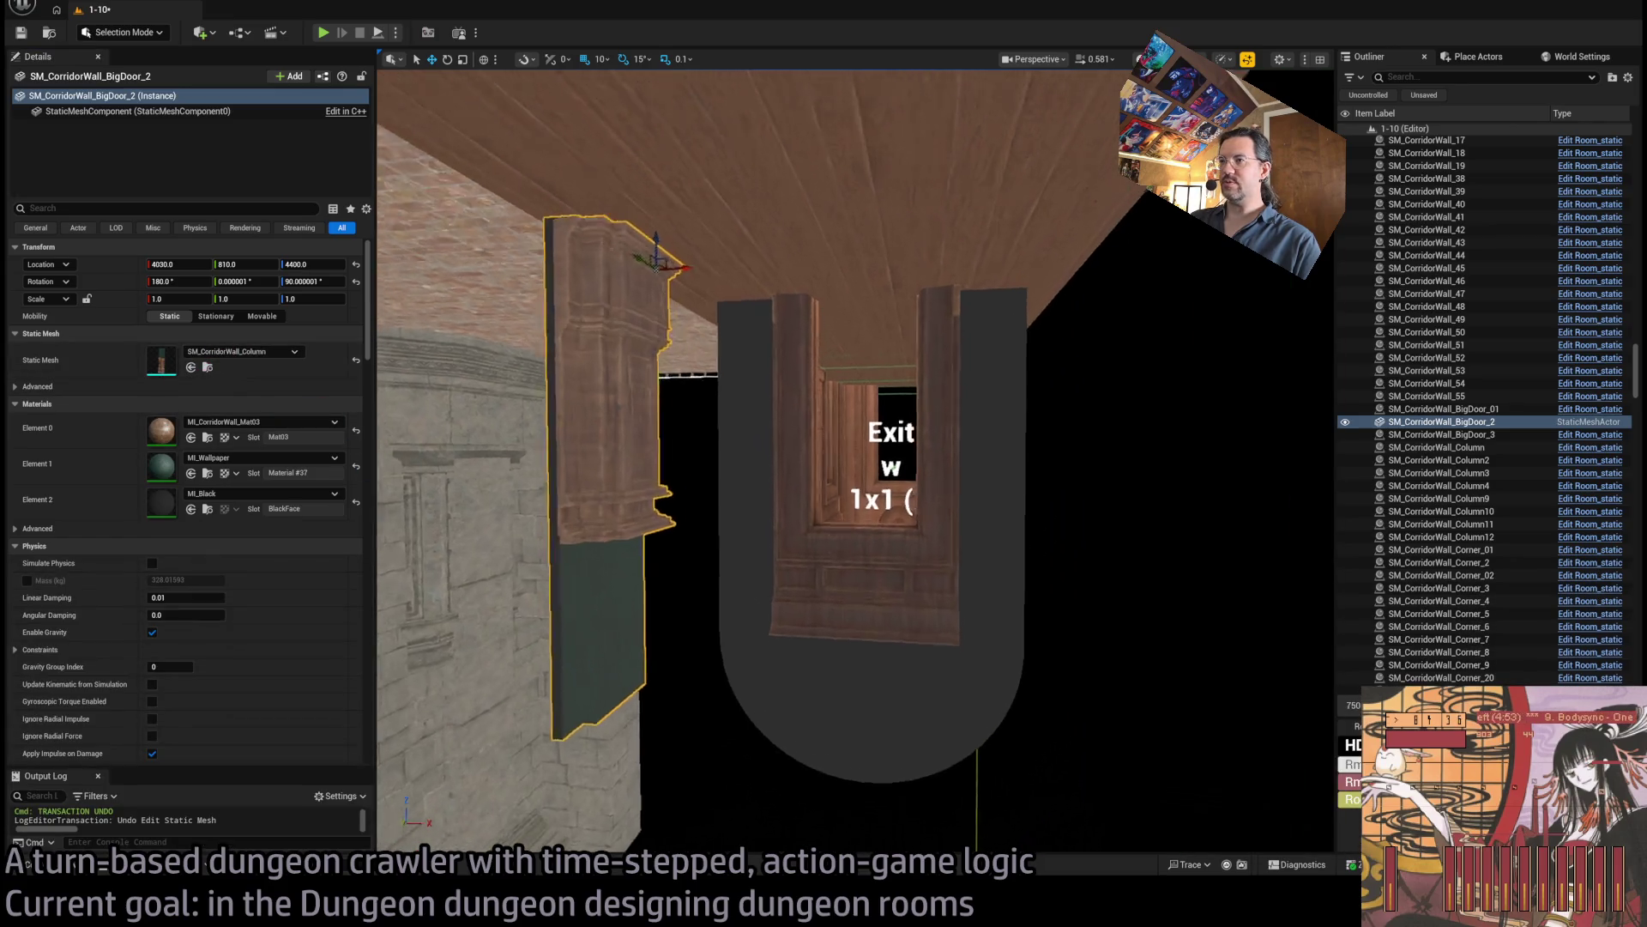
scroll(663, 380, "down", 1)
key("e")
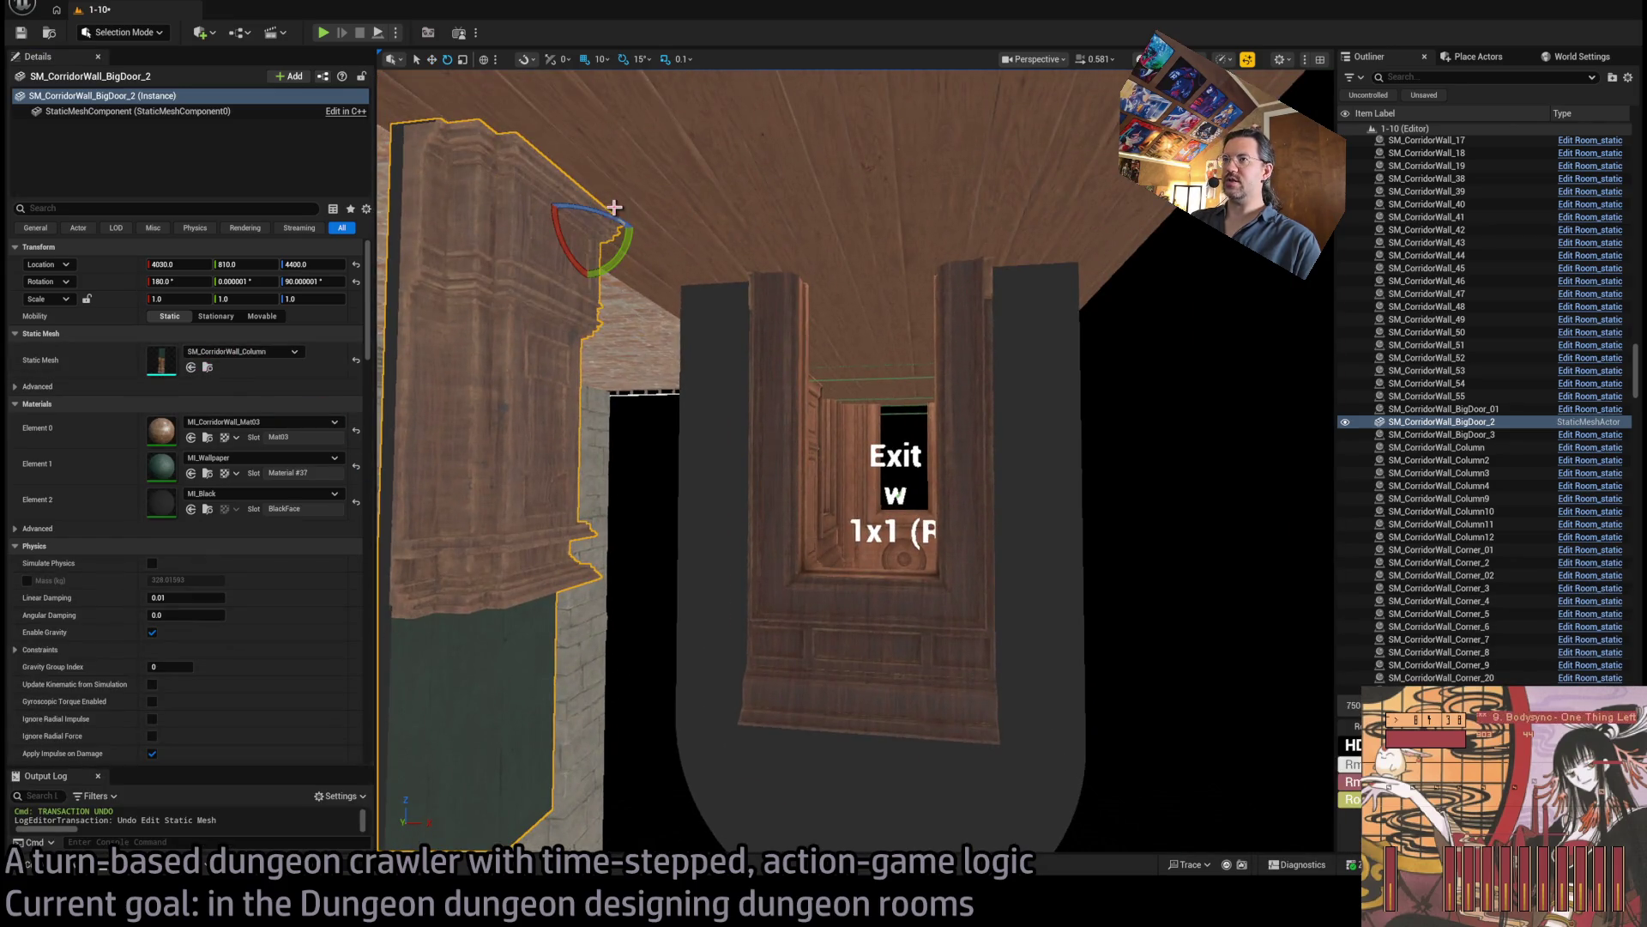
mouse_move(614, 207)
left_mouse_down()
mouse_move(536, 211)
mouse_move(713, 263)
mouse_move(687, 241)
mouse_move(773, 254)
mouse_move(773, 296)
mouse_move(755, 300)
mouse_move(781, 292)
mouse_move(755, 296)
mouse_move(1017, 523)
left_mouse_up()
key("ctrl+space")
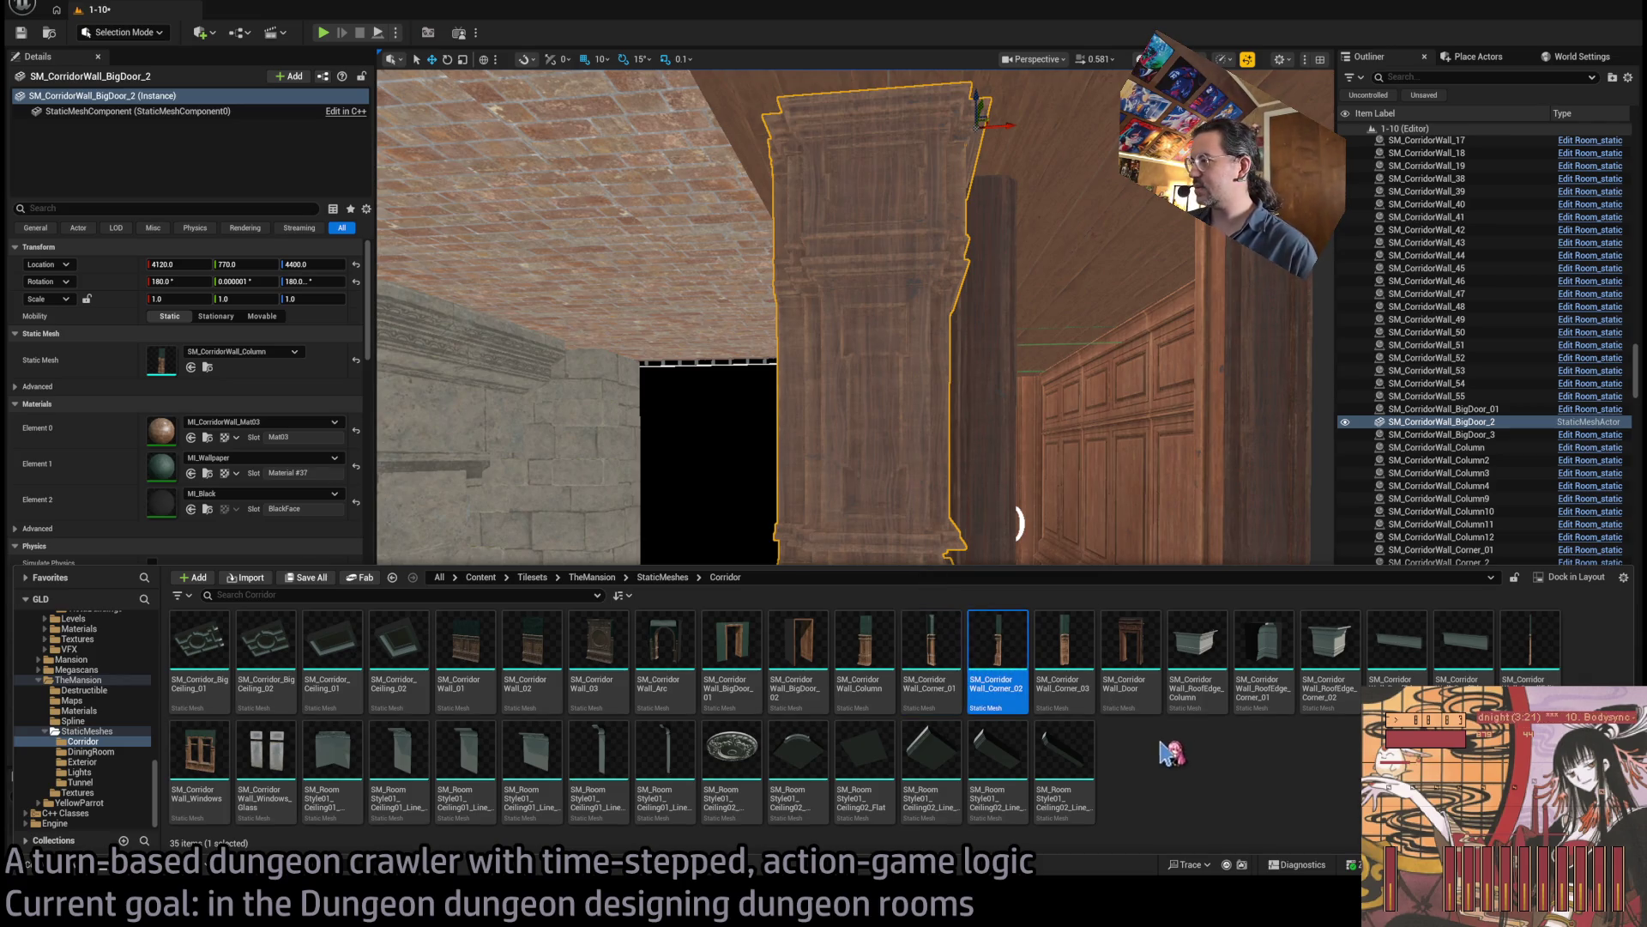
Swap the column mesh to SM_CorridorWall_Corner_01 and rotate it to face the doorway.
left_click_drag(209, 336, 224, 351)
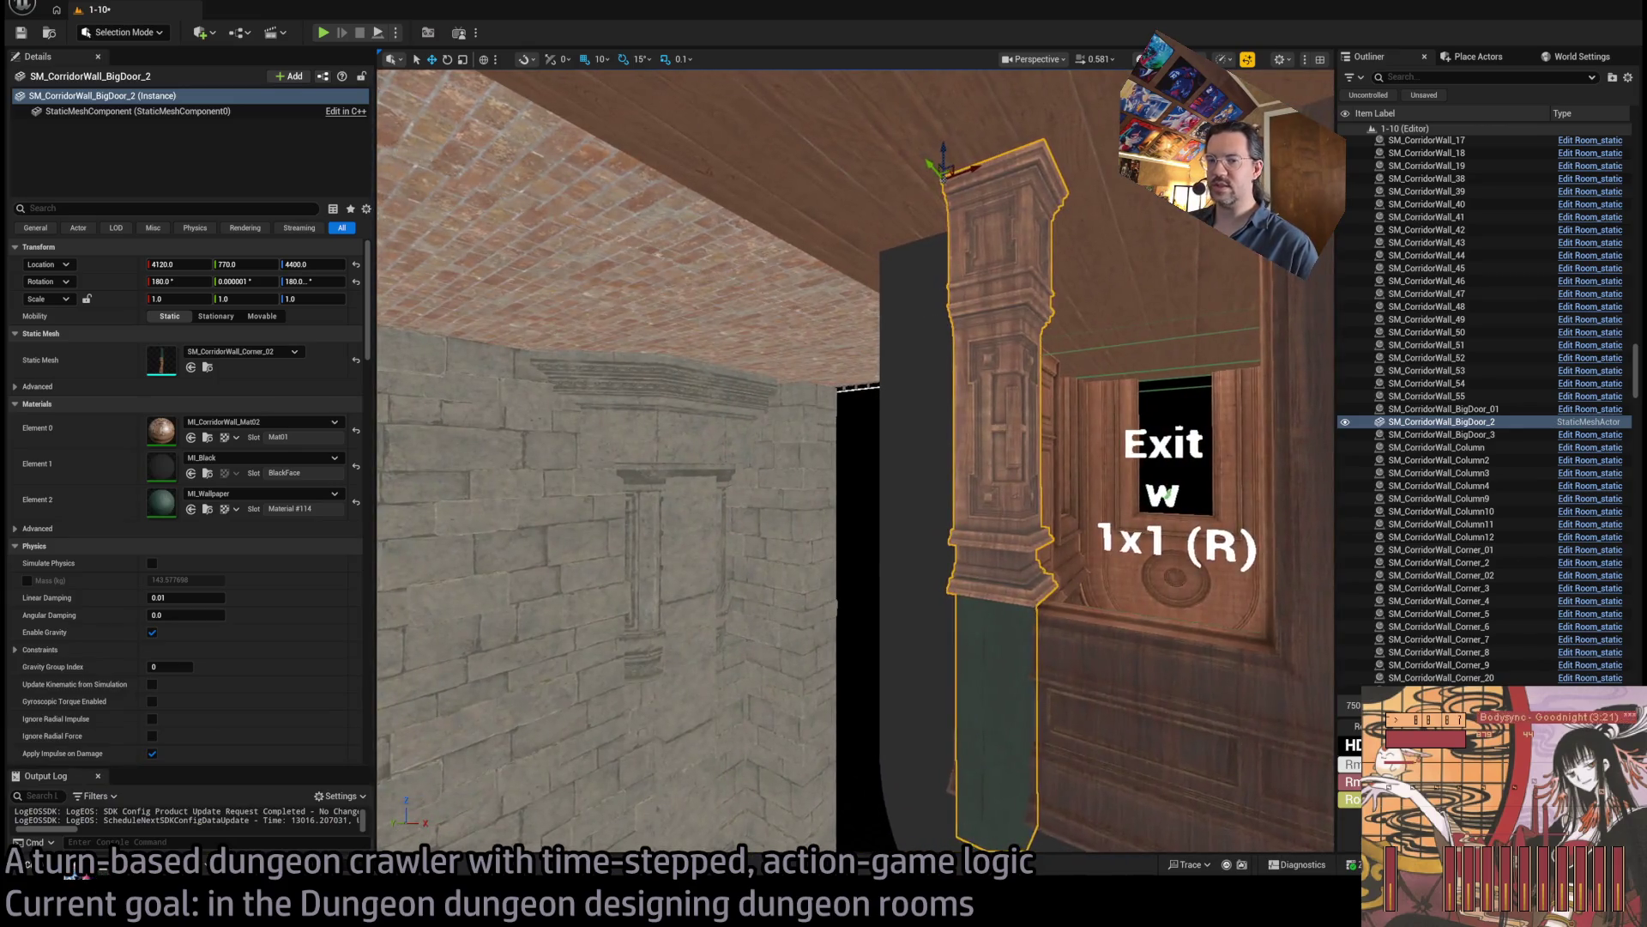
key("ctrl+space")
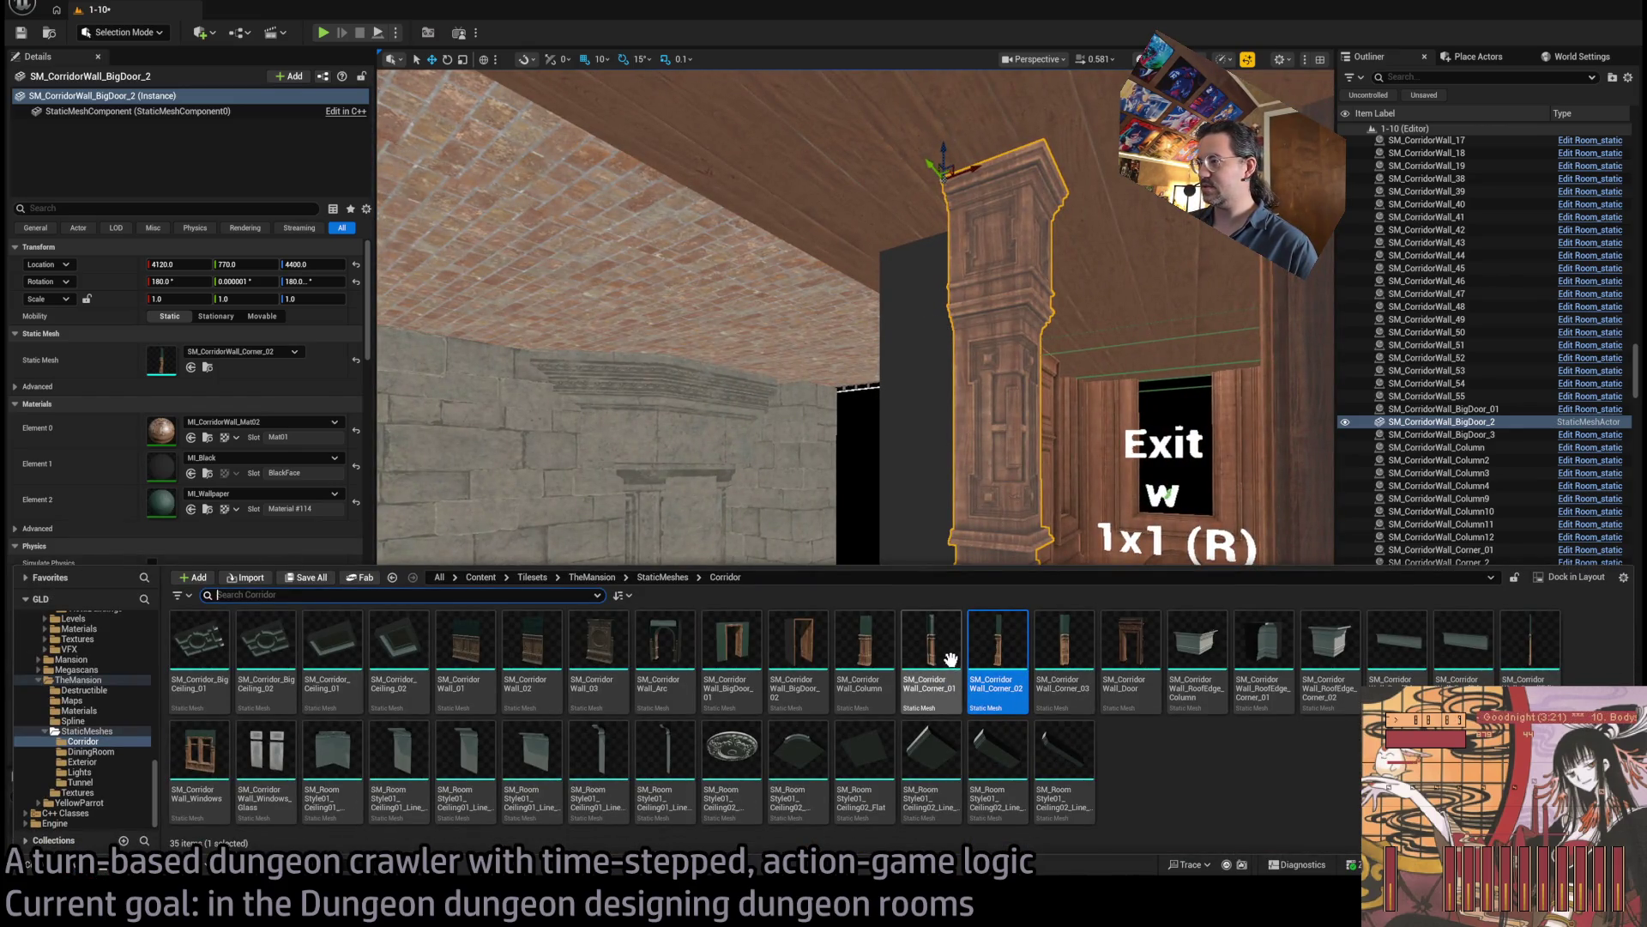
left_click_drag(196, 375, 196, 375)
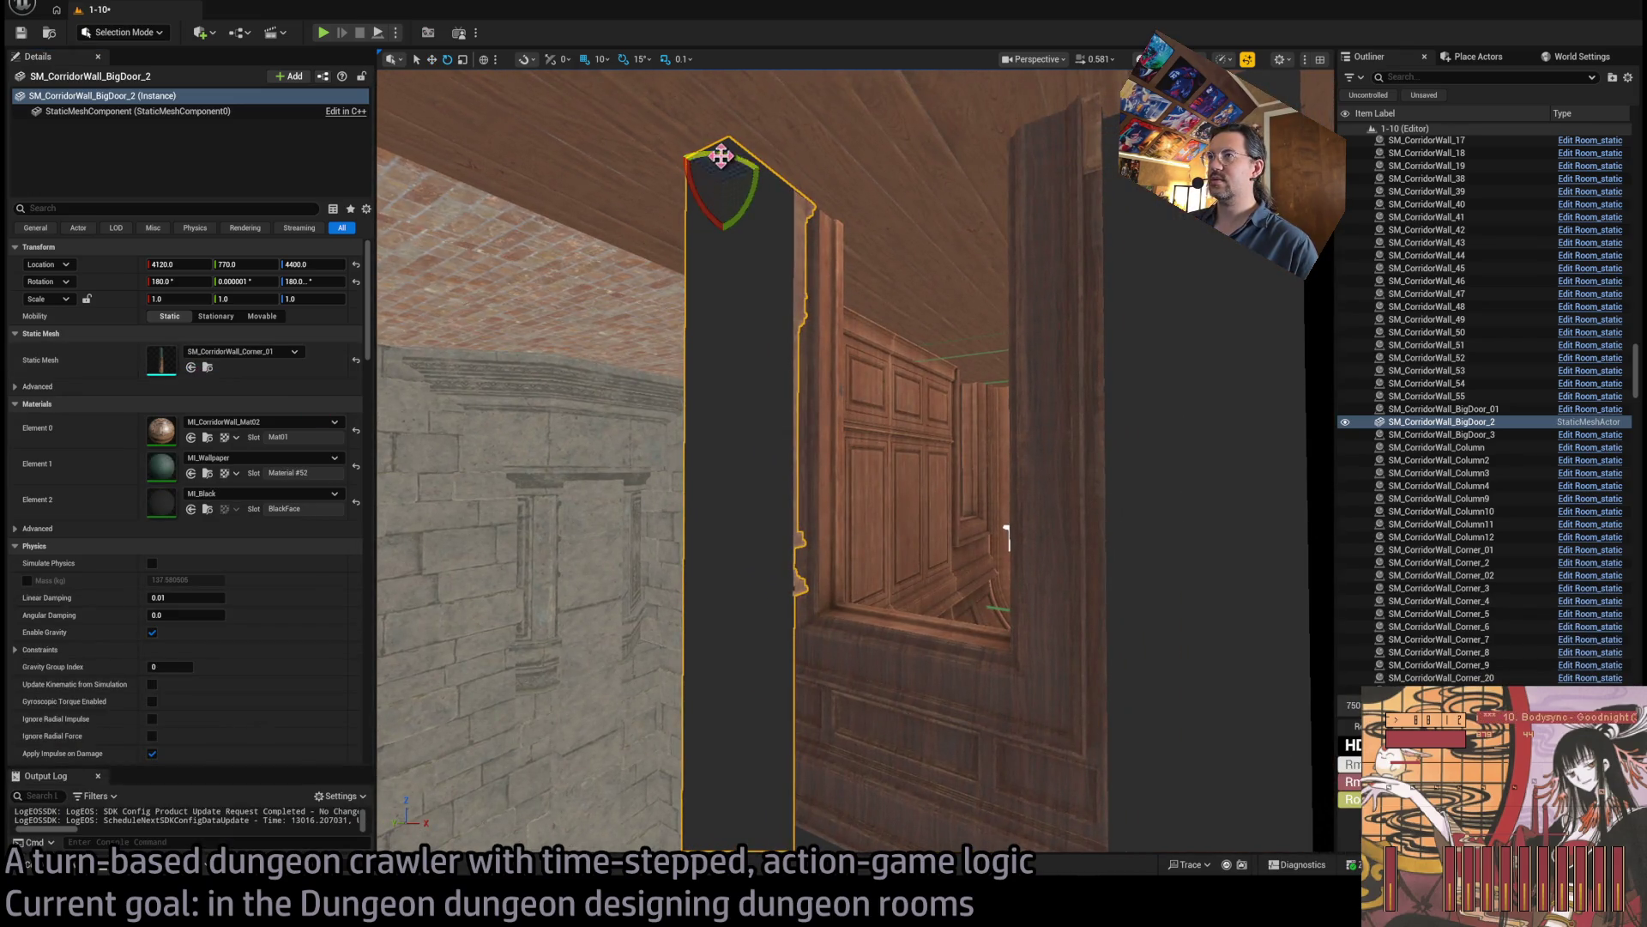
mouse_move(720, 156)
left_mouse_down()
mouse_move(735, 183)
mouse_move(758, 184)
left_mouse_up()
scroll(755, 174, "down", 5)
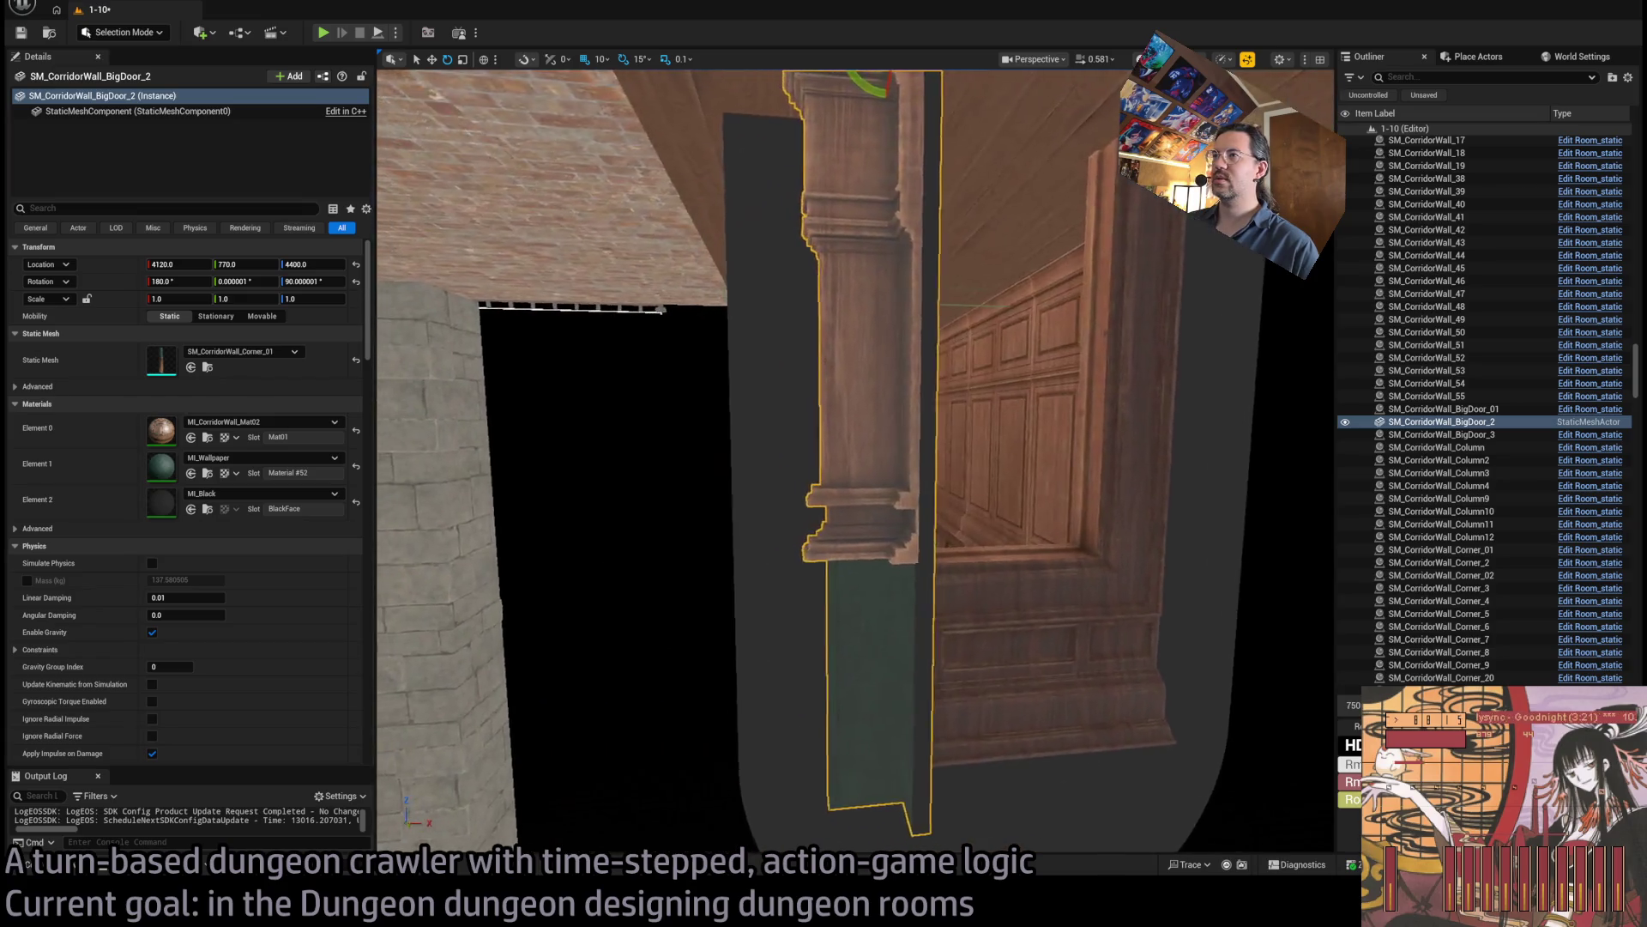
left_click_drag(755, 174, 783, 206)
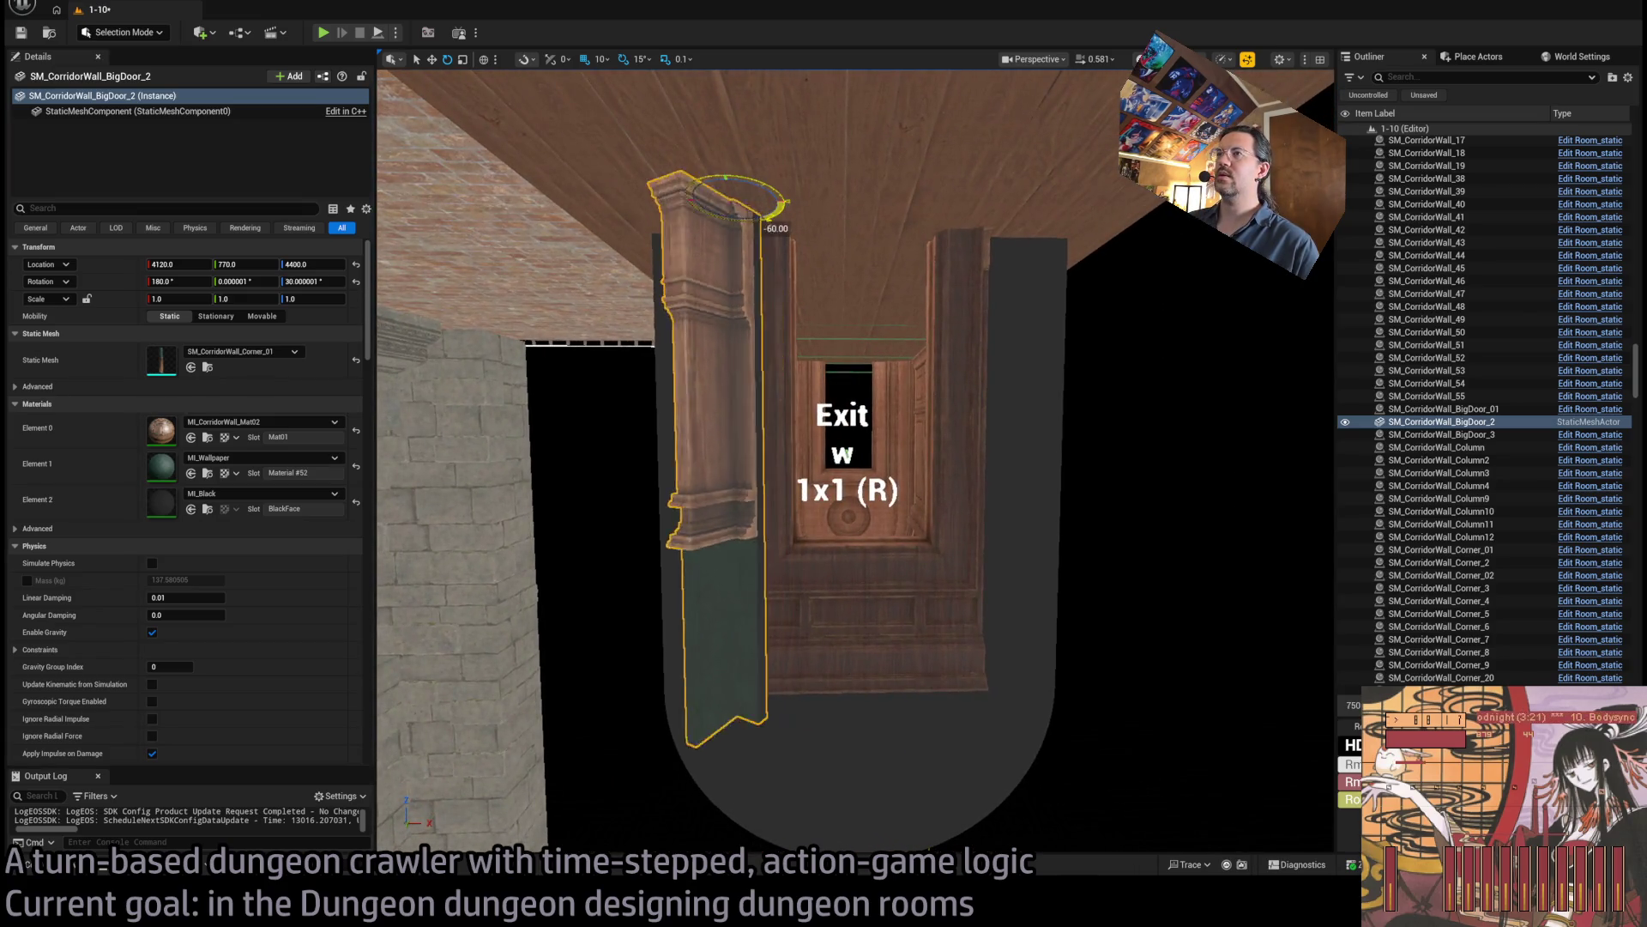
key("f")
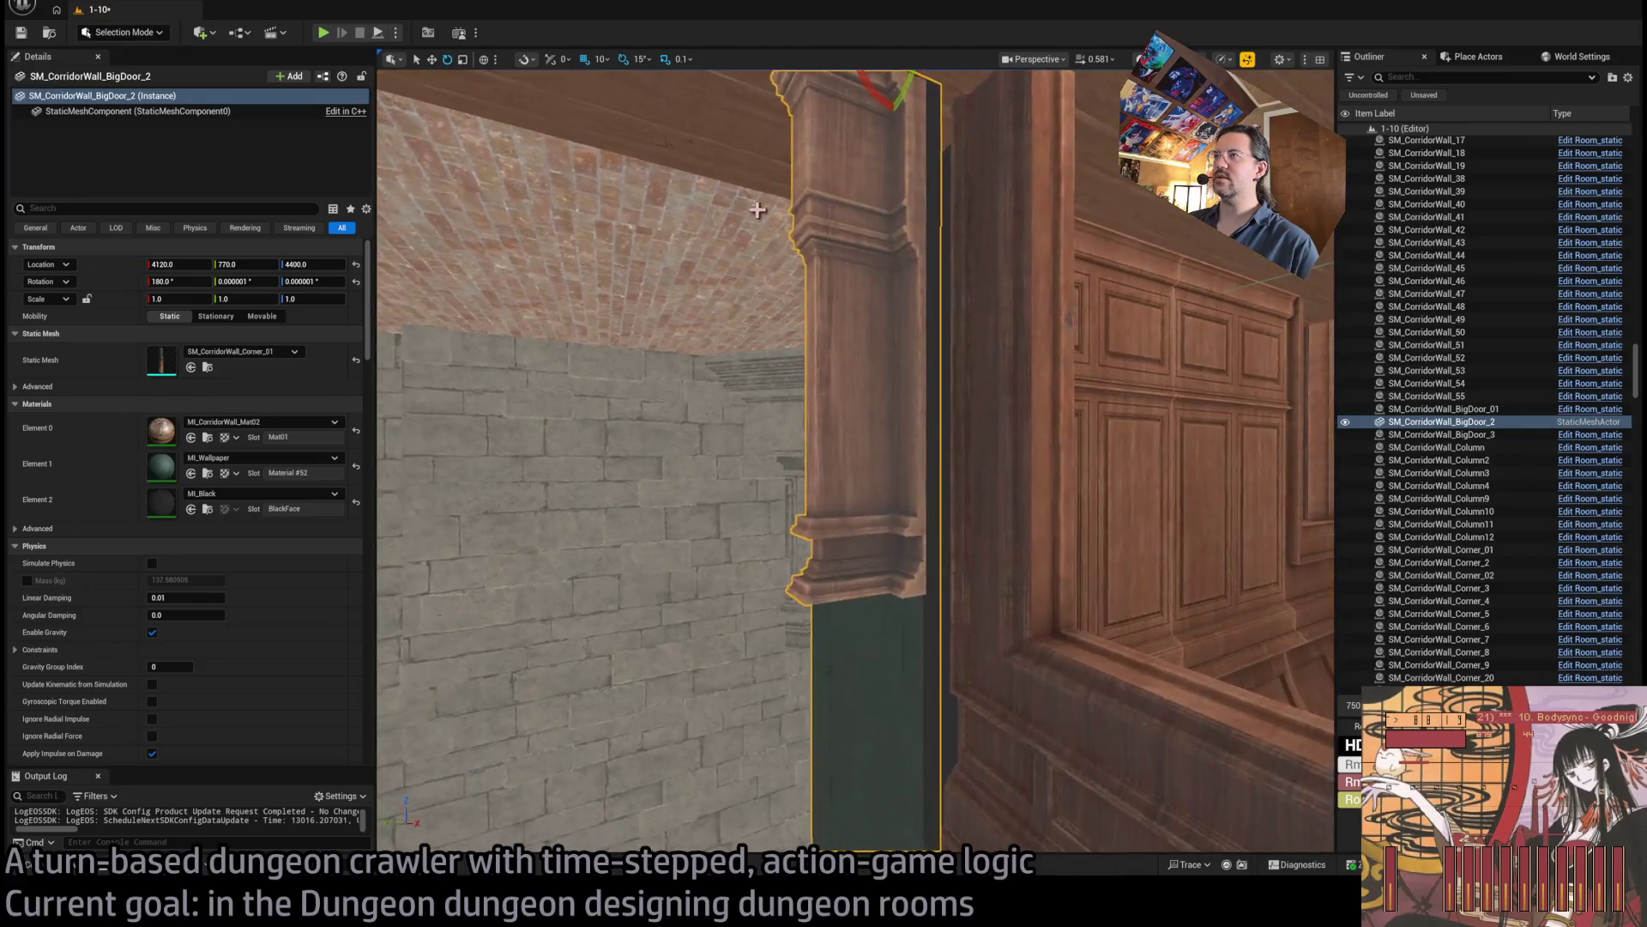
Nudge the pillar 10 units to 4110, 740, then Alt-drag a copy to X 4320.
left_click_drag(962, 212, 982, 214)
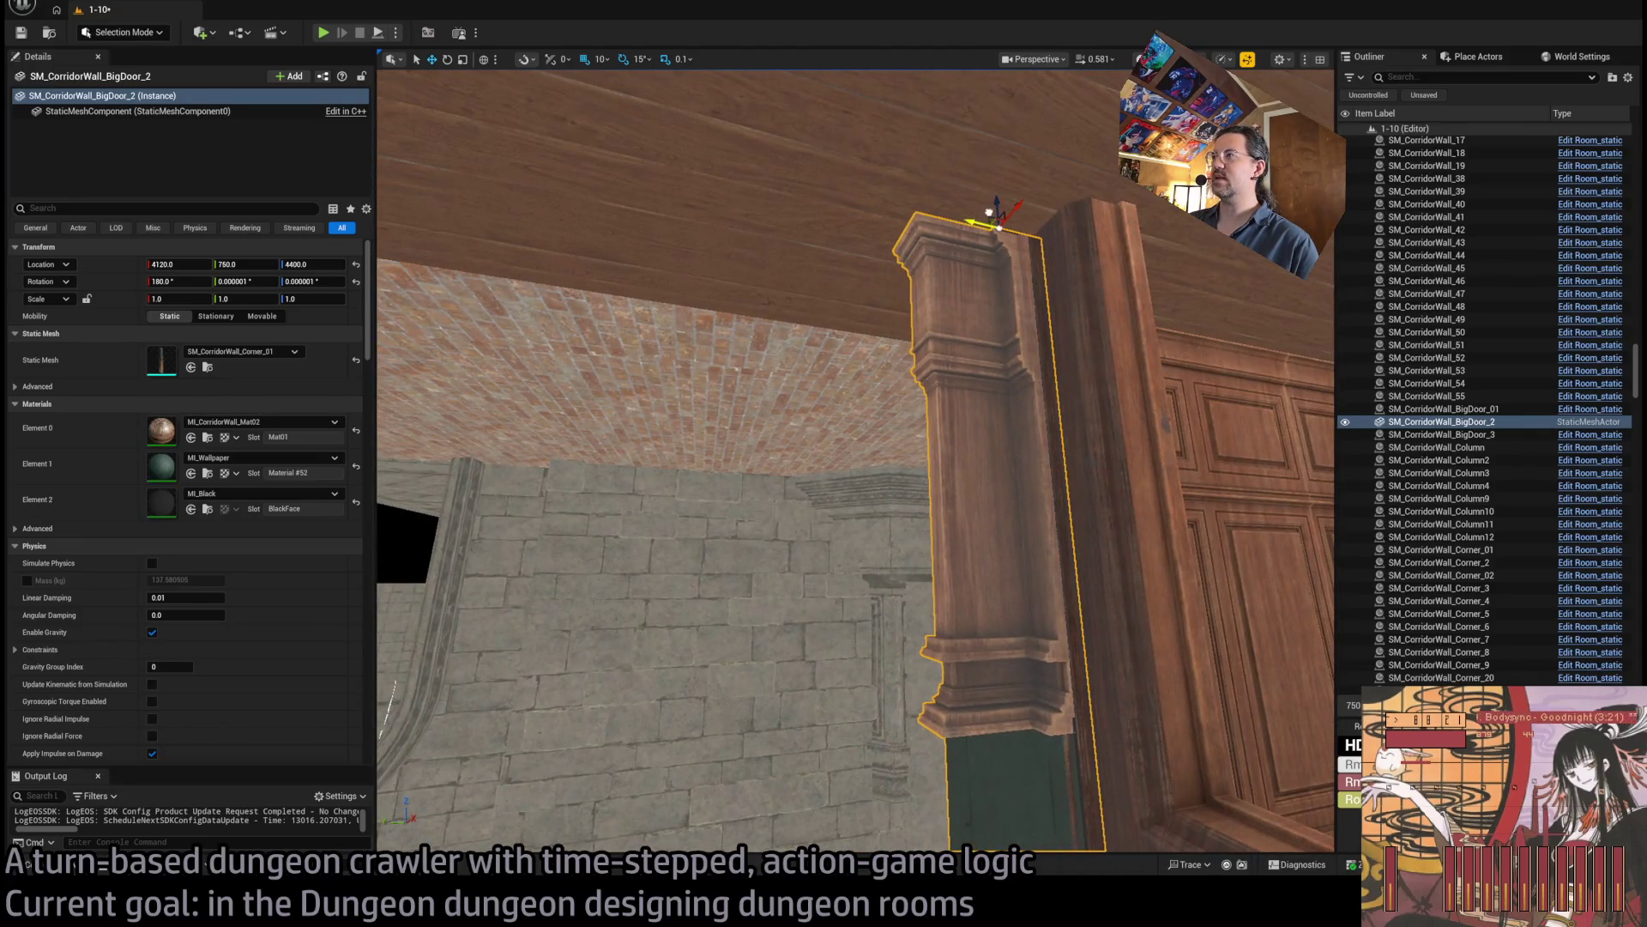
scroll(926, 162, "down", 3)
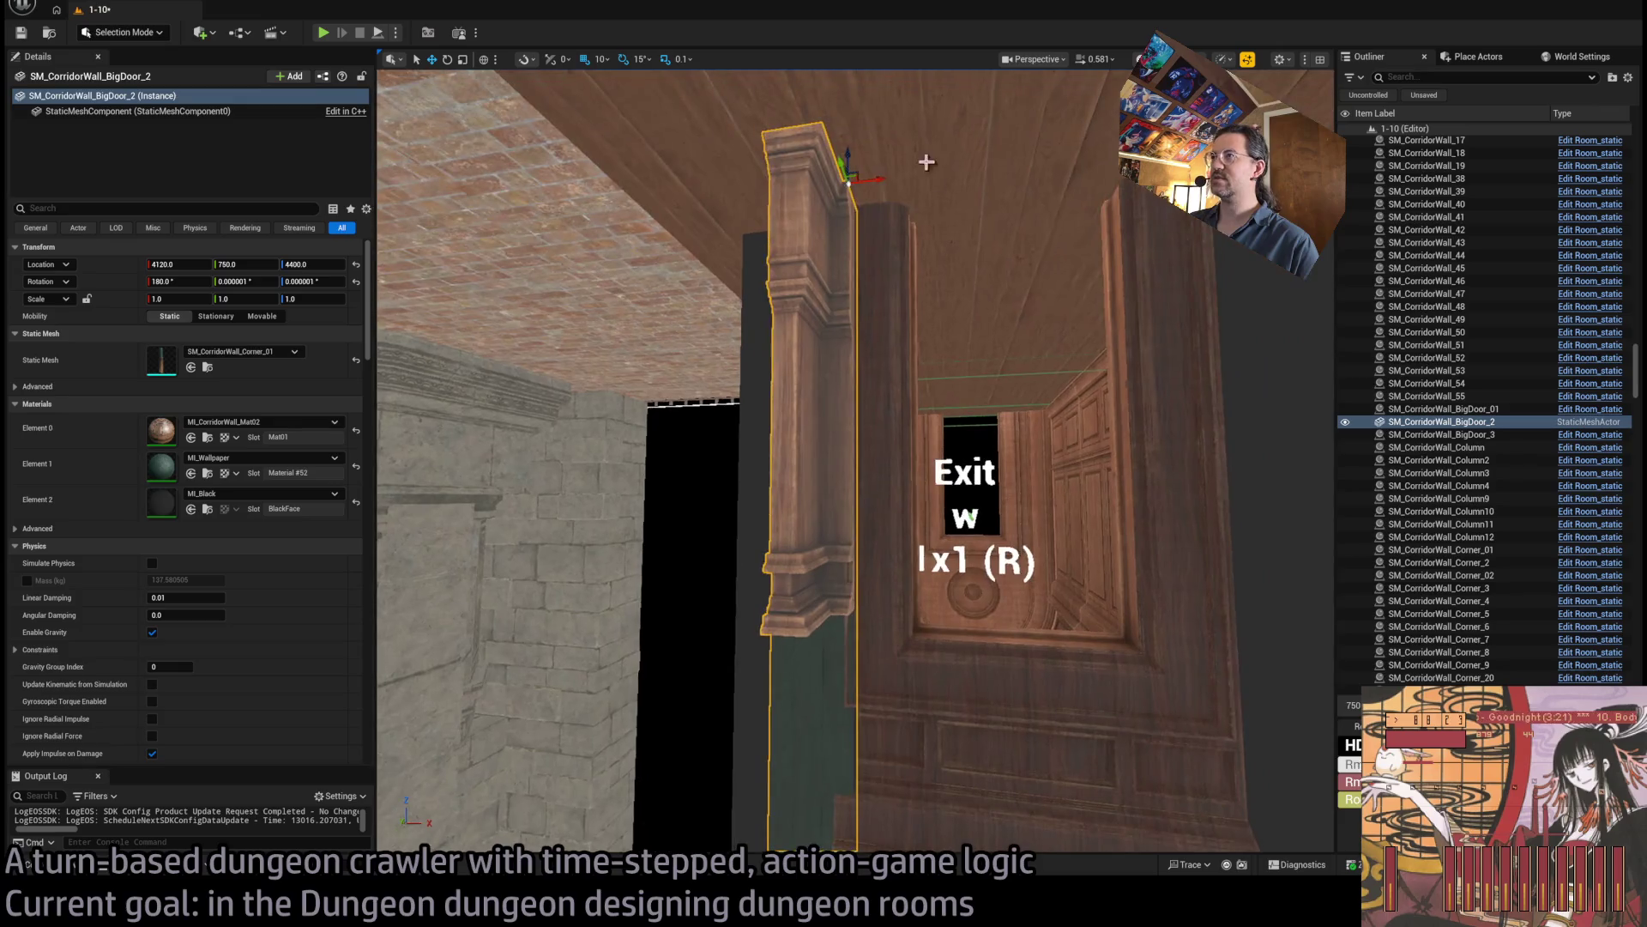
mouse_move(871, 179)
left_mouse_down()
mouse_move(853, 183)
mouse_move(899, 207)
left_mouse_up()
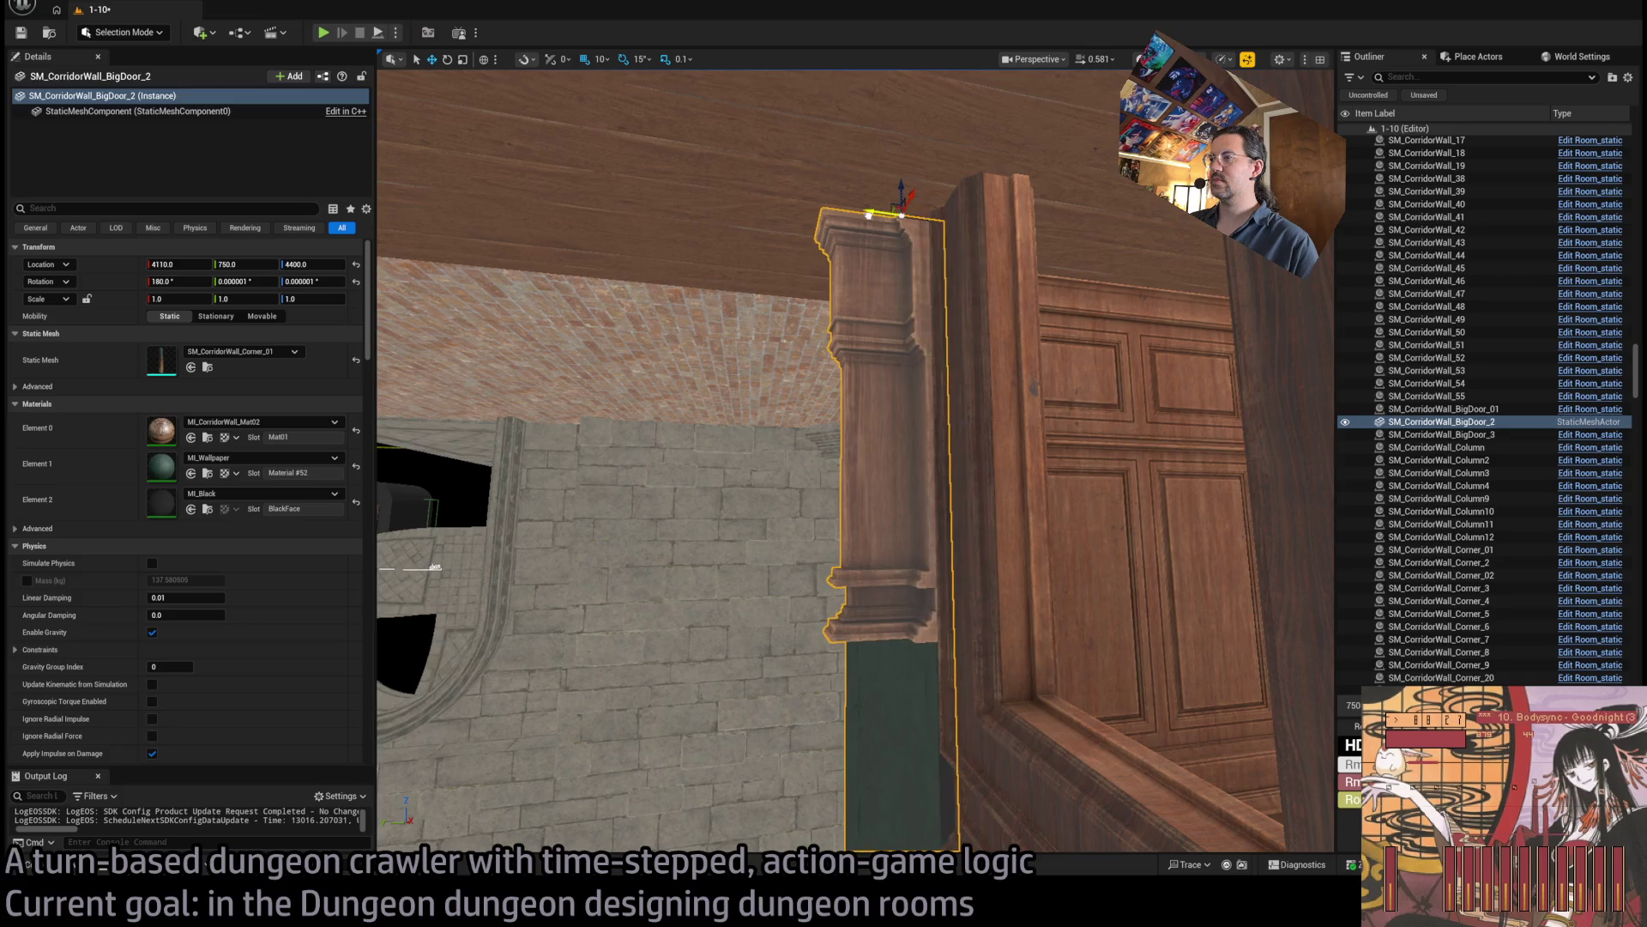
scroll(888, 210, "down", 3)
scroll(827, 211, "up", 5)
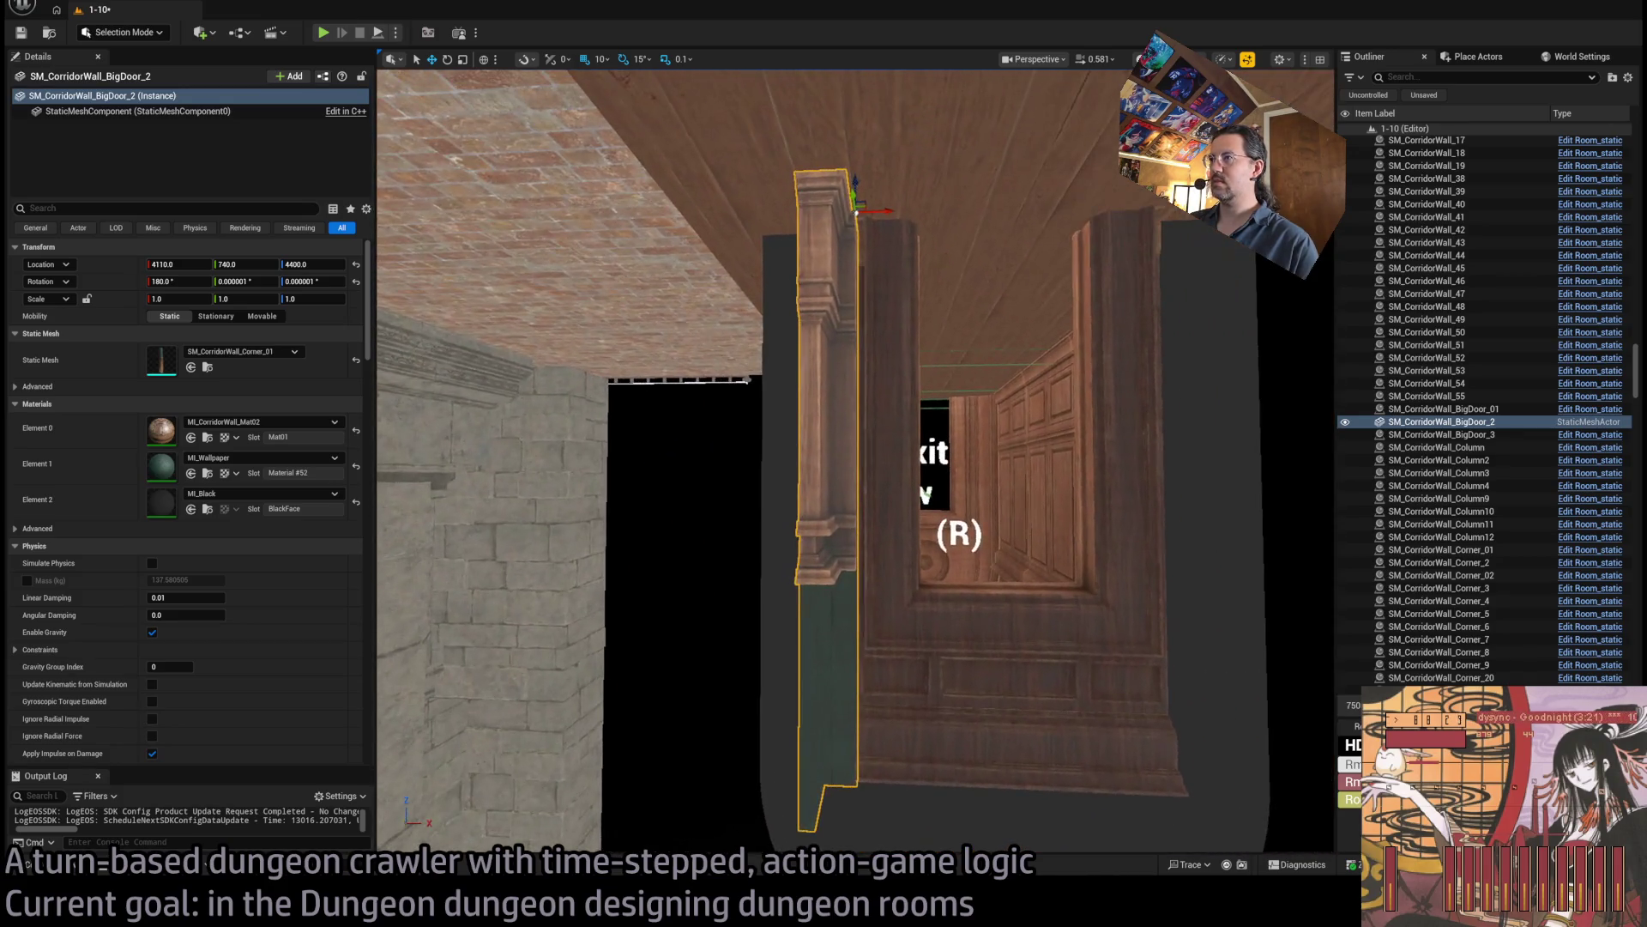
scroll(826, 211, "up", 5)
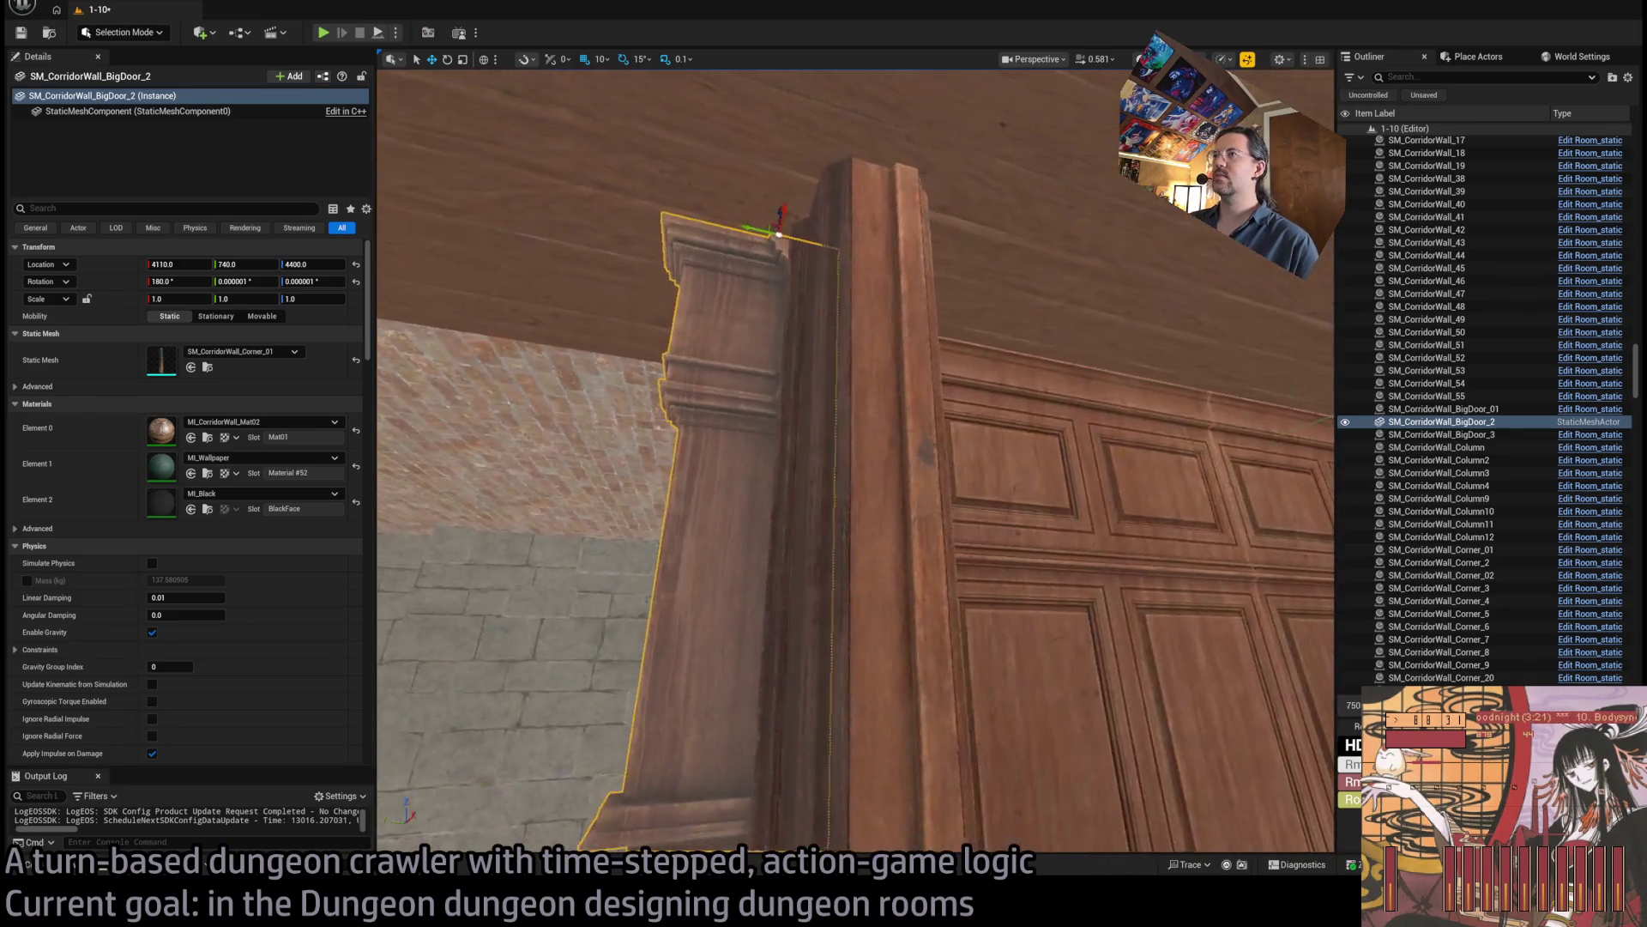
scroll(826, 211, "down", 5)
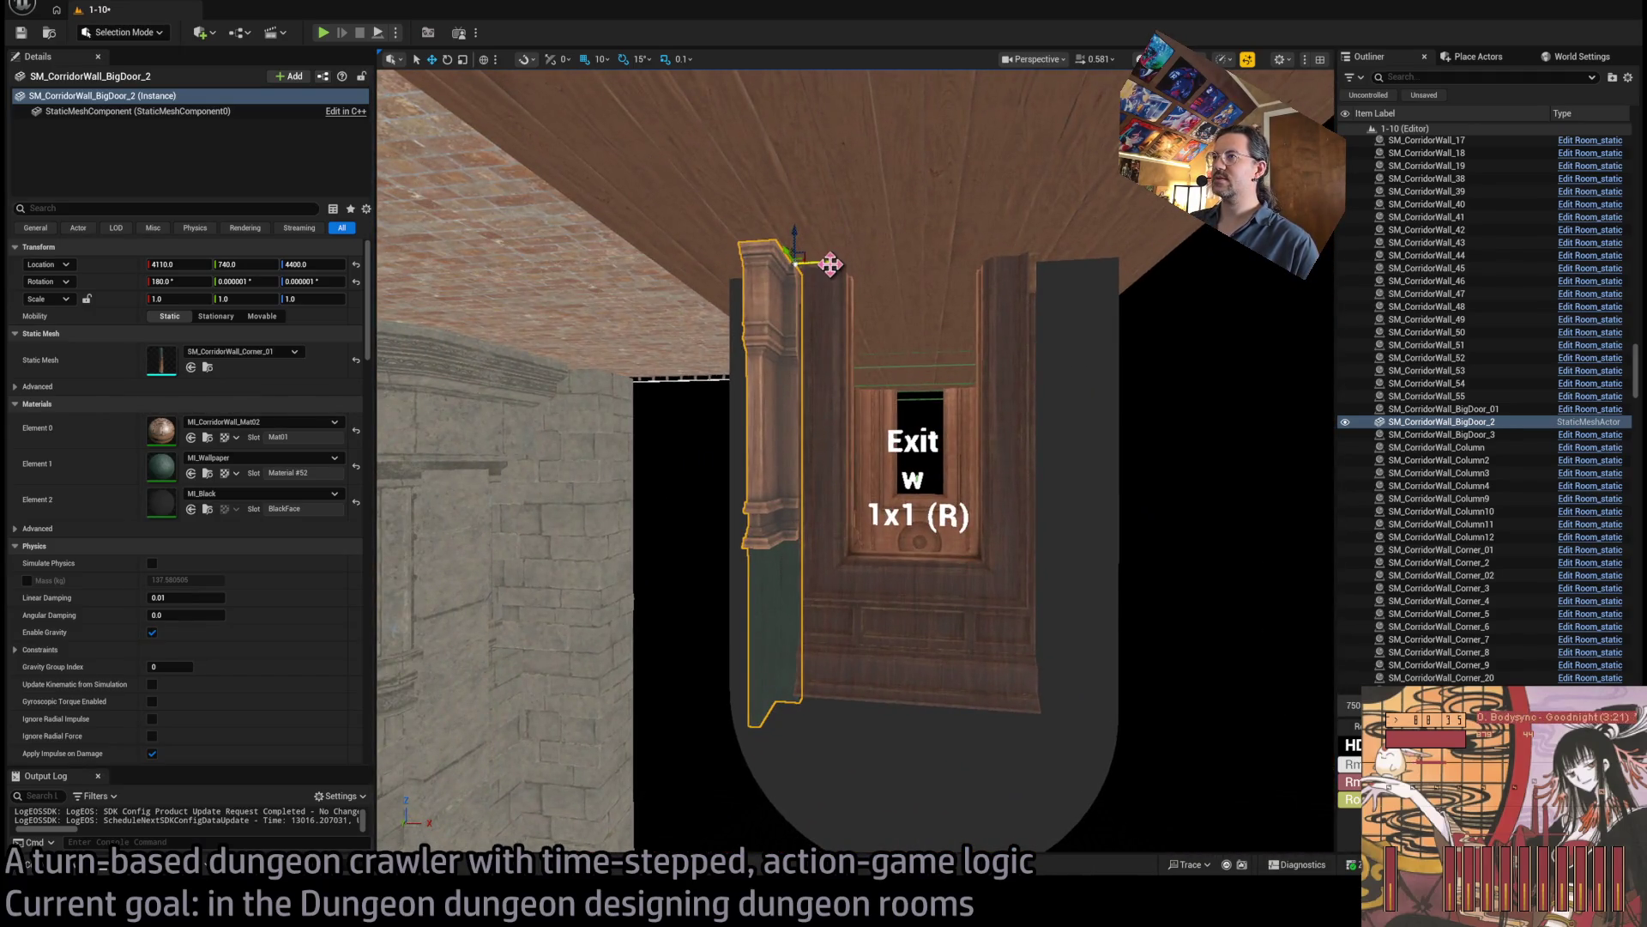
left_click_drag(830, 264, 1072, 296)
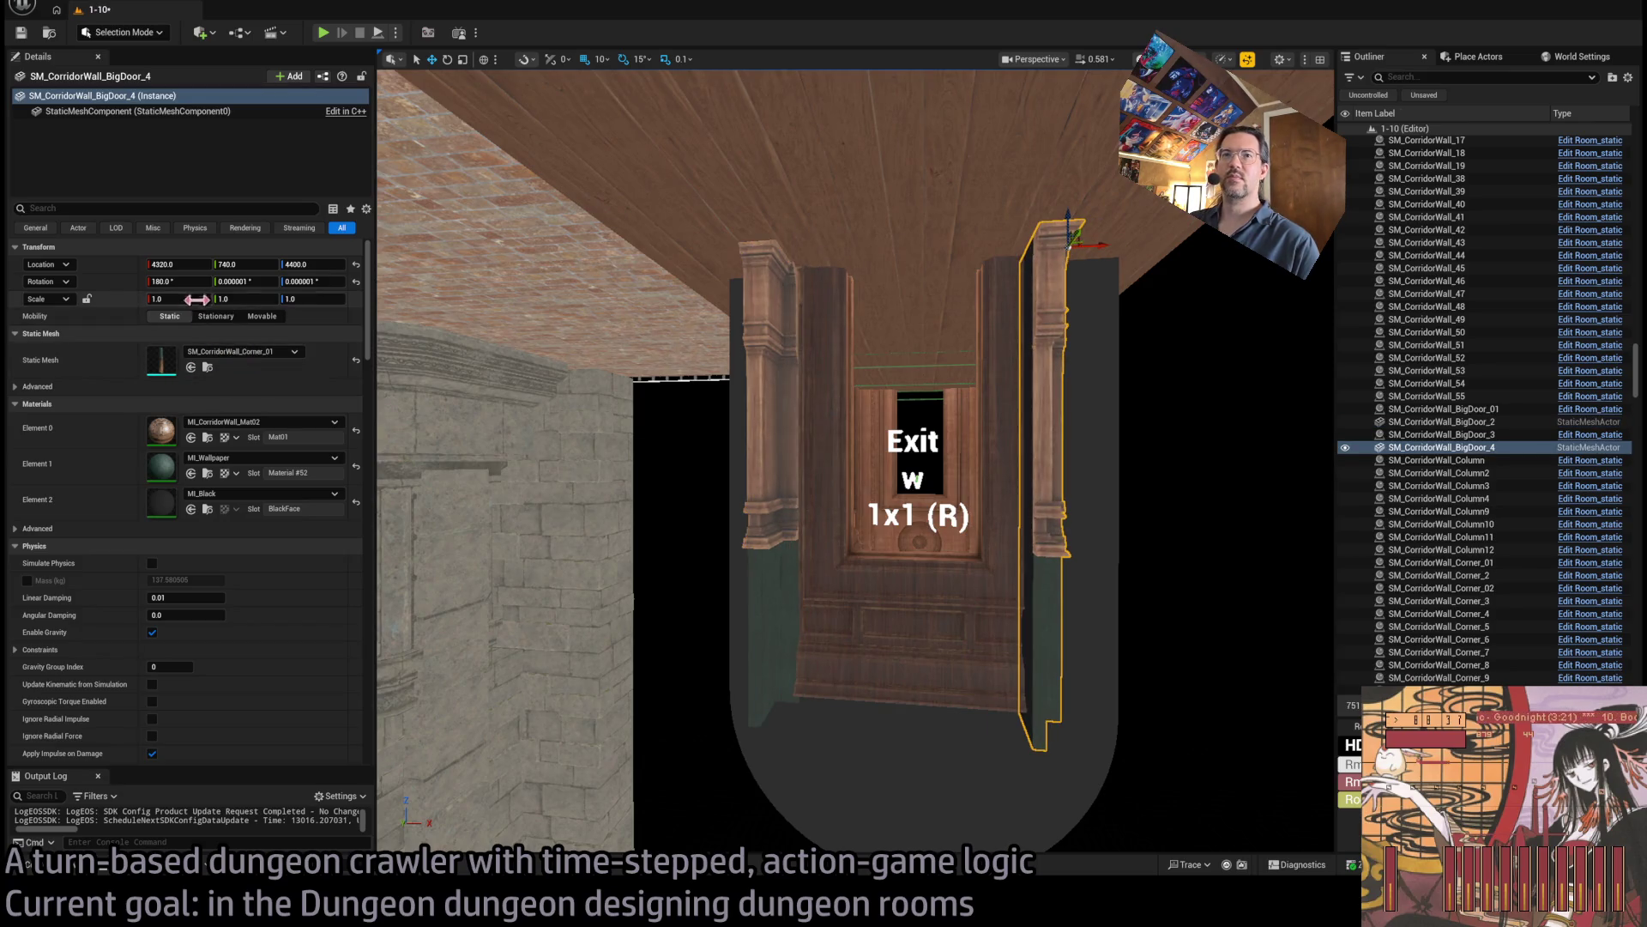
Mirror the copied column with Scale X -1 and place SM_CorridorWall_Corner_03, rotated 180°, beside the Exit doorway.
type("-1")
key("Return")
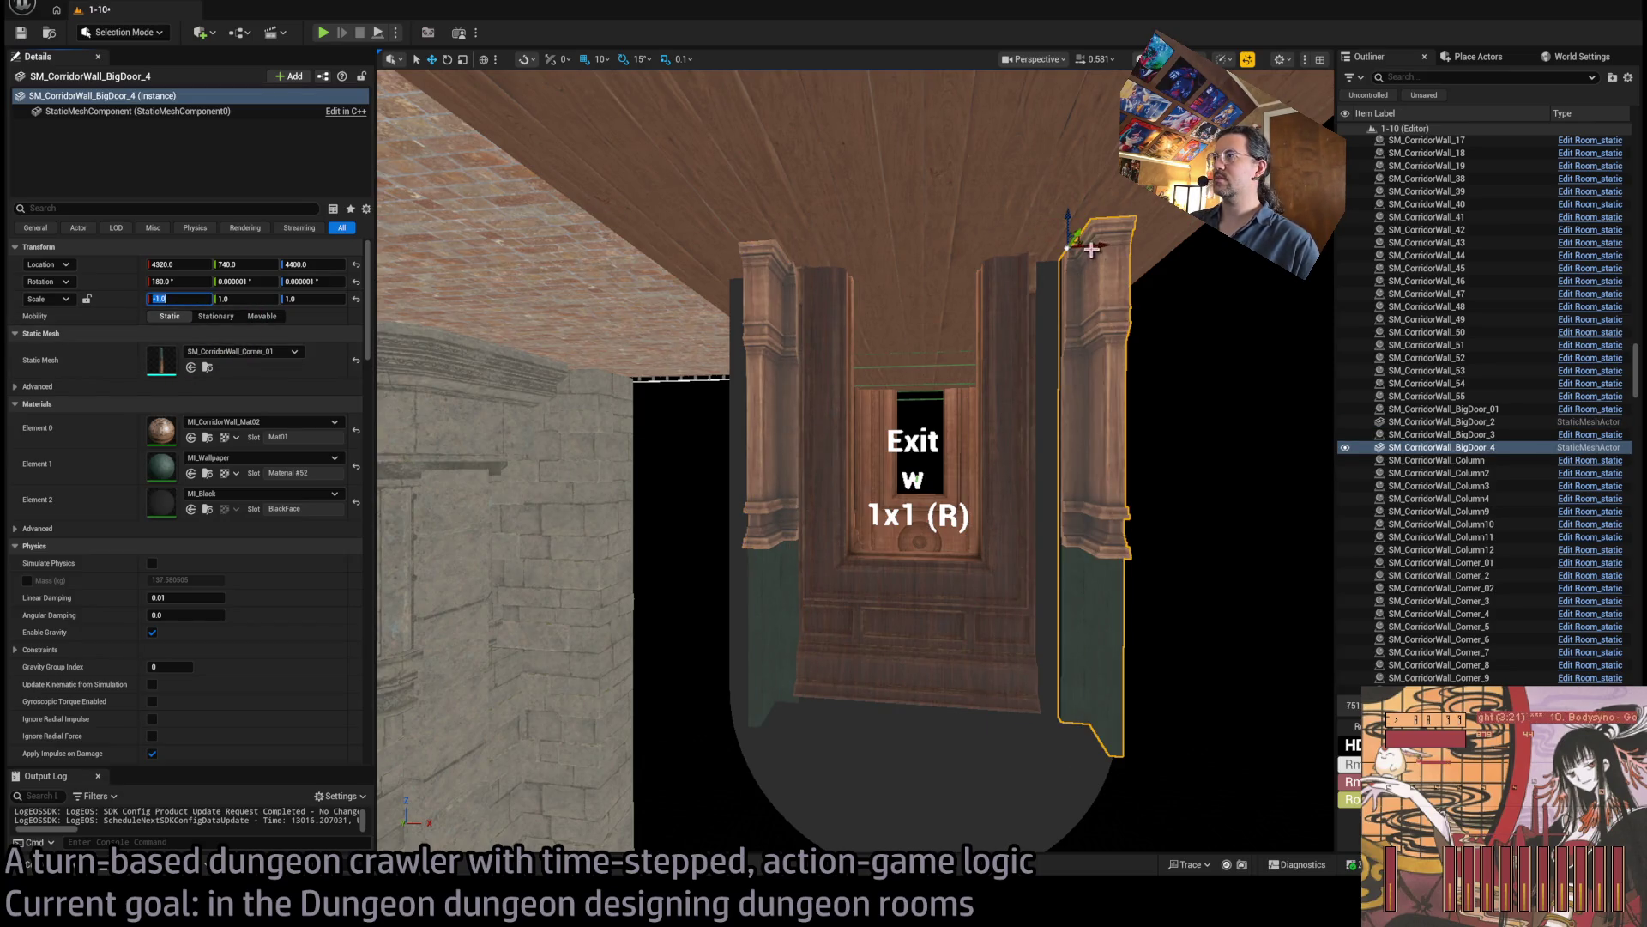
left_click(61, 865)
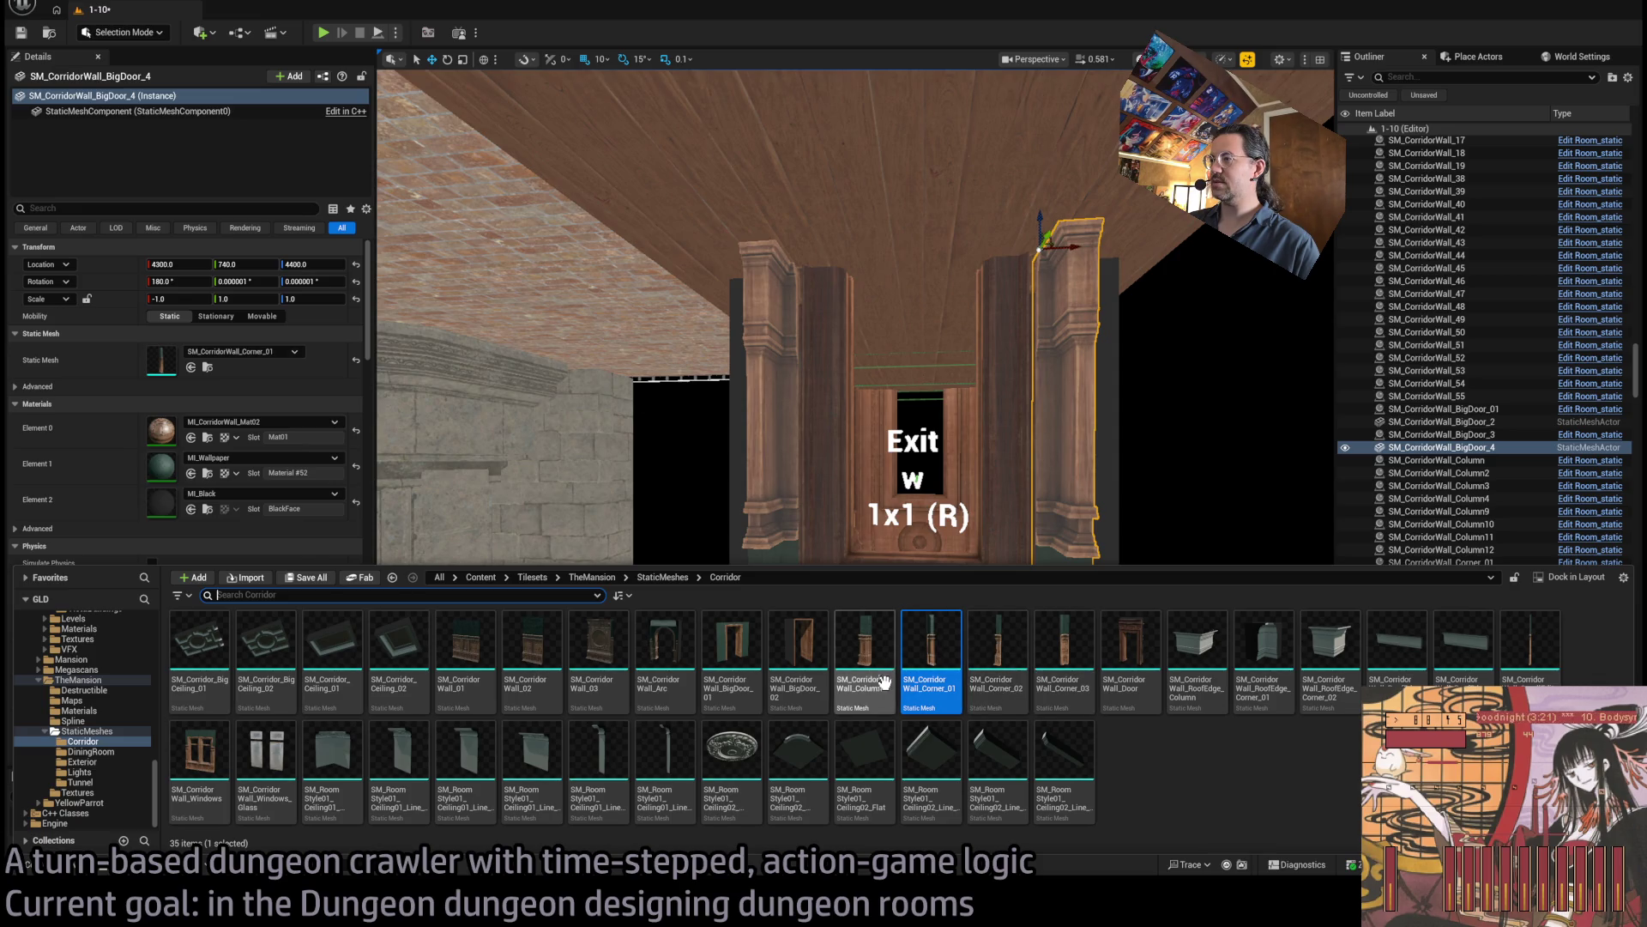
left_click_drag(1055, 659, 1119, 303)
key("e")
mouse_move(1117, 216)
left_mouse_down()
mouse_move(1099, 252)
mouse_move(1051, 253)
mouse_move(1159, 209)
mouse_move(1017, 221)
left_mouse_up()
Fly around the new corner piece to inspect it, then select the left carved door column.
key("d")
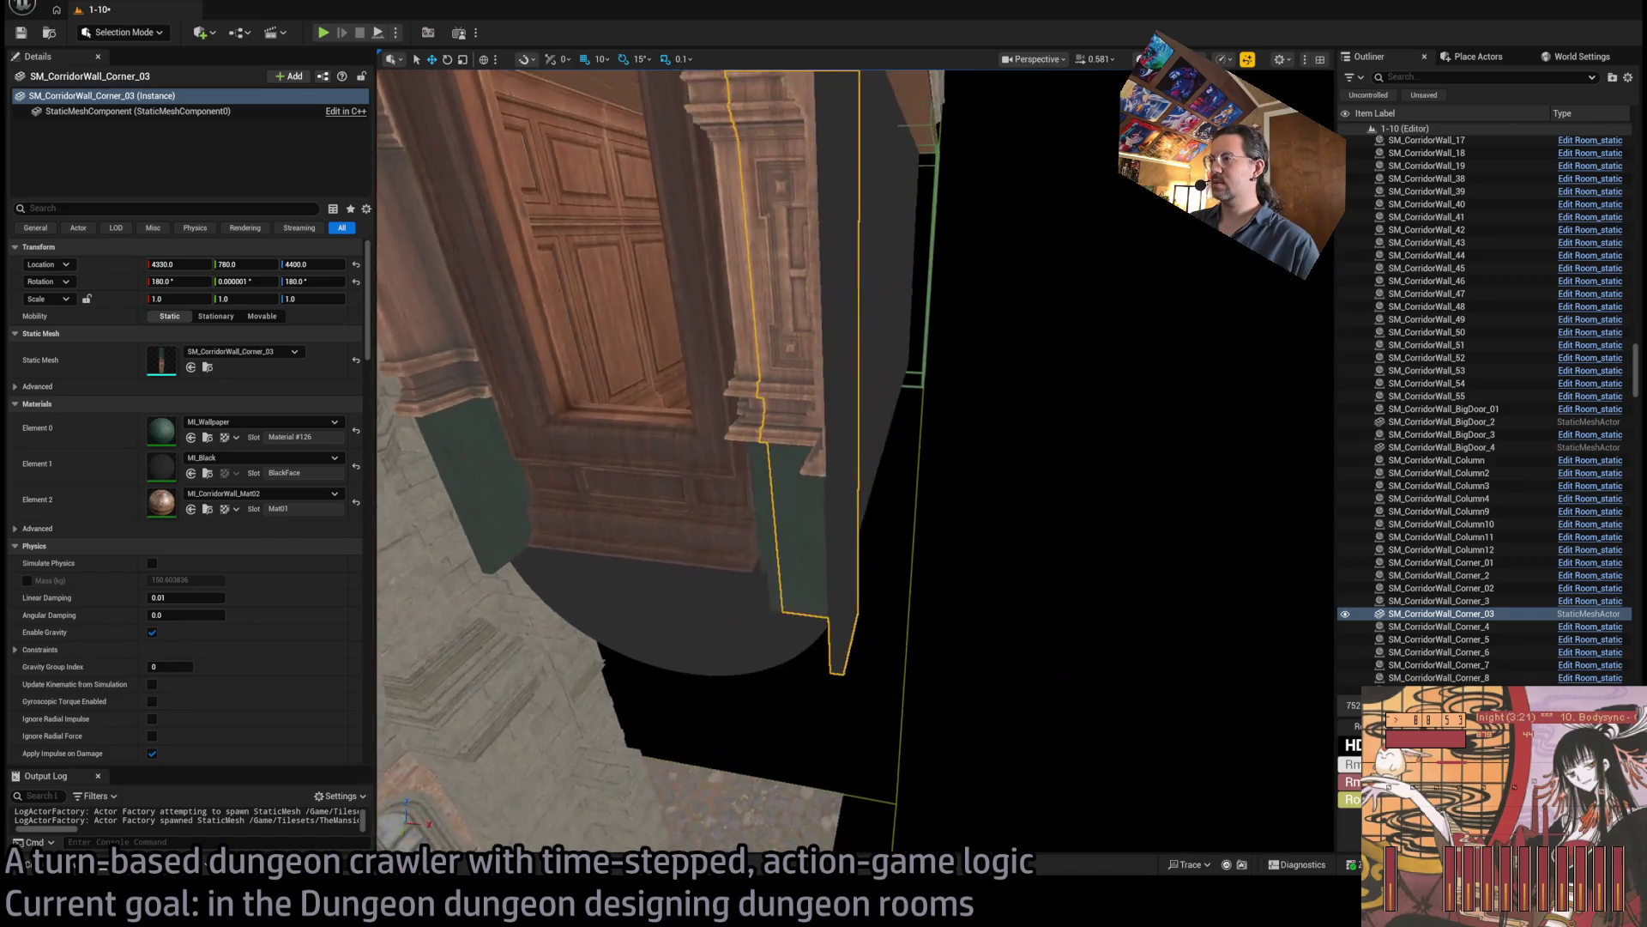
key("a")
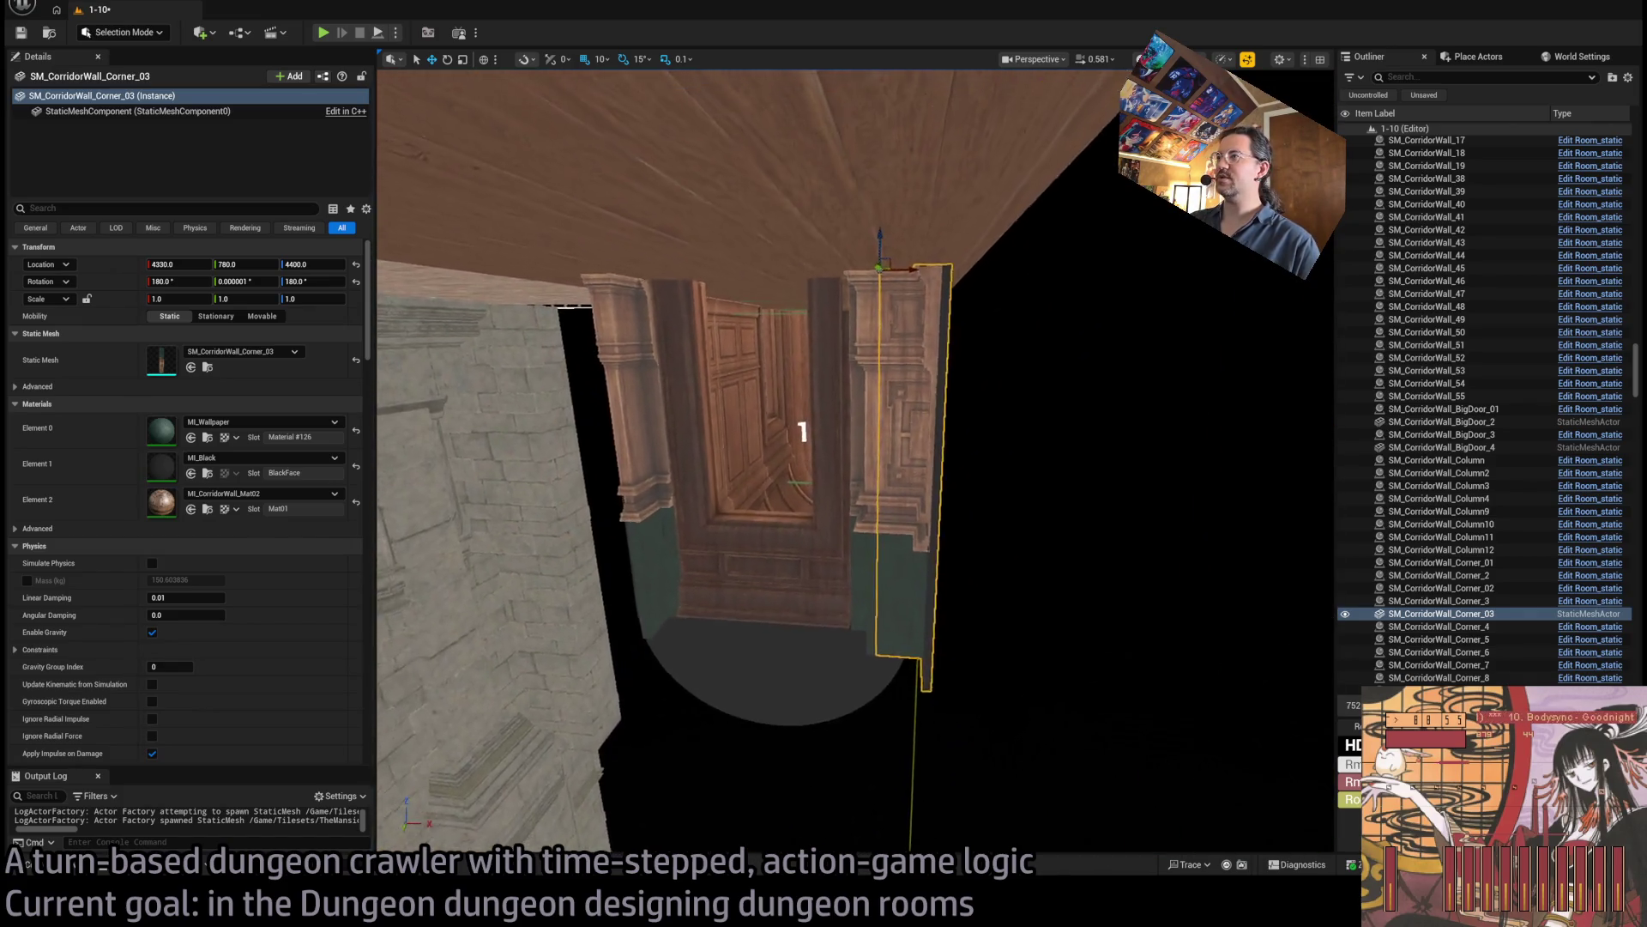
key("s")
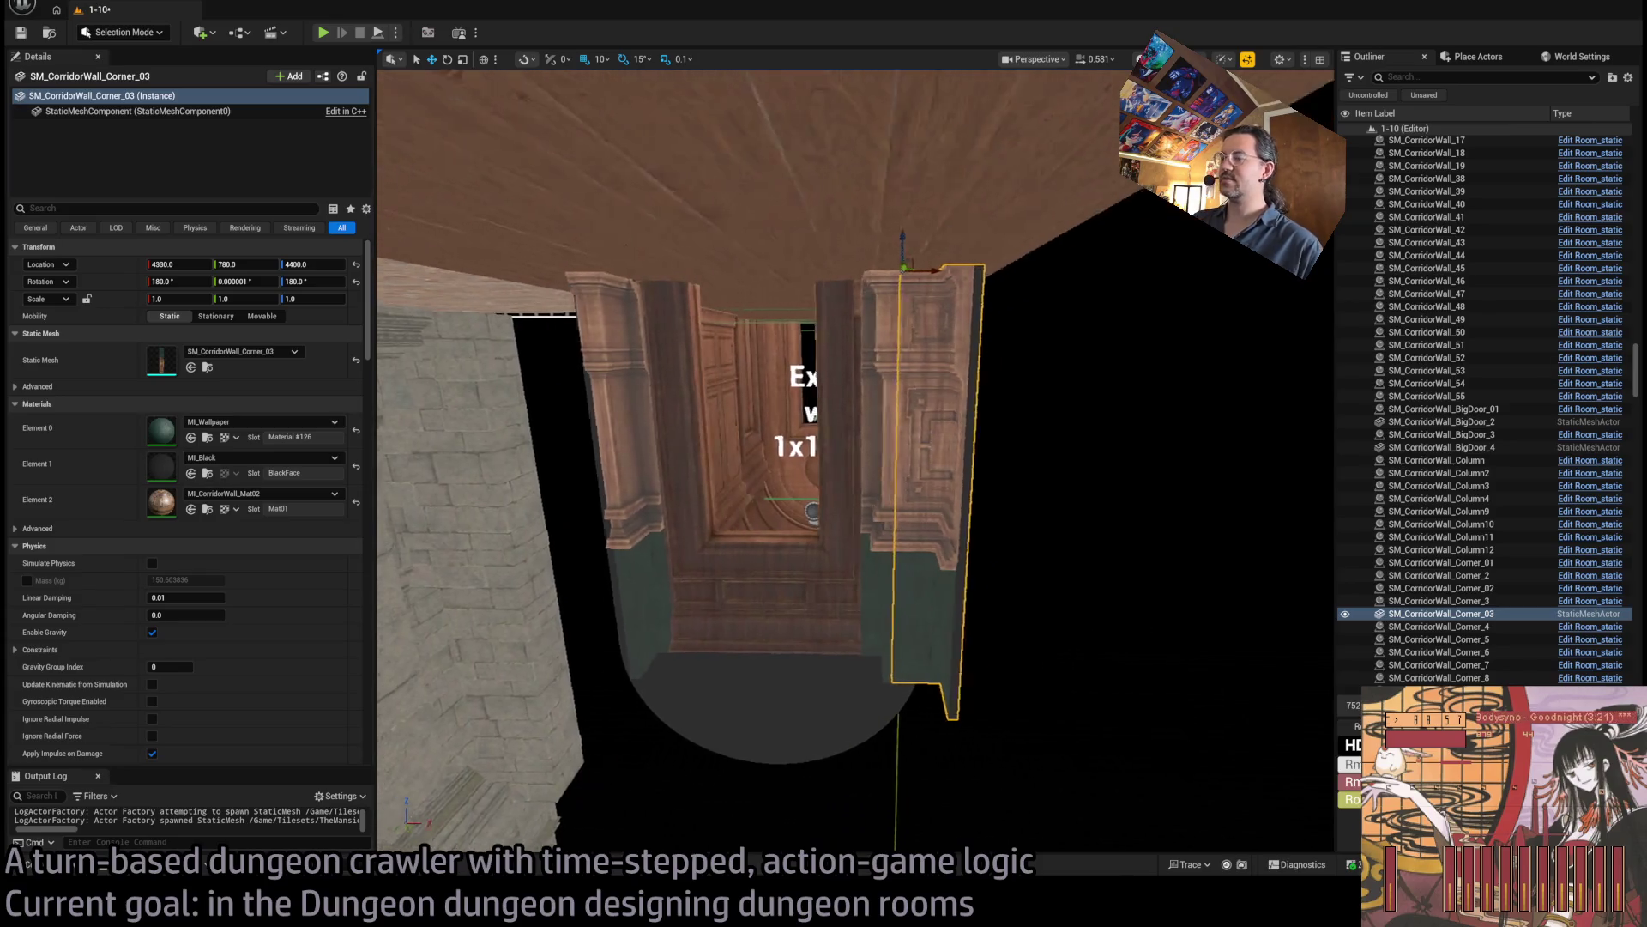
key("w")
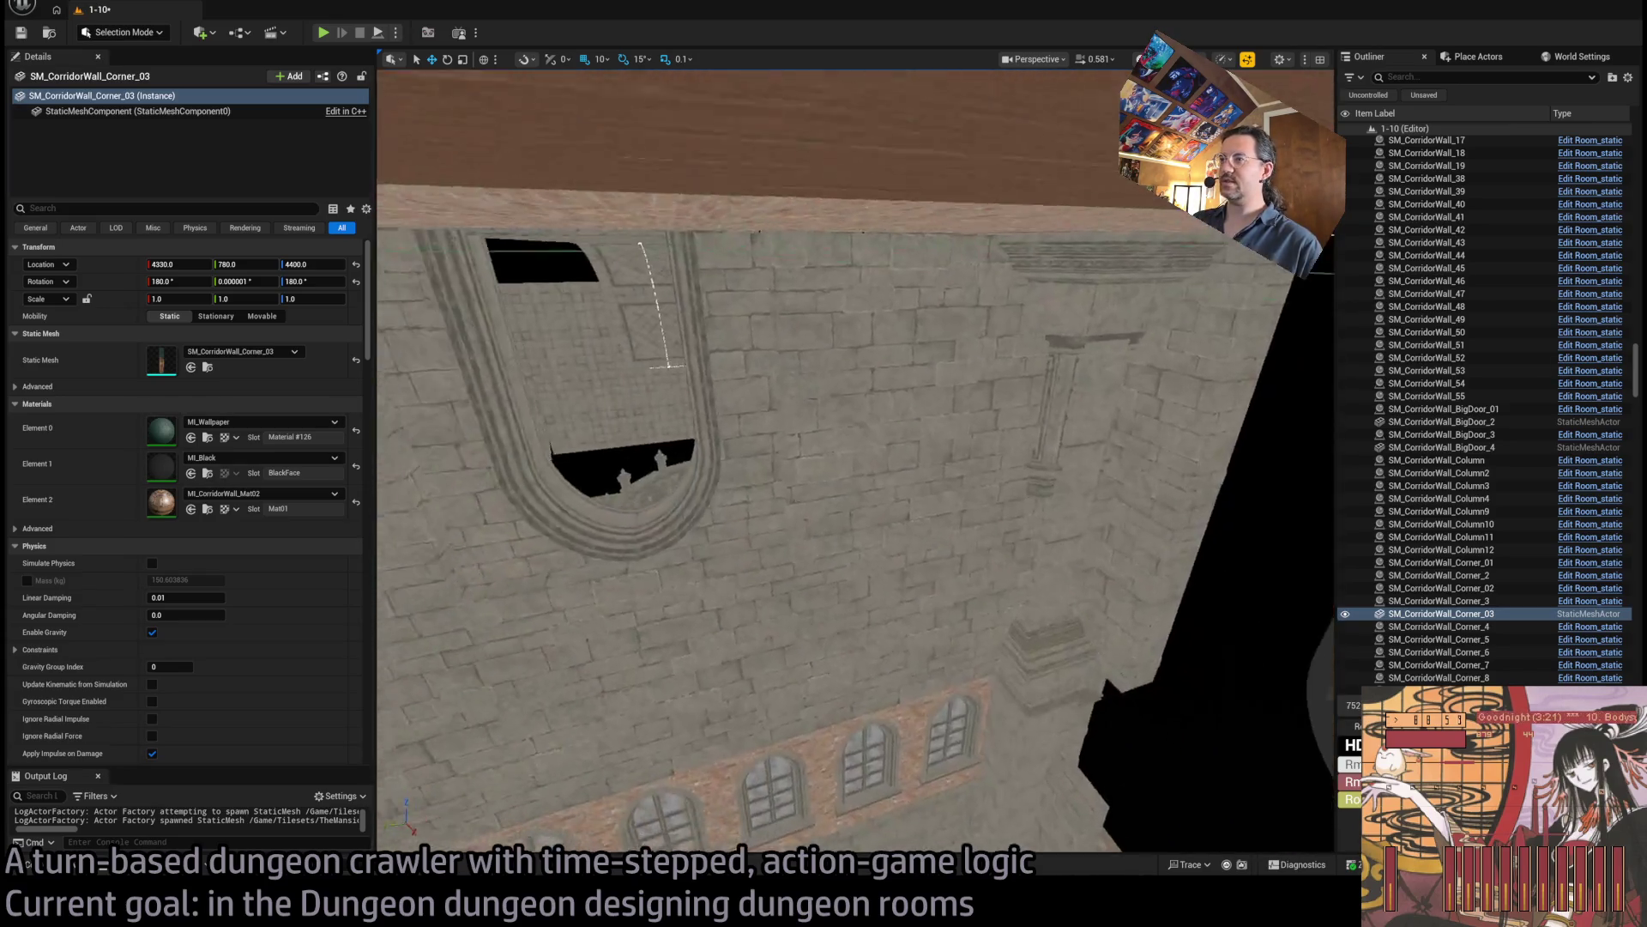
key("s")
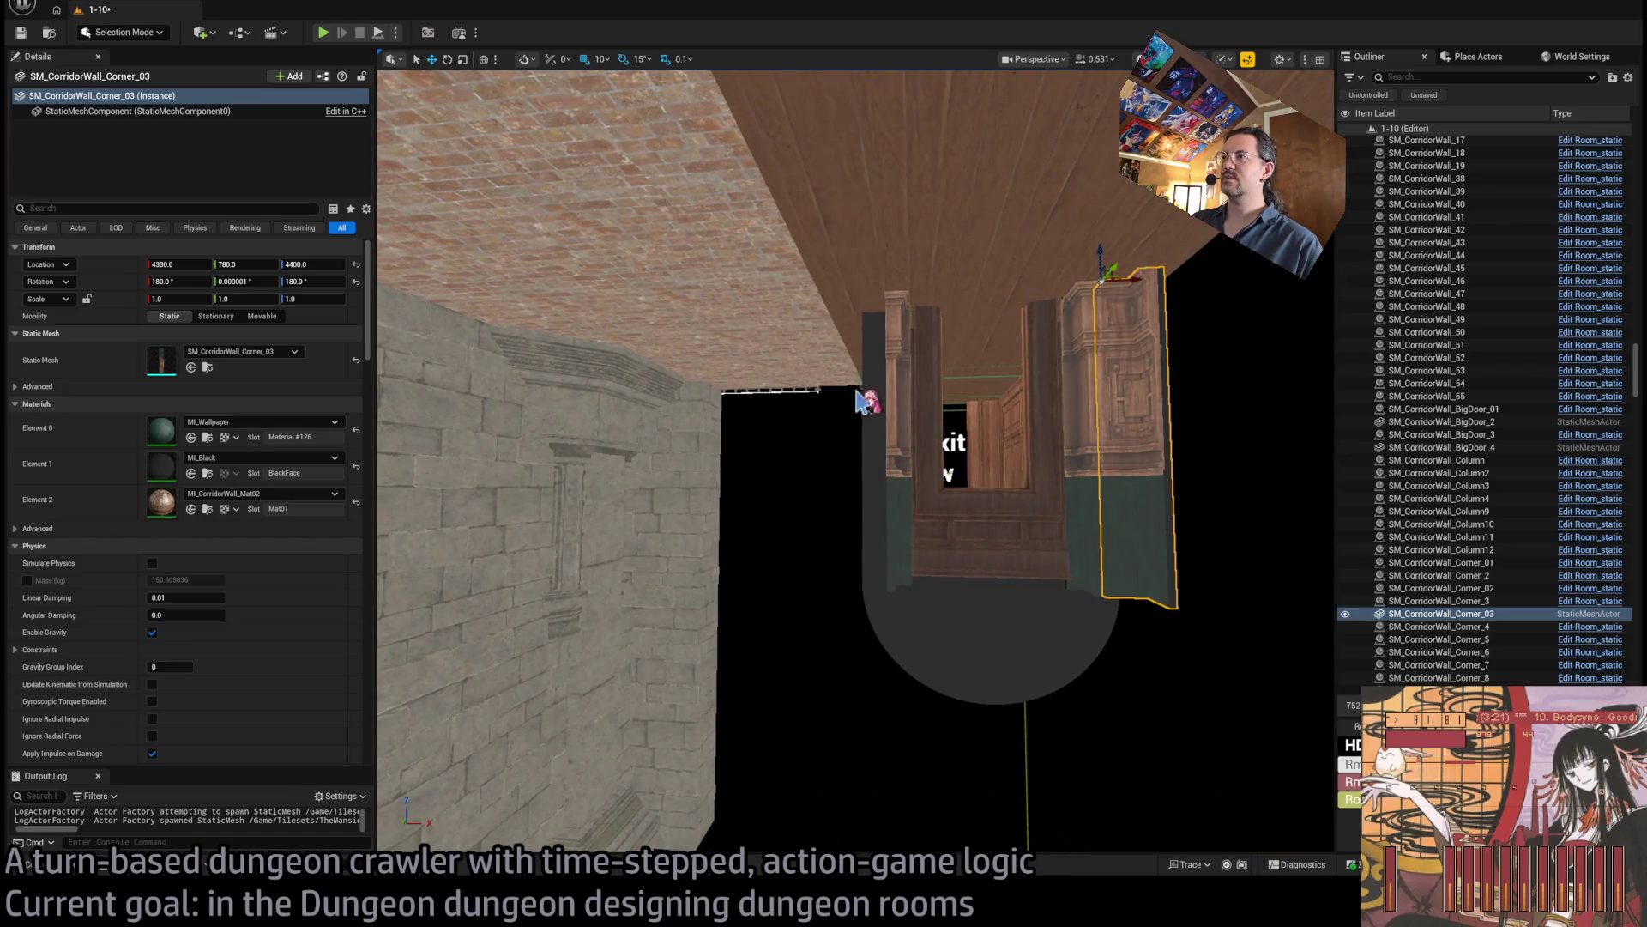
left_click(913, 357)
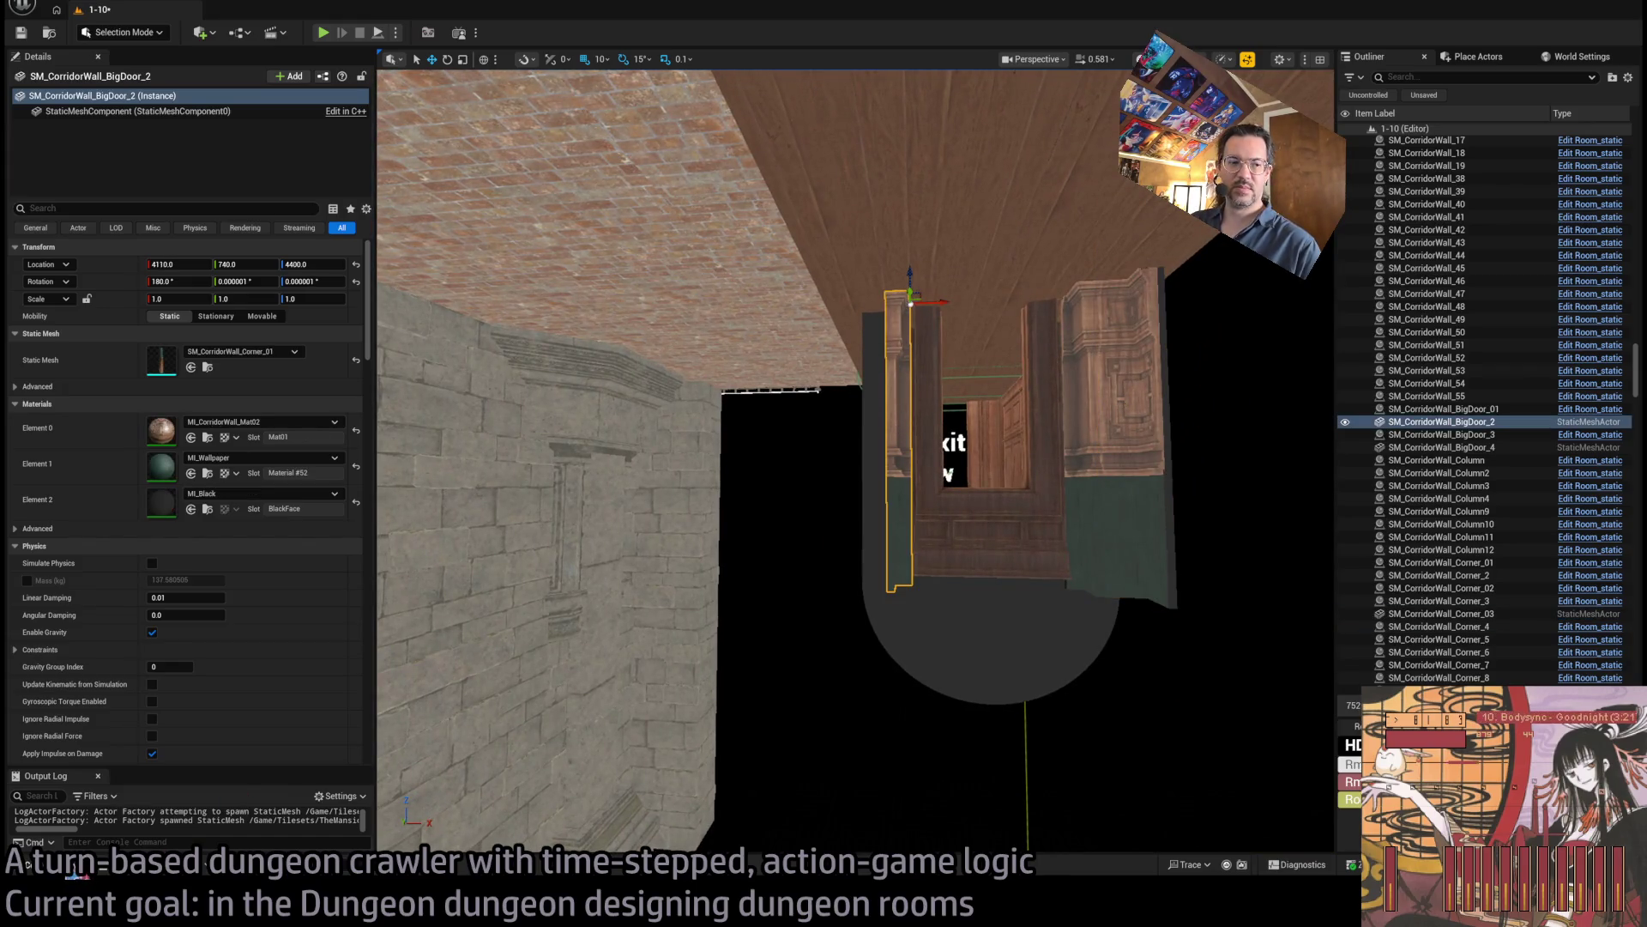
key("ctrl+space")
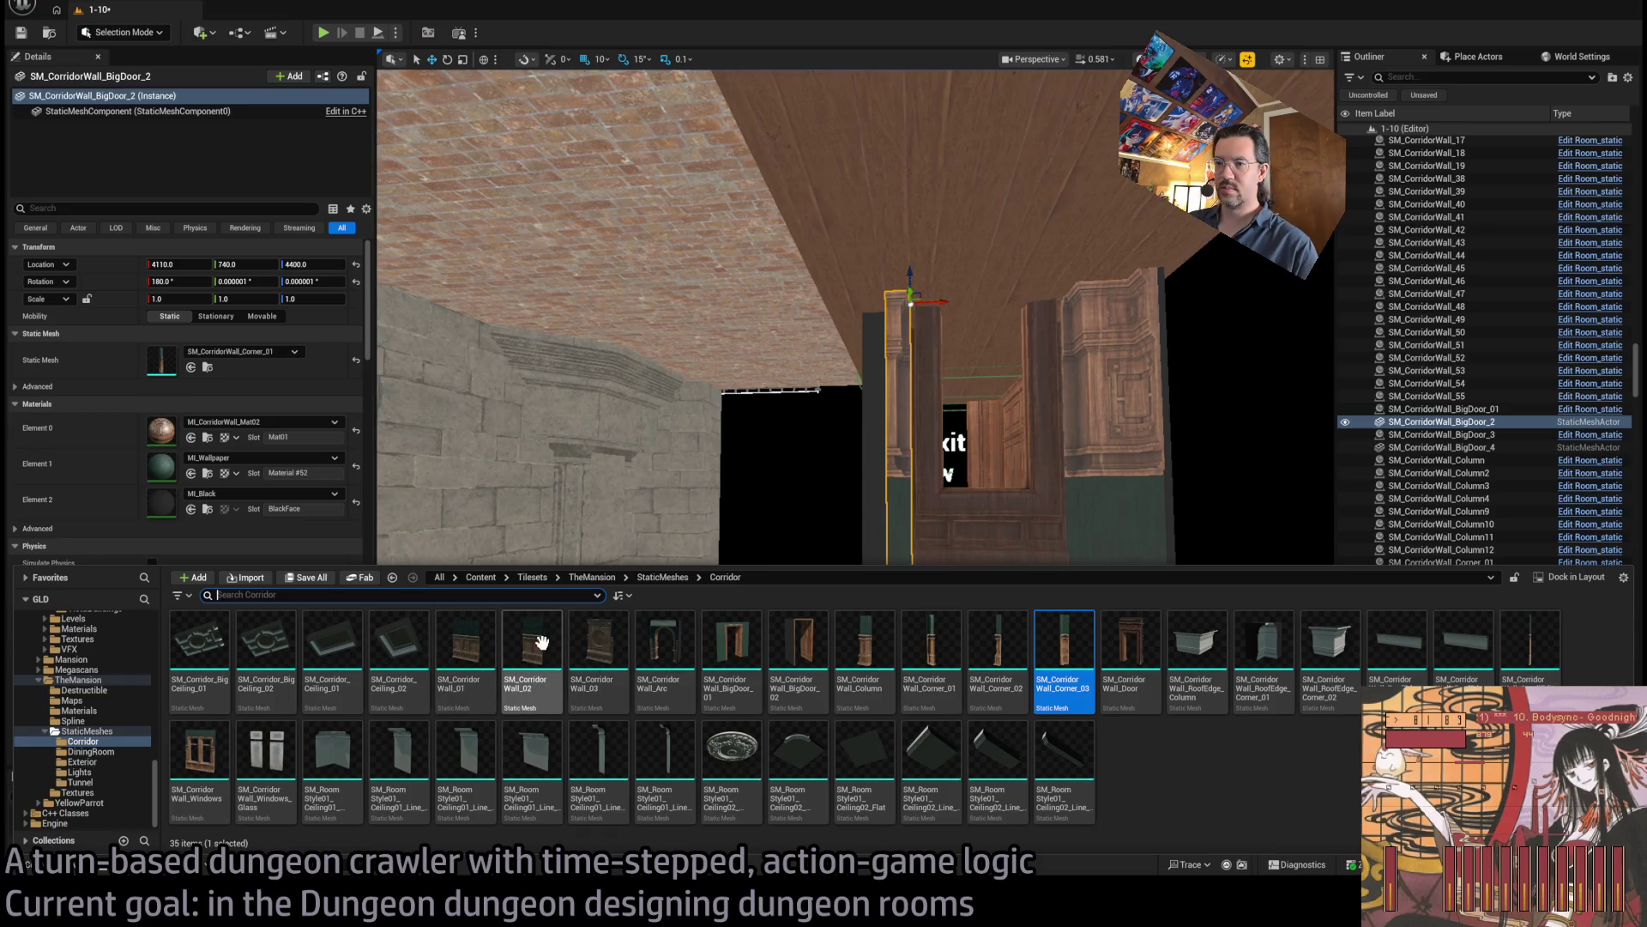
Place an SM_CorridorWall_03 panelled wall in the corridor and Alt-drag a copy further along X.
mouse_move(569, 678)
left_mouse_down()
mouse_move(655, 372)
mouse_move(844, 302)
mouse_move(837, 275)
mouse_move(813, 305)
mouse_move(735, 287)
left_mouse_up()
scroll(736, 292, "up", 3)
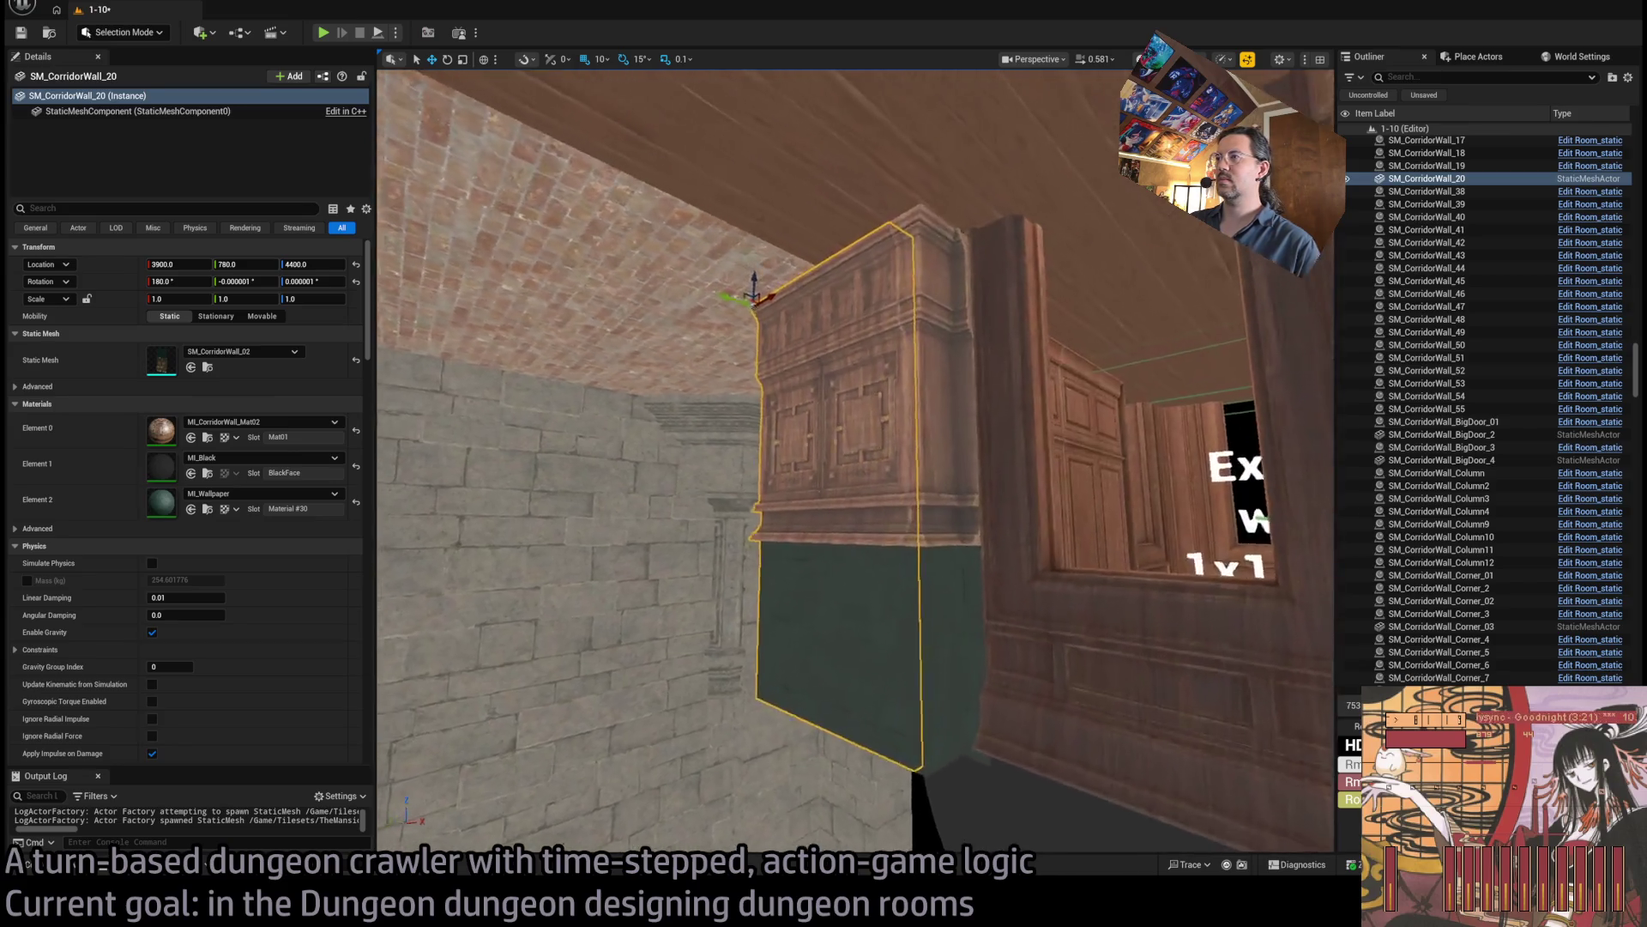
scroll(856, 461, "down", 5)
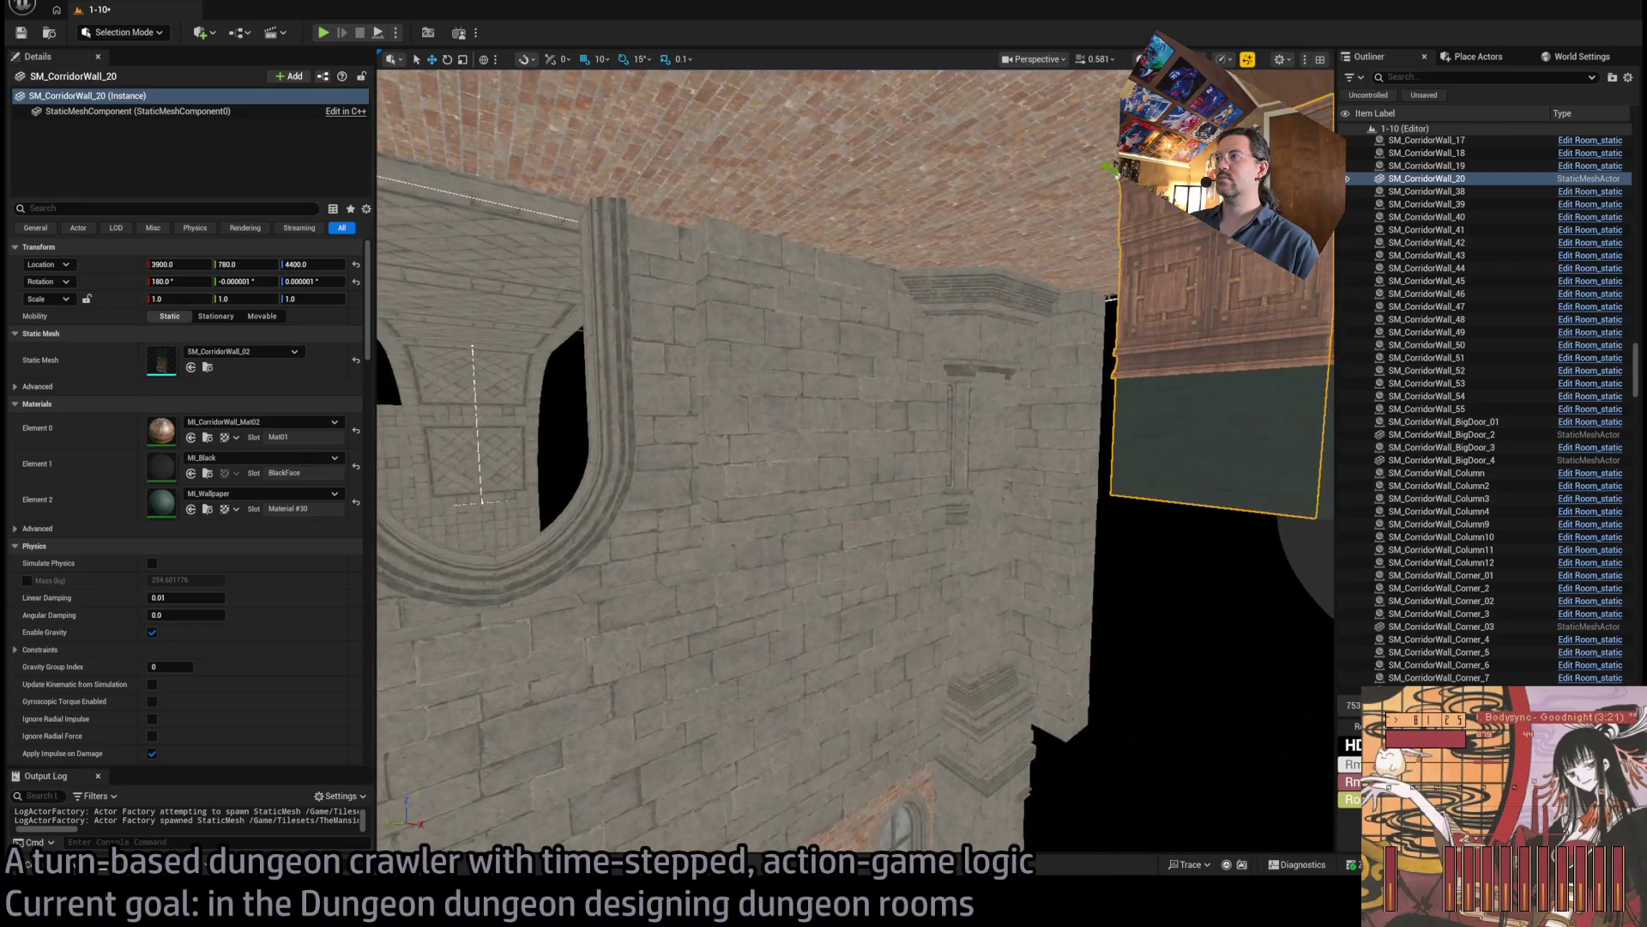
key("ctrl+space")
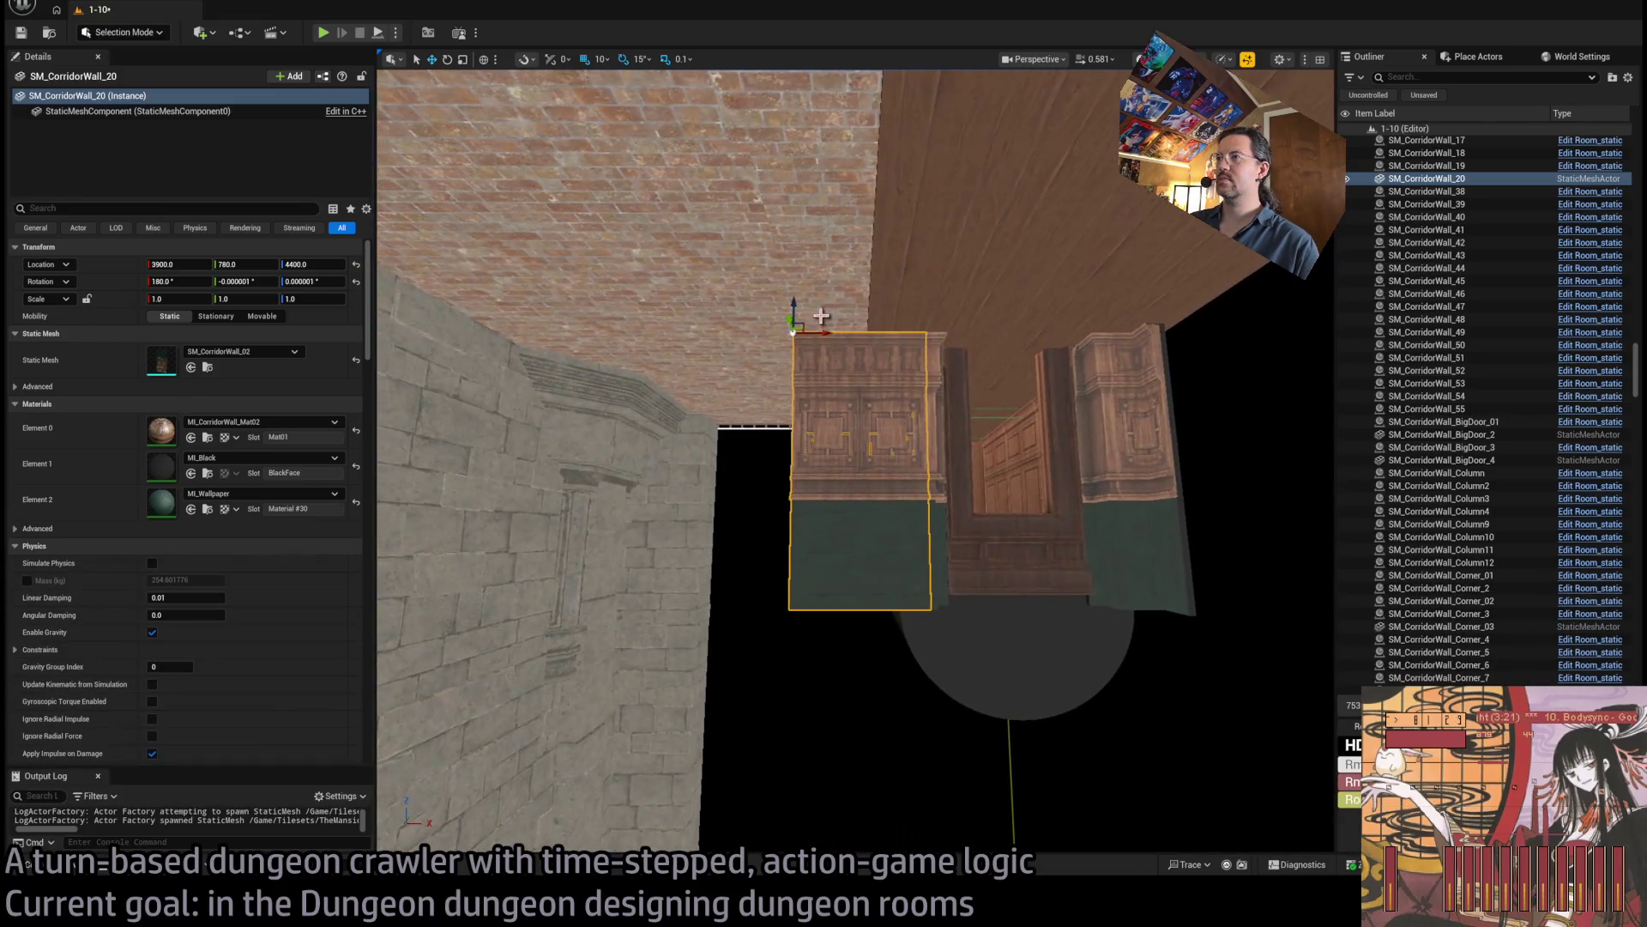
mouse_move(820, 336)
left_mouse_down()
mouse_move(610, 334)
mouse_move(542, 359)
mouse_move(670, 306)
left_mouse_up()
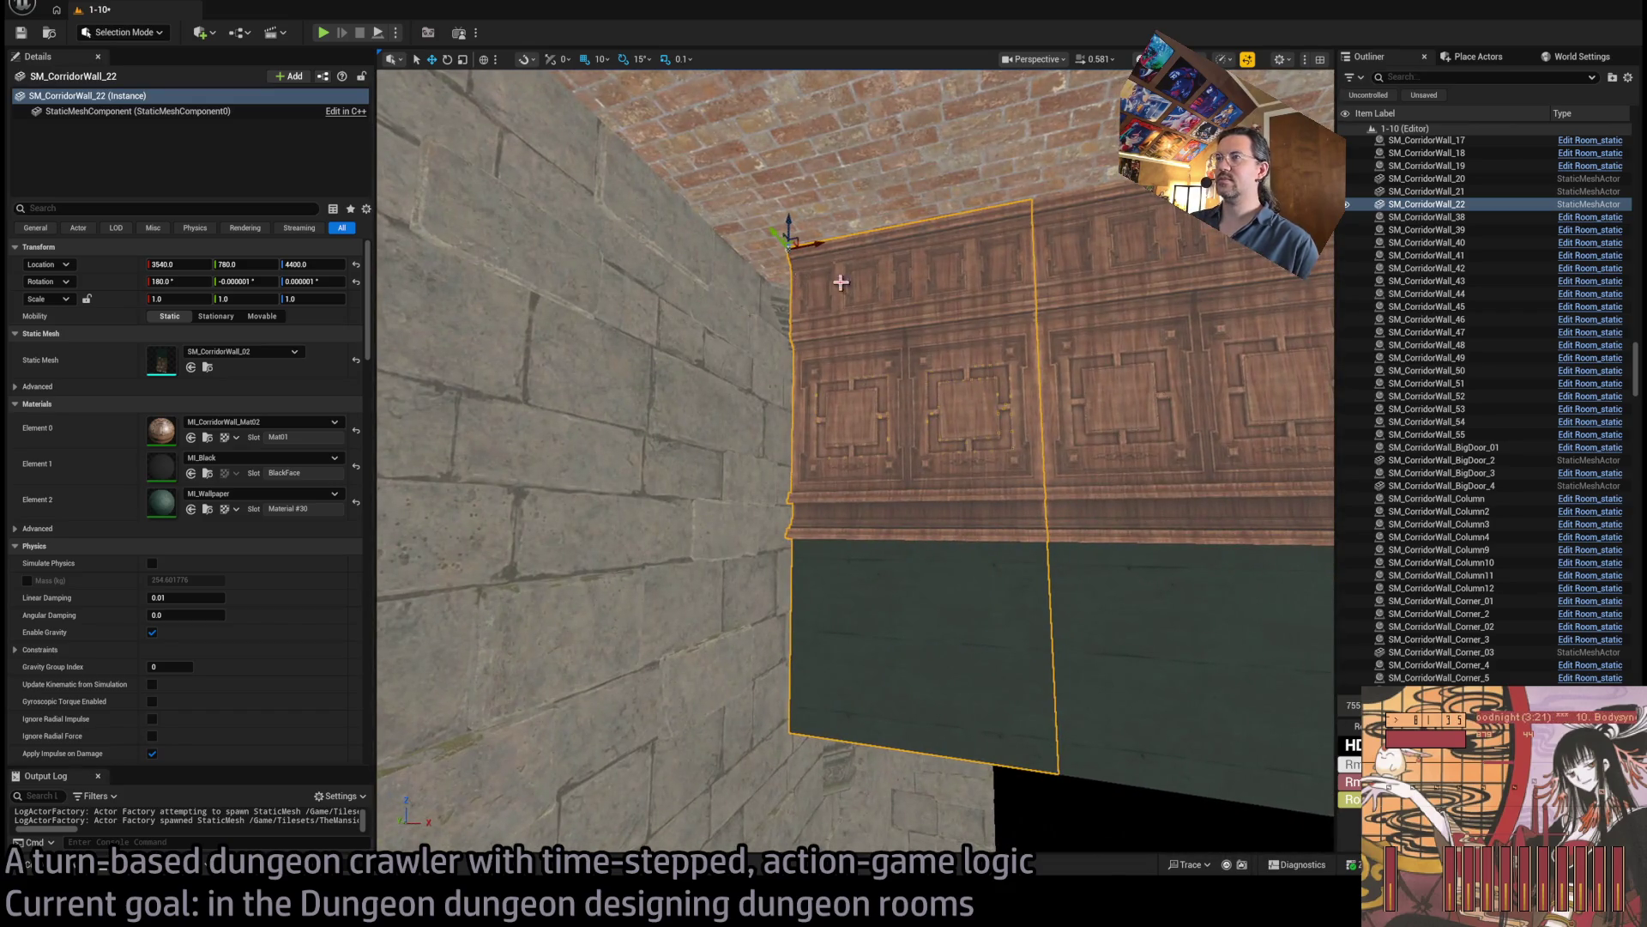
mouse_move(840, 282)
left_mouse_down()
mouse_move(975, 324)
mouse_move(1015, 412)
left_mouse_up()
Duplicate a door piece and swap it to SM_CorridorWall_Column, rotated 180°, at 3590, 820, 4400 against the stone wall.
left_click(983, 495)
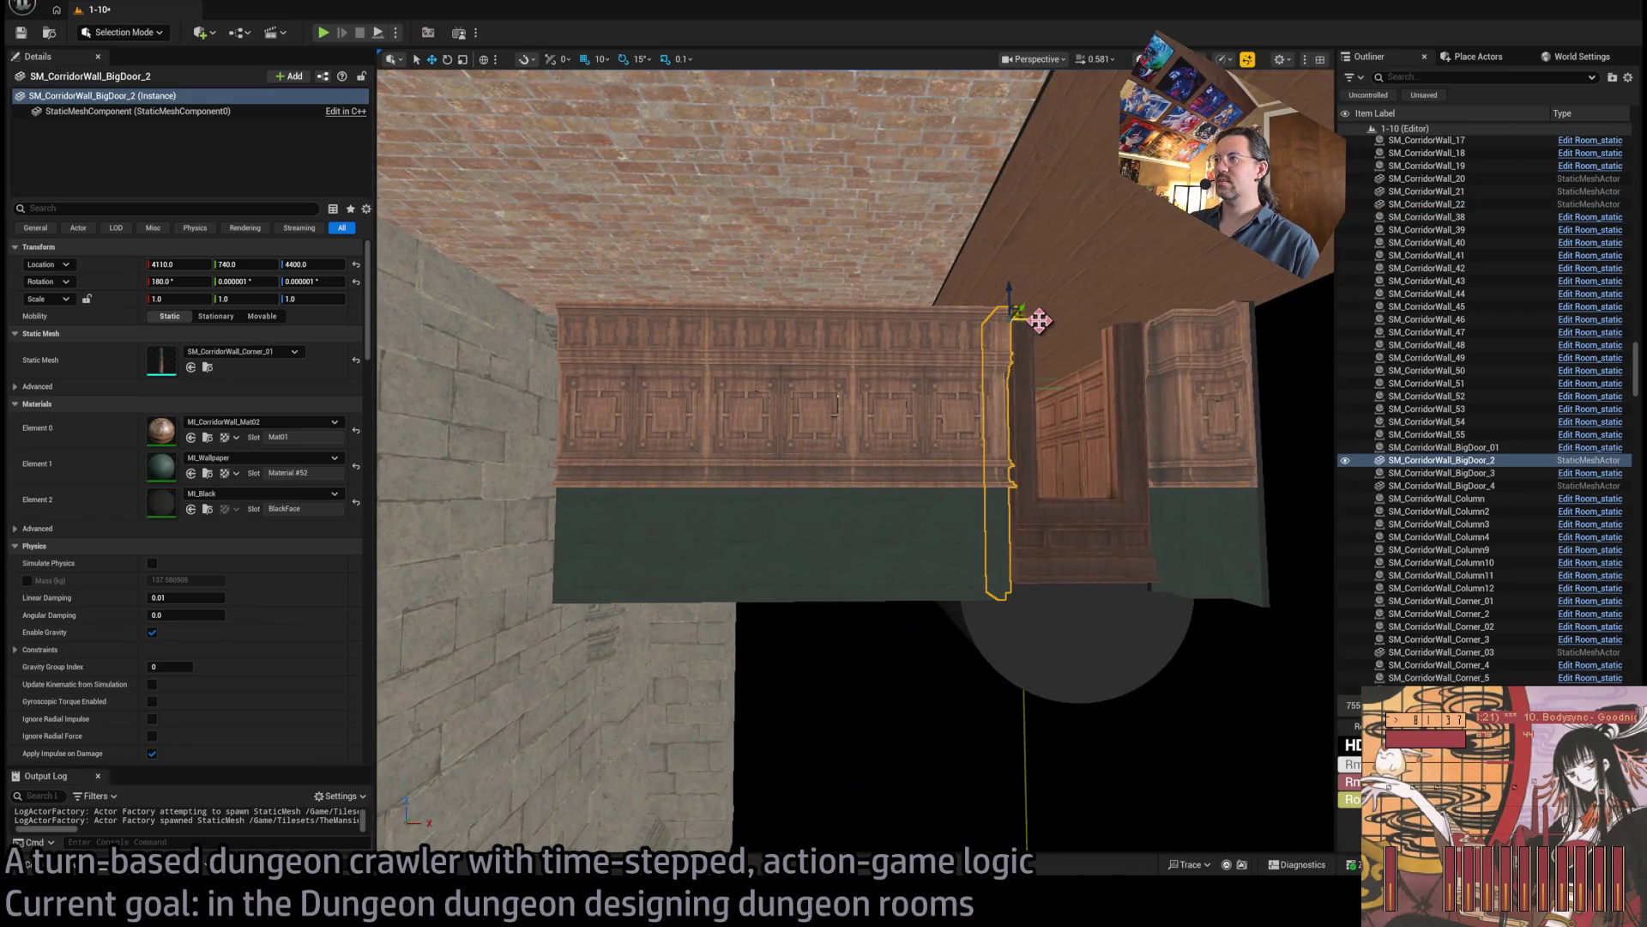
left_click_drag(1040, 320, 631, 330, "alt")
key("ctrl+space")
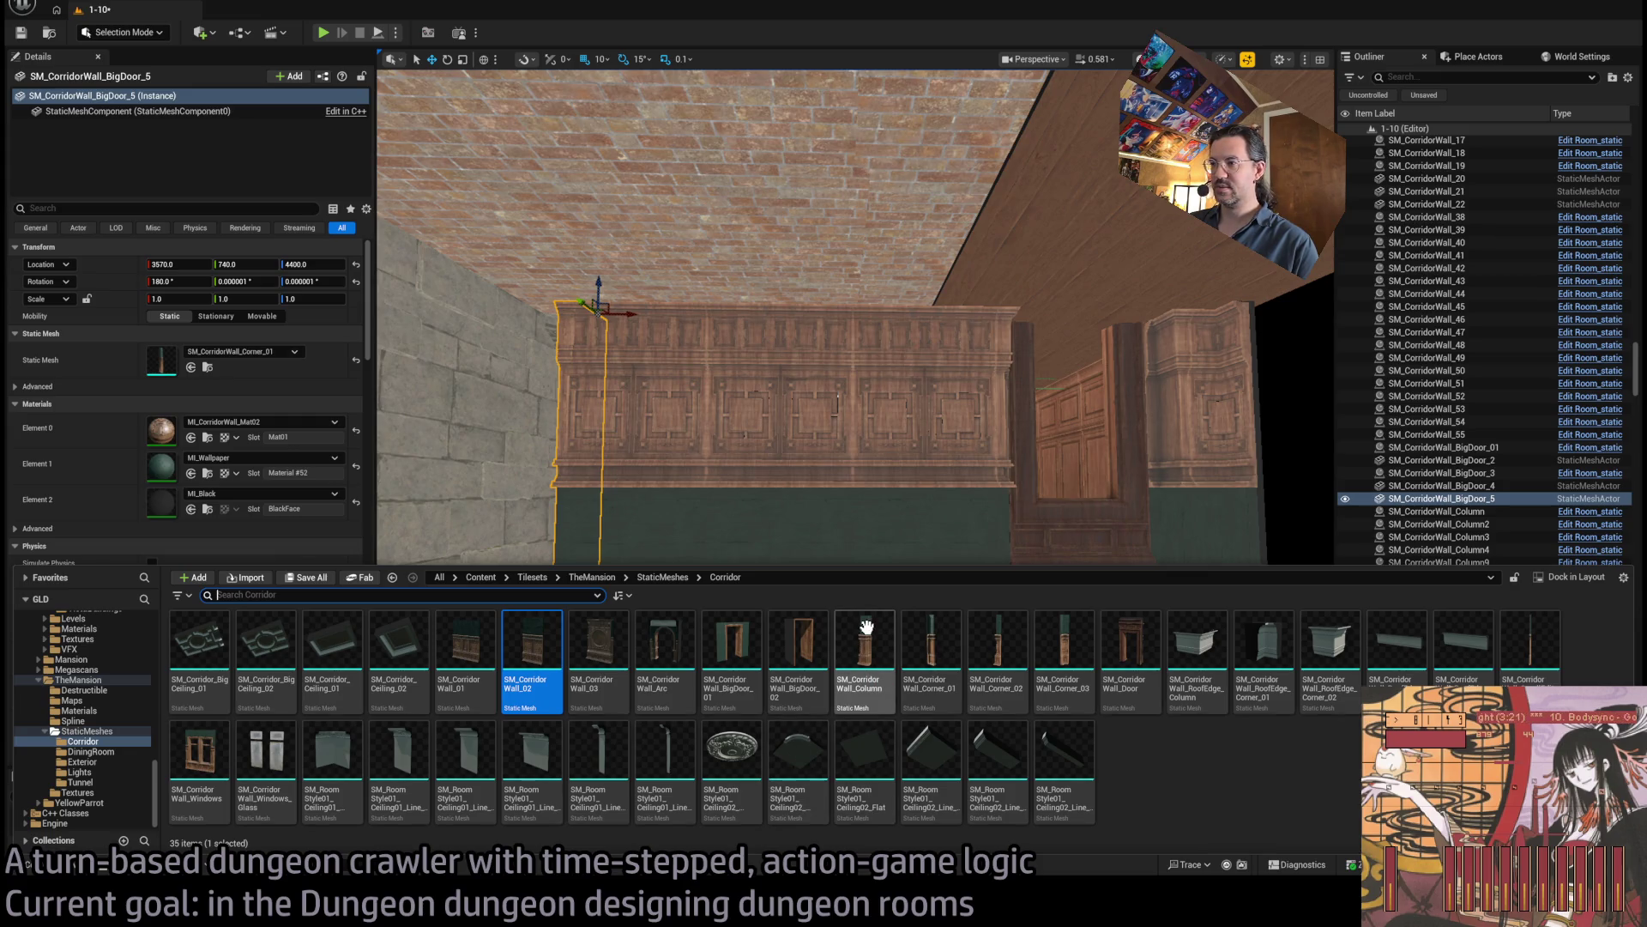
left_click(190, 367)
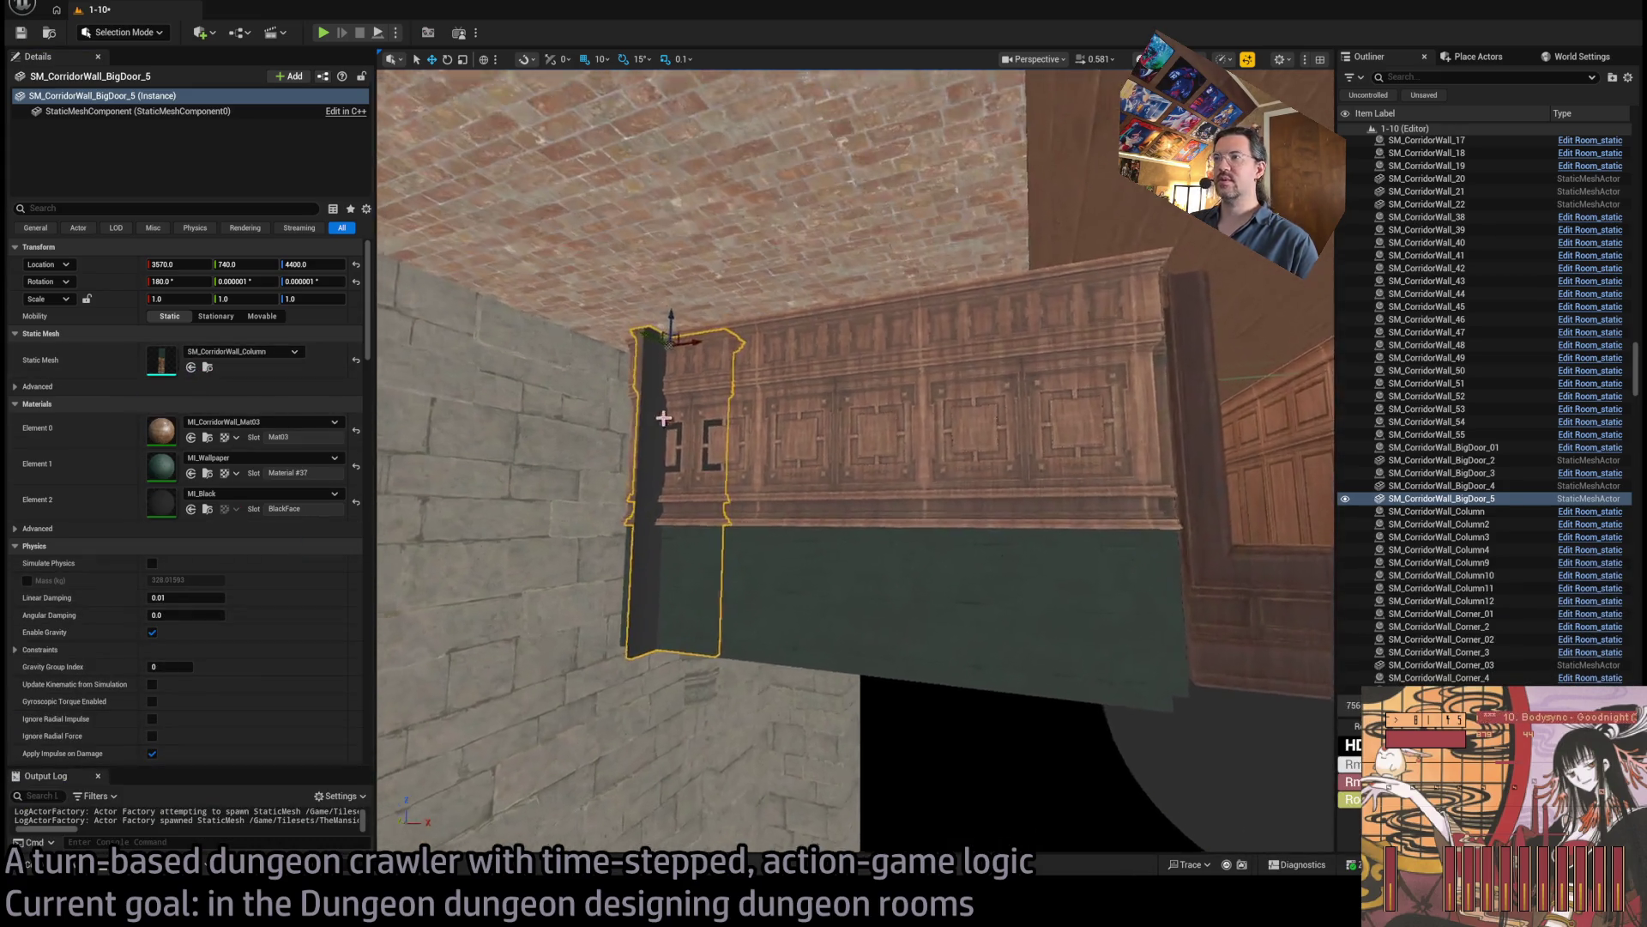
left_click_drag(675, 335, 772, 339)
key("w")
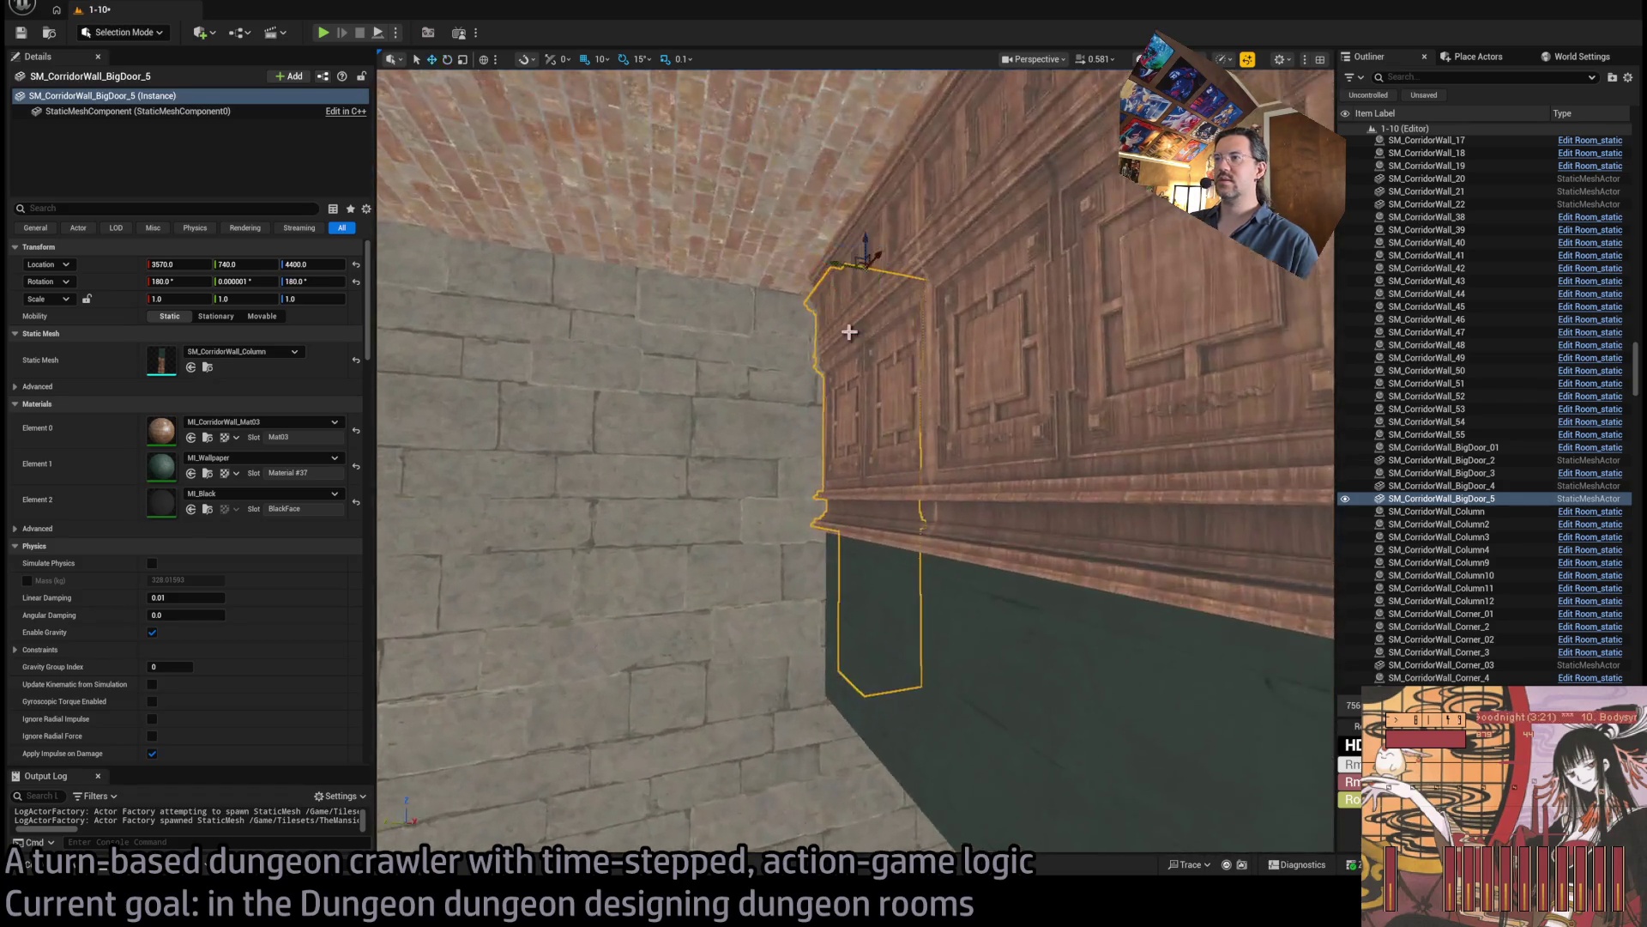
left_click_drag(868, 265, 736, 267)
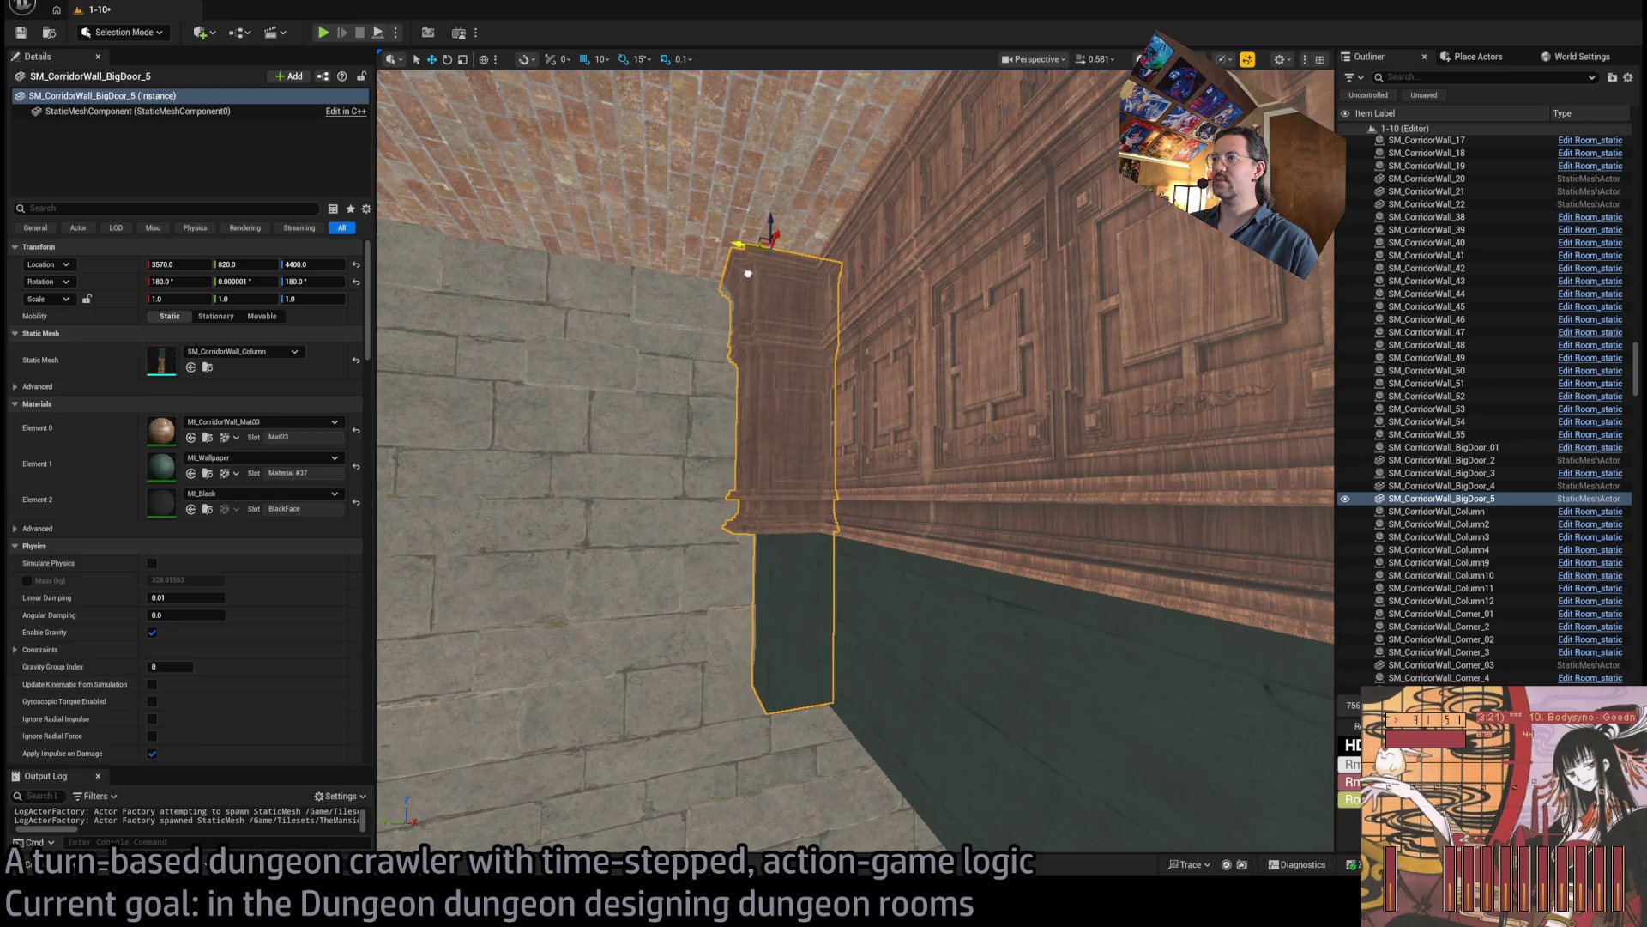
key("f")
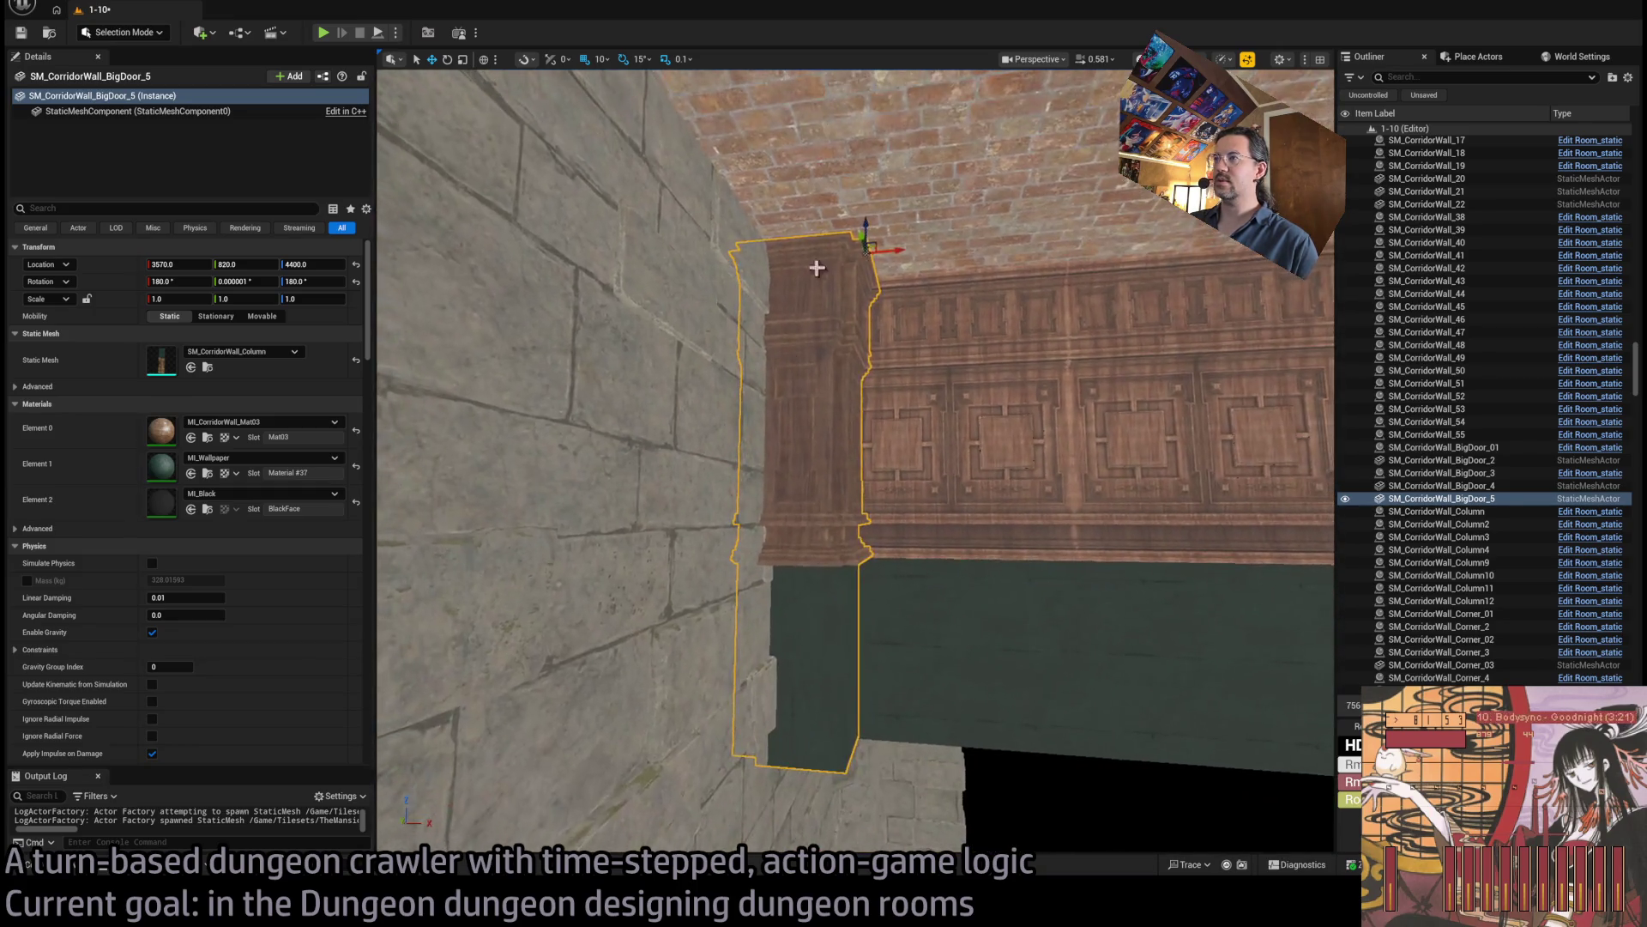
left_click_drag(901, 252, 908, 251)
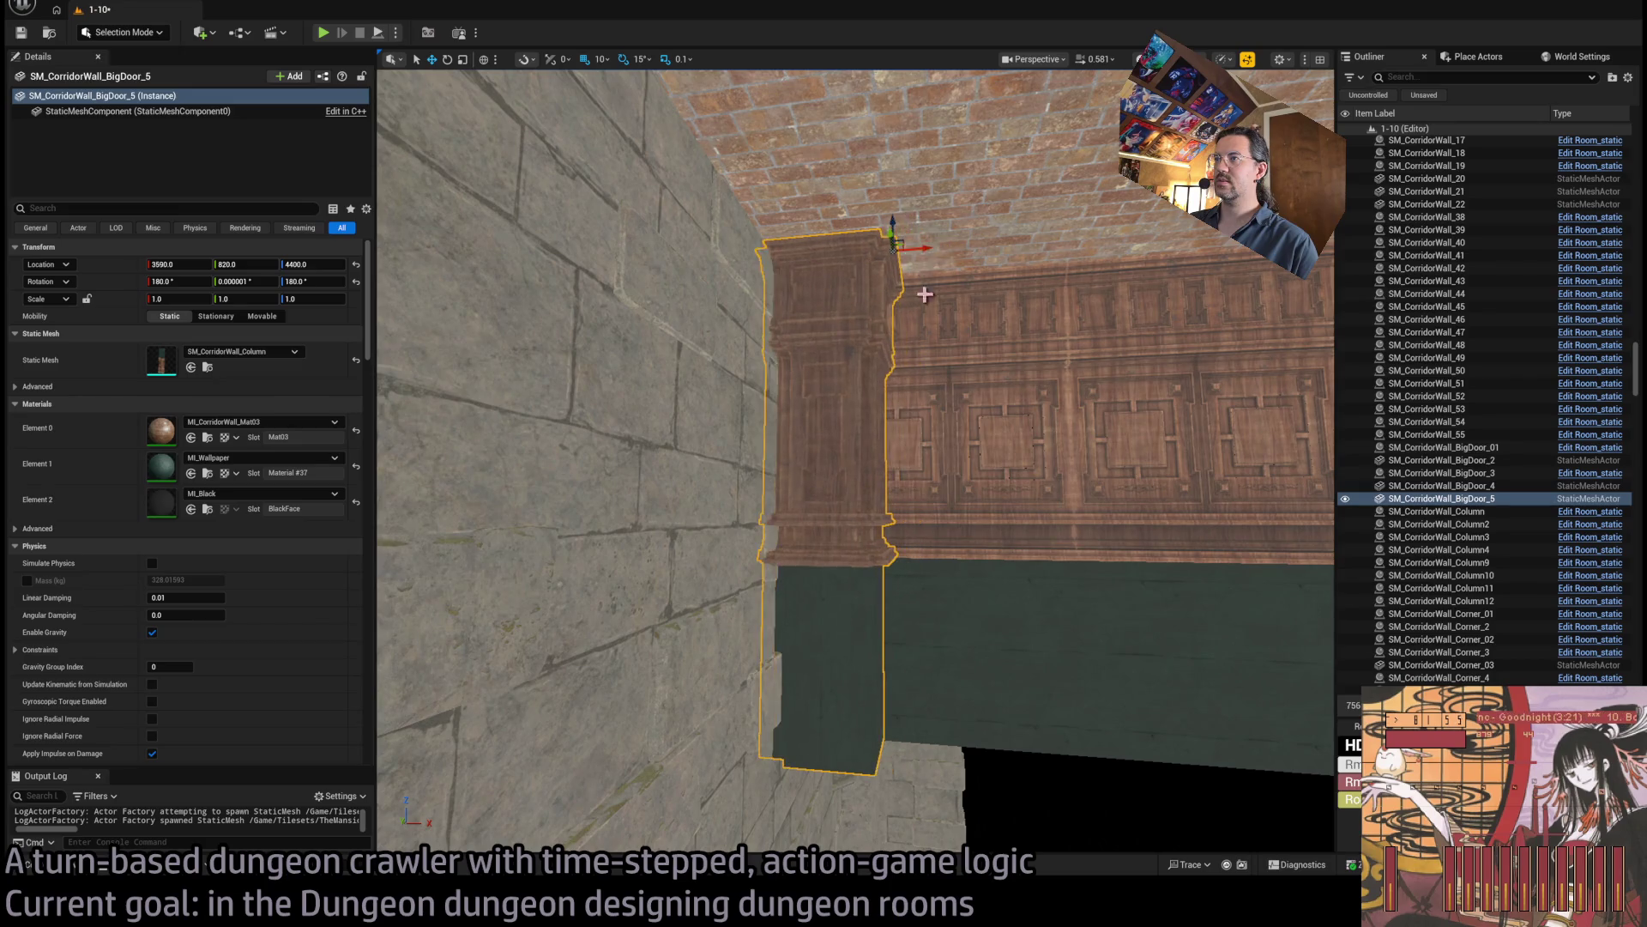
key("f")
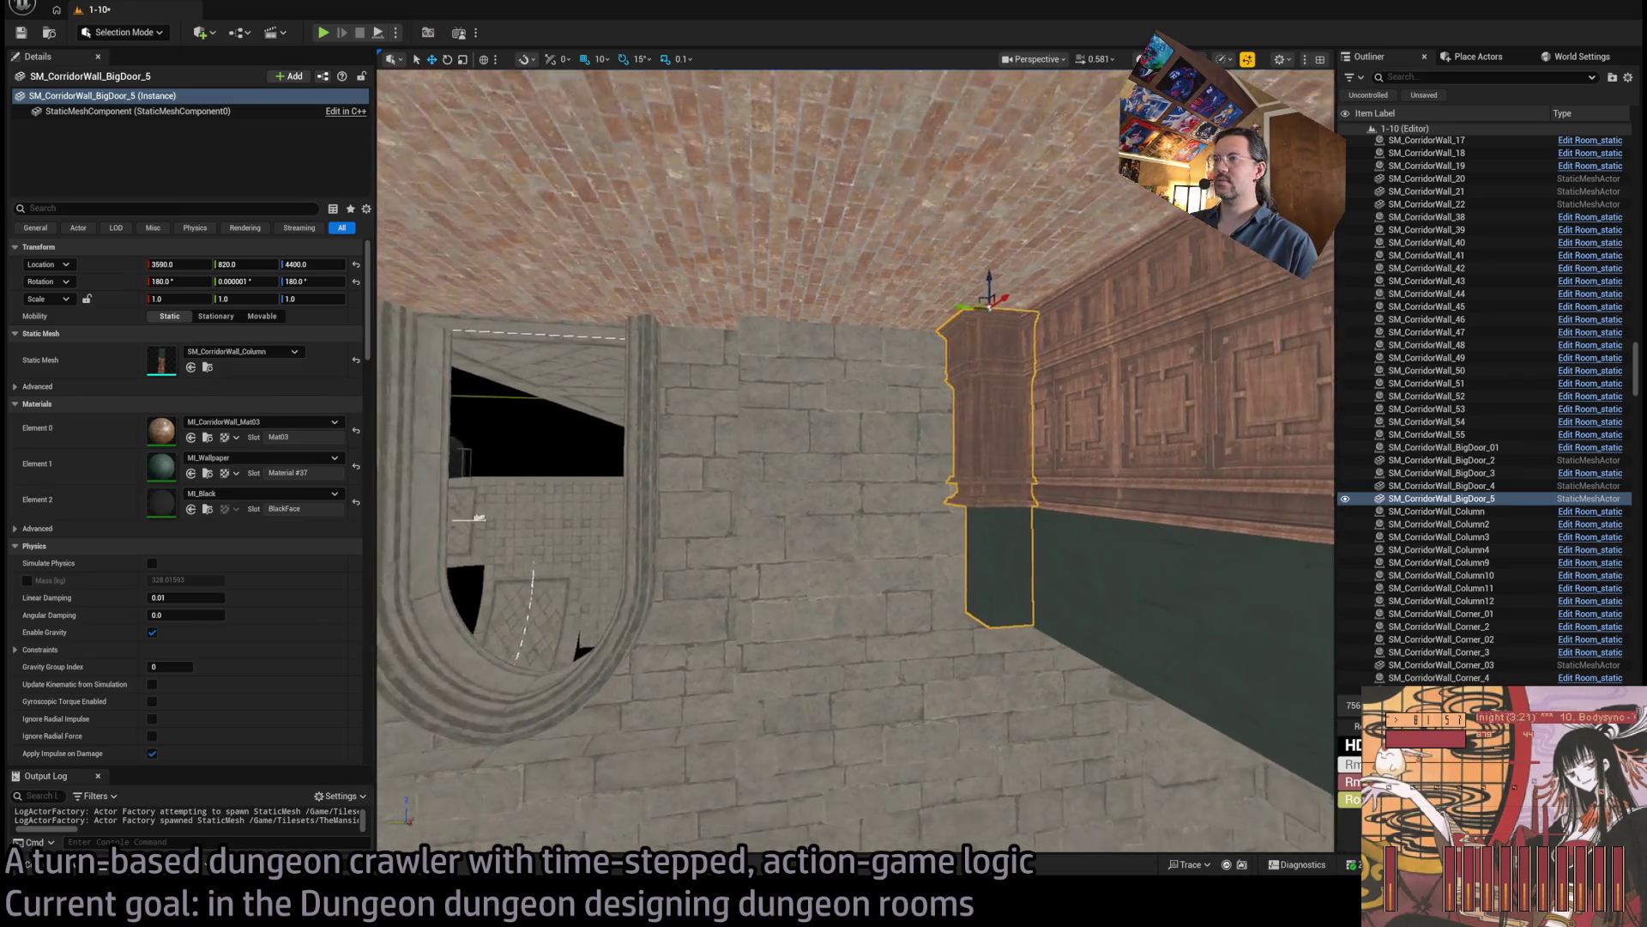
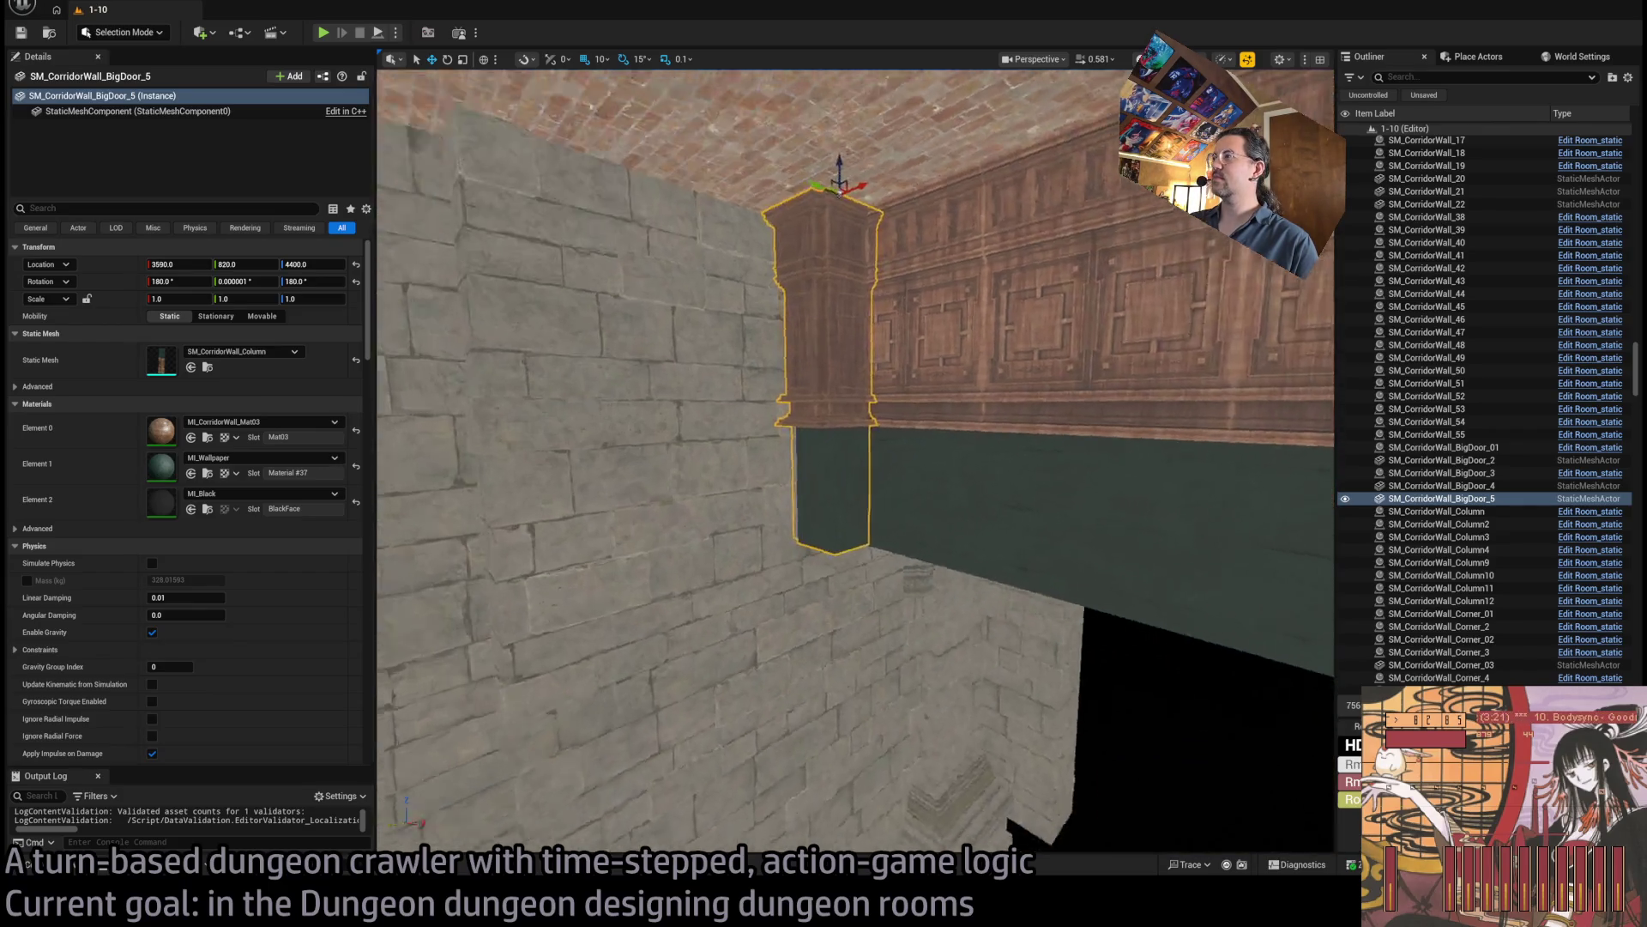
Delete the wood corridor panel SM_CorridorWall_21 next to the column.
left_click(909, 376)
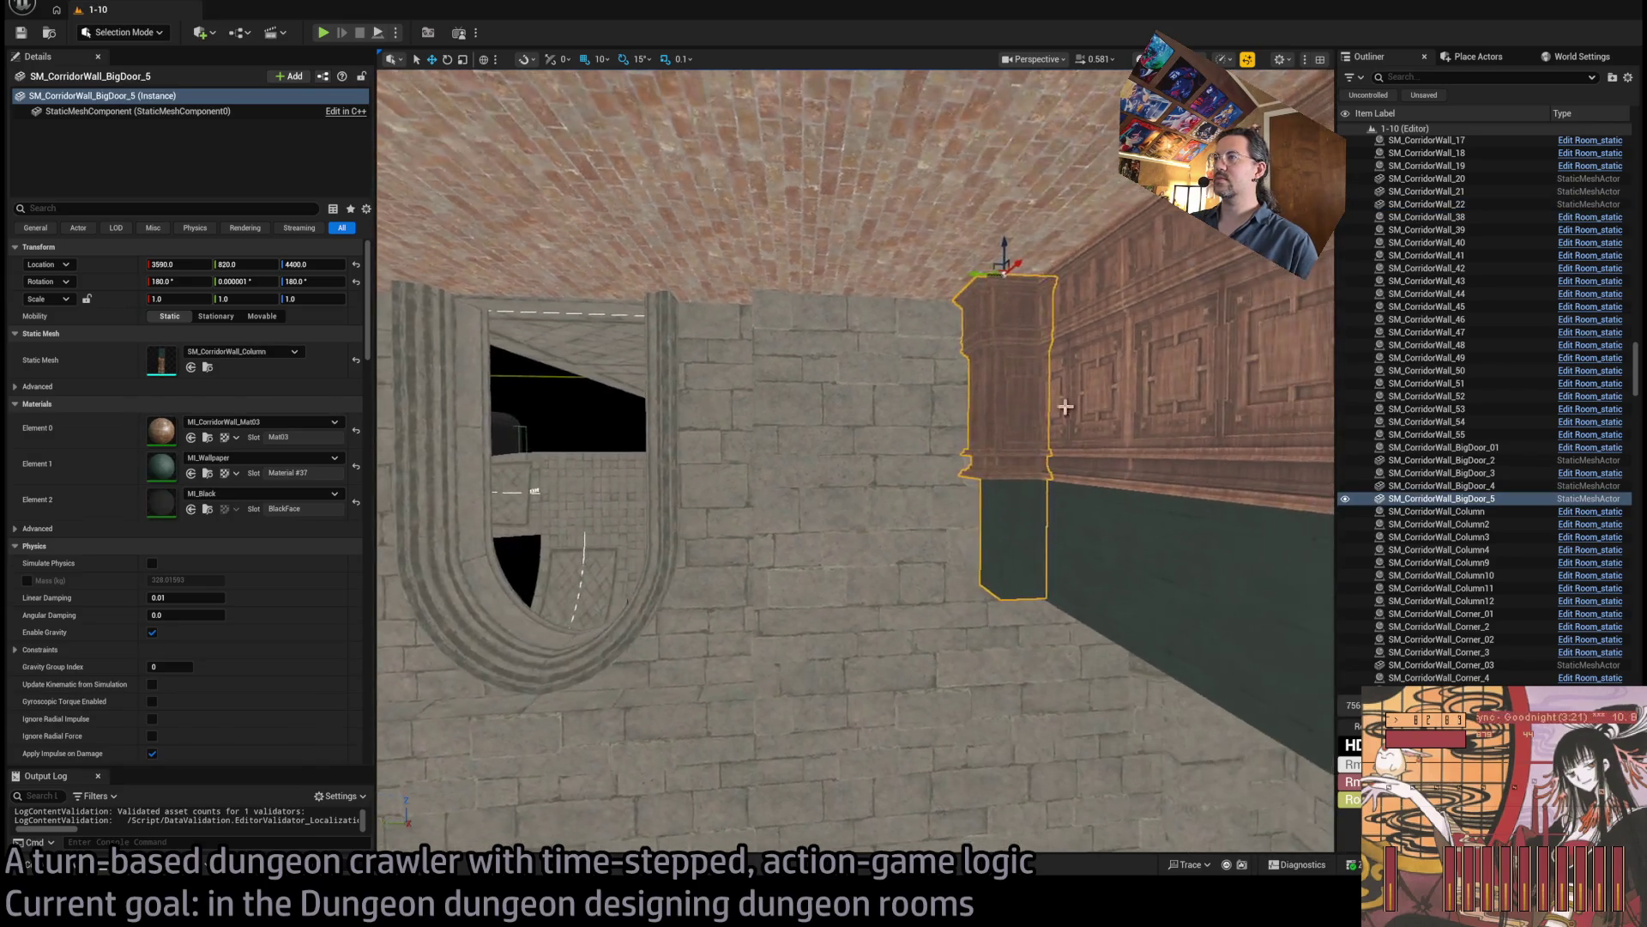
left_click(207, 367)
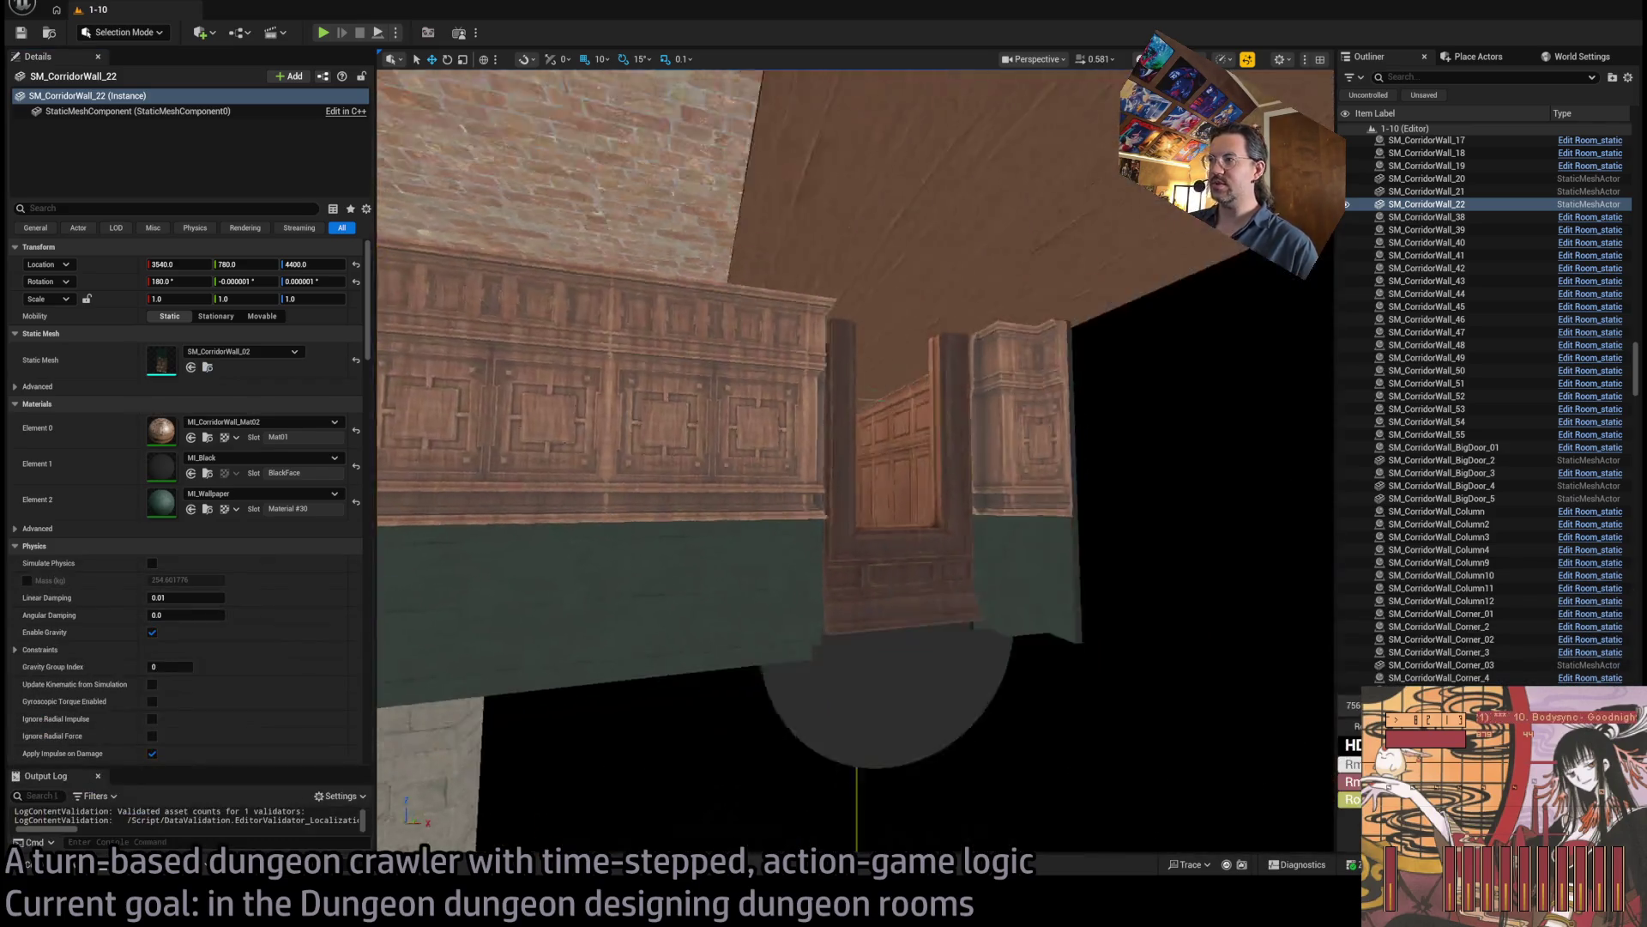
left_click(900, 471)
key("Delete")
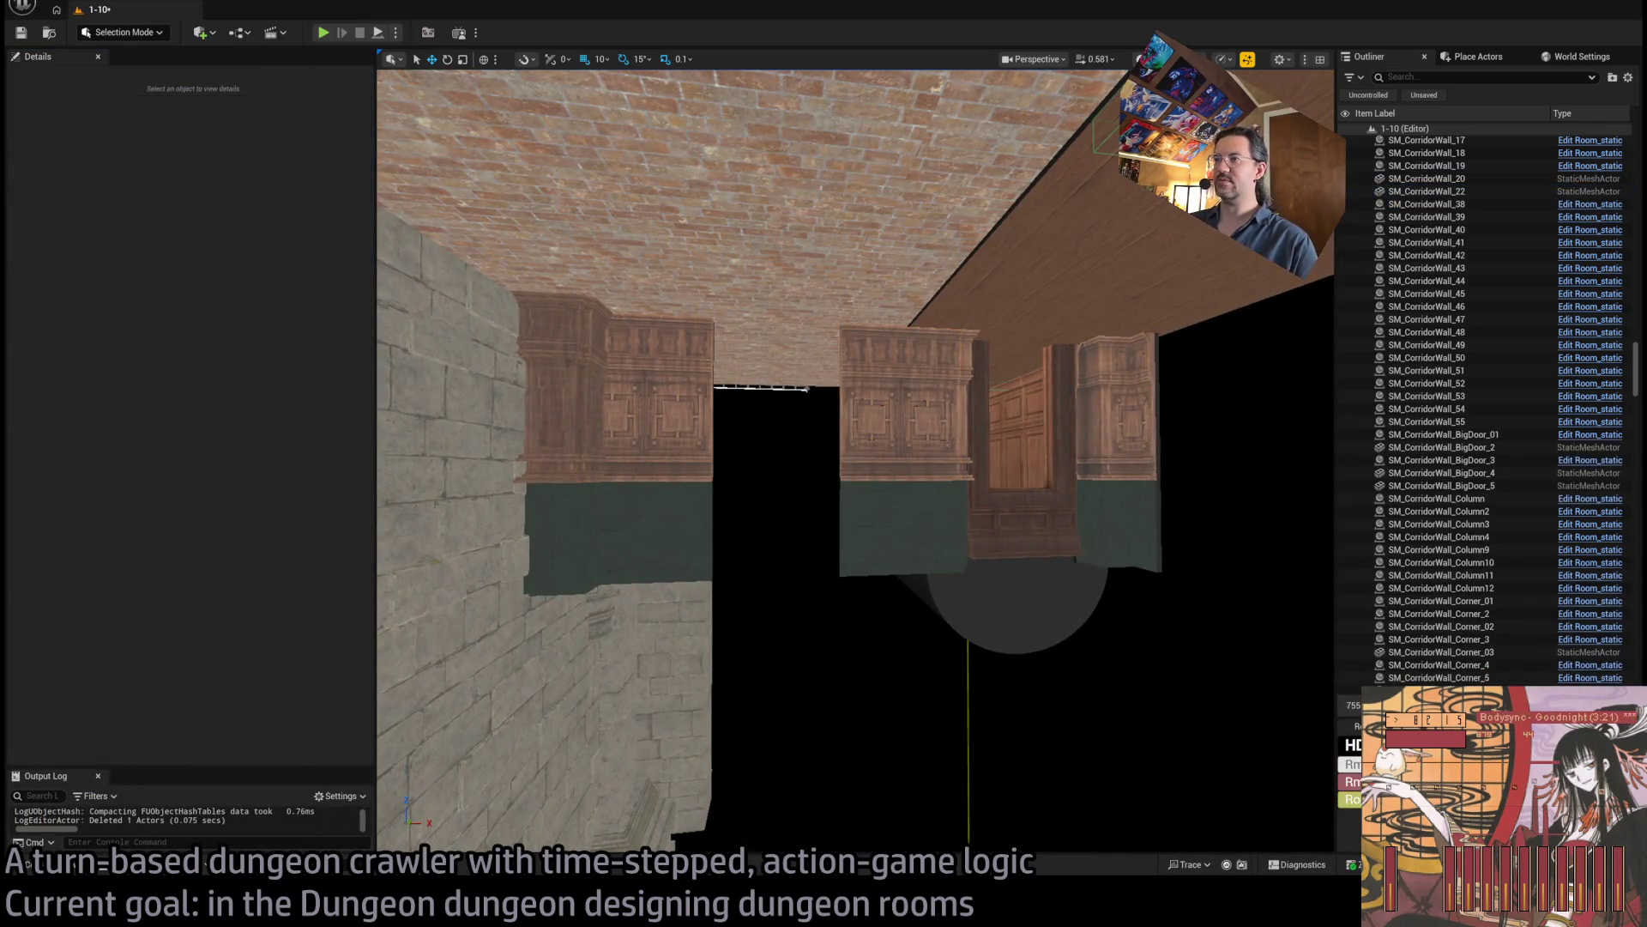
Swap SM_CorridorWall_20's mesh to SM_CorridorWall_01 and move it left to close the gap.
left_click(900, 429)
left_click(51, 864)
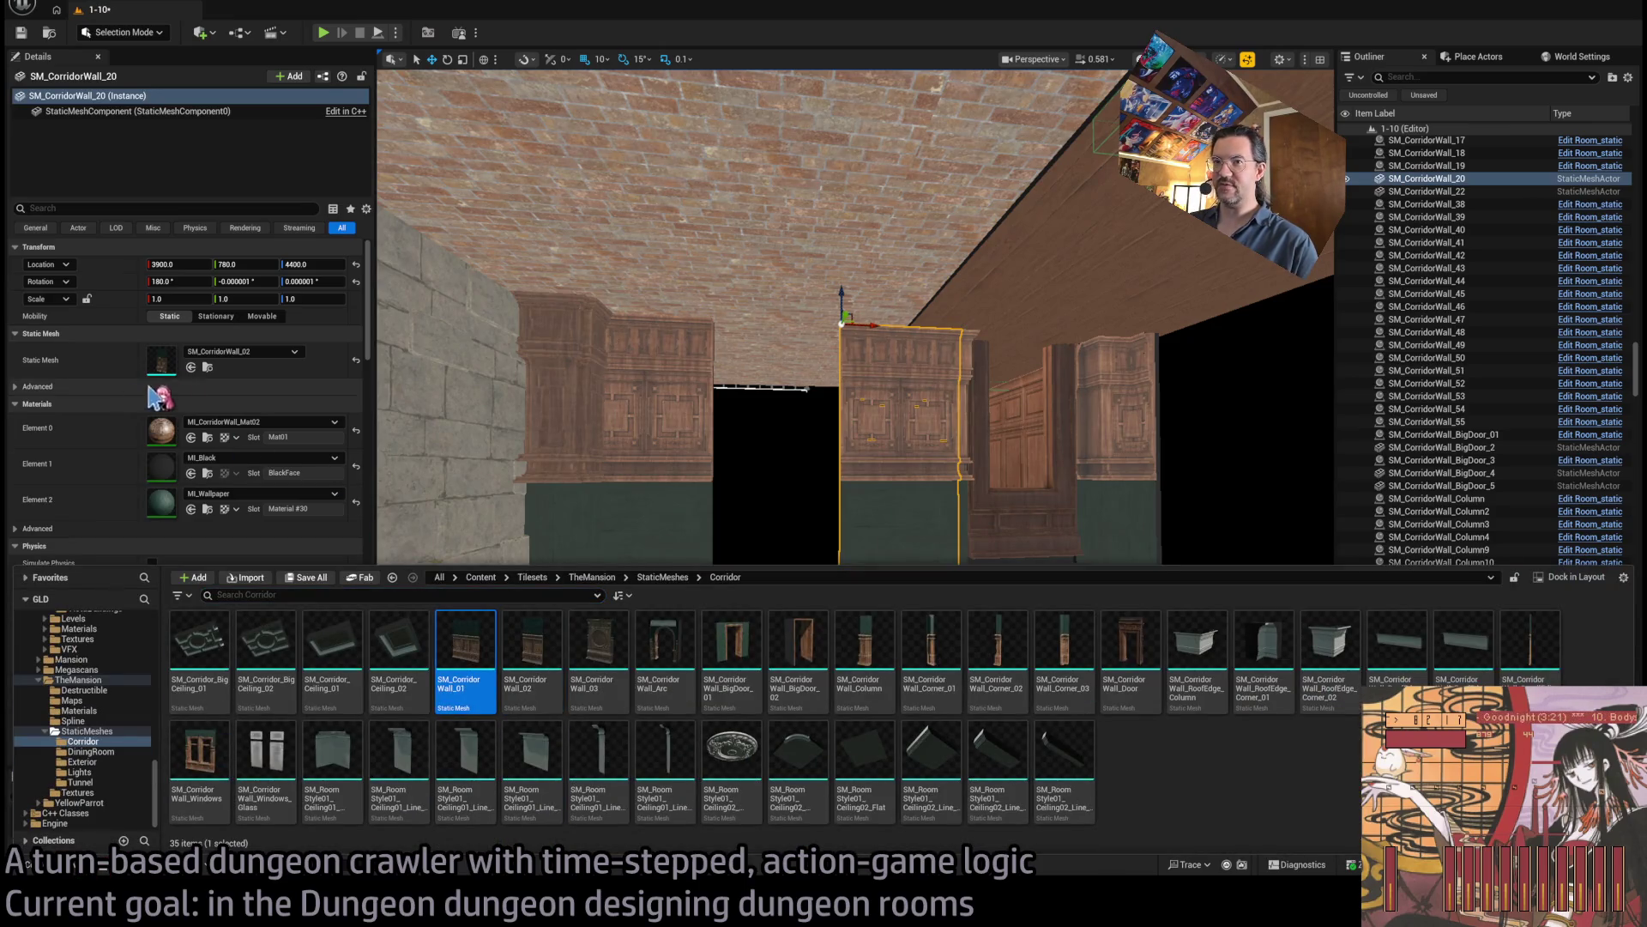
left_click_drag(157, 397, 161, 360)
left_click_drag(897, 327, 827, 339)
Shift panel SM_CorridorWall_22 right to X 3610, then frame the wood column SM_CorridorWall_BigDoor_5.
left_click(669, 346)
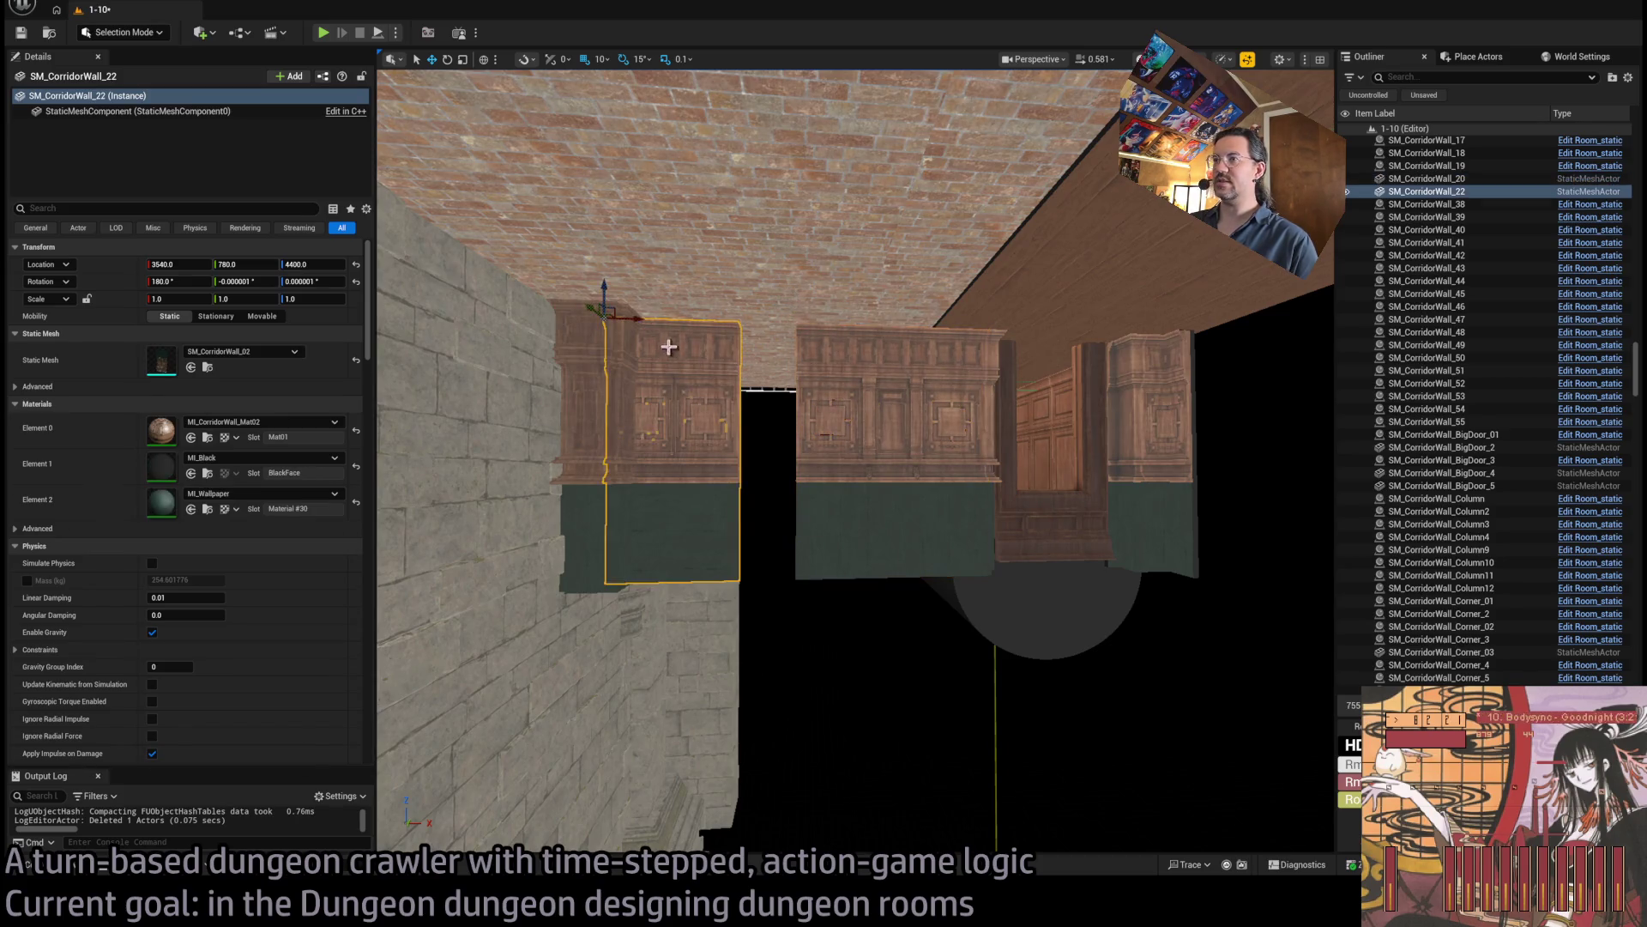
left_click_drag(635, 316, 694, 314)
left_click(596, 447)
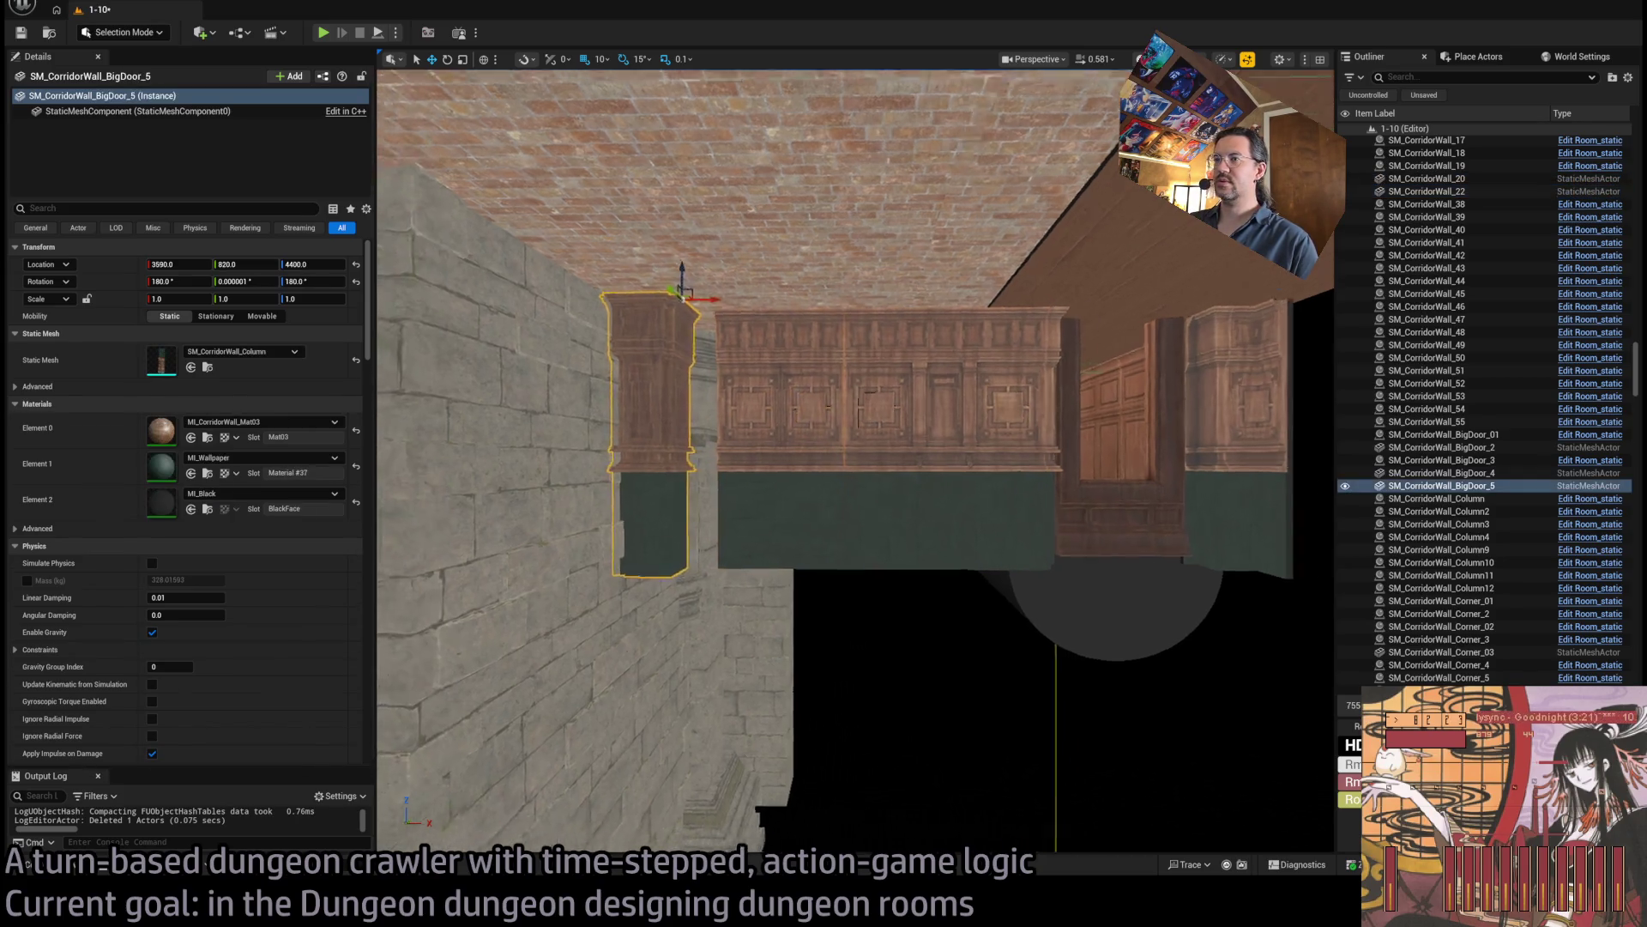
key("f")
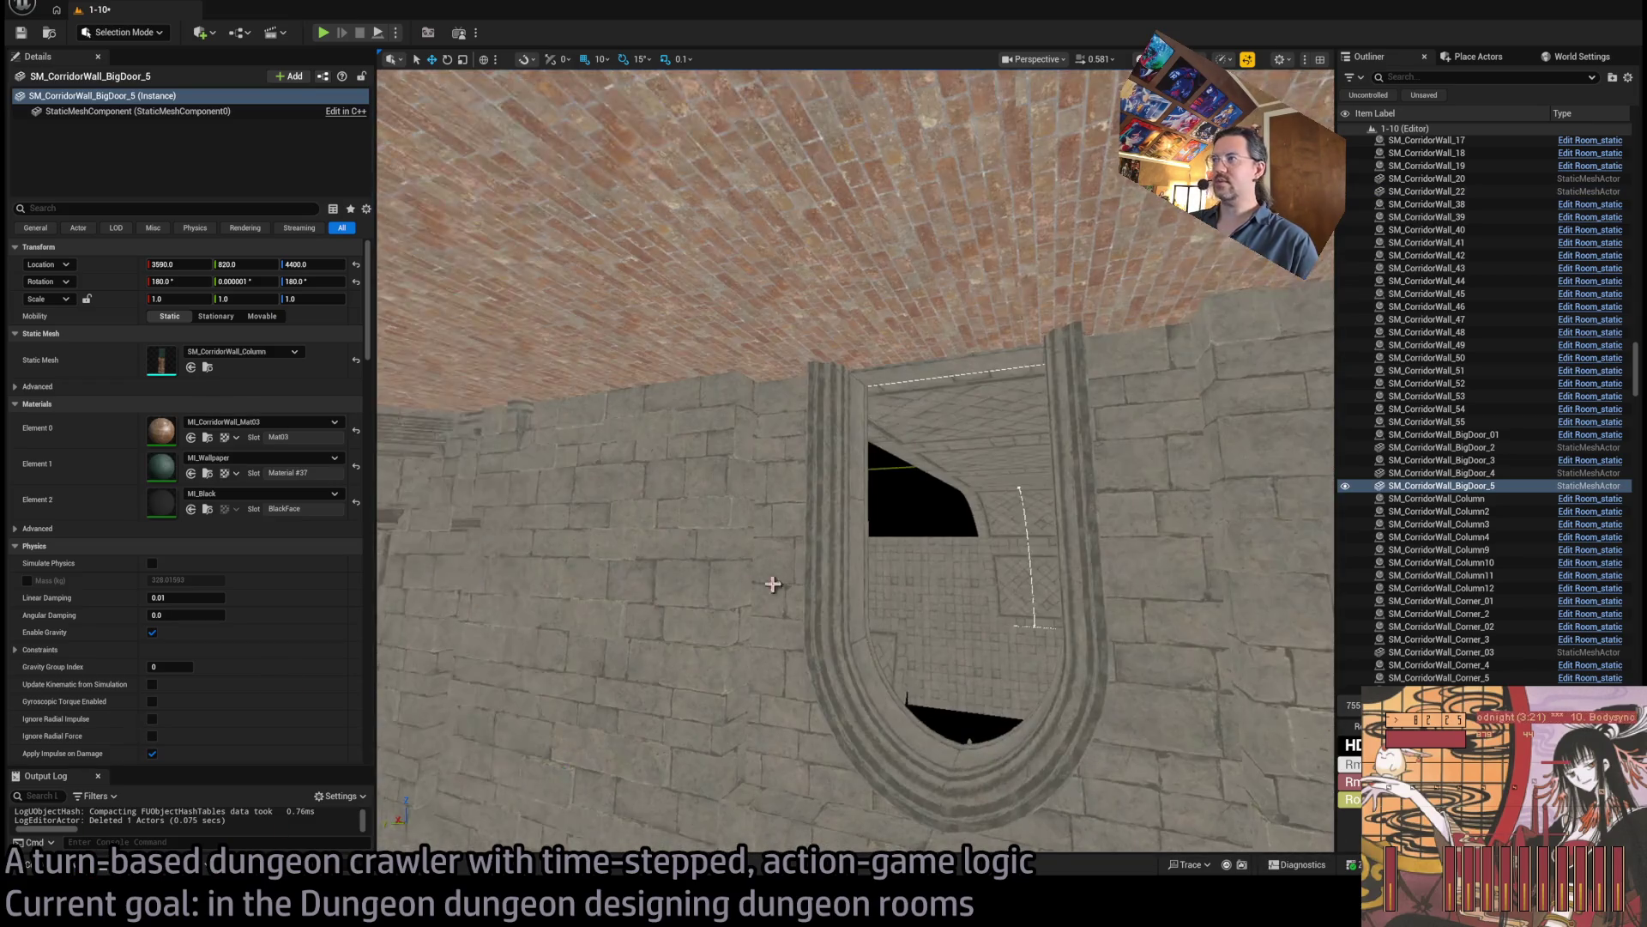
Slide the wood column along the stone wall to Y 1010 and frame the door wall.
left_click(1210, 280)
left_click(1205, 283)
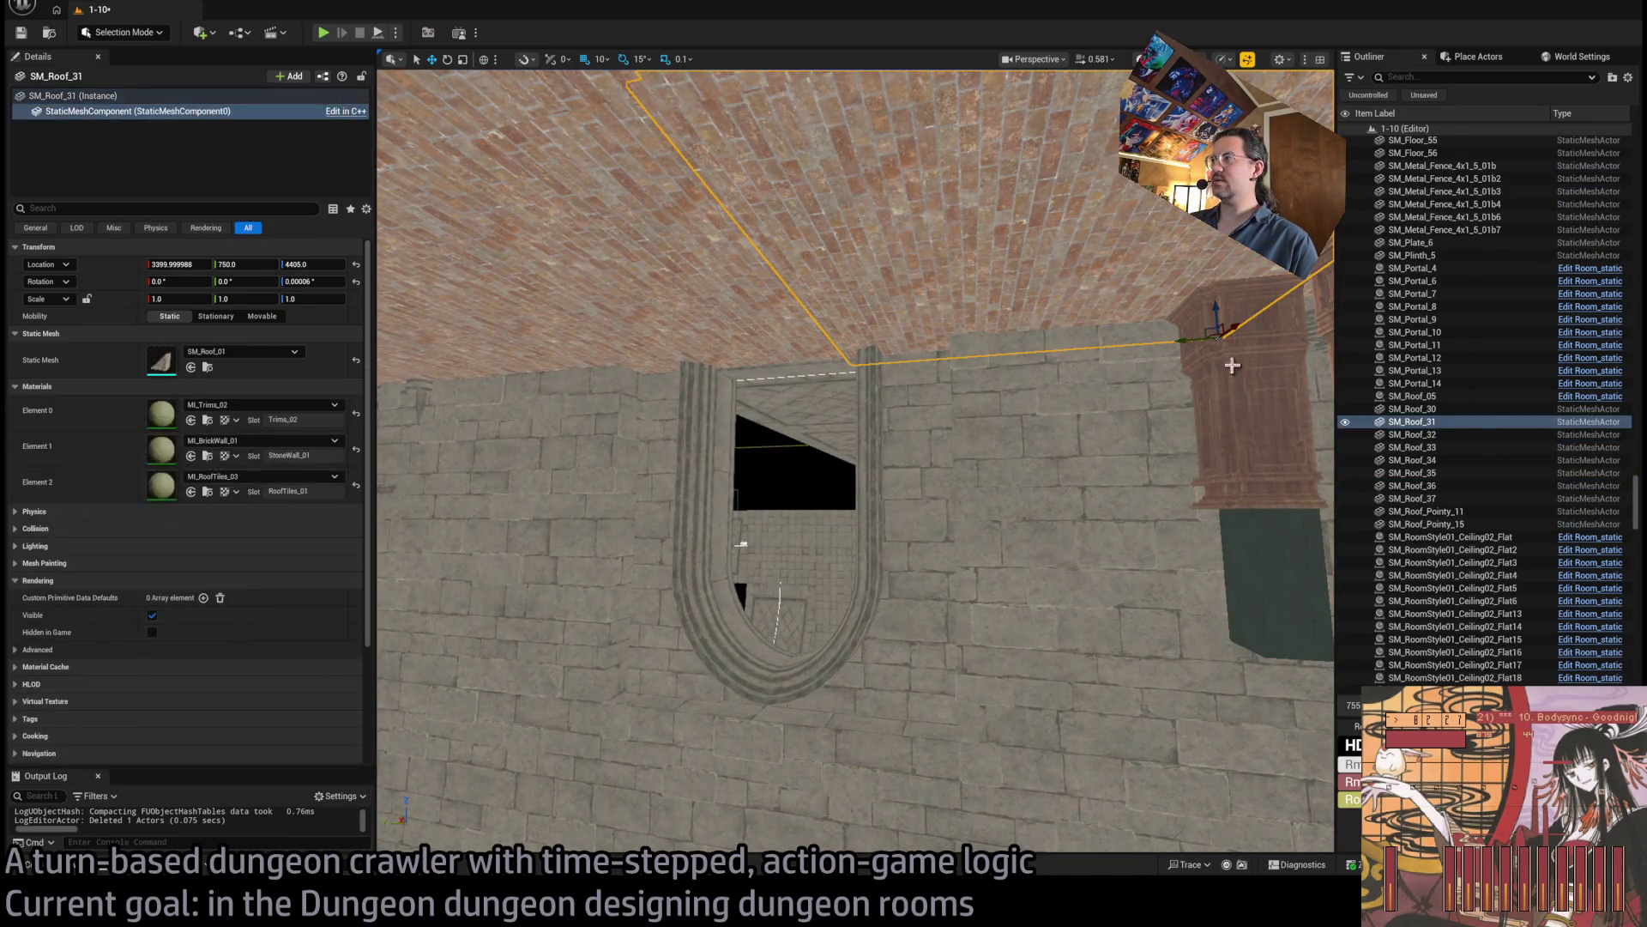
left_click_drag(1208, 286, 1106, 314)
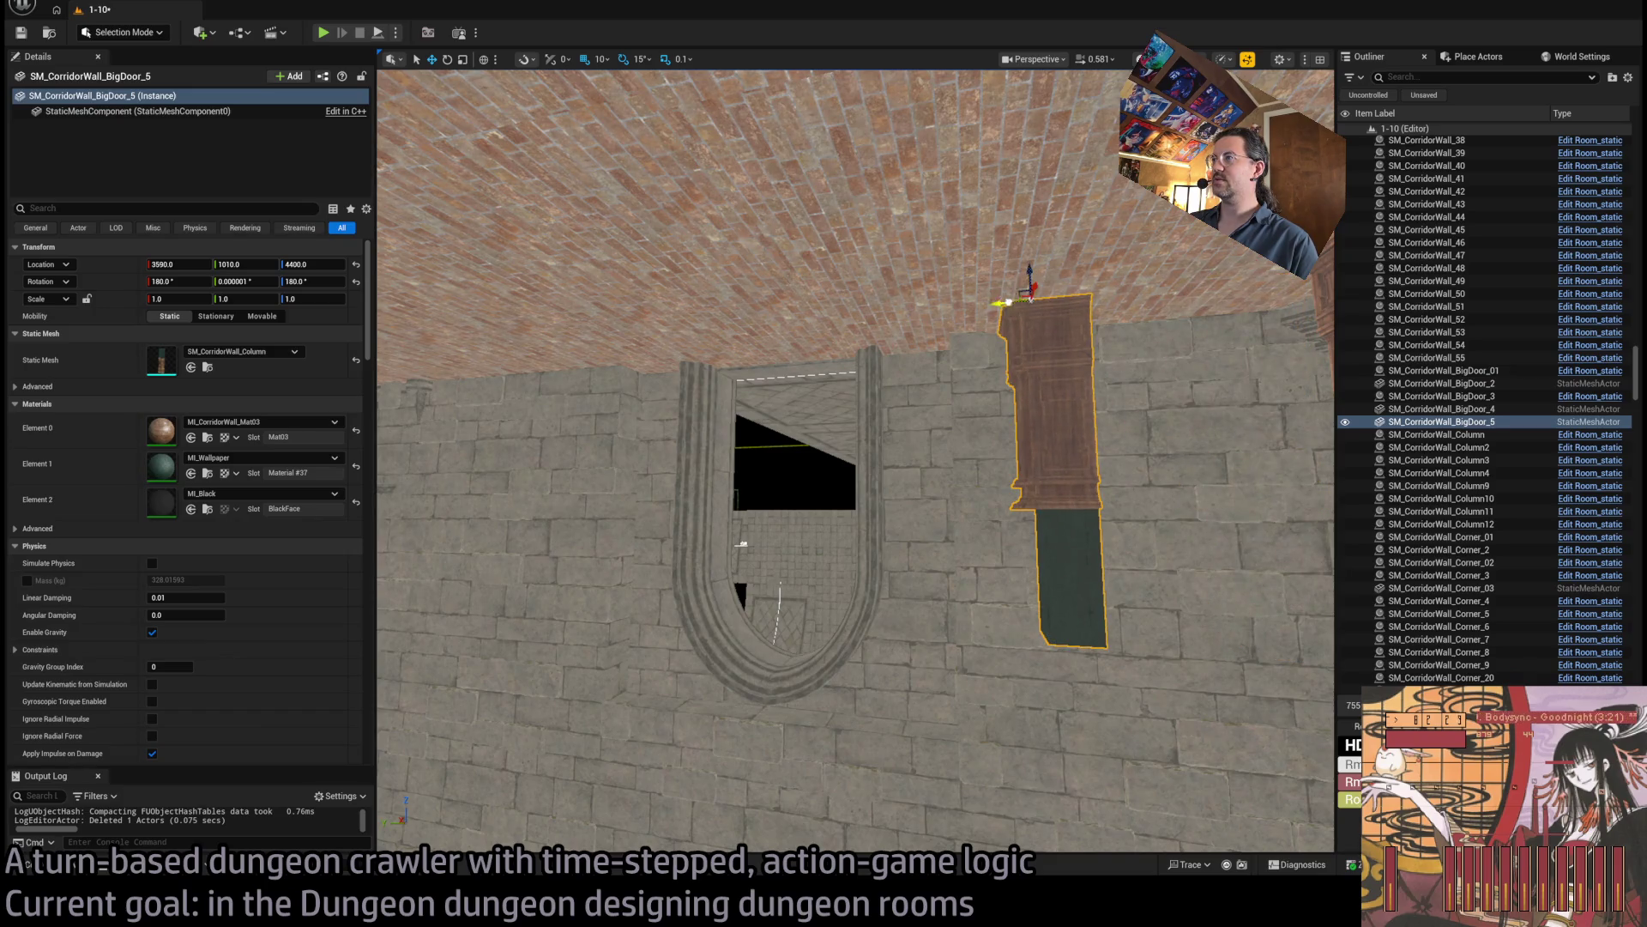
left_click(1021, 394)
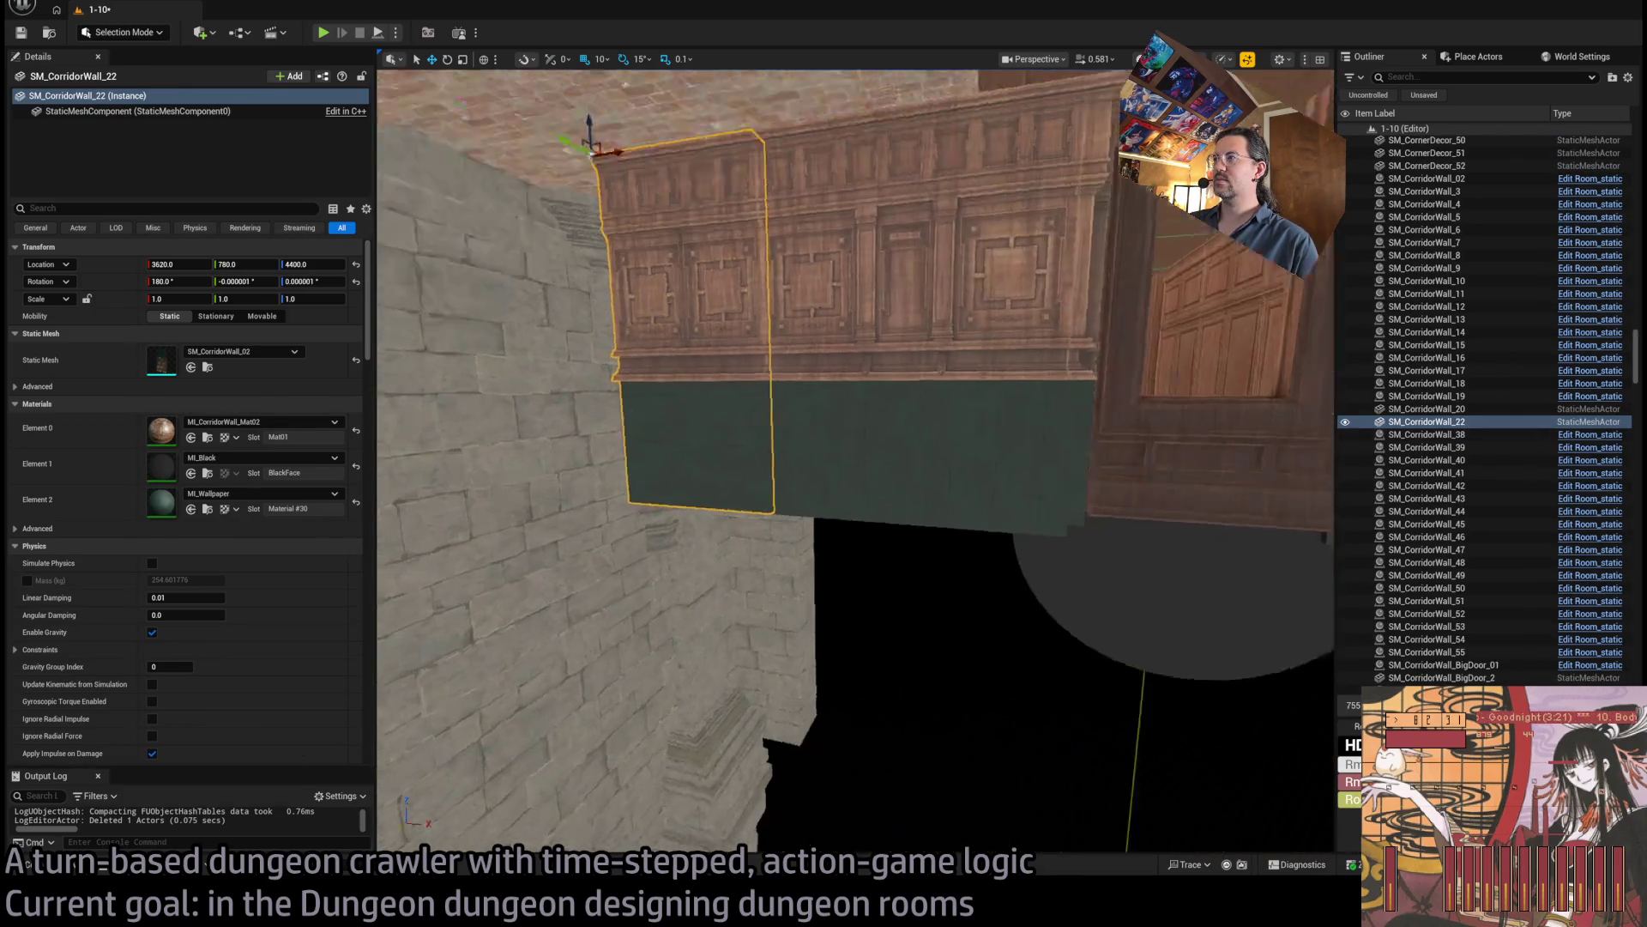
left_click(1033, 335)
key("f")
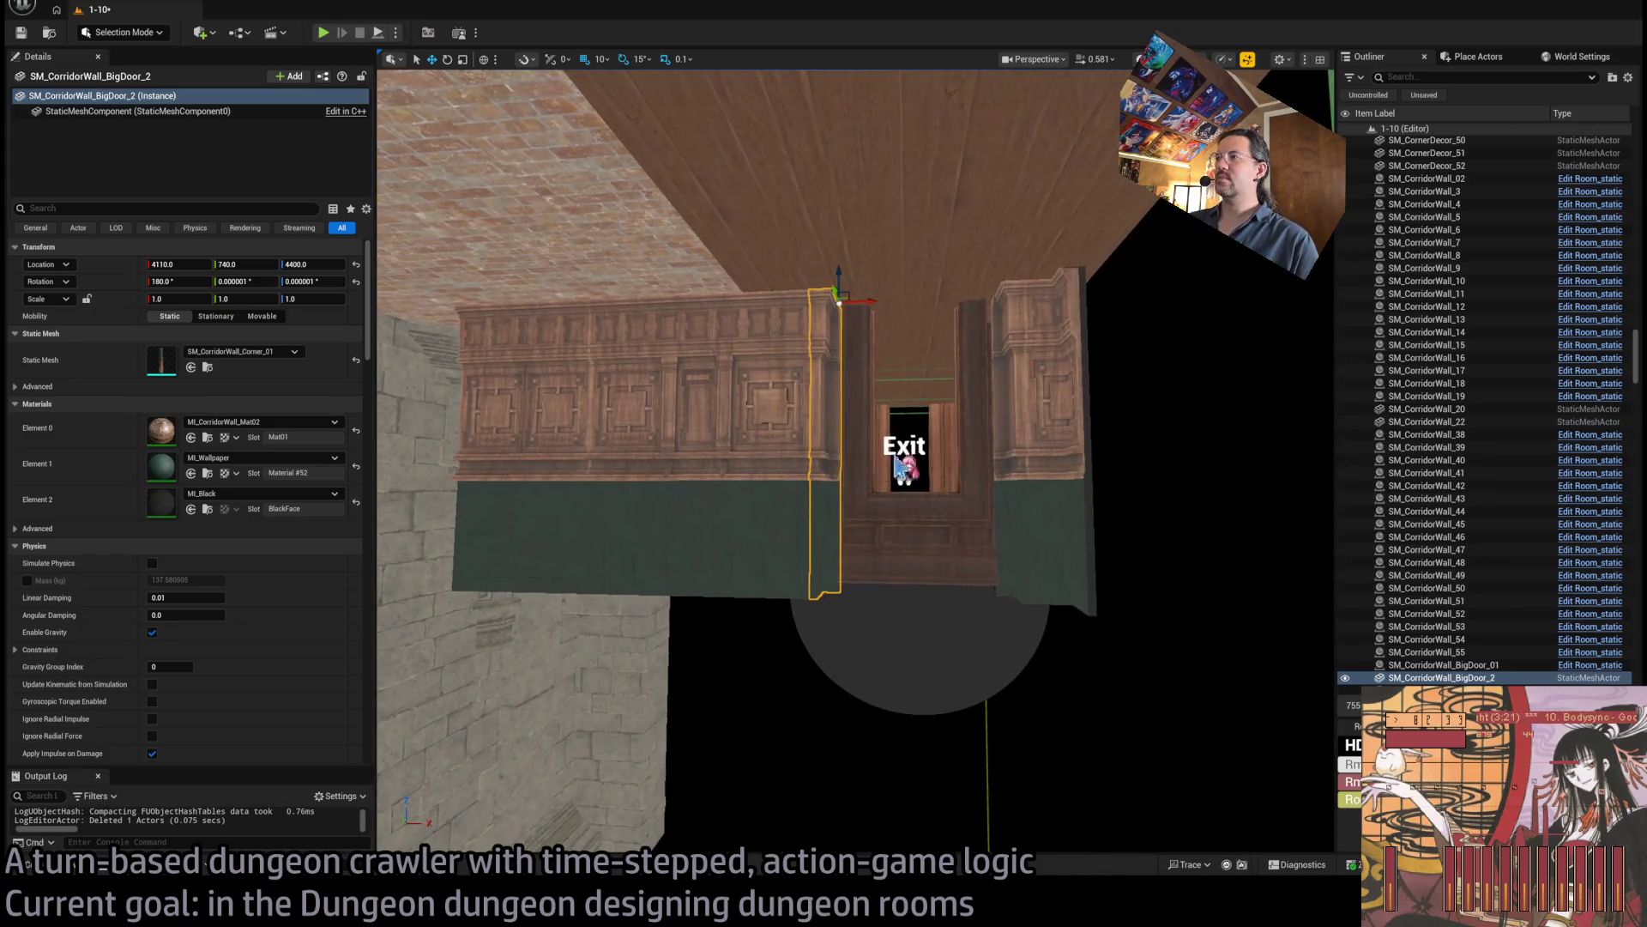
left_click_drag(898, 468, 846, 430)
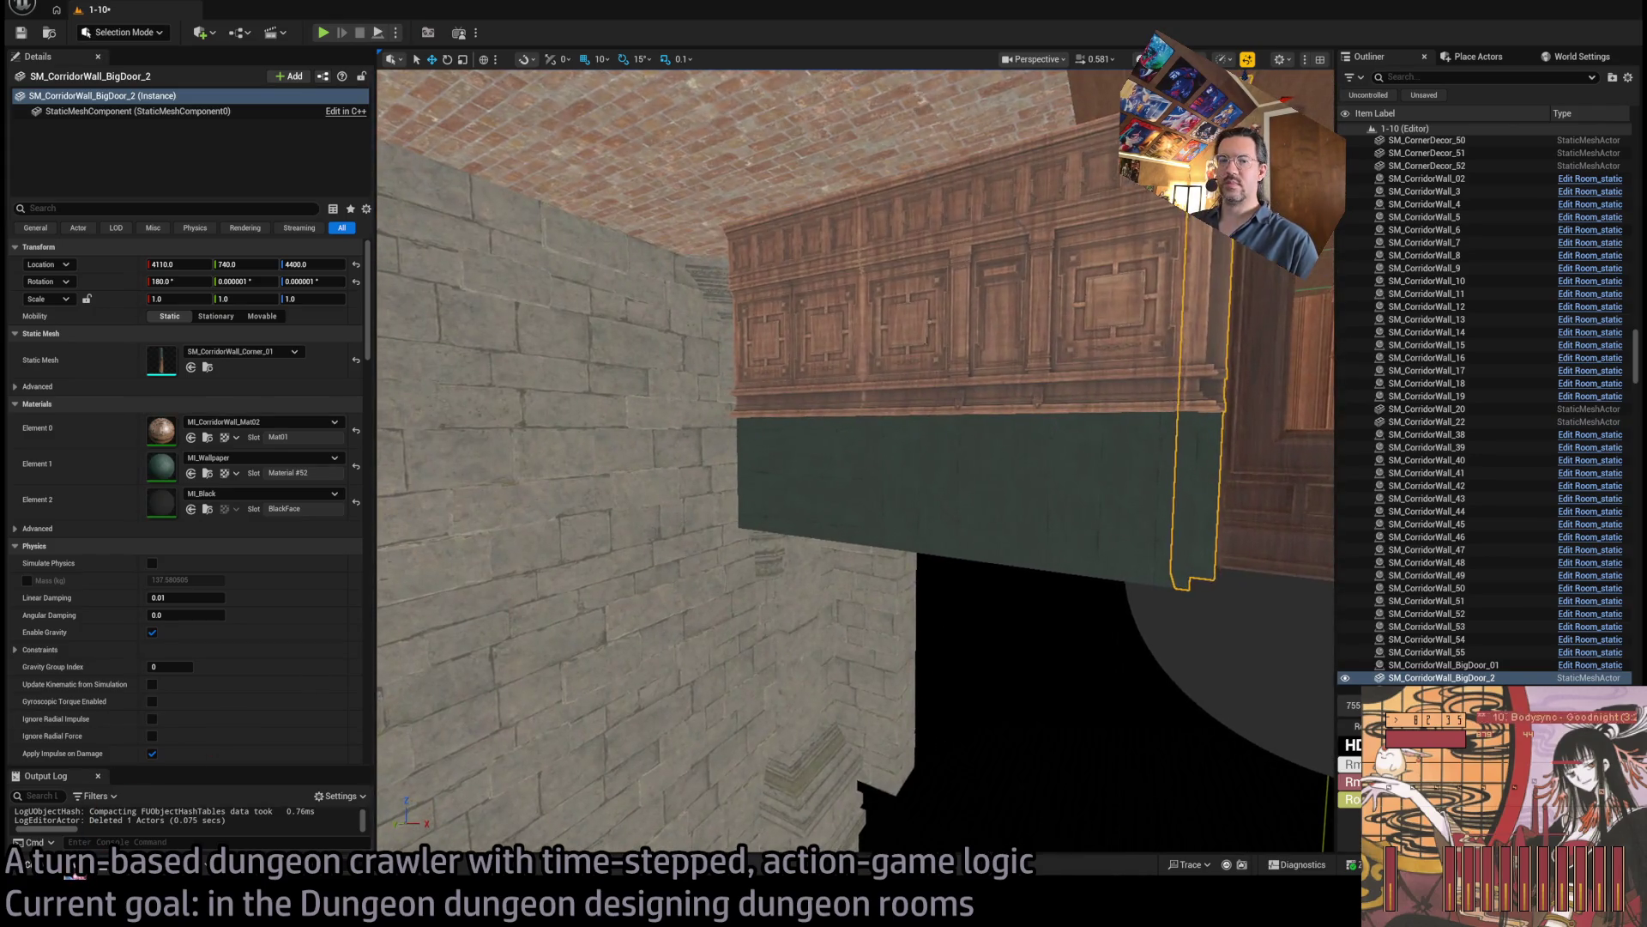
Place an SM_CorridorWall_Corner_03 piece against the stone wall, turned 90° at X 3590, Y 850.
key("ctrl+space")
mouse_move(1079, 668)
left_mouse_down()
mouse_move(681, 210)
mouse_move(732, 258)
left_mouse_up()
left_click_drag(710, 187, 713, 296)
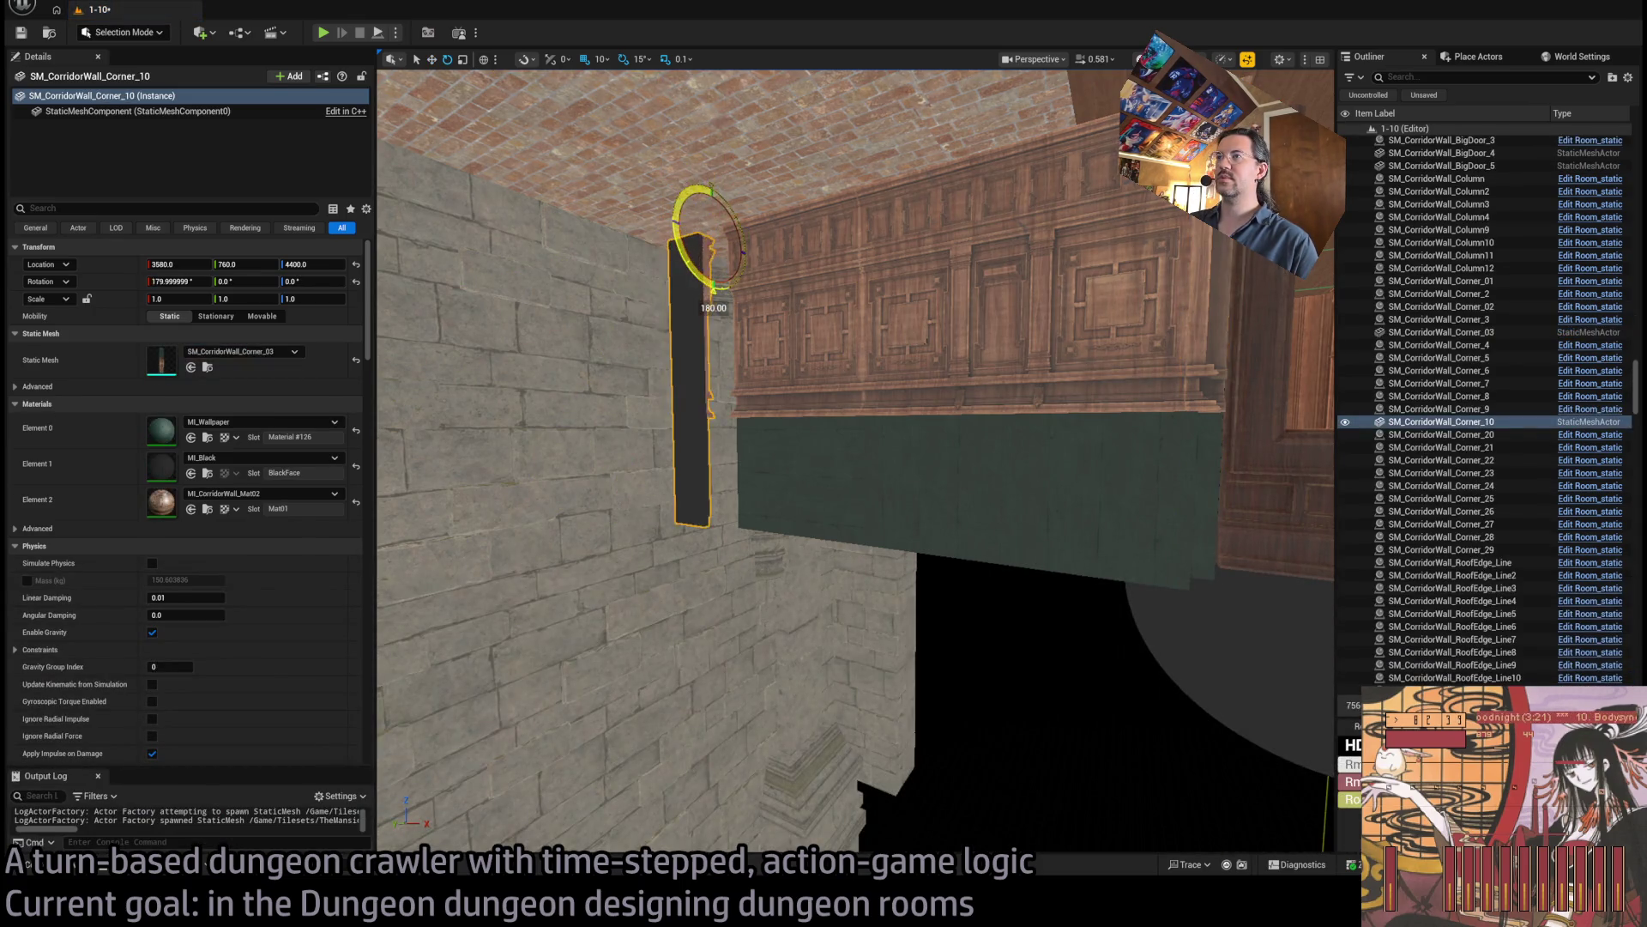
mouse_move(714, 213)
left_mouse_down()
mouse_move(747, 218)
mouse_move(649, 226)
left_mouse_up()
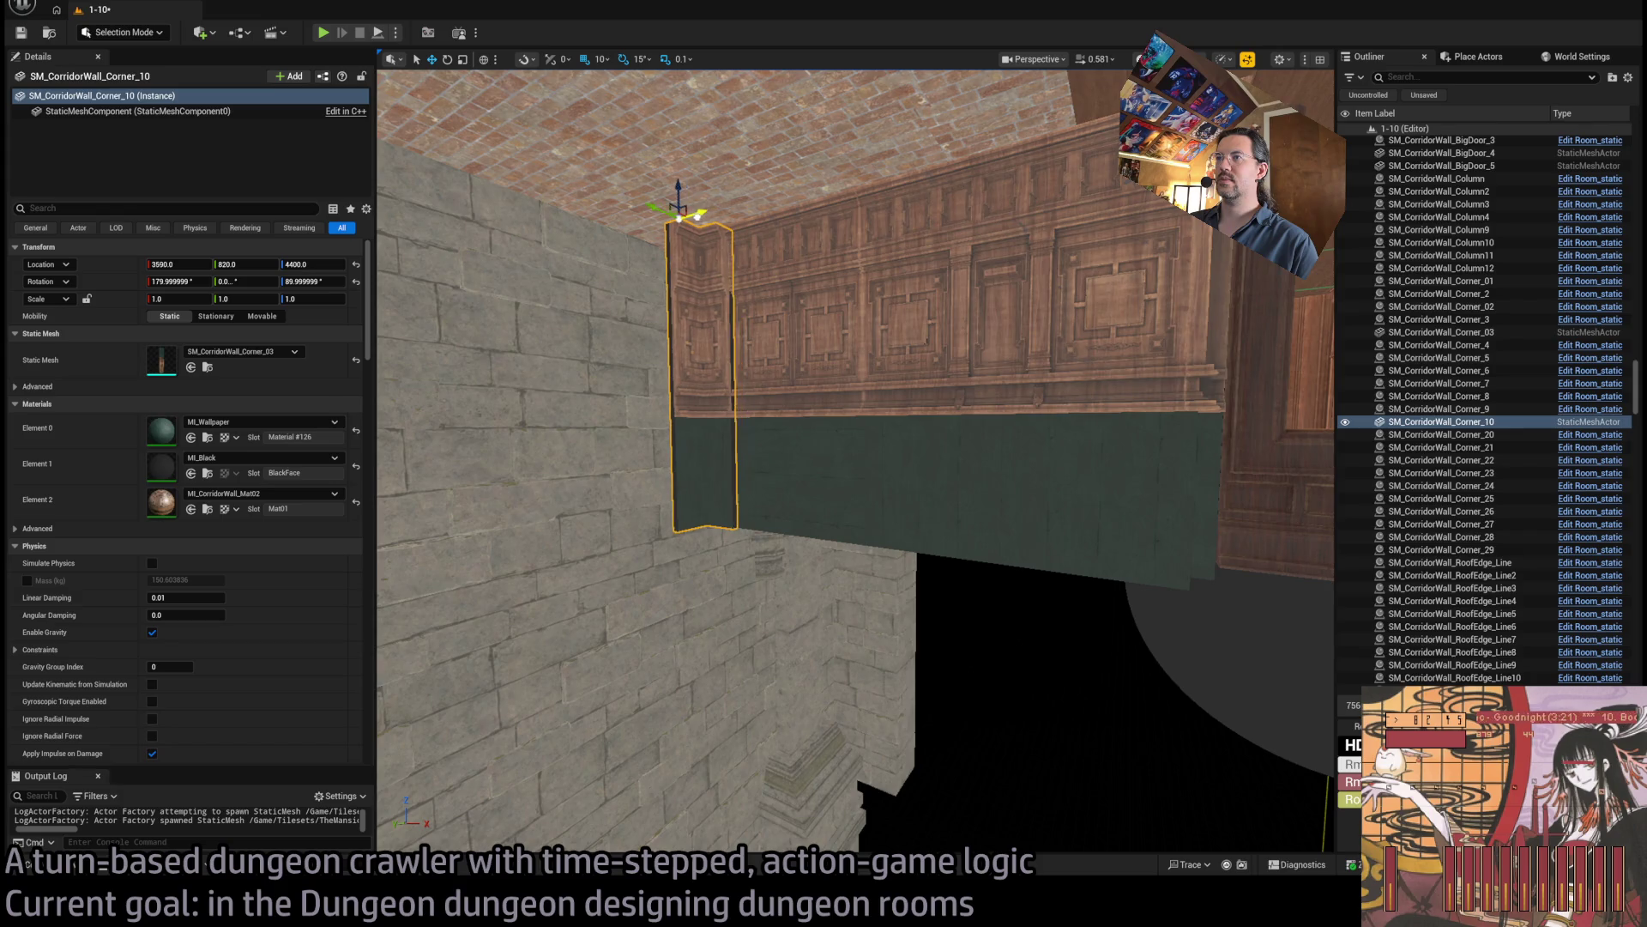
scroll(726, 197, "up", 4)
left_click_drag(738, 208, 845, 159)
scroll(845, 159, "down", 3)
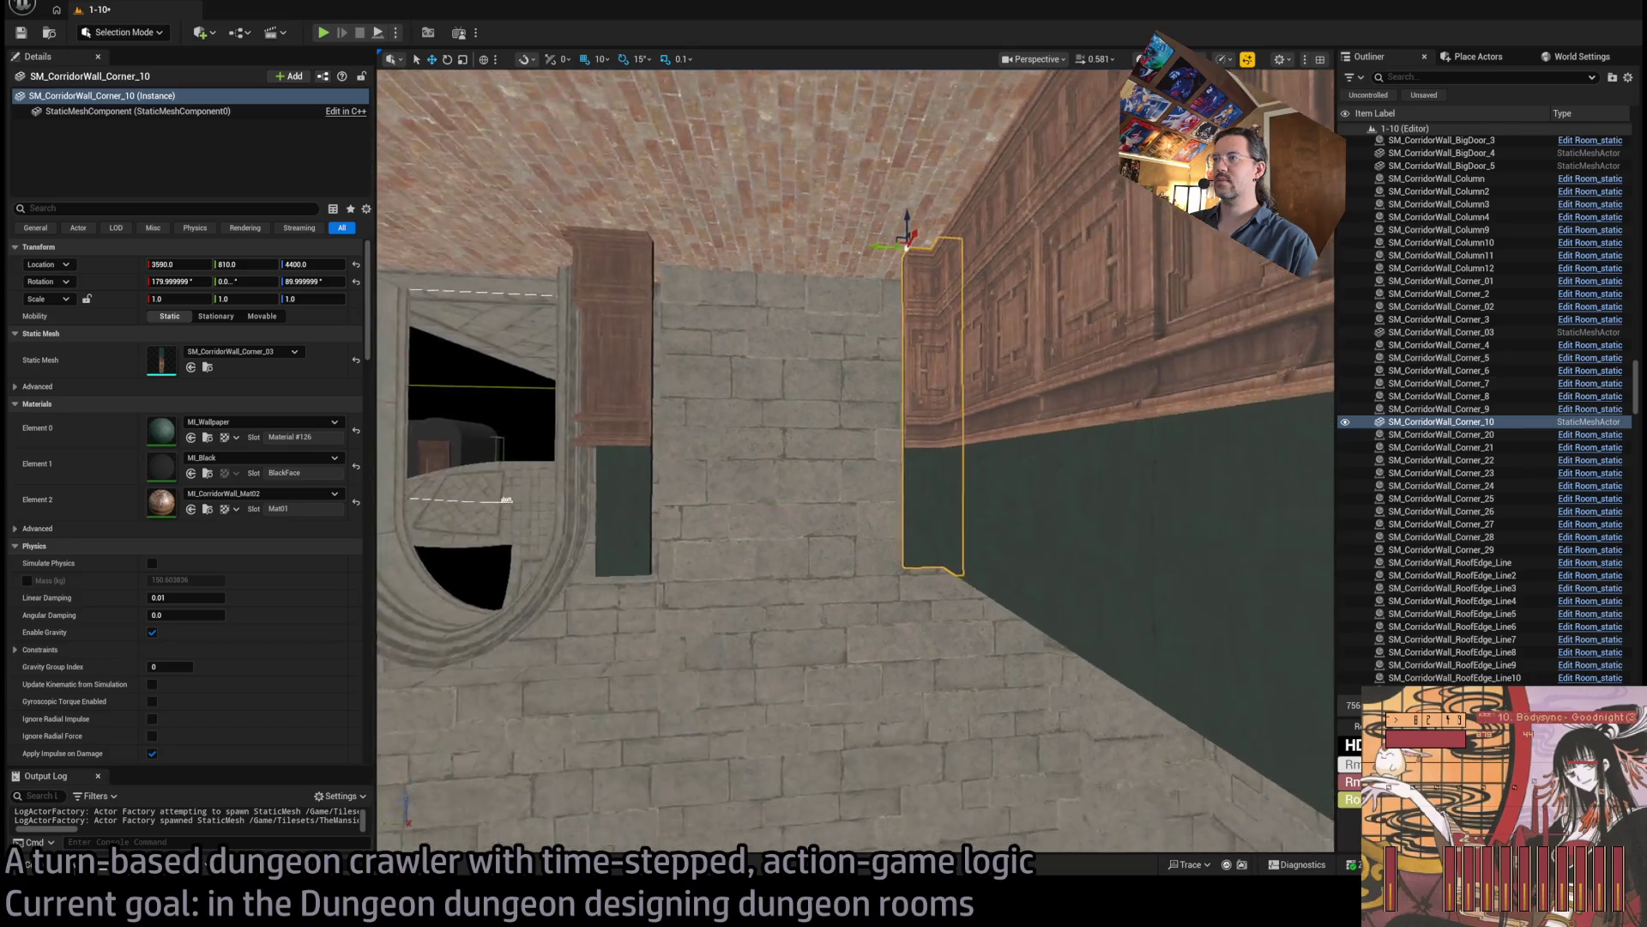
left_click(826, 412)
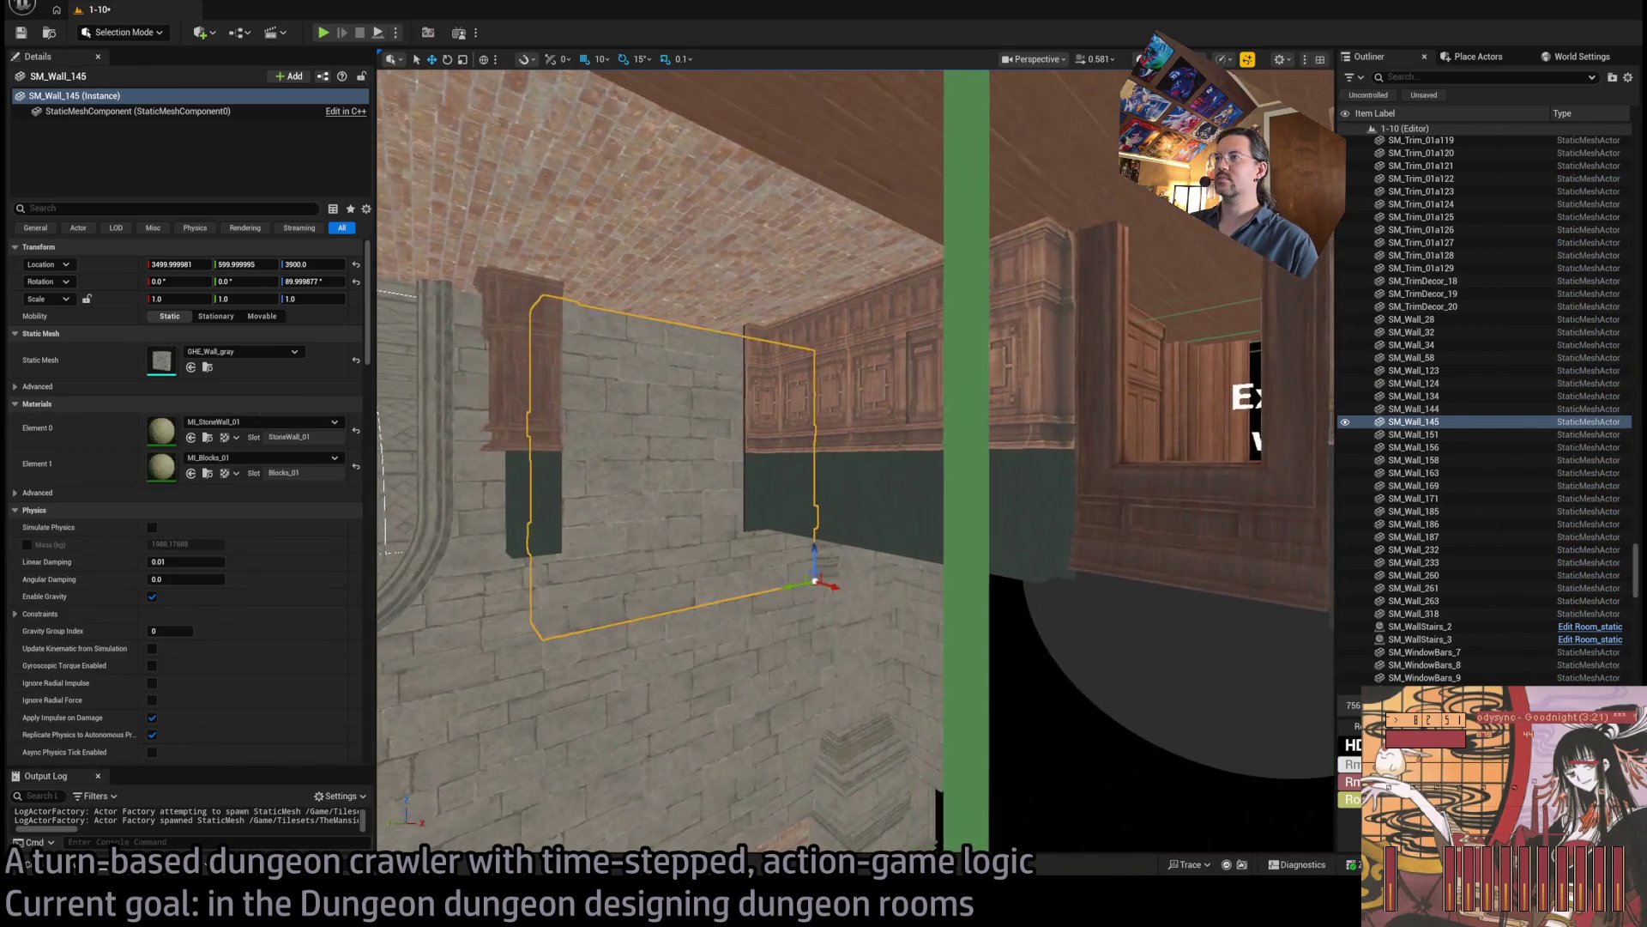
Duplicate panel SM_CorridorWall_20 turned about -90° onto the side wall at X 3590, Y 1090, then switch to Twitch.
left_click(1030, 361)
mouse_move(858, 463)
left_mouse_down()
mouse_move(772, 463)
mouse_move(892, 464)
mouse_move(789, 464)
mouse_move(858, 463)
mouse_move(823, 463)
mouse_move(1063, 286)
left_mouse_up()
key("e")
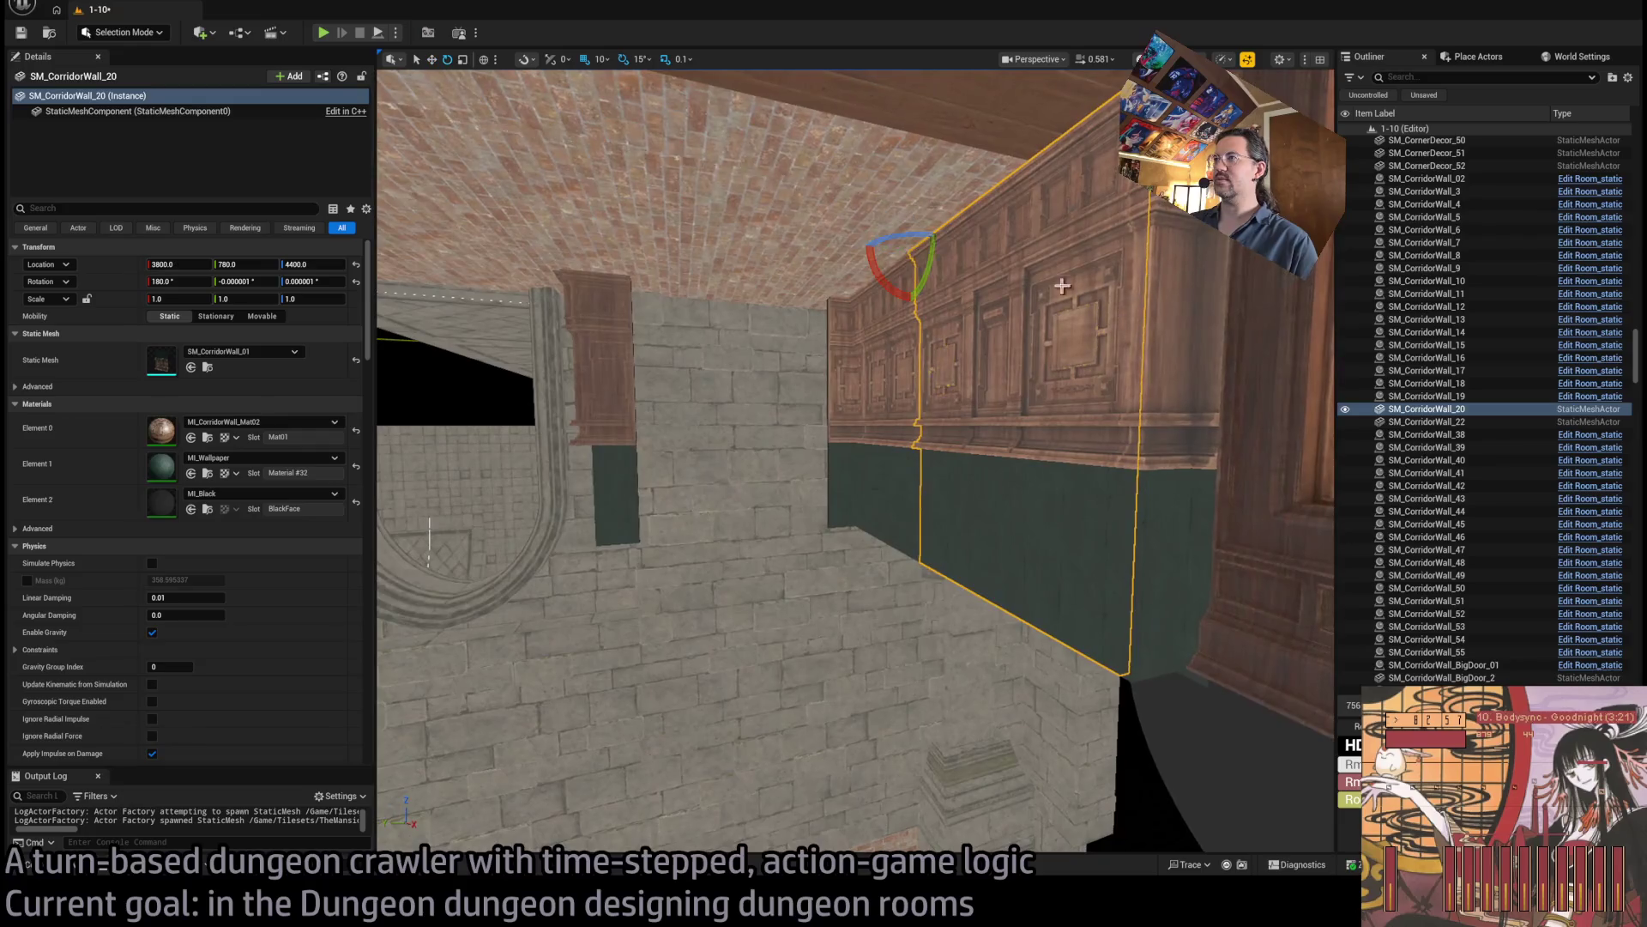
left_click_drag(899, 231, 944, 249)
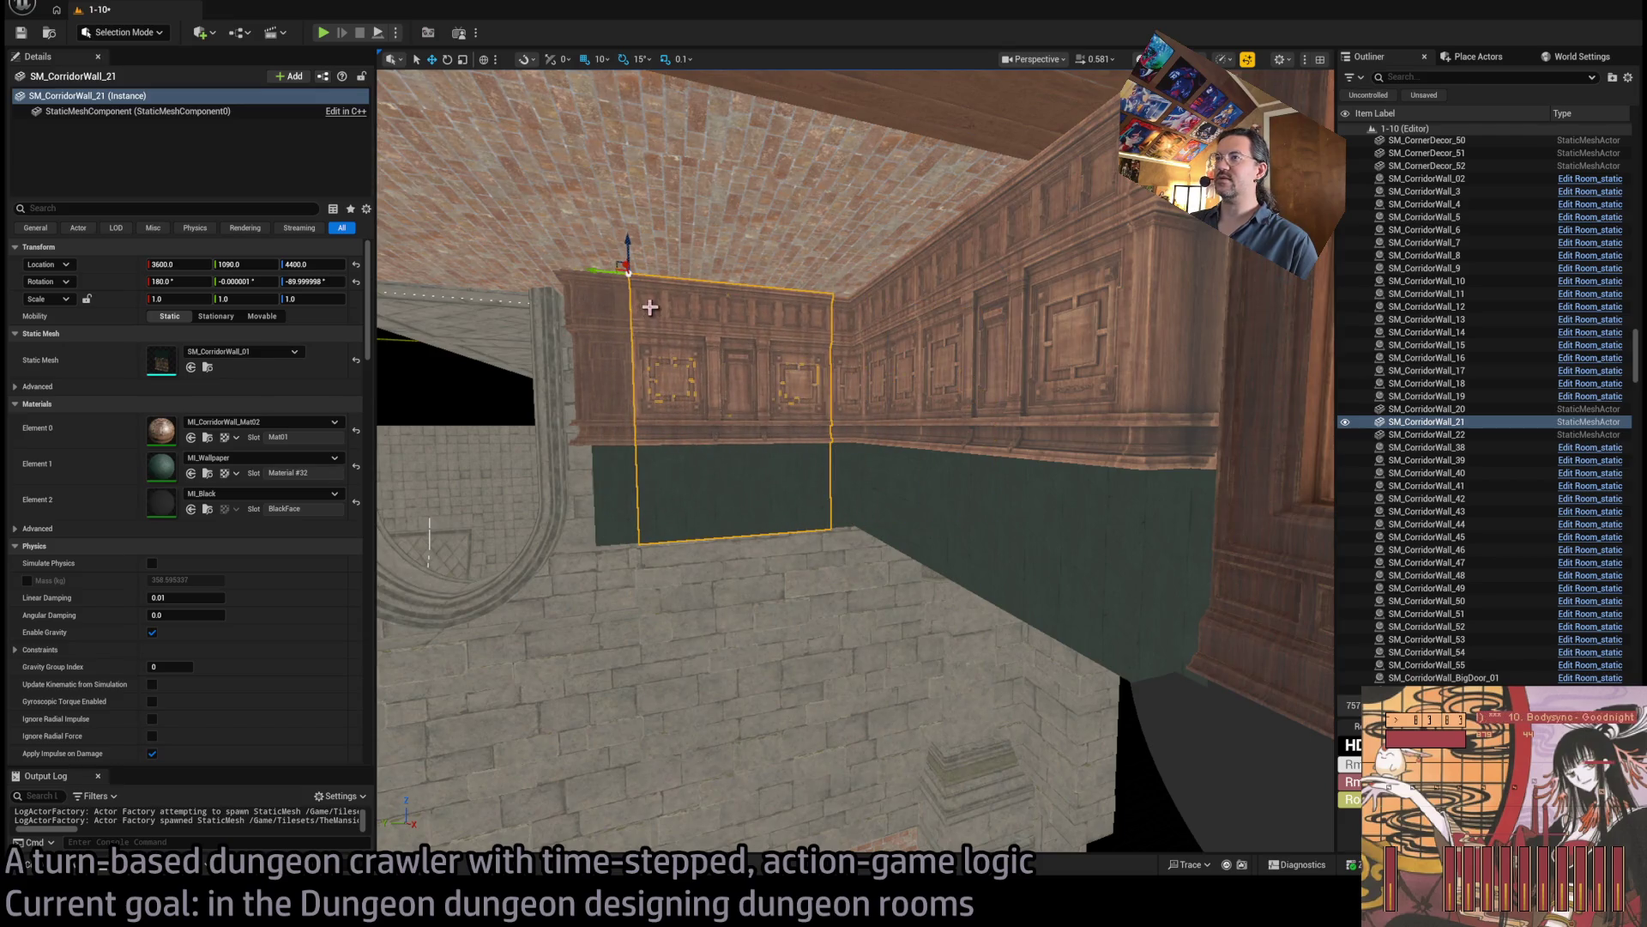
mouse_move(649, 307)
left_mouse_down()
mouse_move(712, 256)
mouse_move(618, 262)
mouse_move(704, 258)
mouse_move(813, 372)
left_mouse_up()
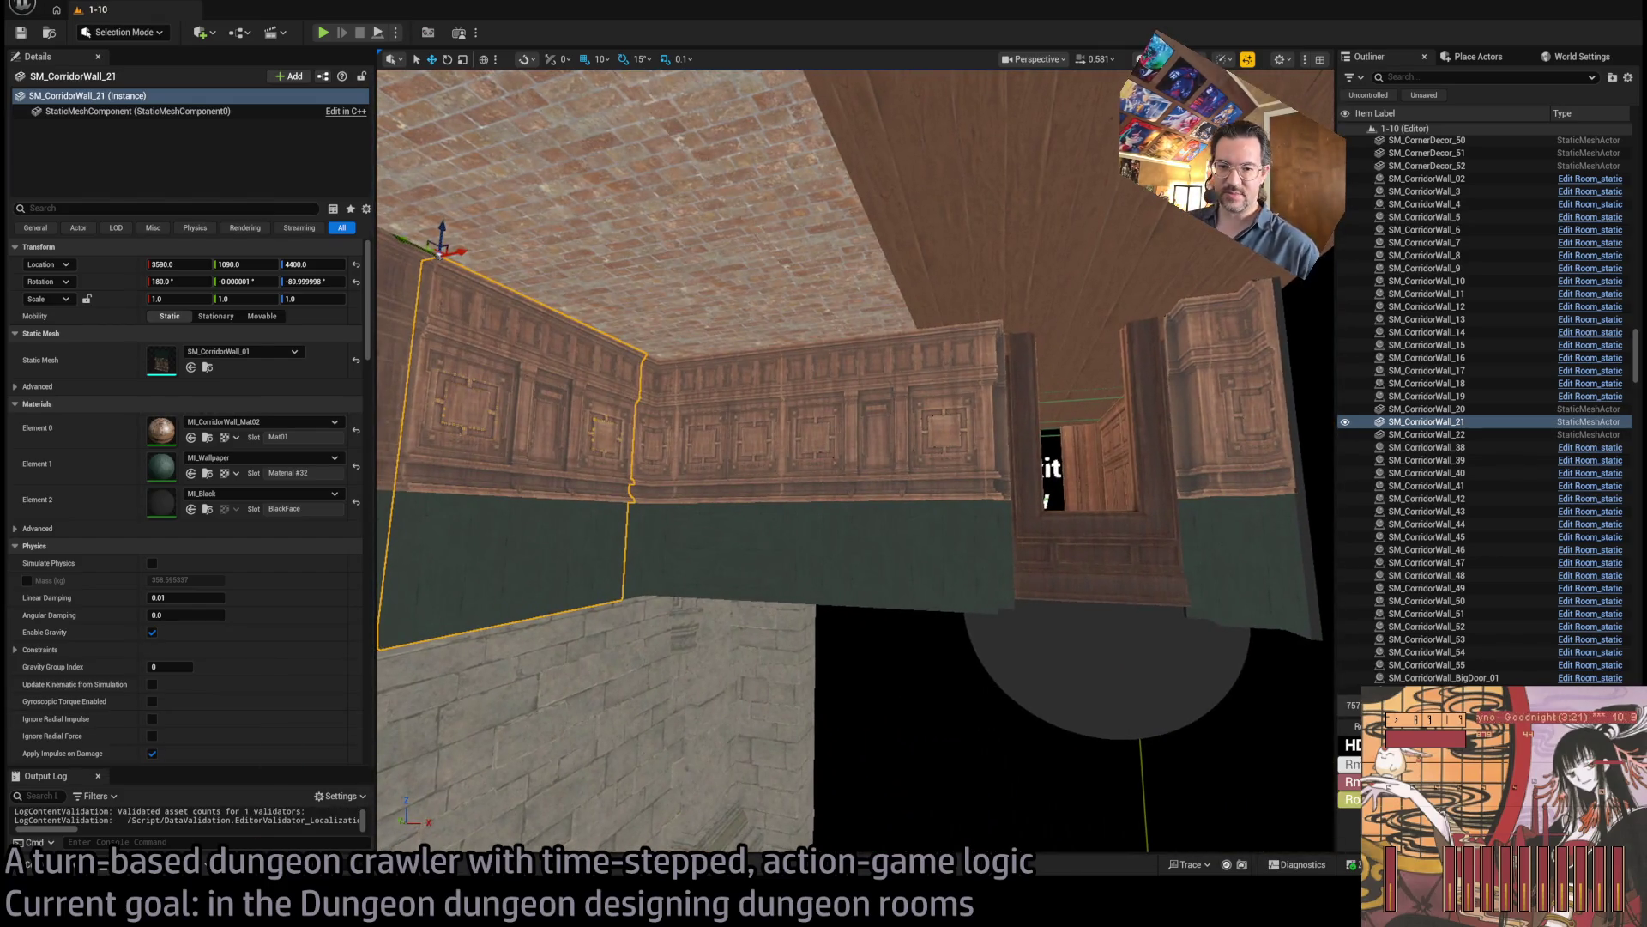
key("alt+Tab")
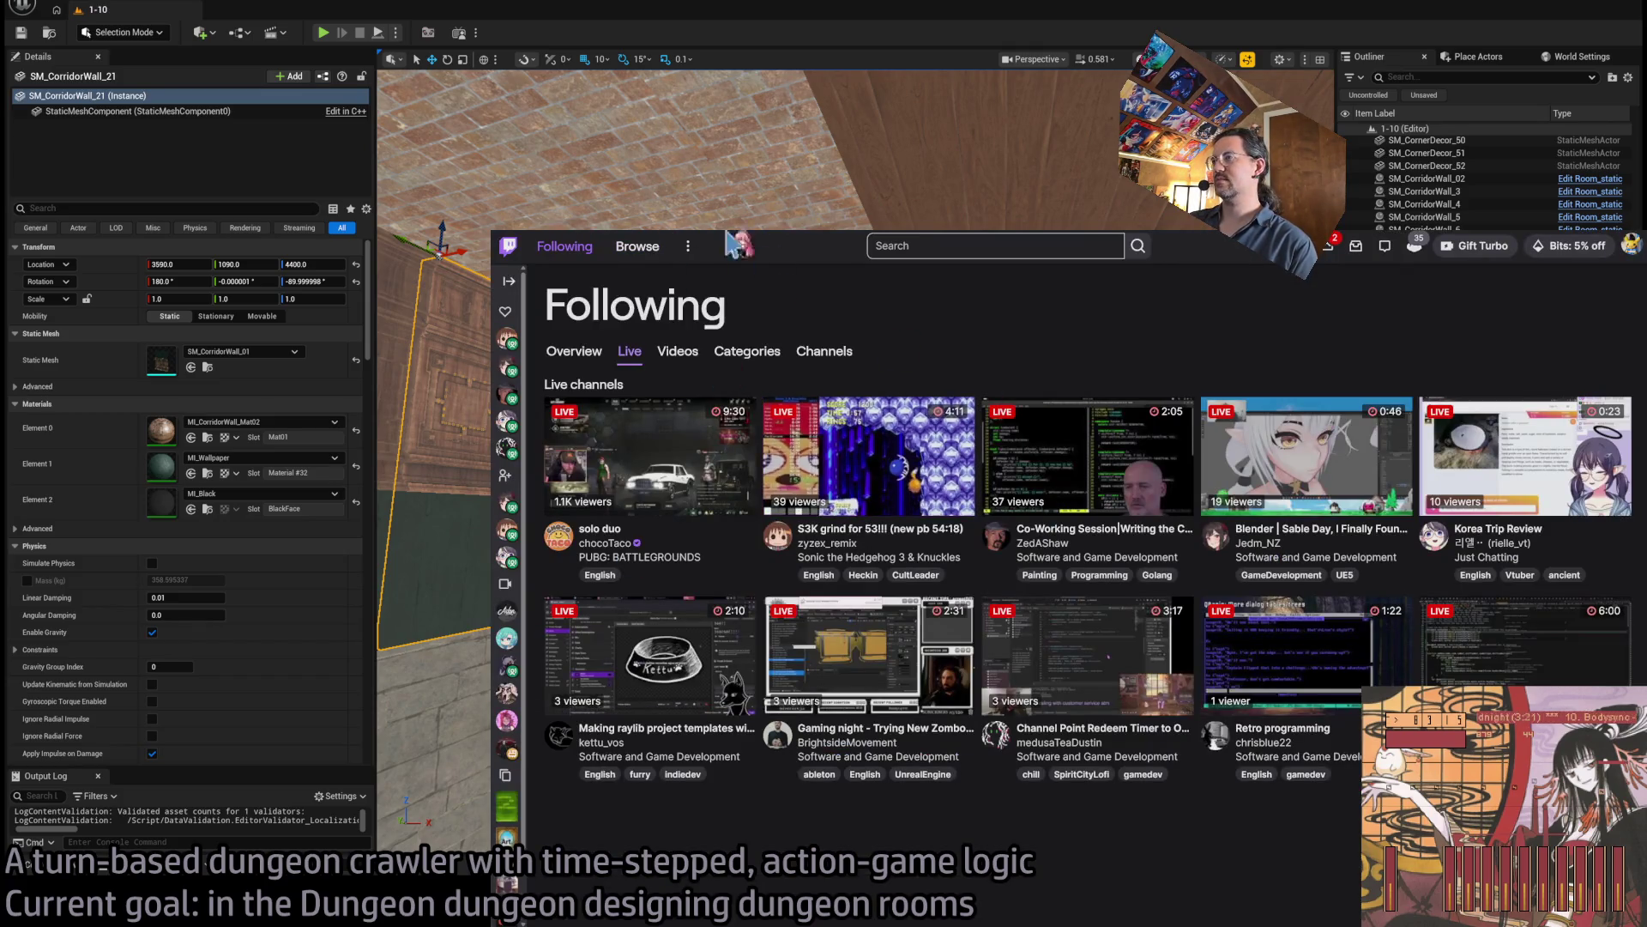
Refresh the Twitch Following page and open the live Sonic 3 & Knuckles stream.
key("F5")
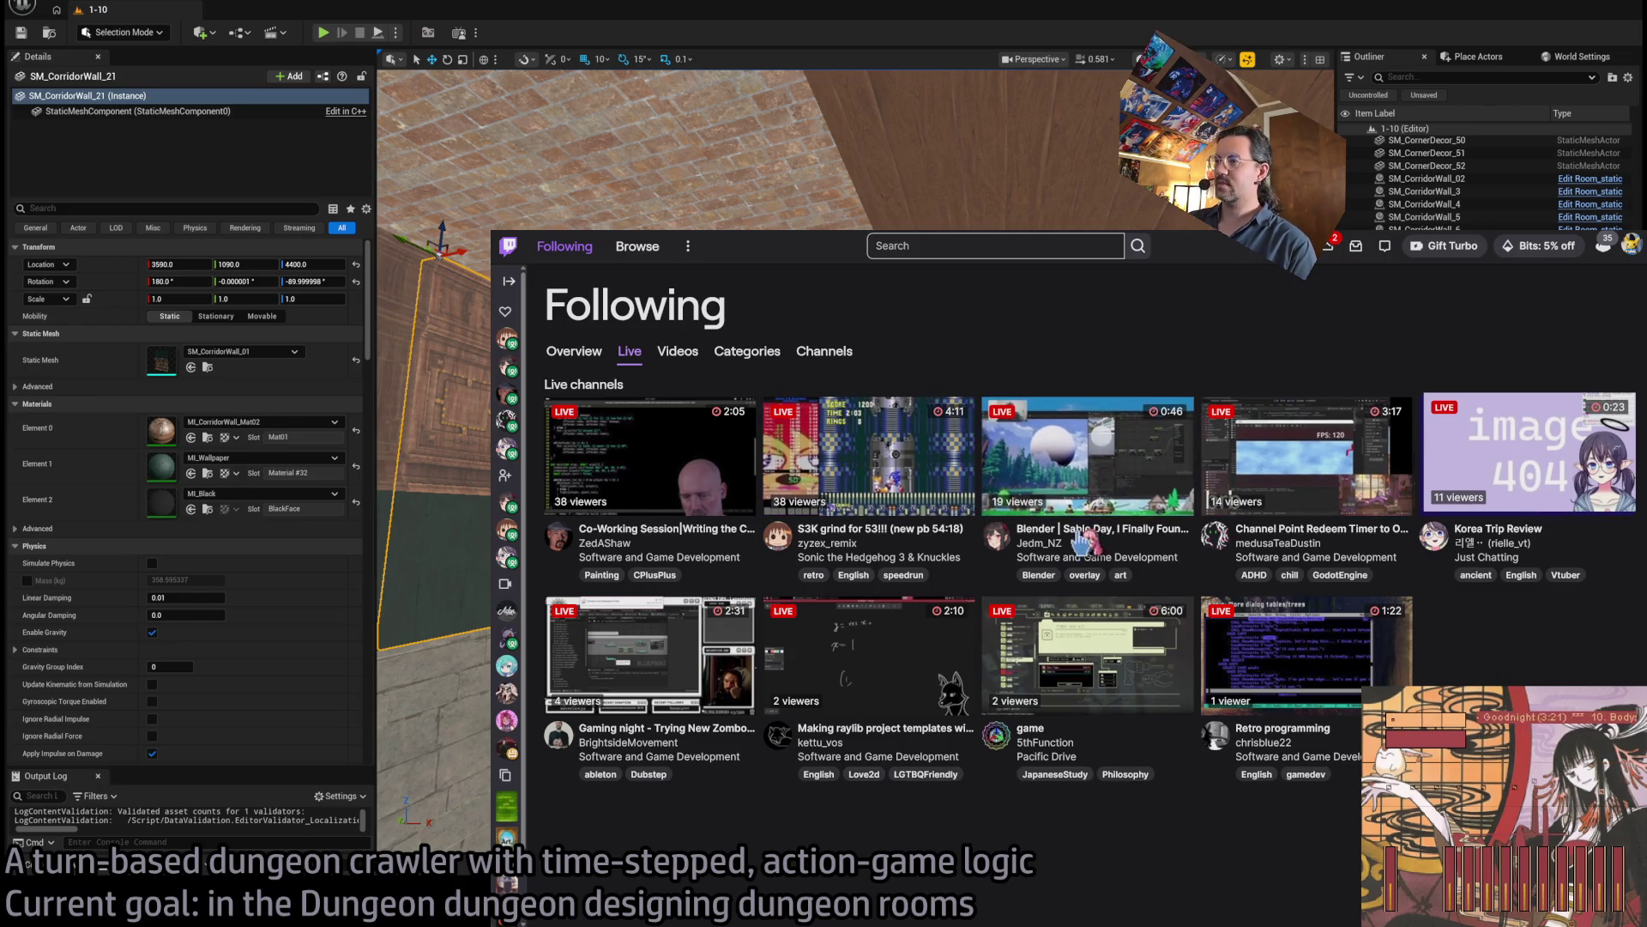
left_click(895, 453)
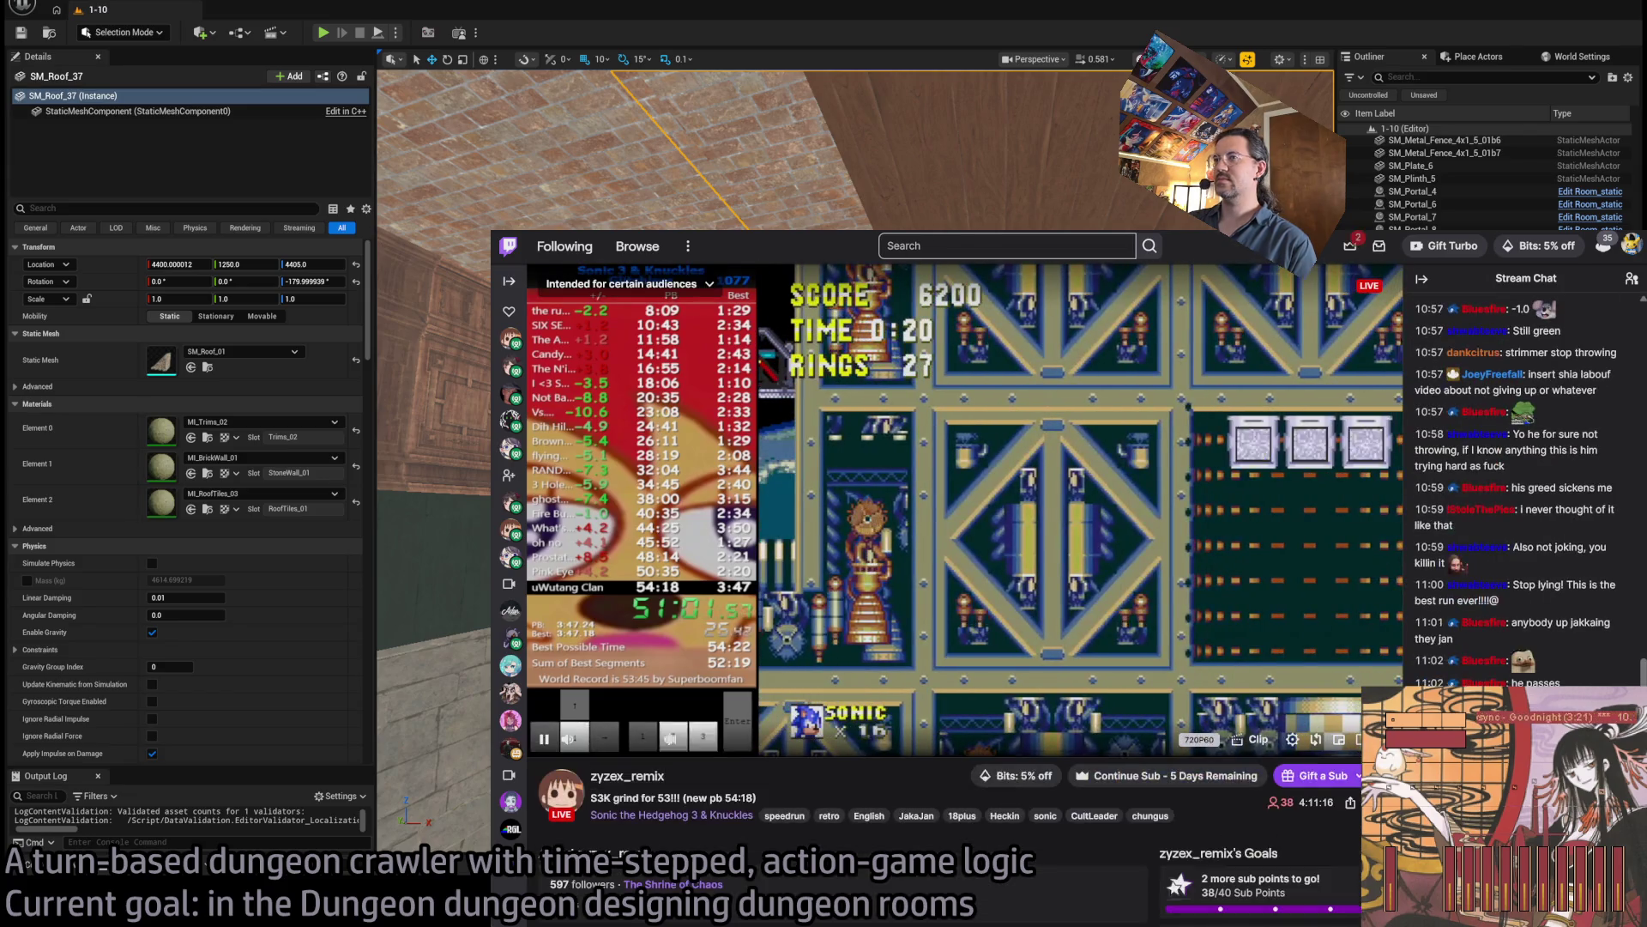